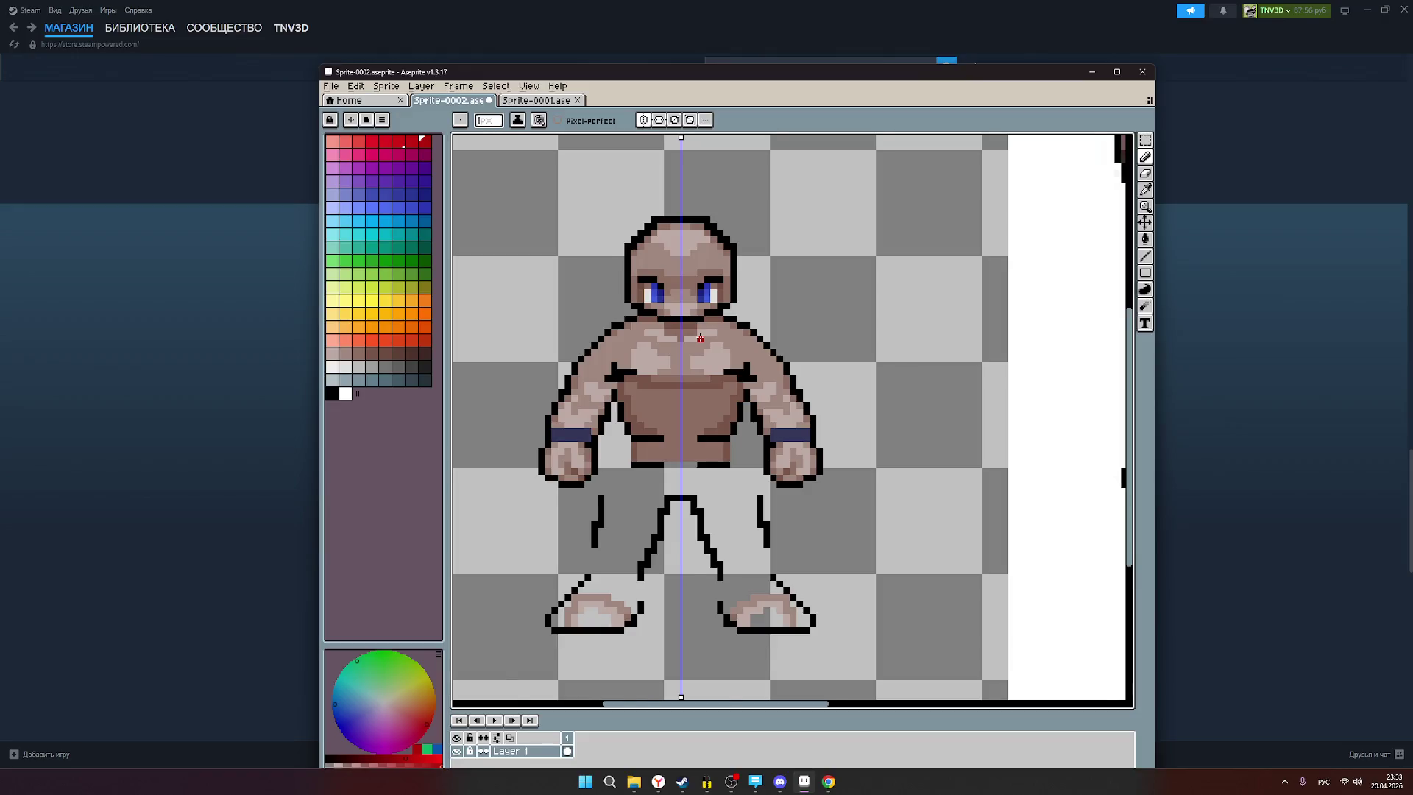
# Pick a brown skin tone, then frame the druid reference fully beside the base sprite.
pyautogui.click(359, 354)
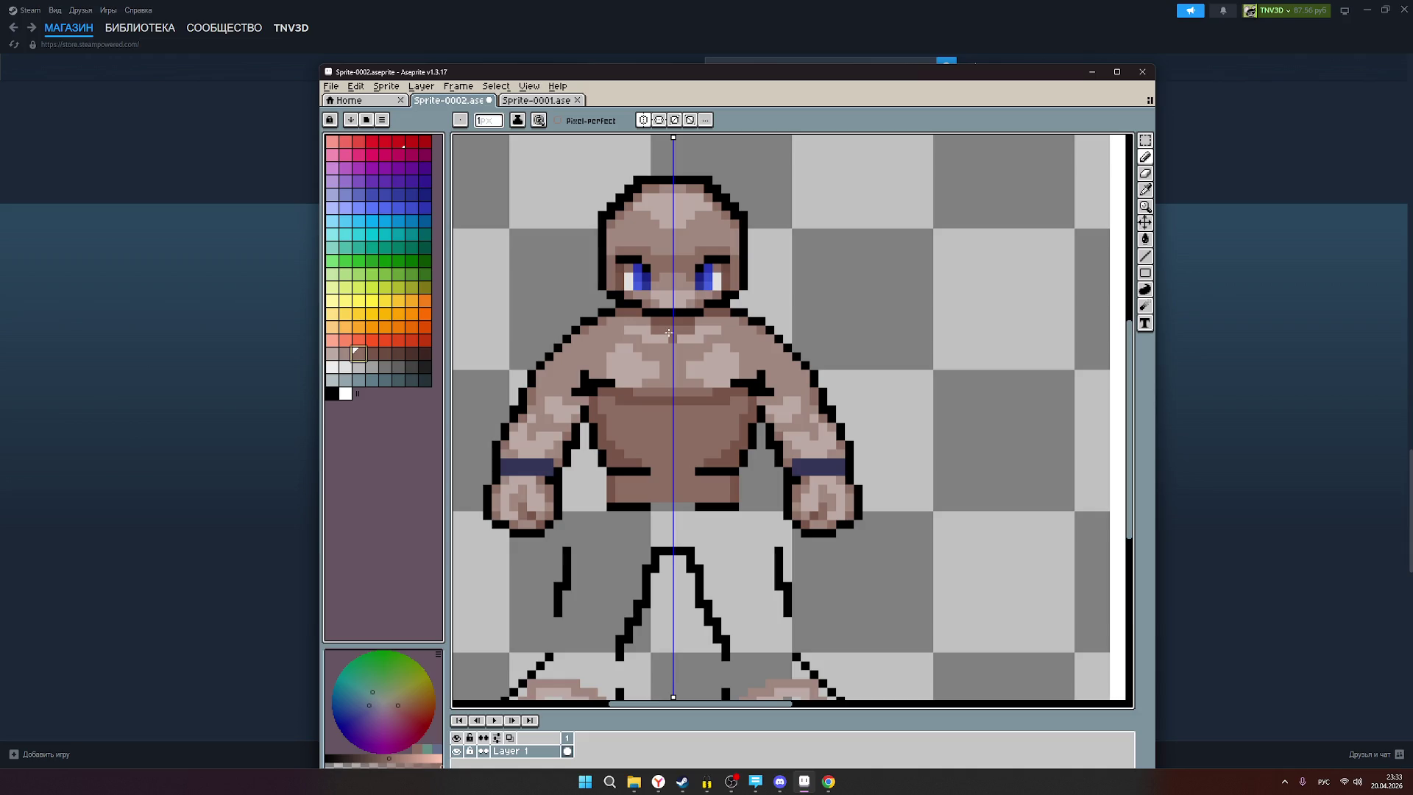
pyautogui.click(342, 352)
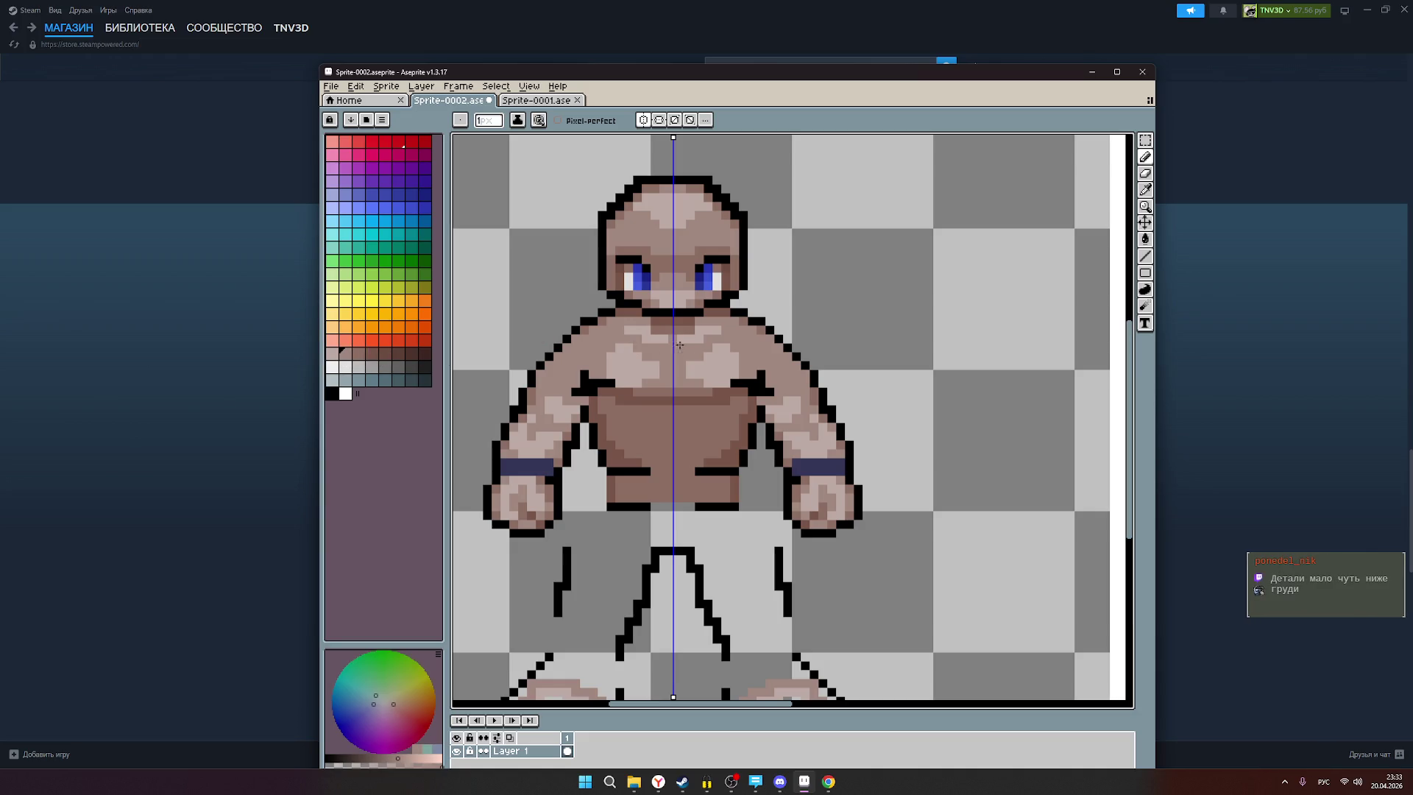
pyautogui.scroll(-2, 675, 340)
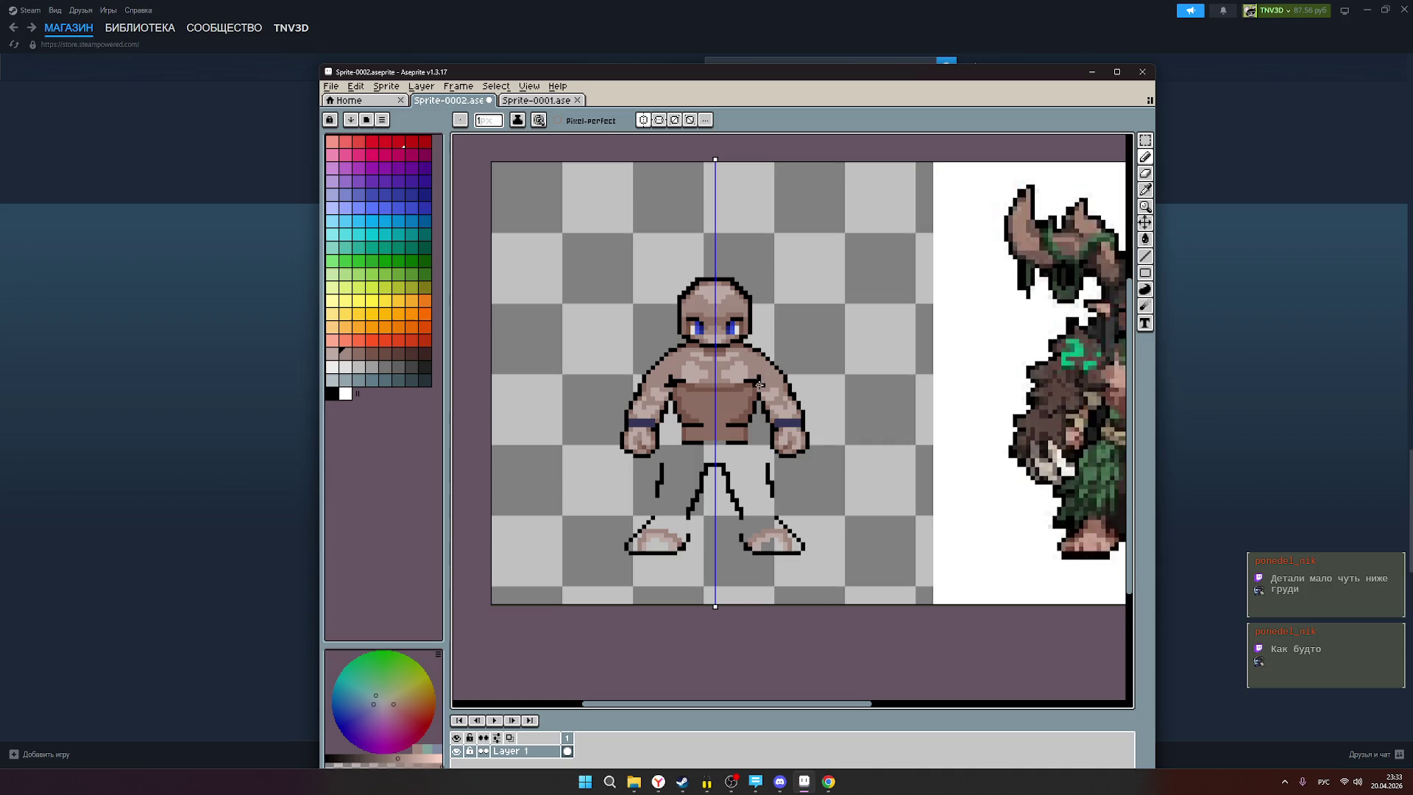
pyautogui.moveTo(754, 419); pyautogui.dragTo(712, 411)
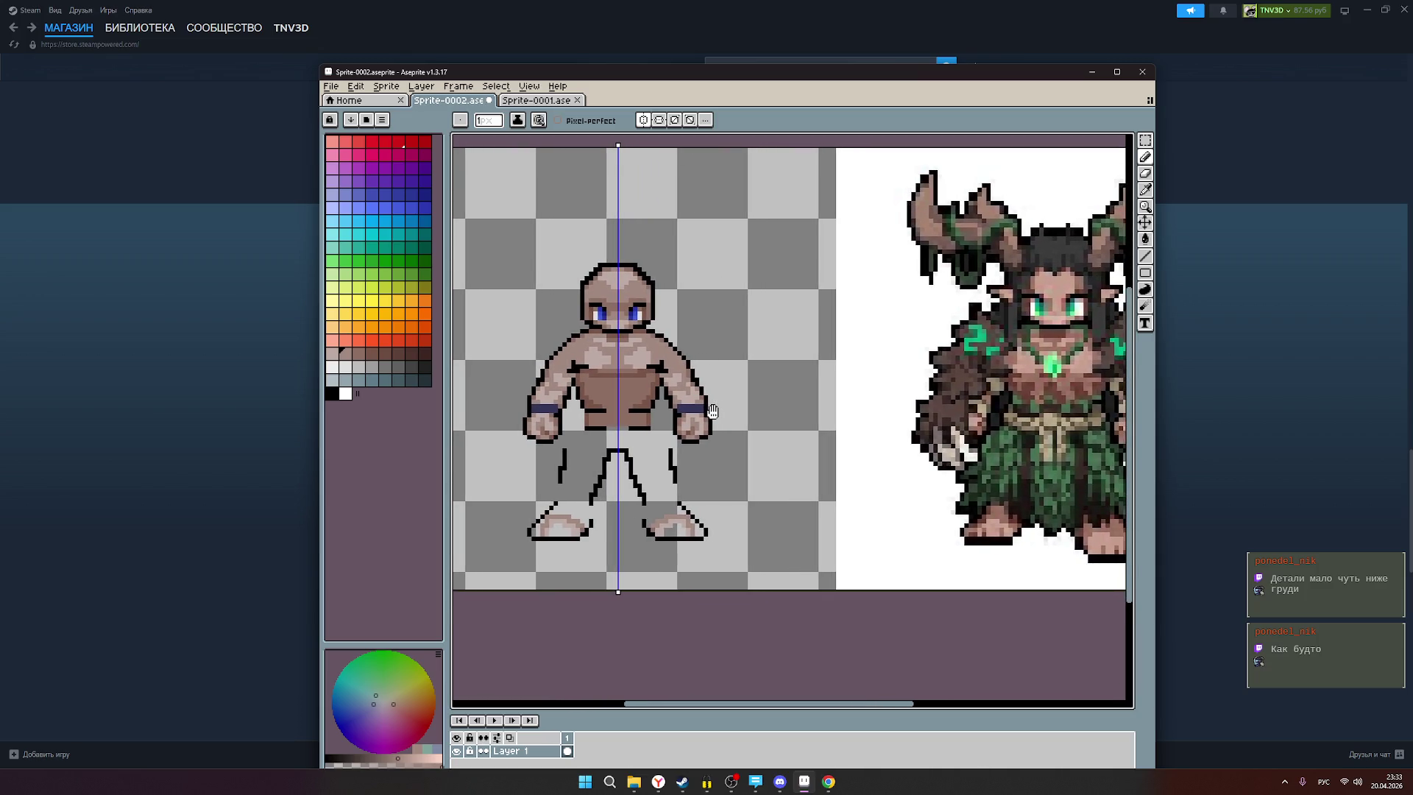
pyautogui.moveTo(750, 430)
pyautogui.mouseDown()
pyautogui.moveTo(709, 426)
pyautogui.moveTo(724, 429)
pyautogui.mouseUp()
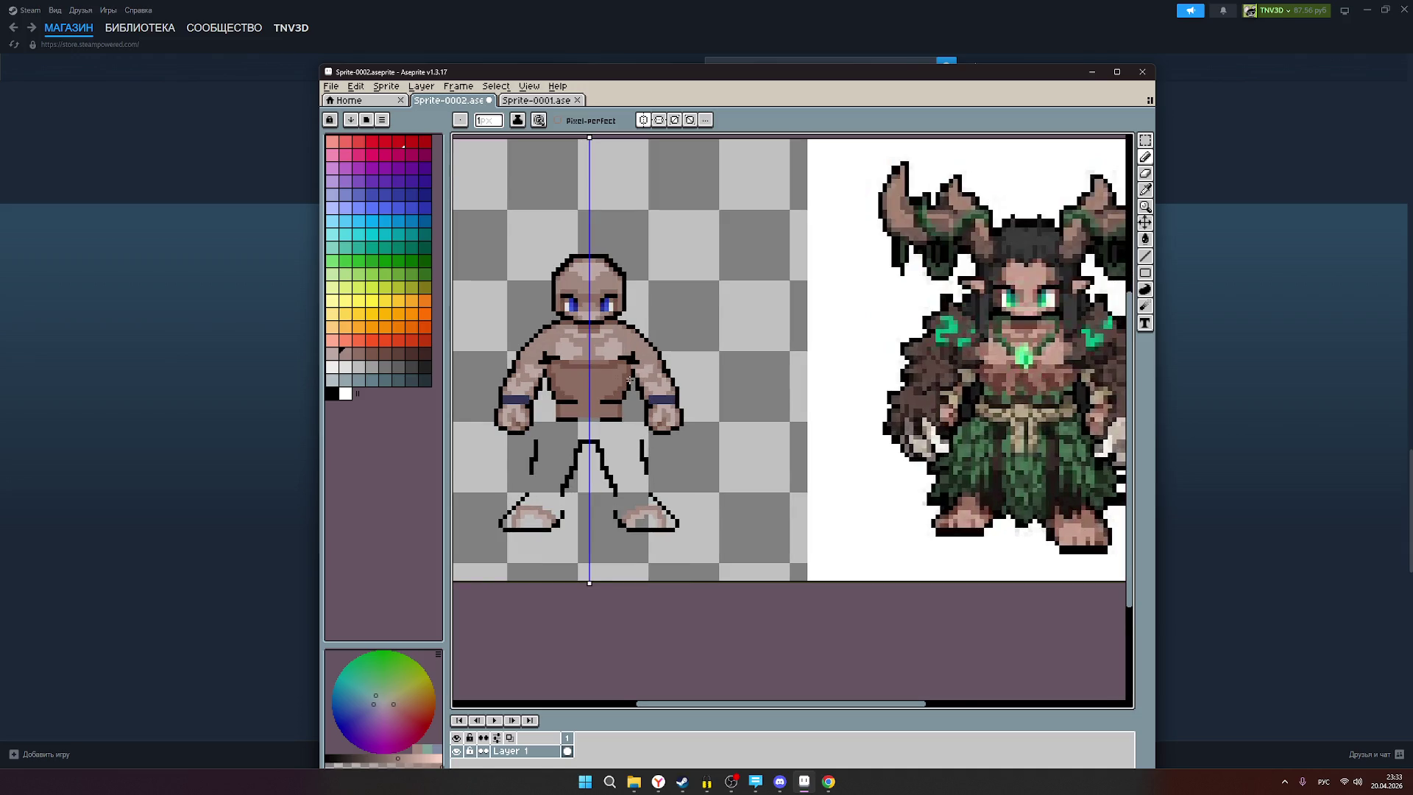
pyautogui.scroll(-4, 630, 379)
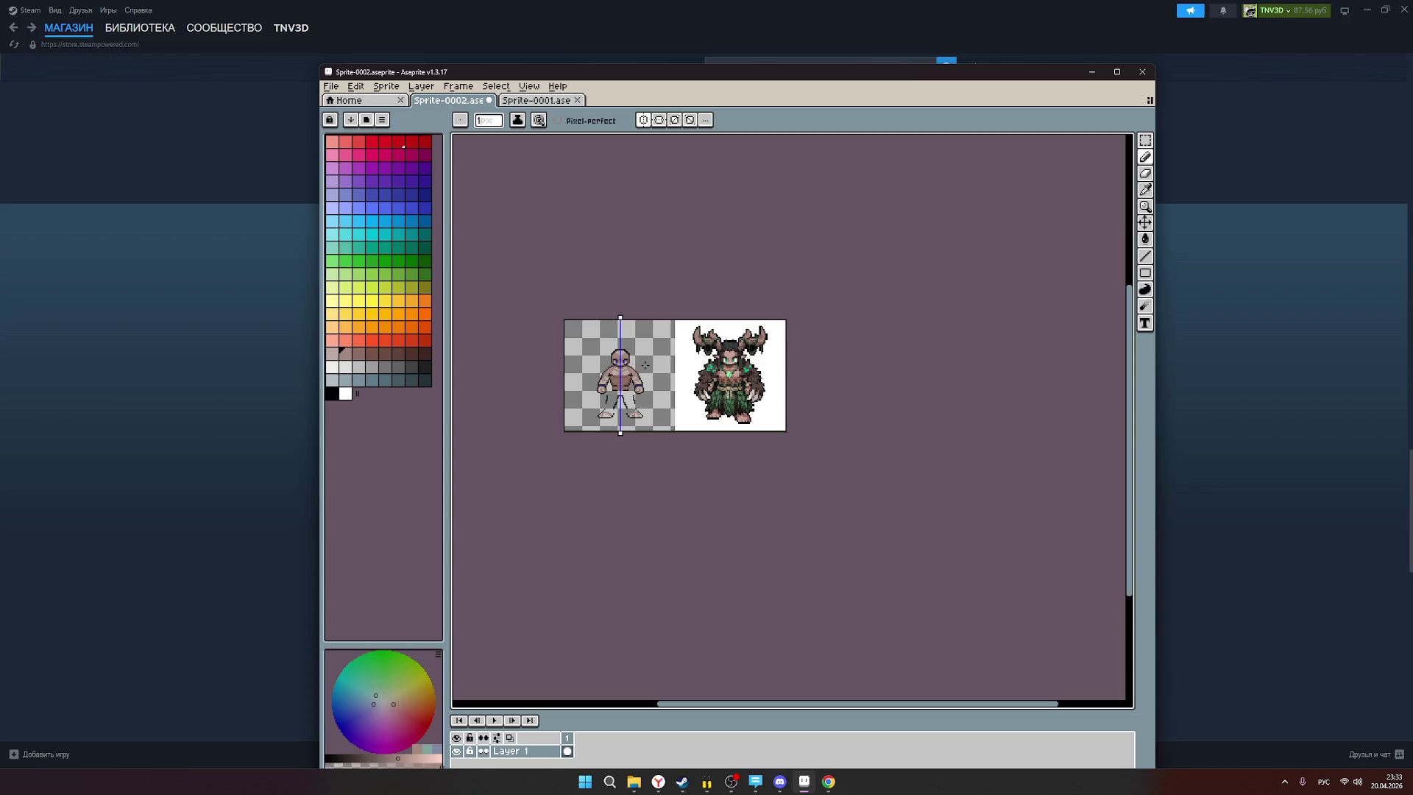
pyautogui.scroll(1, 645, 365)
pyautogui.scroll(1, 646, 365)
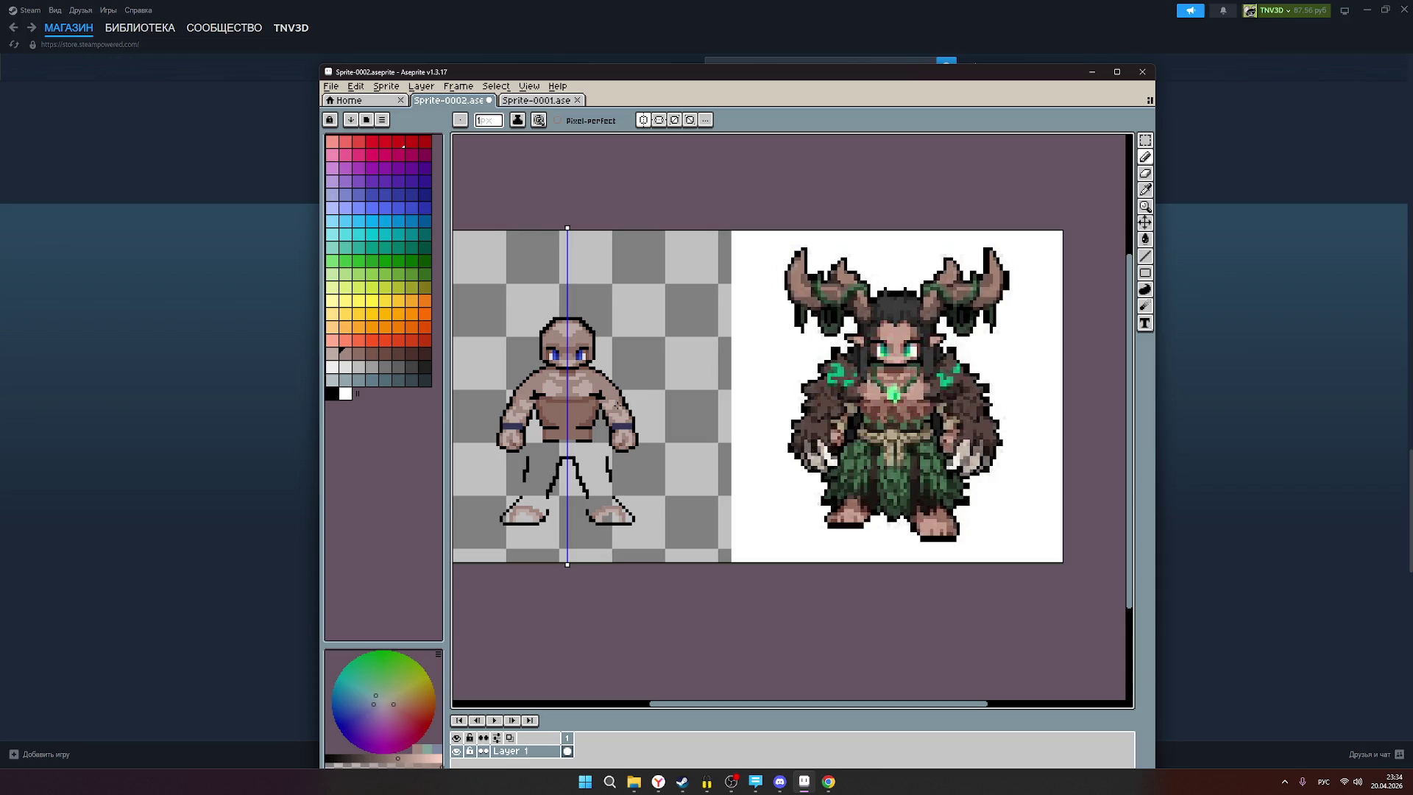
pyautogui.scroll(1, 573, 423)
pyautogui.scroll(-1, 573, 423)
pyautogui.scroll(2, 569, 417)
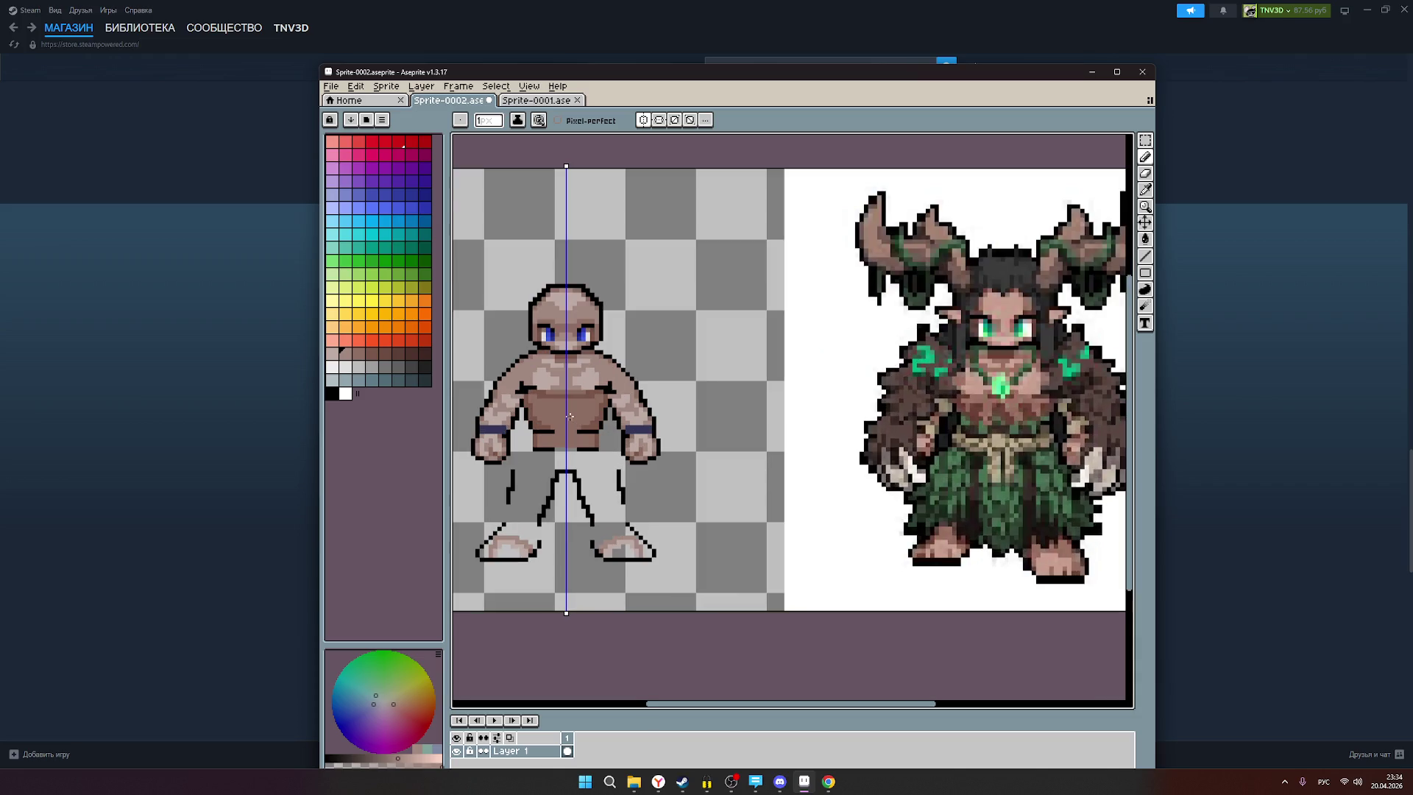
pyautogui.scroll(-1, 570, 418)
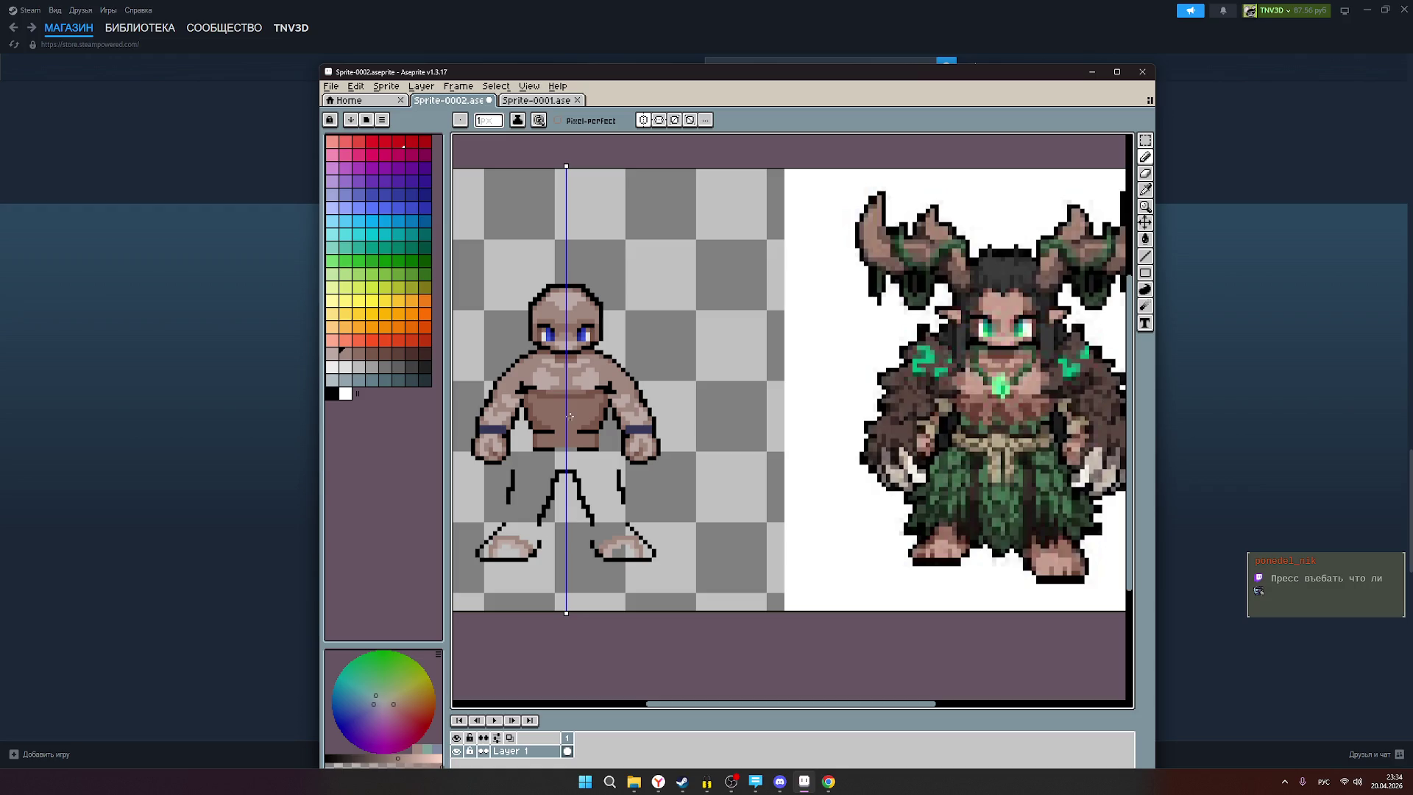
pyautogui.scroll(-3, 1064, 415)
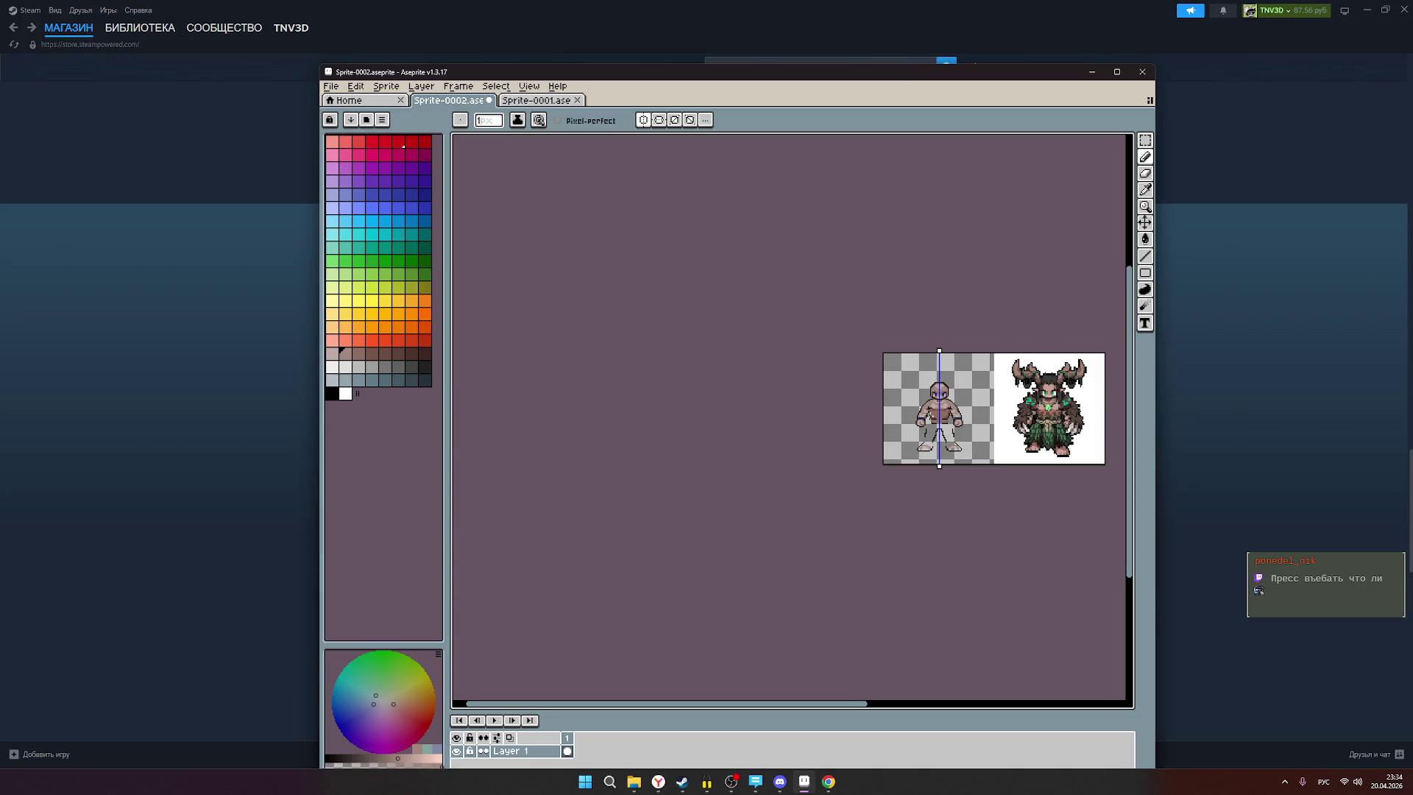
pyautogui.scroll(1, 967, 426)
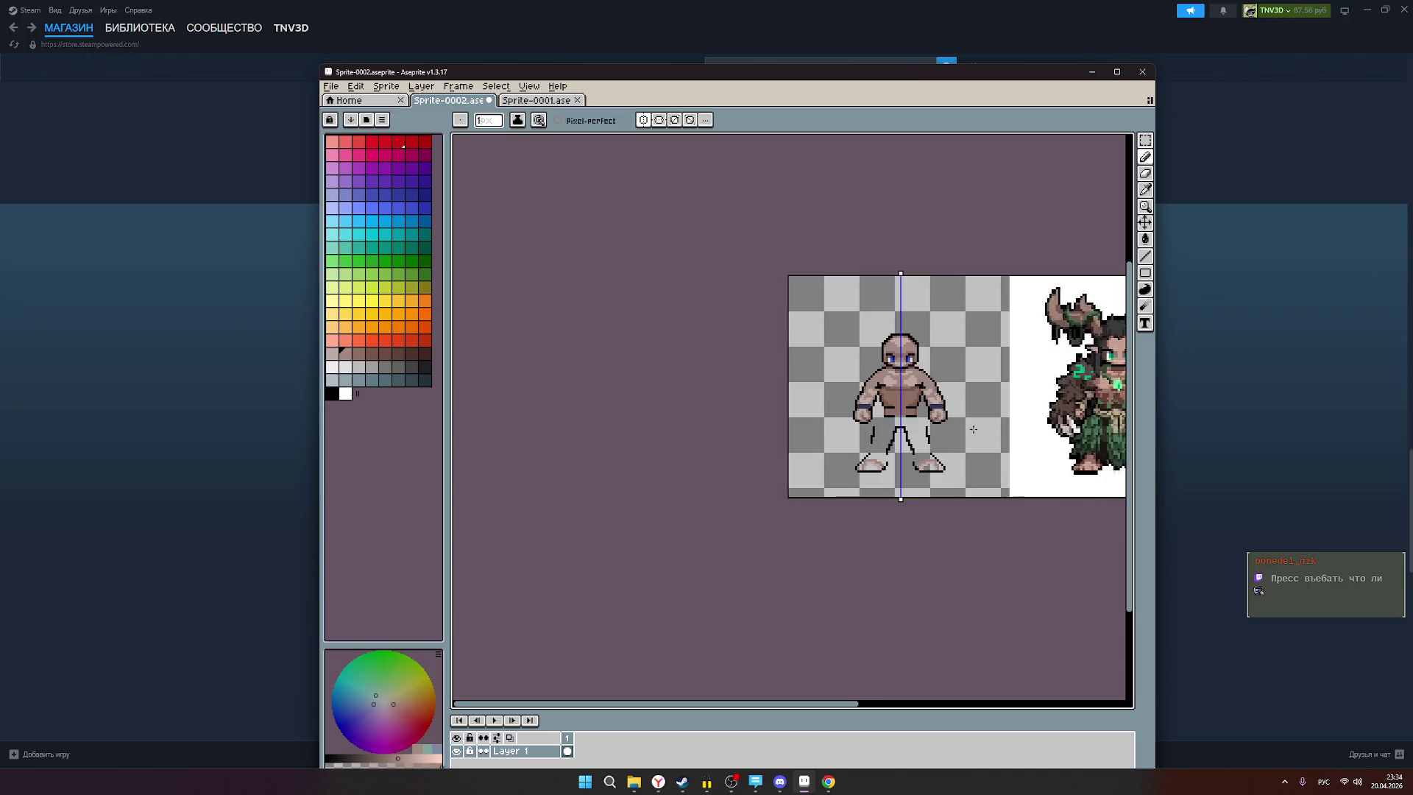
pyautogui.moveTo(967, 427); pyautogui.dragTo(867, 436)
pyautogui.scroll(2, 802, 427)
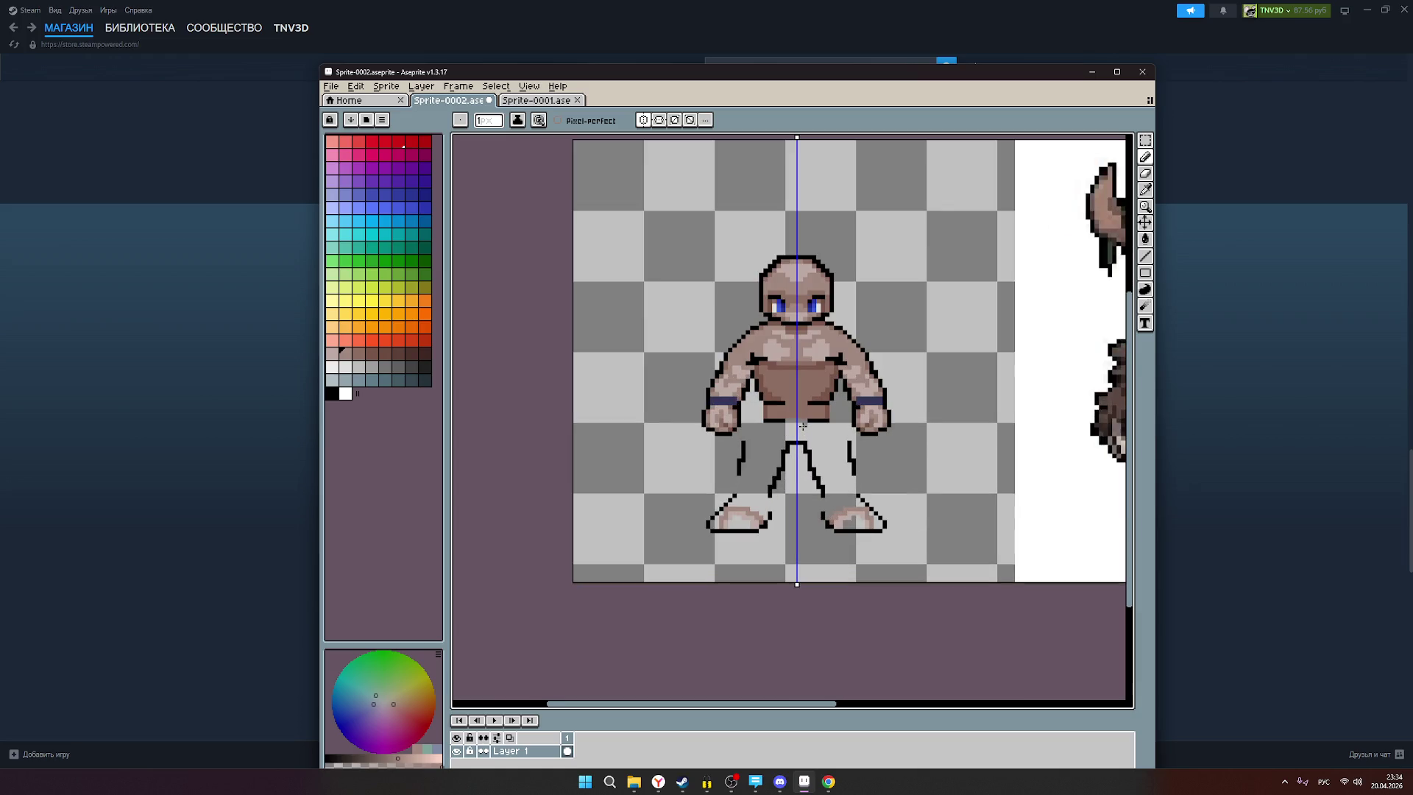
pyautogui.scroll(1, 802, 425)
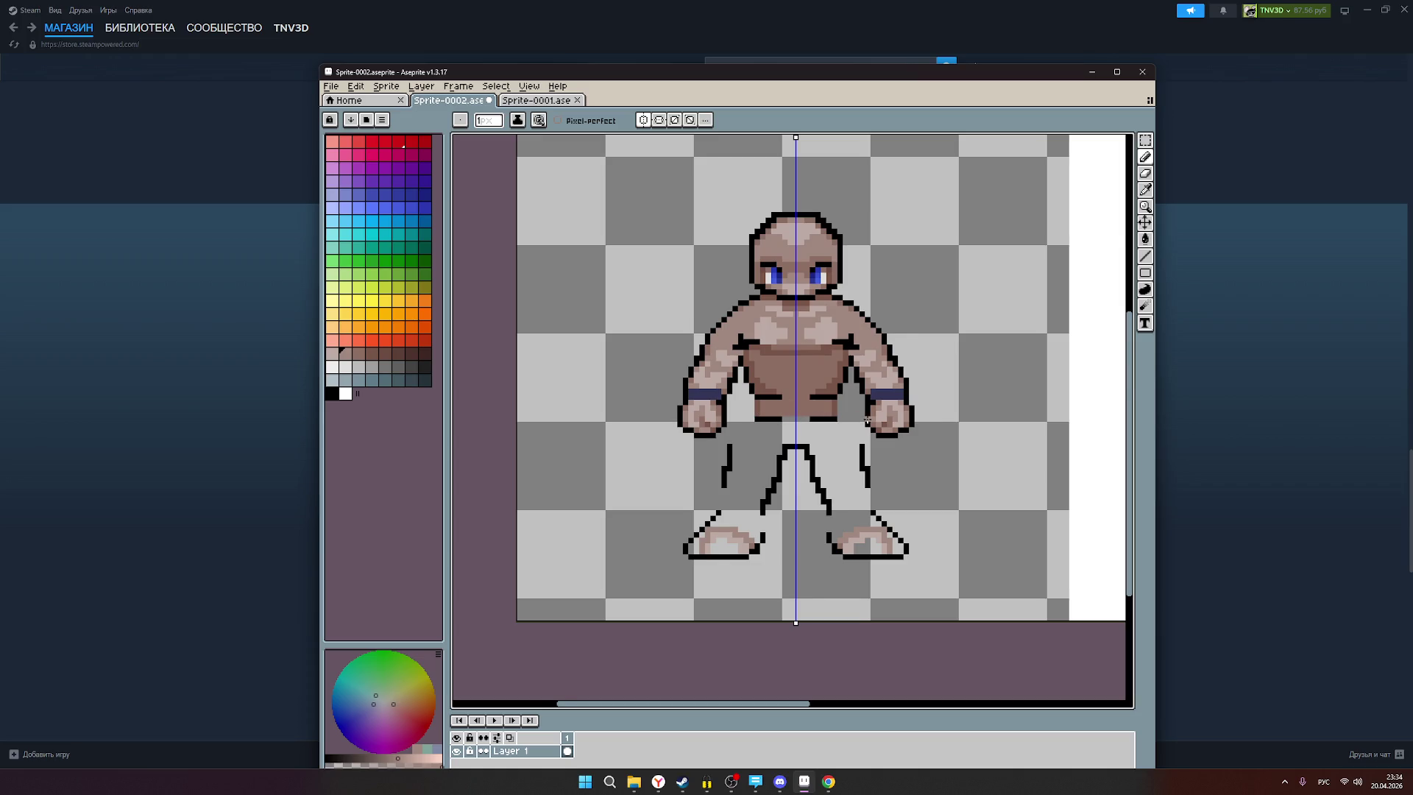
pyautogui.scroll(-3, 867, 419)
pyautogui.scroll(1, 867, 419)
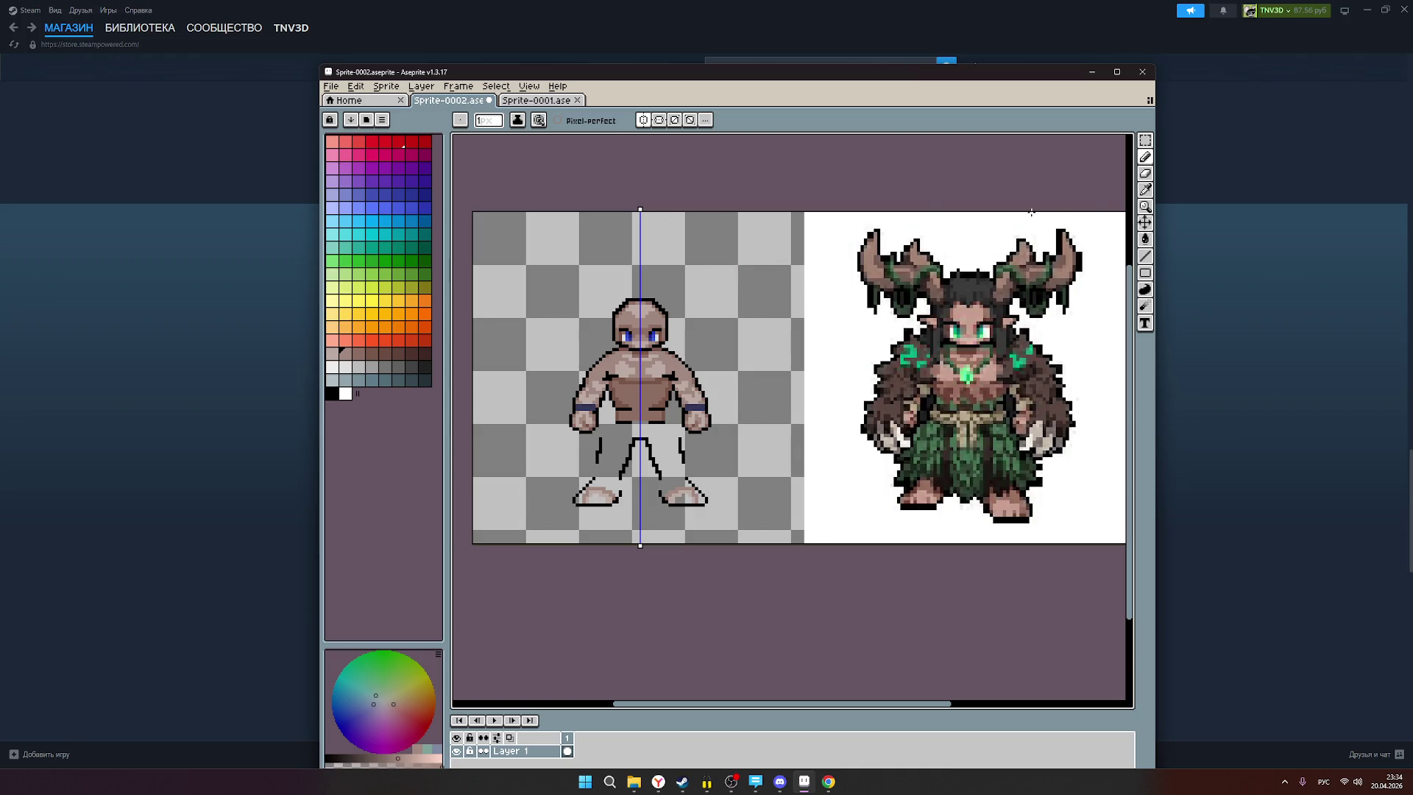
pyautogui.click(1145, 255)
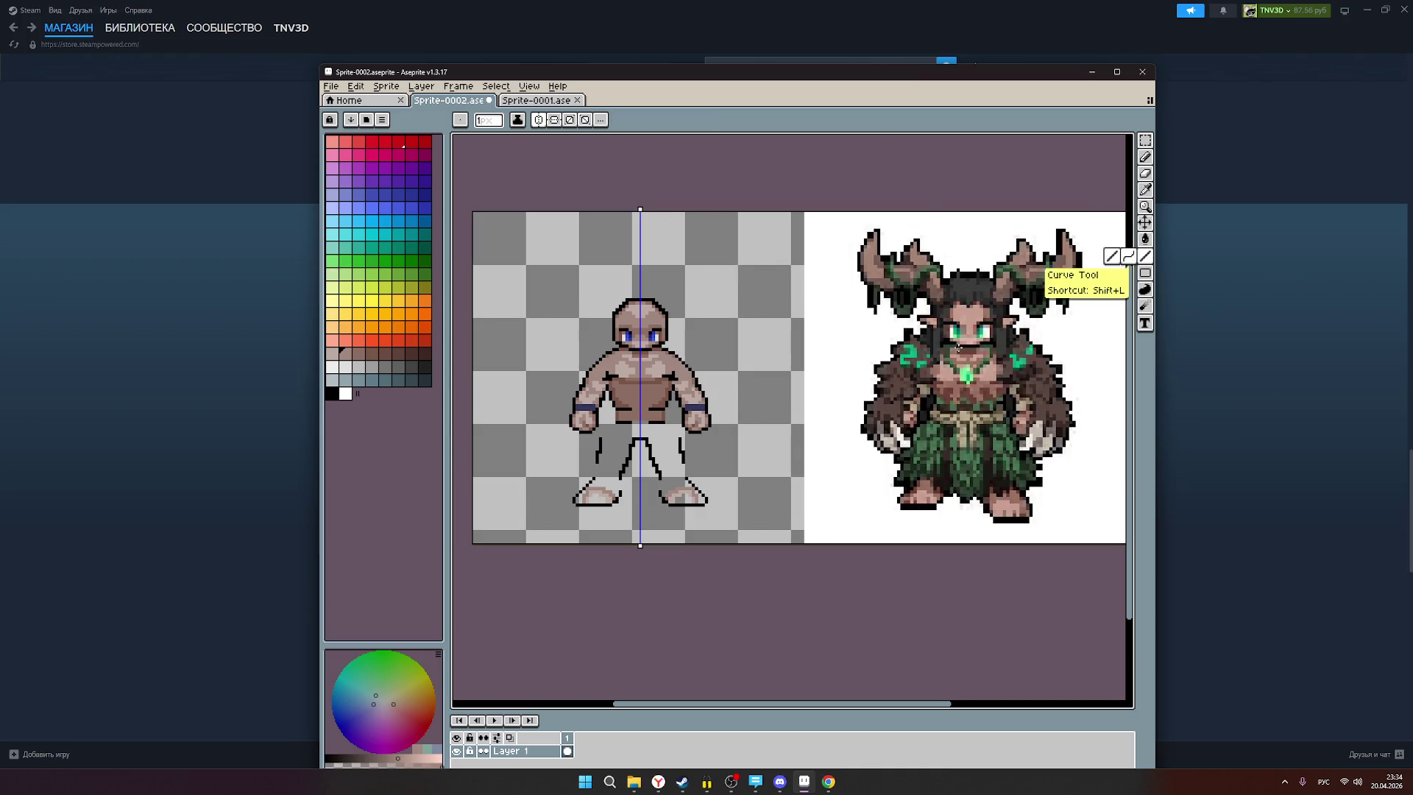
pyautogui.click(424, 141)
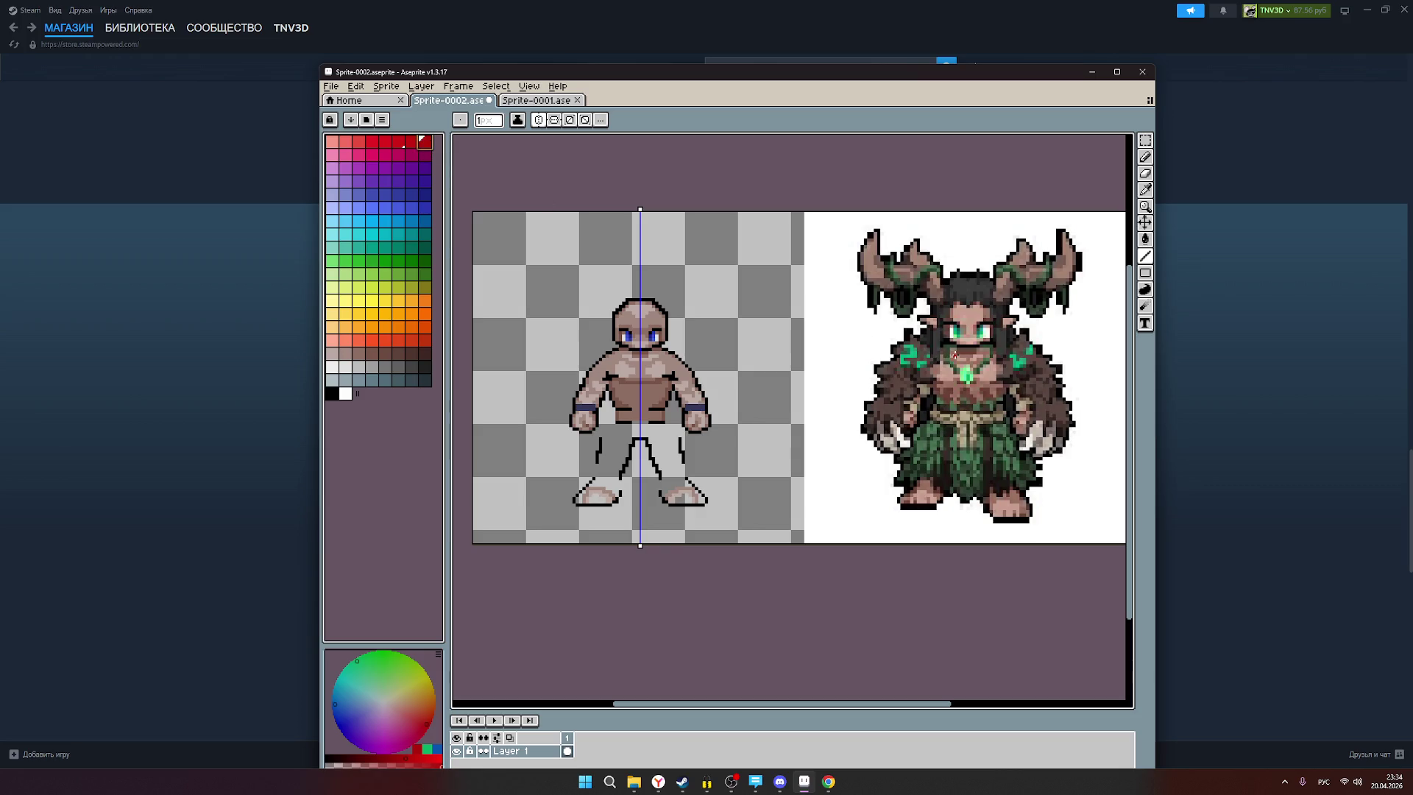
pyautogui.moveTo(955, 346); pyautogui.dragTo(445, 350)
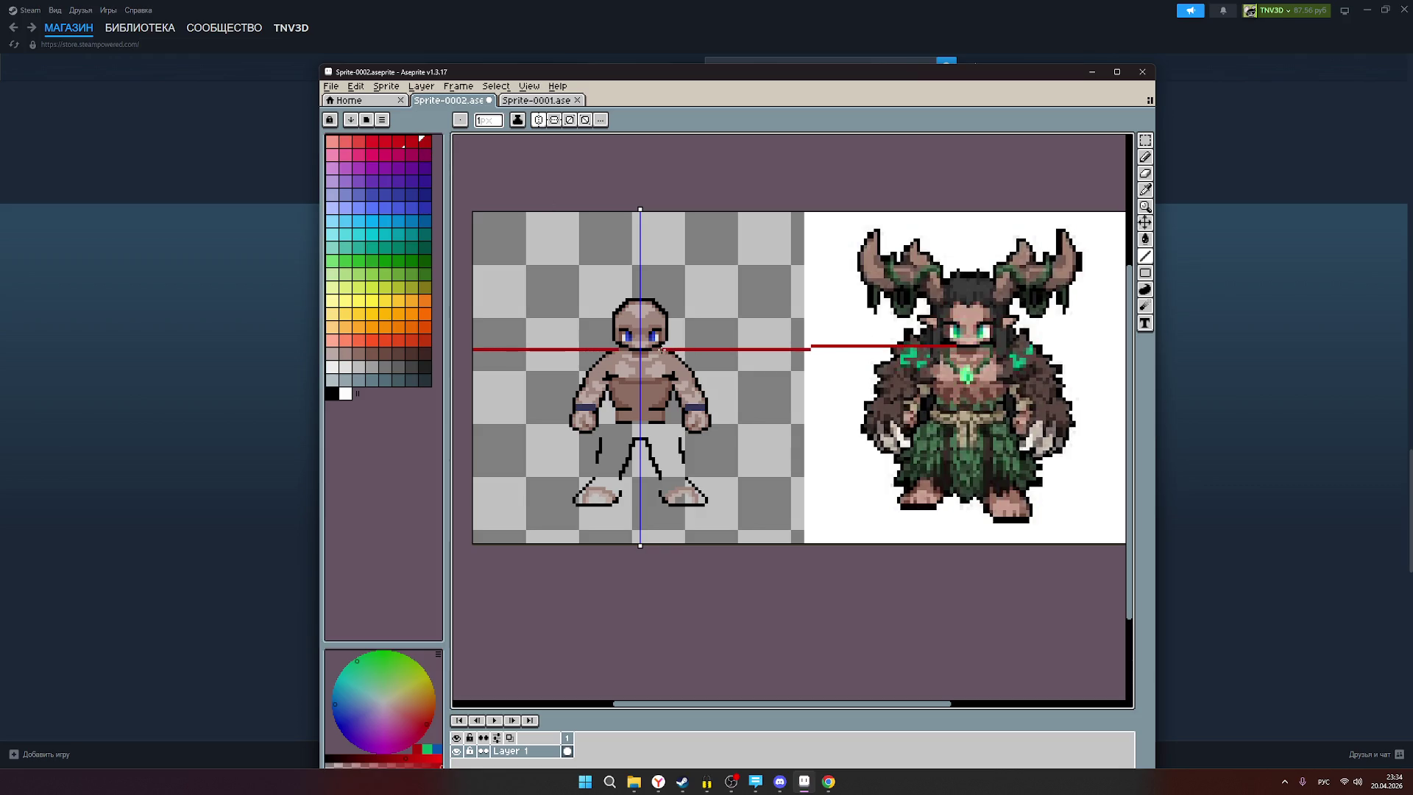
pyautogui.moveTo(655, 346); pyautogui.dragTo(655, 346)
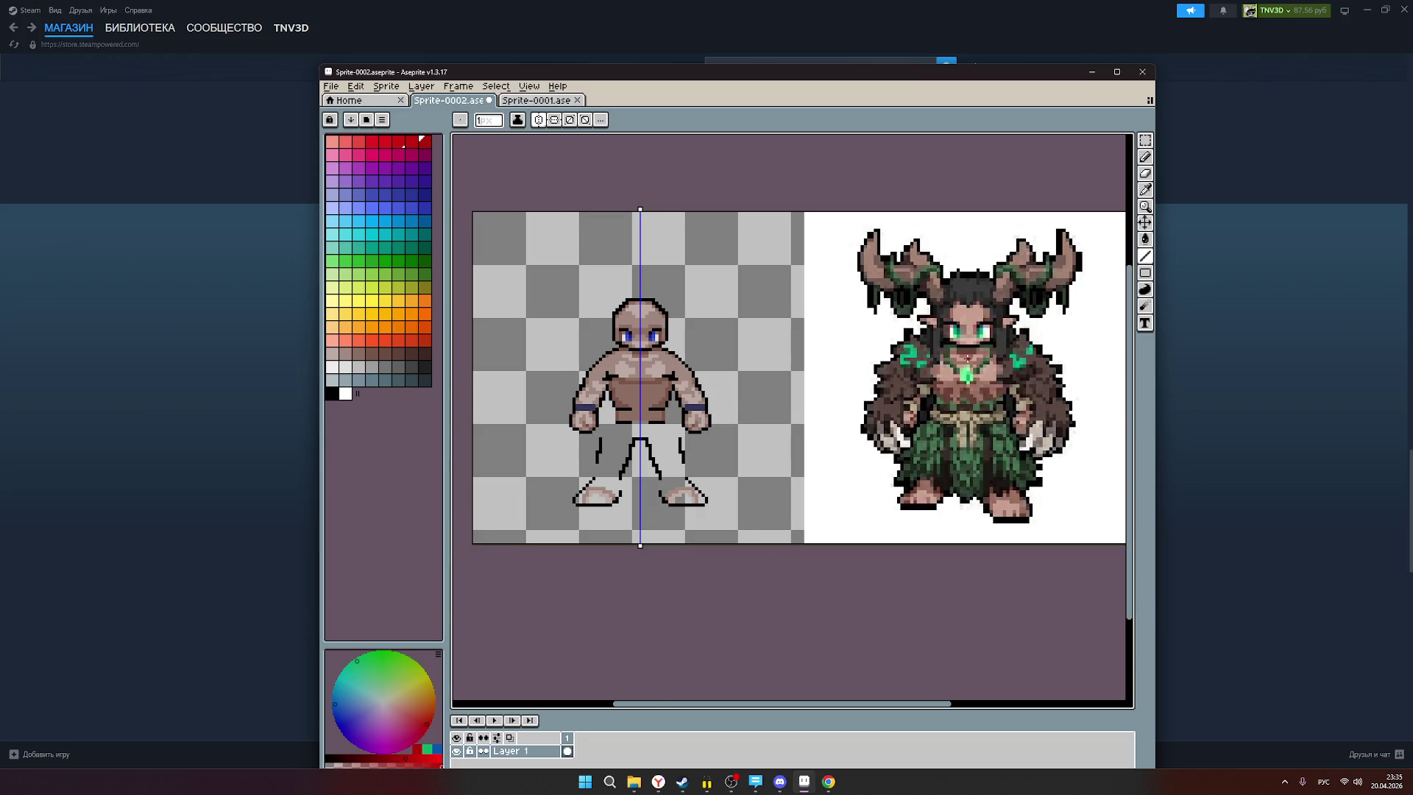
pyautogui.scroll(2, 983, 332)
pyautogui.scroll(-2, 951, 360)
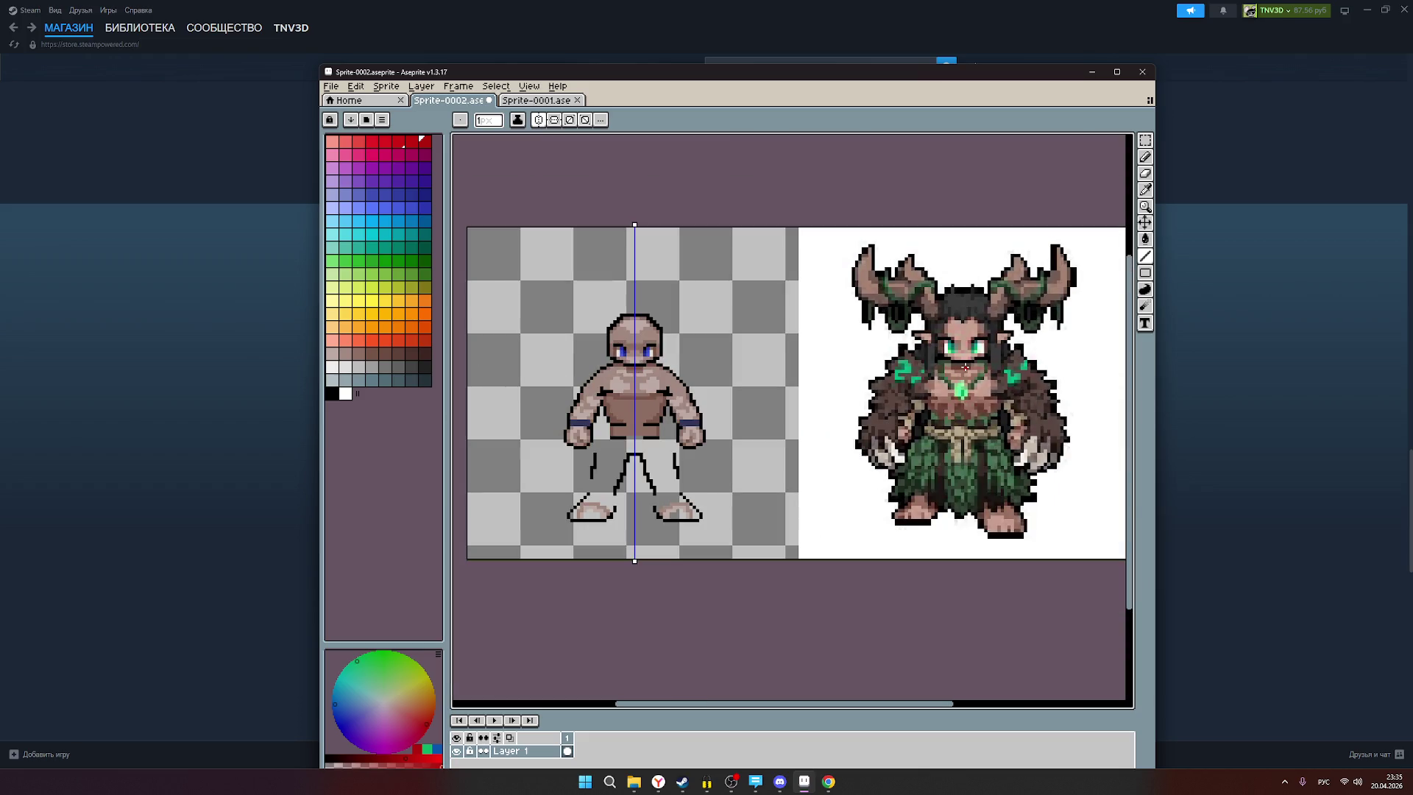
pyautogui.click(658, 782)
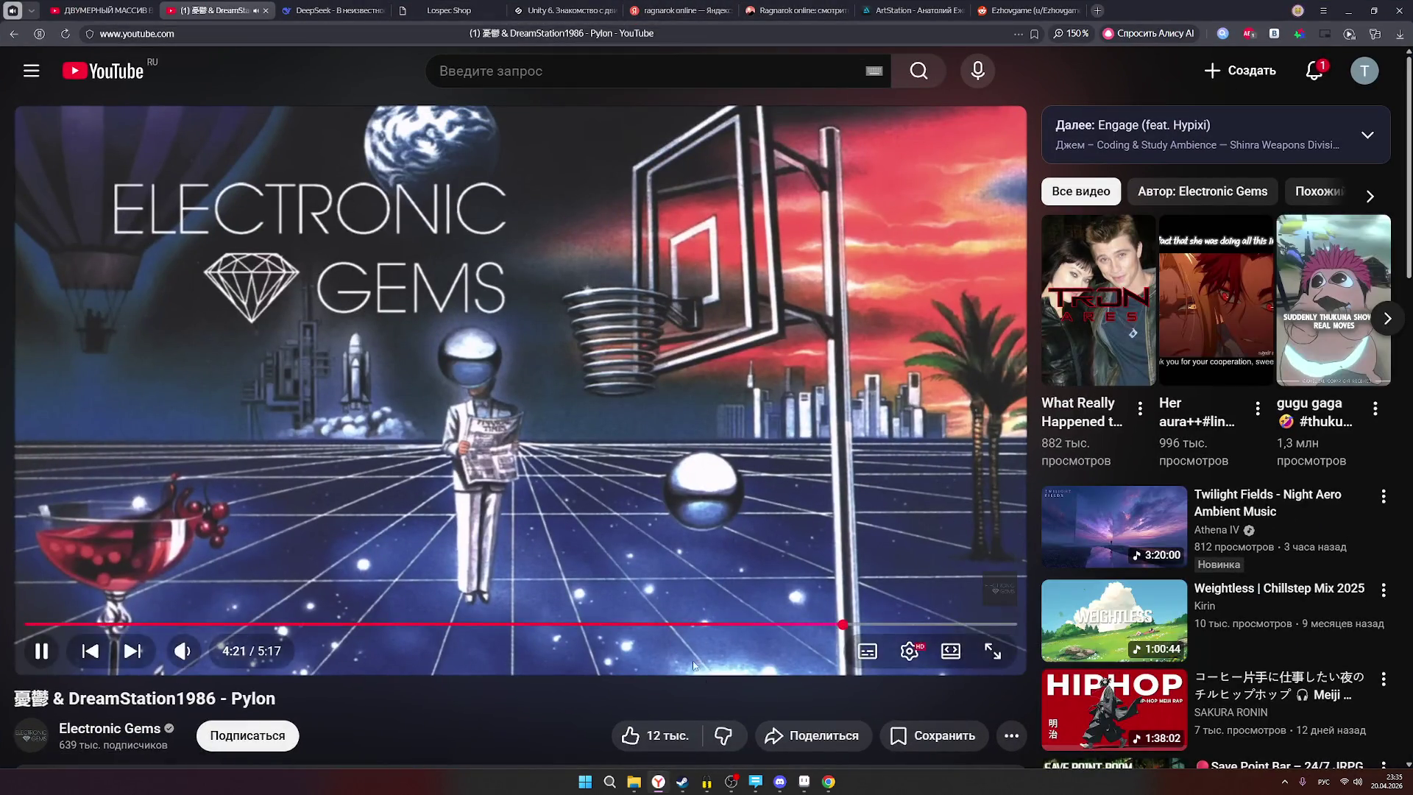
# Check the horned druid reference pin in the browser, then go back to the Aseprite sprite.
pyautogui.click(829, 782)
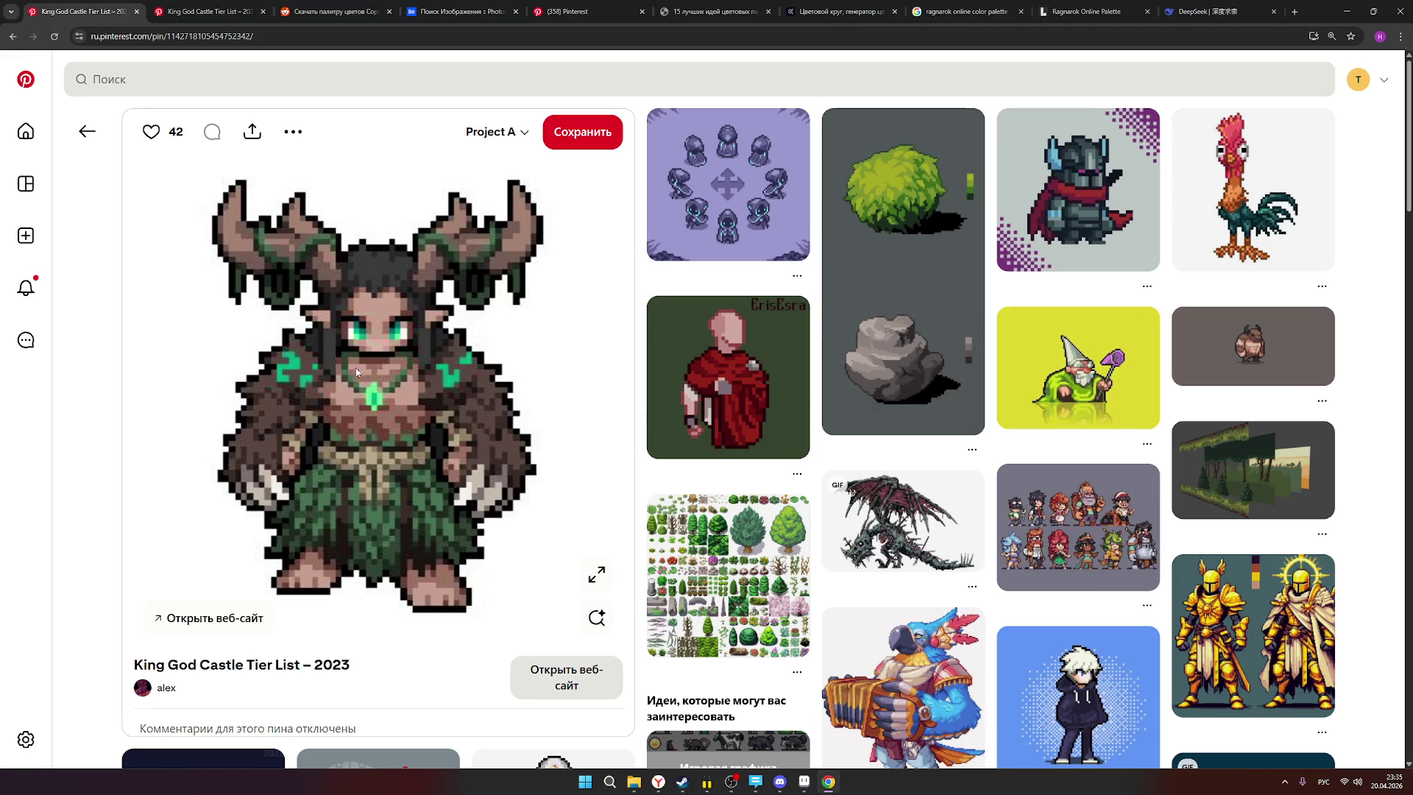
pyautogui.click(805, 782)
pyautogui.scroll(1, 964, 517)
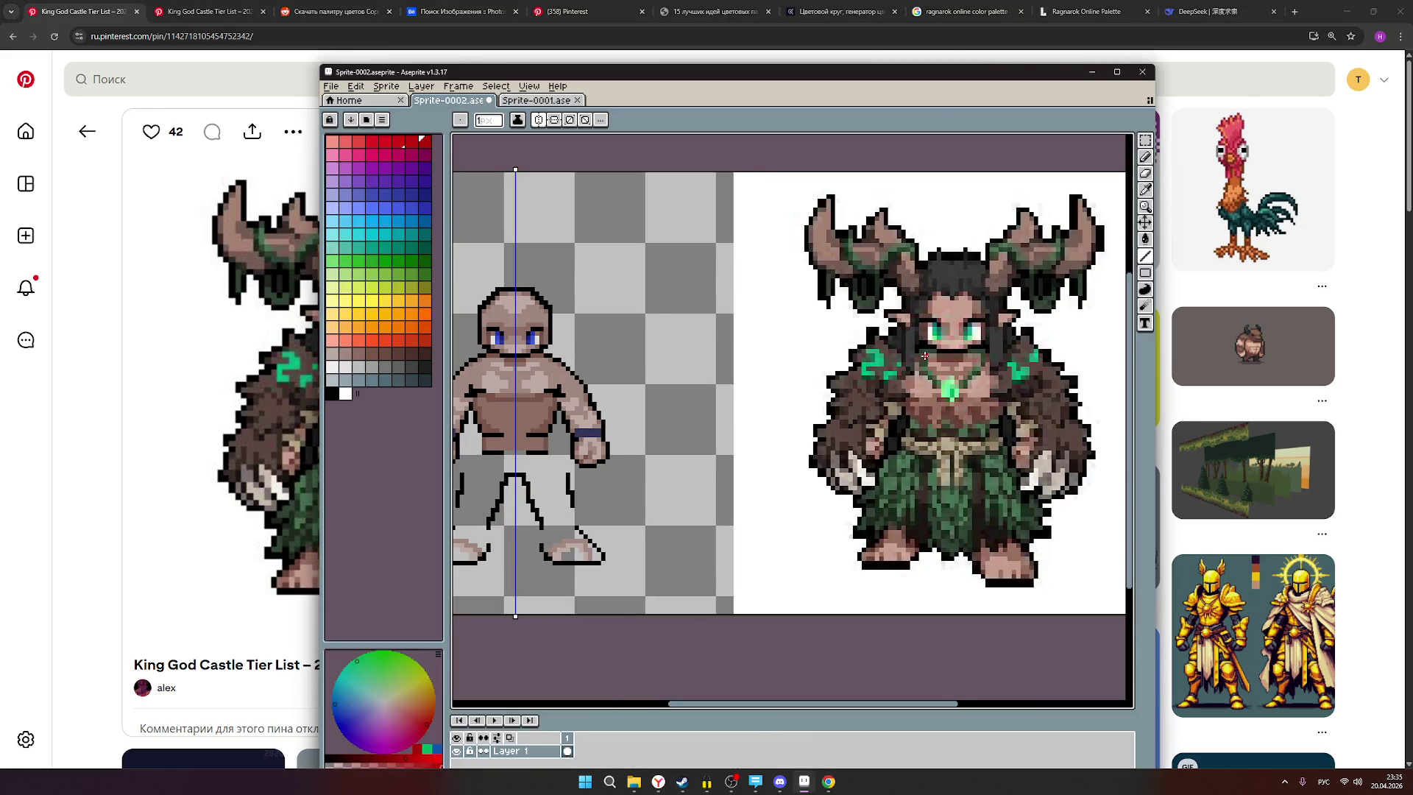
pyautogui.scroll(-2, 949, 368)
pyautogui.scroll(1, 956, 366)
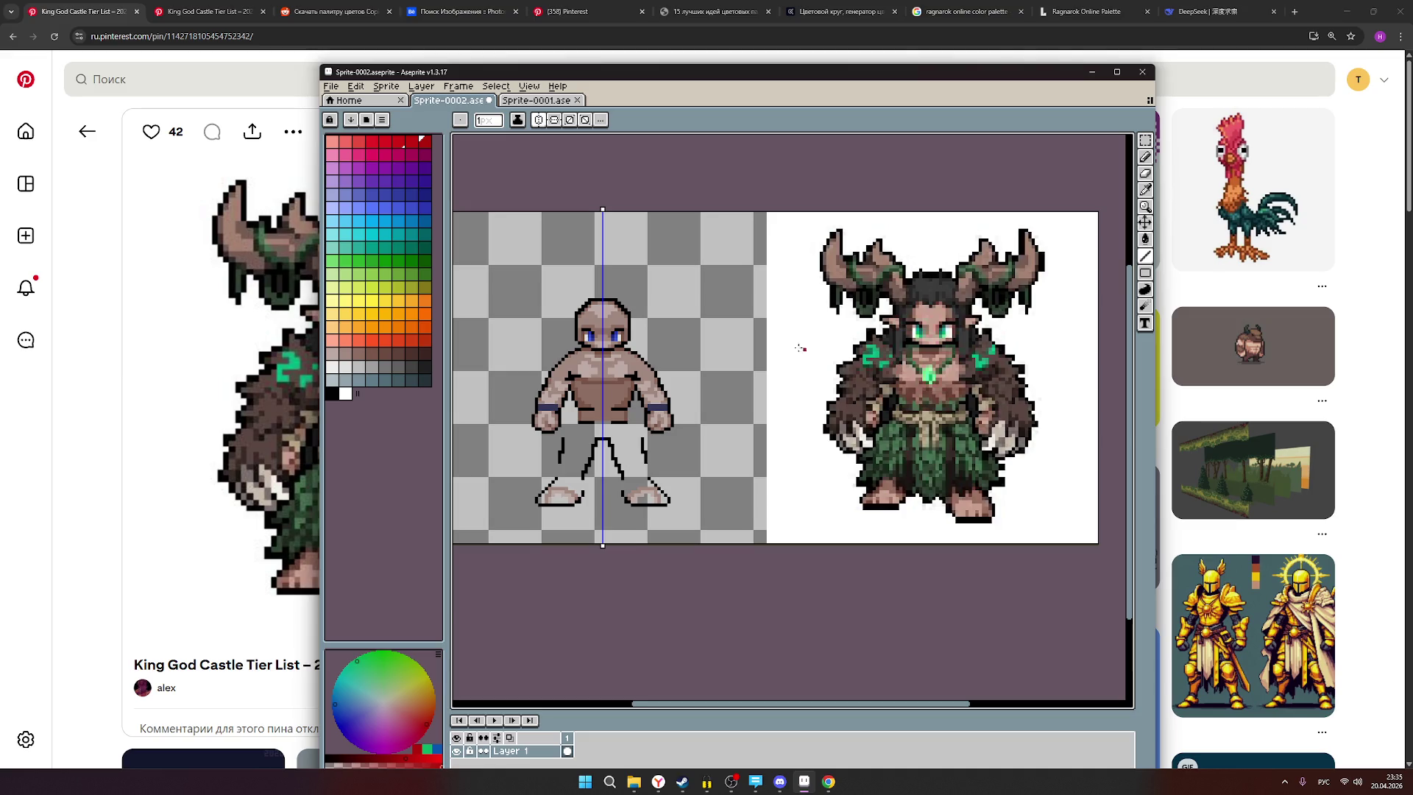
pyautogui.scroll(1, 636, 375)
pyautogui.scroll(-1, 803, 373)
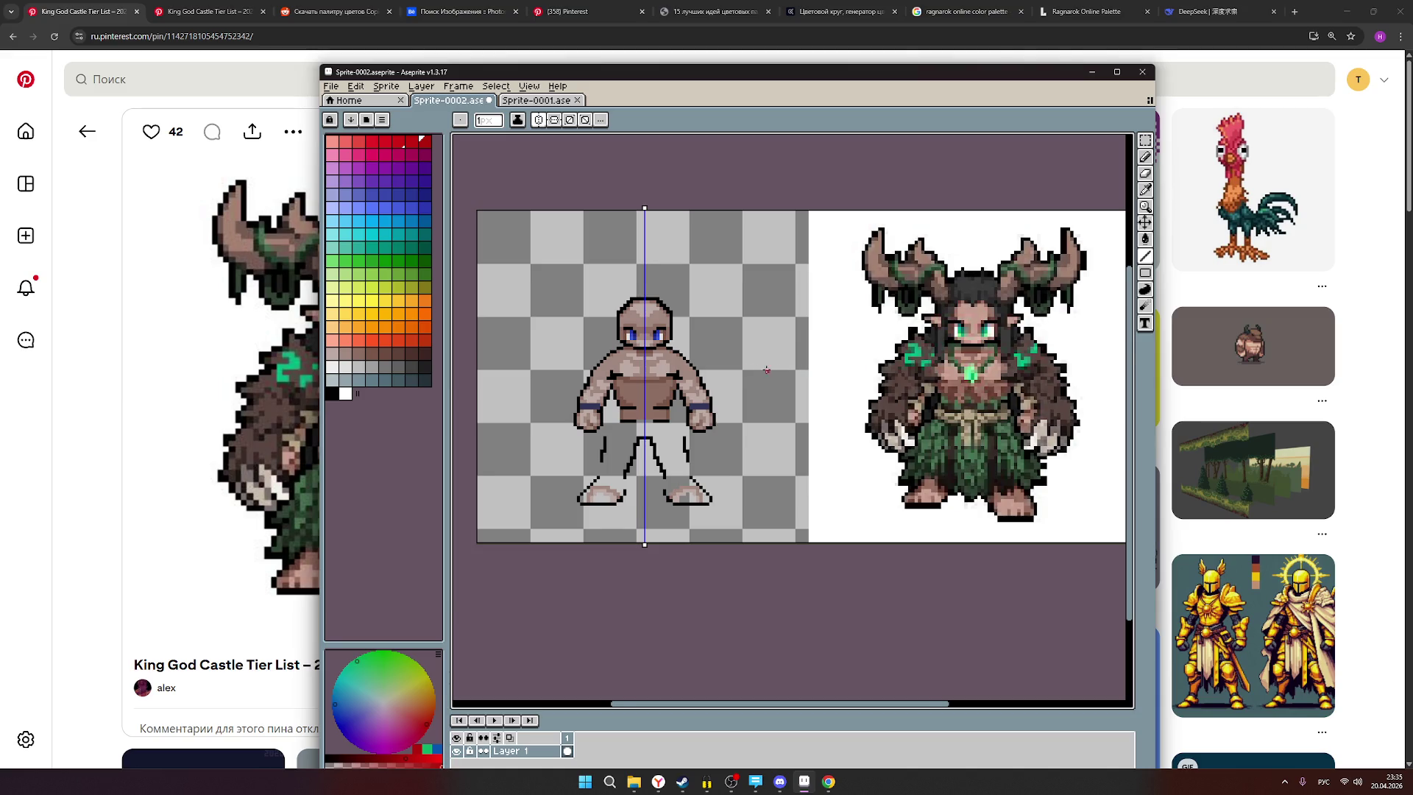
pyautogui.scroll(1, 743, 368)
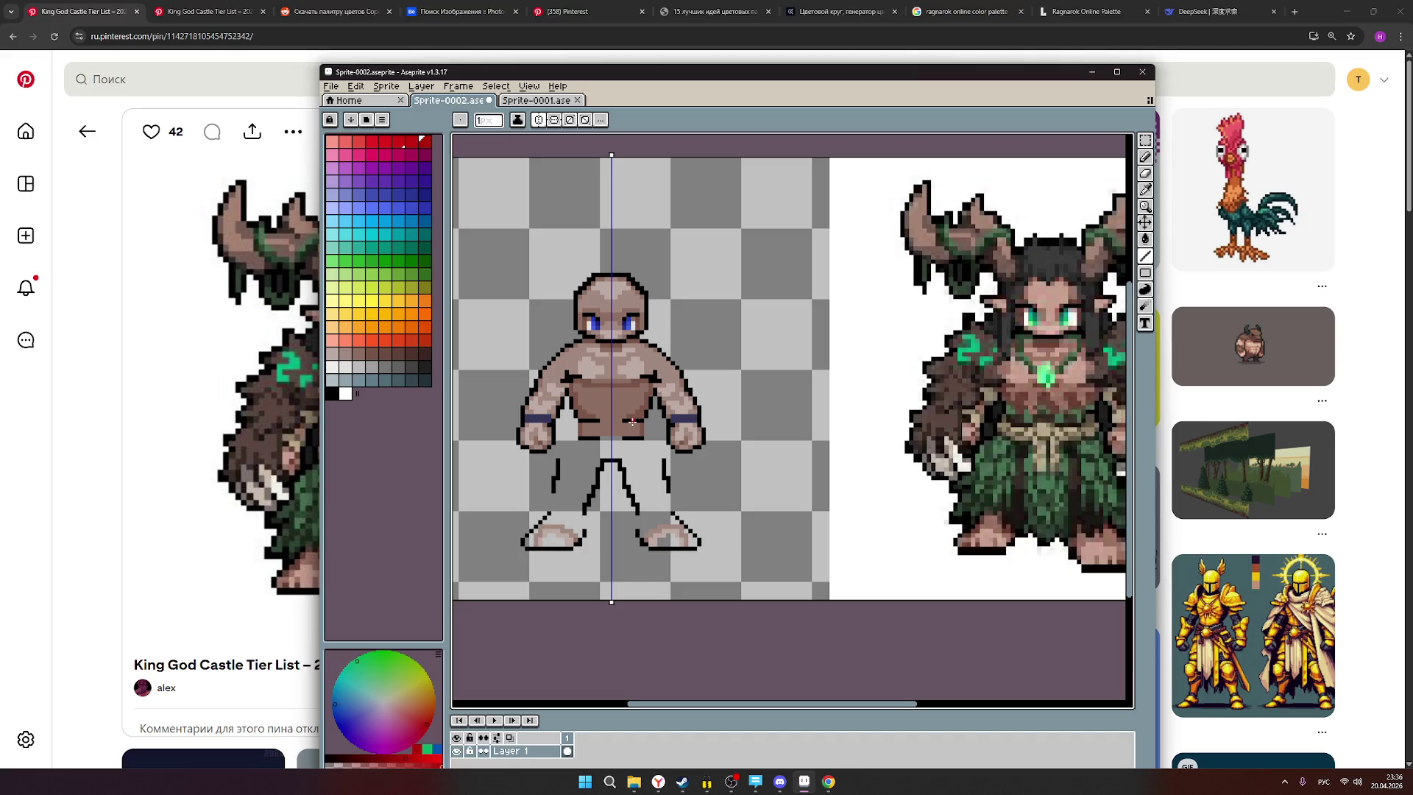
pyautogui.click(358, 354)
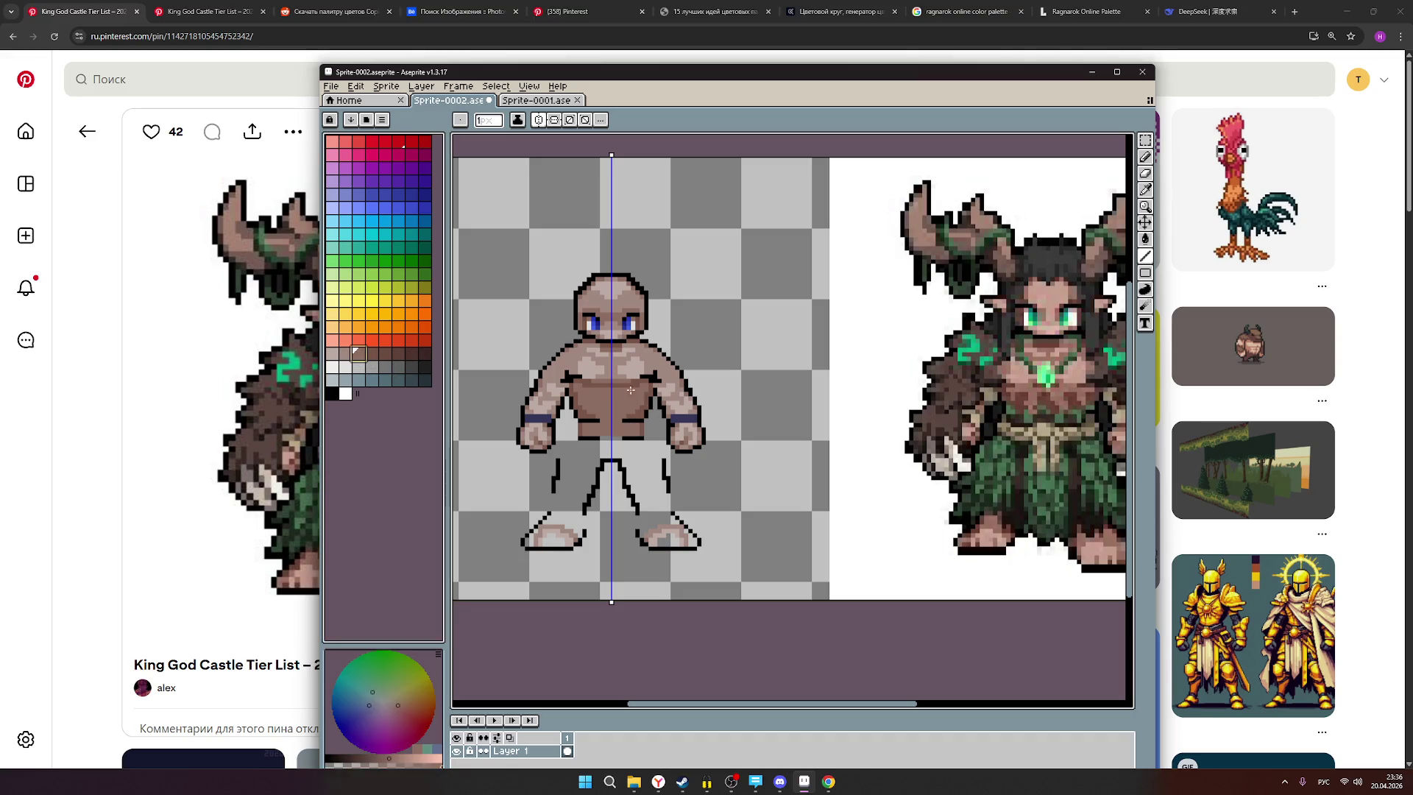
pyautogui.click(1145, 156)
pyautogui.scroll(1, 639, 408)
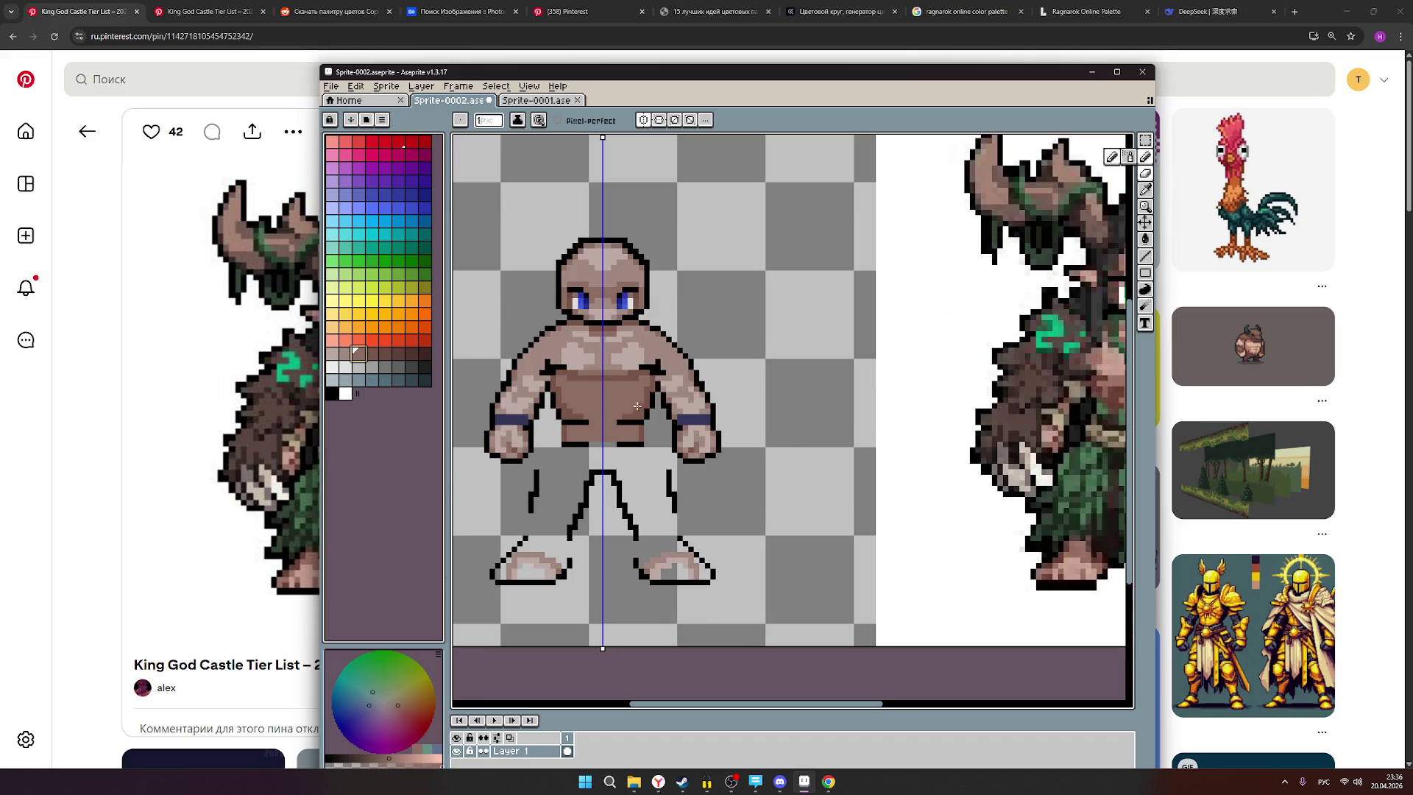
pyautogui.click(637, 392)
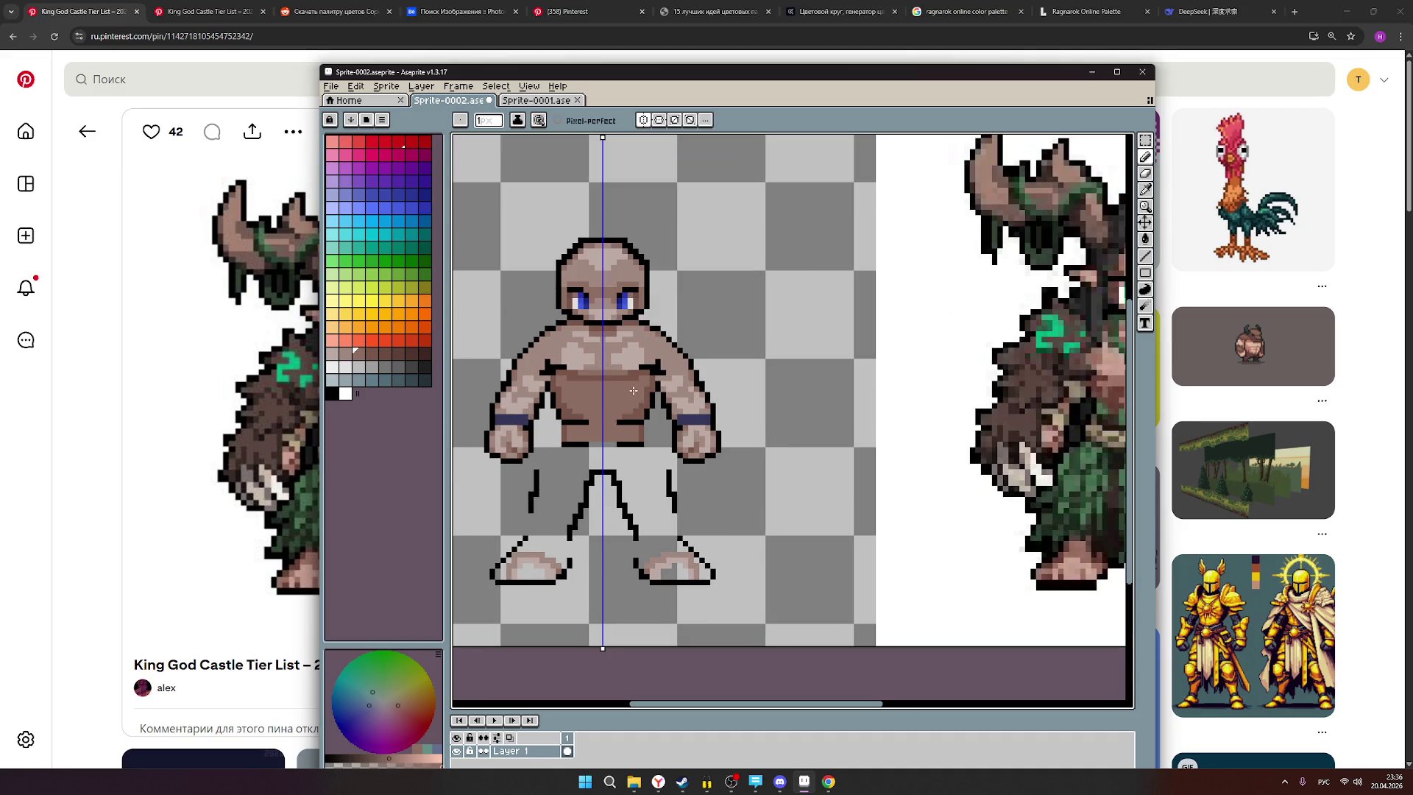
pyautogui.click(1146, 156)
pyautogui.click(372, 354)
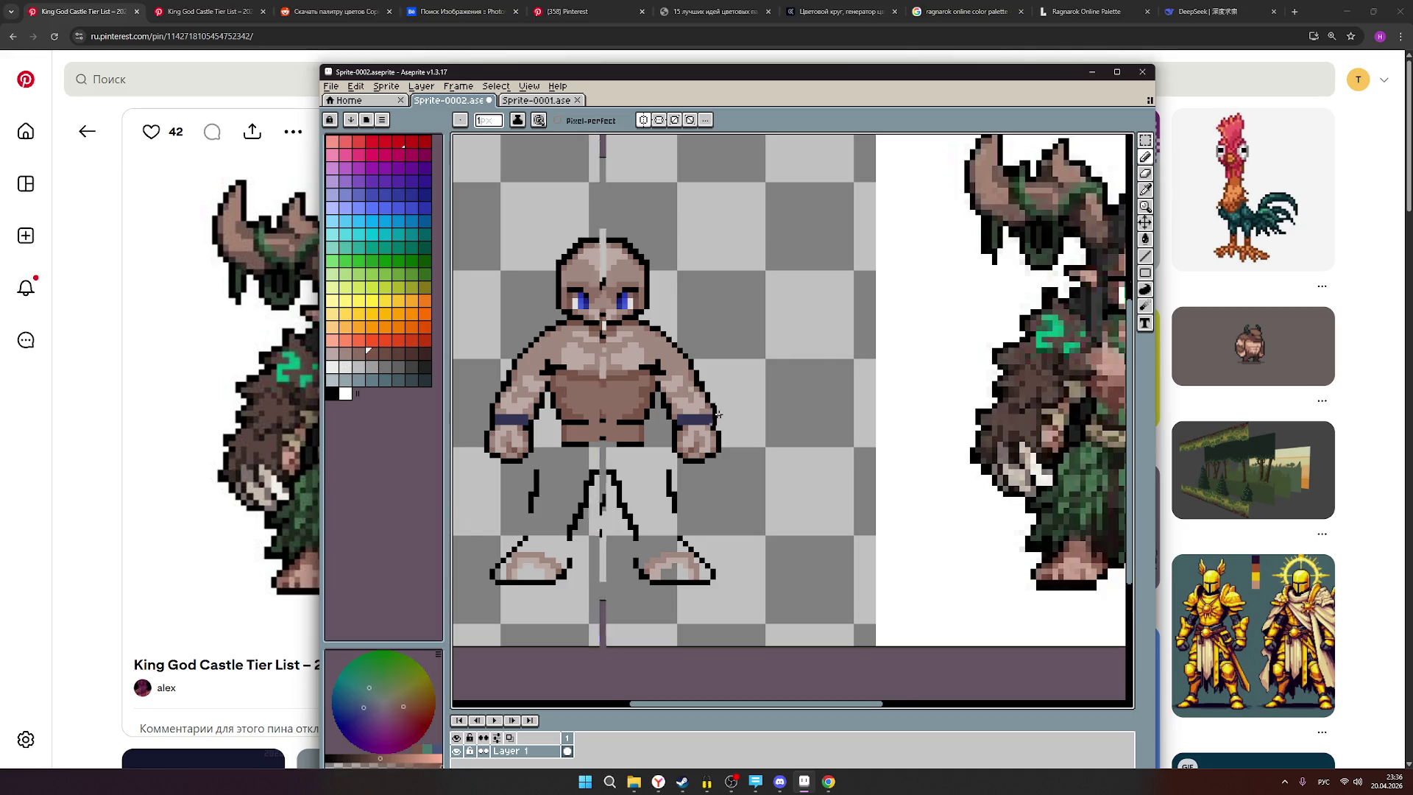
pyautogui.scroll(-1, 724, 417)
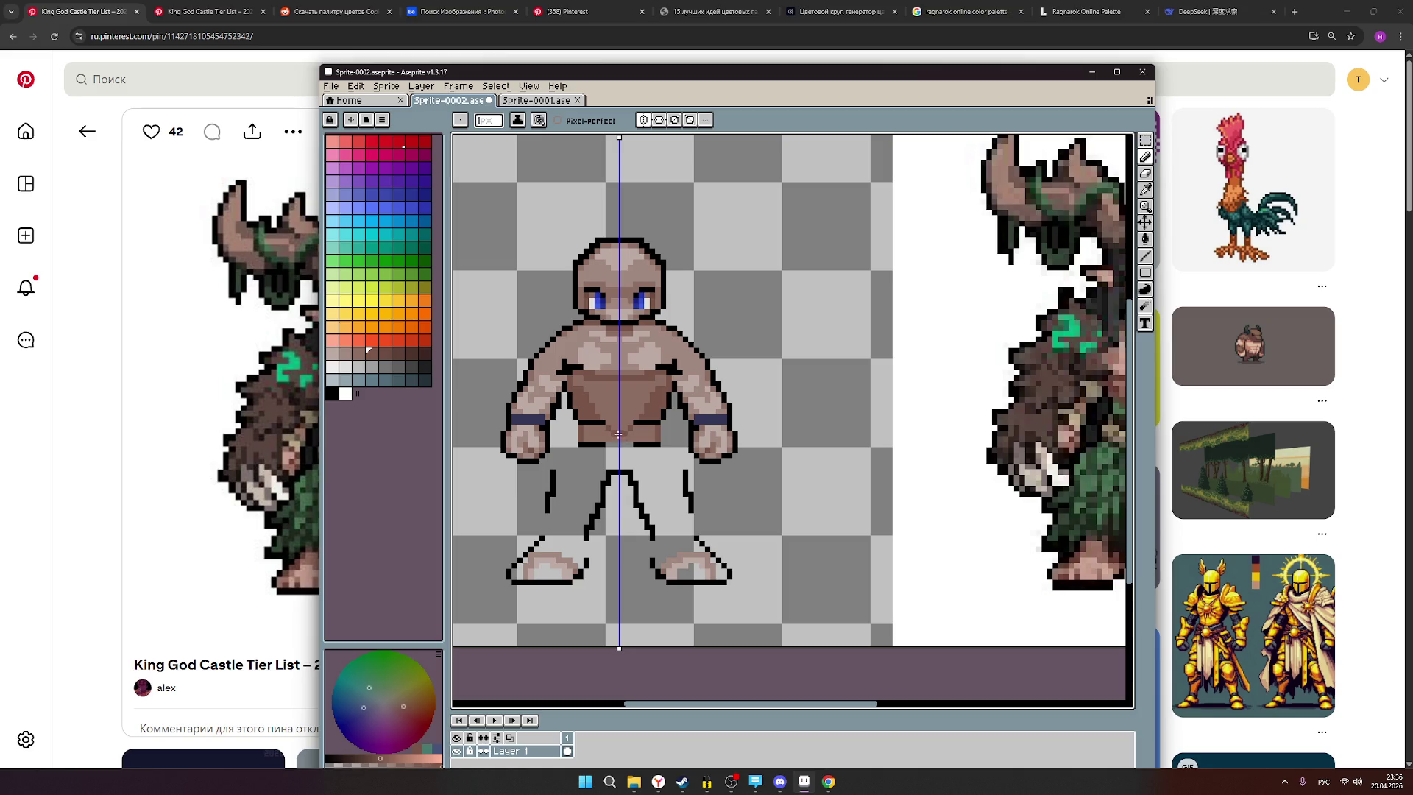
pyautogui.scroll(-2, 658, 448)
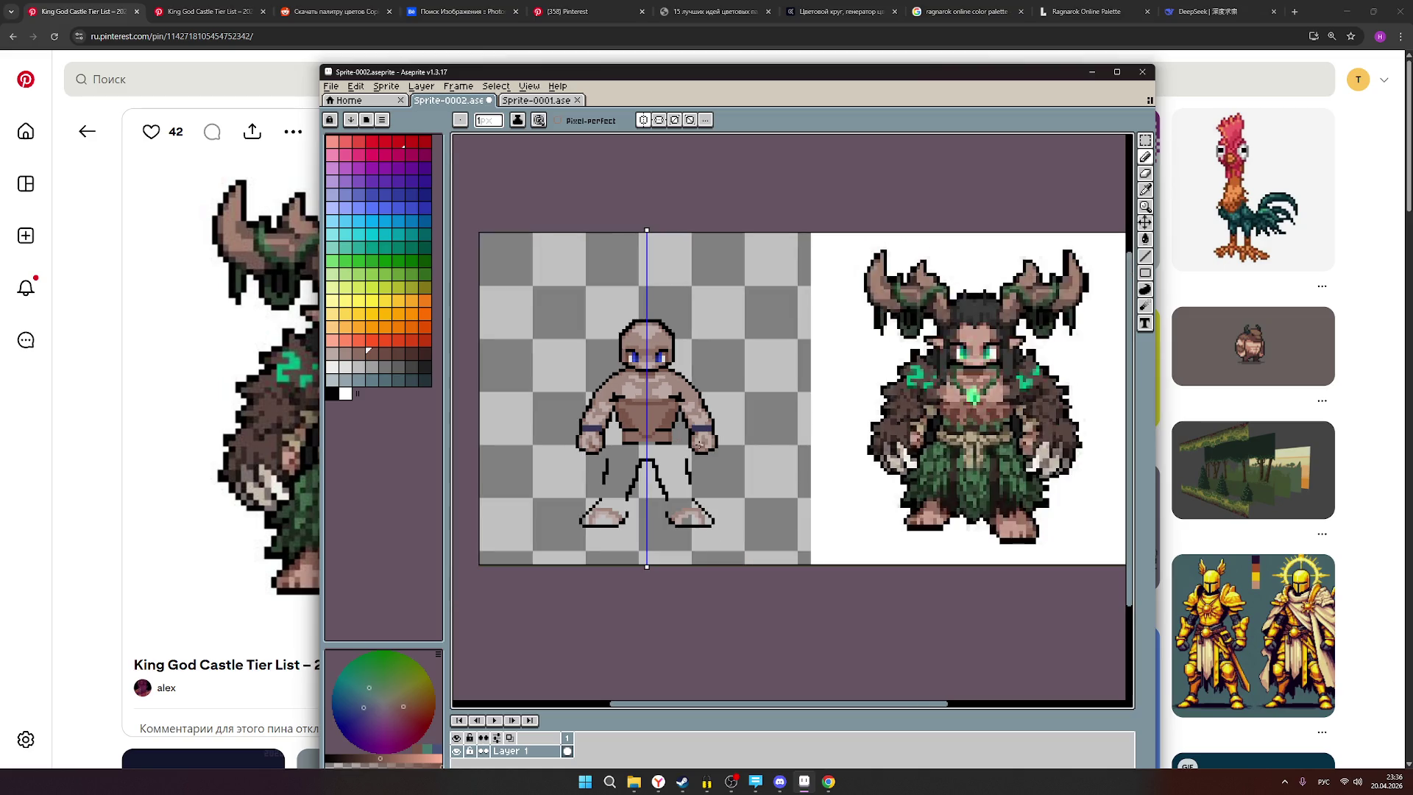
pyautogui.scroll(-1, 700, 444)
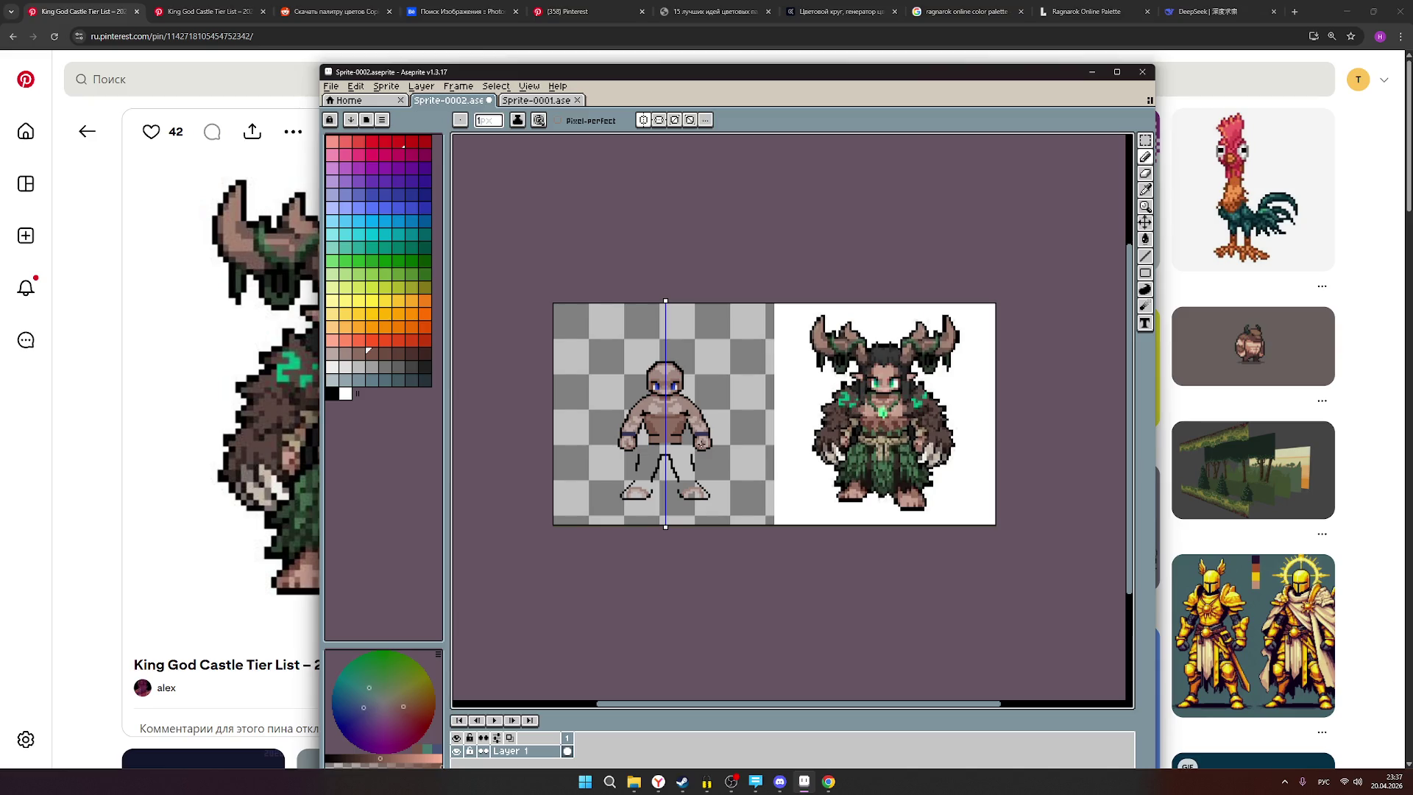
# Return to the Pencil tool and pick a new shading colour from the palette.
pyautogui.press('v')
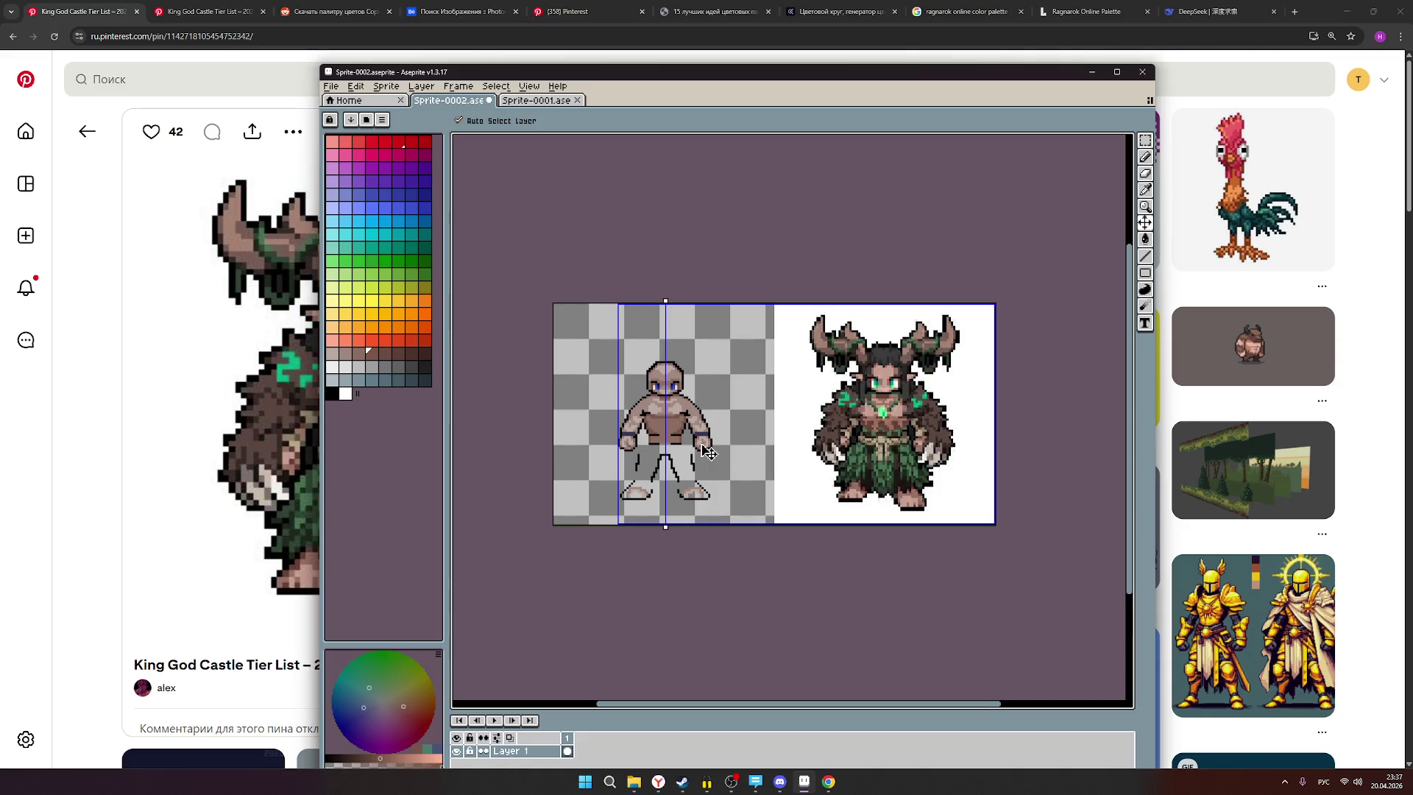
pyautogui.press('b')
pyautogui.scroll(1, 710, 435)
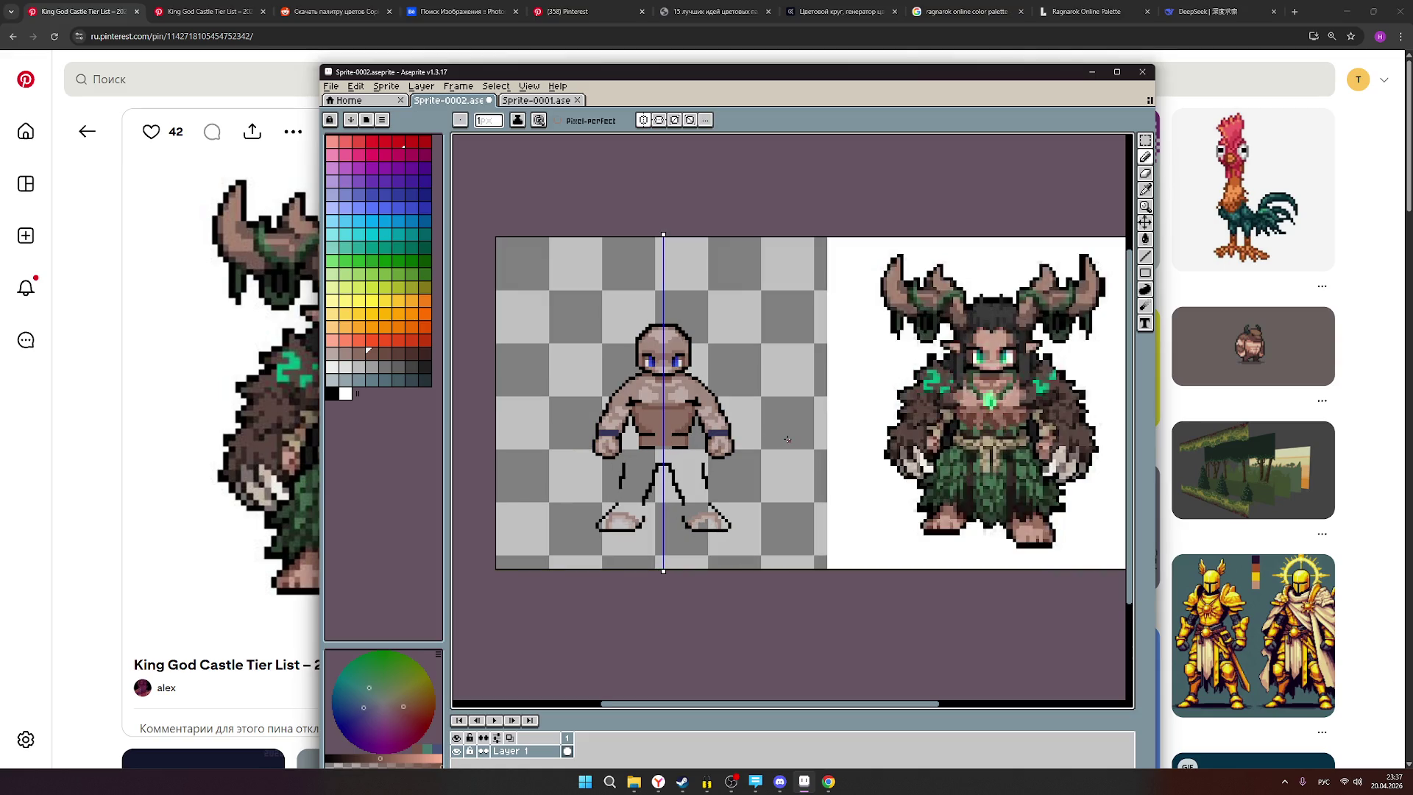
pyautogui.scroll(1, 697, 443)
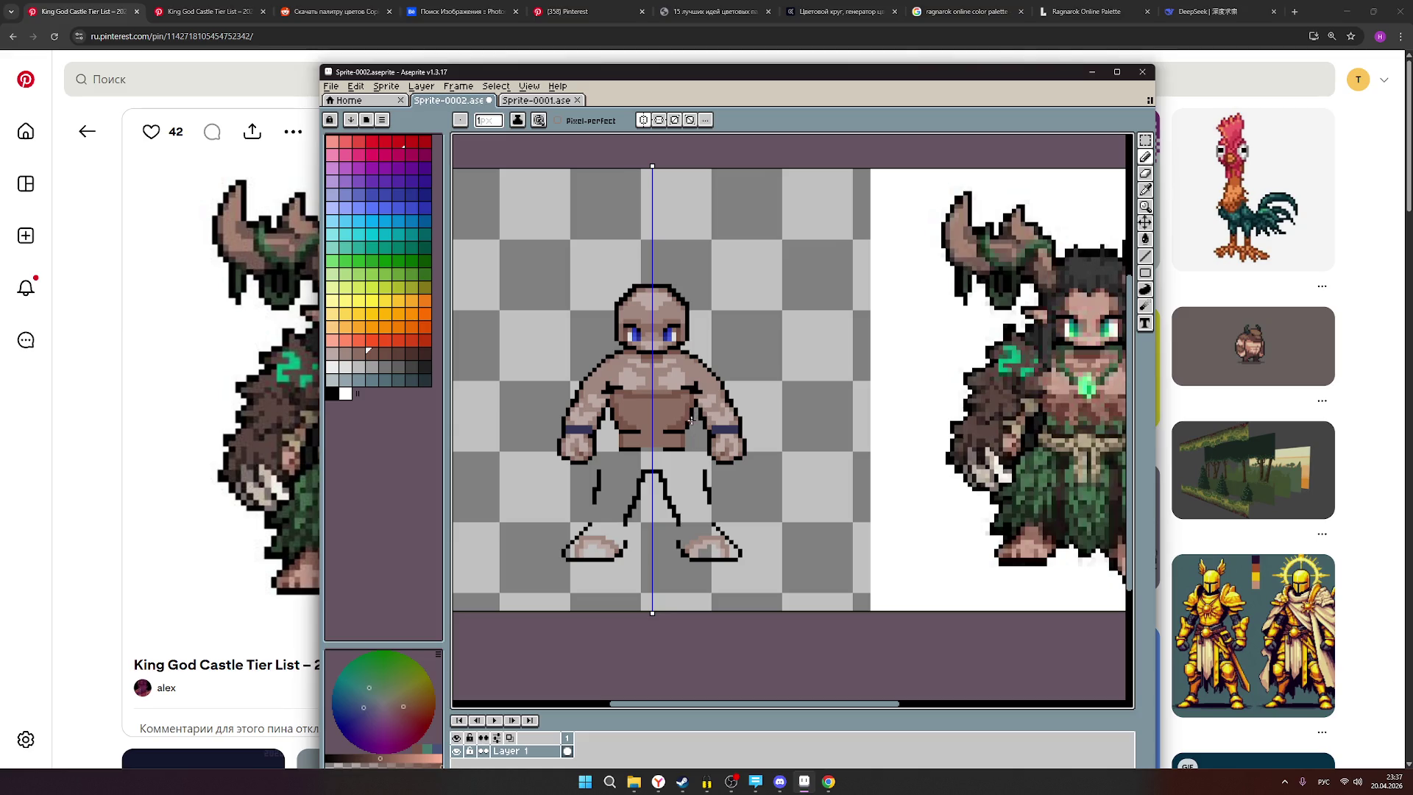
pyautogui.click(357, 353)
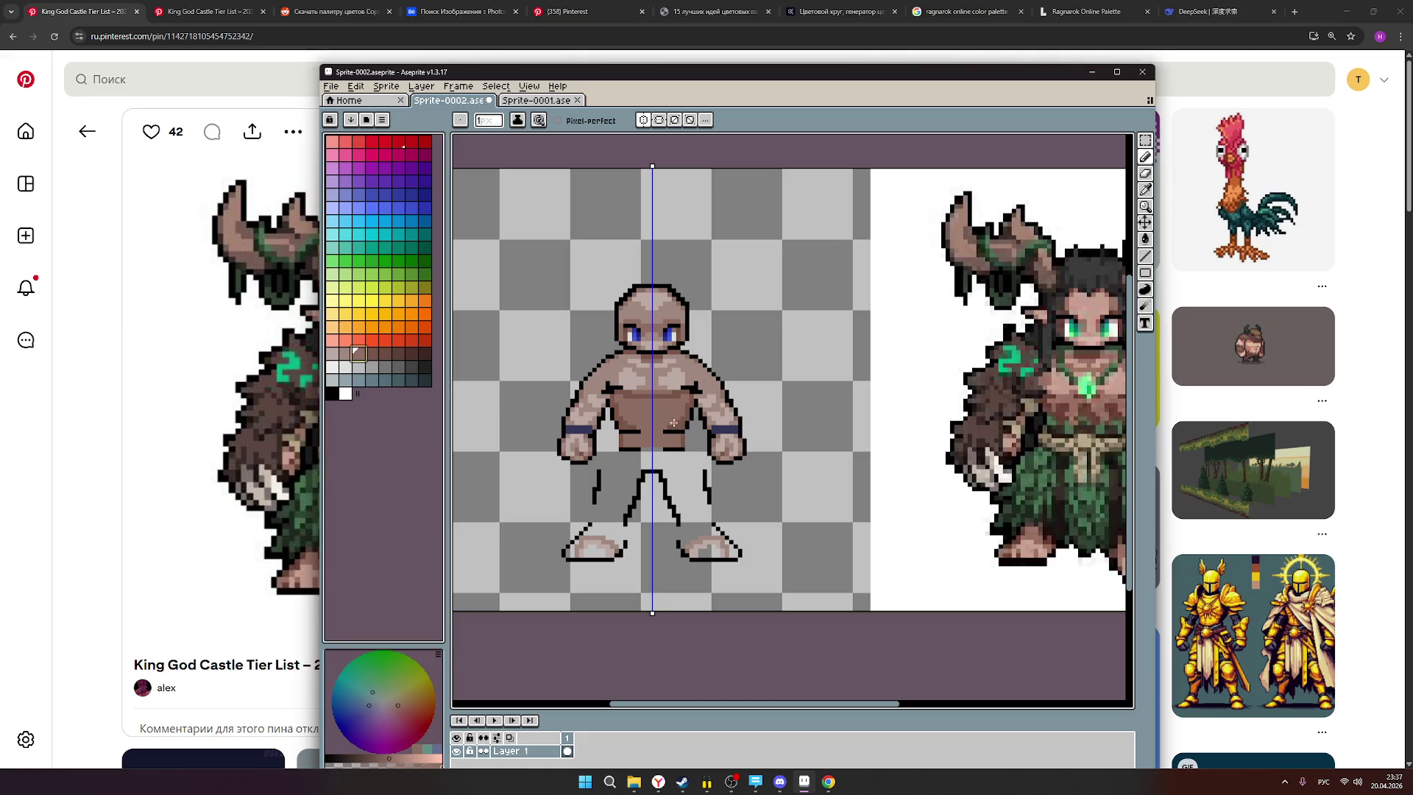
pyautogui.scroll(1, 681, 434)
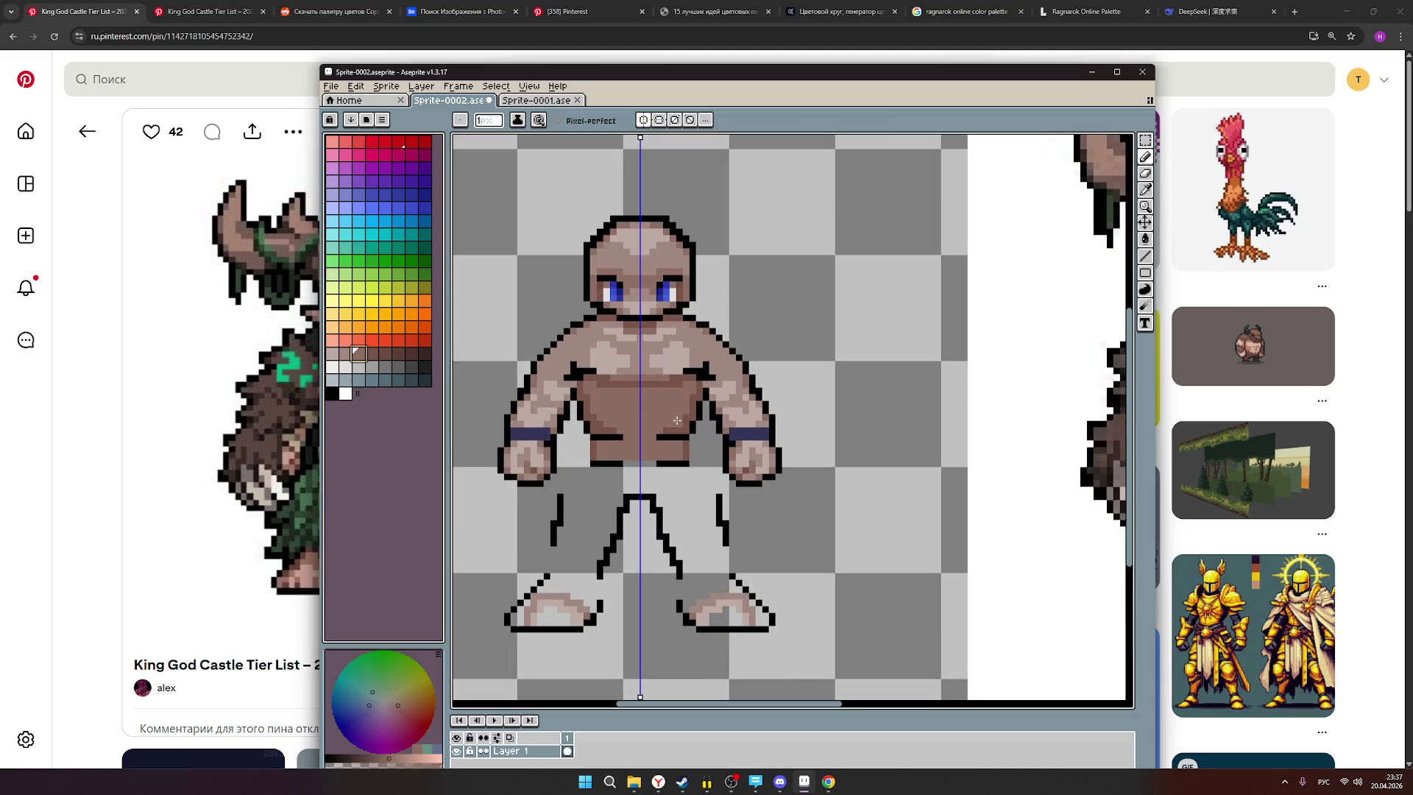
pyautogui.press('Escape')
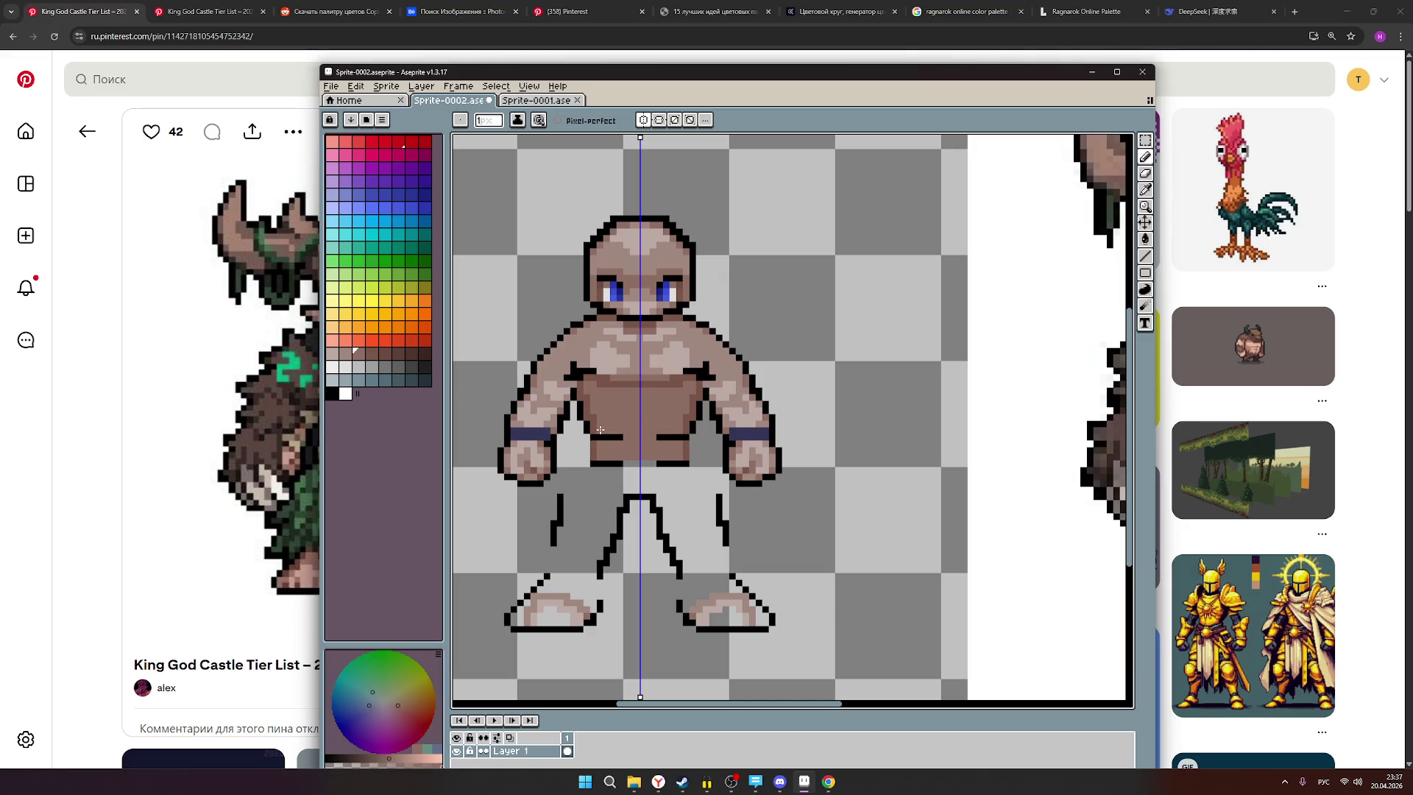
pyautogui.scroll(-3, 657, 436)
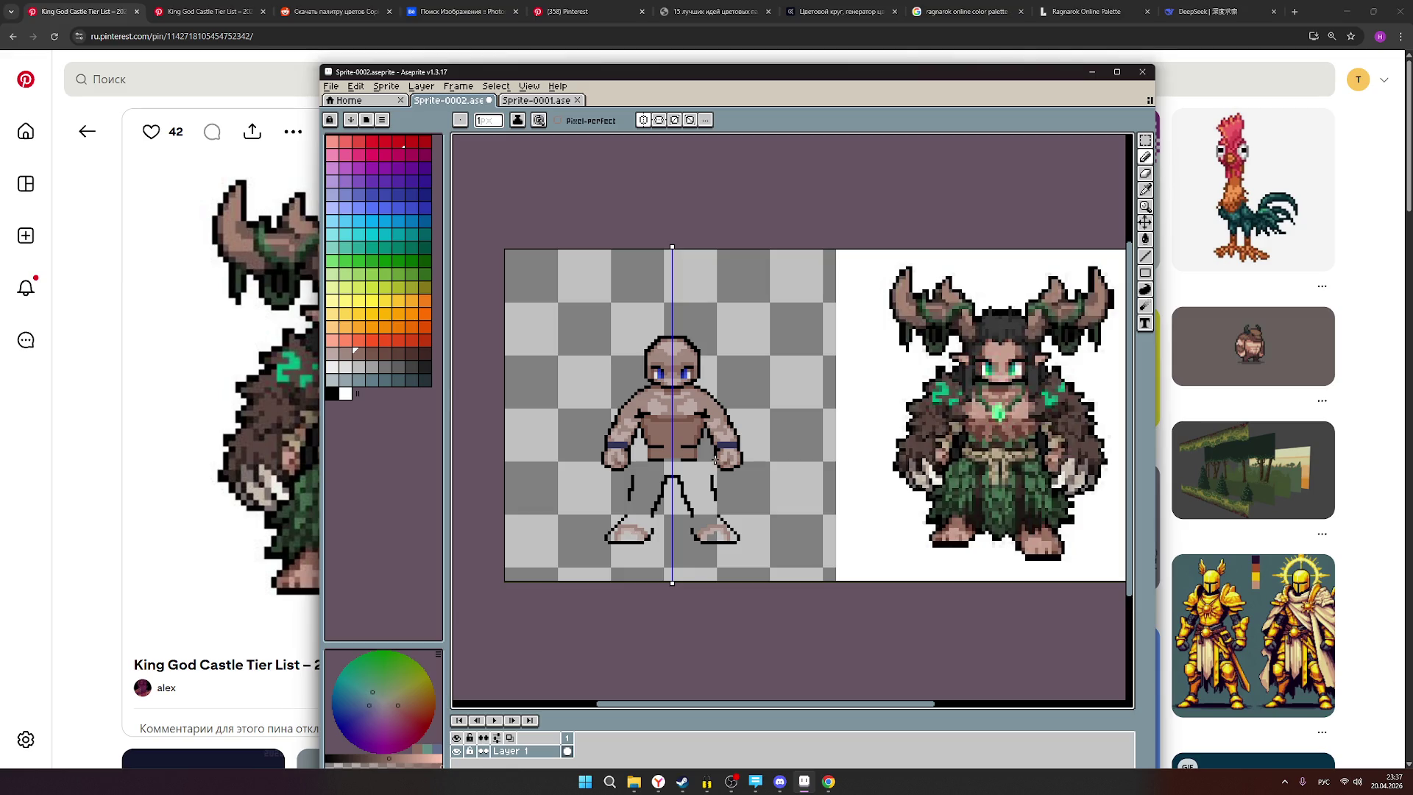
pyautogui.scroll(5, 679, 452)
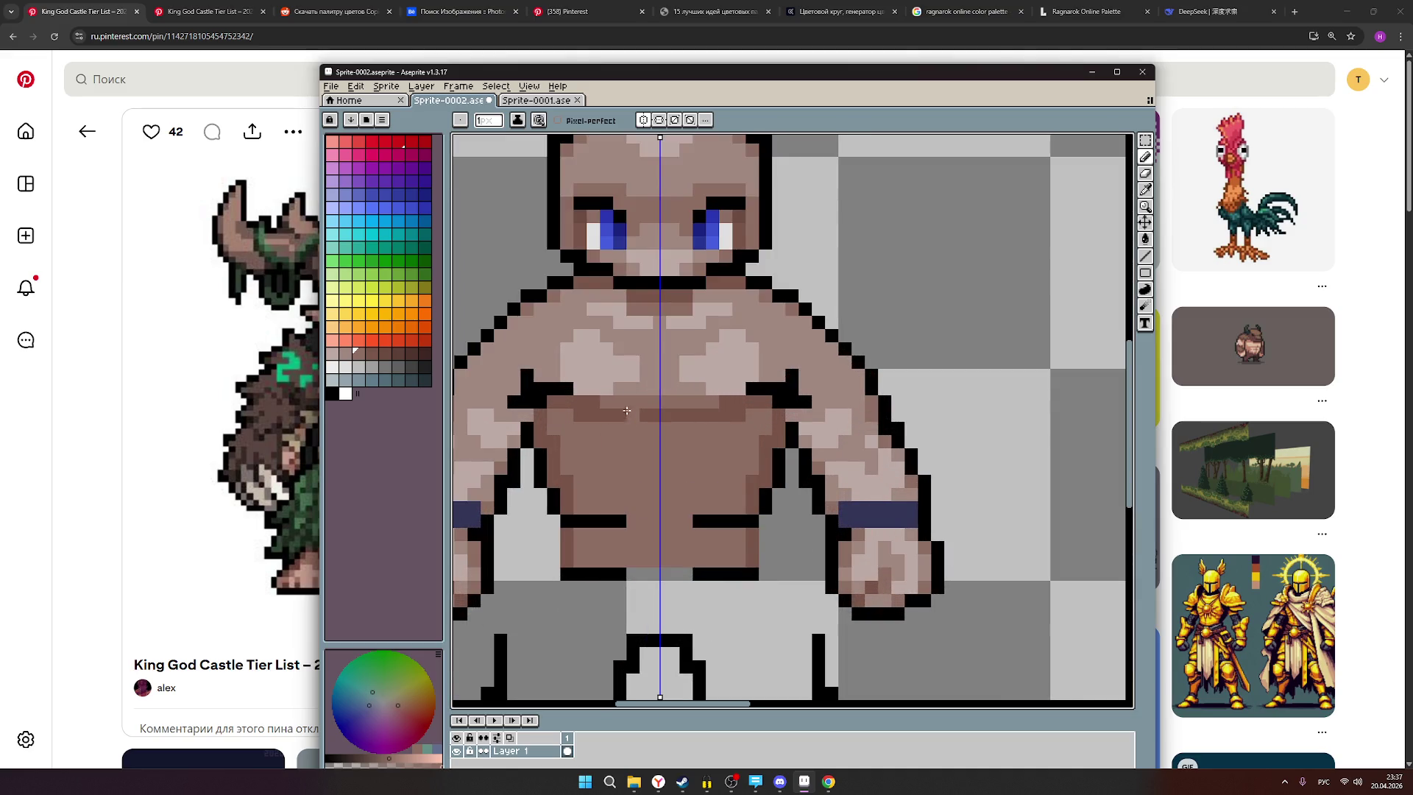
pyautogui.scroll(-3, 677, 421)
pyautogui.scroll(-2, 711, 421)
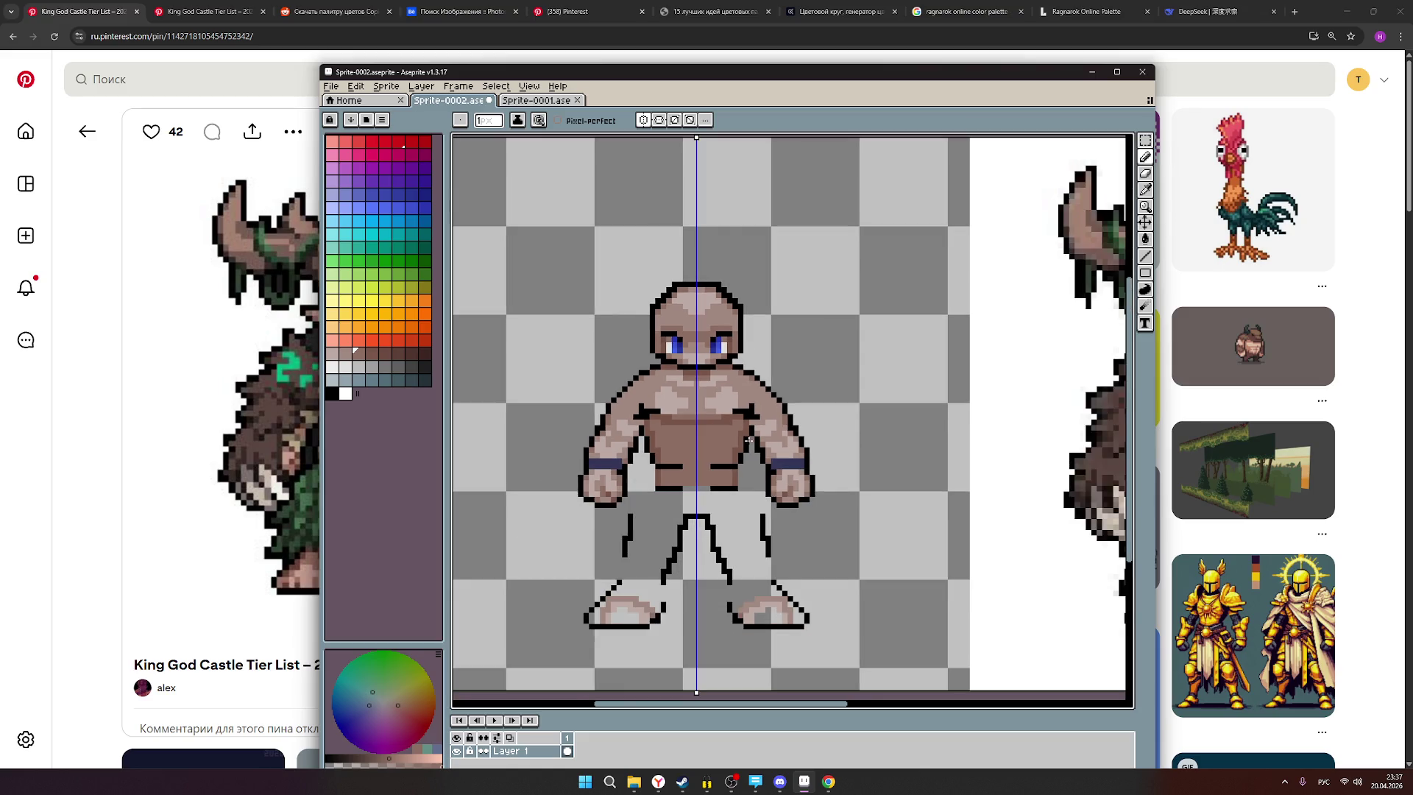
# Try a light-grey swatch, then settle on the neighbouring palette colour for chest shading.
pyautogui.moveTo(763, 449); pyautogui.dragTo(643, 449)
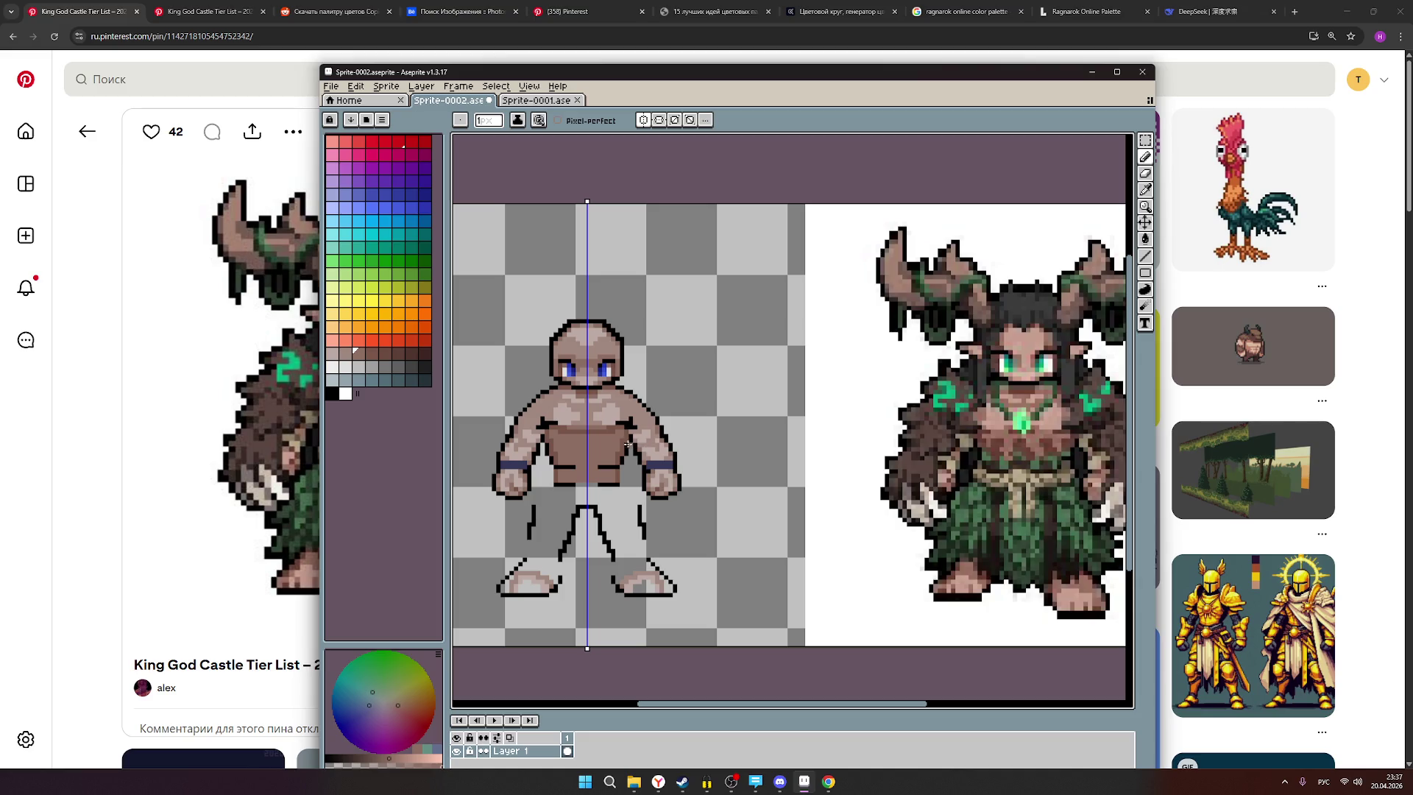
pyautogui.scroll(1, 625, 428)
pyautogui.scroll(3, 626, 428)
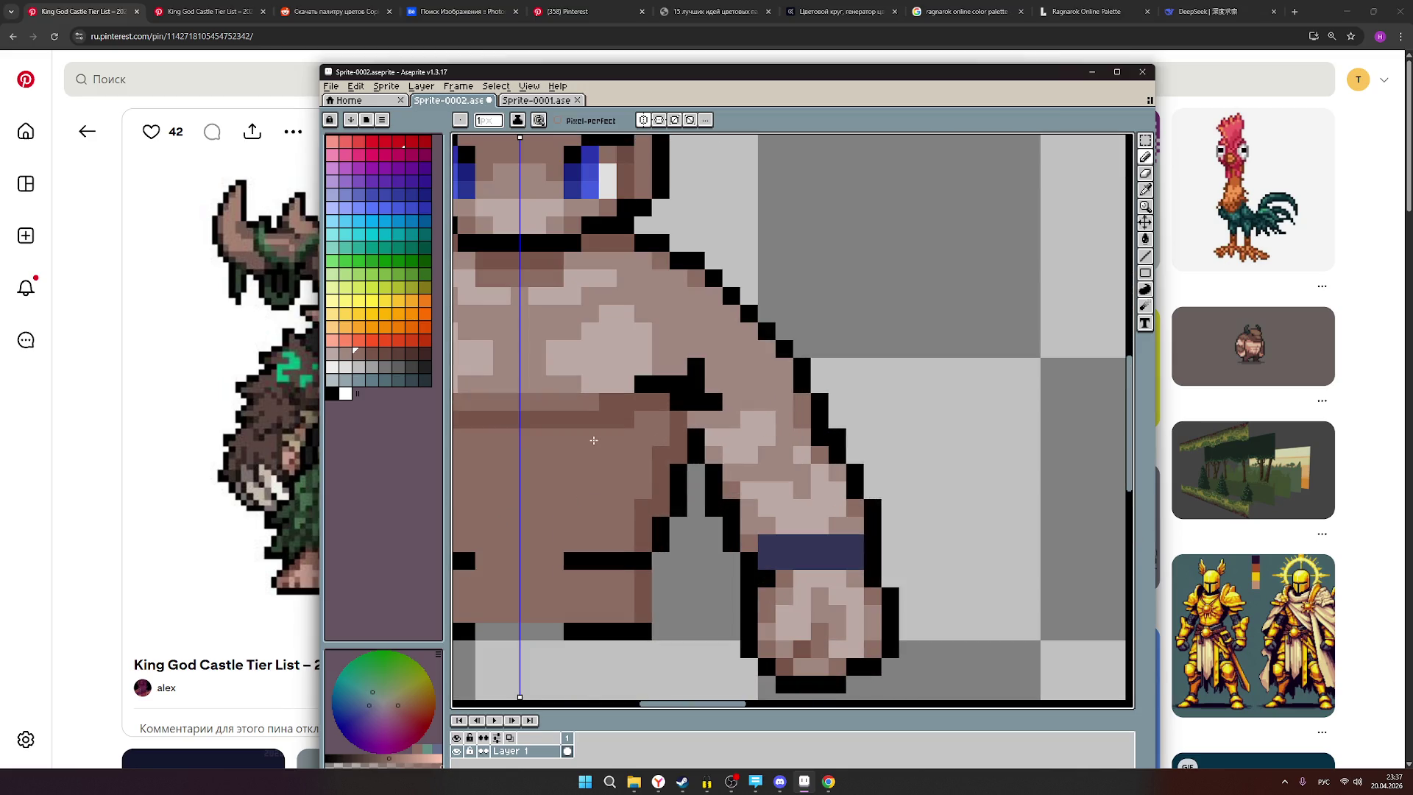
pyautogui.scroll(-2, 662, 460)
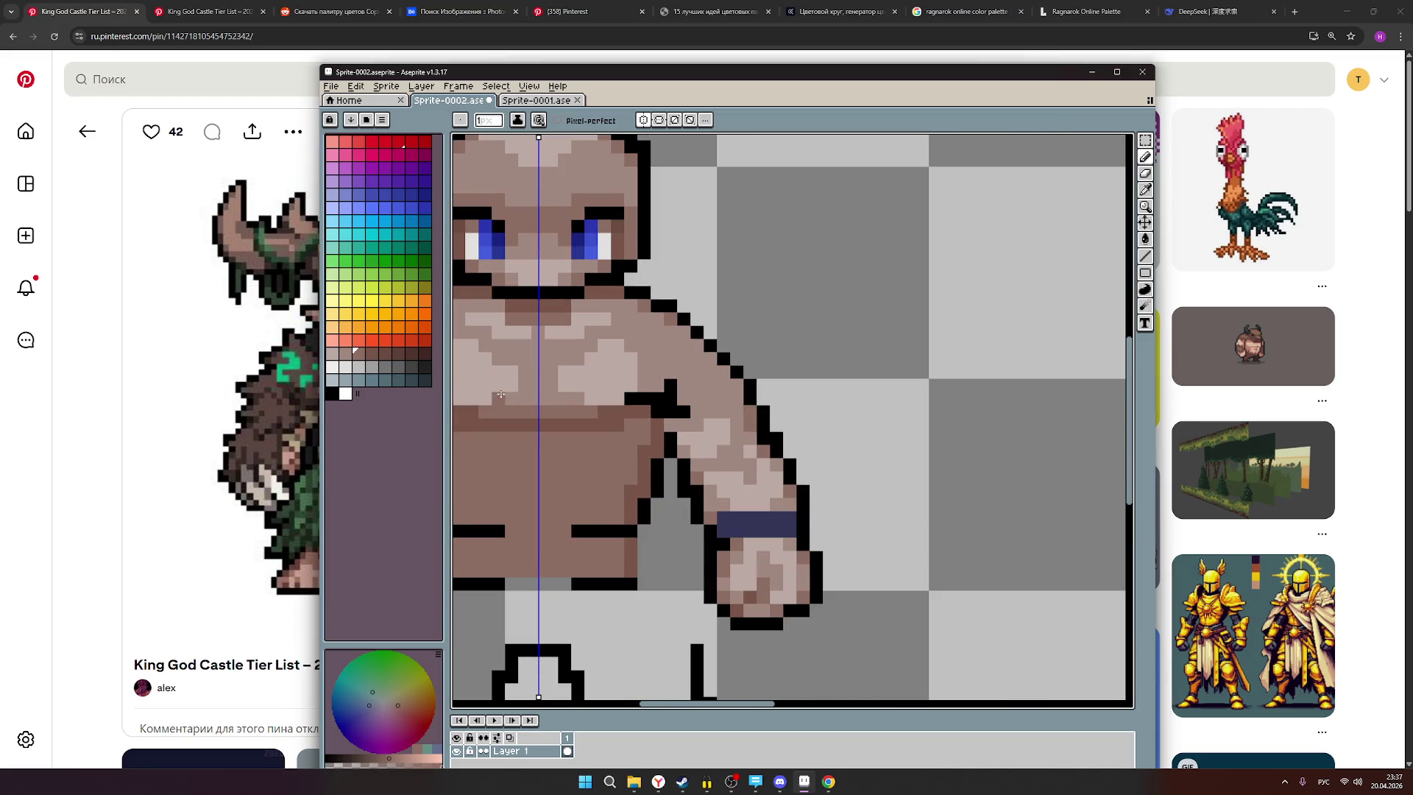
pyautogui.scroll(-3, 550, 418)
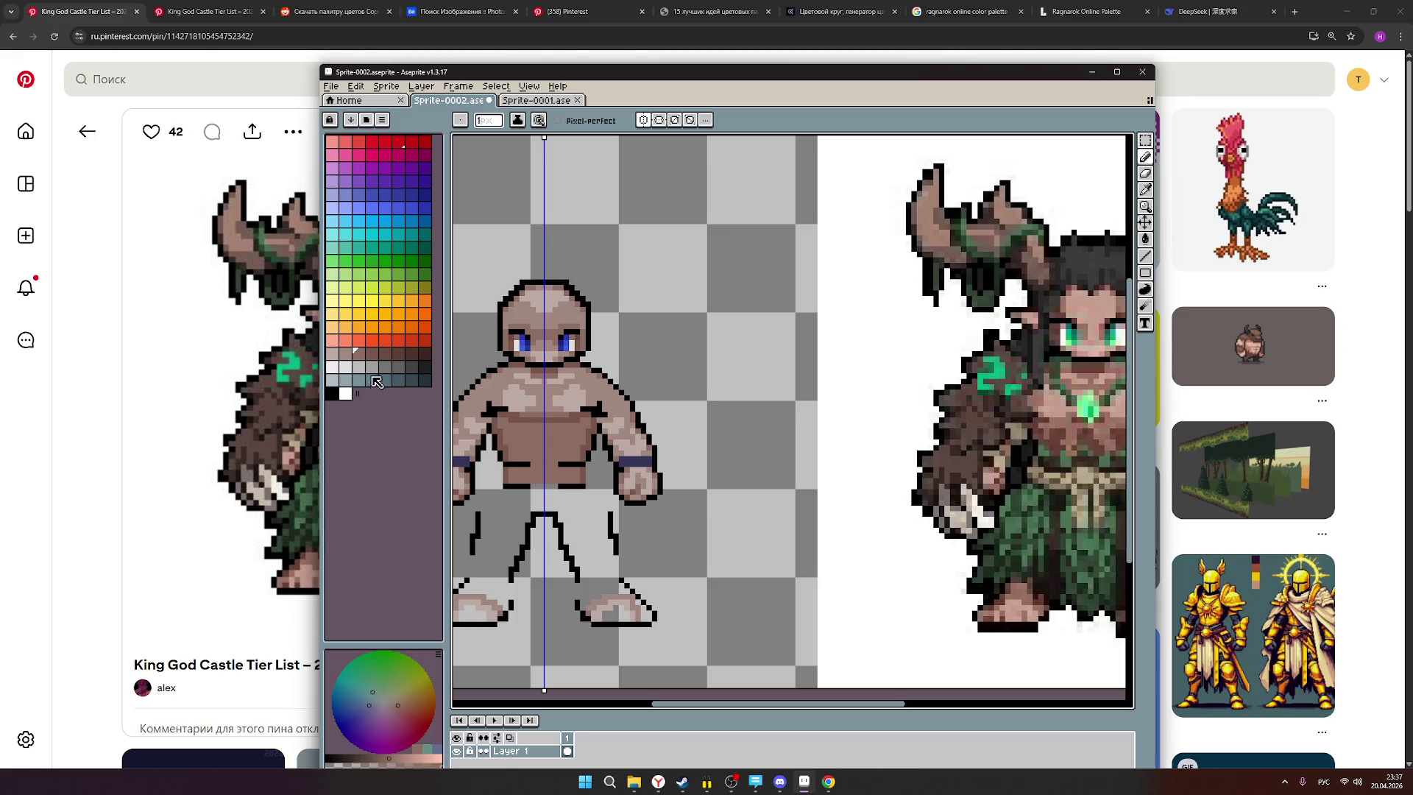
pyautogui.click(349, 354)
pyautogui.scroll(1, 540, 409)
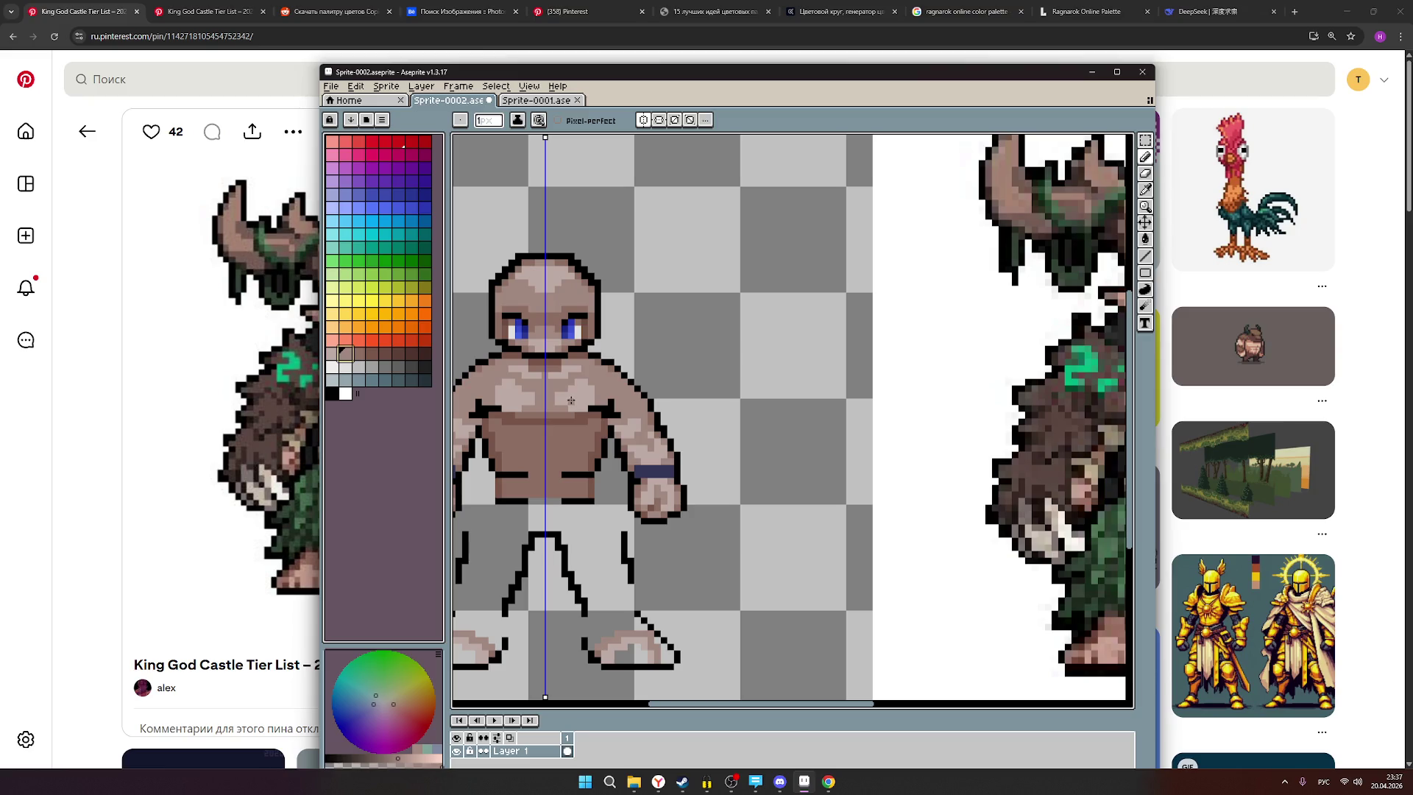
pyautogui.click(358, 354)
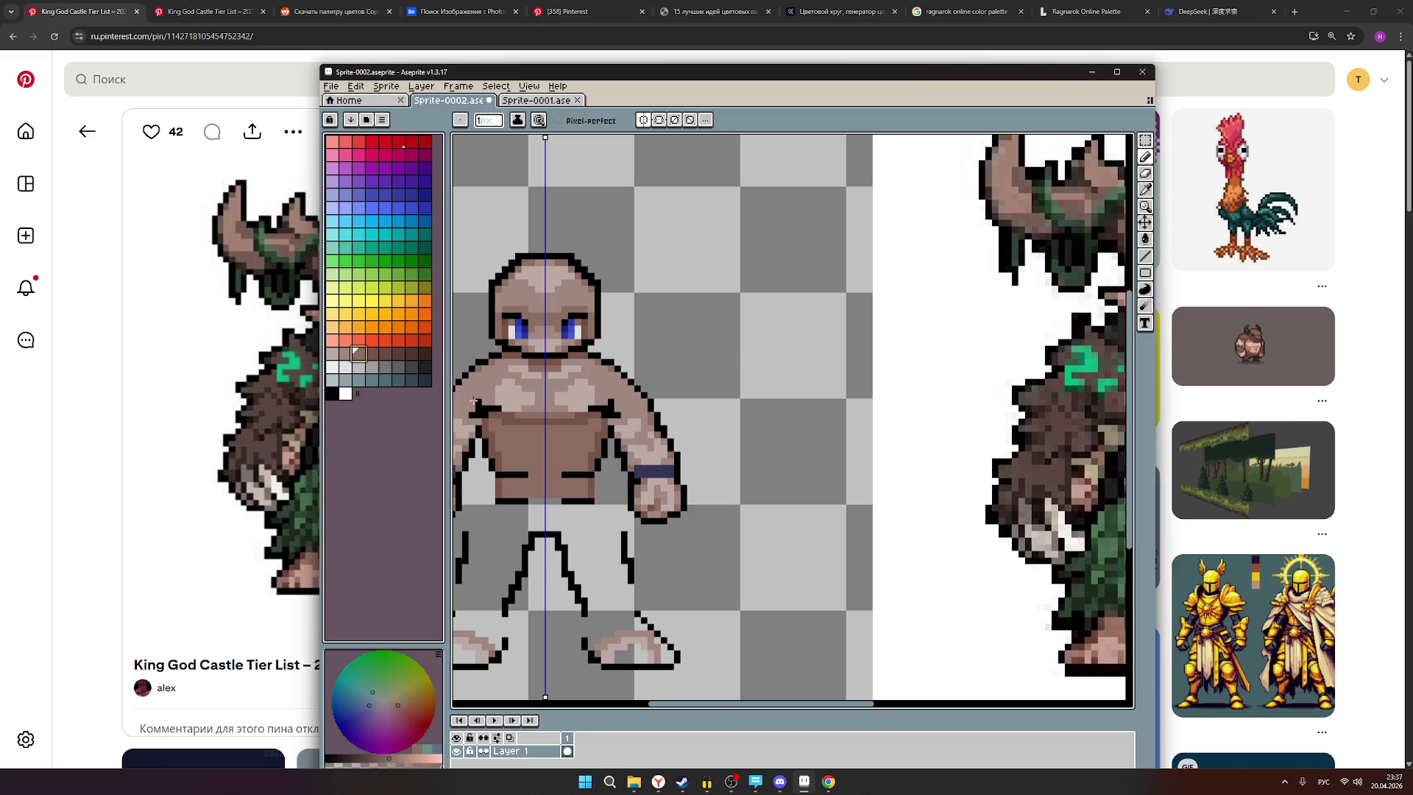
# Paint two darker mirrored pixels on the chest after comparing with the druid reference.
pyautogui.moveTo(610, 457); pyautogui.dragTo(452, 441)
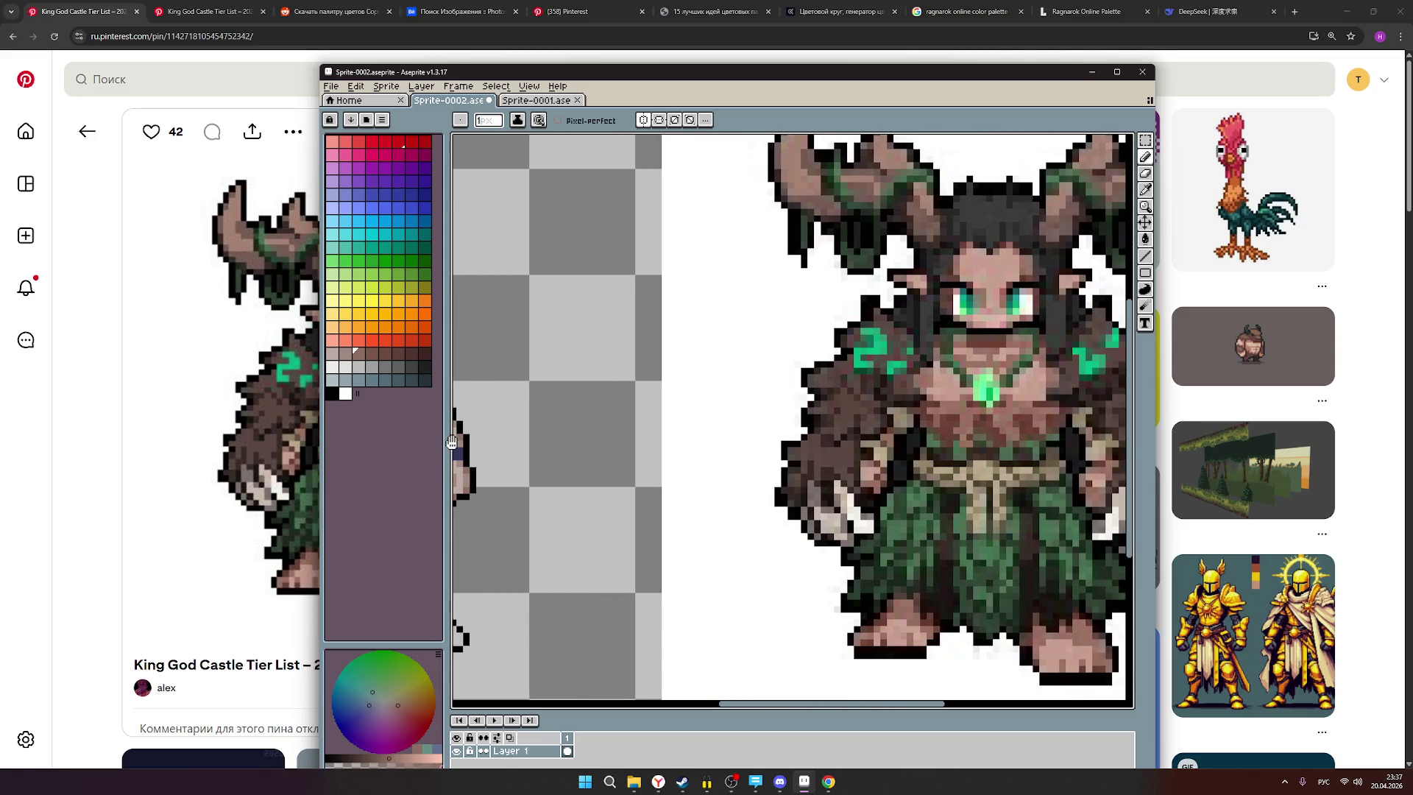
pyautogui.moveTo(626, 469); pyautogui.dragTo(896, 496)
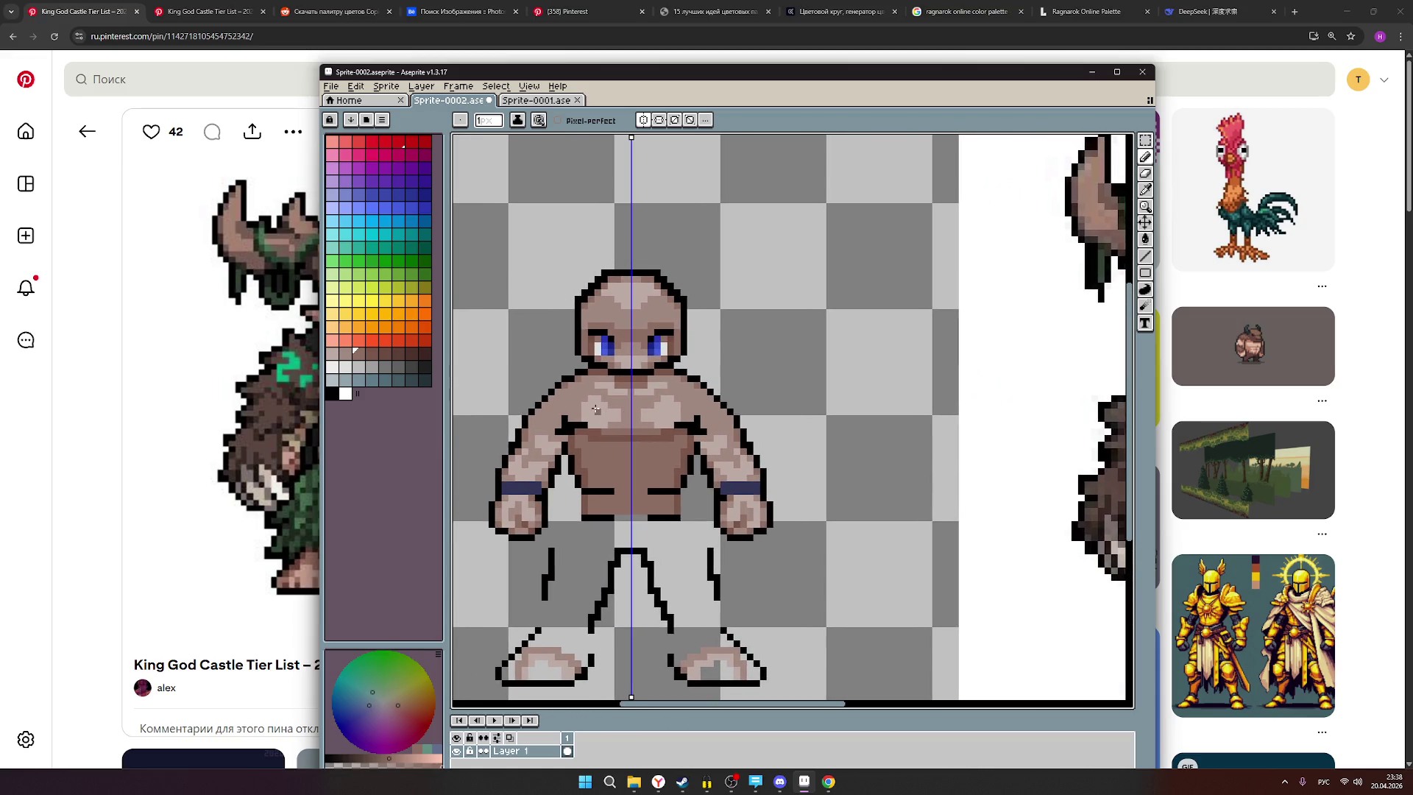
pyautogui.moveTo(820, 457); pyautogui.dragTo(505, 451)
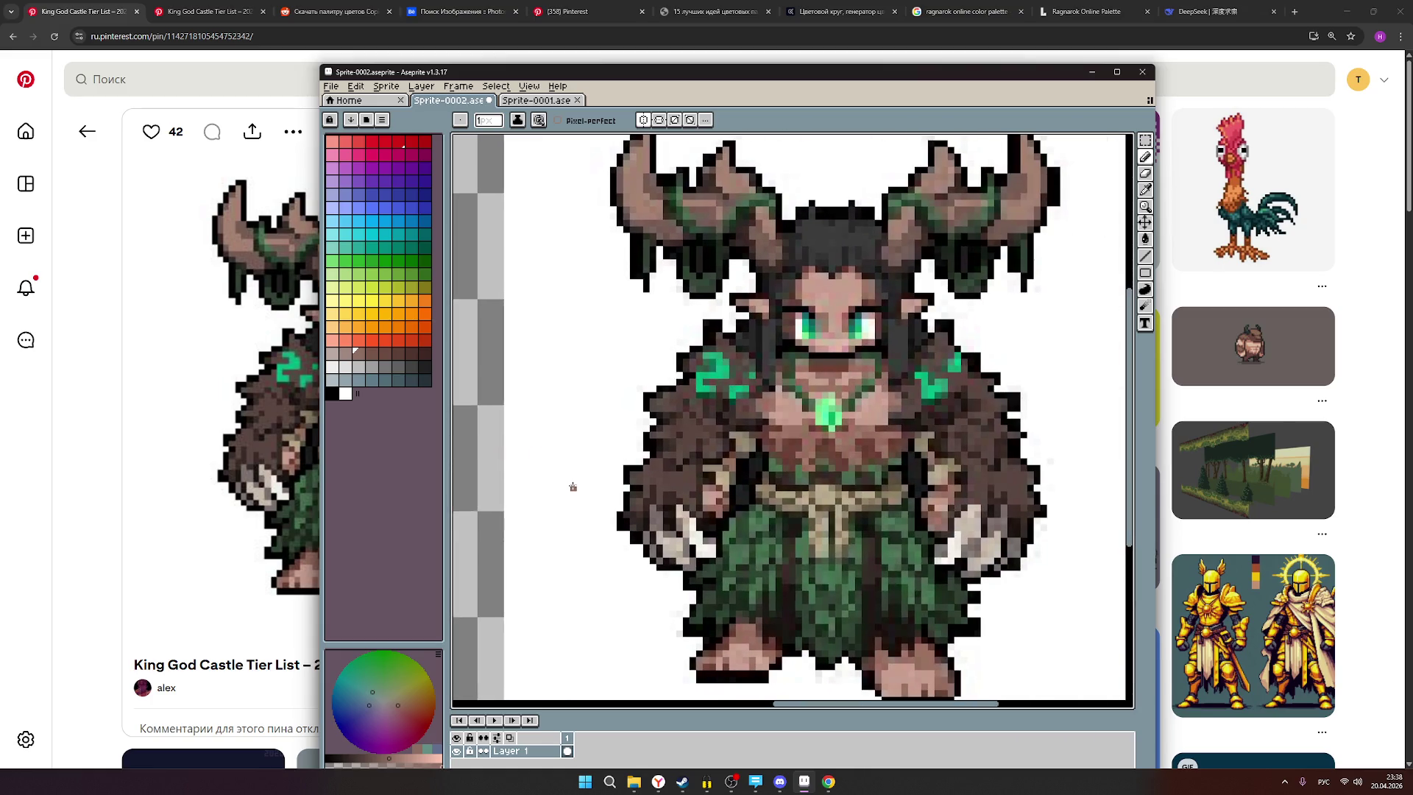
pyautogui.moveTo(589, 486); pyautogui.dragTo(877, 474)
pyautogui.moveTo(697, 489); pyautogui.dragTo(836, 488)
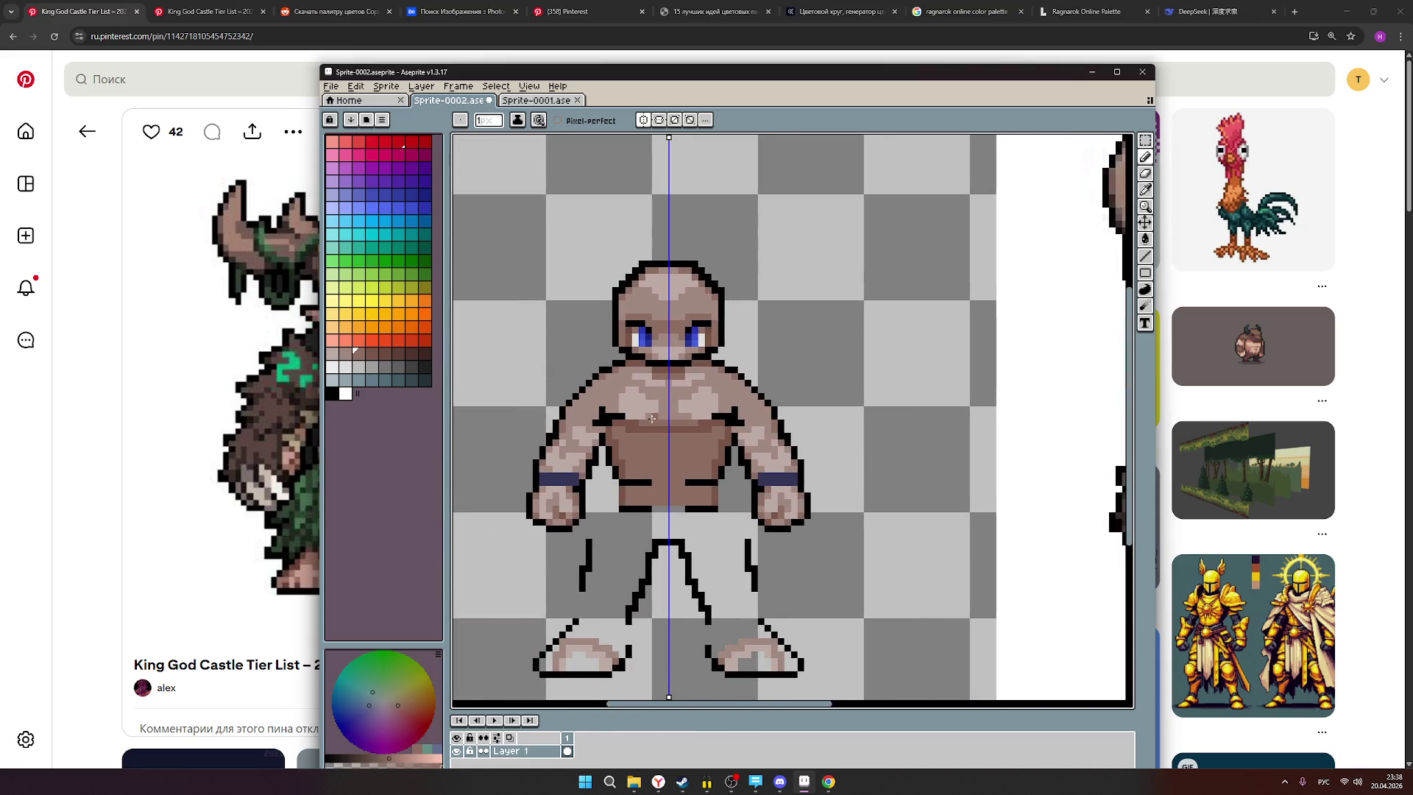
pyautogui.scroll(2, 653, 401)
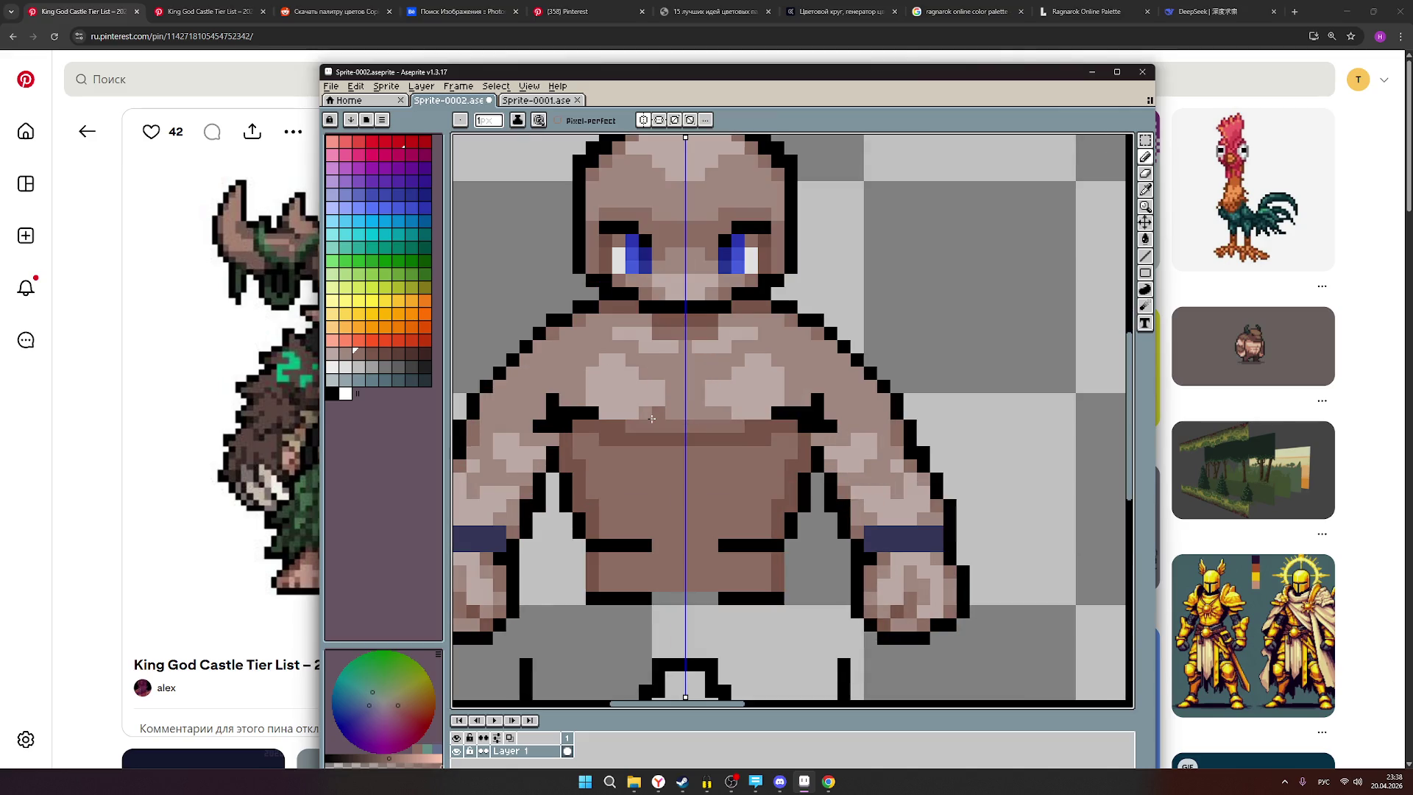
pyautogui.click(652, 419)
pyautogui.click(671, 413)
# Select a brownish palette swatch for the next shading pass, checking it against the druid reference.
pyautogui.scroll(-3, 671, 413)
pyautogui.moveTo(788, 489); pyautogui.dragTo(662, 462)
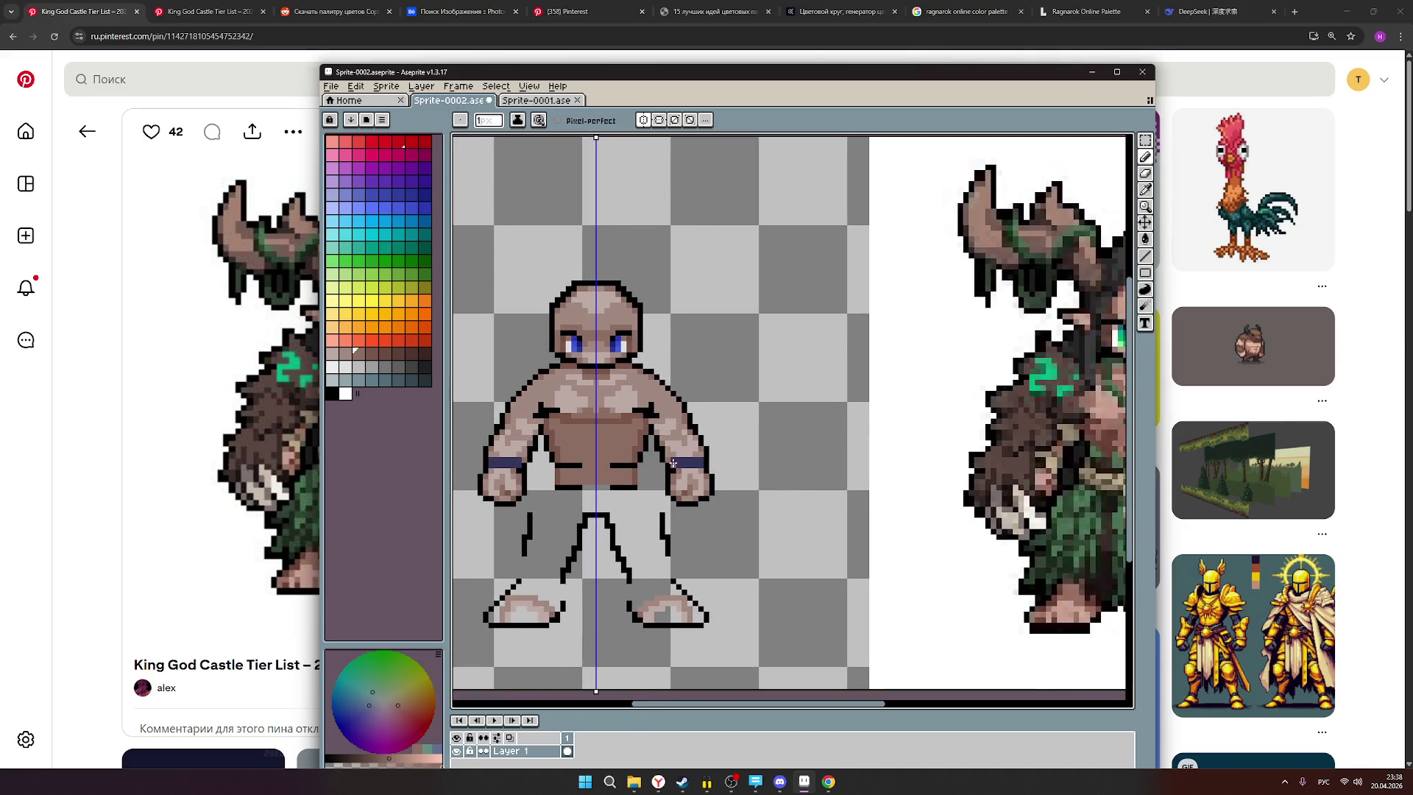
pyautogui.scroll(-1, 709, 464)
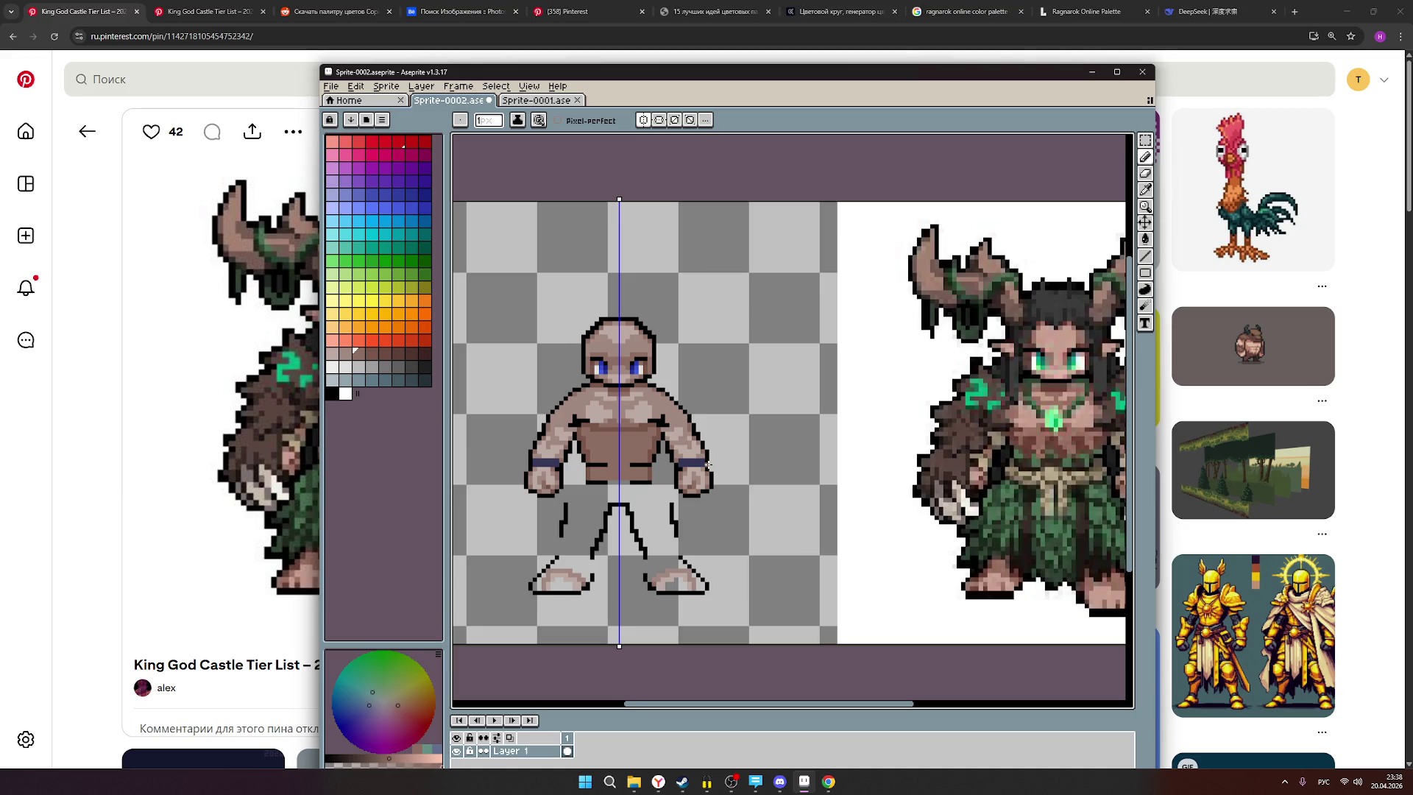
pyautogui.scroll(3, 629, 427)
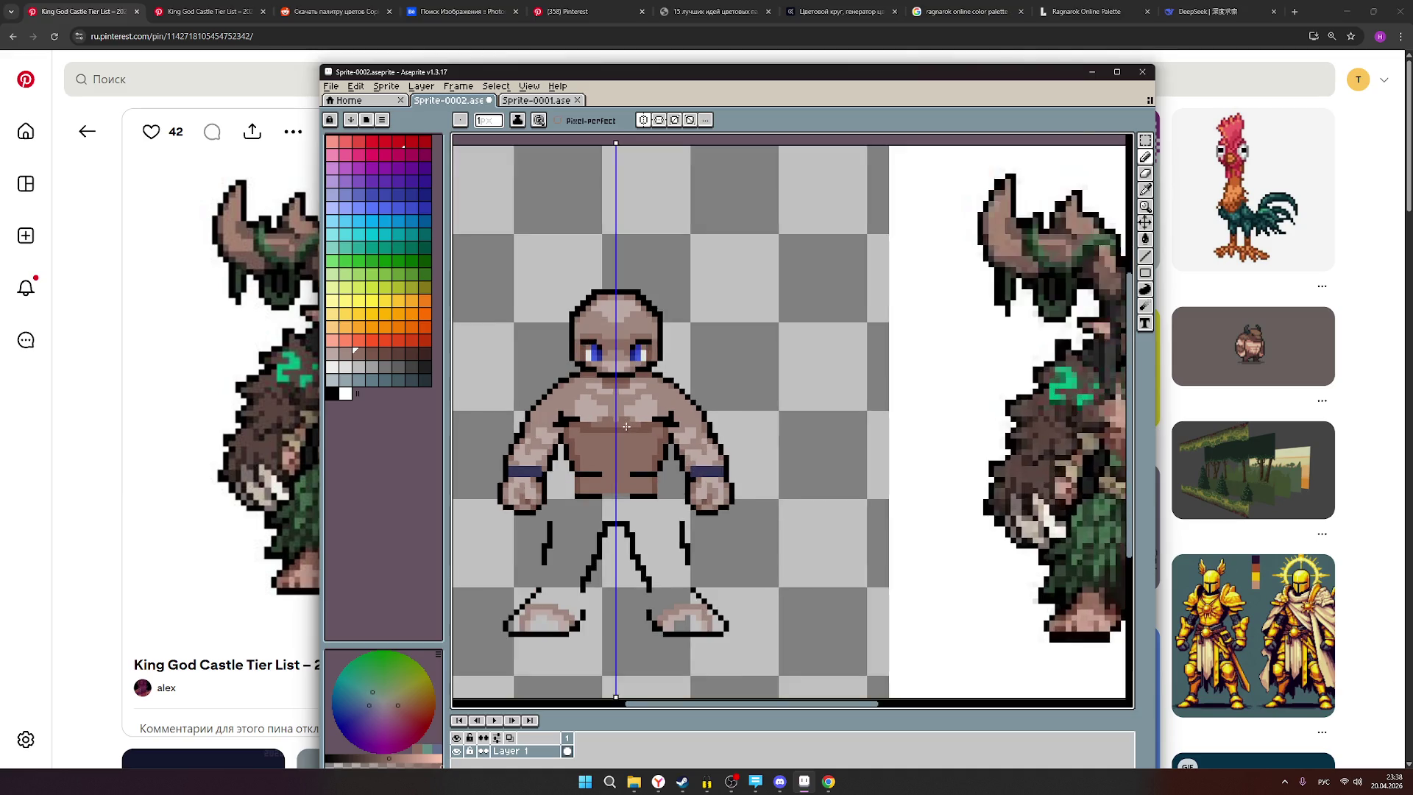
pyautogui.click(371, 353)
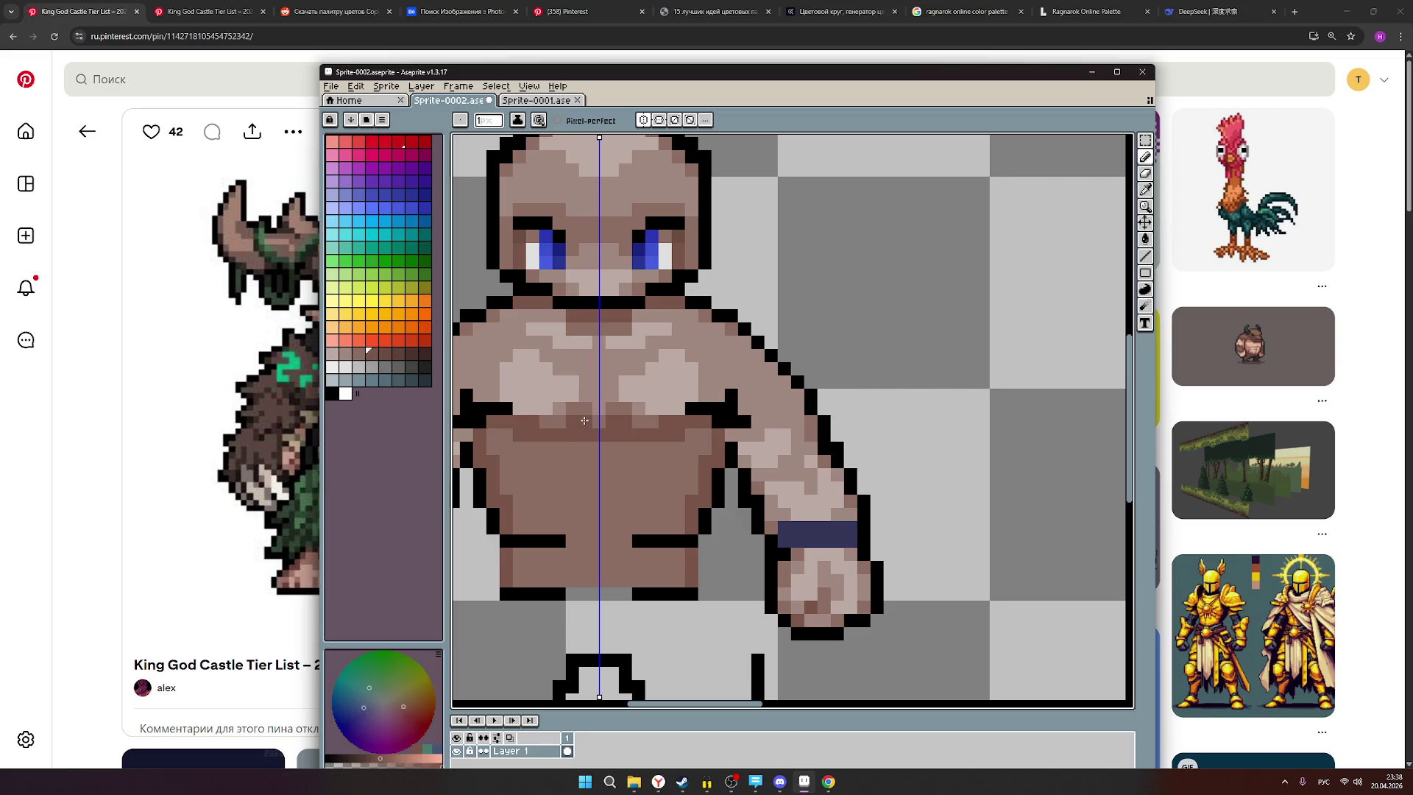
pyautogui.scroll(-2, 669, 433)
pyautogui.moveTo(766, 486)
pyautogui.mouseDown()
pyautogui.moveTo(506, 465)
pyautogui.moveTo(737, 545)
pyautogui.mouseUp()
pyautogui.scroll(2, 625, 479)
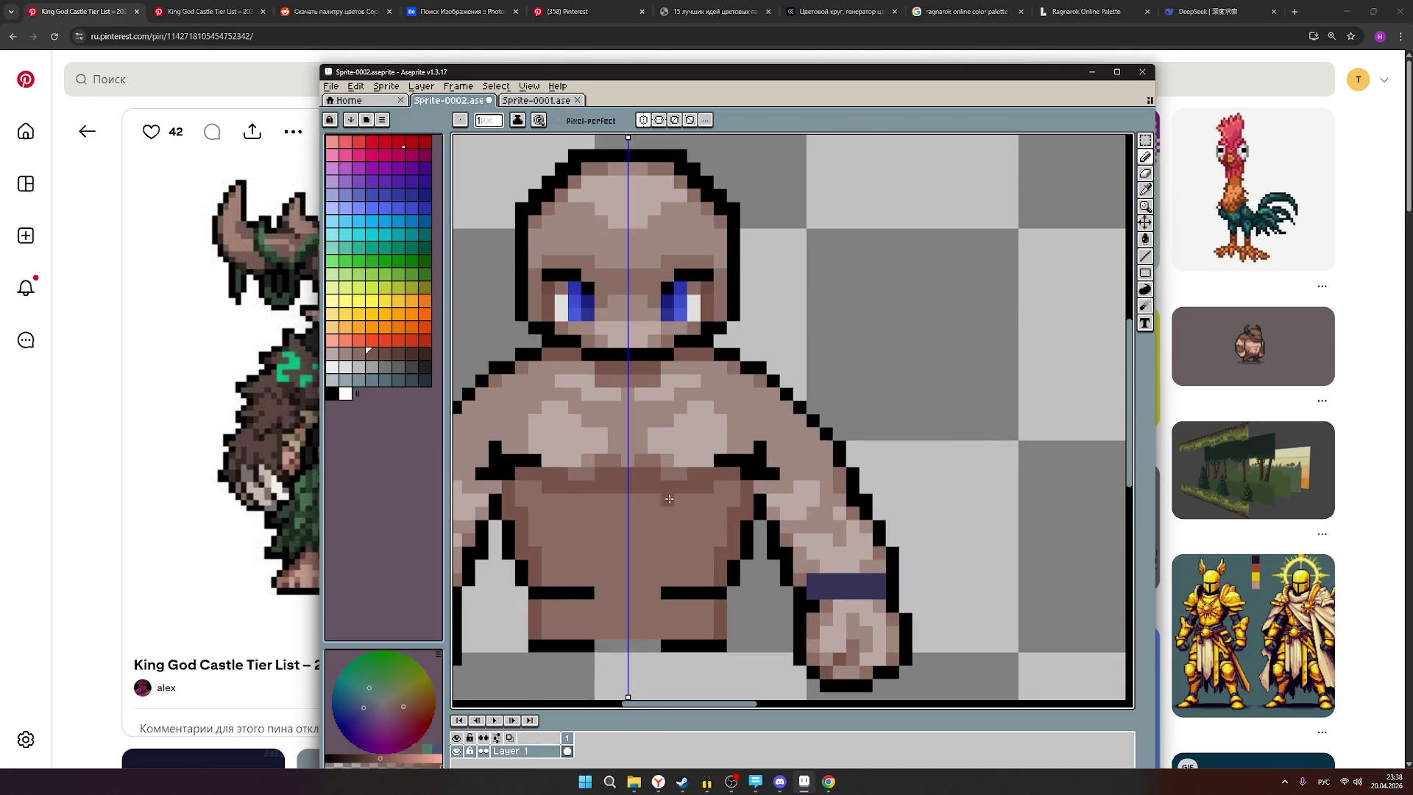
pyautogui.scroll(-2, 667, 501)
pyautogui.scroll(-2, 699, 515)
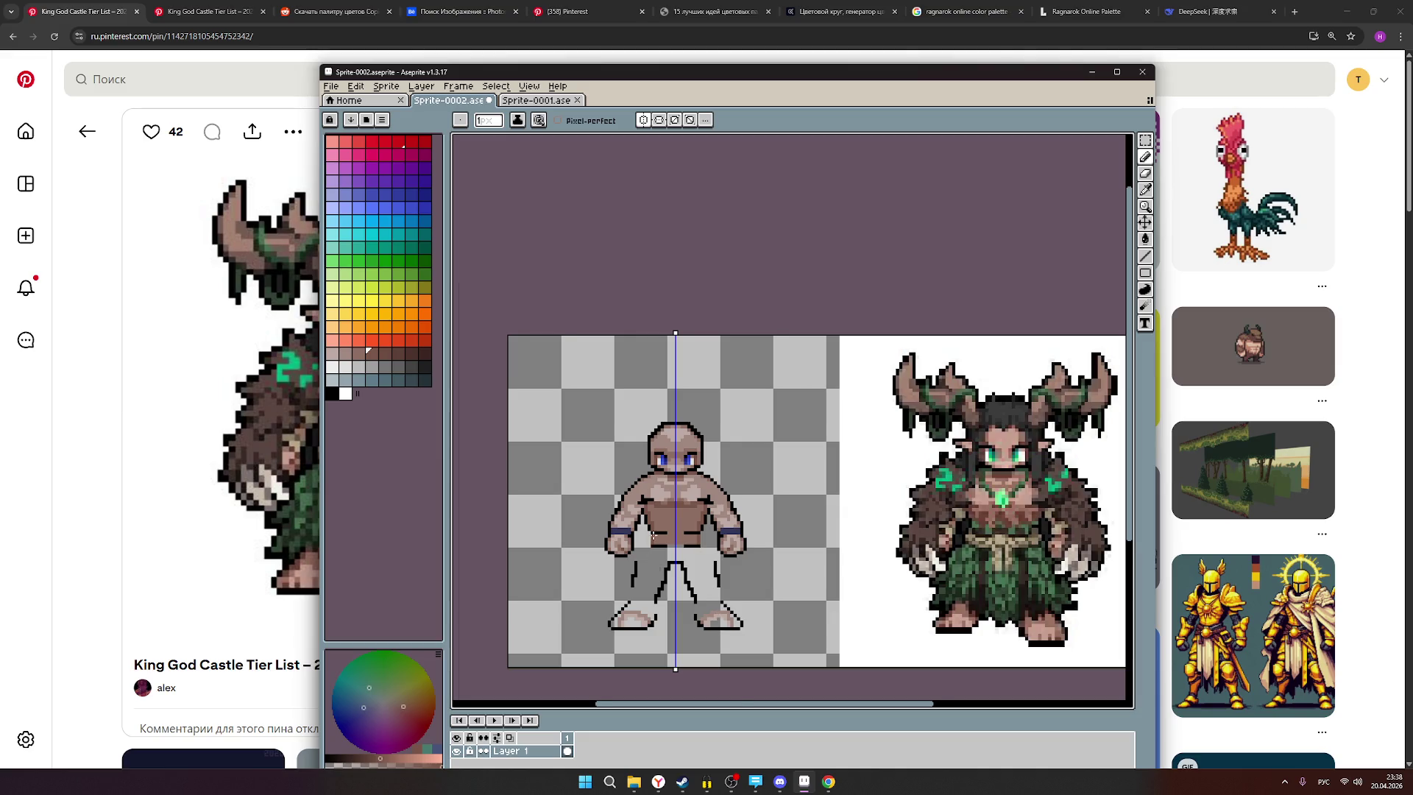
pyautogui.scroll(1, 653, 536)
pyautogui.scroll(-1, 674, 538)
# Paint darker mirrored brown shading across the lower torso and abdomen.
pyautogui.moveTo(727, 560); pyautogui.dragTo(668, 549)
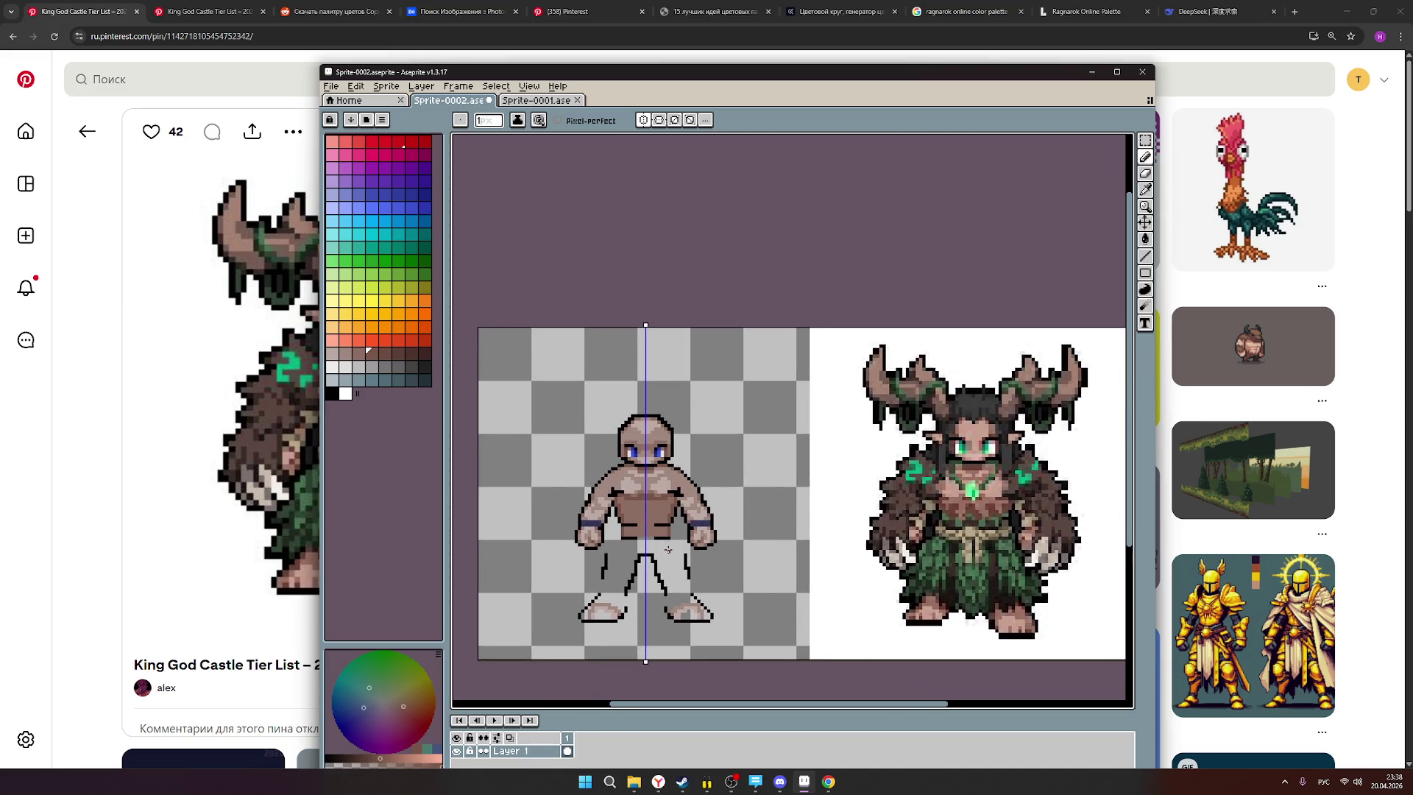
pyautogui.scroll(2, 624, 520)
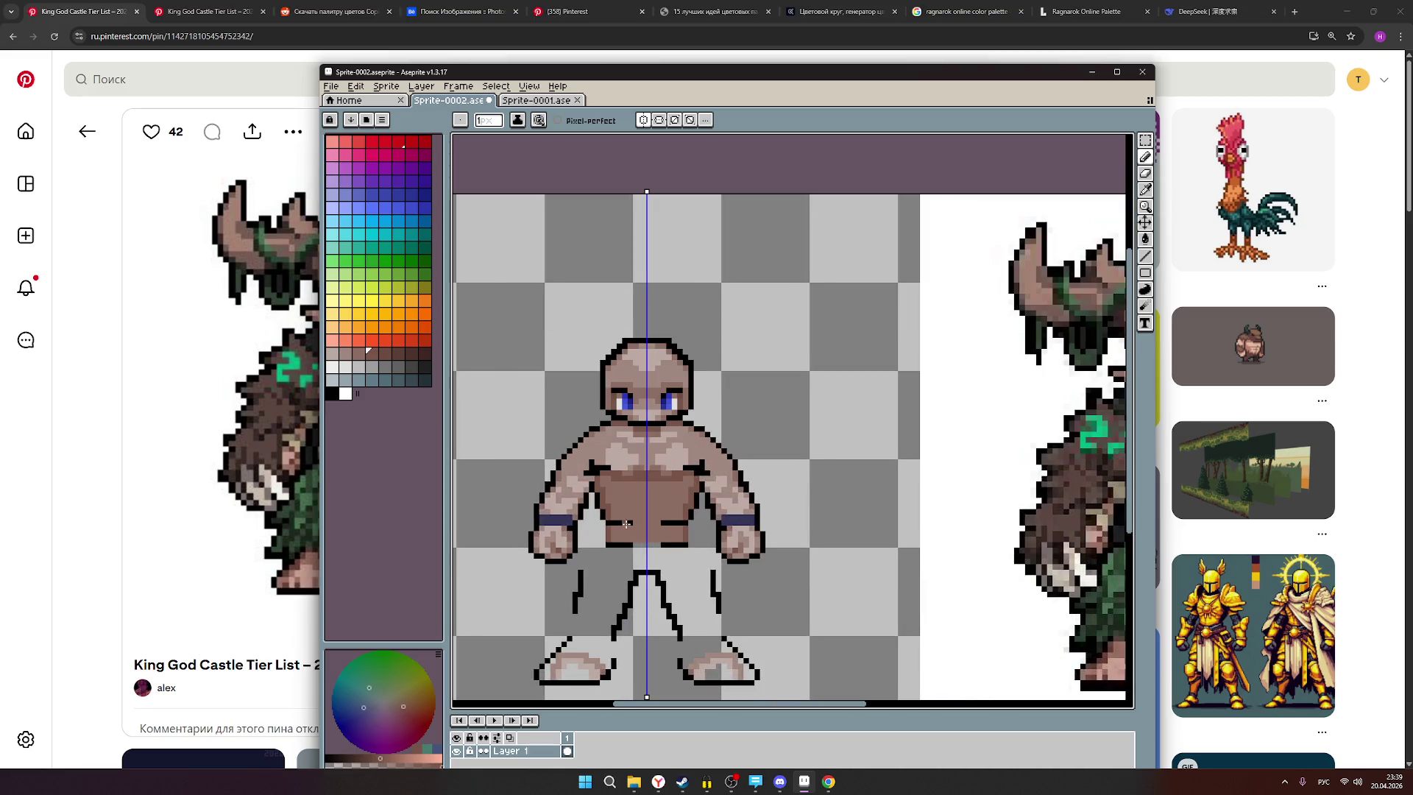
pyautogui.moveTo(633, 538); pyautogui.dragTo(634, 517)
pyautogui.scroll(-2, 663, 552)
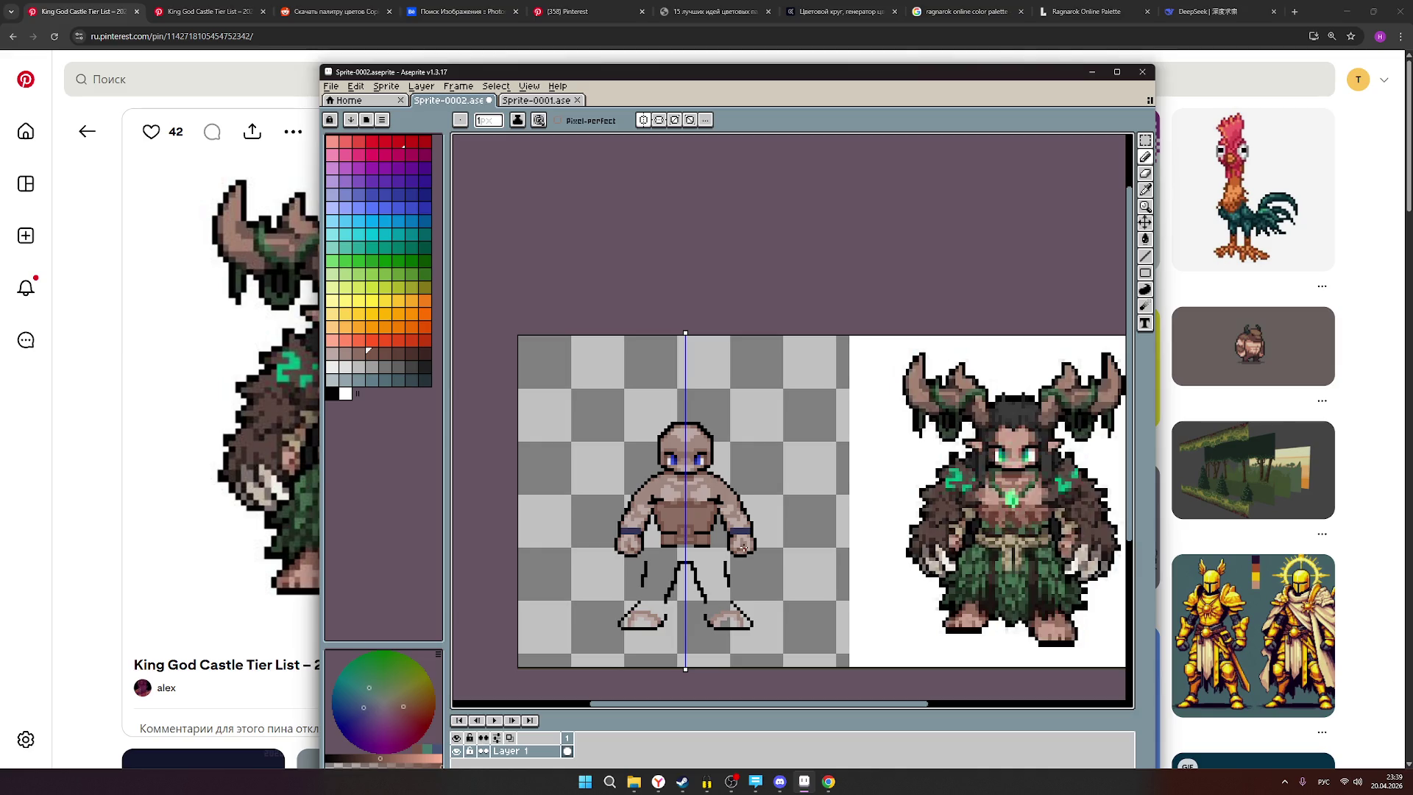
pyautogui.press('ctrl')
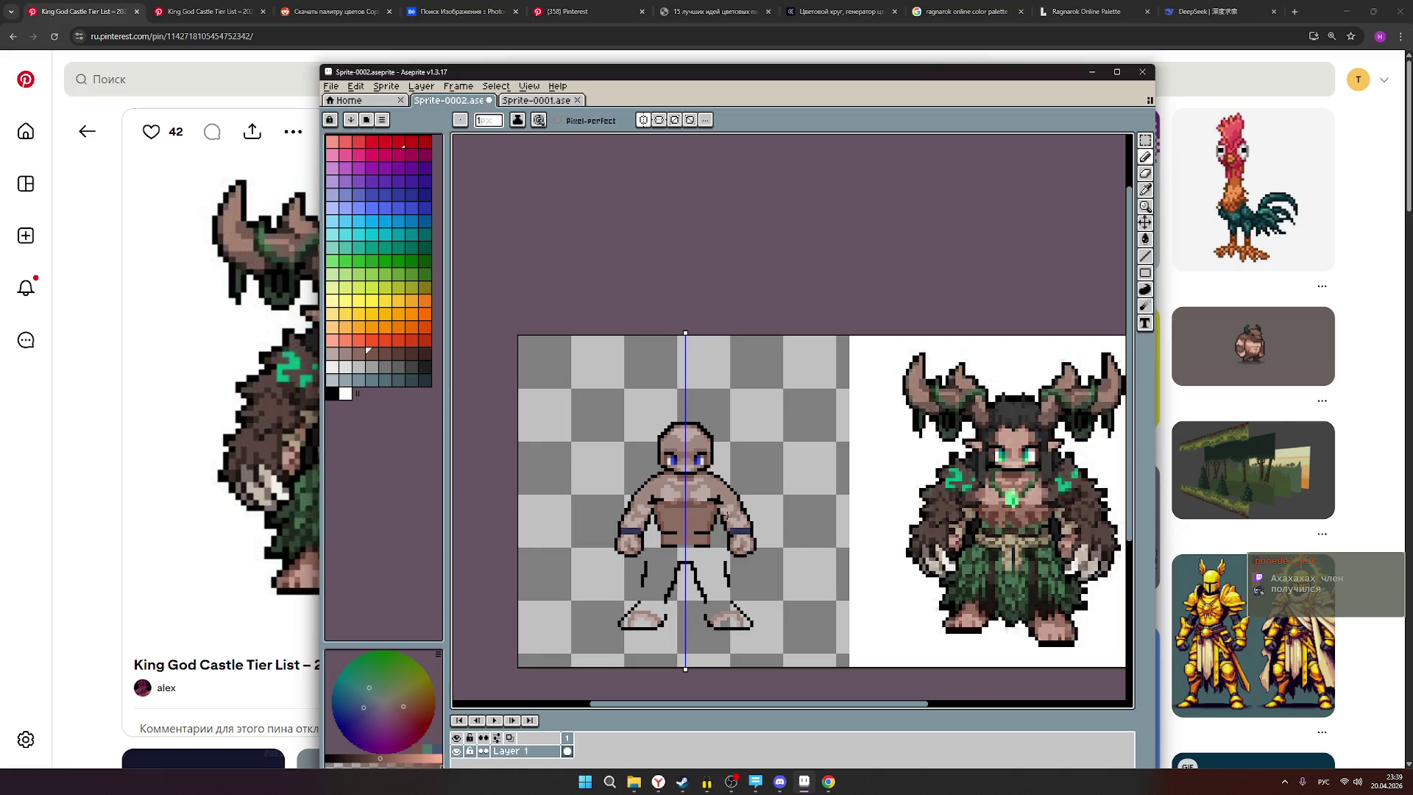
pyautogui.scroll(2, 694, 534)
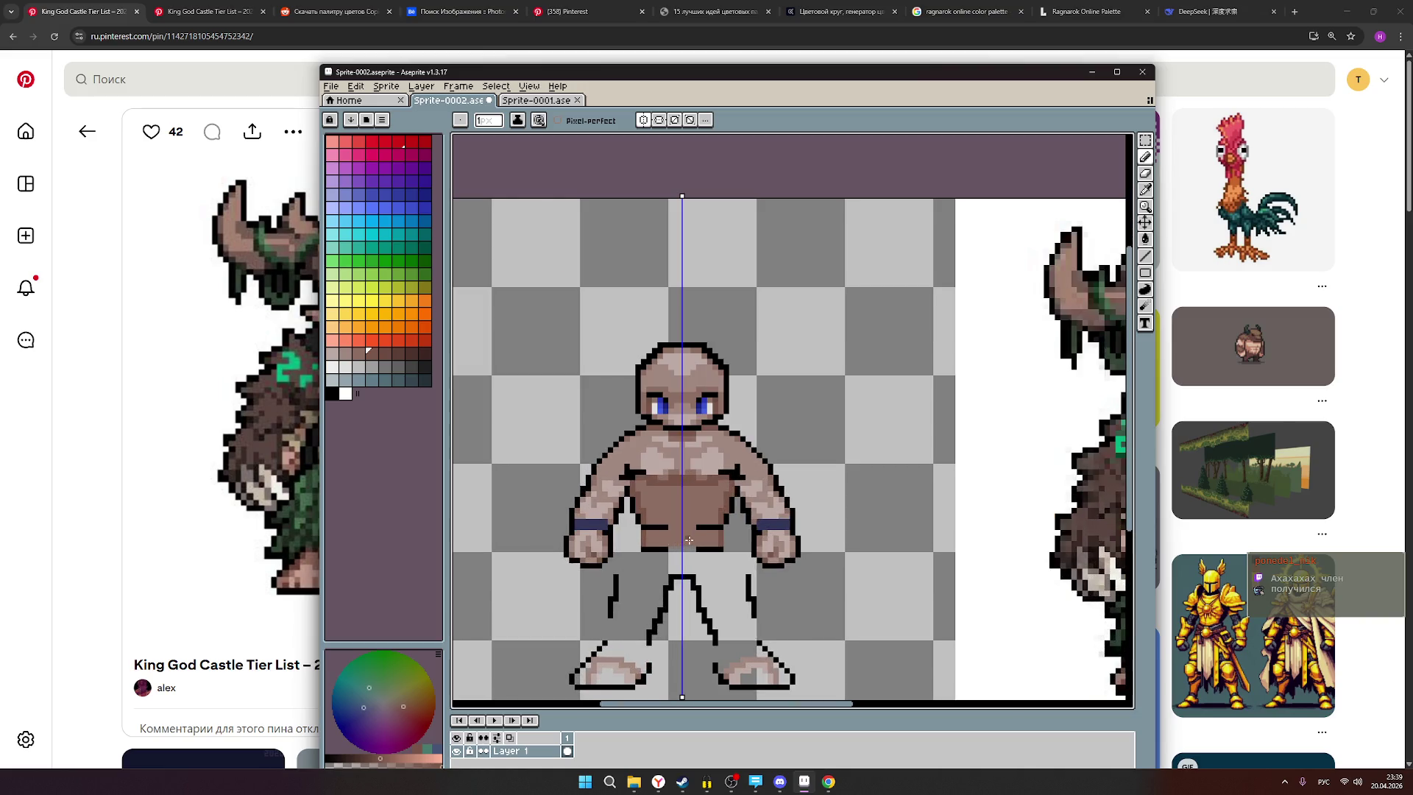
pyautogui.moveTo(666, 513); pyautogui.dragTo(687, 517)
pyautogui.click(671, 535)
# Draw a dark vertical ab line down the centre of the abdomen.
pyautogui.click(680, 521)
pyautogui.click(680, 517)
pyautogui.click(680, 512)
pyautogui.click(680, 506)
pyautogui.scroll(-2, 782, 532)
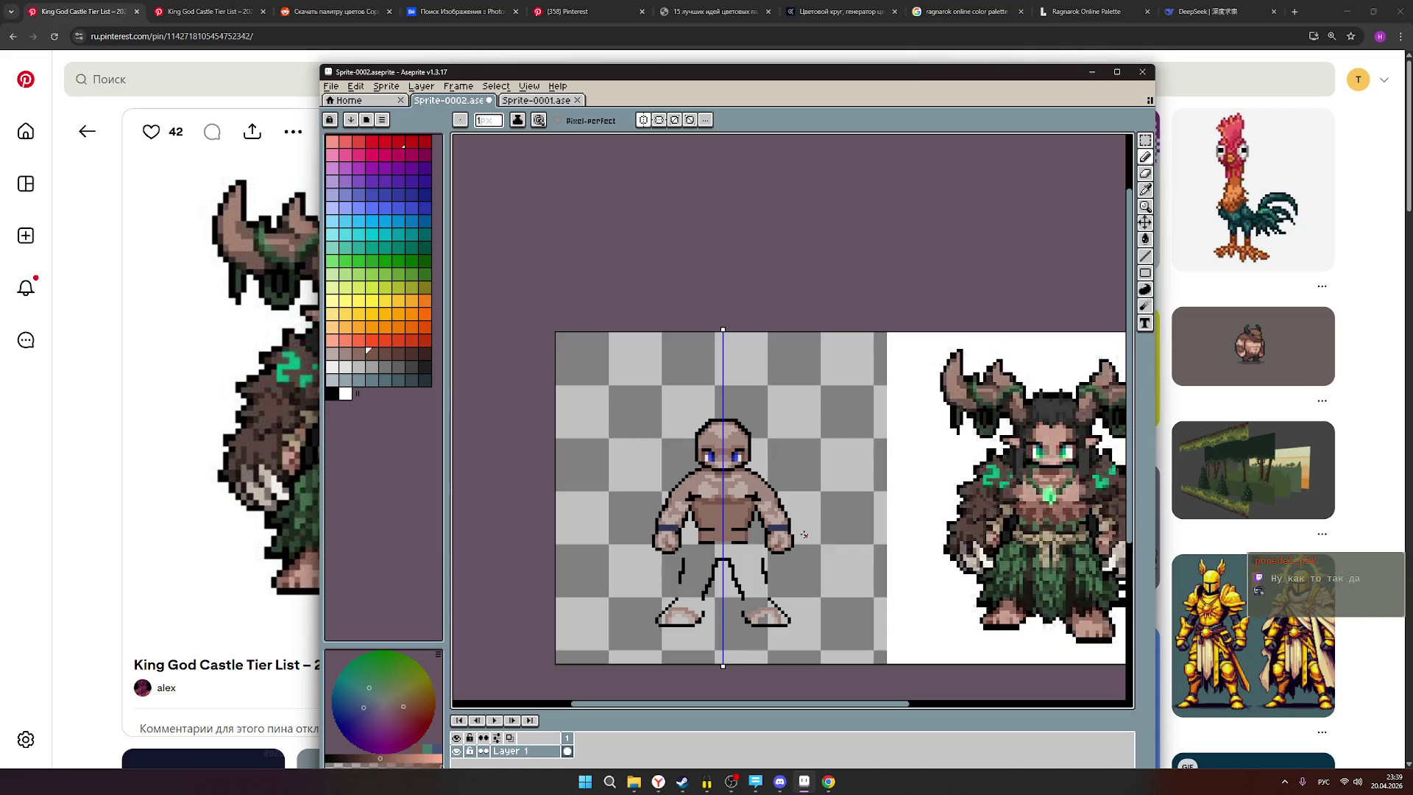
pyautogui.scroll(2, 729, 528)
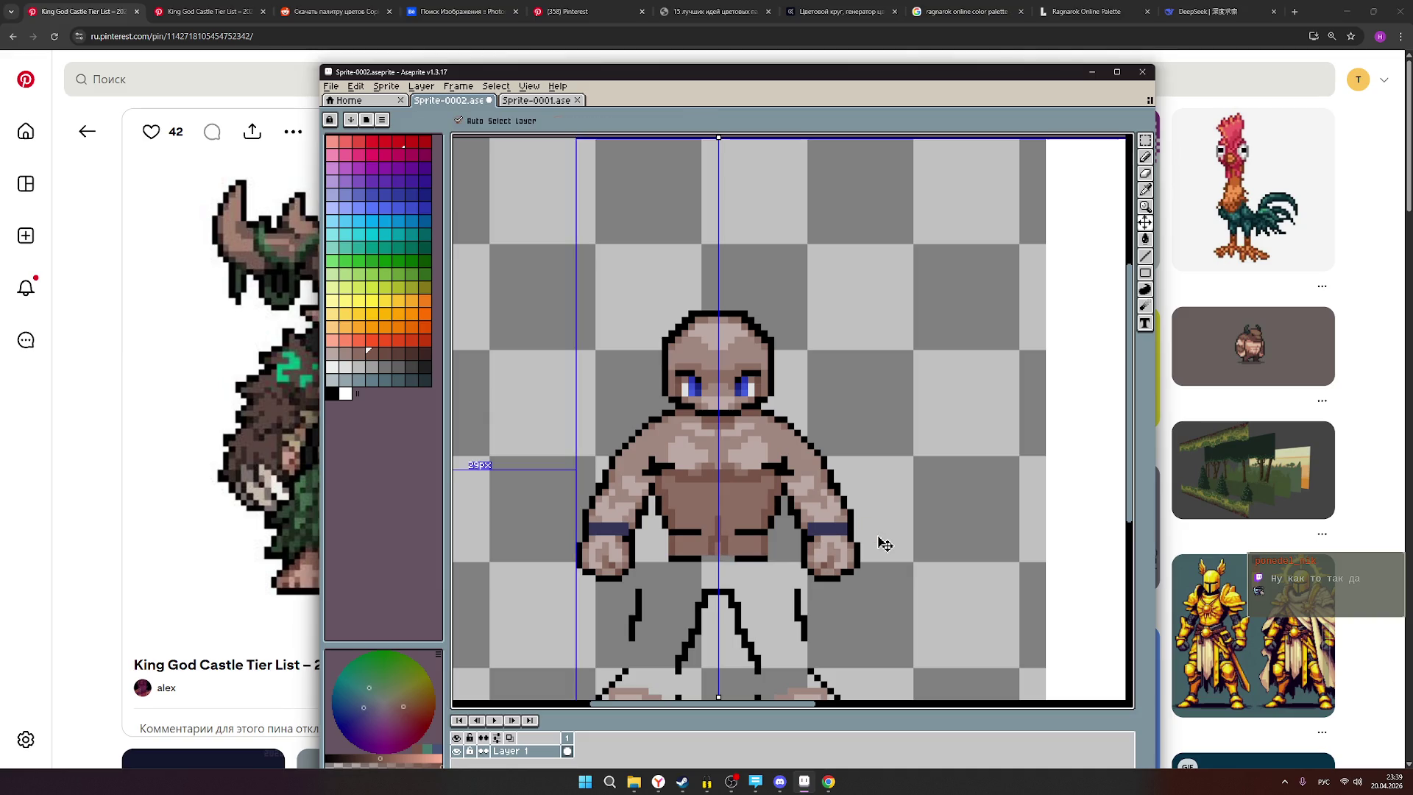
pyautogui.scroll(-2, 874, 526)
pyautogui.scroll(-1, 873, 523)
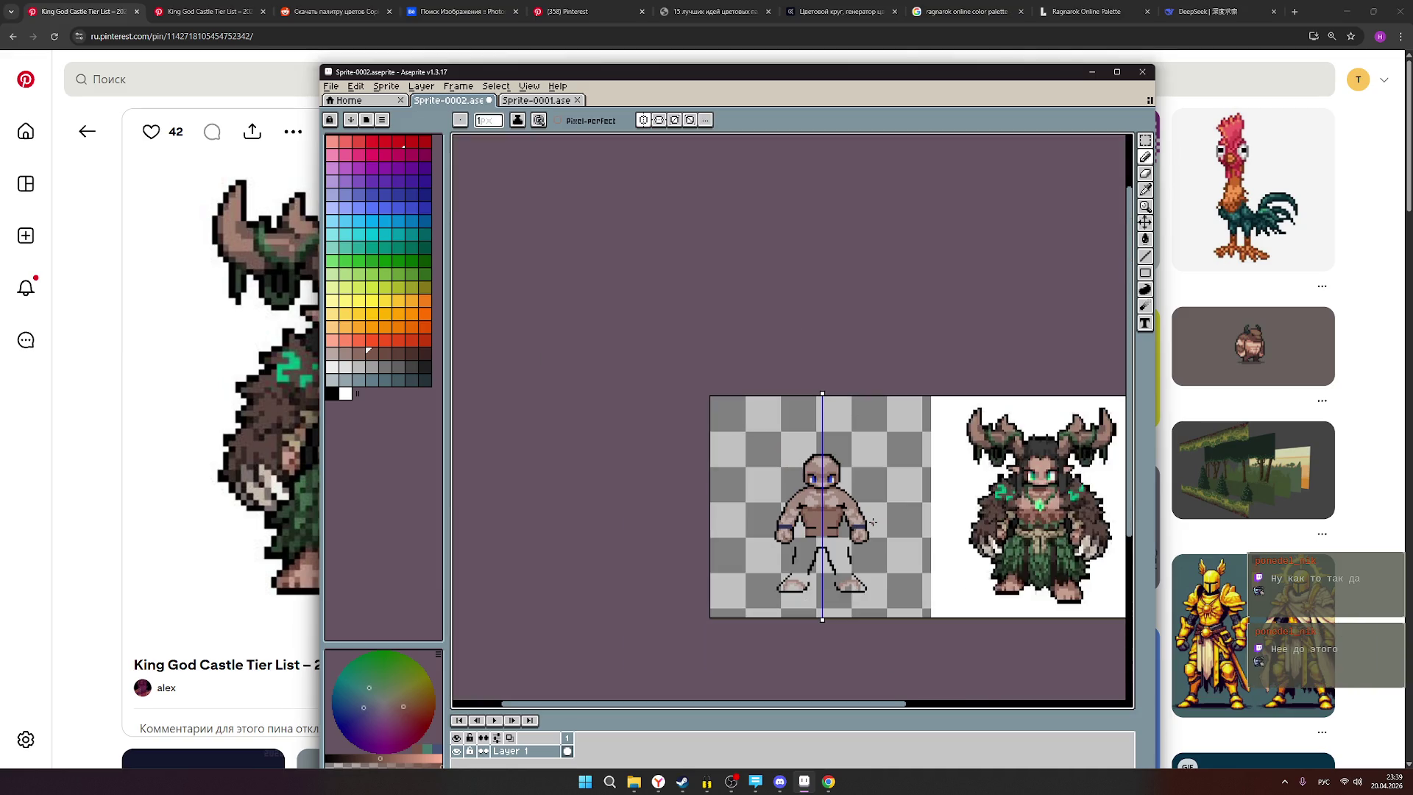
# Zoom around the sprite to review the new abdomen shading against the druid reference.
pyautogui.scroll(1, 830, 503)
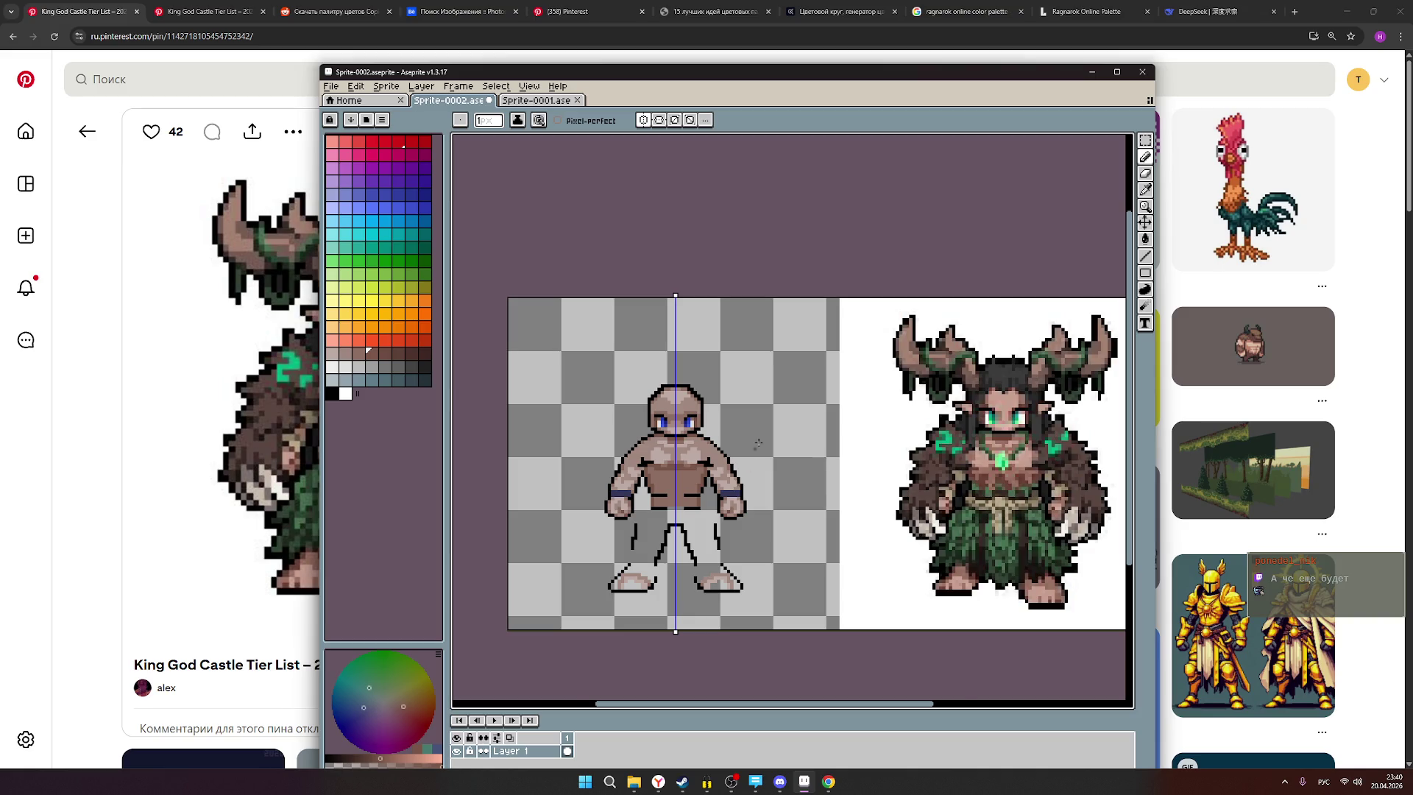
pyautogui.scroll(-4, 750, 460)
pyautogui.scroll(3, 825, 465)
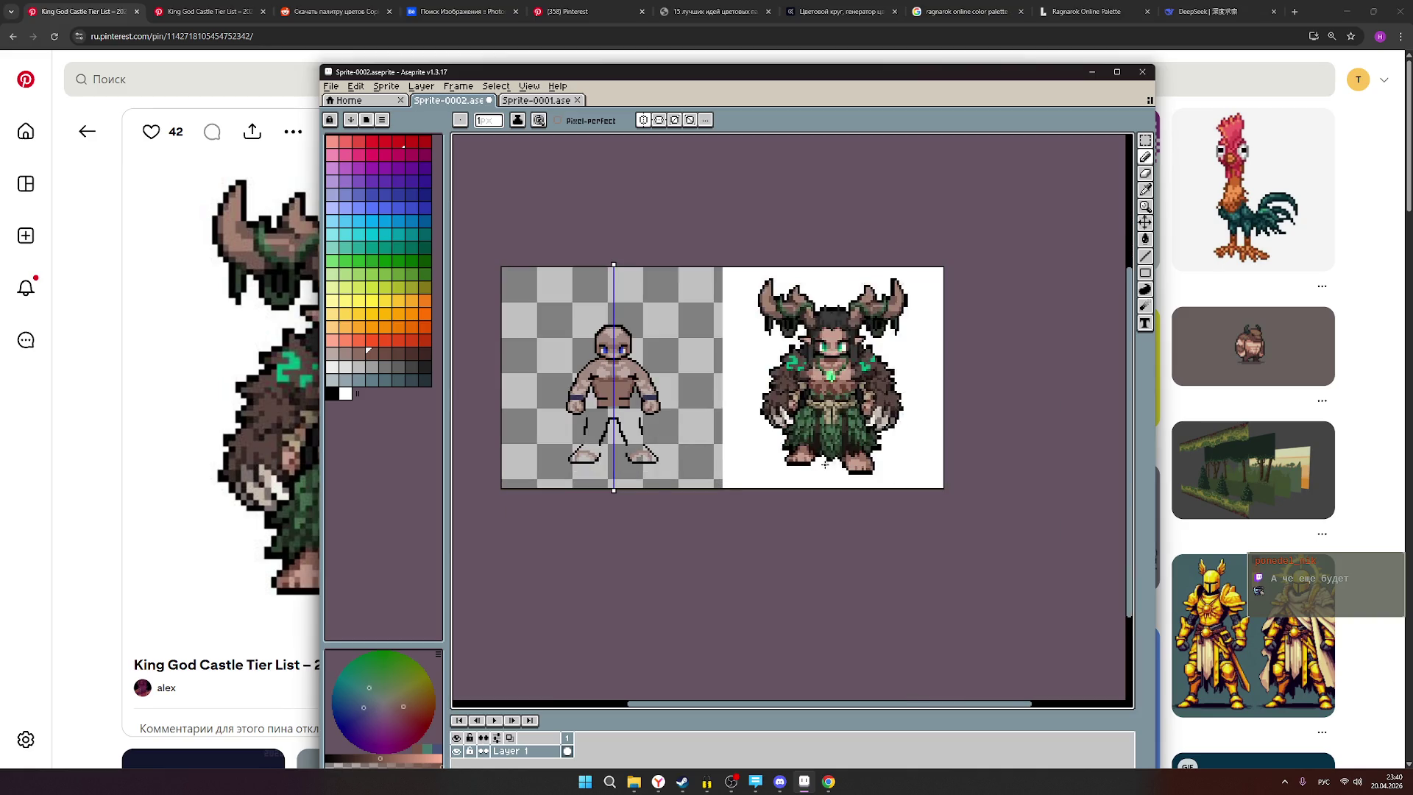
pyautogui.scroll(-1, 825, 464)
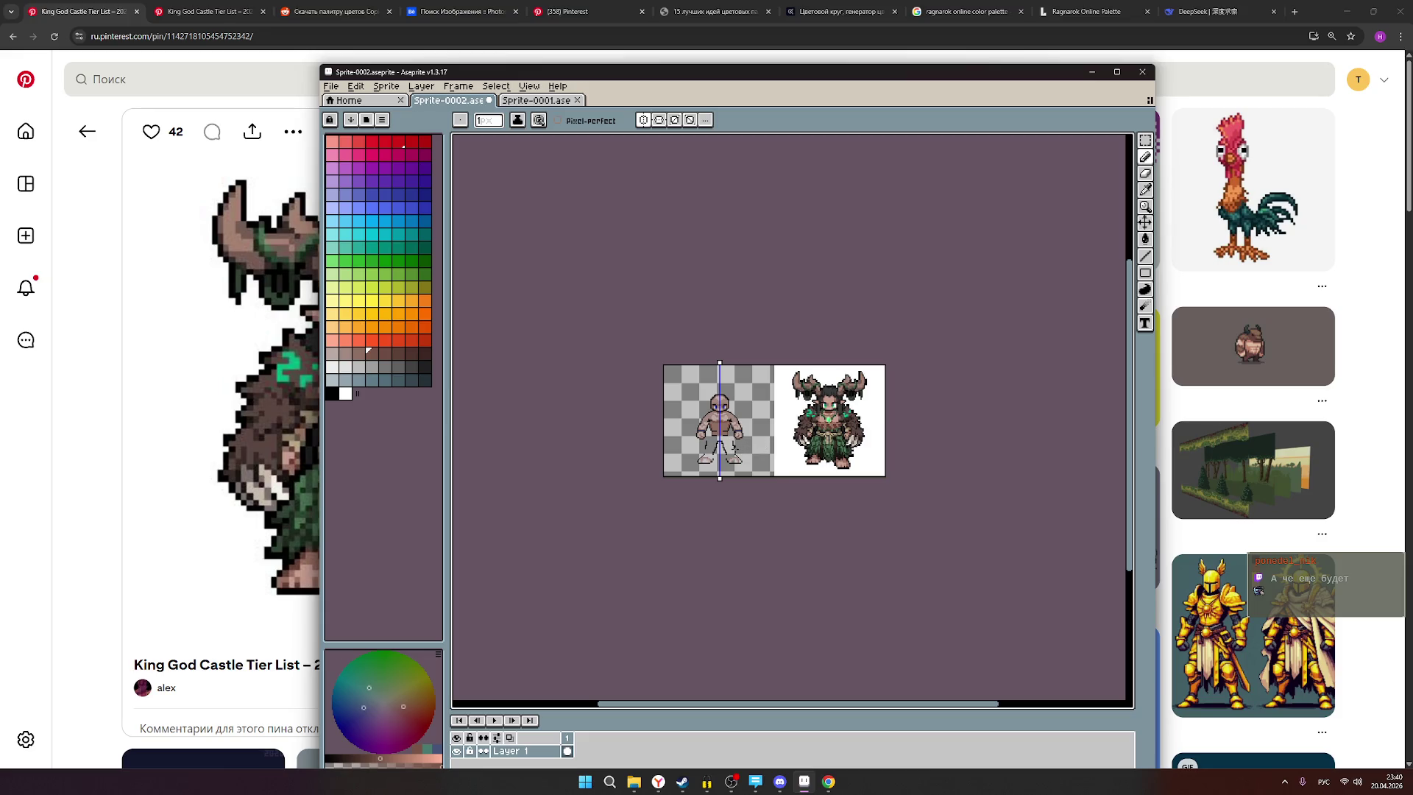
pyautogui.scroll(1, 734, 449)
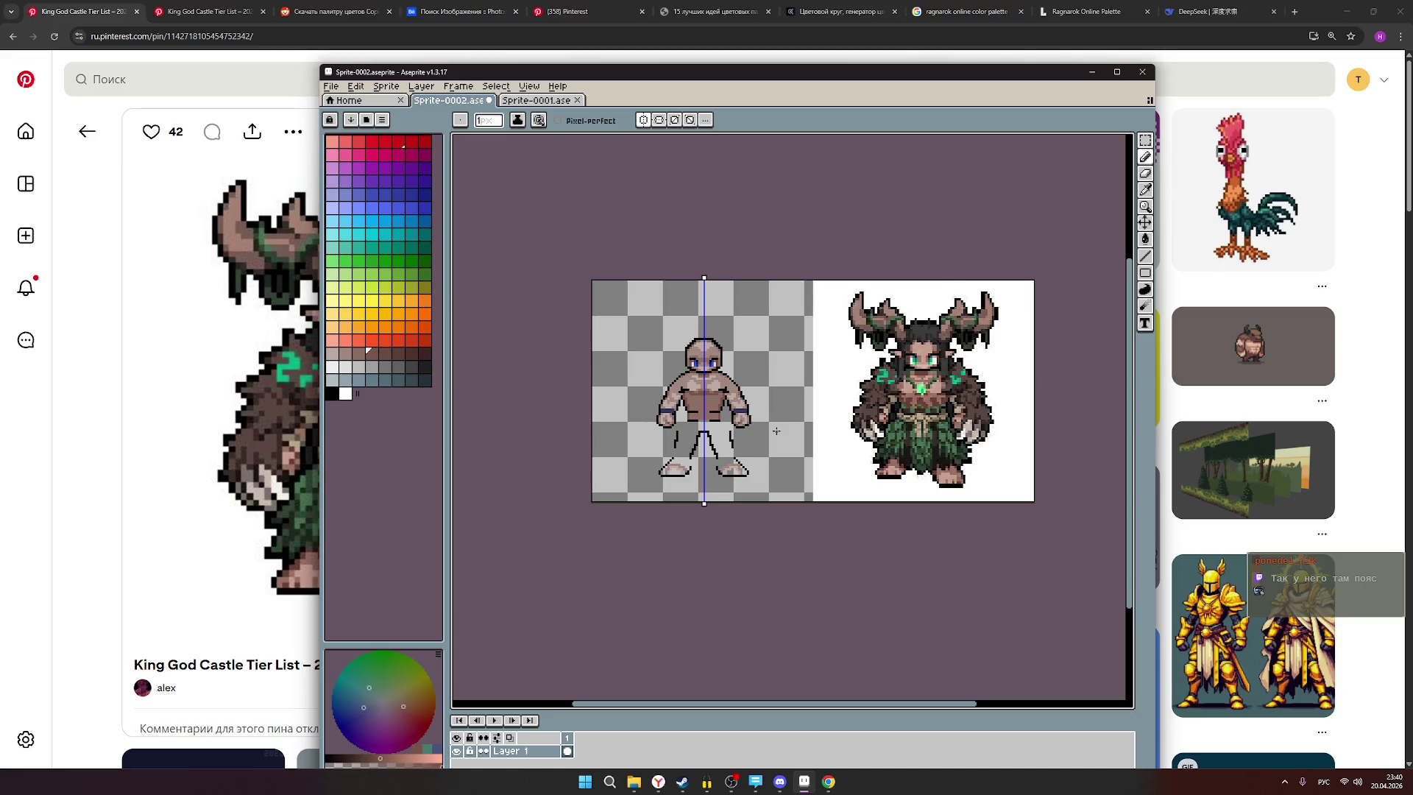
pyautogui.scroll(2, 727, 407)
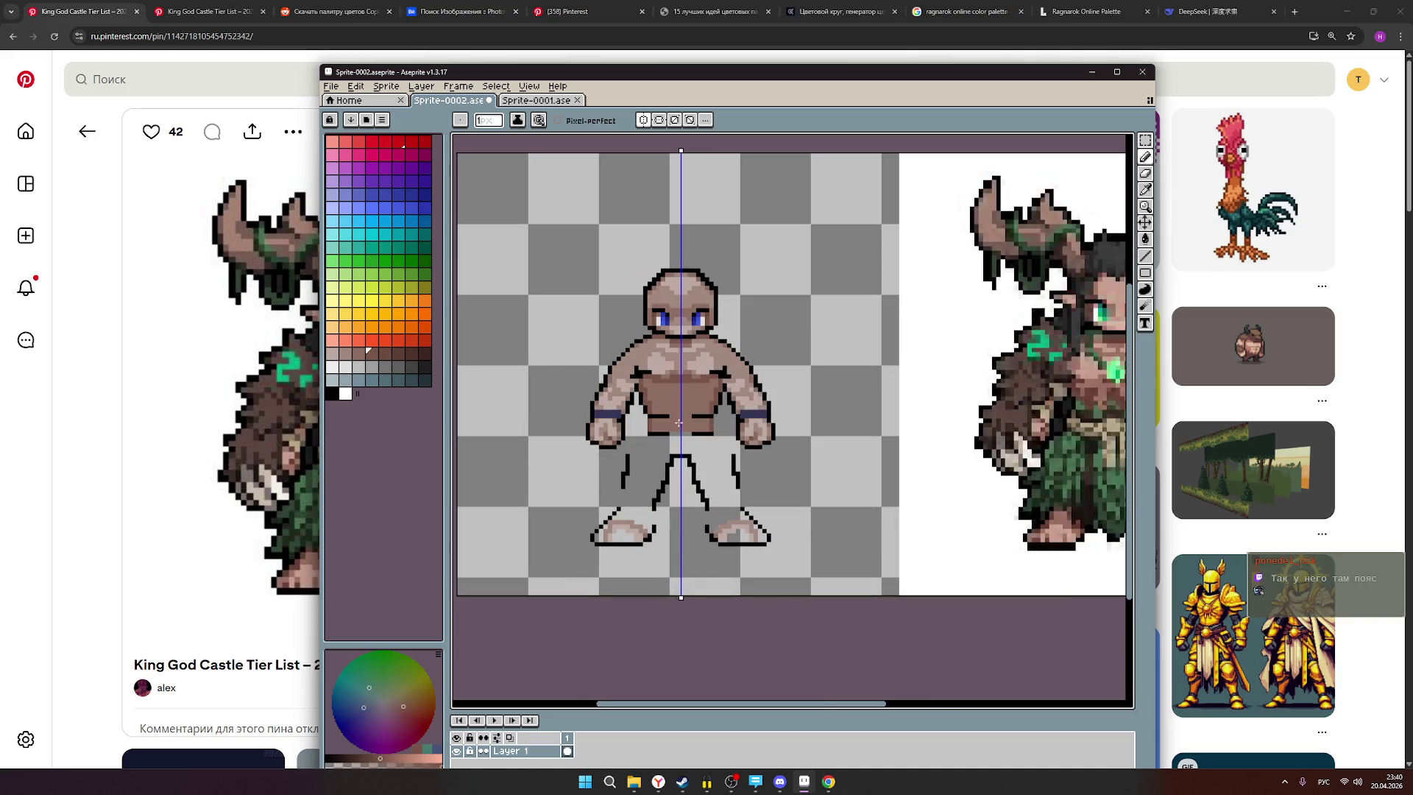
pyautogui.hscroll(2, 741, 436)
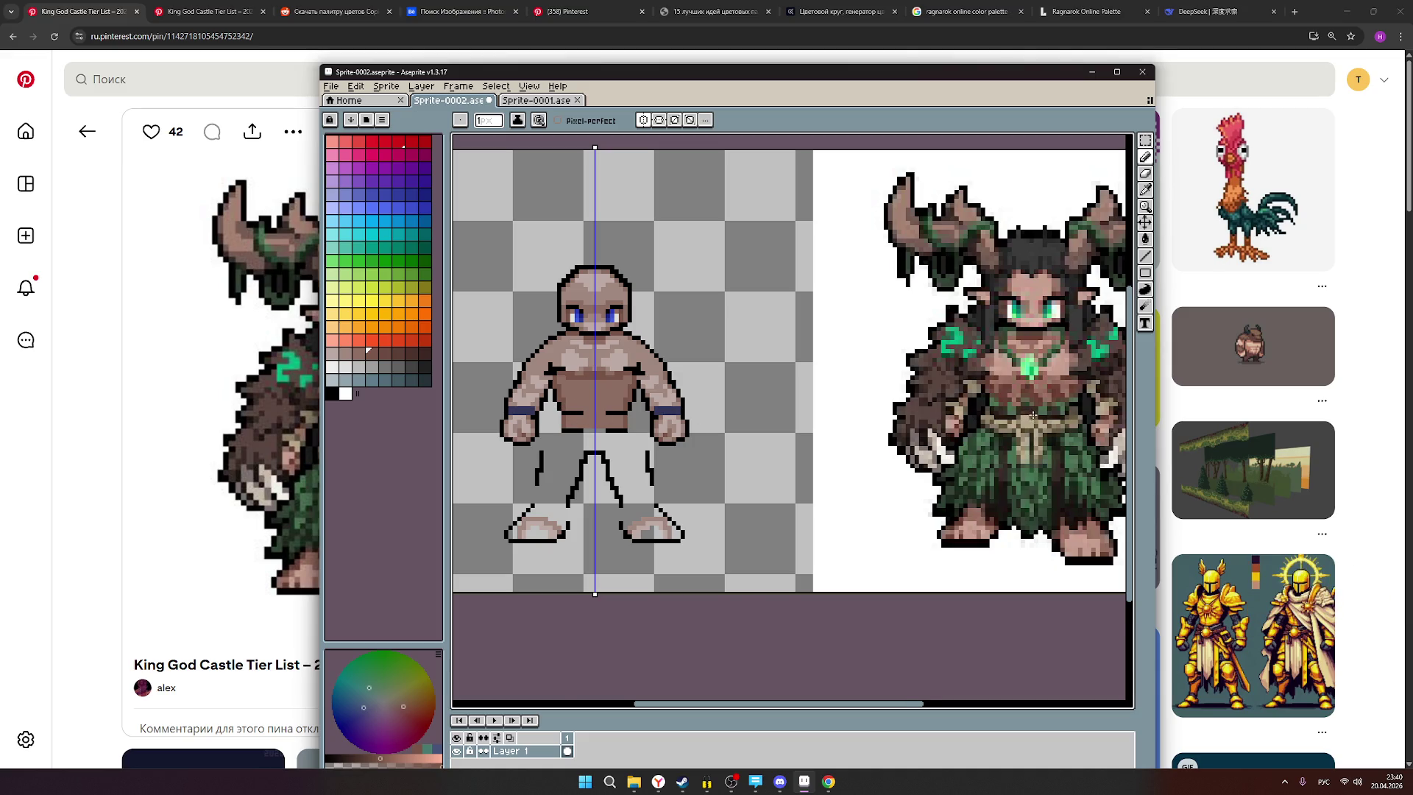
pyautogui.scroll(-2, 1034, 414)
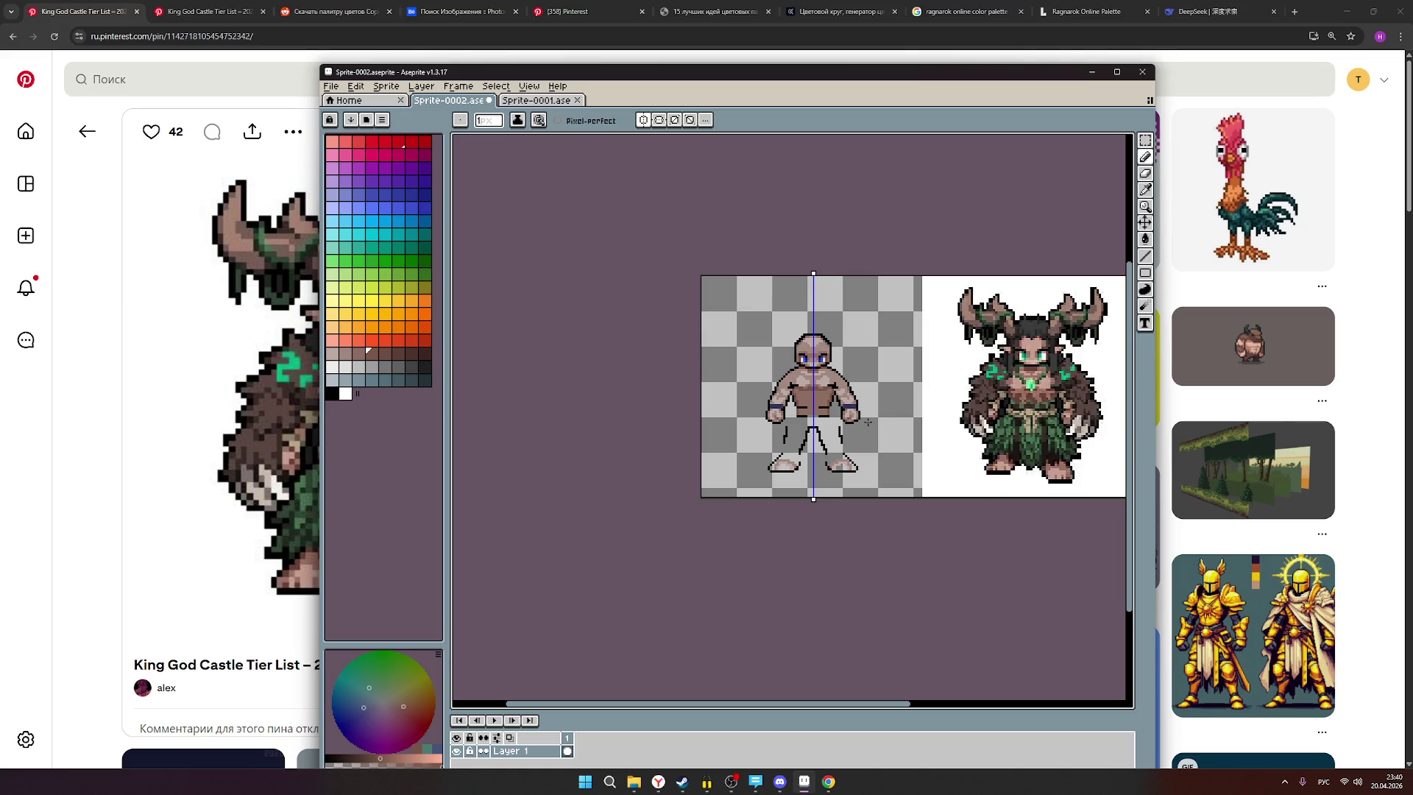
# Choose the bright yellow palette swatch as the drawing colour.
pyautogui.scroll(1, 868, 422)
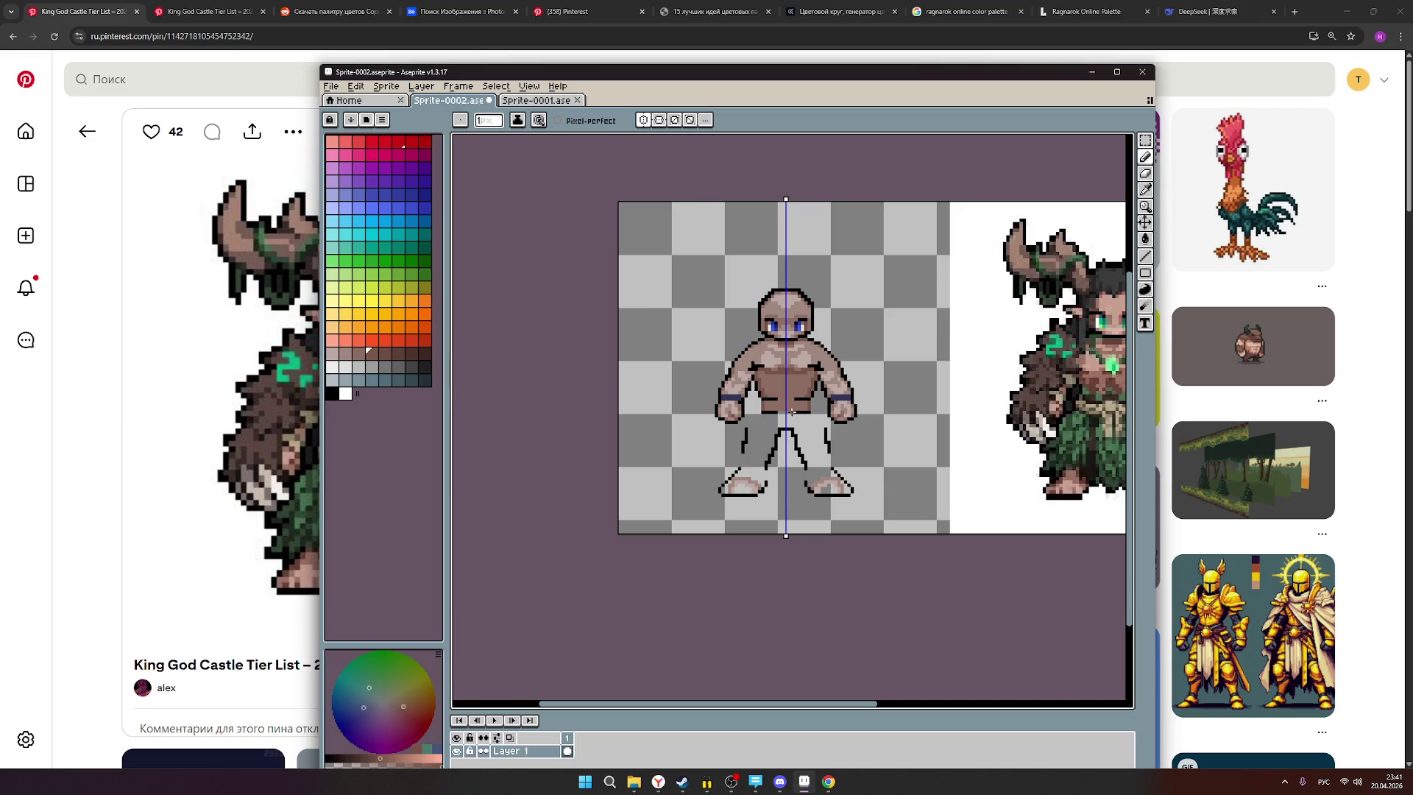
pyautogui.scroll(-1, 841, 417)
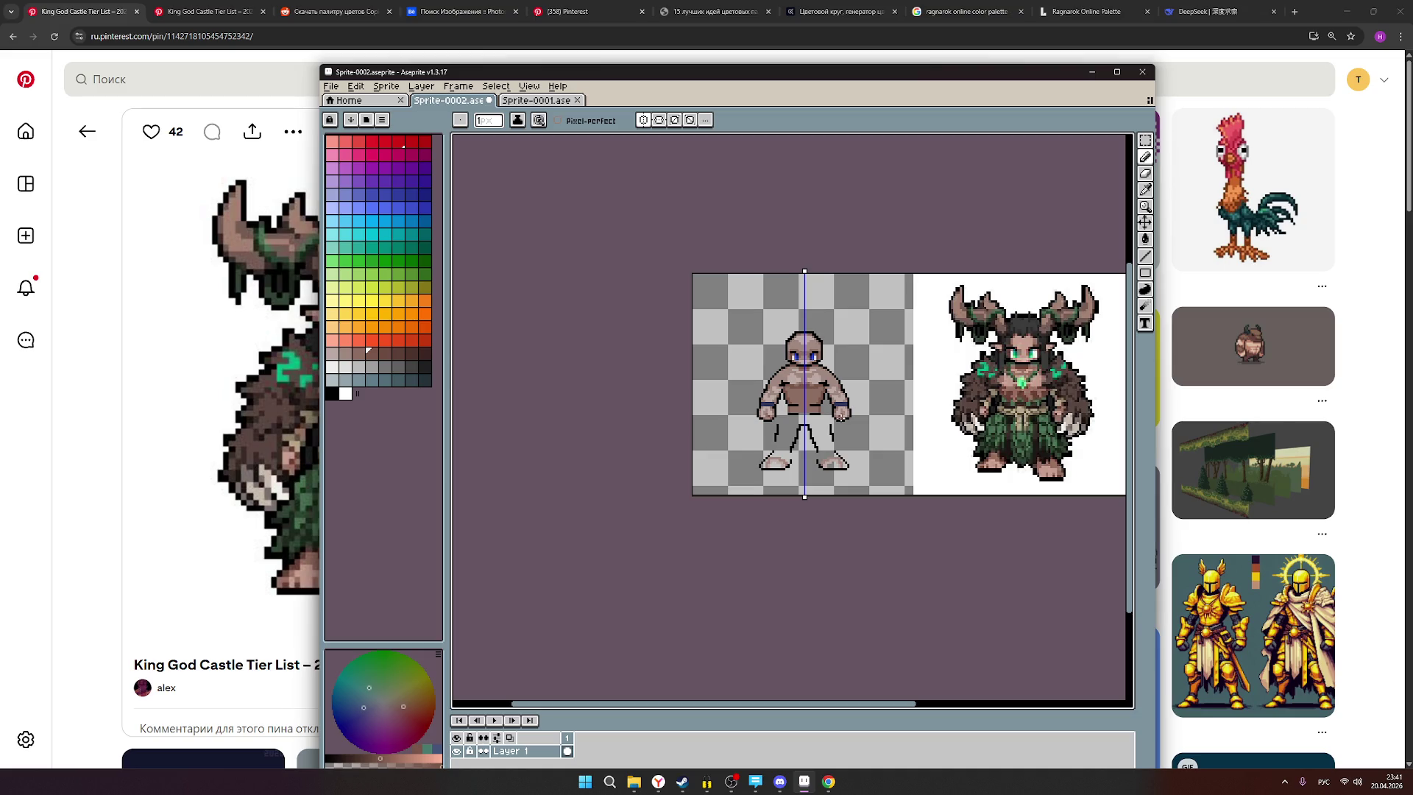
pyautogui.scroll(1, 875, 397)
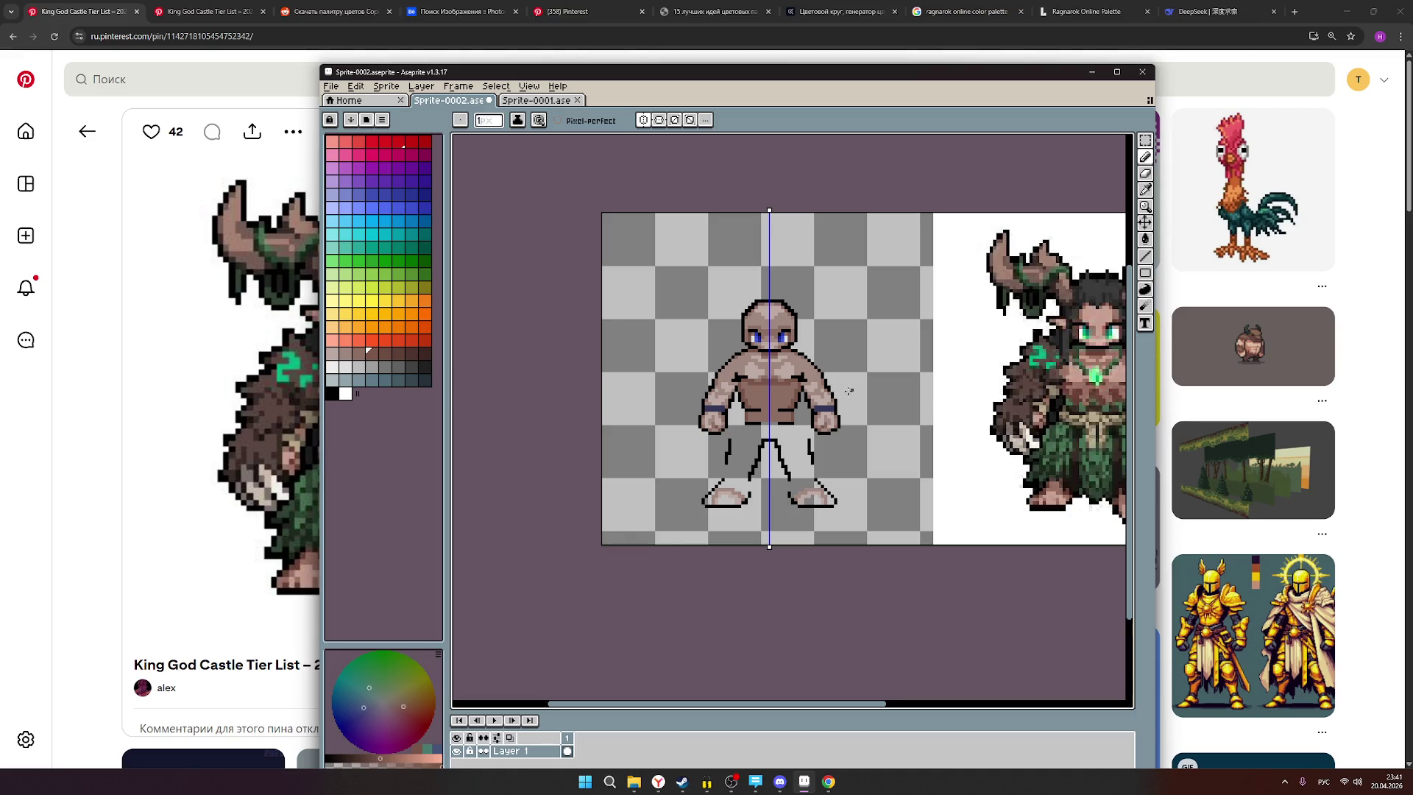
pyautogui.scroll(2, 763, 414)
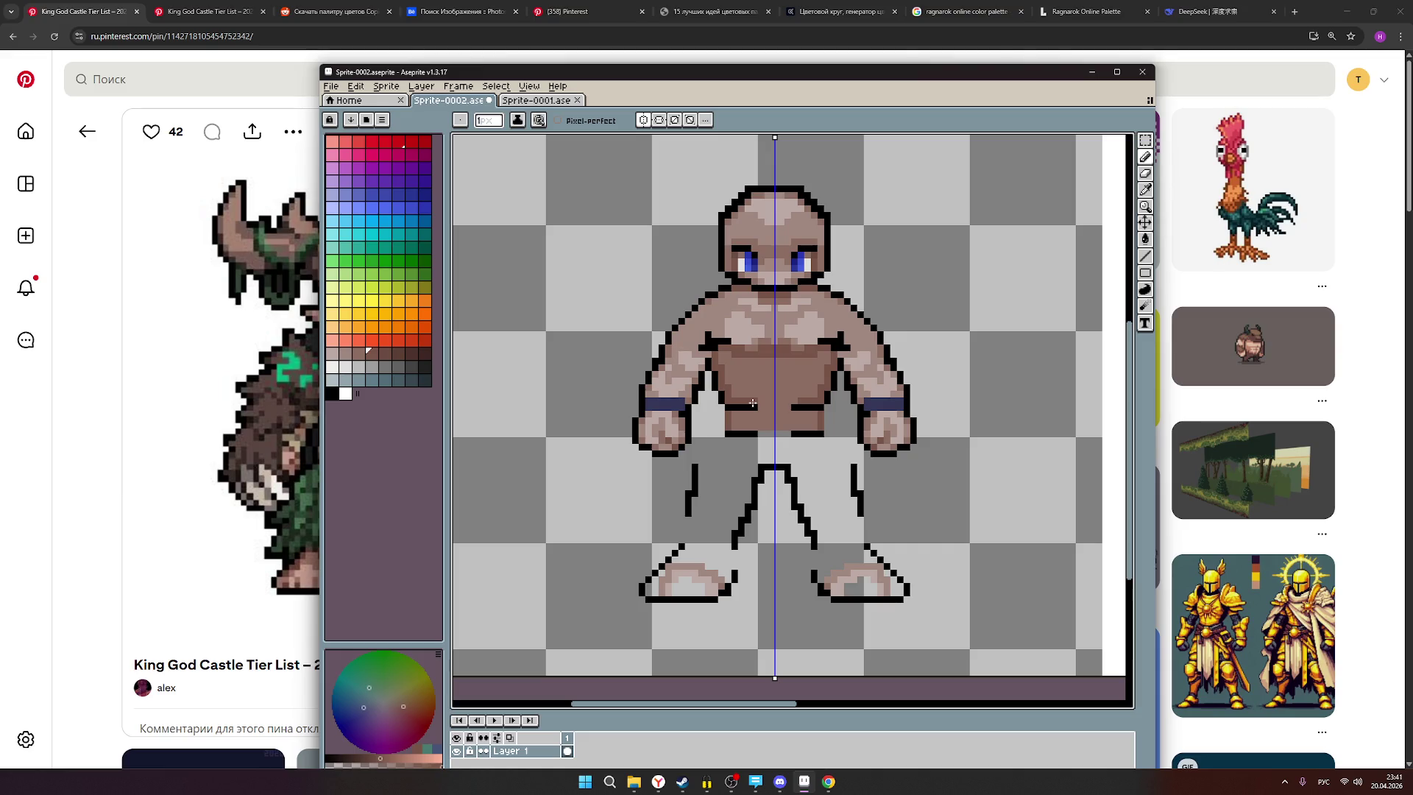
pyautogui.scroll(-1, 798, 411)
pyautogui.scroll(-1, 844, 430)
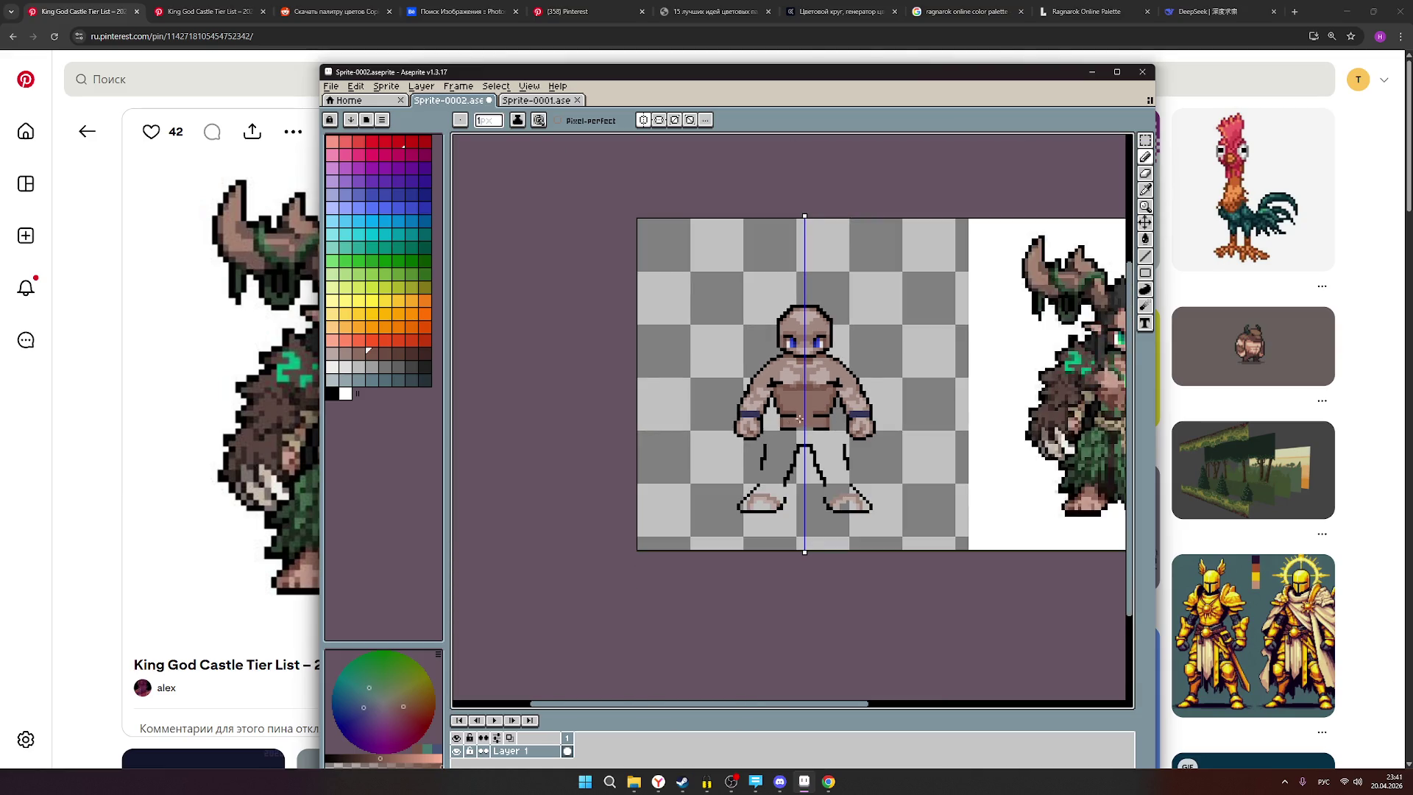
pyautogui.hscroll(4, 805, 420)
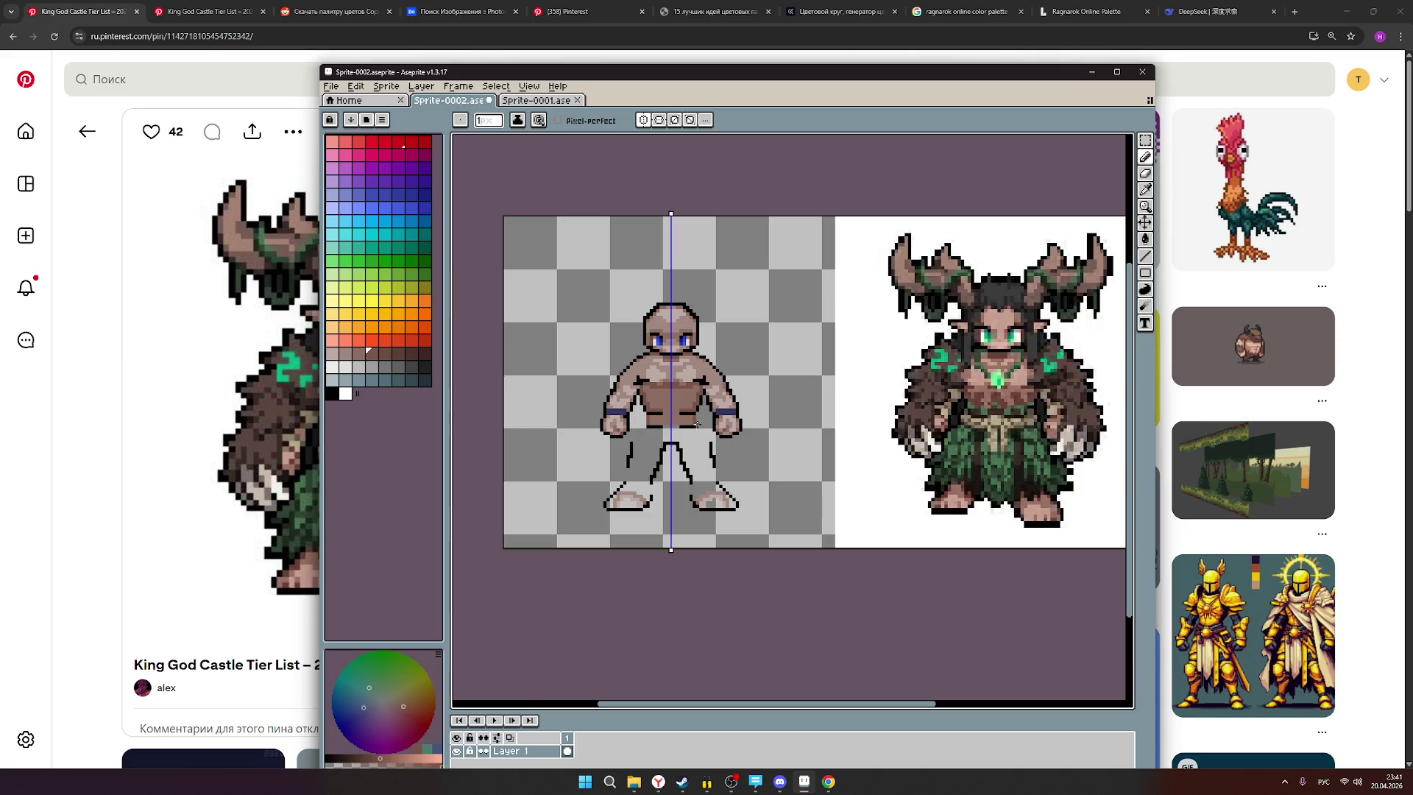
pyautogui.scroll(1, 656, 412)
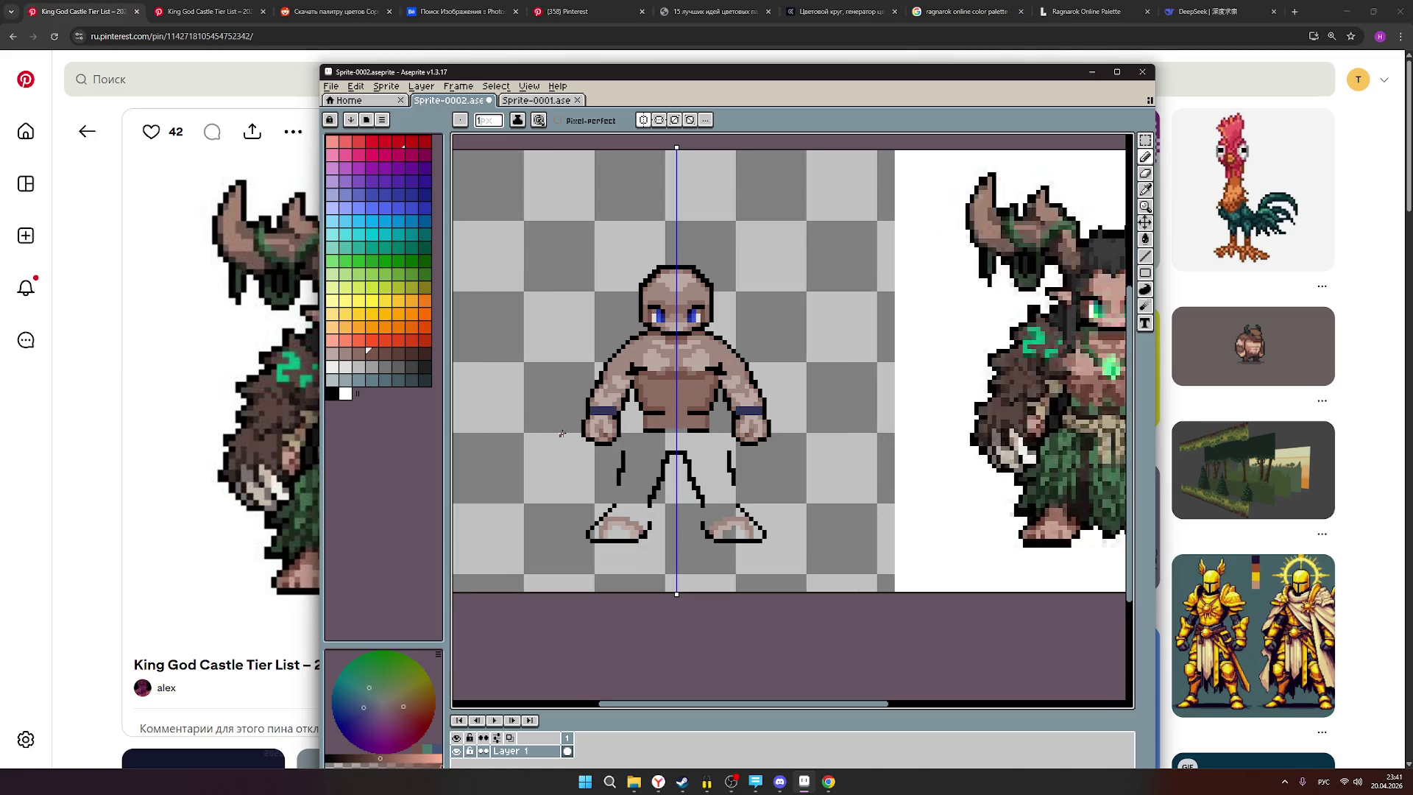
pyautogui.click(372, 300)
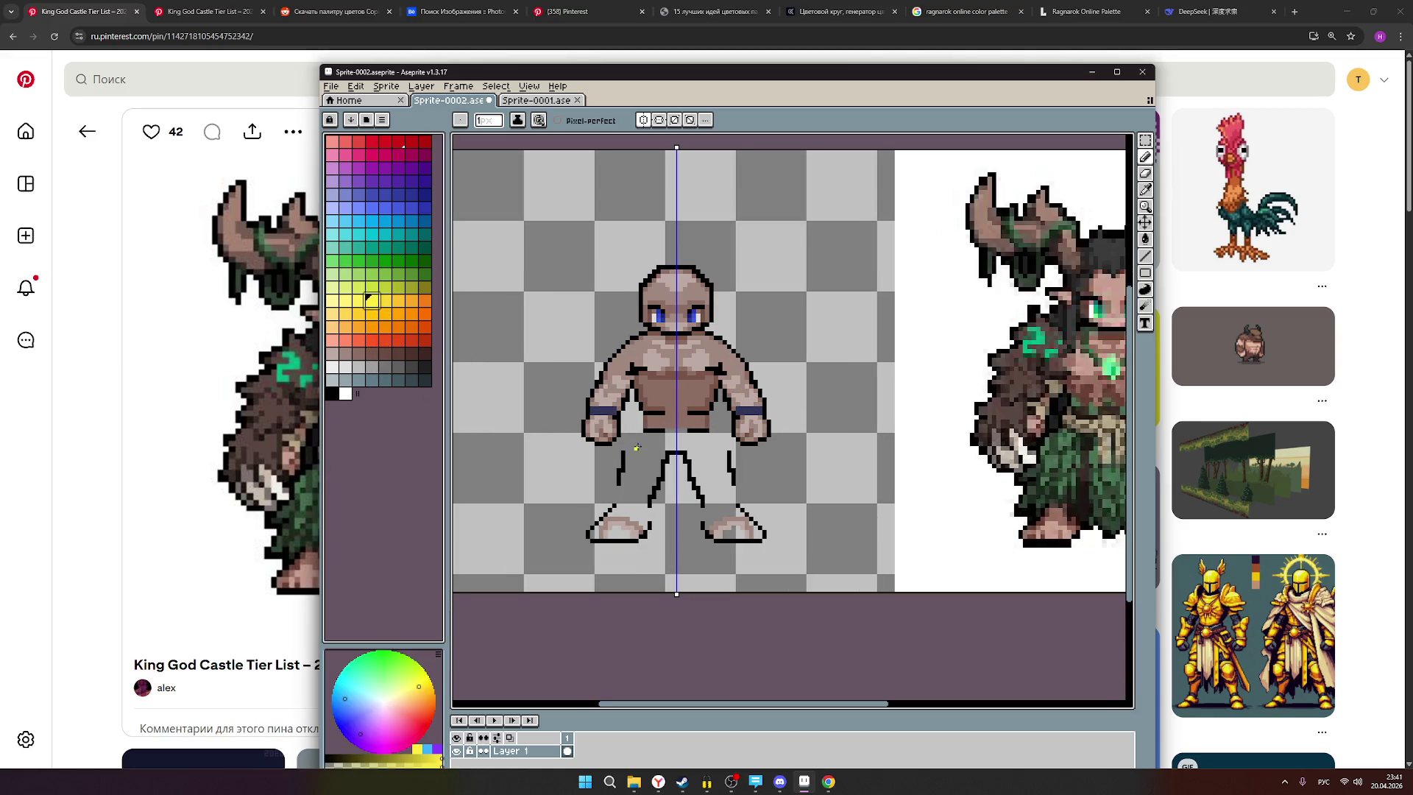
pyautogui.click(652, 421)
pyautogui.moveTo(651, 421); pyautogui.dragTo(696, 423)
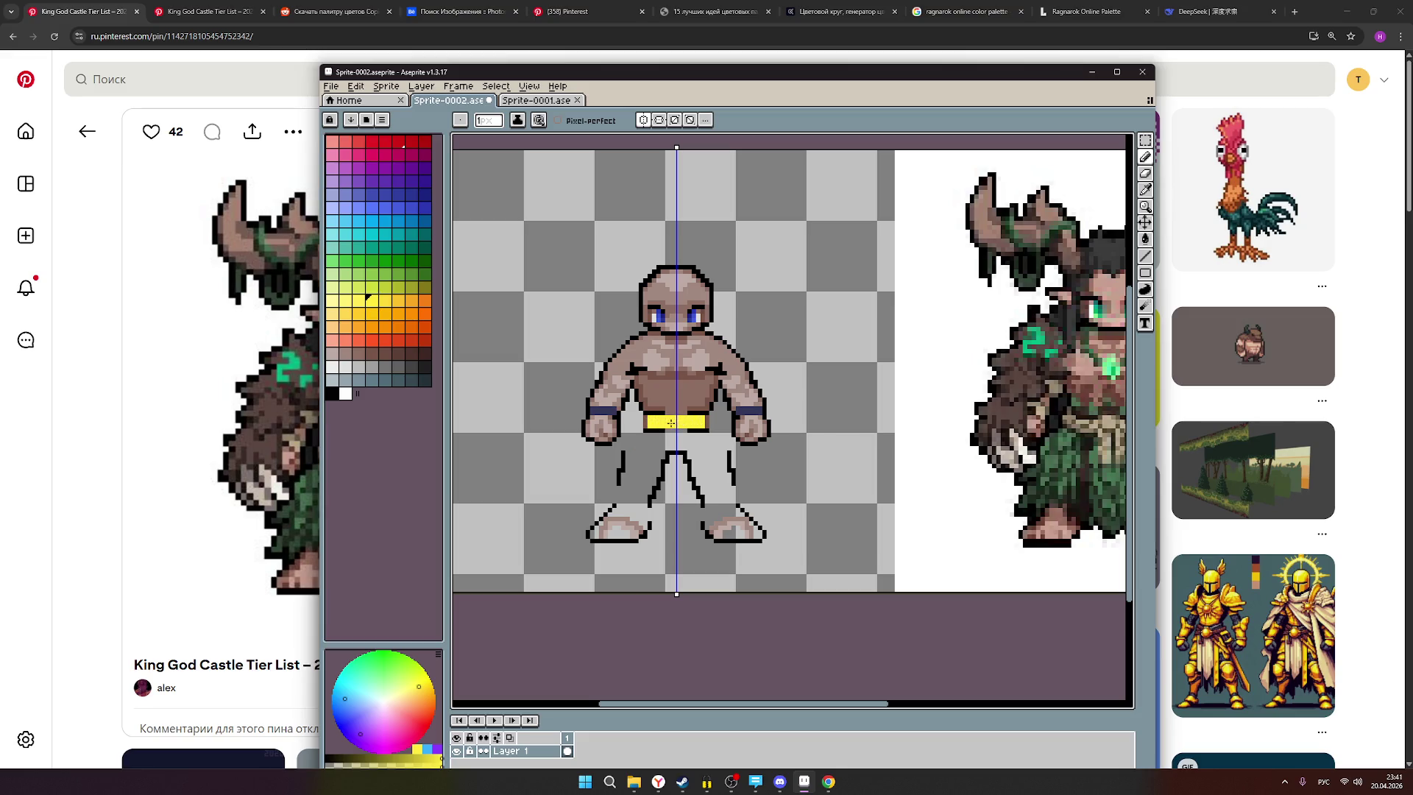
pyautogui.scroll(-4, 696, 425)
pyautogui.scroll(3, 749, 432)
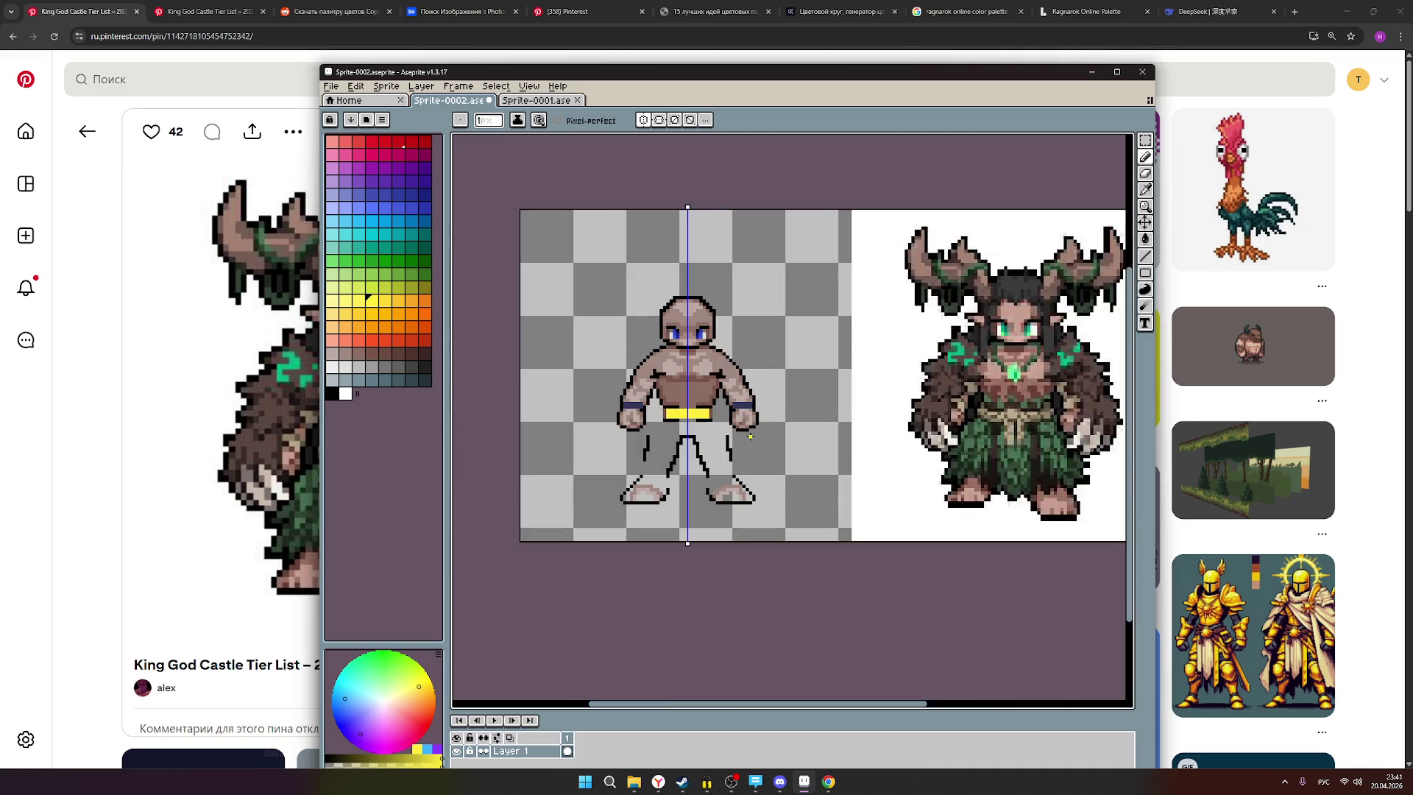
pyautogui.hotkey('ctrl', 'z')
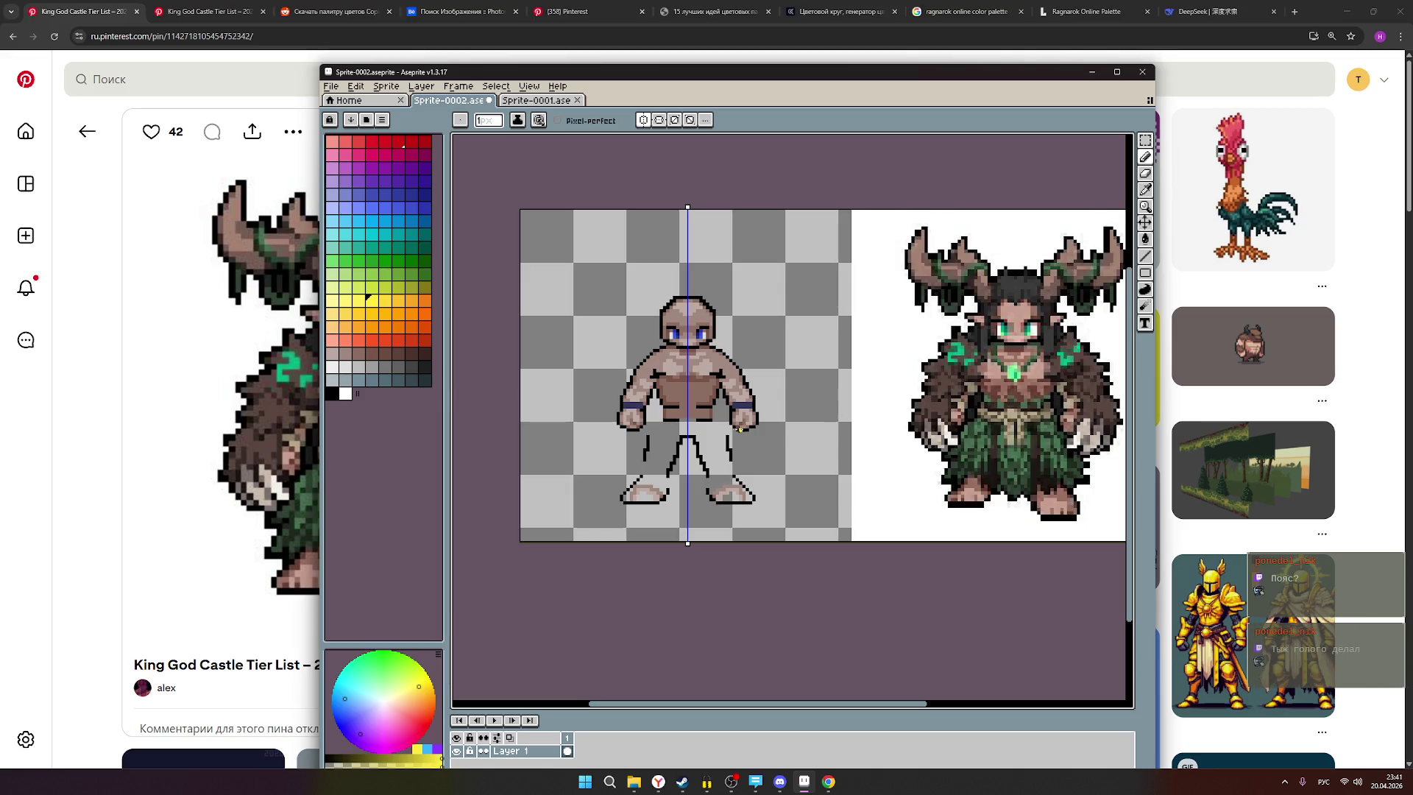
pyautogui.scroll(1, 688, 409)
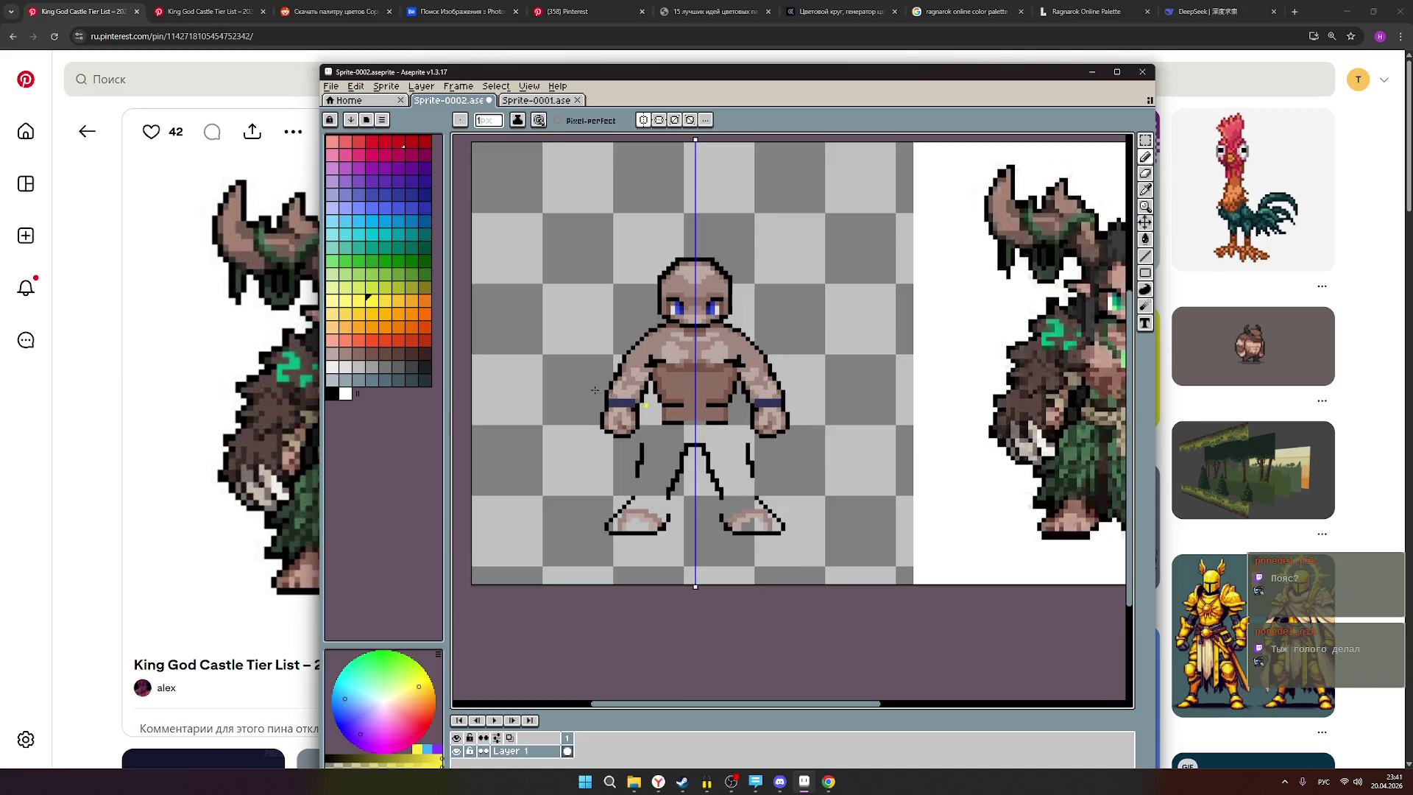
# Choose a muted brown swatch from the palette's lower rows and compare with the druid reference.
pyautogui.click(372, 353)
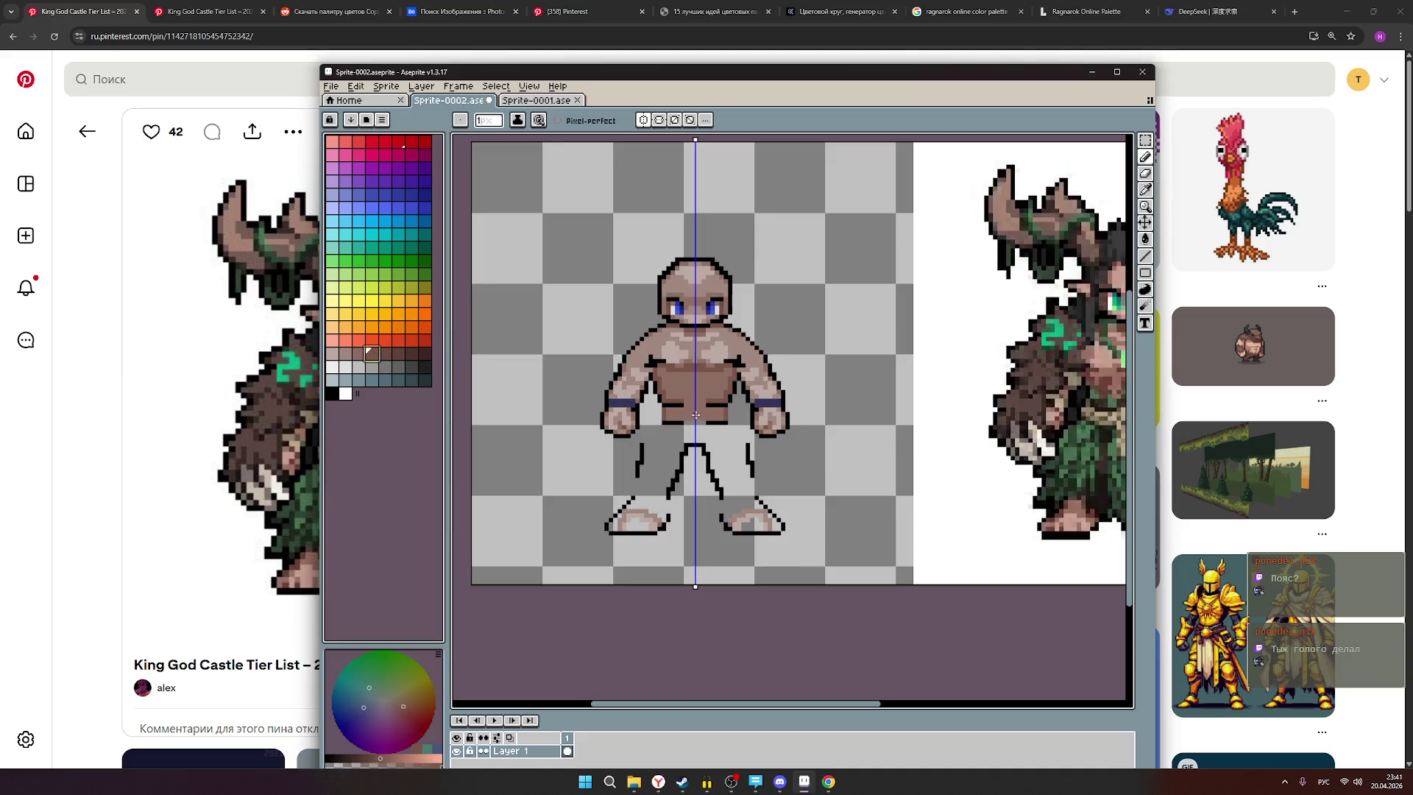
pyautogui.scroll(2, 695, 415)
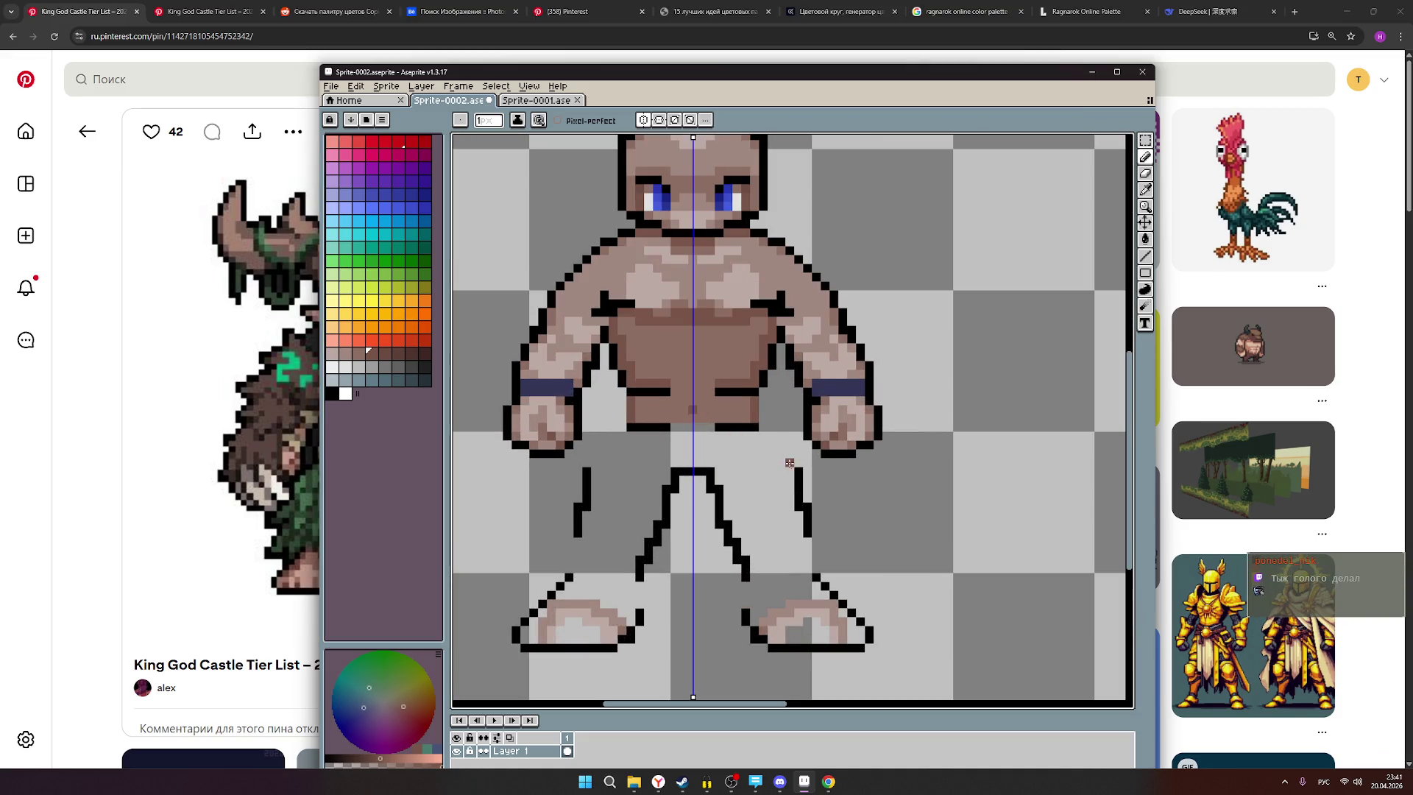
pyautogui.scroll(-3, 780, 462)
pyautogui.scroll(1, 804, 476)
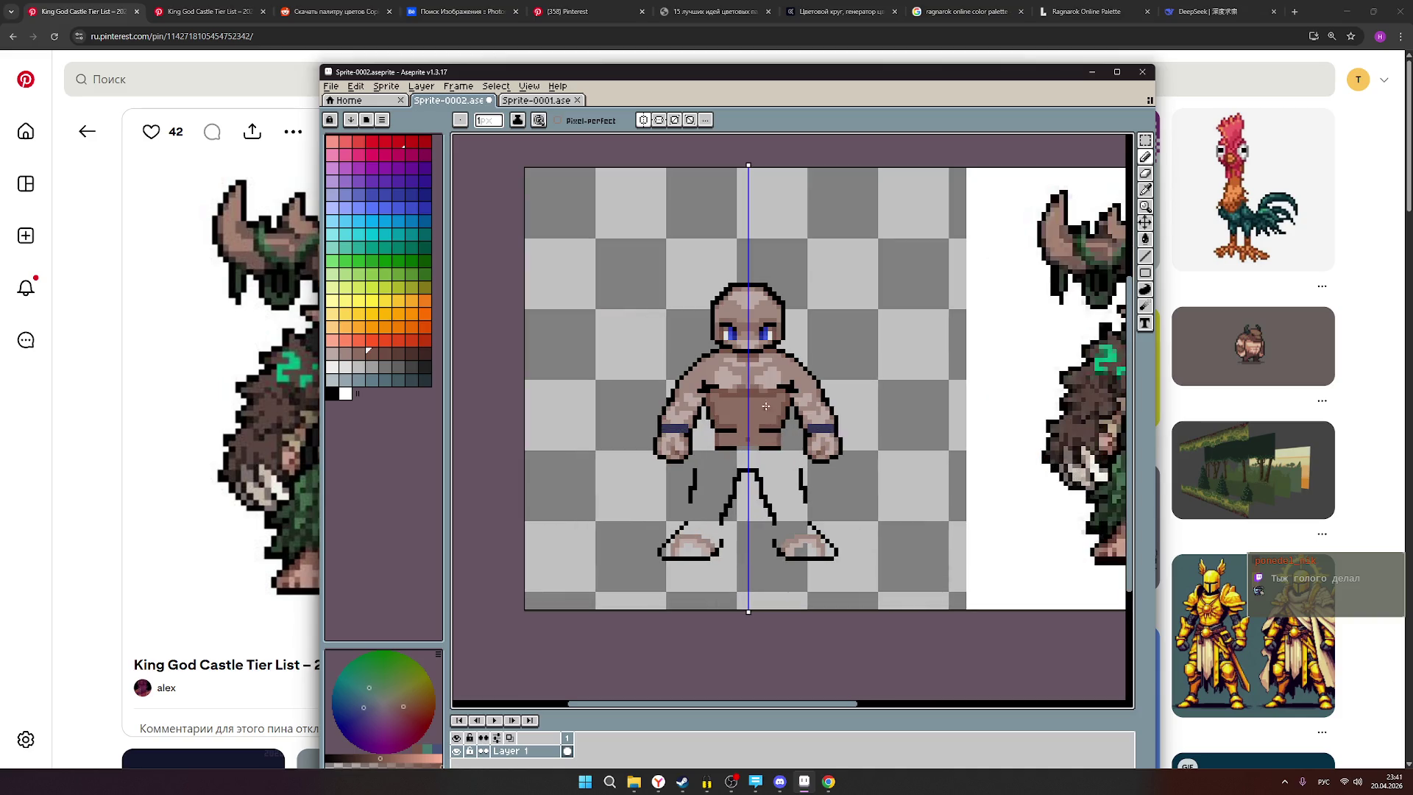
pyautogui.scroll(-2, 866, 442)
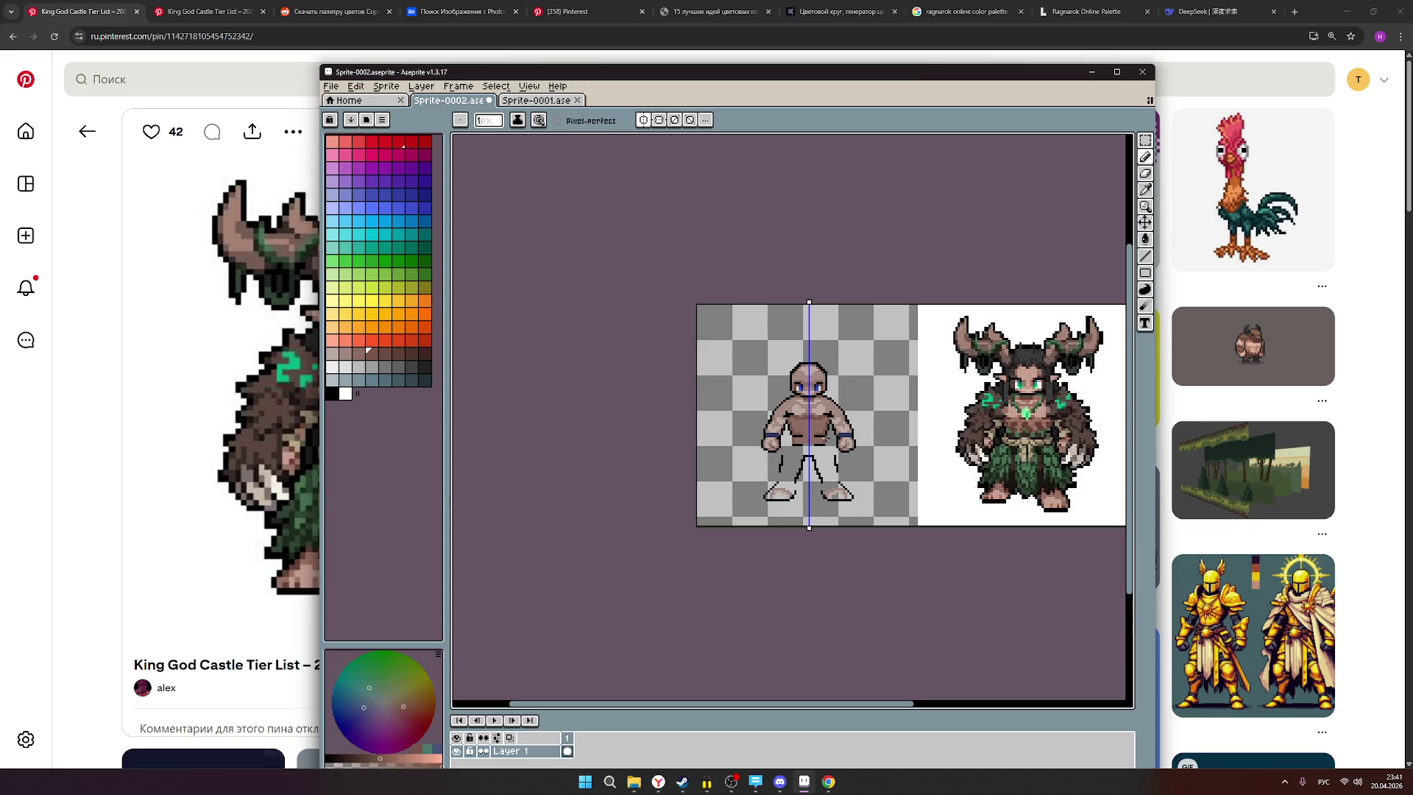
pyautogui.scroll(1, 826, 438)
pyautogui.moveTo(842, 441)
pyautogui.mouseDown()
pyautogui.moveTo(806, 417)
pyautogui.moveTo(762, 433)
pyautogui.mouseUp()
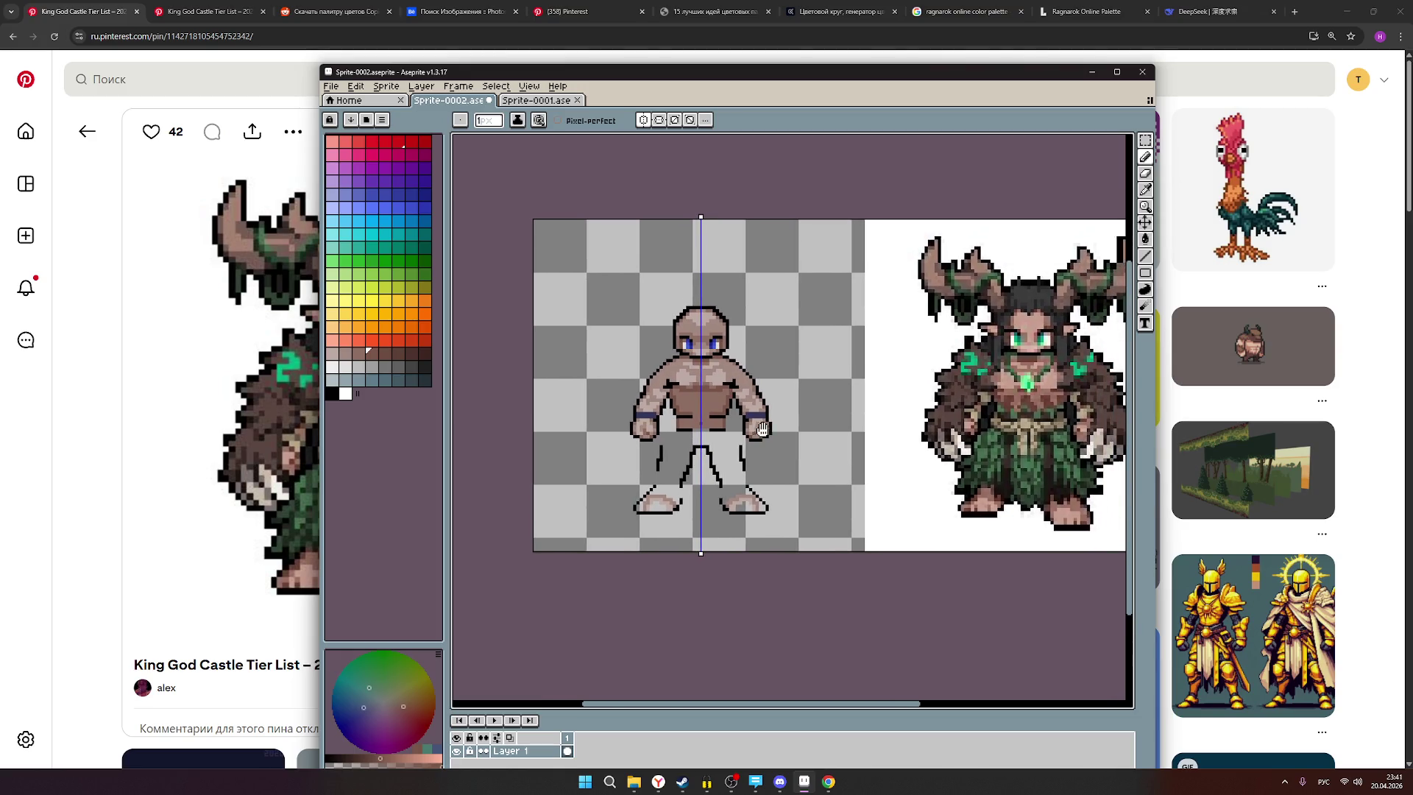
pyautogui.click(643, 120)
pyautogui.click(643, 119)
pyautogui.click(643, 120)
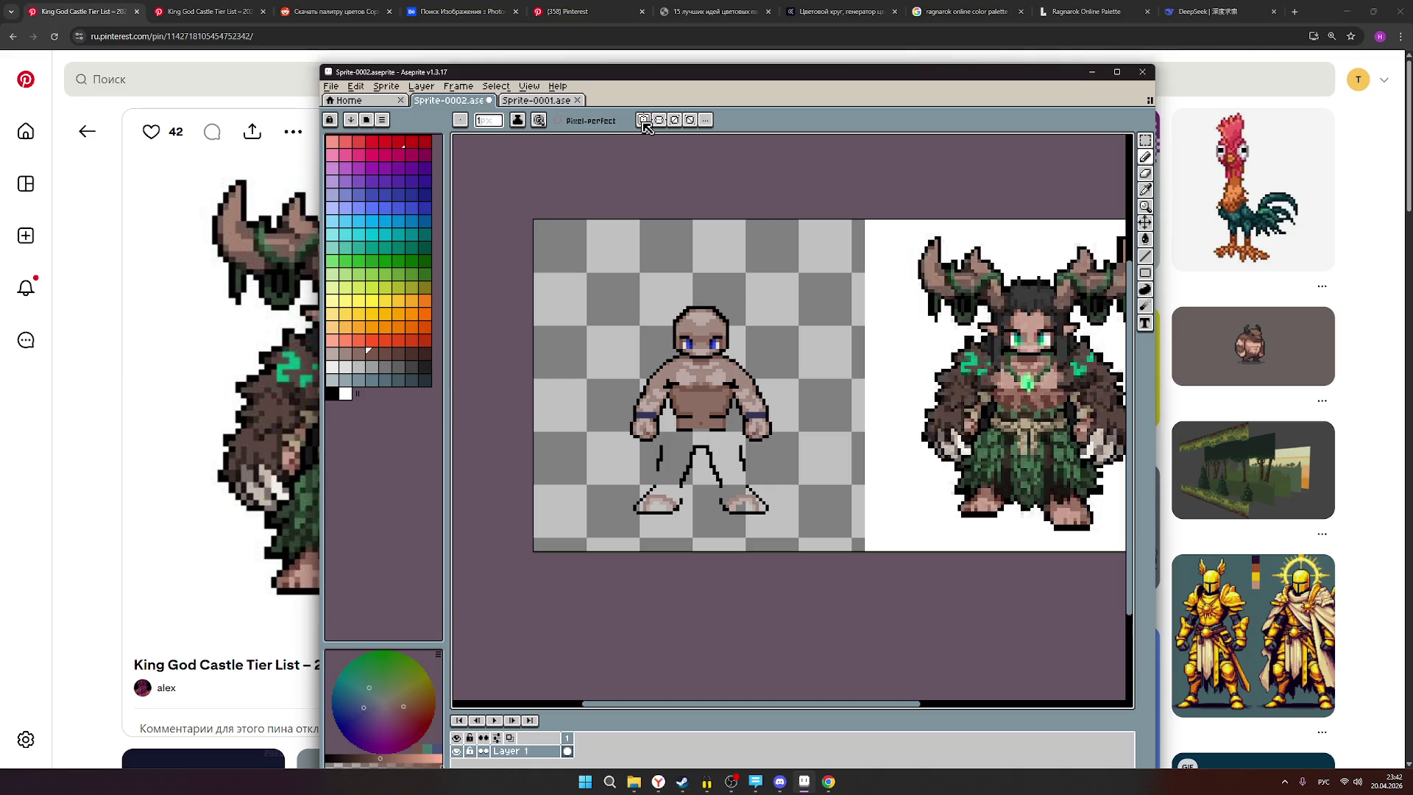
pyautogui.click(644, 120)
pyautogui.scroll(1, 684, 428)
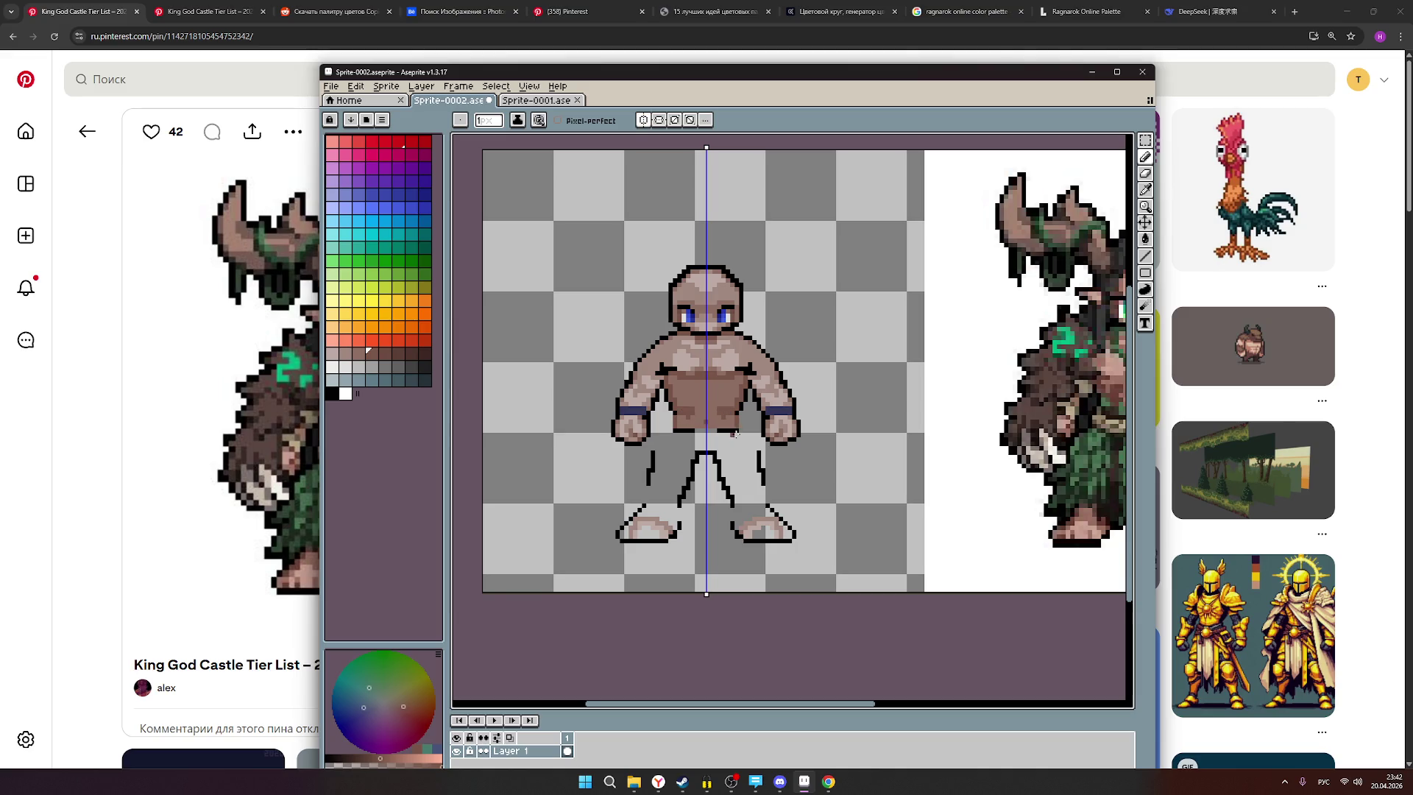
pyautogui.scroll(-1, 784, 428)
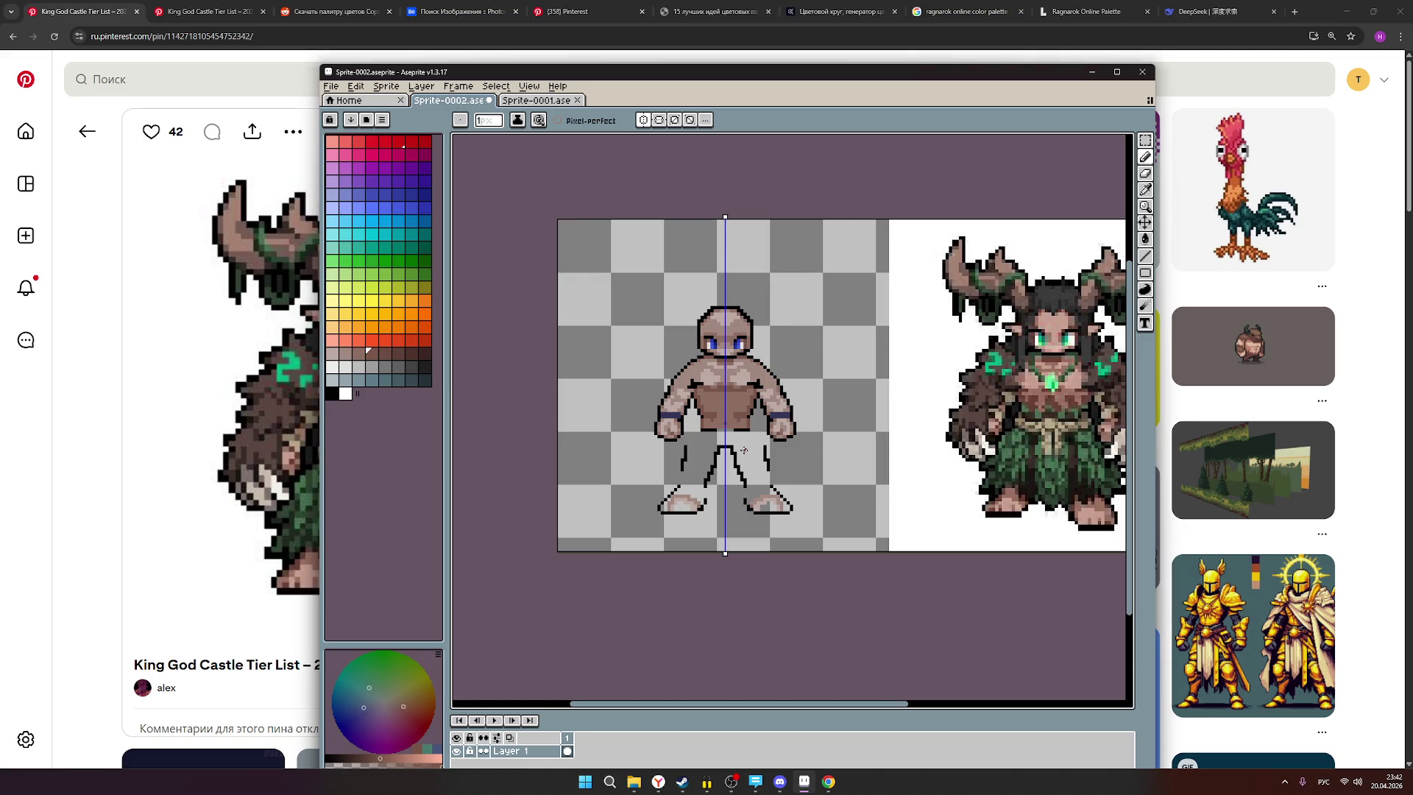
pyautogui.scroll(1, 725, 422)
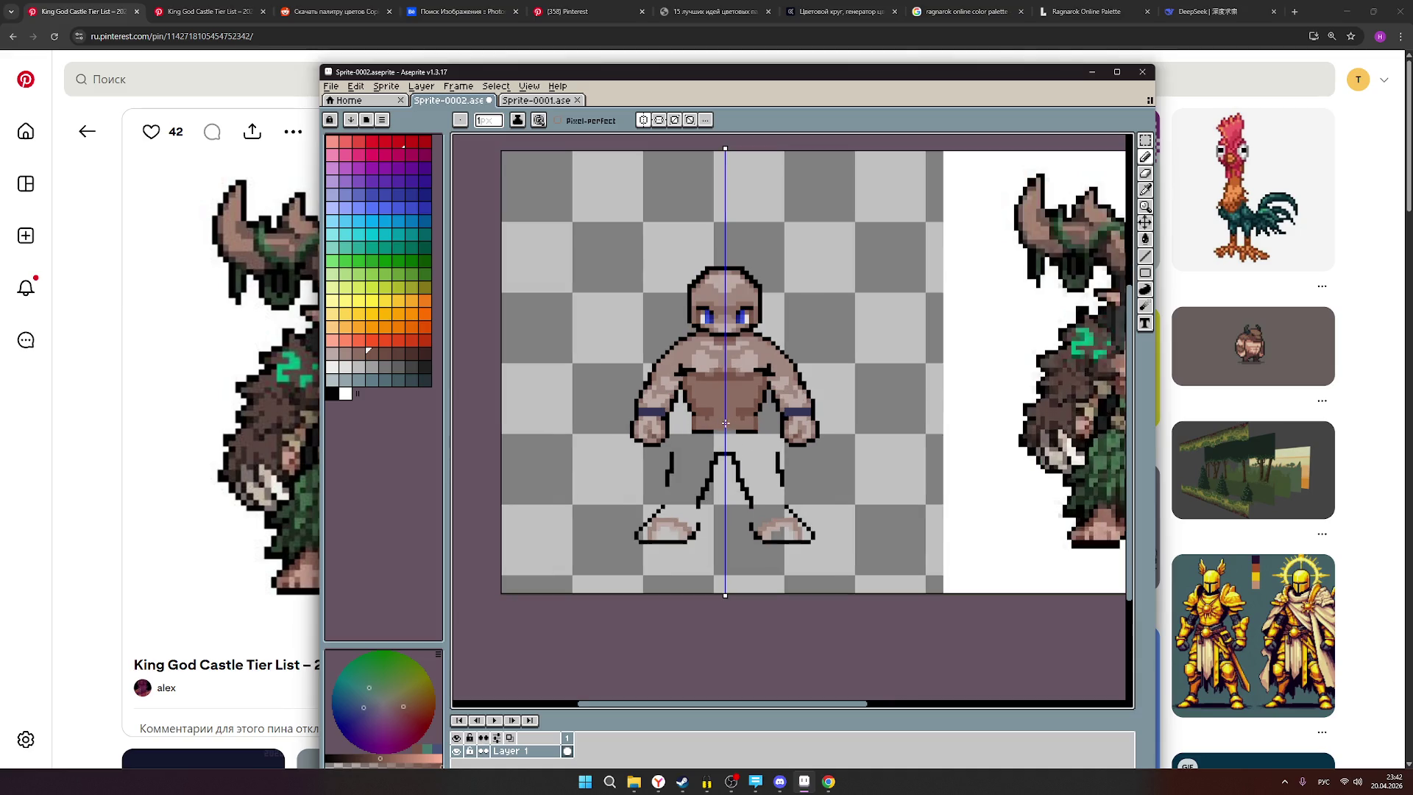
pyautogui.scroll(-1, 725, 422)
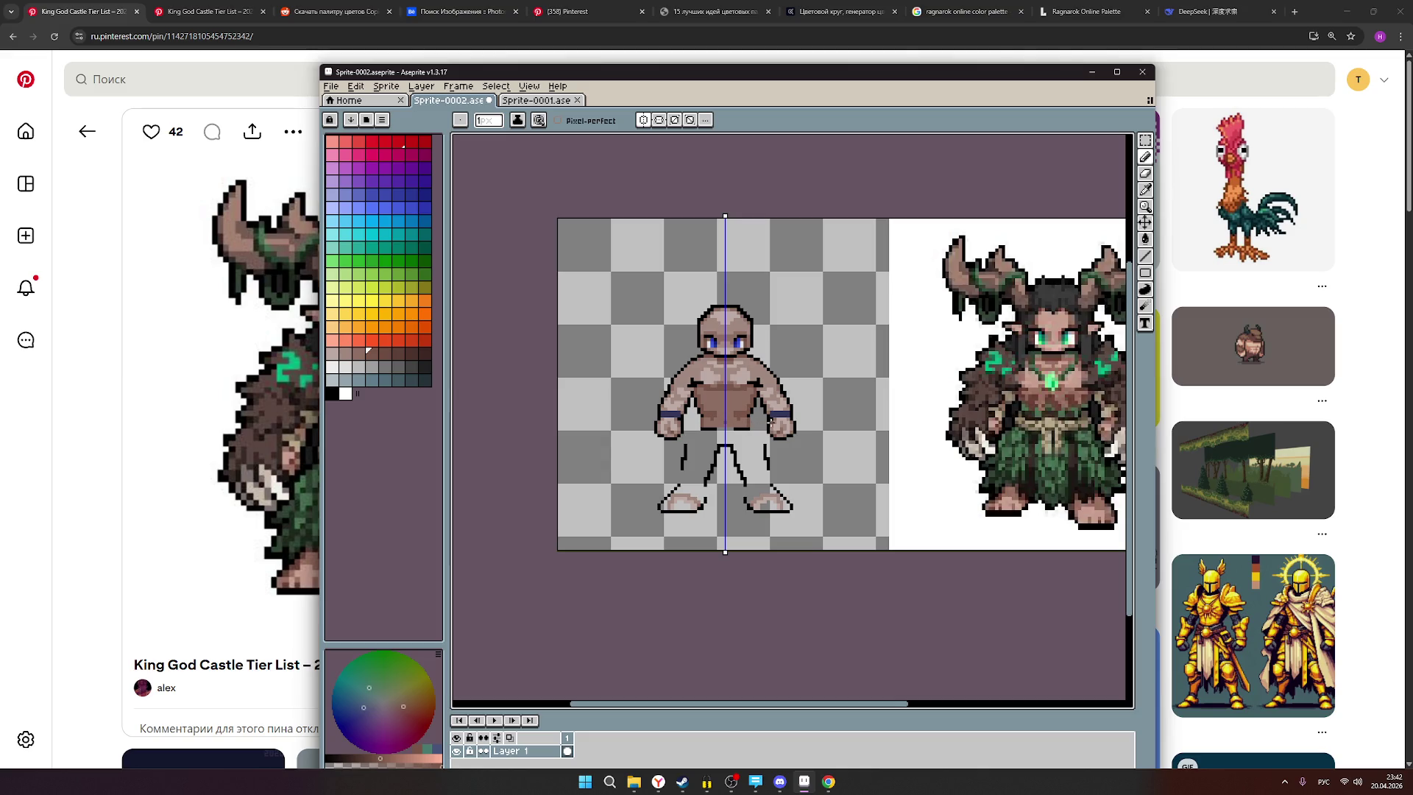
pyautogui.press('v')
pyautogui.press('b')
pyautogui.scroll(-4, 1067, 410)
pyautogui.scroll(2, 1082, 416)
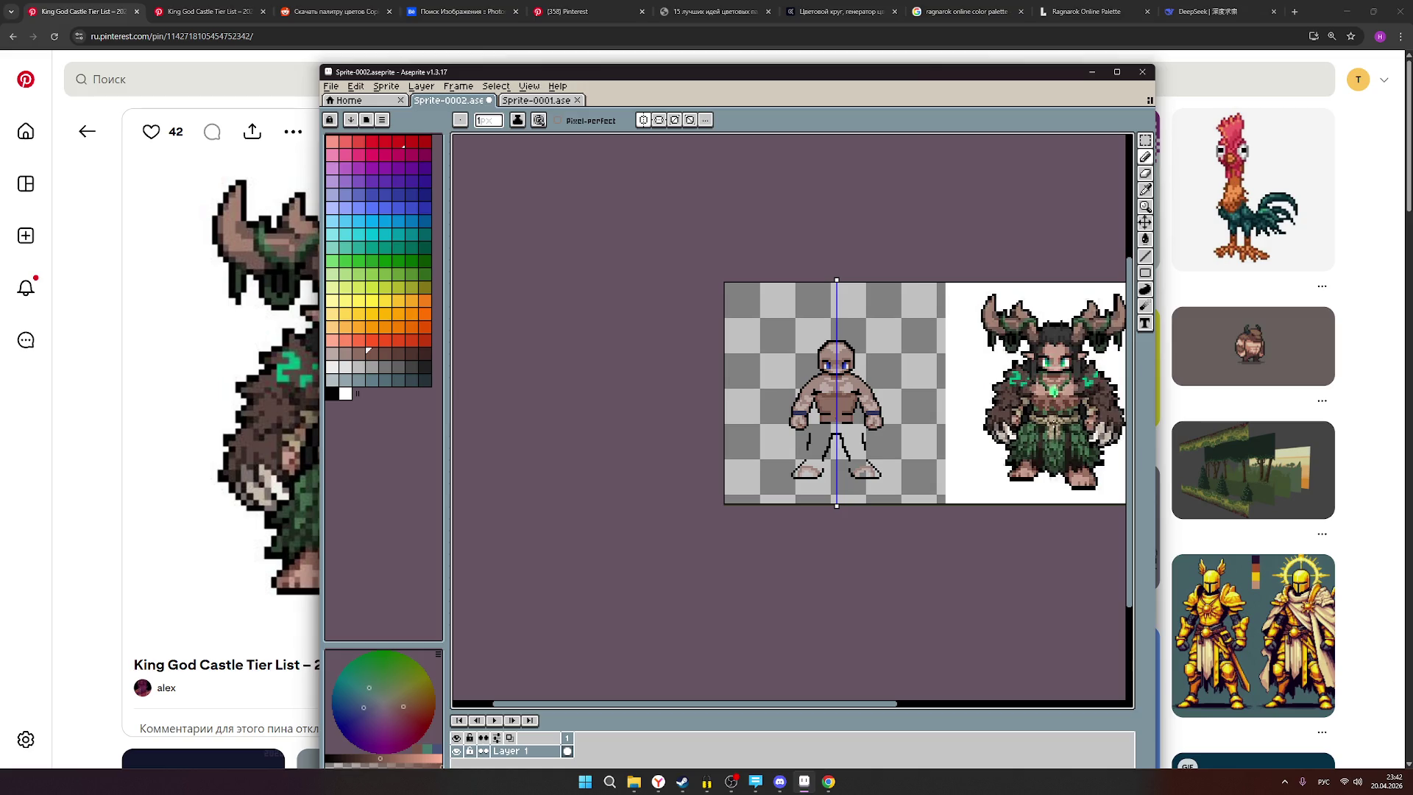
pyautogui.scroll(1, 1053, 433)
pyautogui.scroll(-1, 1053, 433)
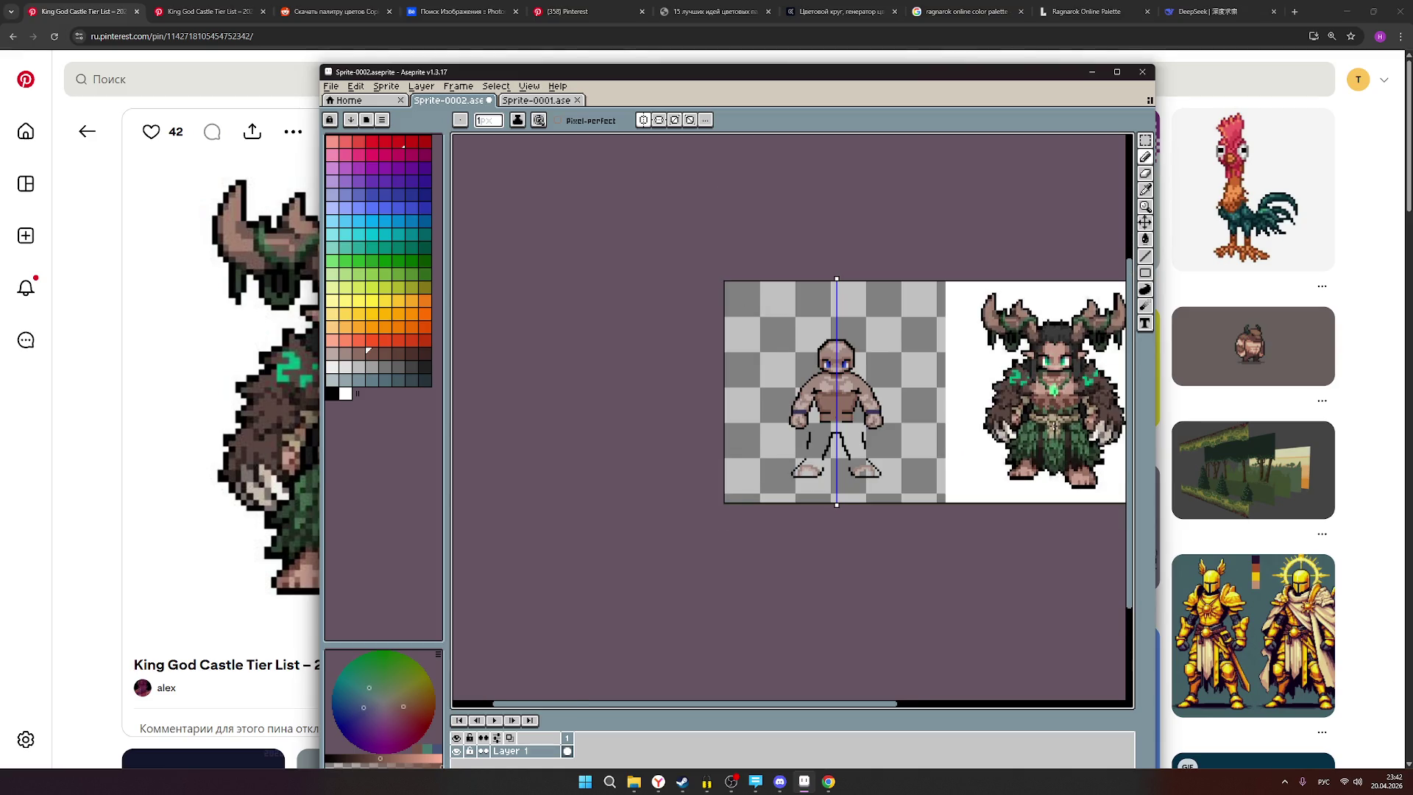
pyautogui.scroll(1, 837, 429)
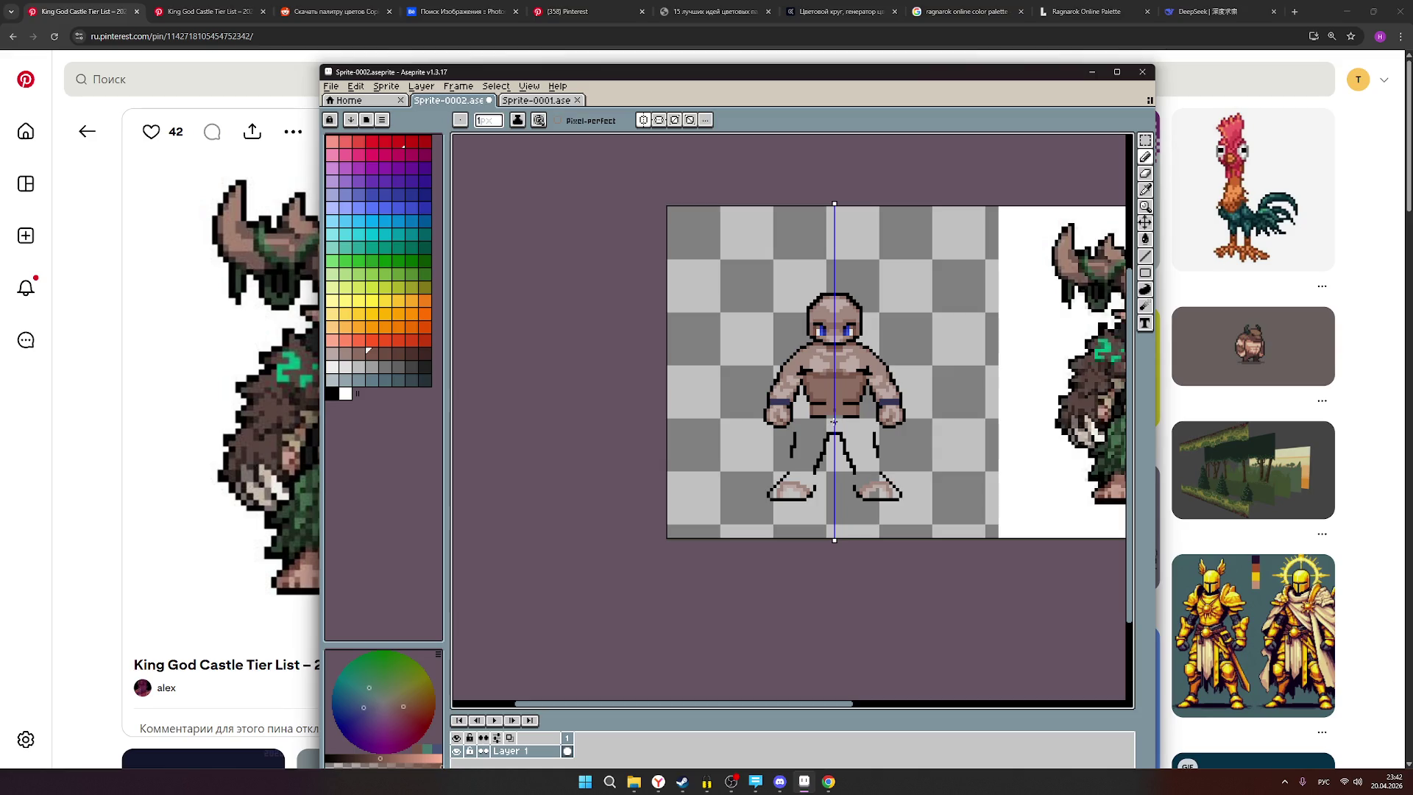
pyautogui.scroll(1, 835, 422)
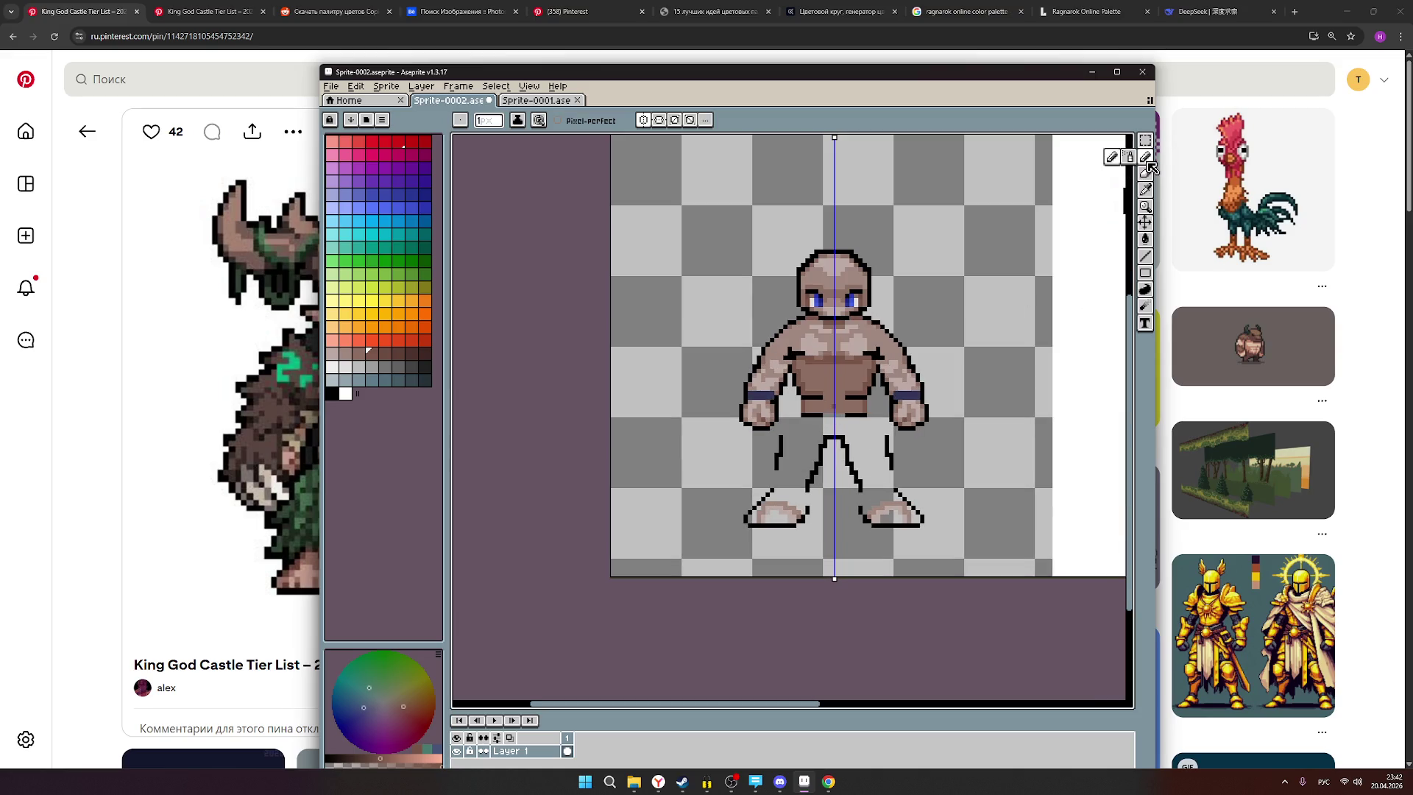
# Draw a mirrored black outline stroke across the tops of both legs.
pyautogui.click(332, 392)
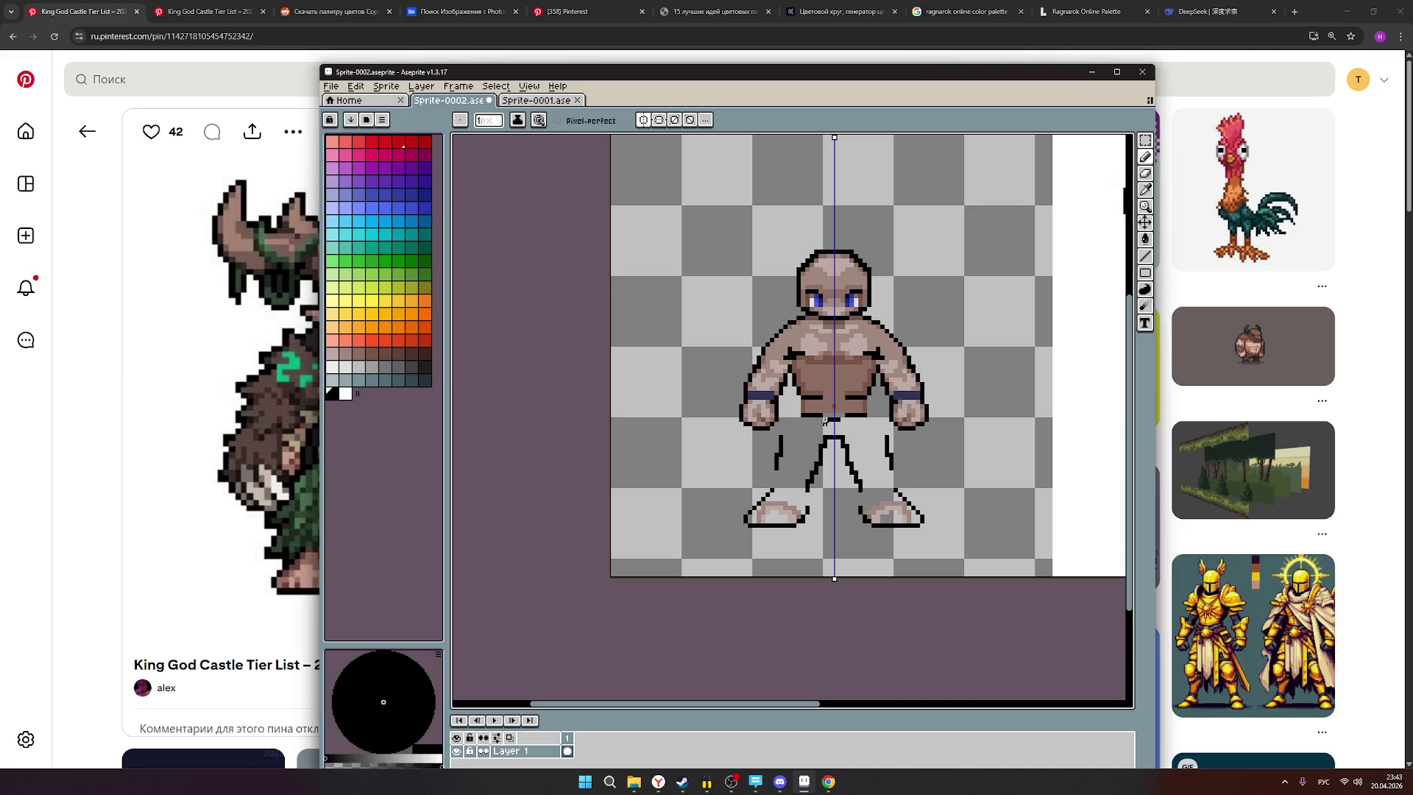
pyautogui.scroll(-2, 888, 427)
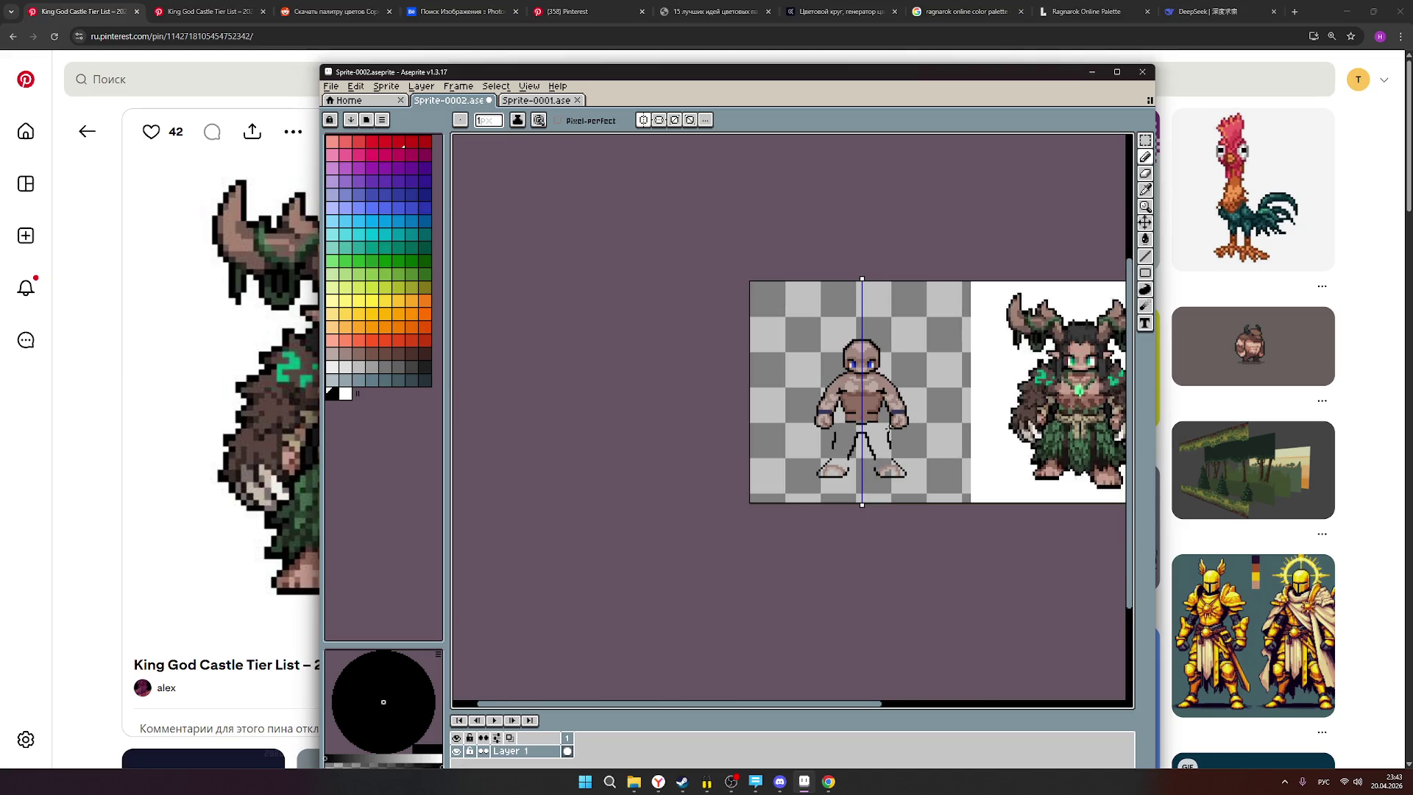
pyautogui.scroll(2, 1080, 422)
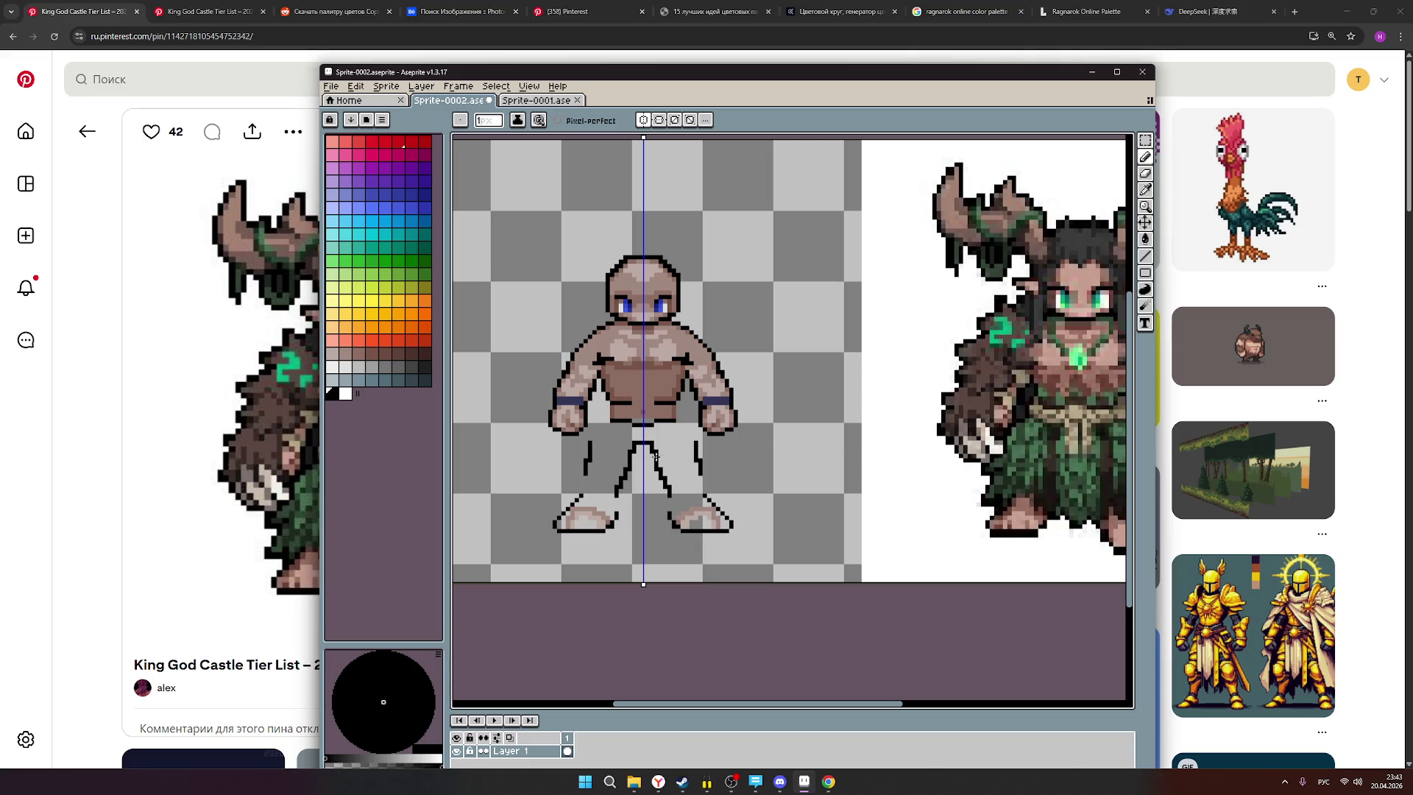
pyautogui.scroll(-1, 698, 466)
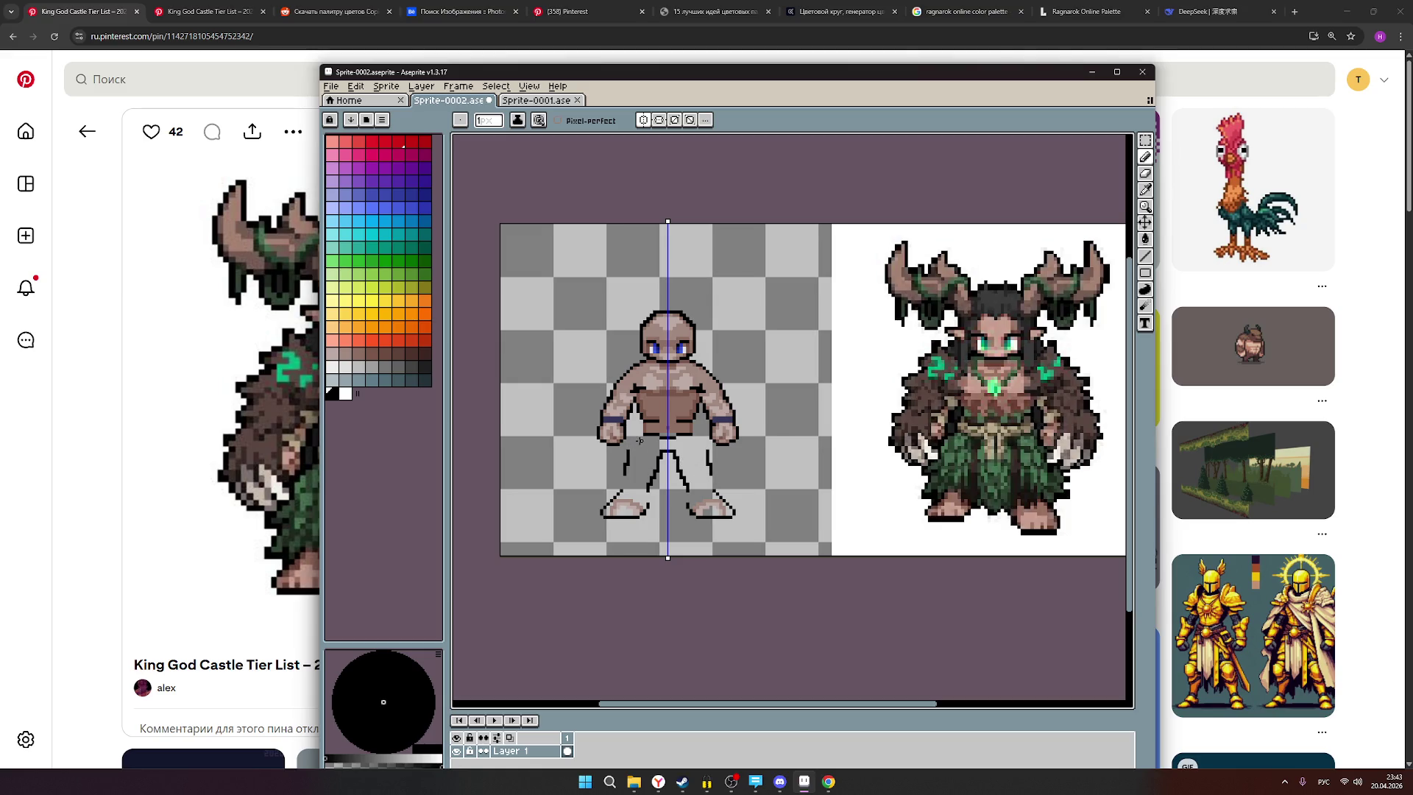
pyautogui.scroll(1, 640, 440)
pyautogui.moveTo(642, 437); pyautogui.dragTo(627, 449)
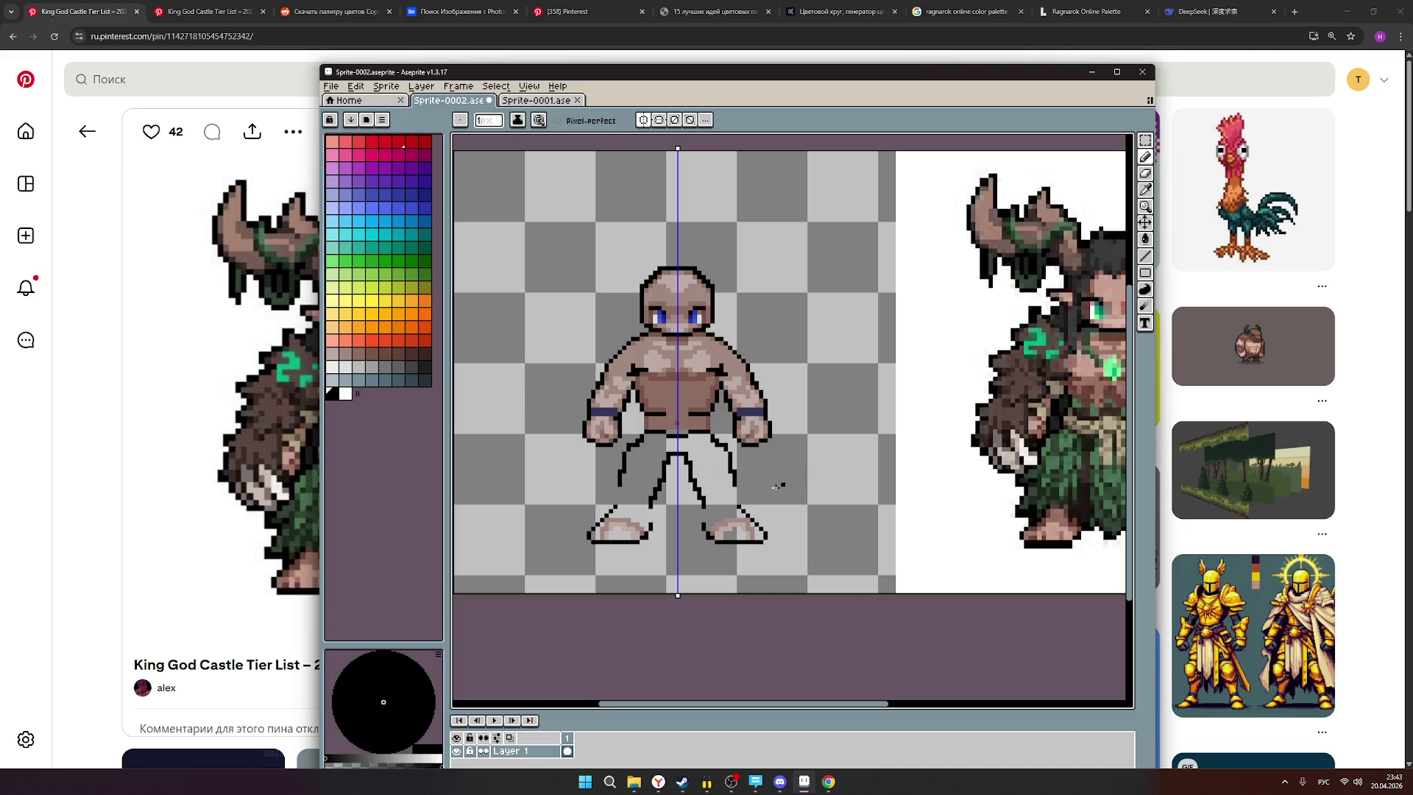
# Undo the black stroke joining the hips to the legs.
pyautogui.scroll(-1, 778, 496)
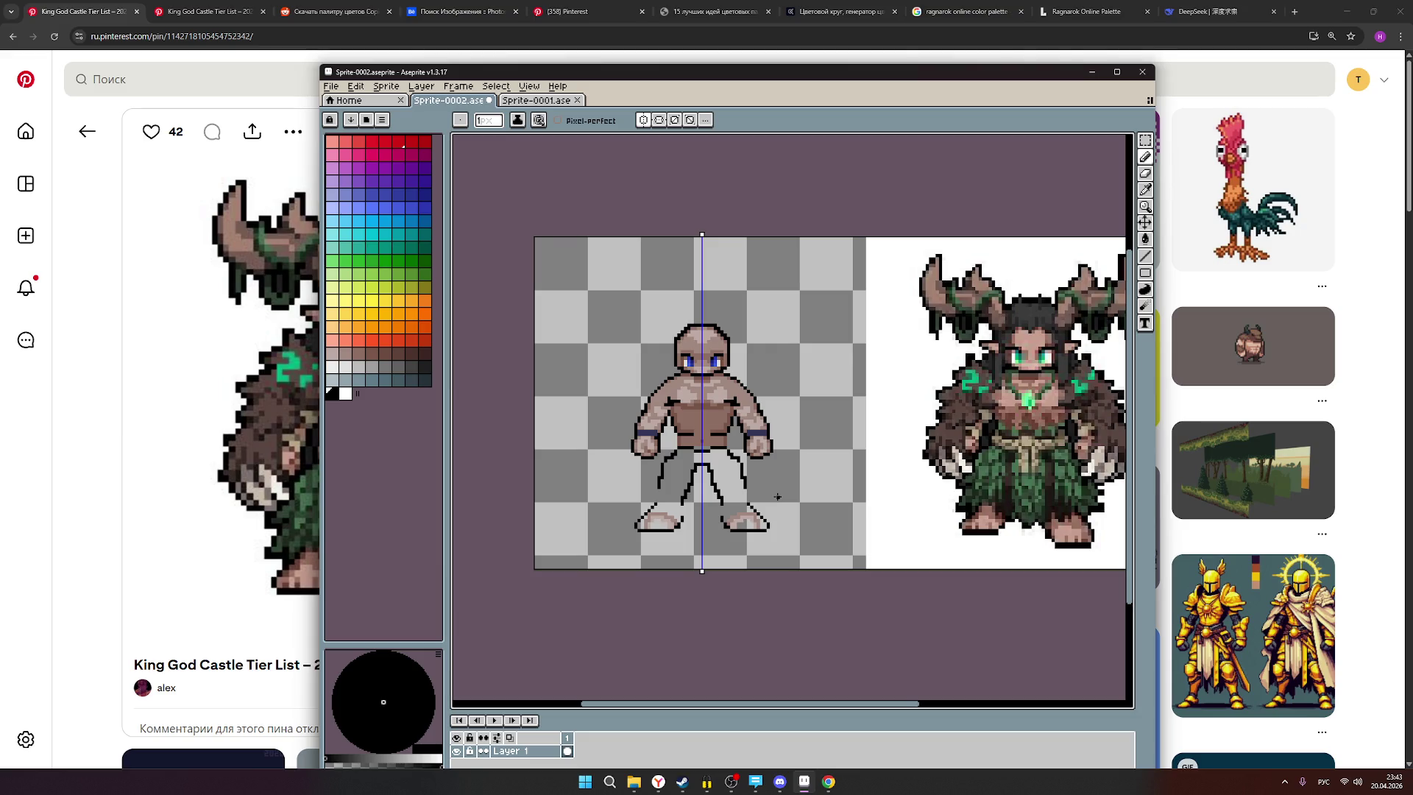
pyautogui.moveTo(802, 492); pyautogui.dragTo(735, 474)
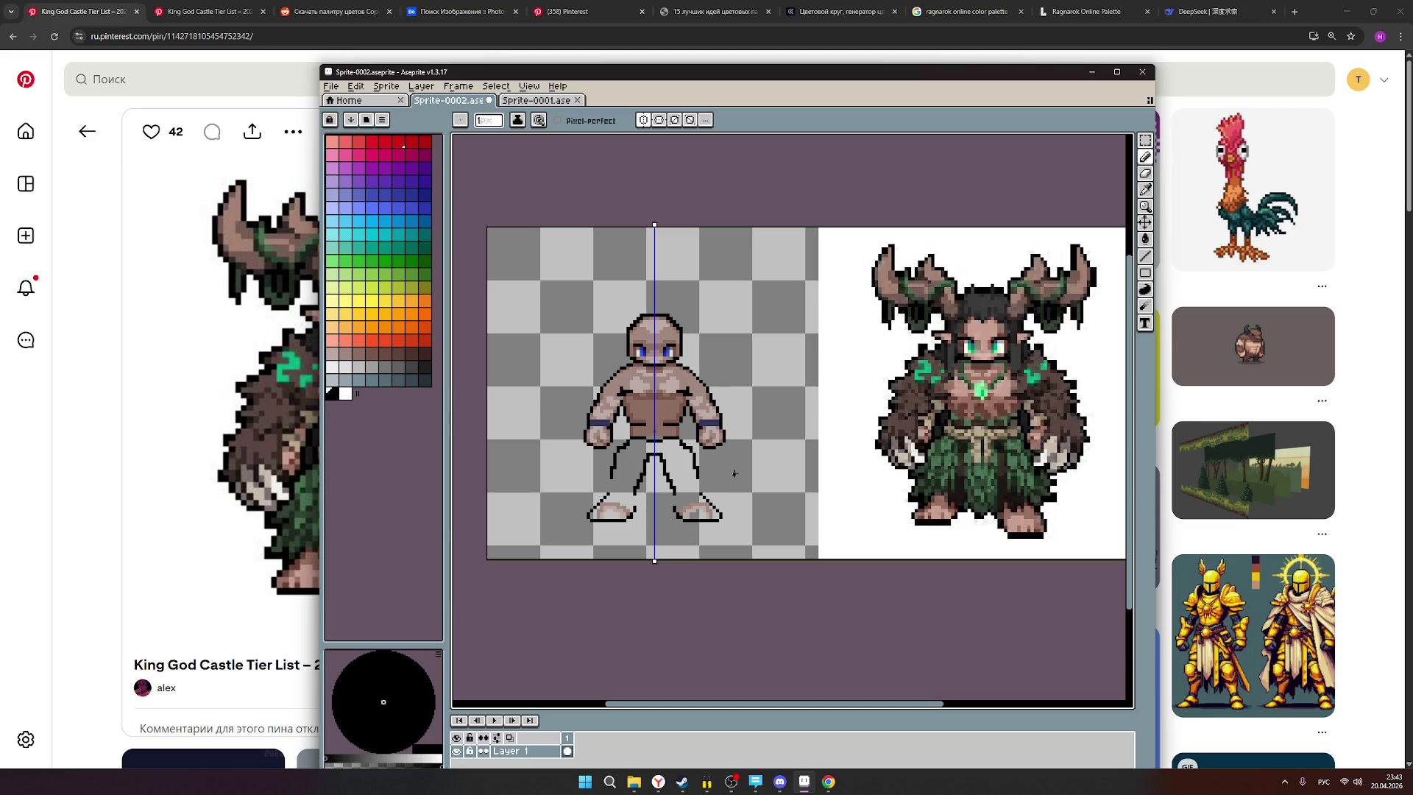
pyautogui.hotkey('ctrl', 'z')
# Select the Eraser tool in place of the pencil.
pyautogui.scroll(1, 620, 452)
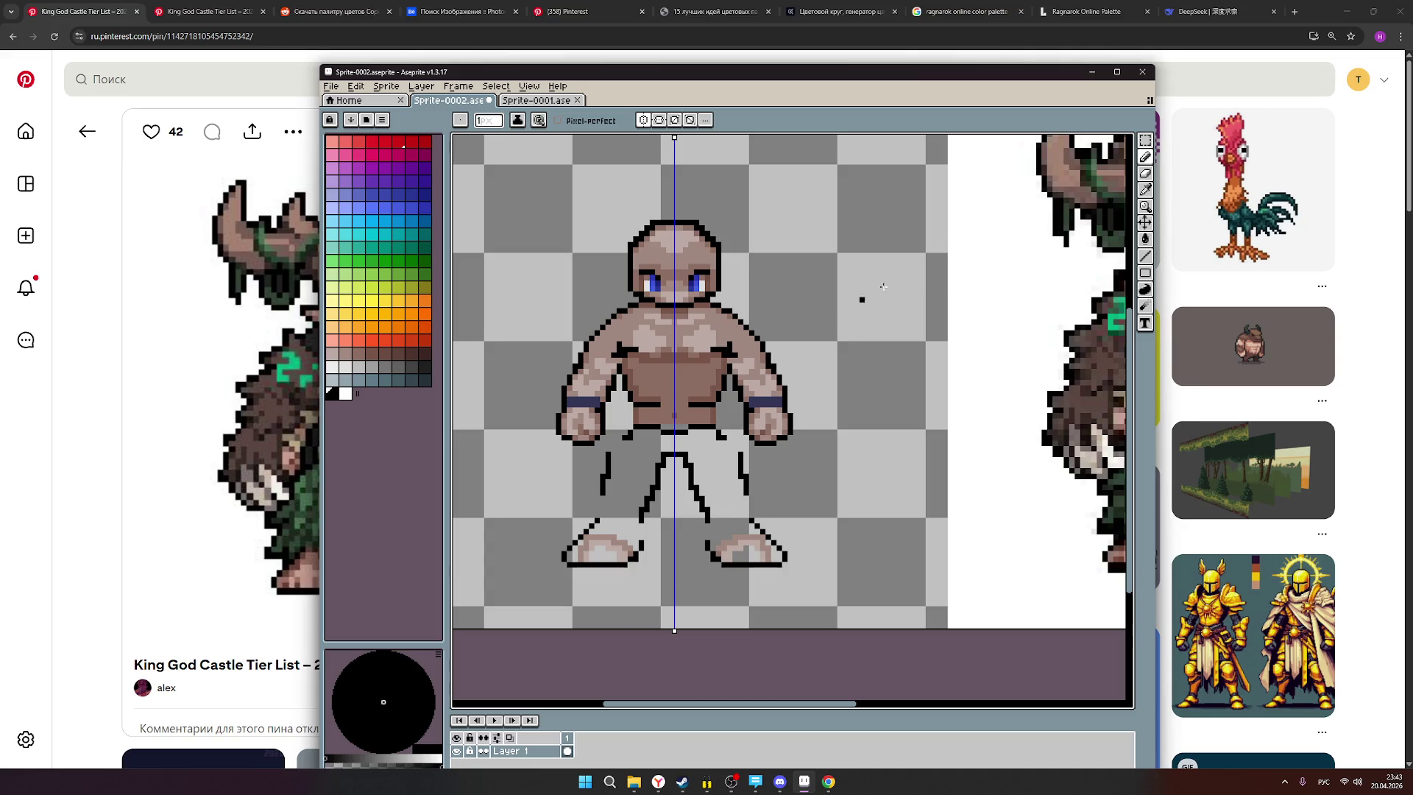
pyautogui.click(1146, 172)
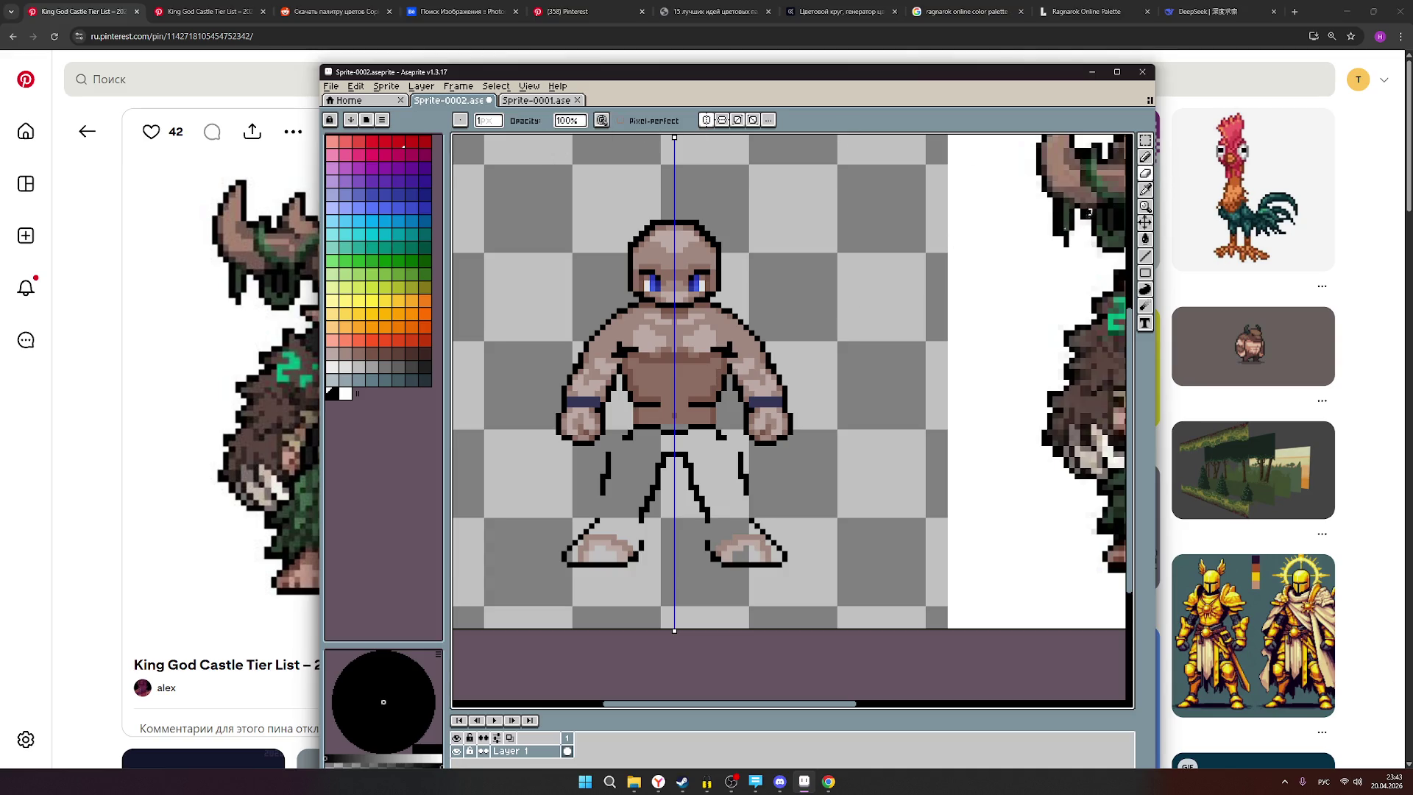
pyautogui.scroll(-1, 714, 469)
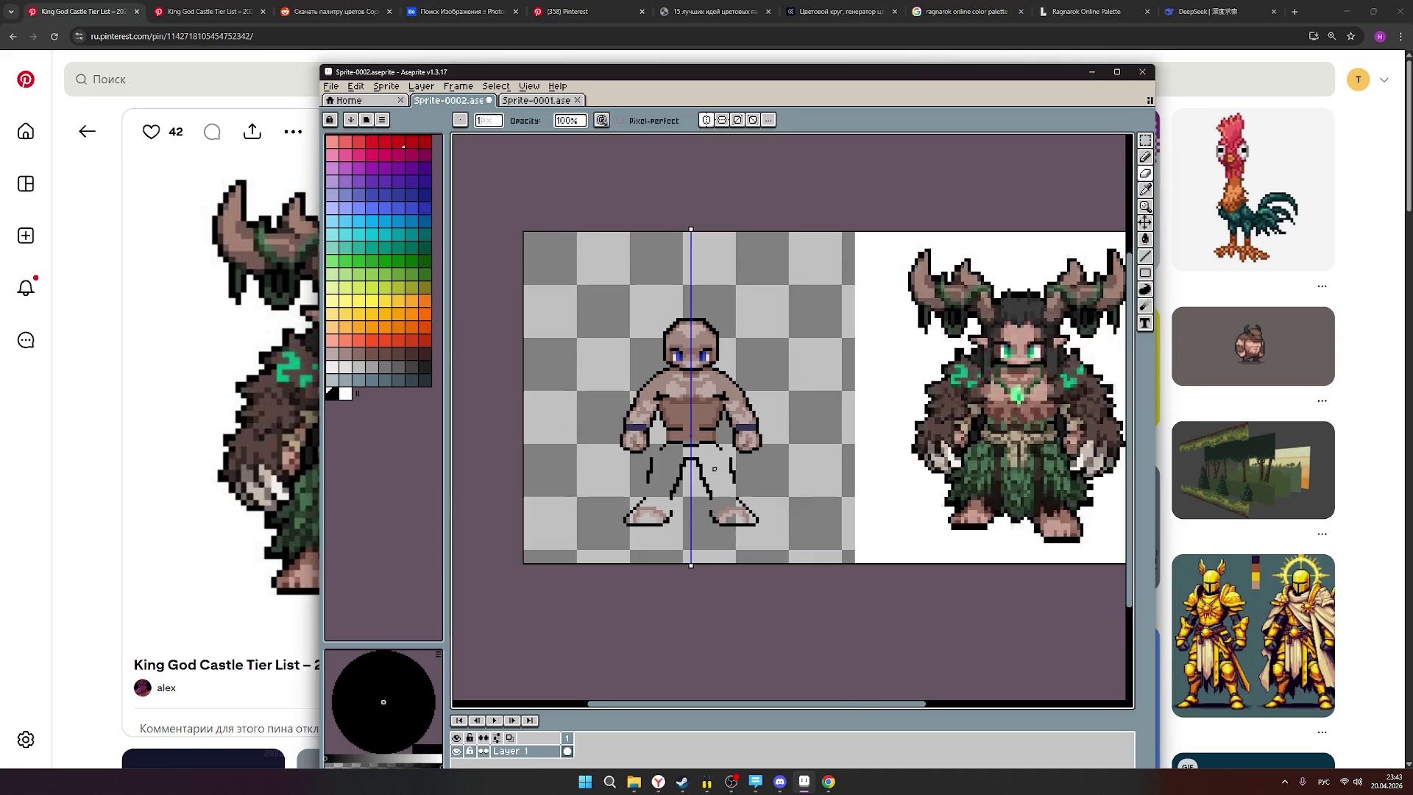
pyautogui.scroll(1, 764, 489)
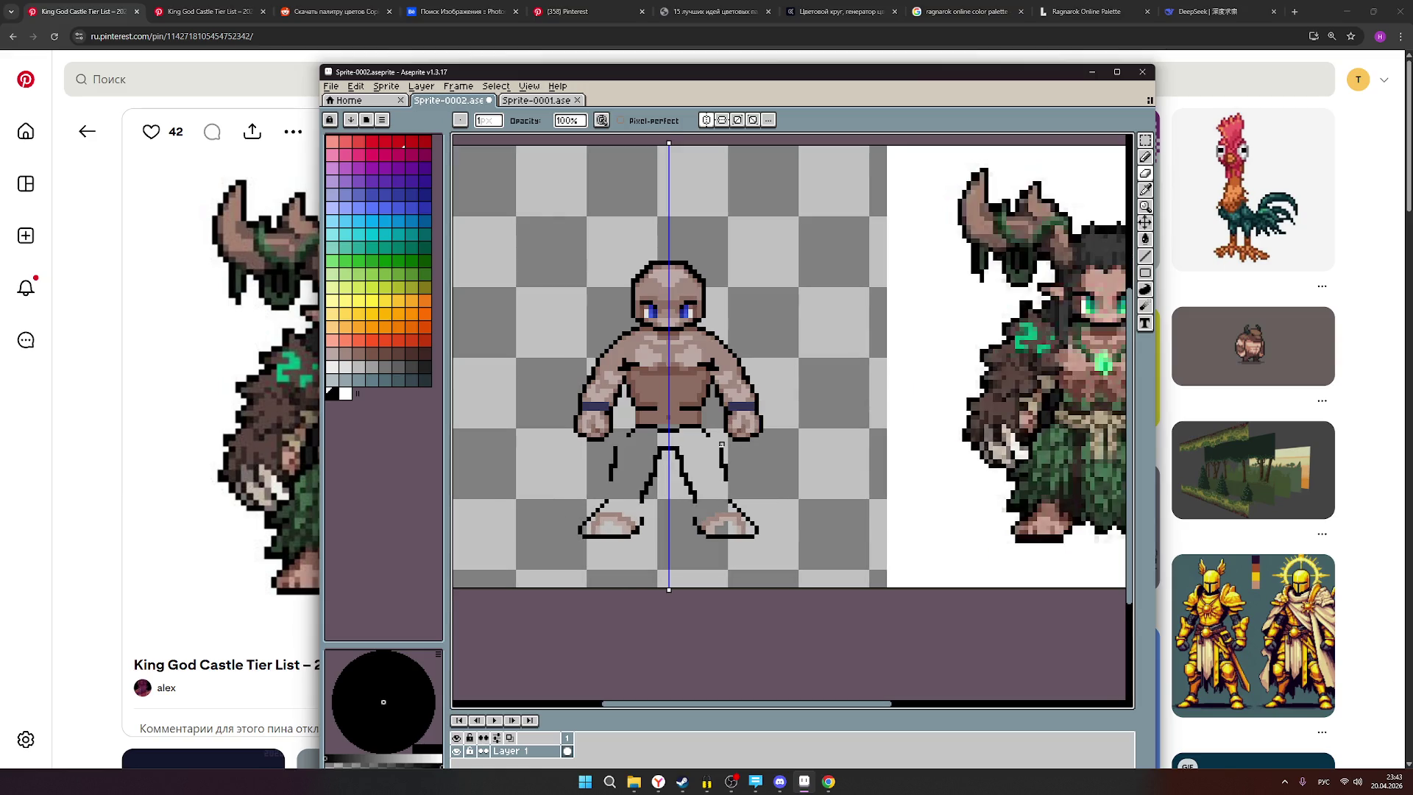
pyautogui.scroll(-1, 784, 466)
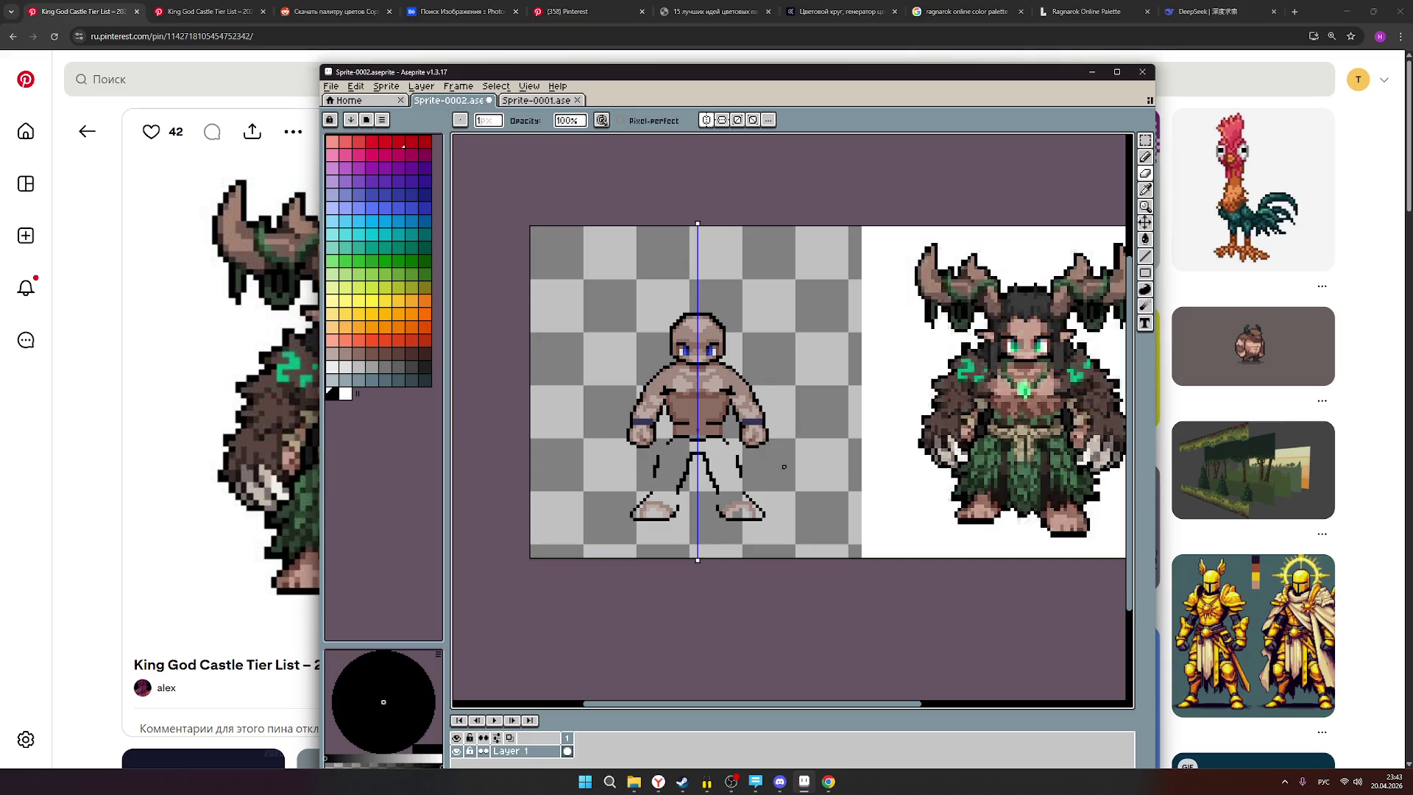
# Pick a grey-brown skin tone from the palette as the drawing colour.
pyautogui.scroll(-1, 781, 451)
pyautogui.scroll(1, 798, 449)
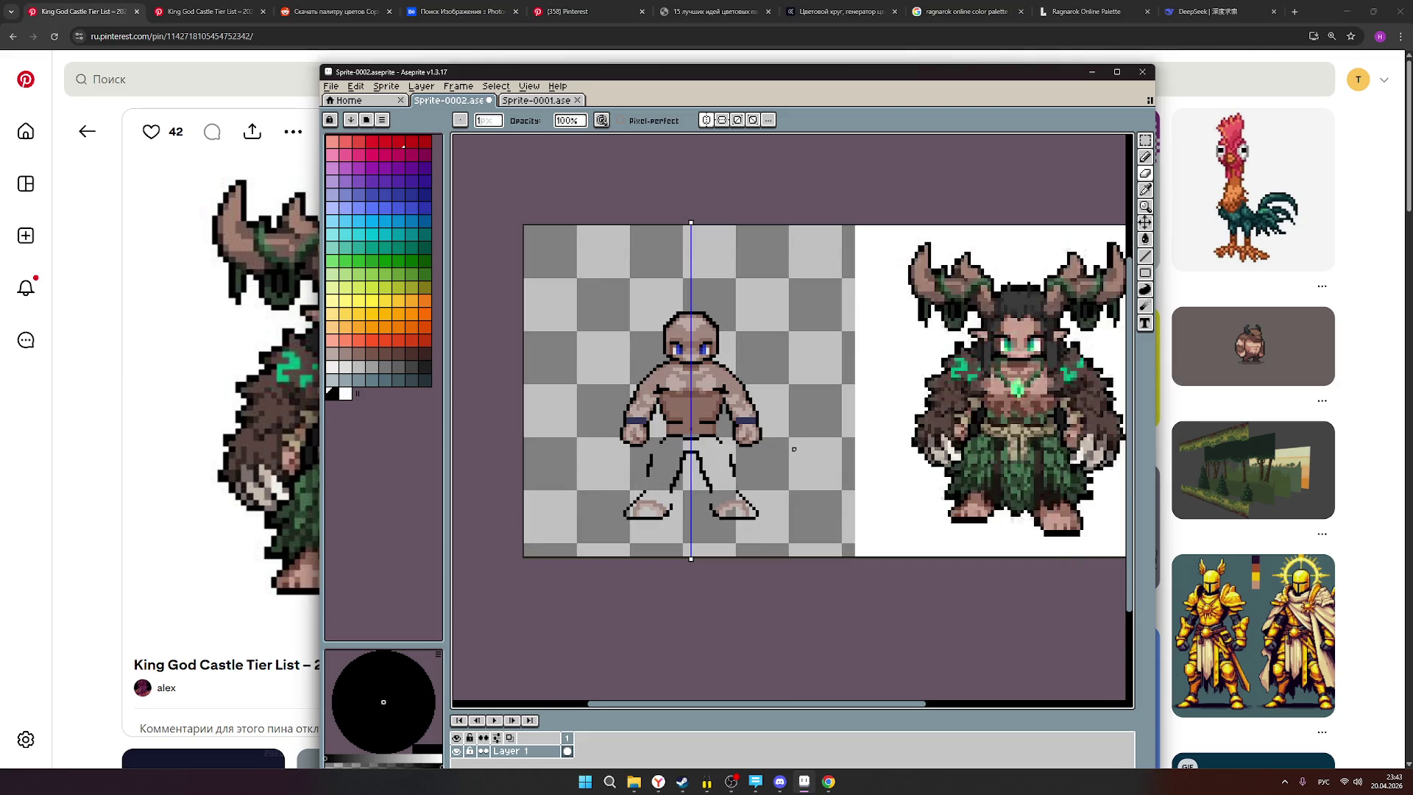
pyautogui.scroll(-1, 793, 449)
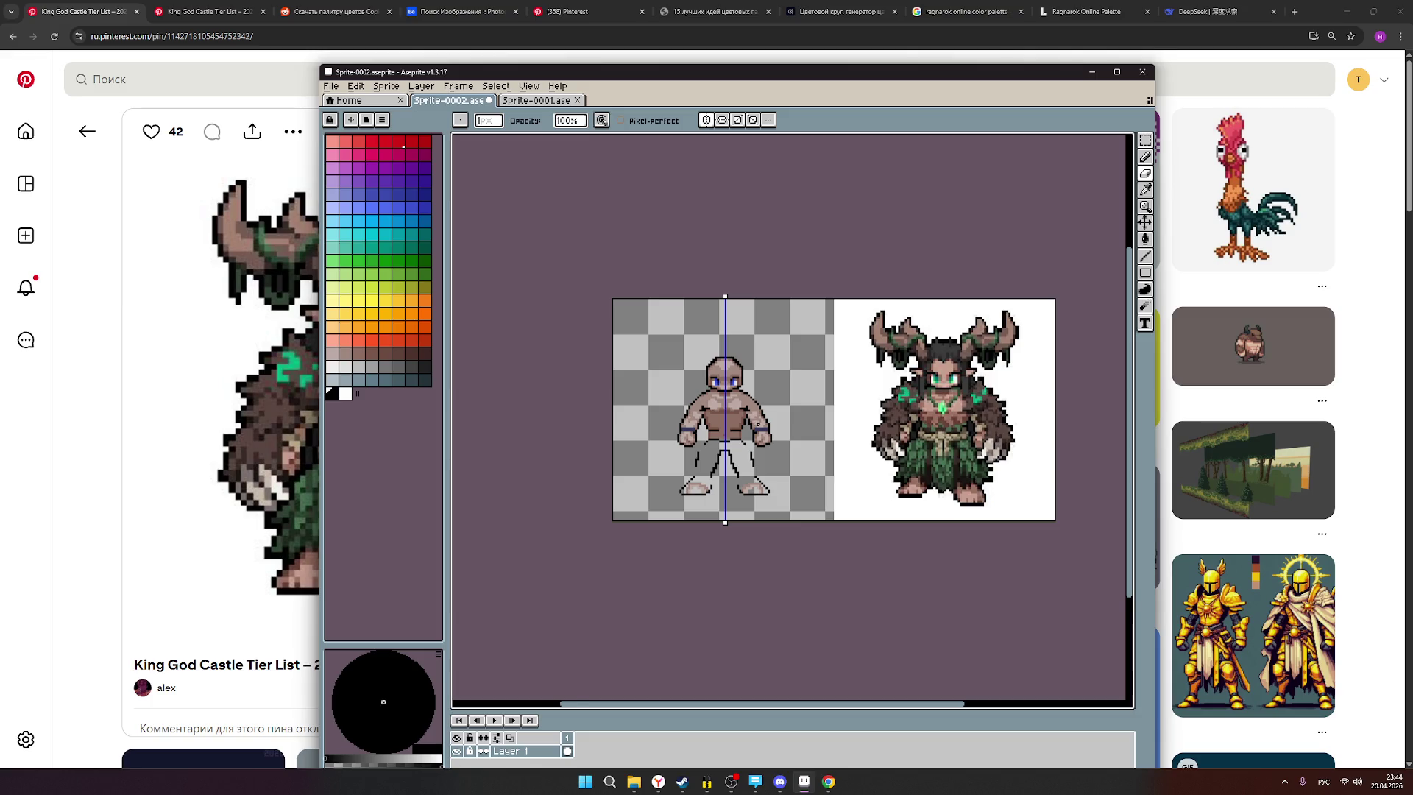
pyautogui.scroll(1, 758, 424)
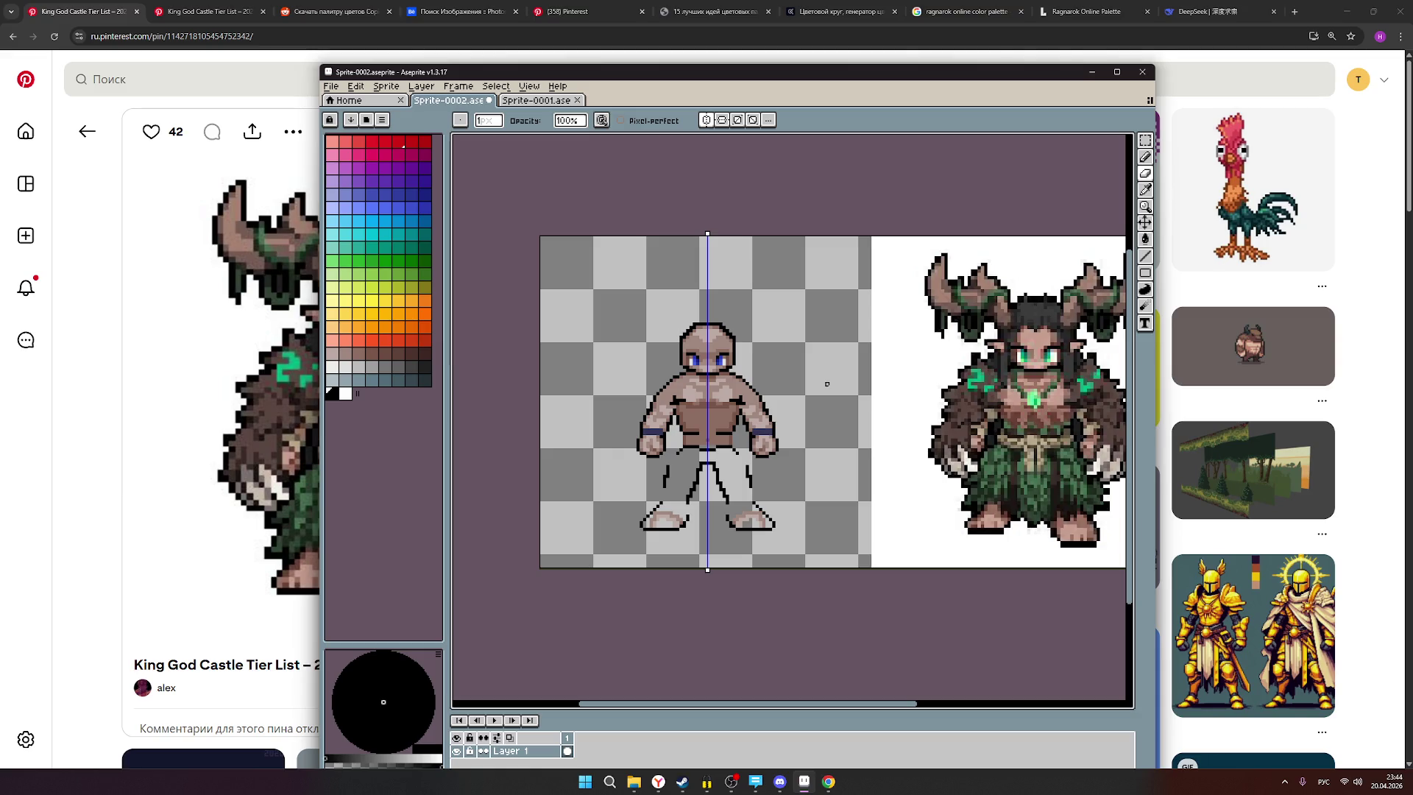
pyautogui.click(345, 354)
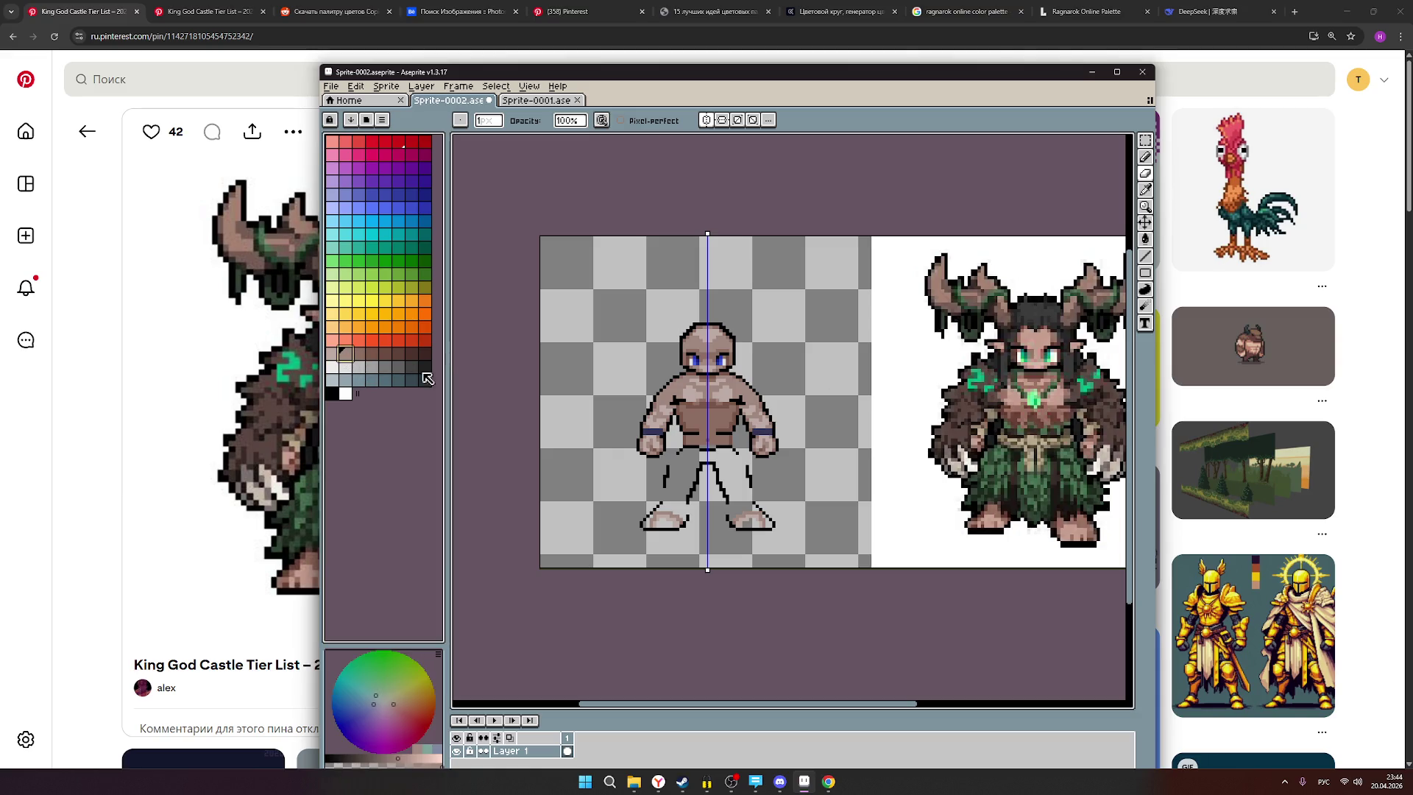
# Return to the Pencil and try dark brown, then brownish-grey body colours from the palette.
pyautogui.scroll(1, 710, 397)
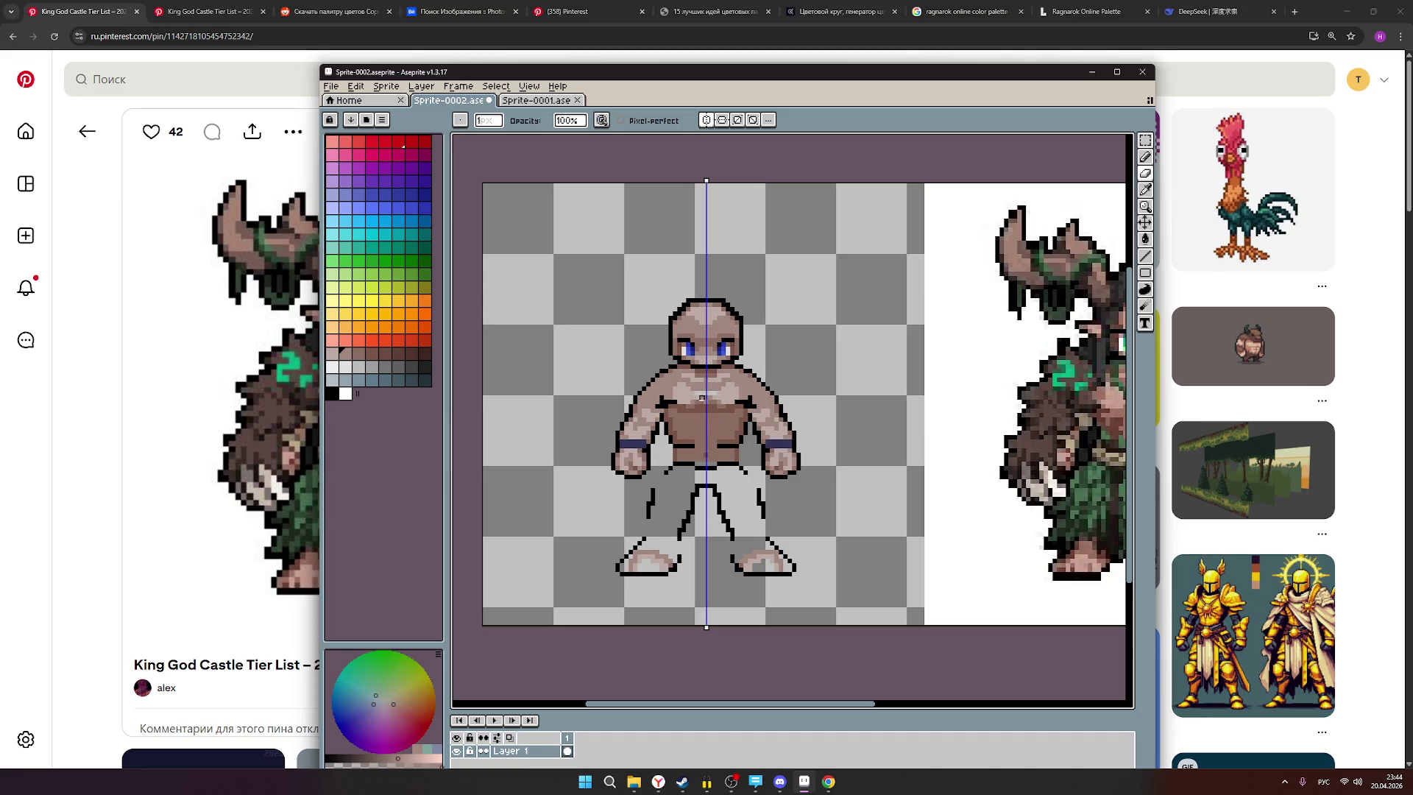
pyautogui.click(1145, 156)
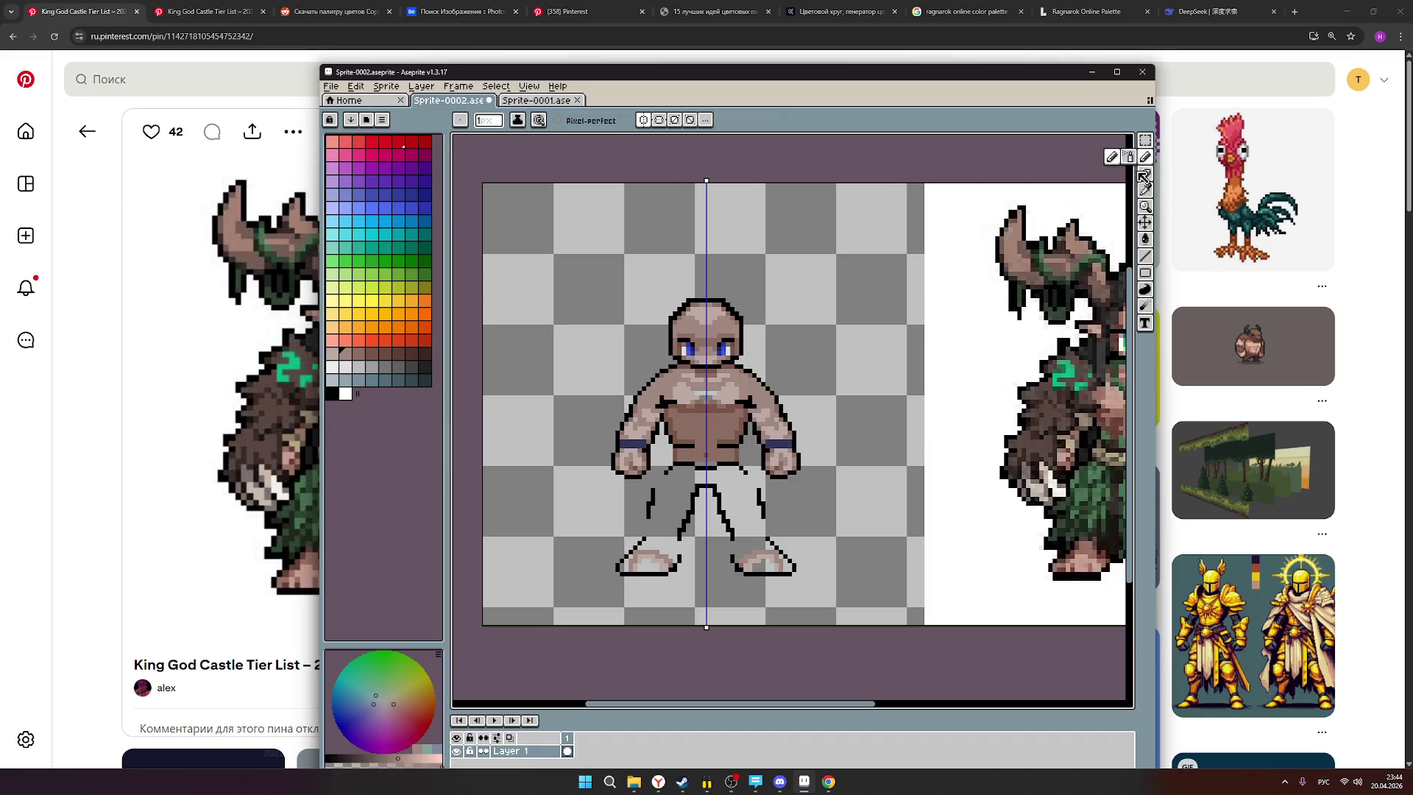
pyautogui.click(333, 353)
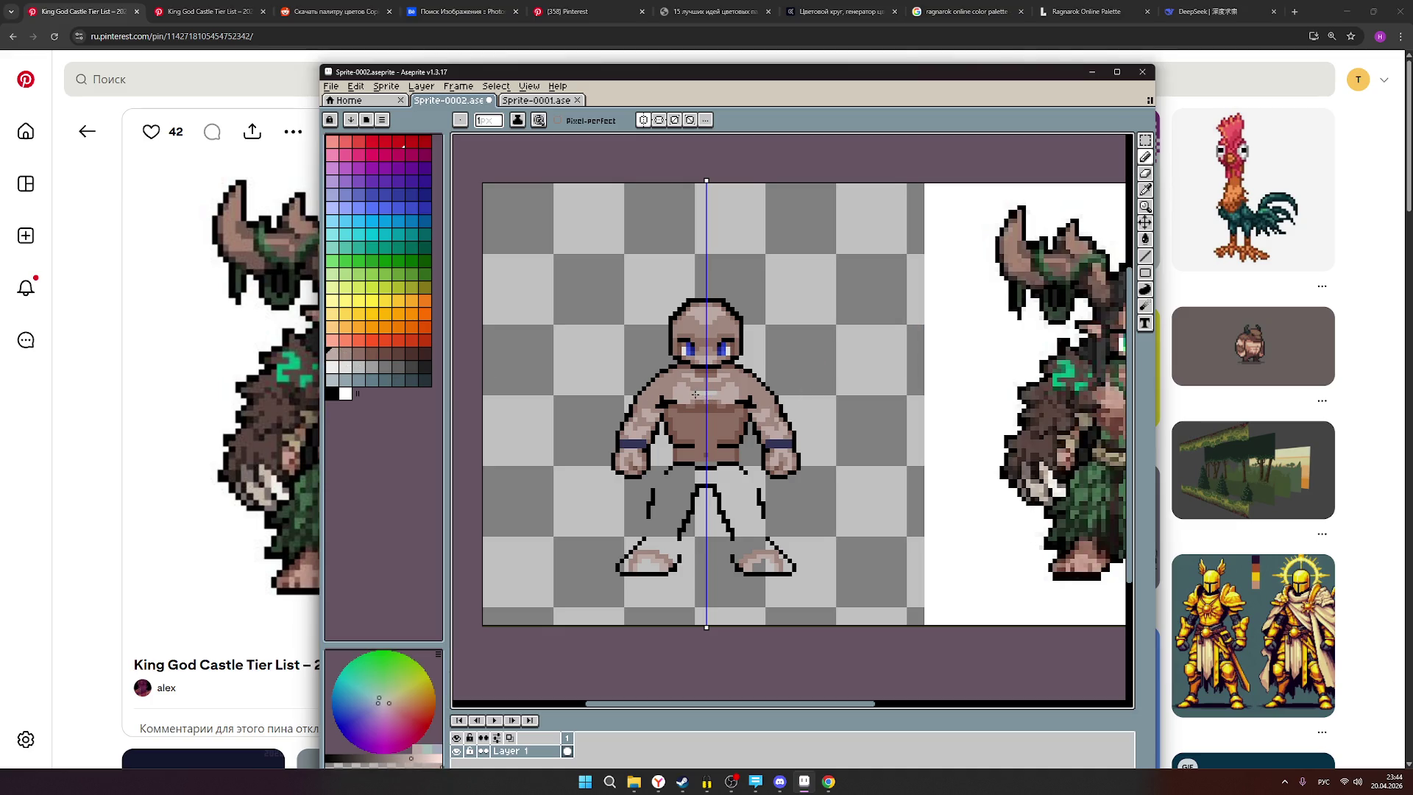
pyautogui.scroll(-2, 831, 391)
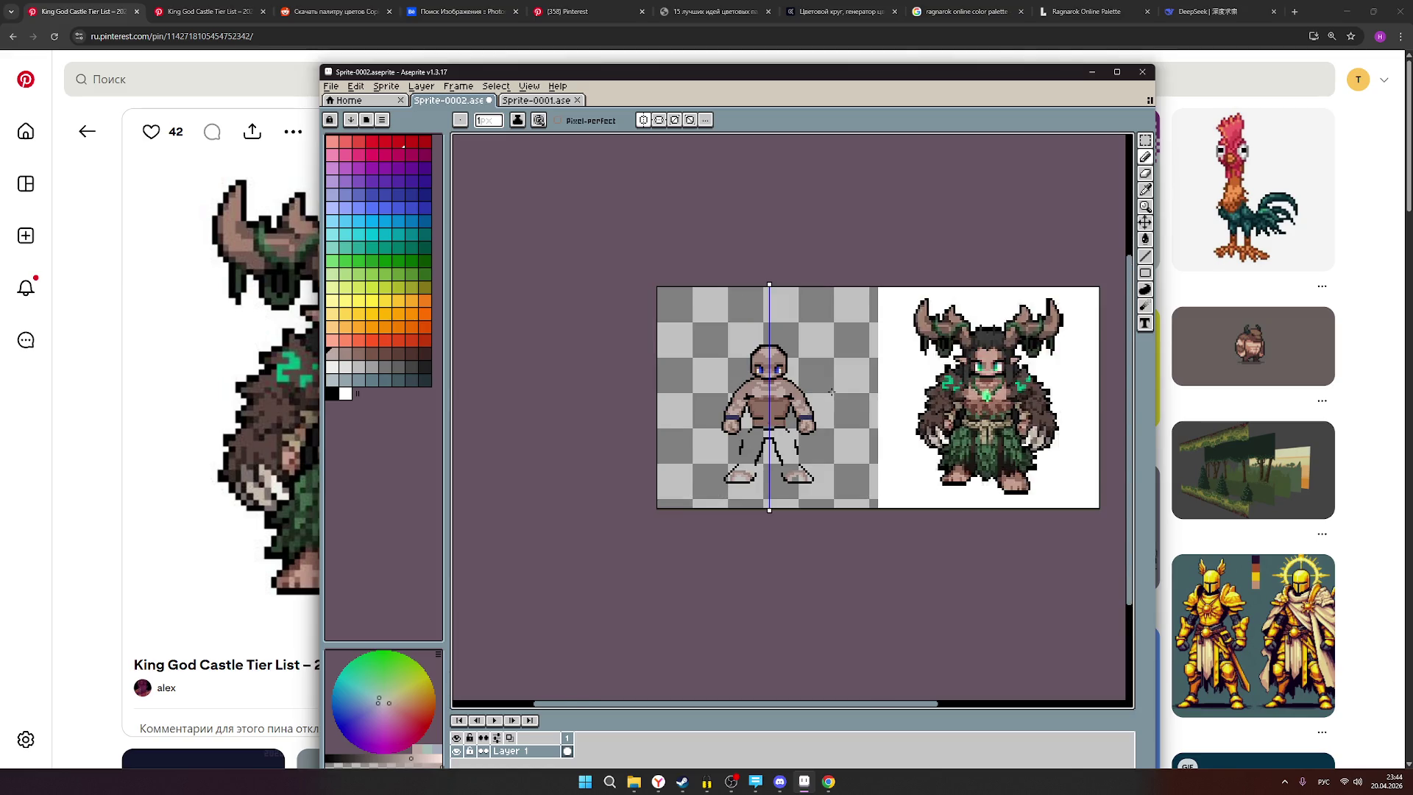
pyautogui.scroll(1, 832, 391)
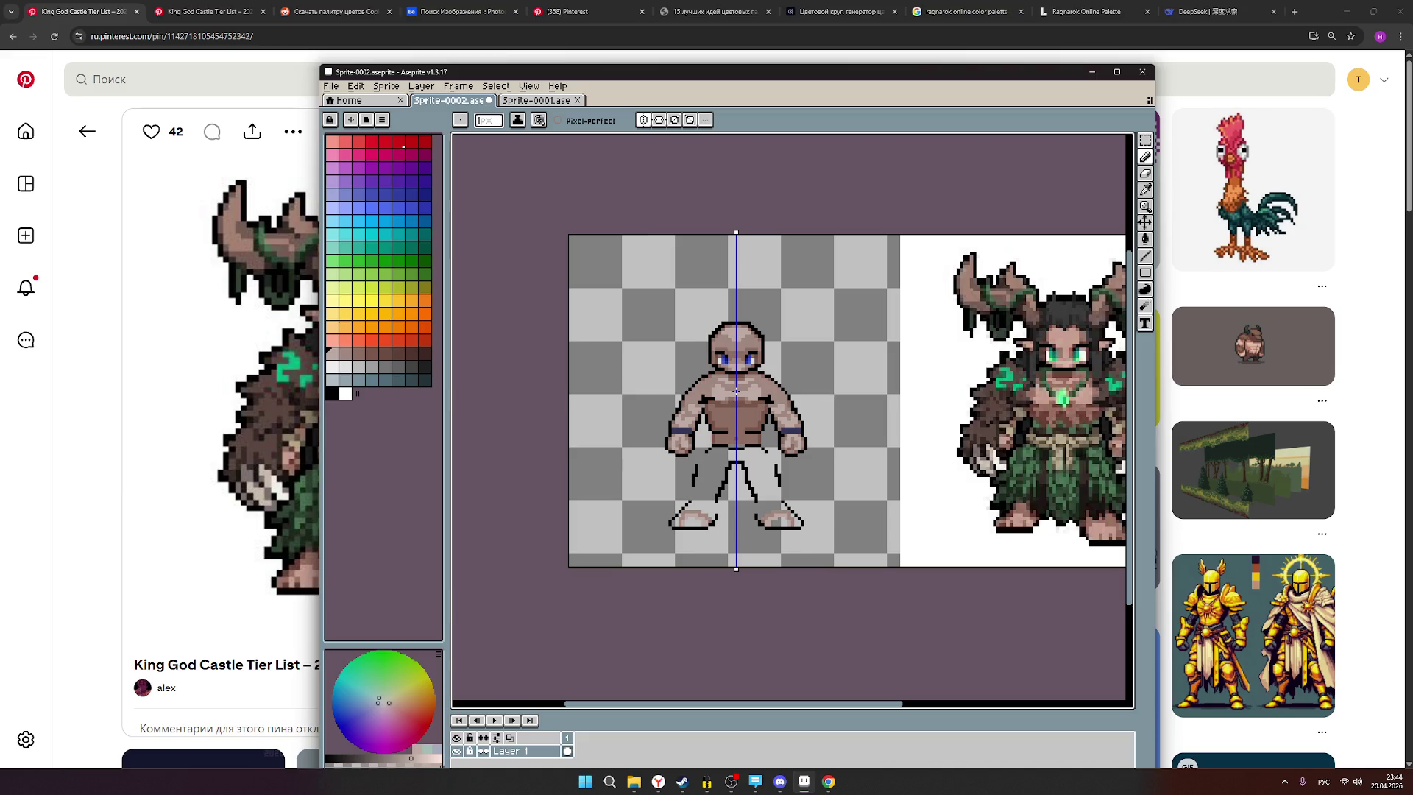
pyautogui.scroll(1, 736, 388)
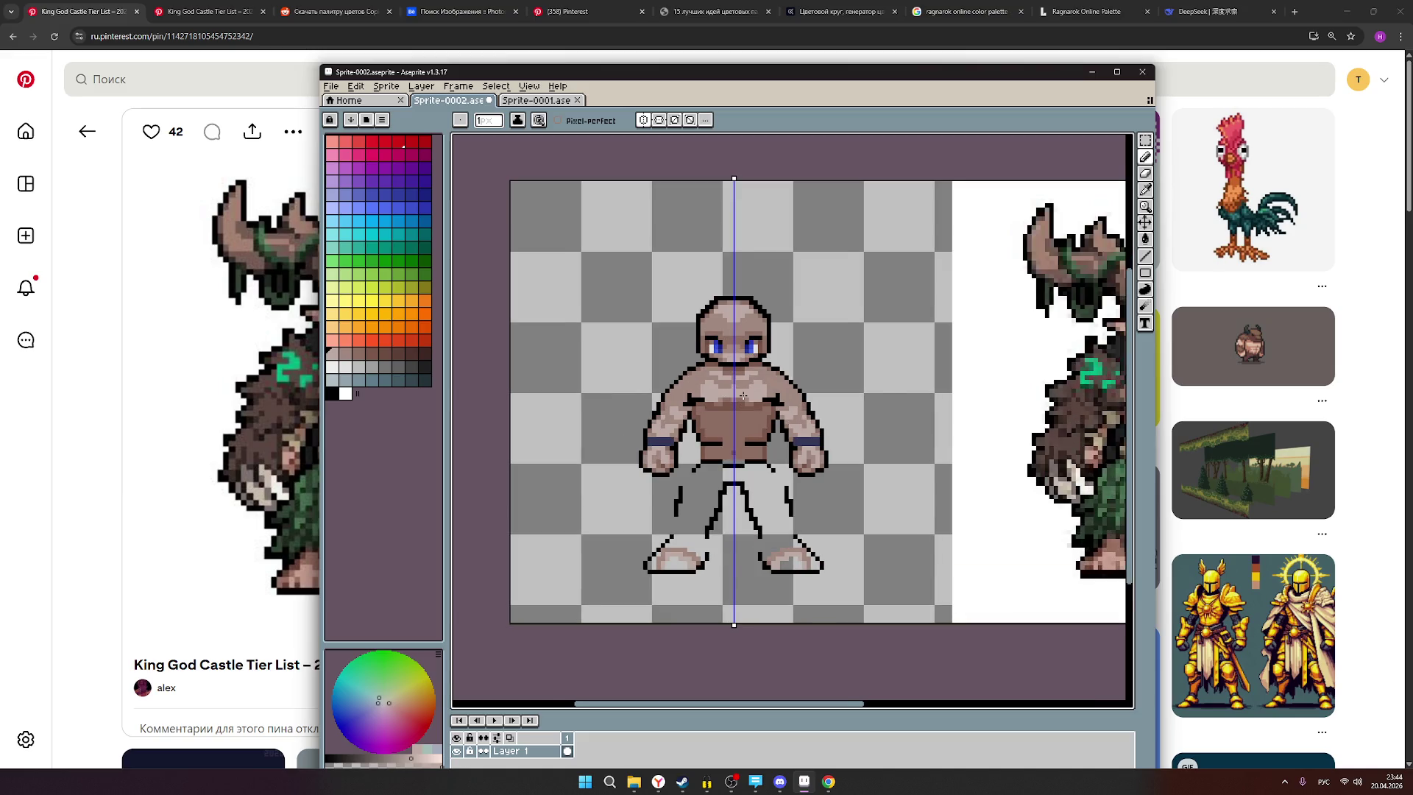
pyautogui.scroll(1, 731, 400)
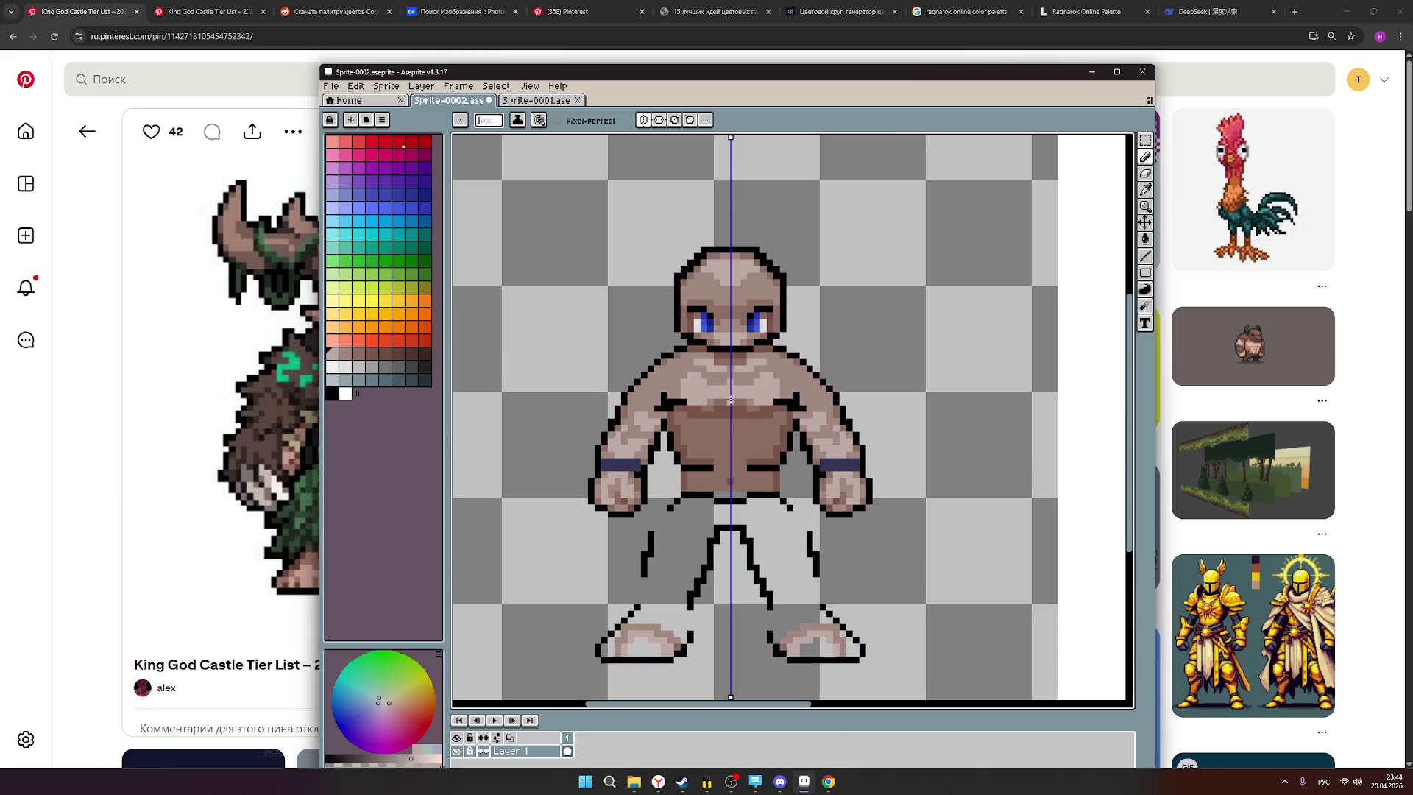
pyautogui.click(345, 353)
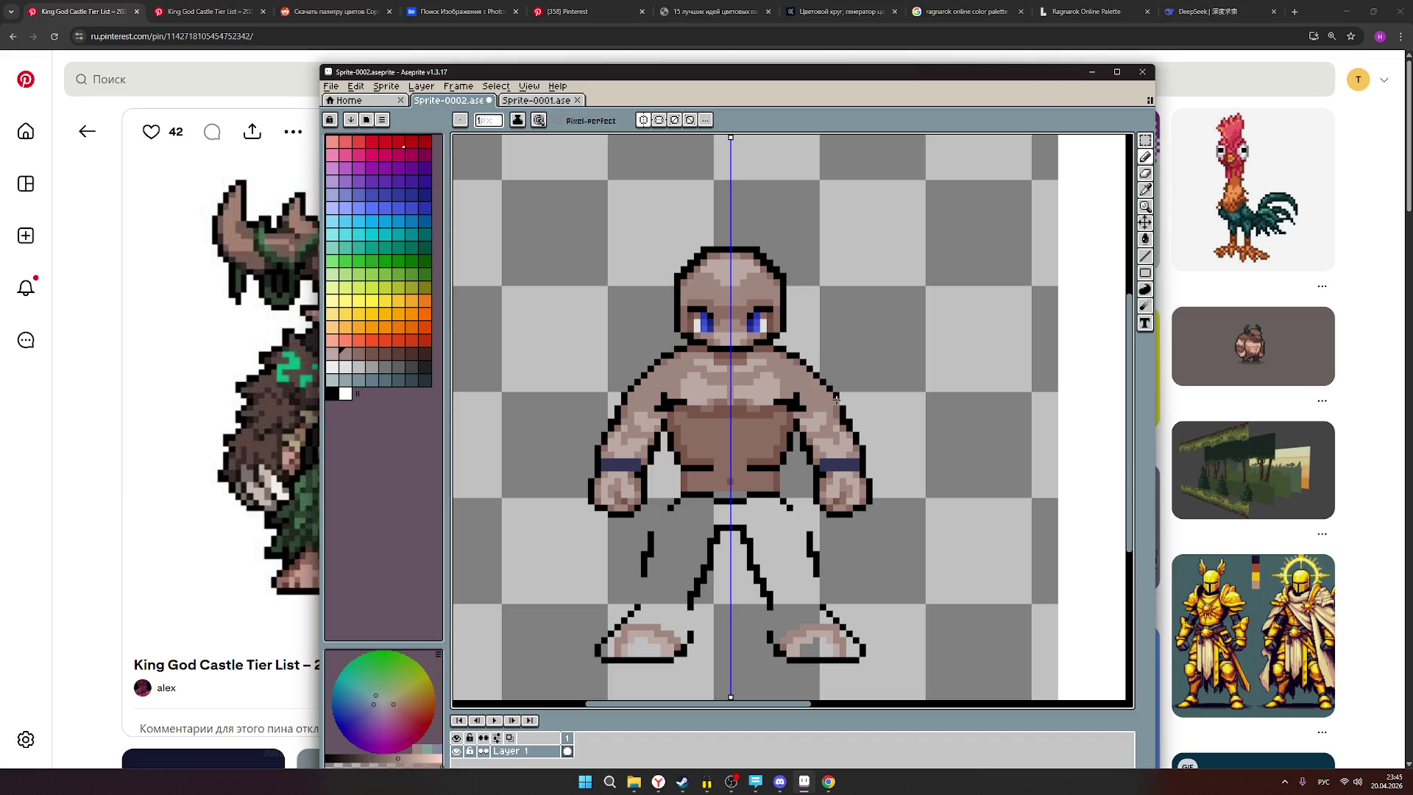
# Pan to bring more of the druid reference into view and toggle vertical symmetry off and on.
pyautogui.scroll(-2, 834, 399)
pyautogui.moveTo(895, 406); pyautogui.dragTo(811, 410)
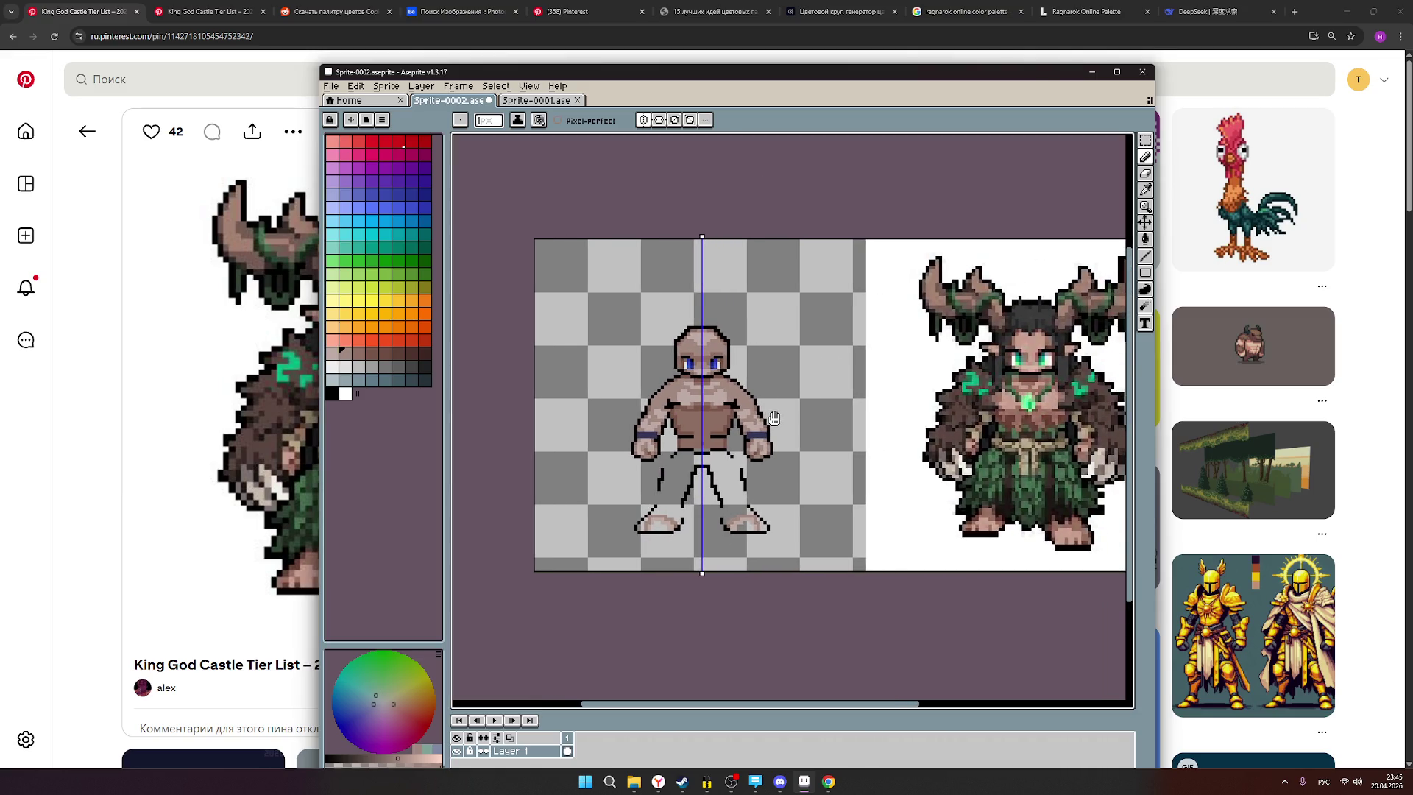
pyautogui.click(644, 121)
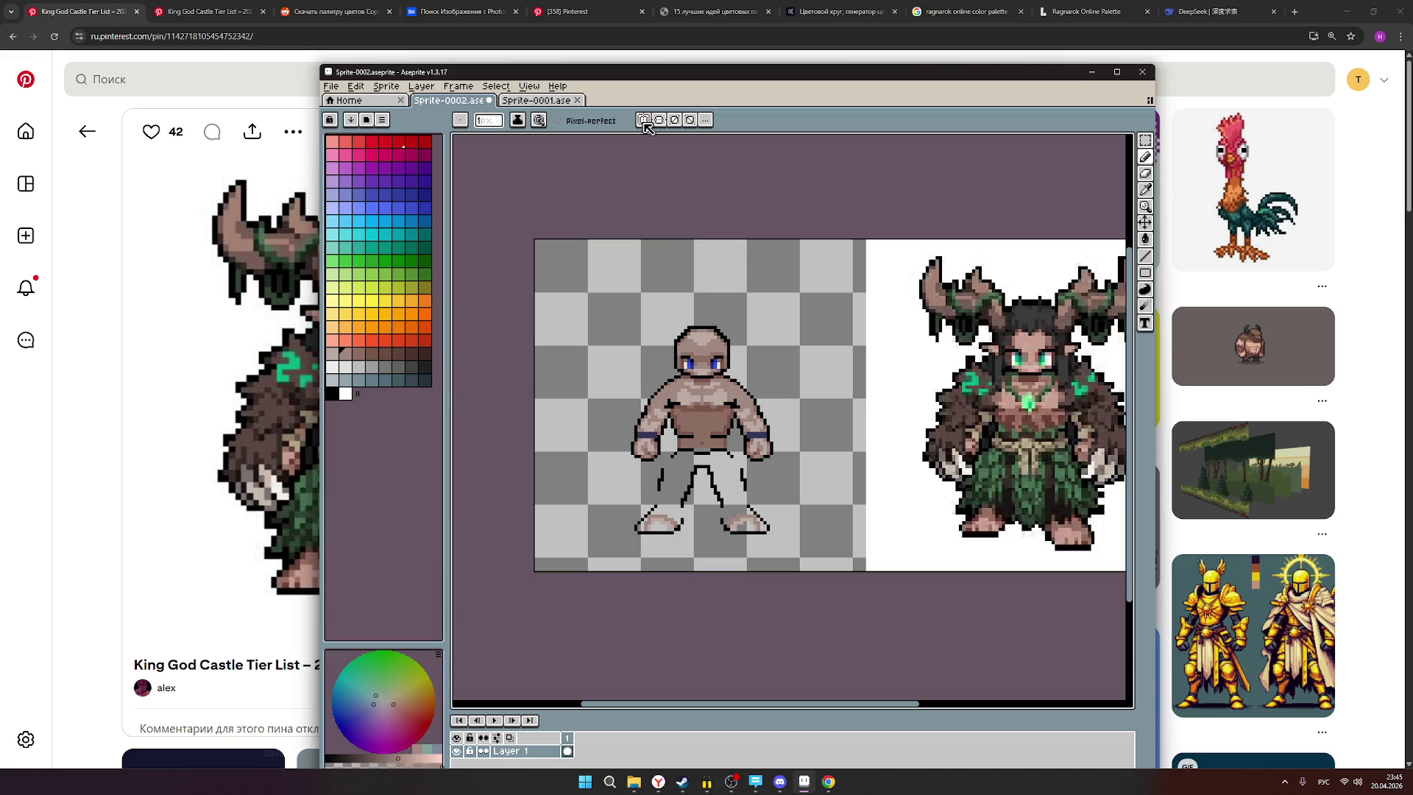
pyautogui.click(645, 122)
pyautogui.scroll(2, 665, 190)
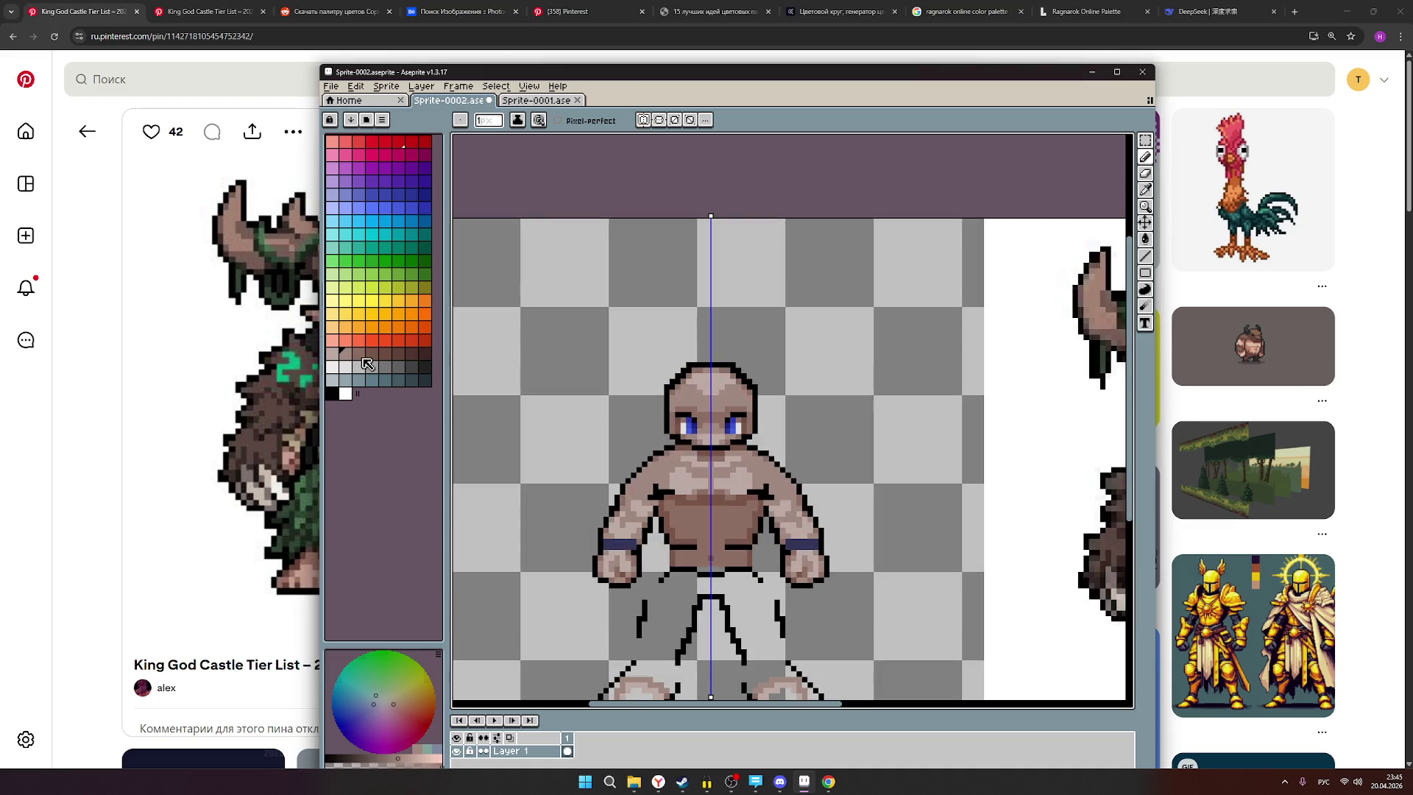
# Pick a new palette colour, zoom out over the canvas, and switch vertical symmetry off.
pyautogui.click(359, 352)
pyautogui.scroll(1, 692, 468)
pyautogui.click(718, 499)
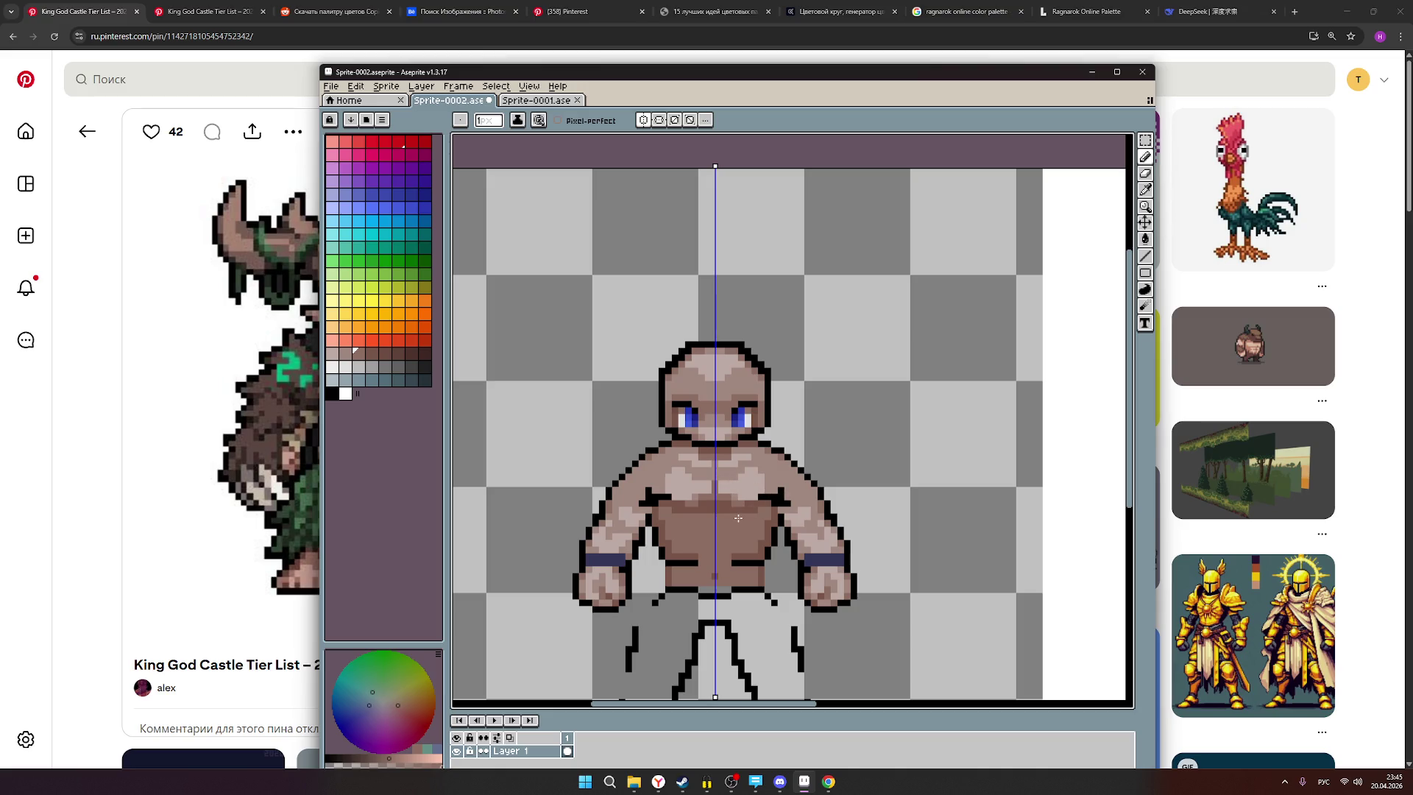
pyautogui.scroll(-1, 772, 493)
pyautogui.scroll(-1, 774, 496)
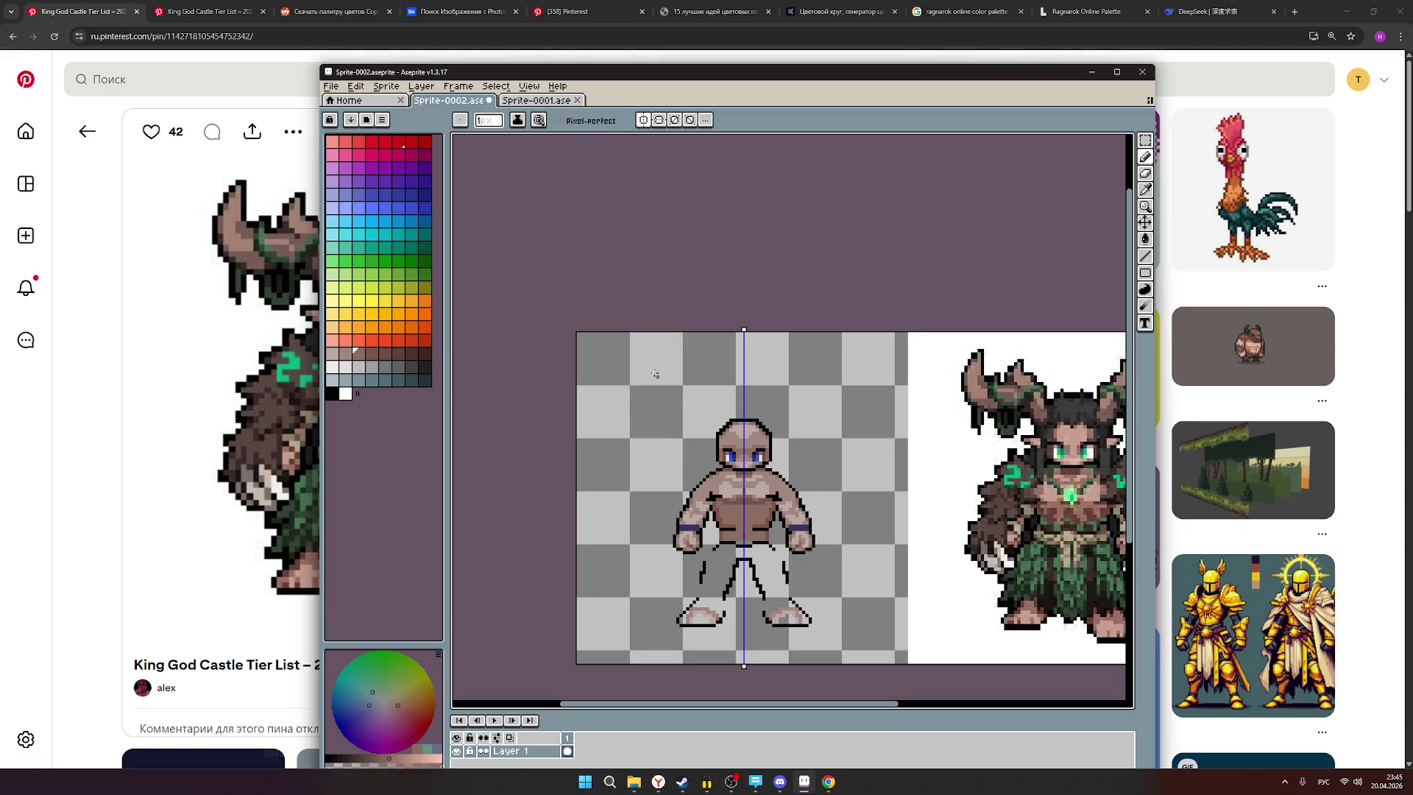
pyautogui.click(644, 122)
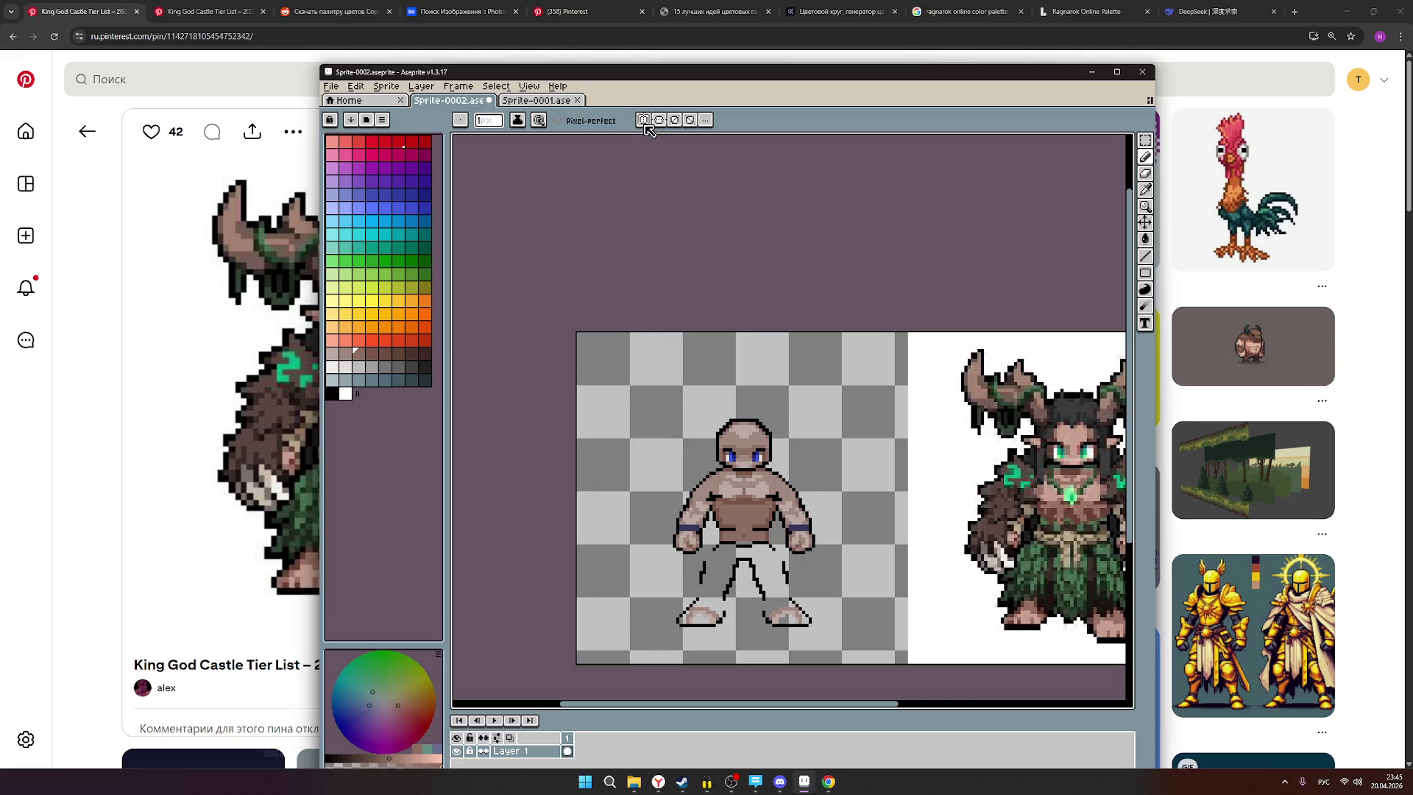
# Centre the sprite and reference, then choose a lighter skin tone after a brown one.
pyautogui.scroll(-1, 858, 263)
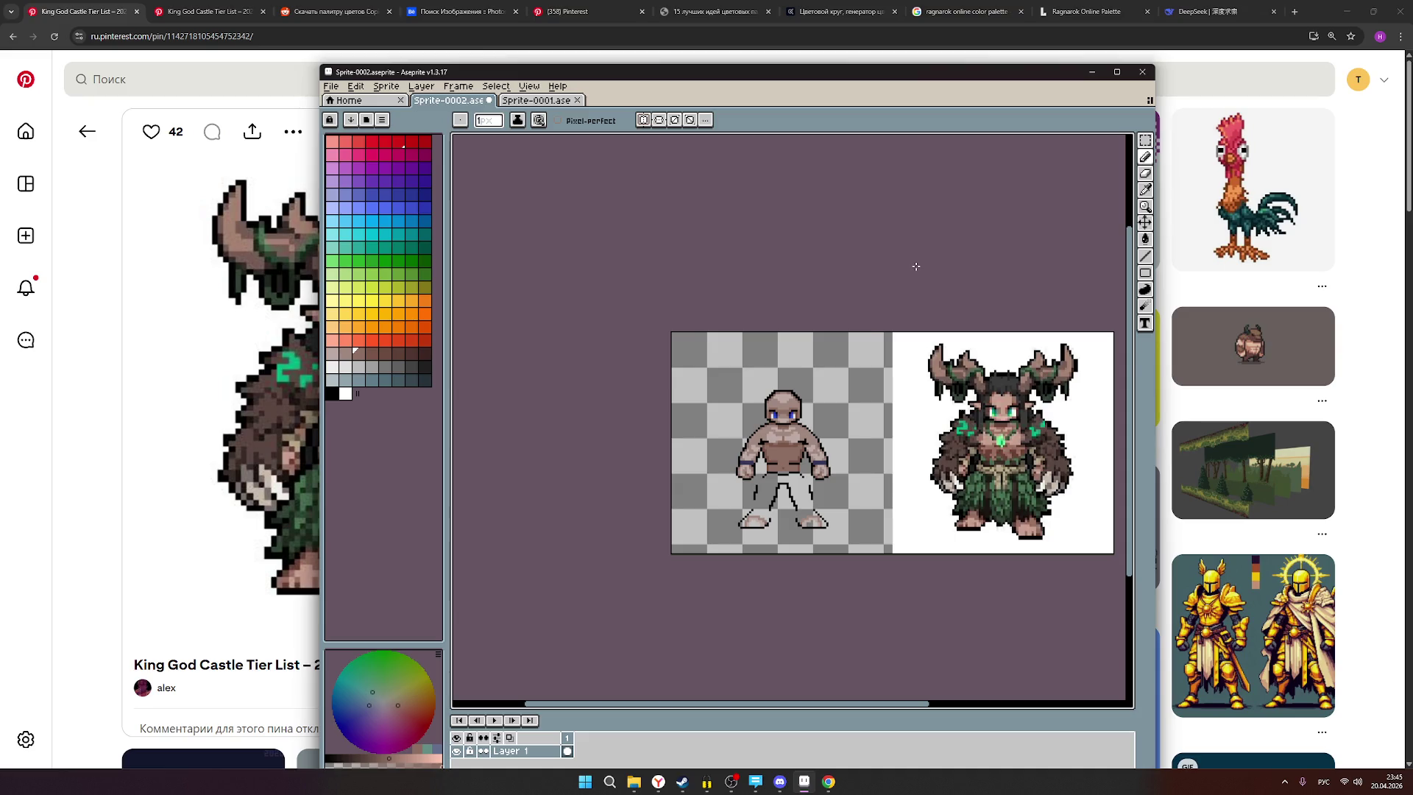
pyautogui.scroll(1, 915, 266)
pyautogui.moveTo(921, 275); pyautogui.dragTo(883, 265)
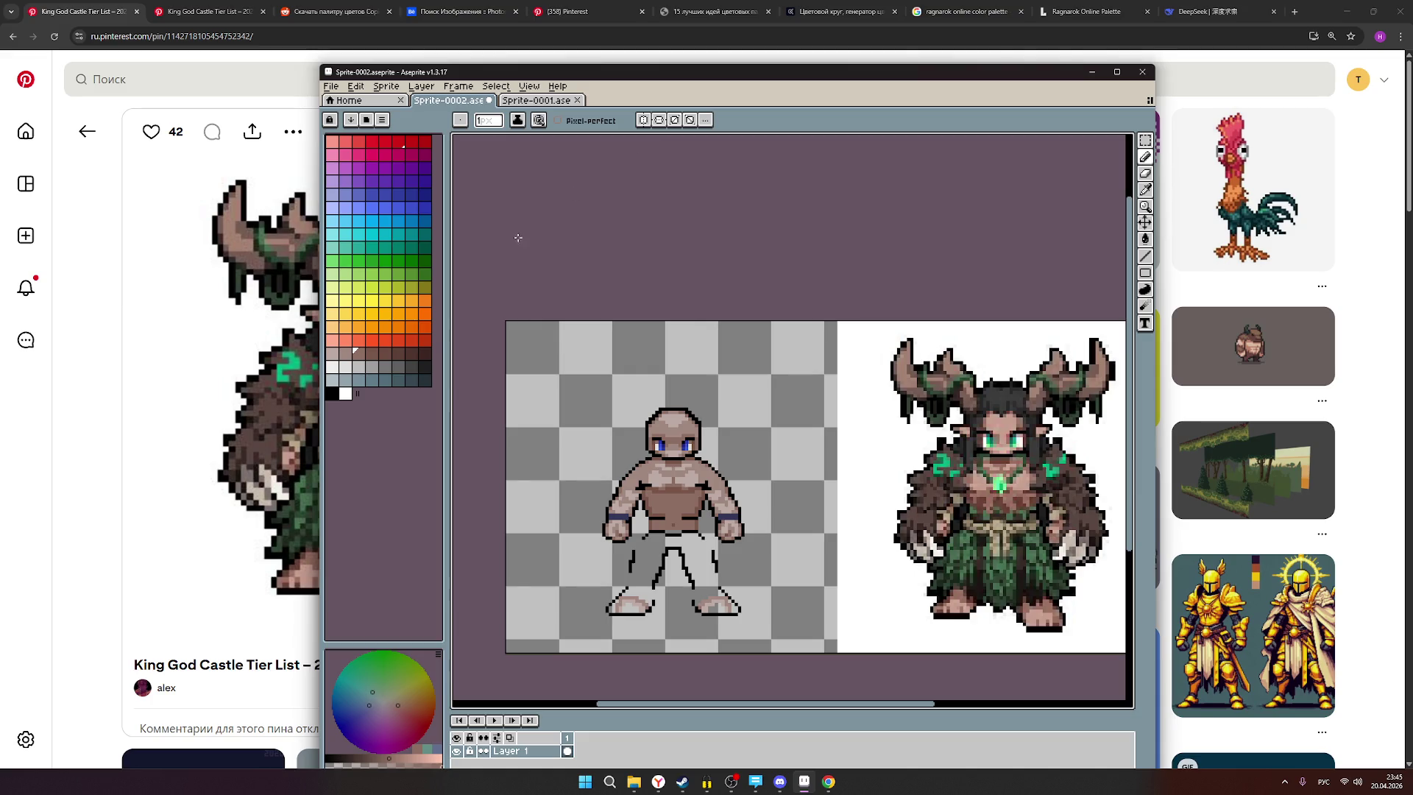
pyautogui.click(346, 353)
pyautogui.scroll(1, 704, 471)
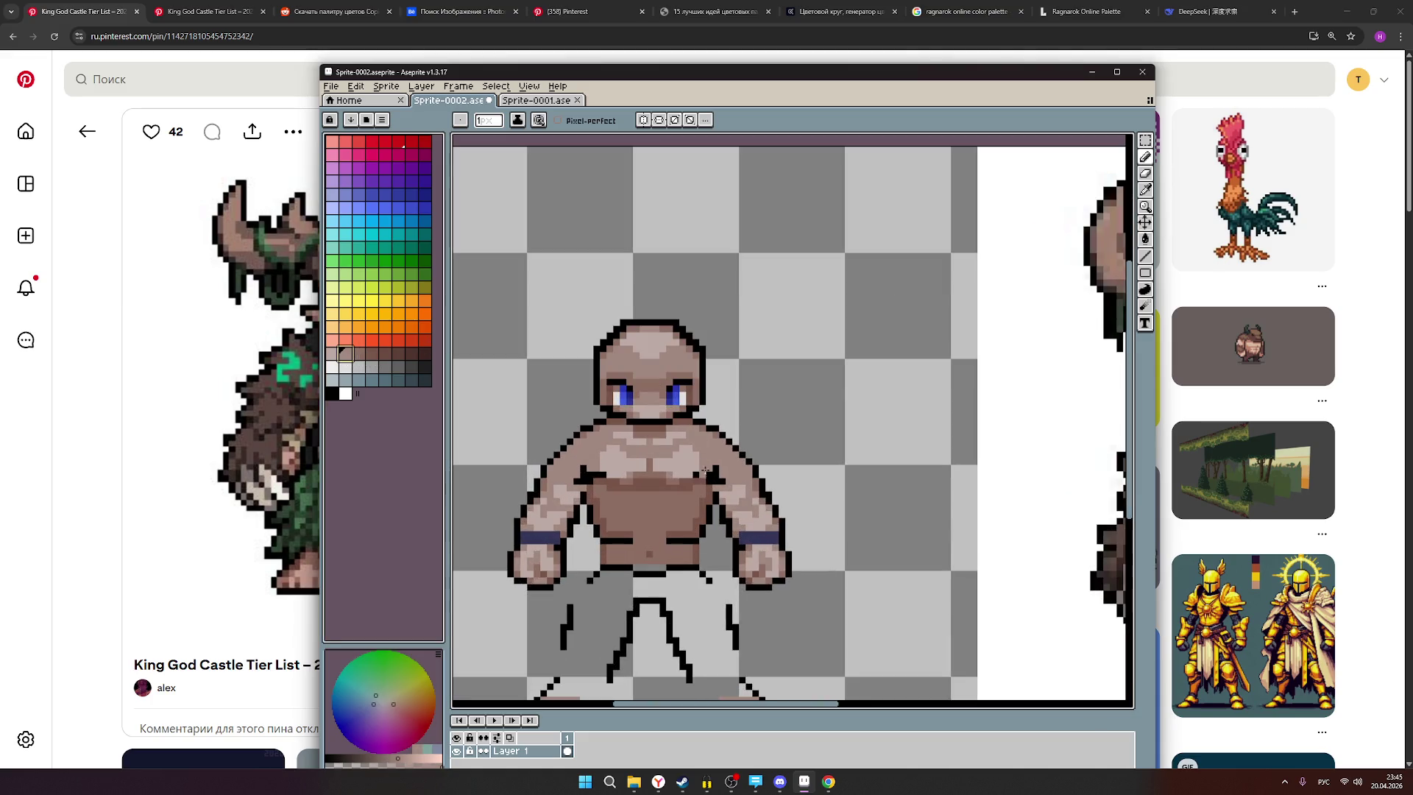
pyautogui.keyDown('alt'); pyautogui.click(690, 475); pyautogui.keyUp('alt')
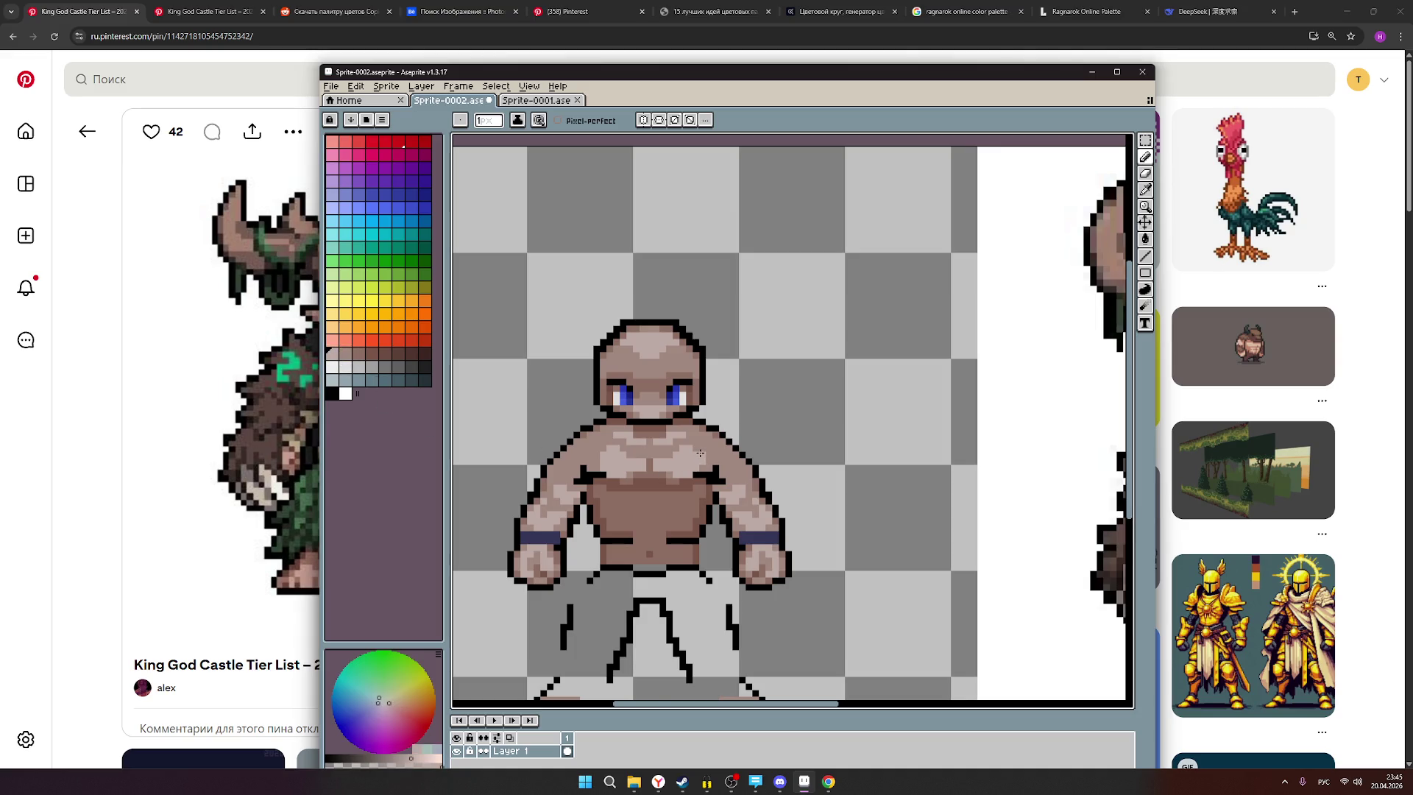
# Zoom and pan around the canvas to compare the mannequin against the horned druid.
pyautogui.scroll(-1, 808, 471)
pyautogui.scroll(-1, 810, 472)
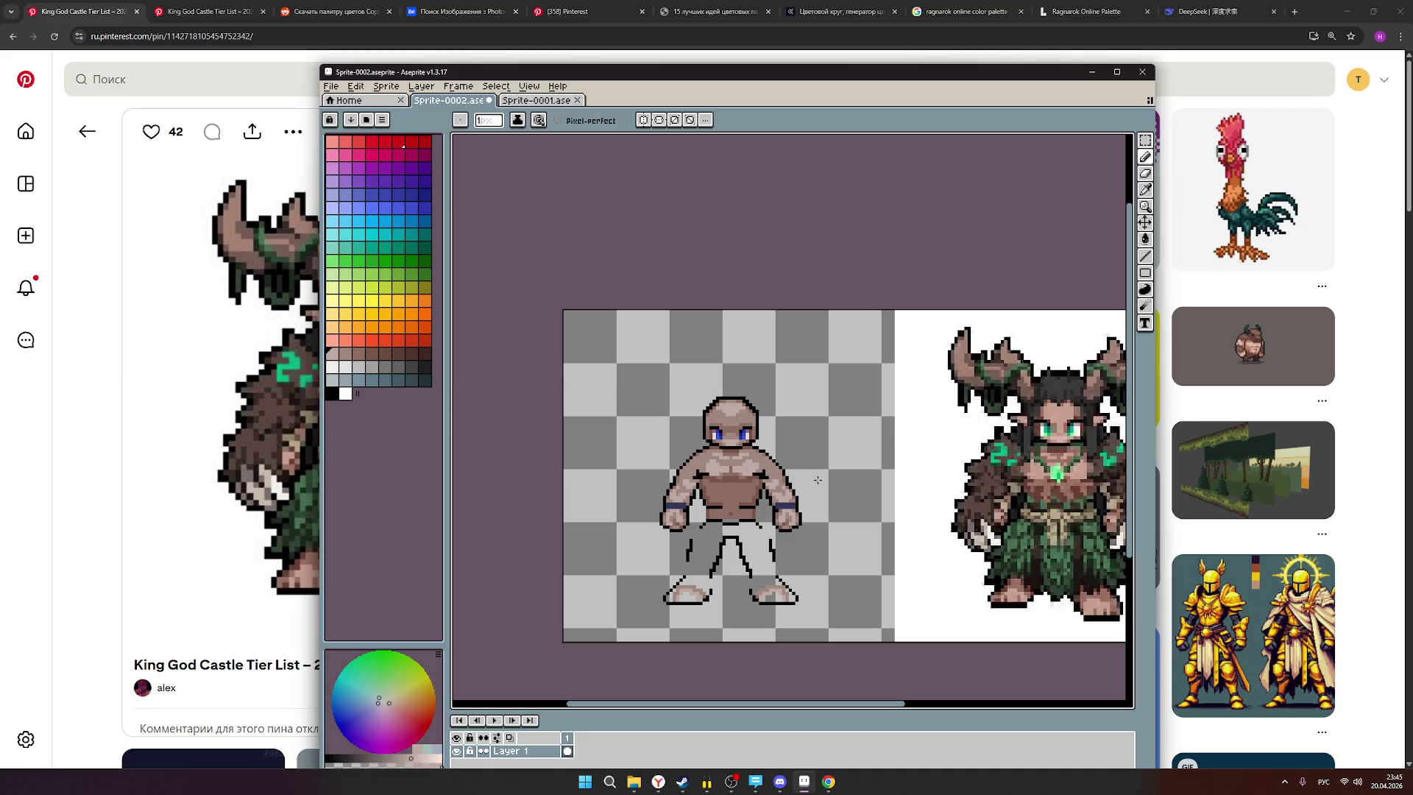
pyautogui.scroll(-1, 818, 480)
pyautogui.scroll(1, 1016, 492)
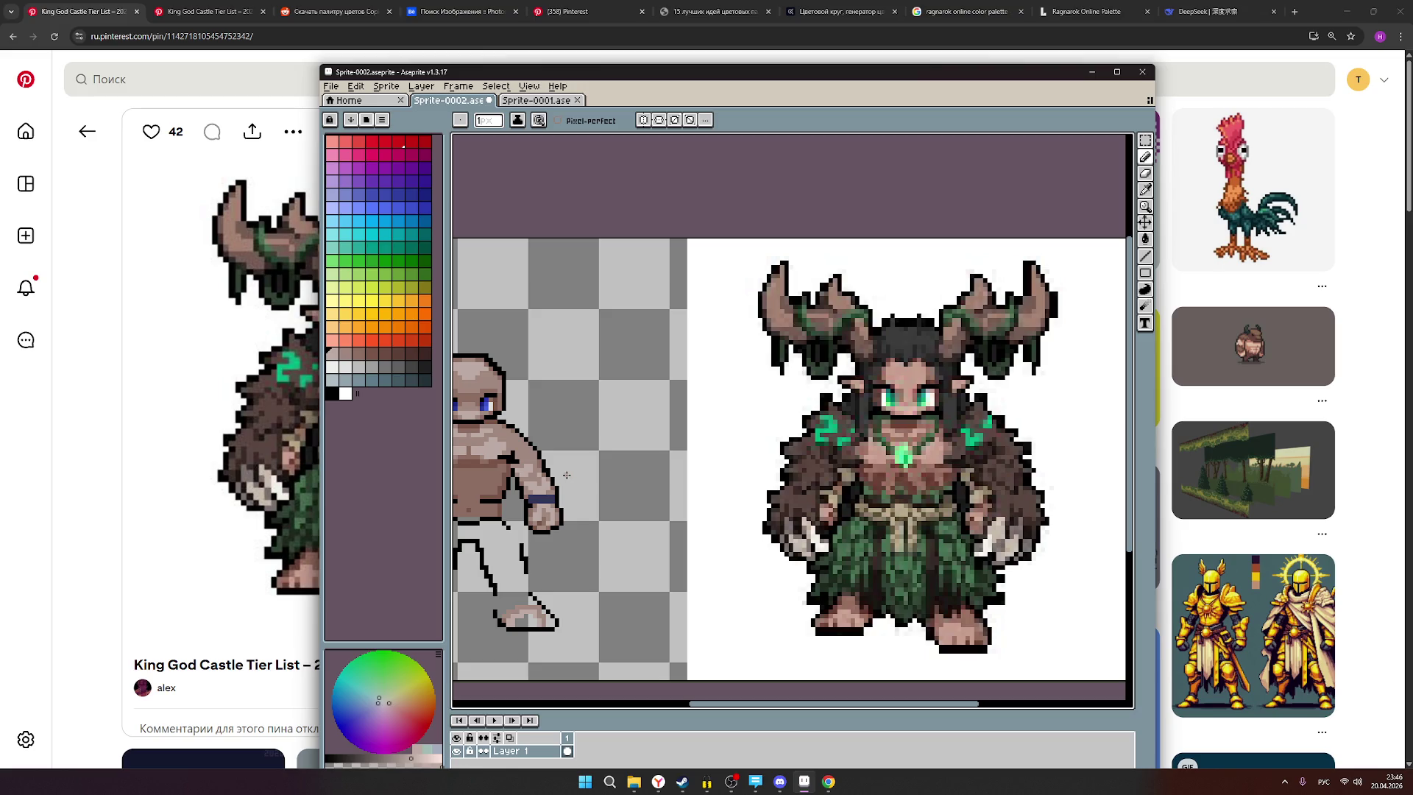
pyautogui.scroll(-1, 530, 482)
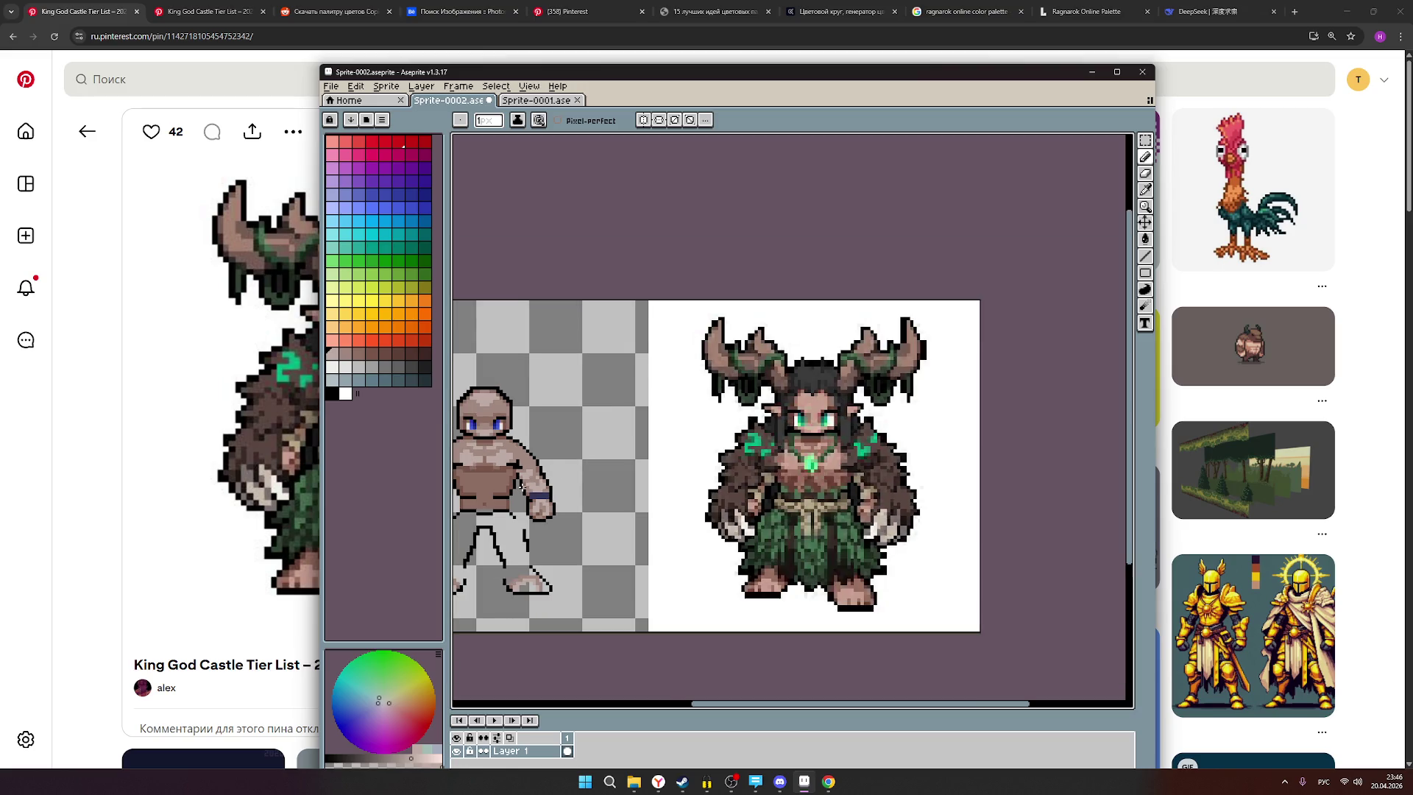
pyautogui.moveTo(517, 483); pyautogui.dragTo(637, 477)
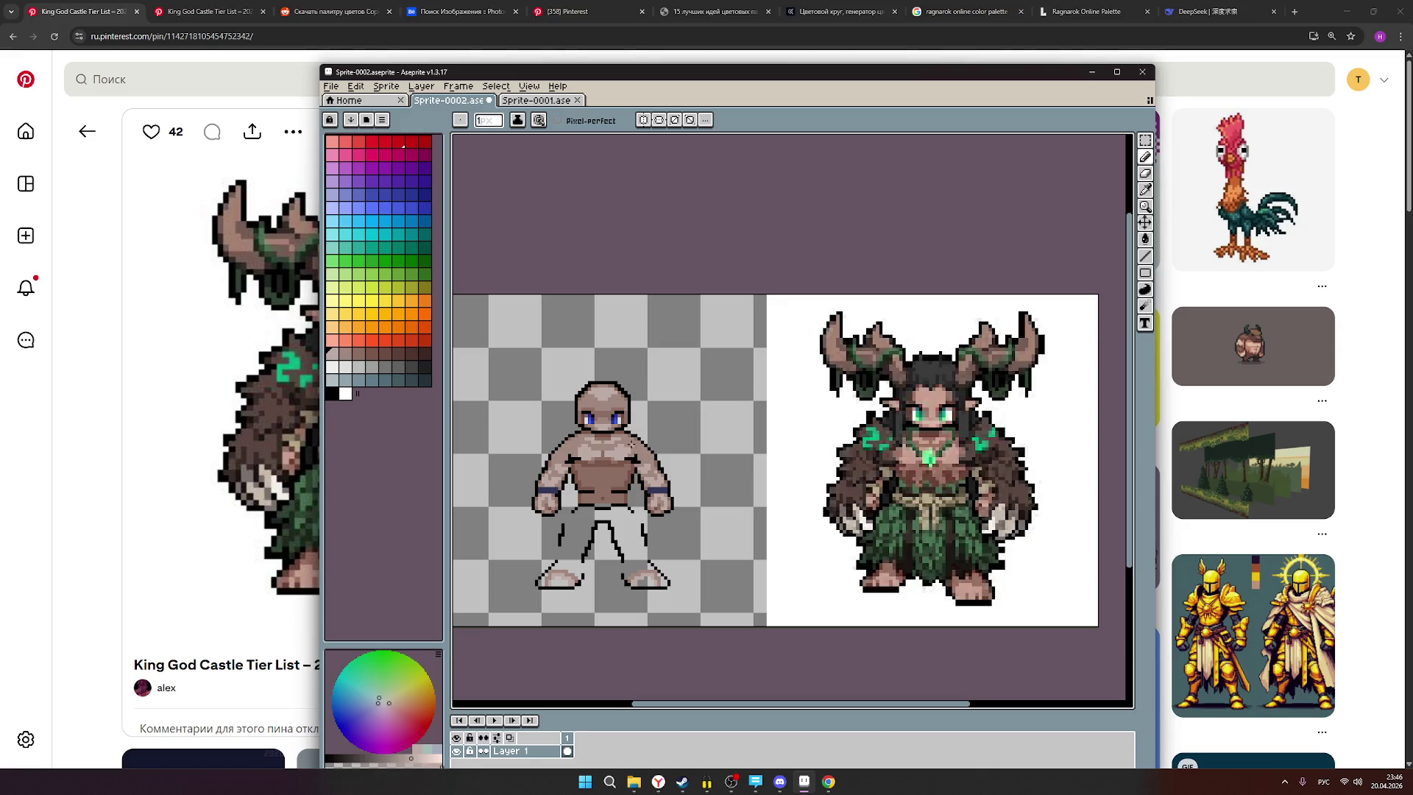
pyautogui.scroll(1, 636, 440)
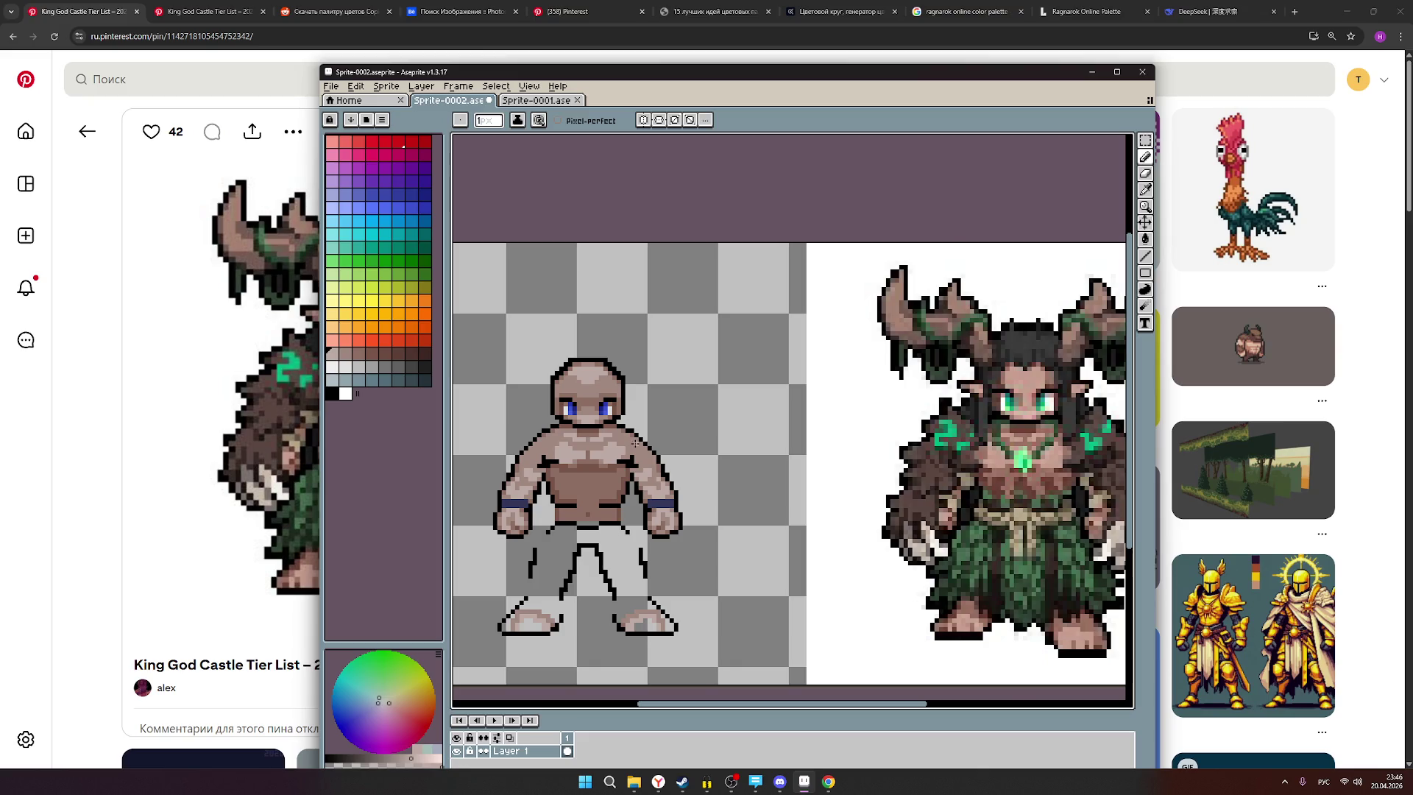
pyautogui.scroll(1, 636, 441)
pyautogui.scroll(-2, 666, 477)
pyautogui.scroll(-1, 683, 517)
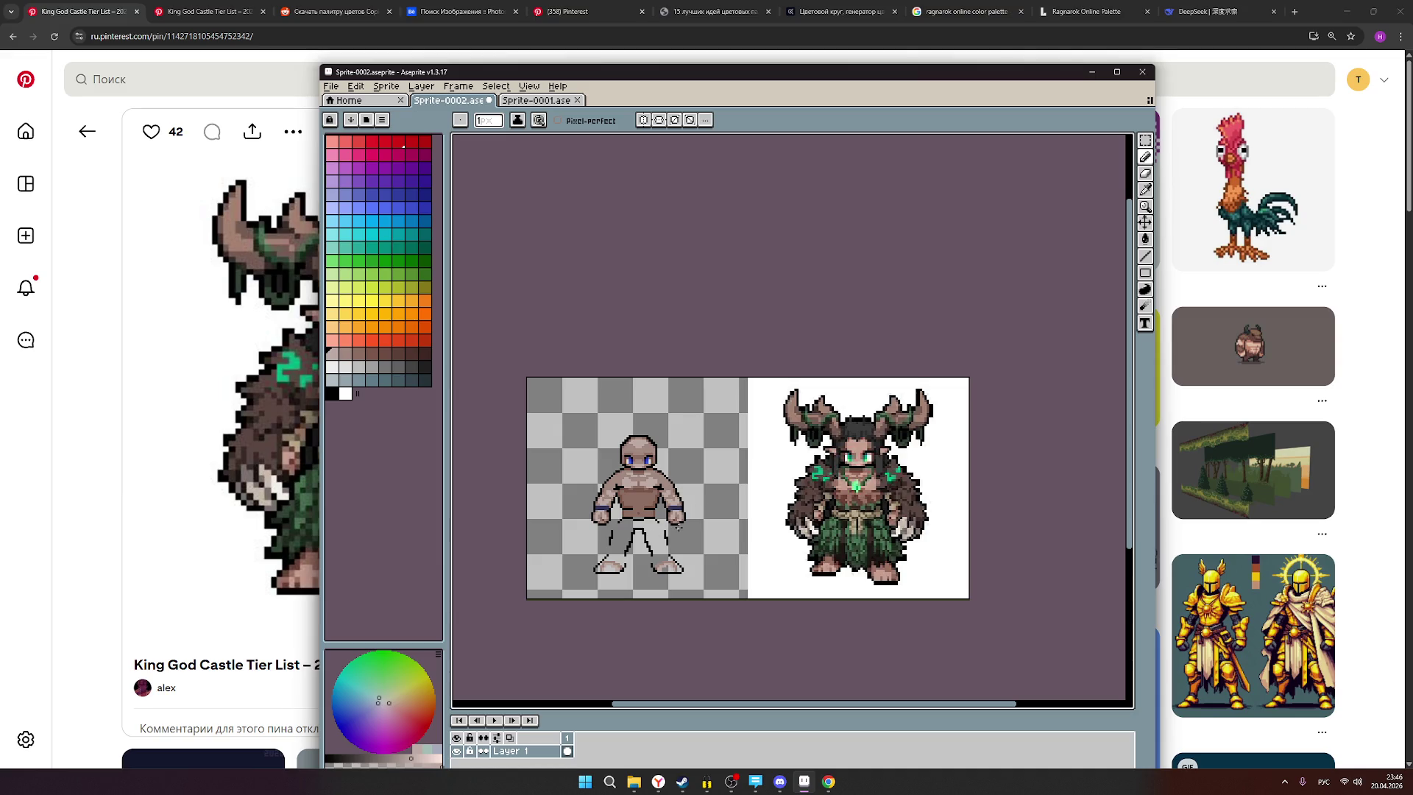
pyautogui.scroll(1, 642, 491)
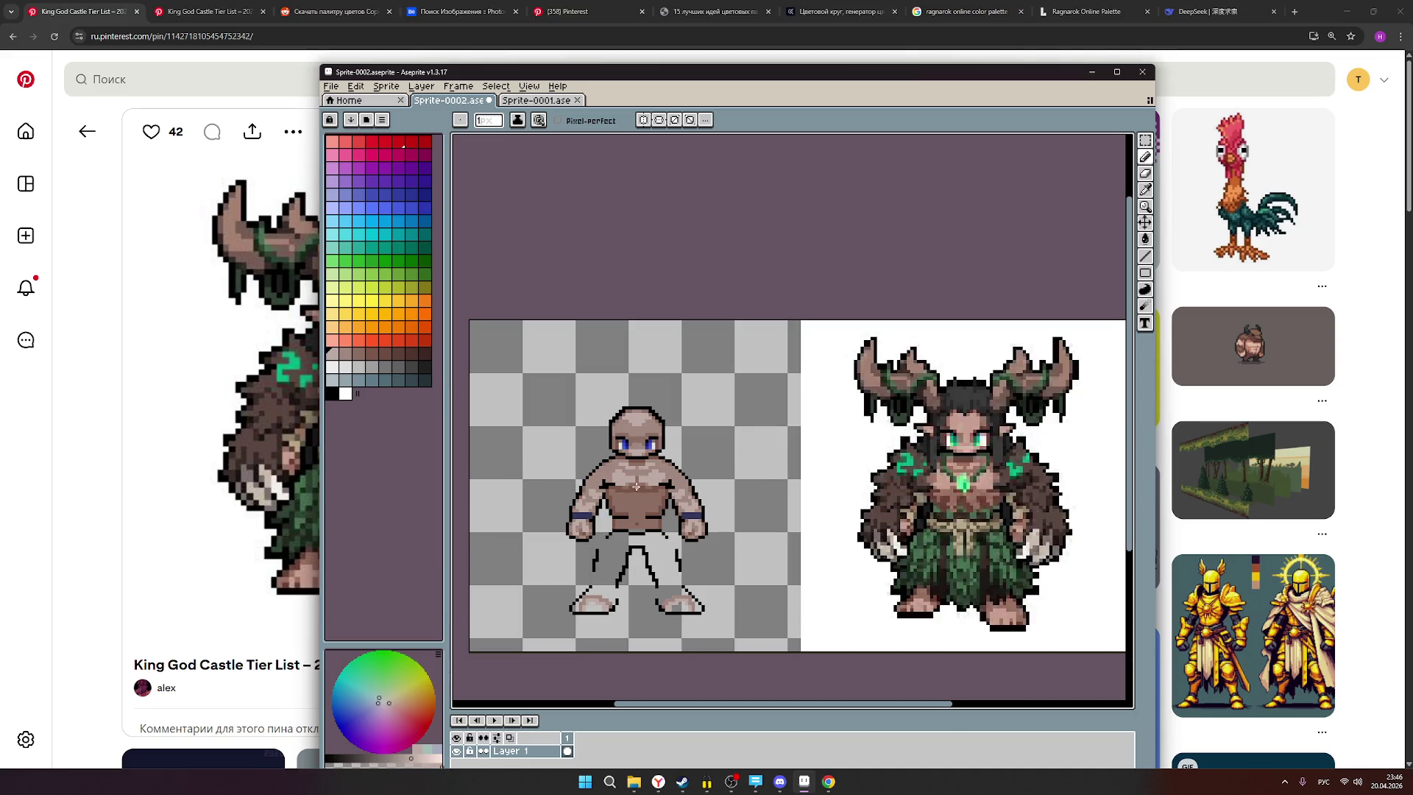
# Turn vertical symmetry back on and repeatedly zoom in and out to compare the sprite with the reference.
pyautogui.click(643, 120)
pyautogui.scroll(1, 649, 472)
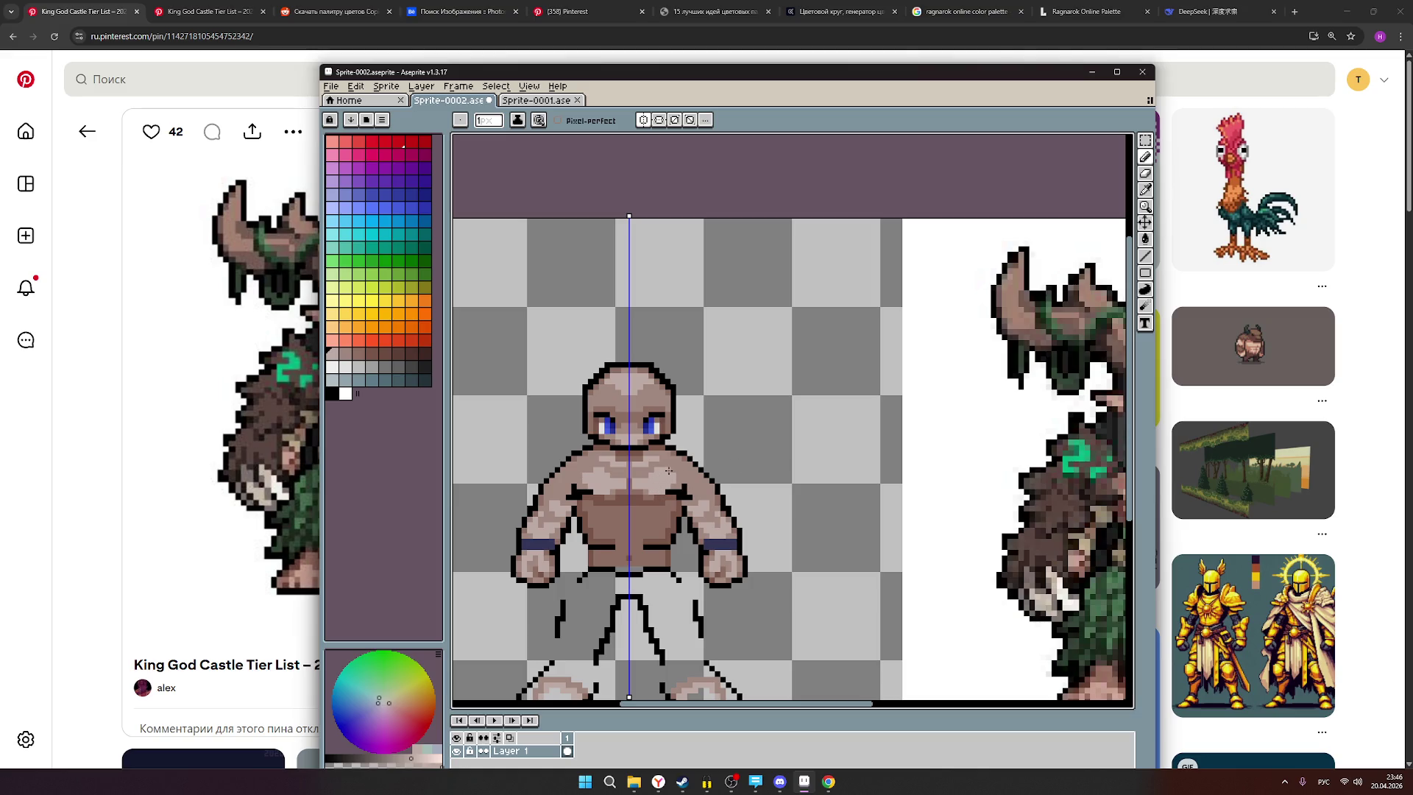
pyautogui.scroll(-2, 778, 492)
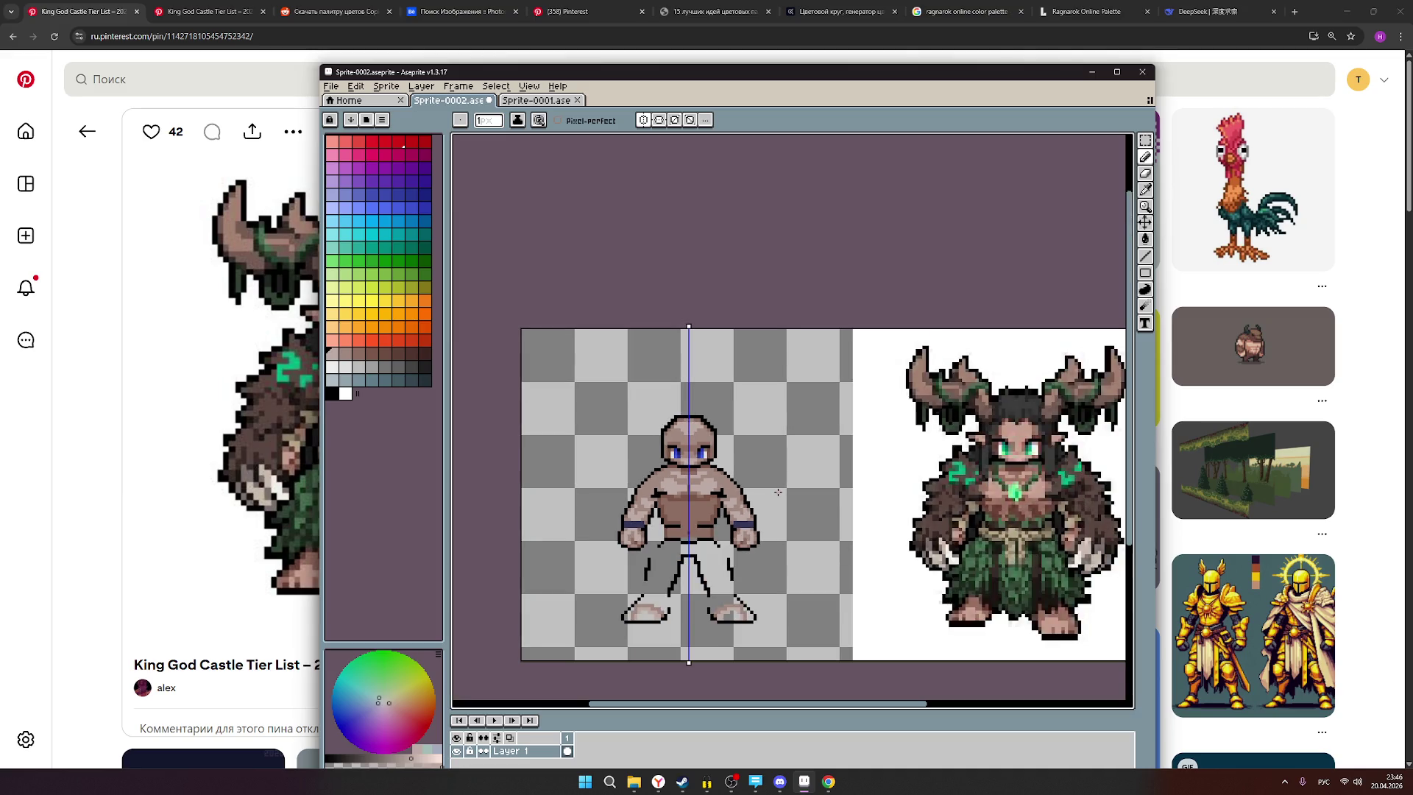
pyautogui.scroll(-1, 778, 492)
pyautogui.scroll(1, 778, 491)
pyautogui.scroll(1, 735, 485)
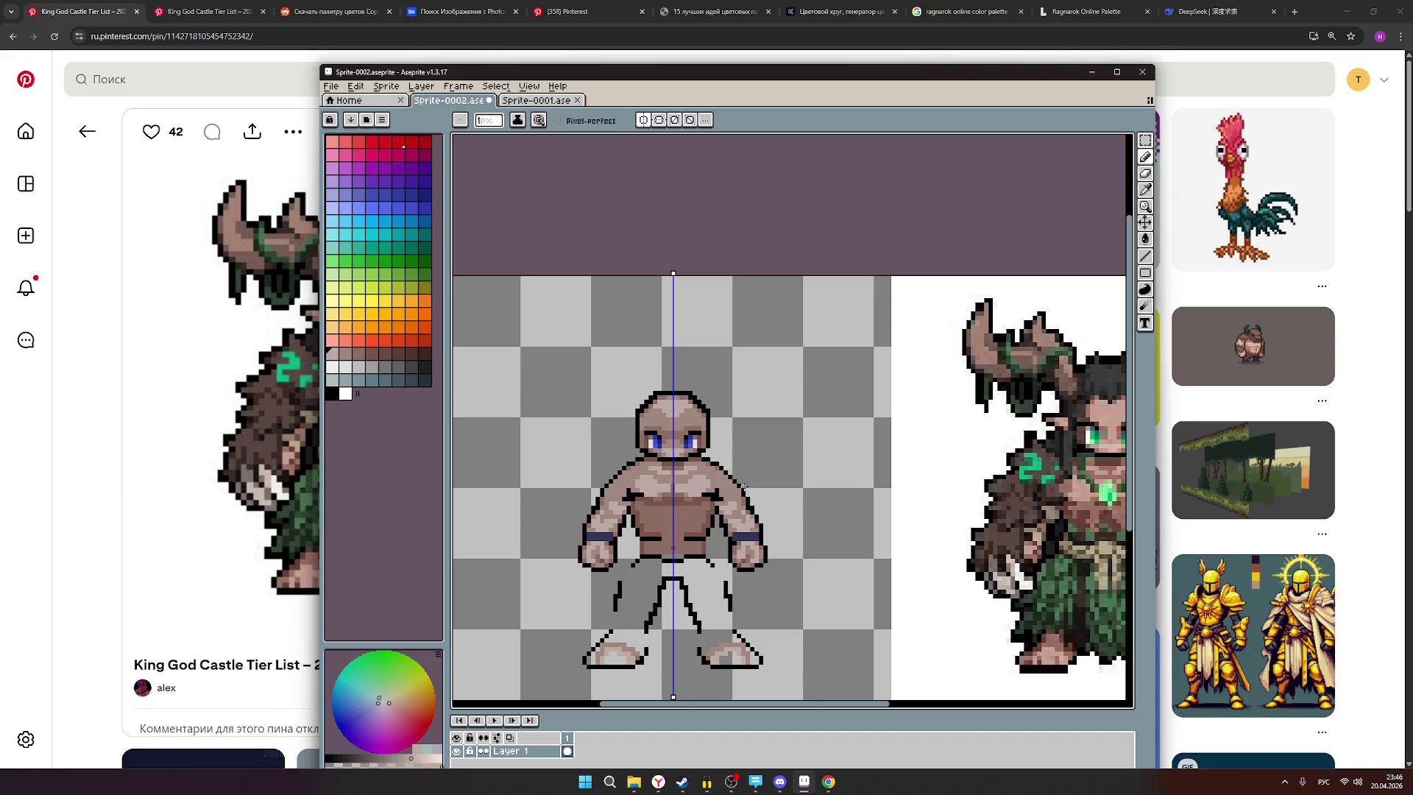
pyautogui.scroll(-1, 739, 480)
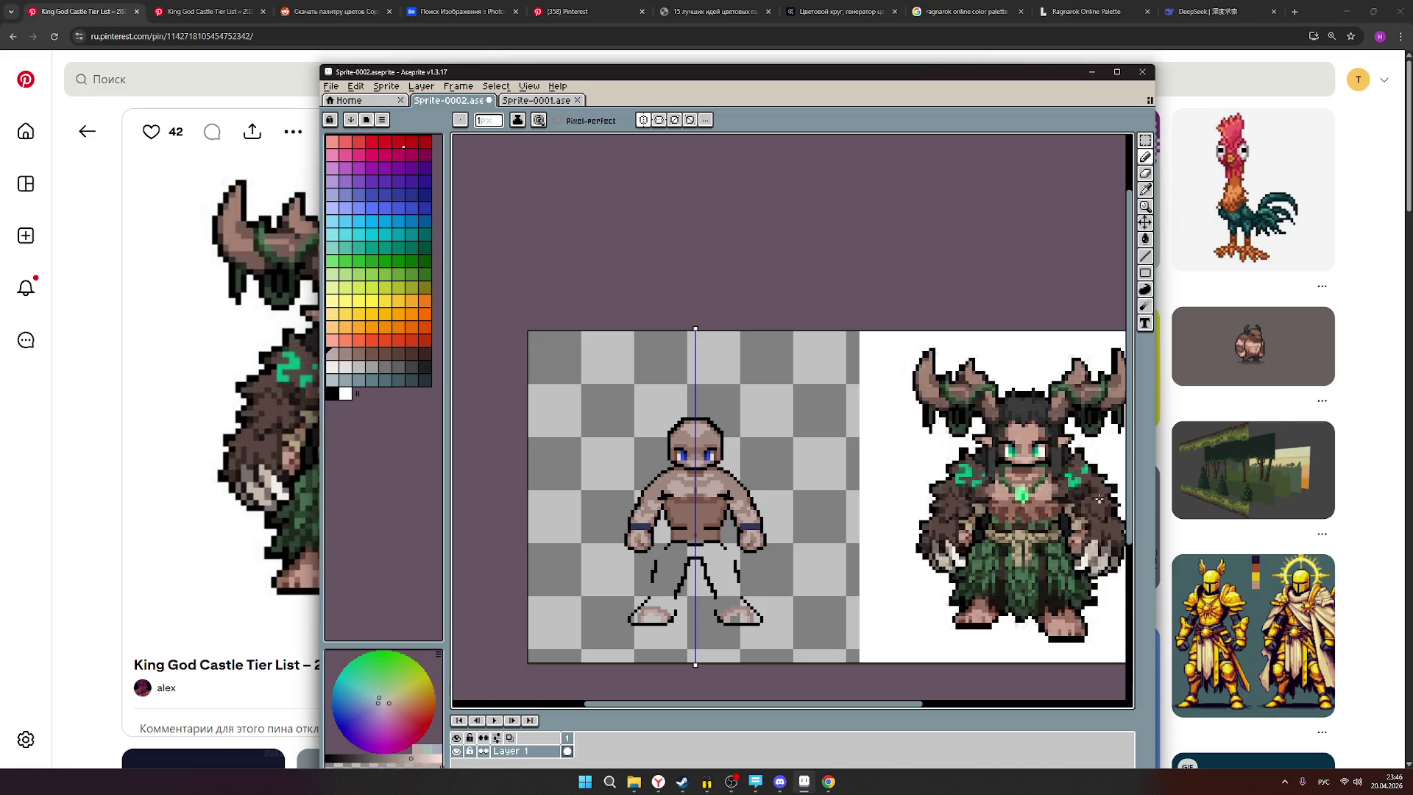
pyautogui.scroll(1, 734, 492)
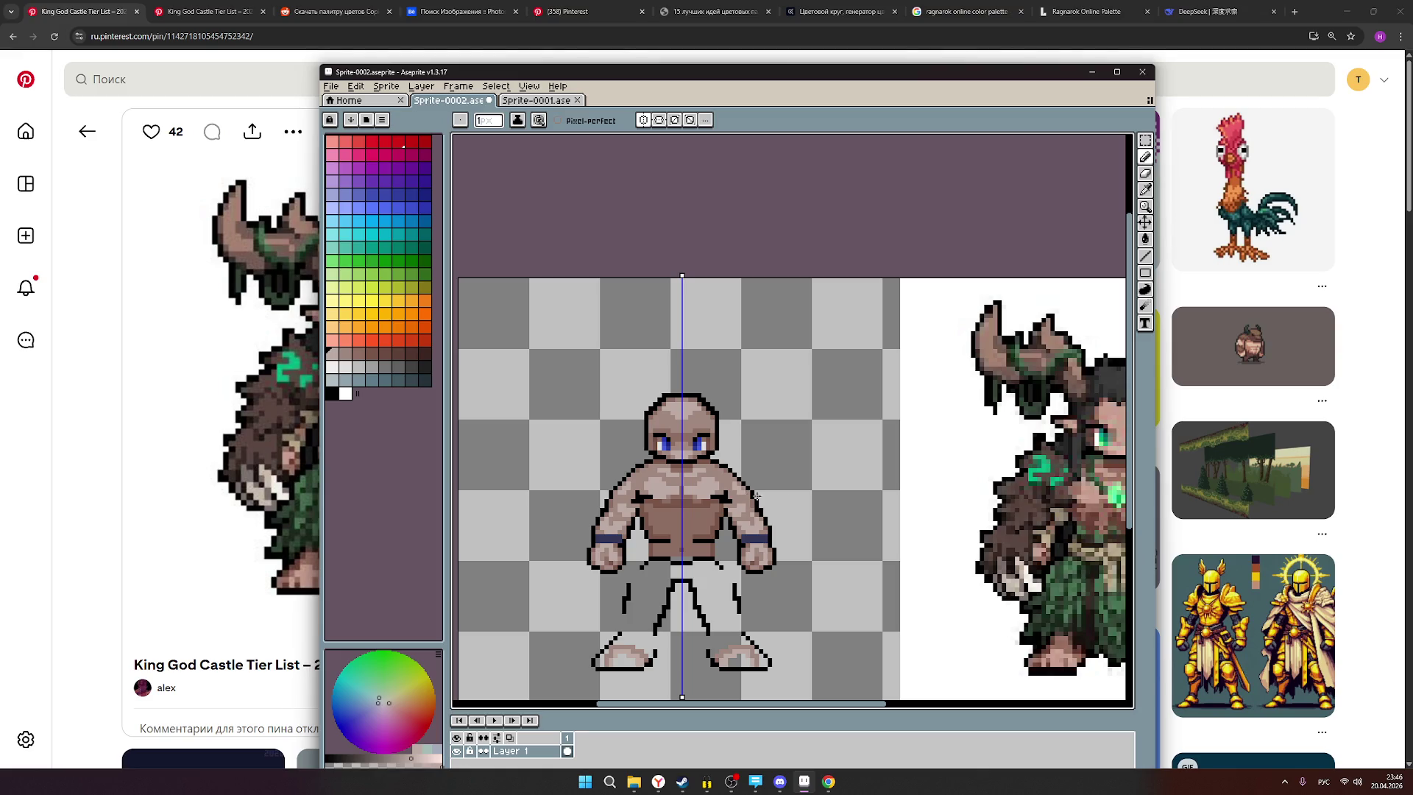
pyautogui.scroll(3, 769, 508)
pyautogui.scroll(-5, 881, 477)
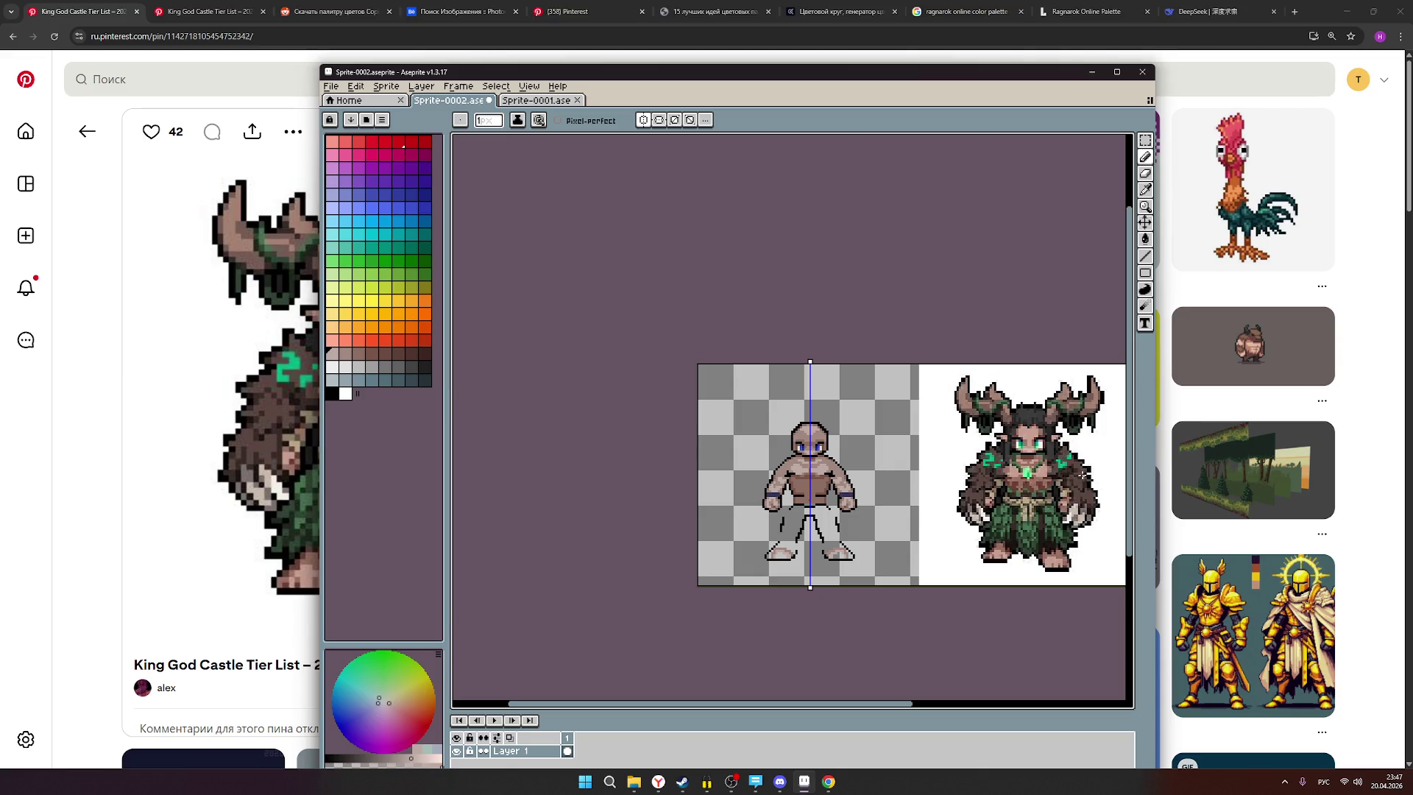
pyautogui.scroll(1, 1075, 479)
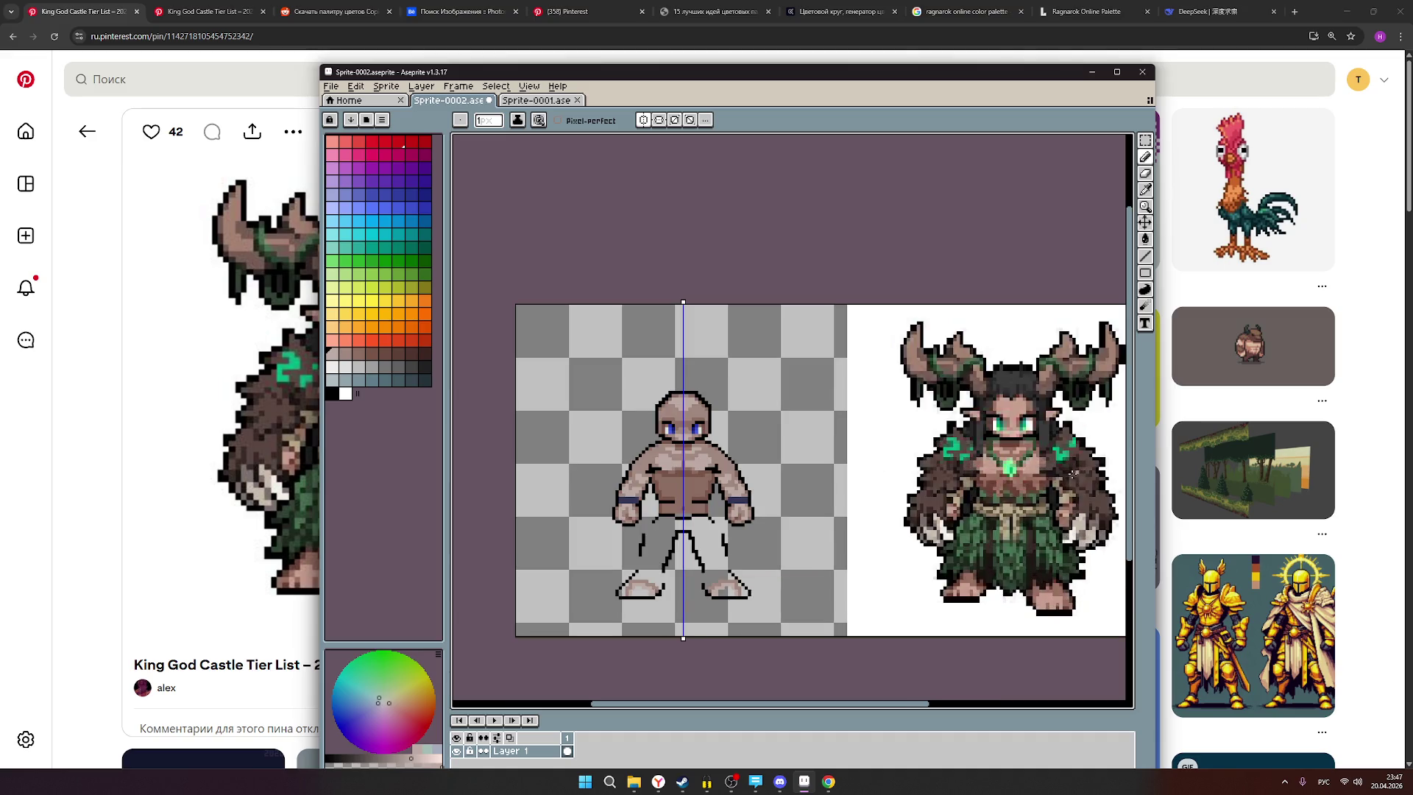
pyautogui.scroll(-1, 1066, 490)
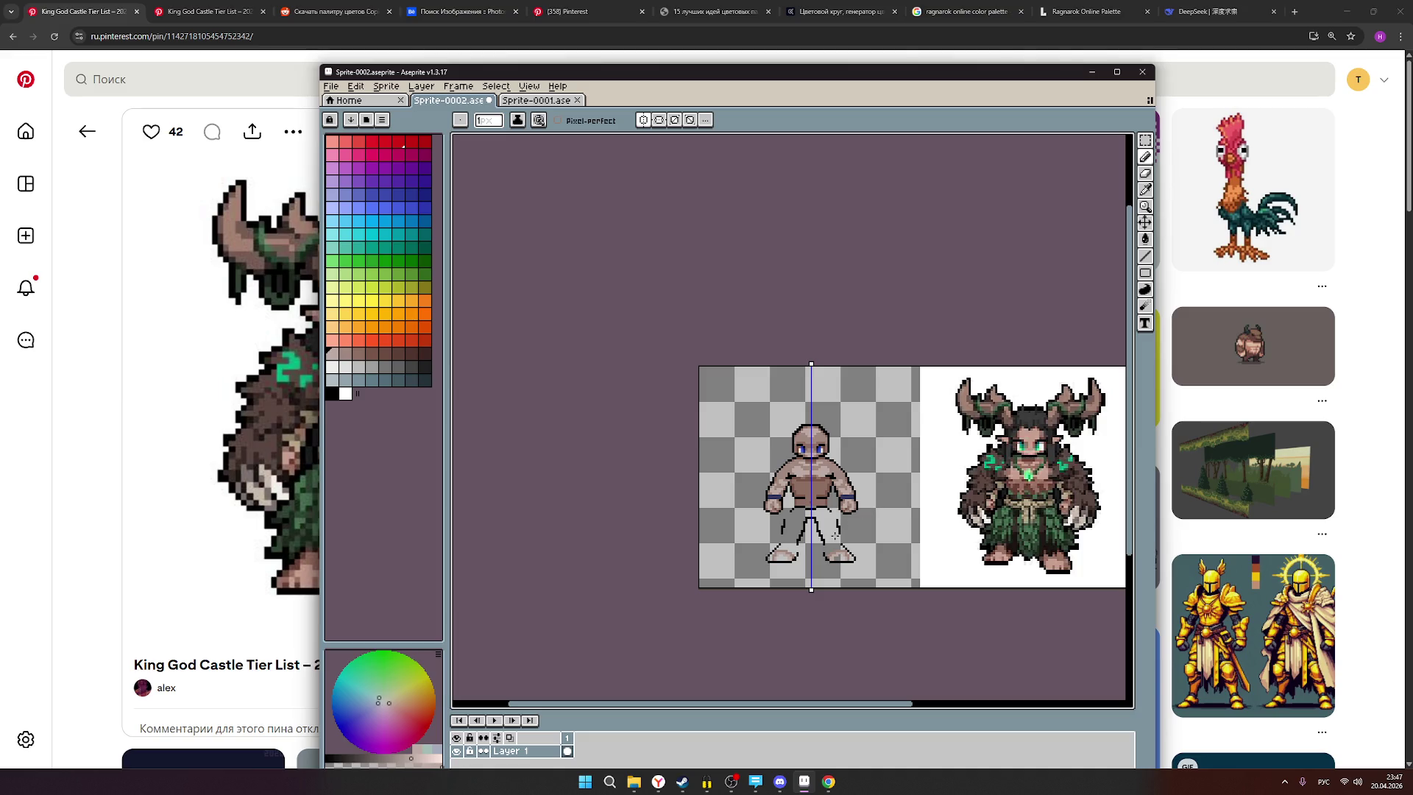
pyautogui.scroll(1, 835, 533)
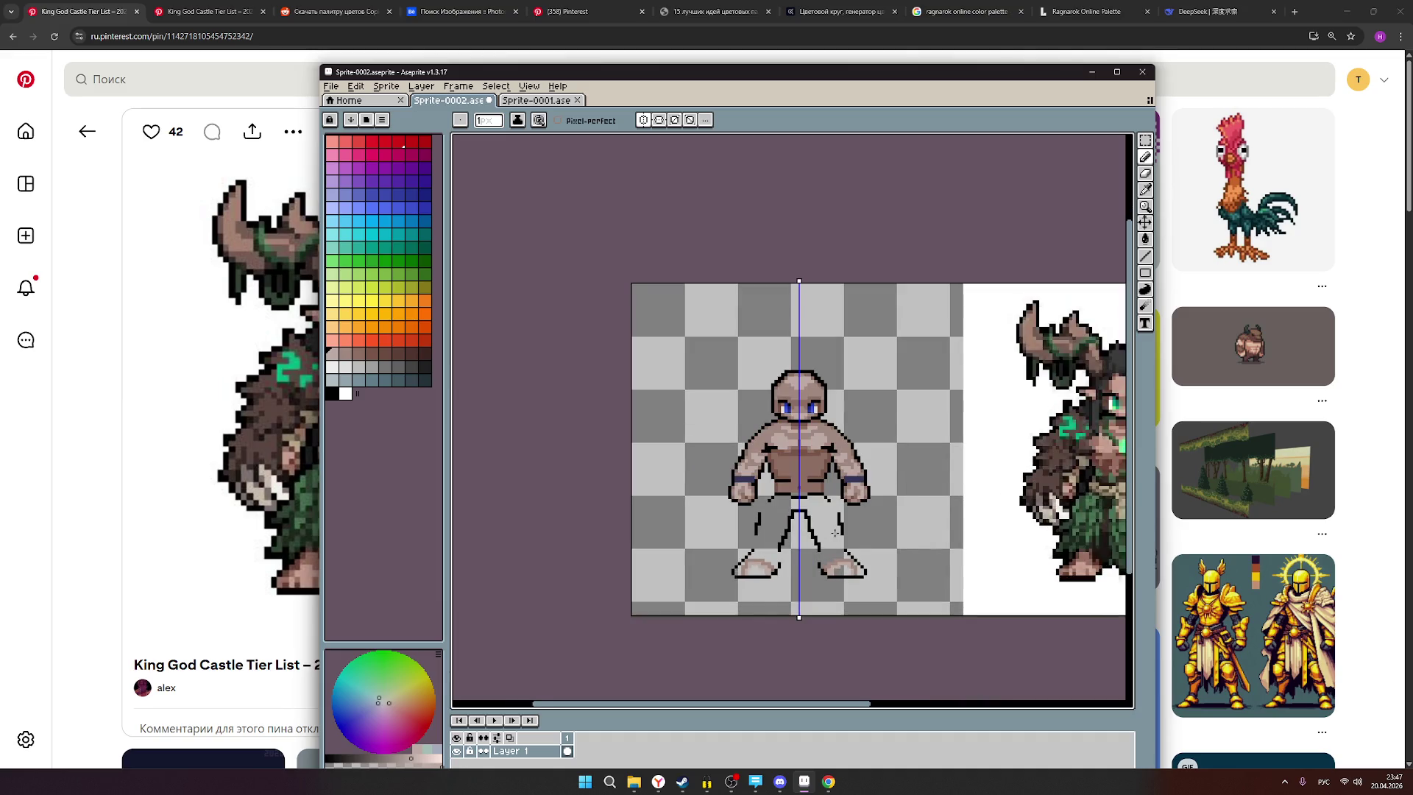
pyautogui.scroll(-1, 835, 532)
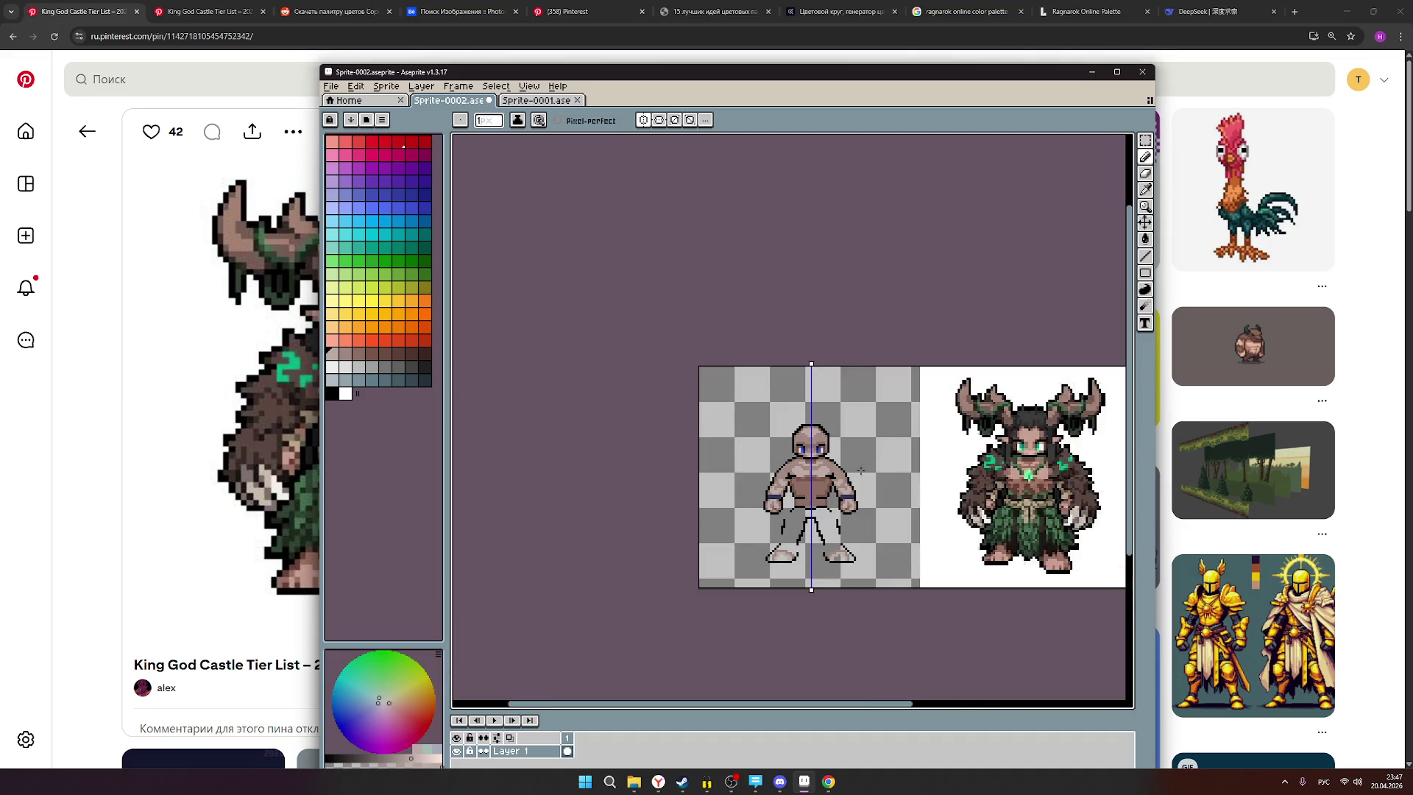
pyautogui.scroll(1, 816, 498)
pyautogui.scroll(-1, 829, 516)
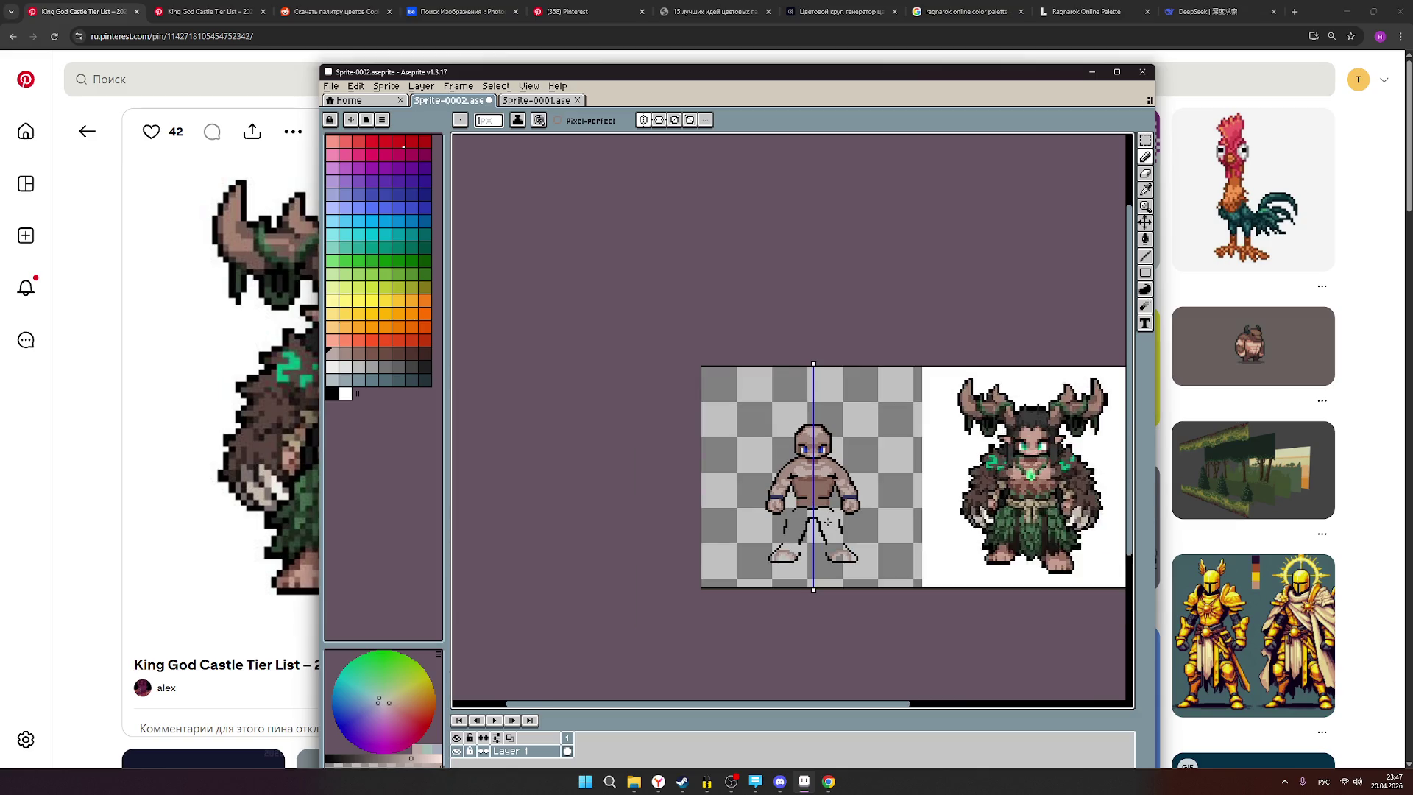
pyautogui.scroll(1, 829, 515)
pyautogui.scroll(-1, 836, 522)
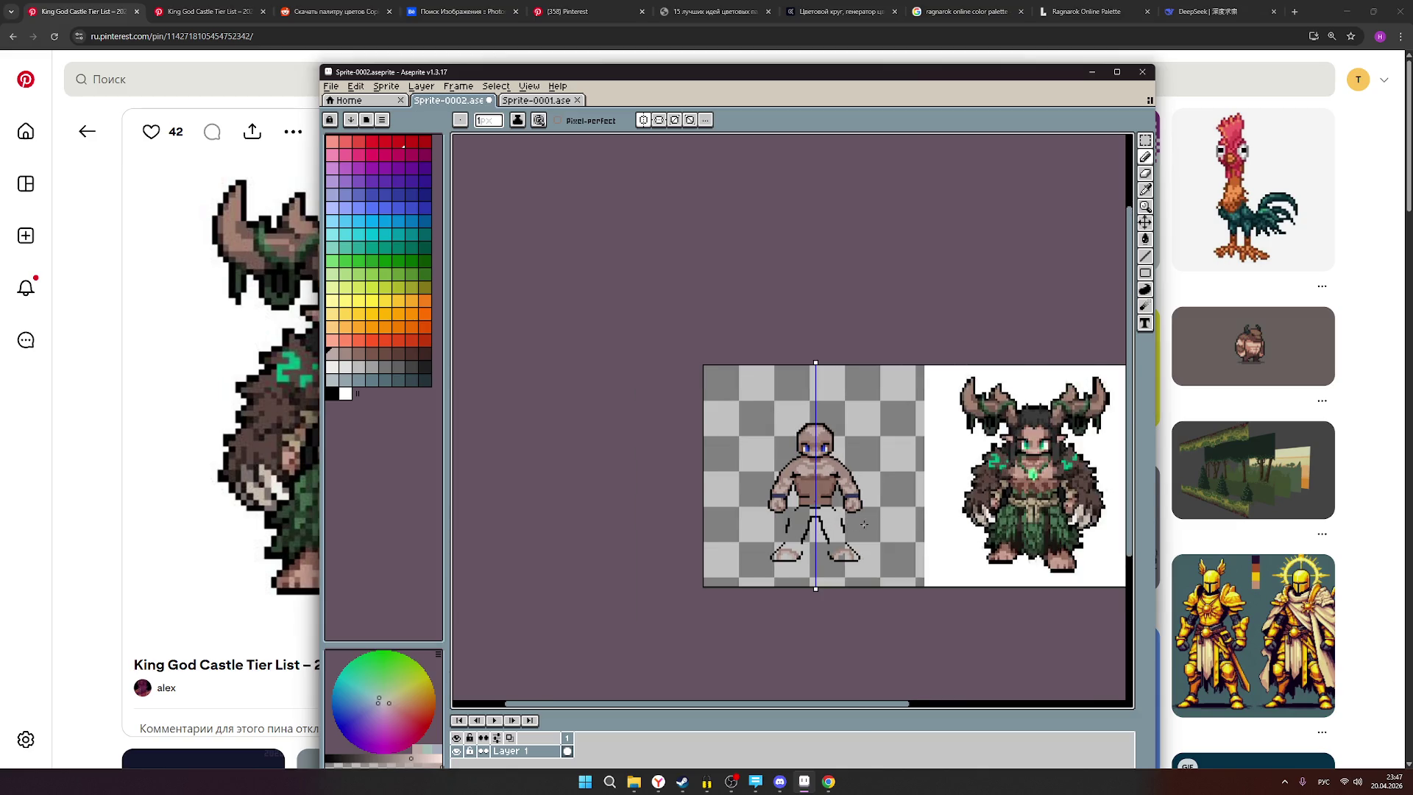
pyautogui.scroll(1, 854, 522)
# Pick a new drawing colour from the palette and zoom back in on the sprite's body.
pyautogui.click(346, 354)
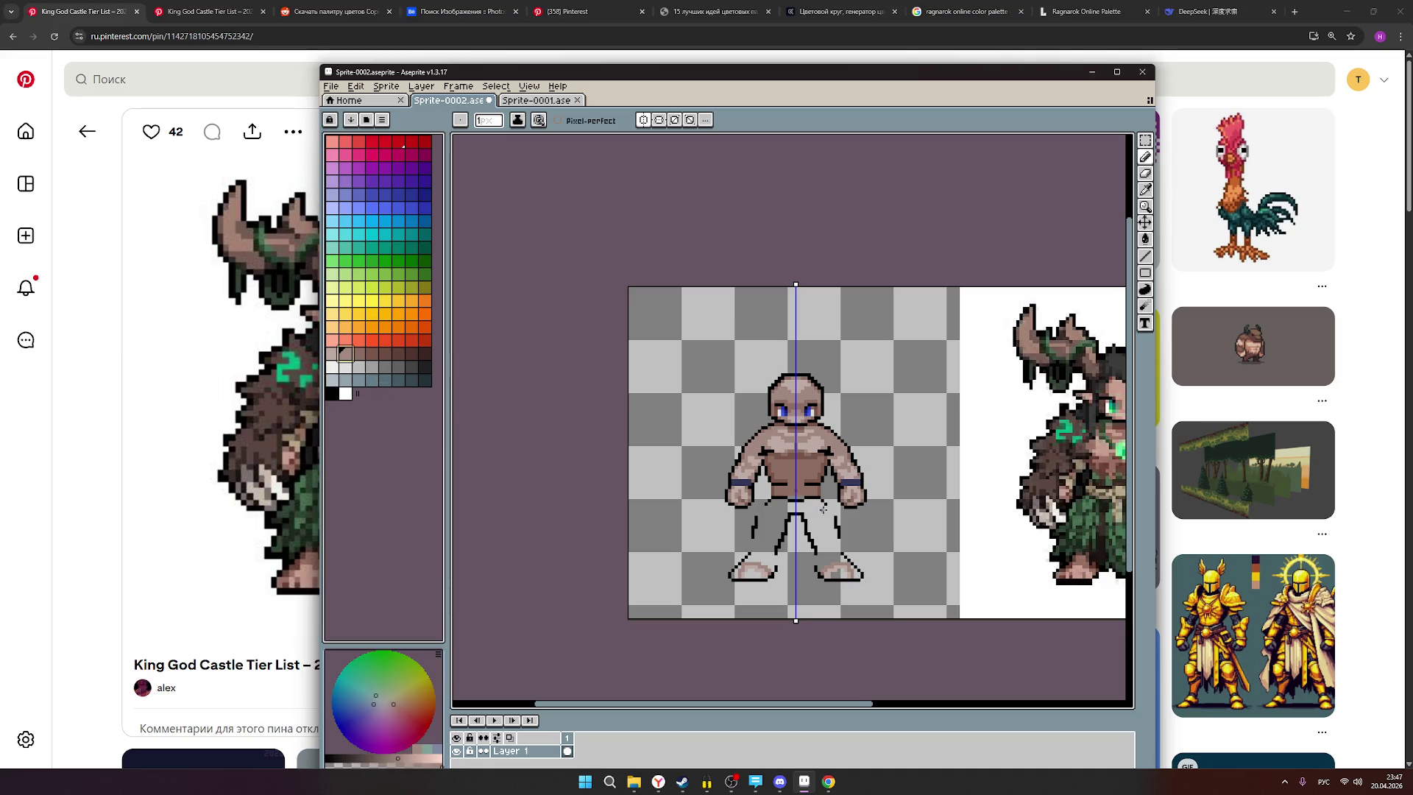
pyautogui.scroll(2, 816, 517)
pyautogui.scroll(-2, 880, 497)
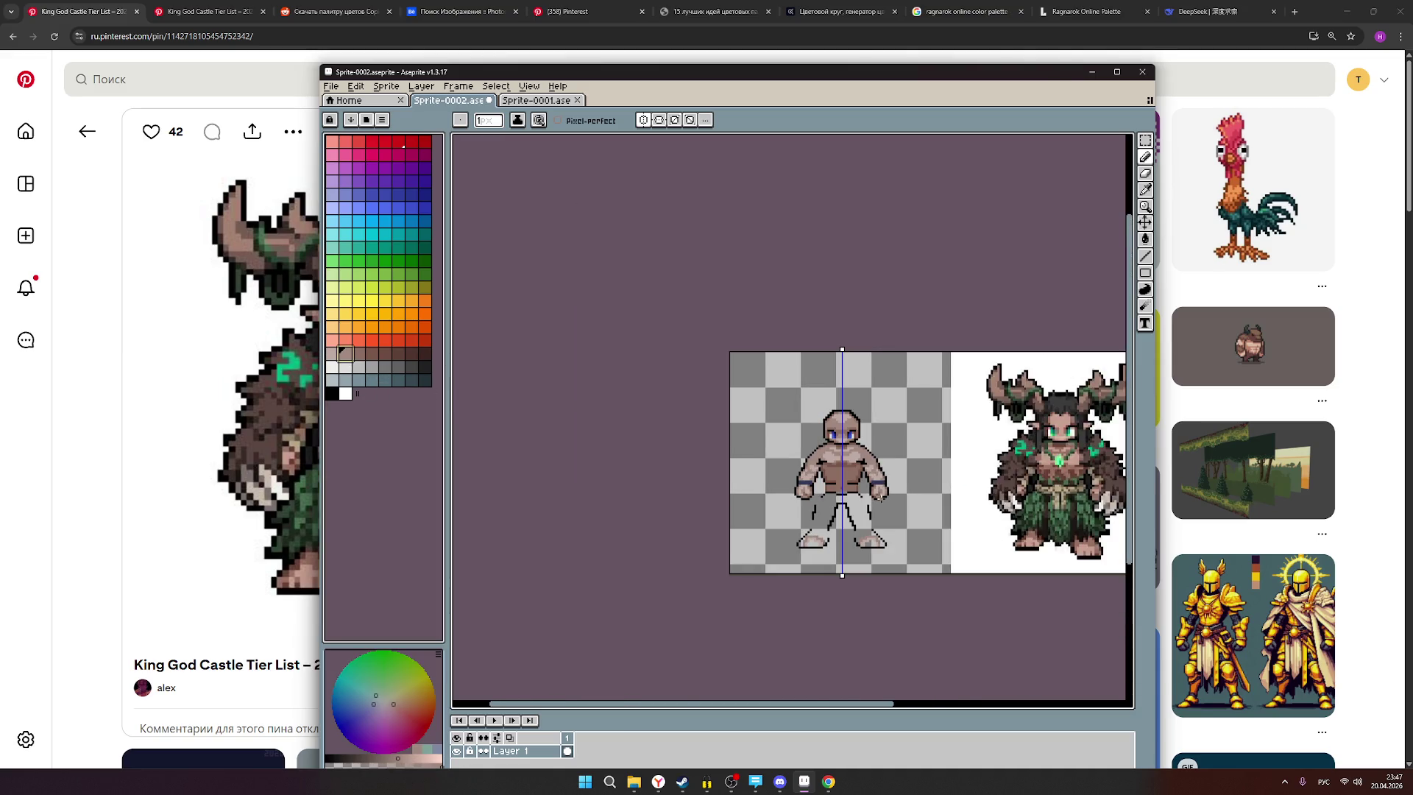
pyautogui.scroll(1, 870, 525)
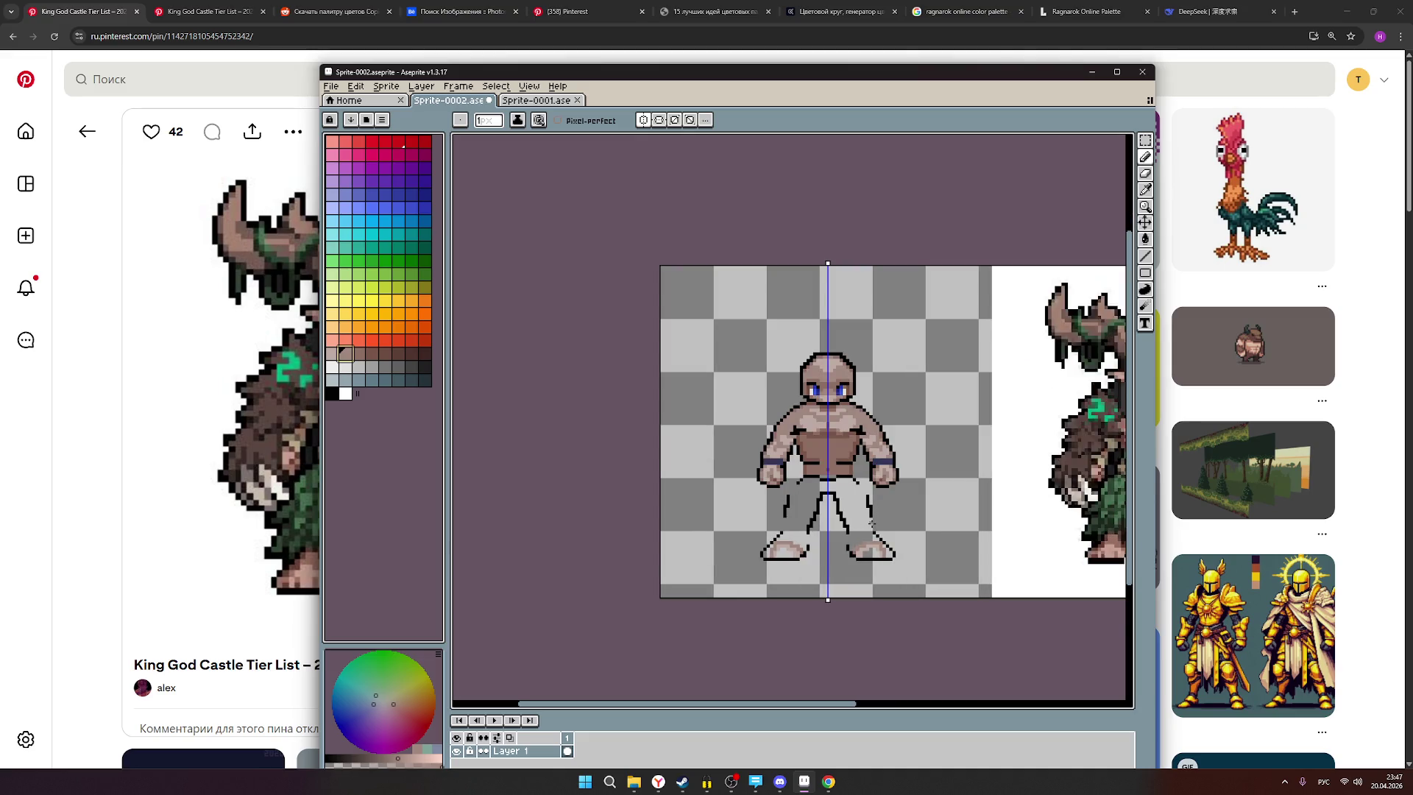
pyautogui.scroll(1, 868, 538)
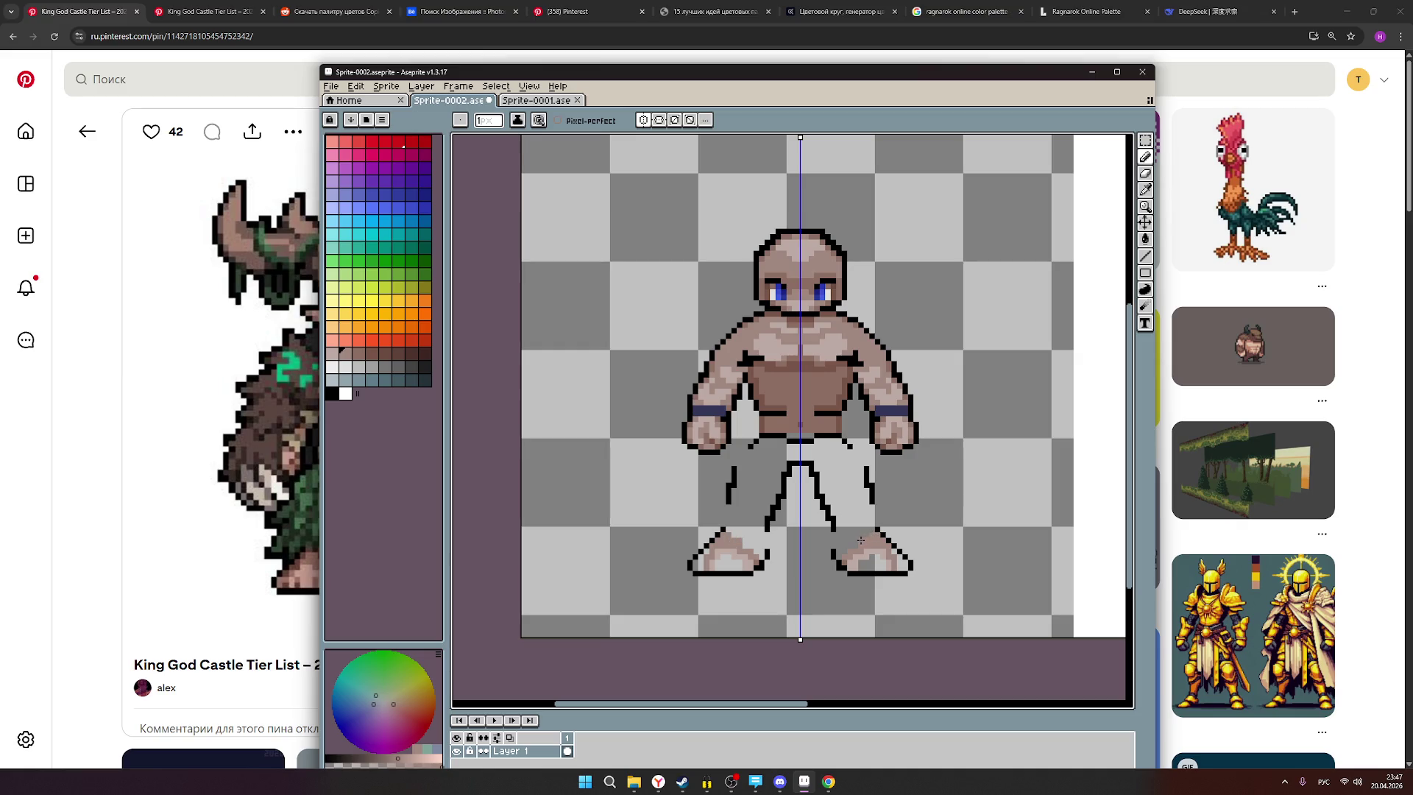
# Darken a few foot pixels and paint a light-brown stroke up both legs, mirrored.
pyautogui.click(852, 546)
pyautogui.moveTo(864, 538); pyautogui.dragTo(827, 445)
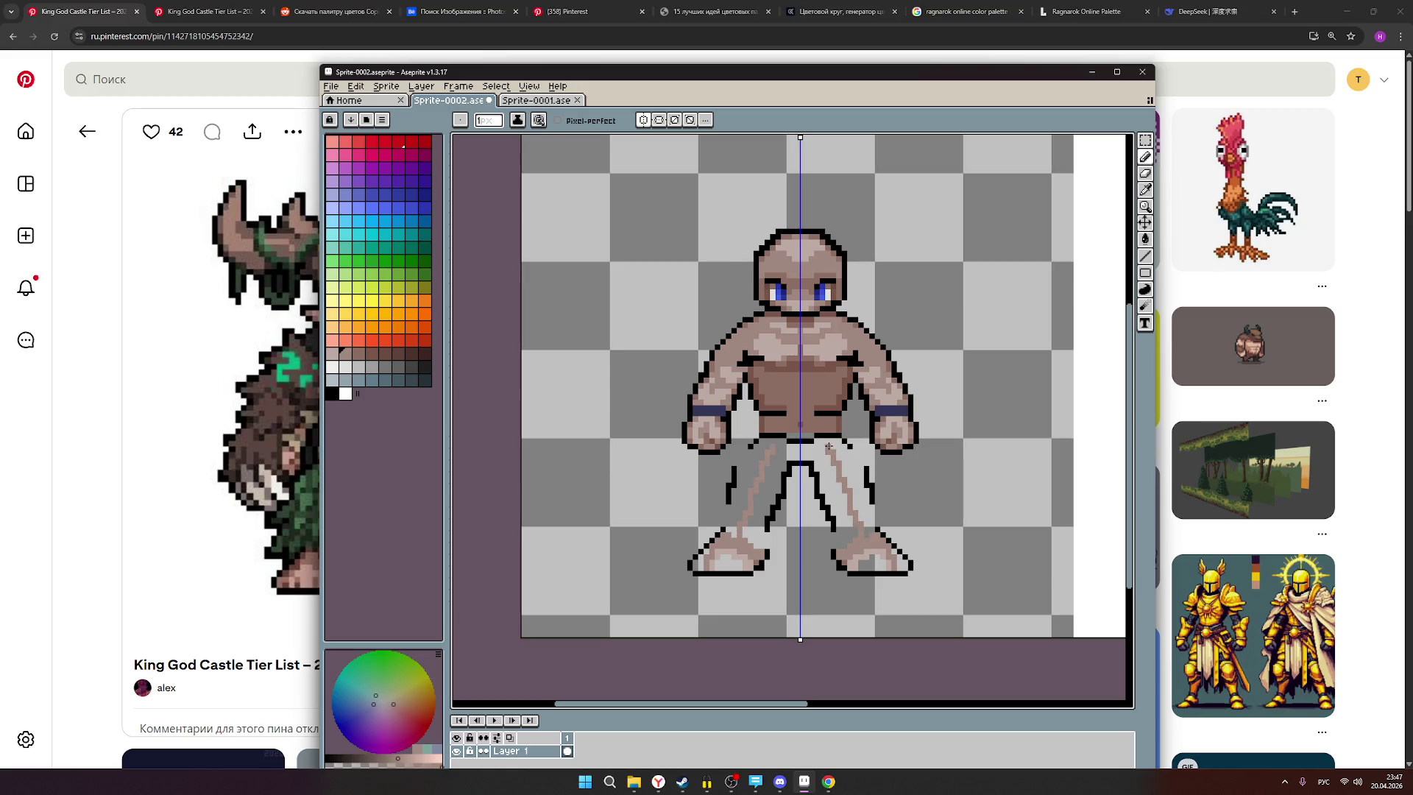
pyautogui.scroll(-3, 924, 513)
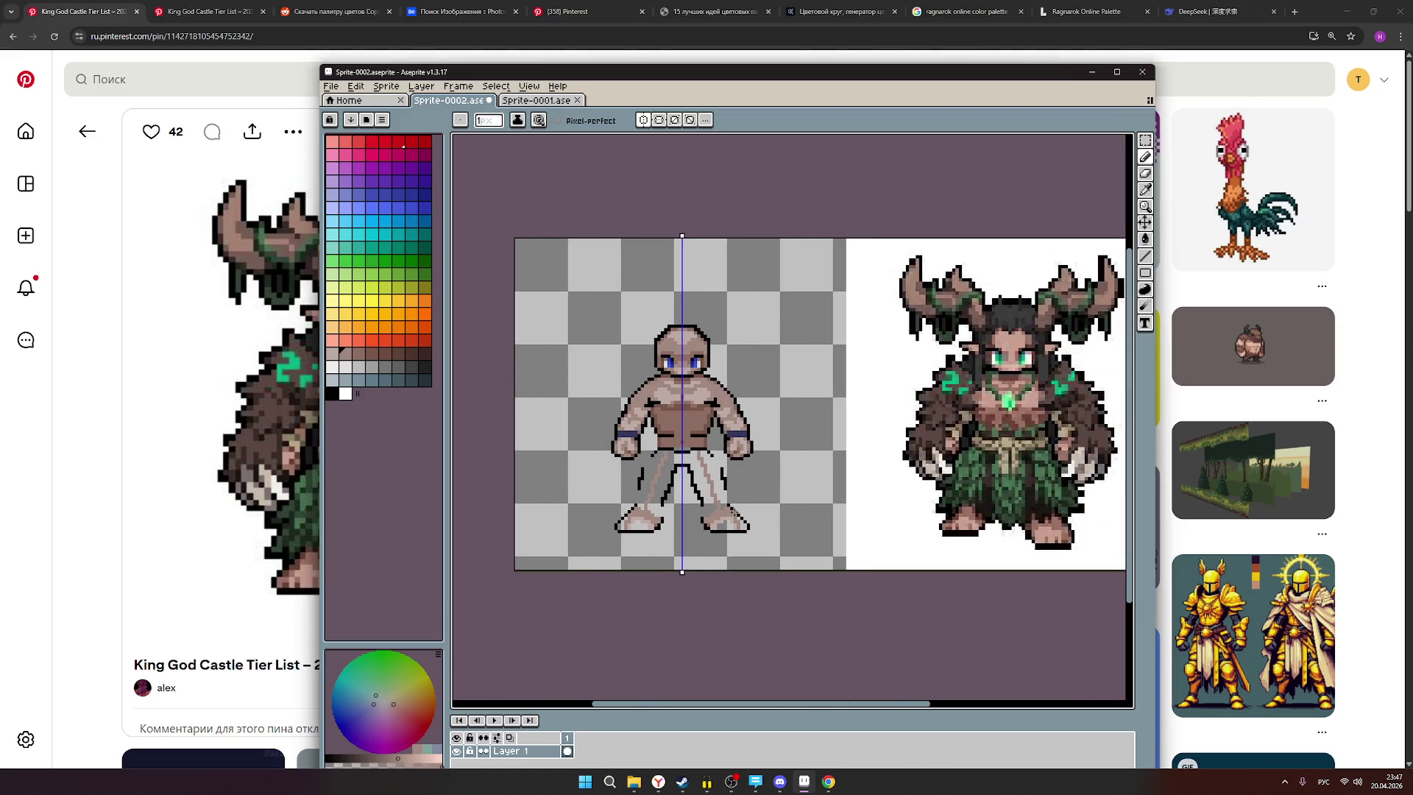
pyautogui.scroll(1, 733, 511)
pyautogui.scroll(1, 729, 512)
pyautogui.scroll(-1, 727, 511)
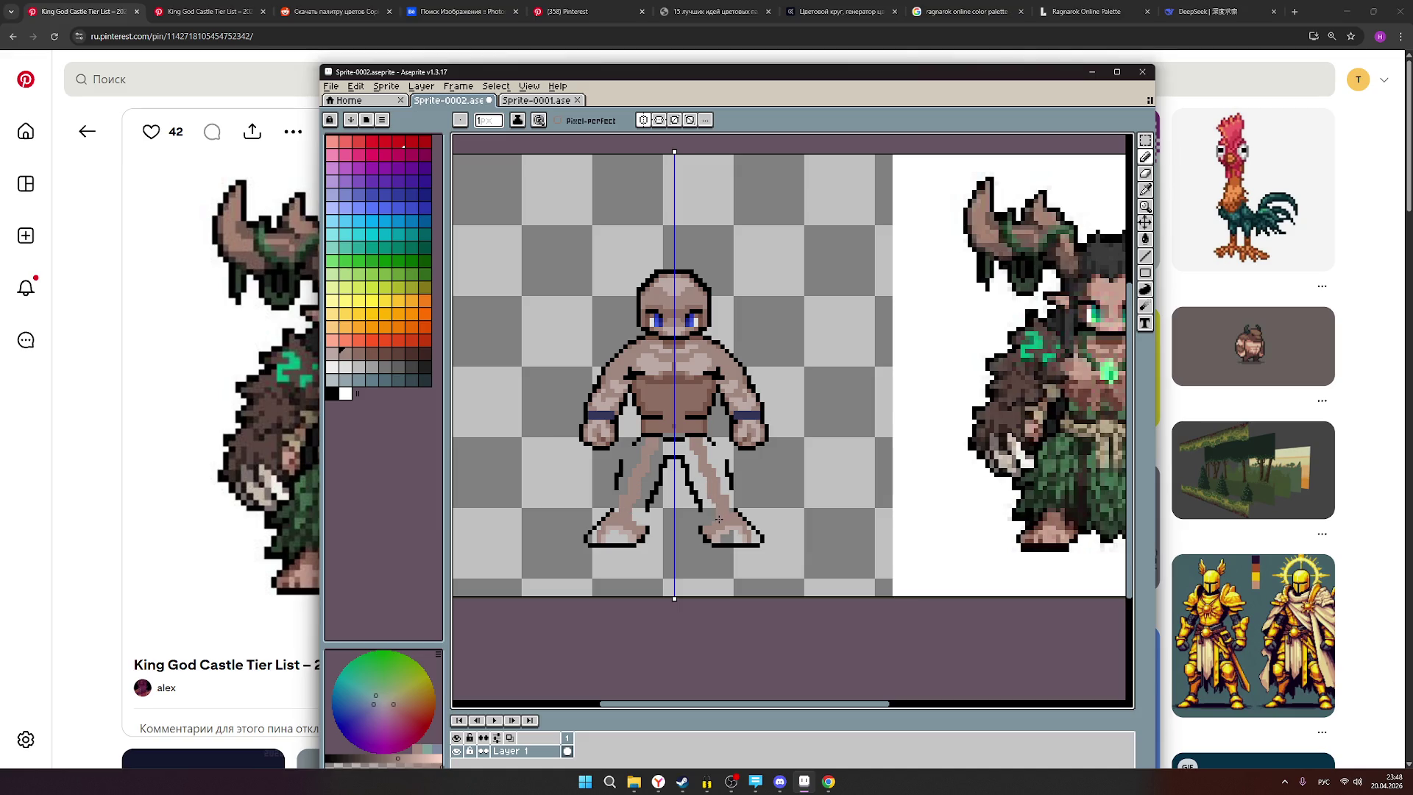
pyautogui.scroll(-2, 858, 522)
pyautogui.scroll(1, 904, 523)
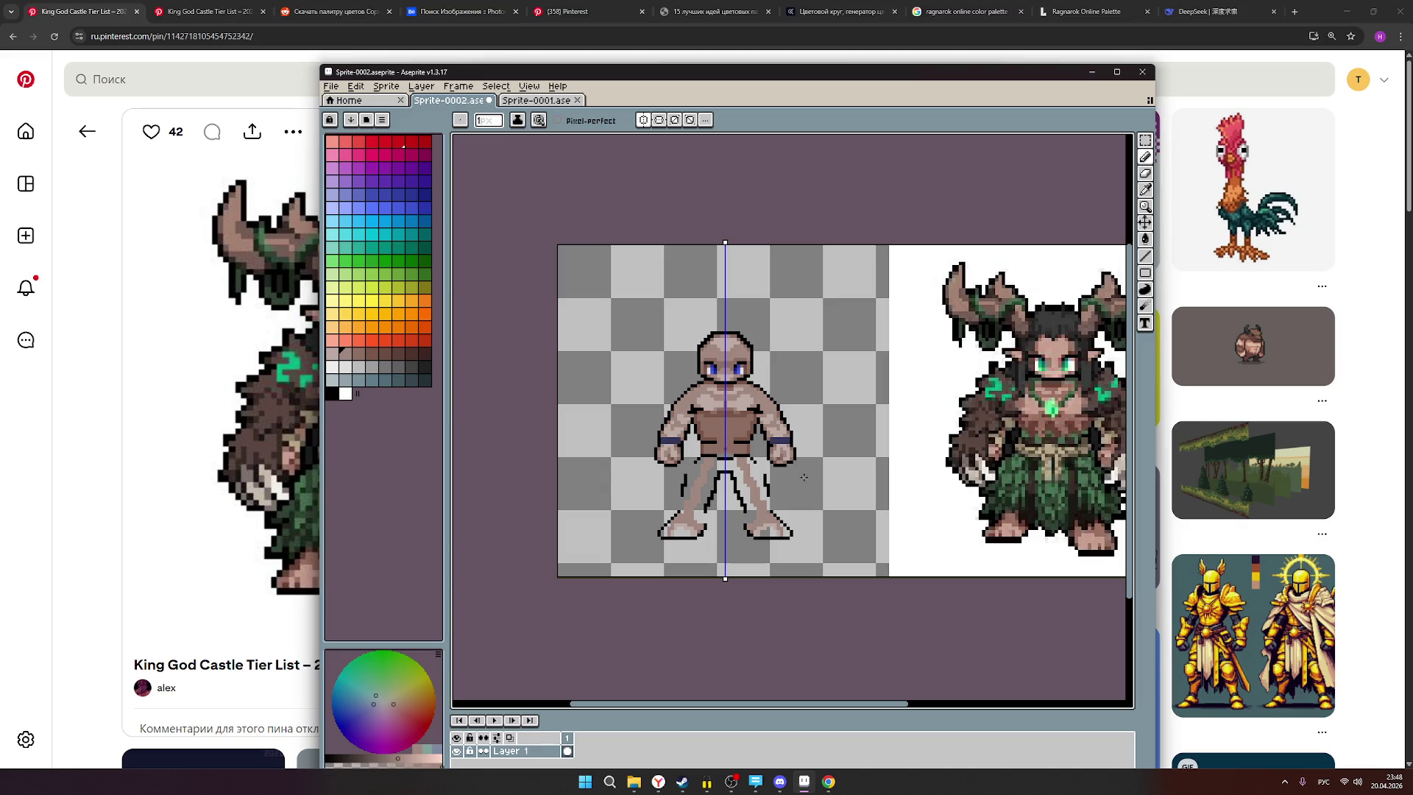
pyautogui.moveTo(838, 459)
pyautogui.mouseDown()
pyautogui.moveTo(711, 451)
pyautogui.moveTo(745, 445)
pyautogui.mouseUp()
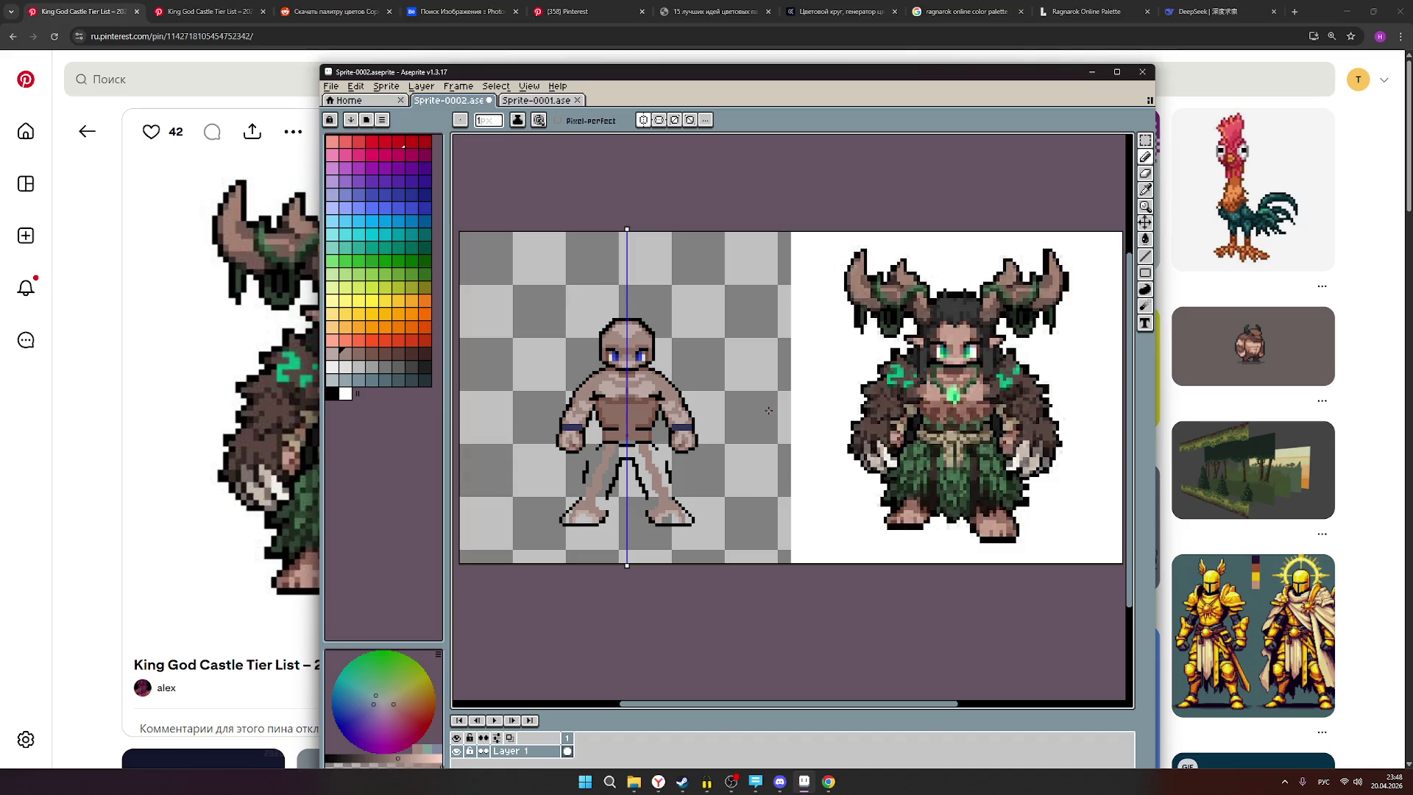
# Add a grey-brown highlight on the legs and shade both thighs grey.
pyautogui.click(335, 354)
pyautogui.scroll(1, 598, 477)
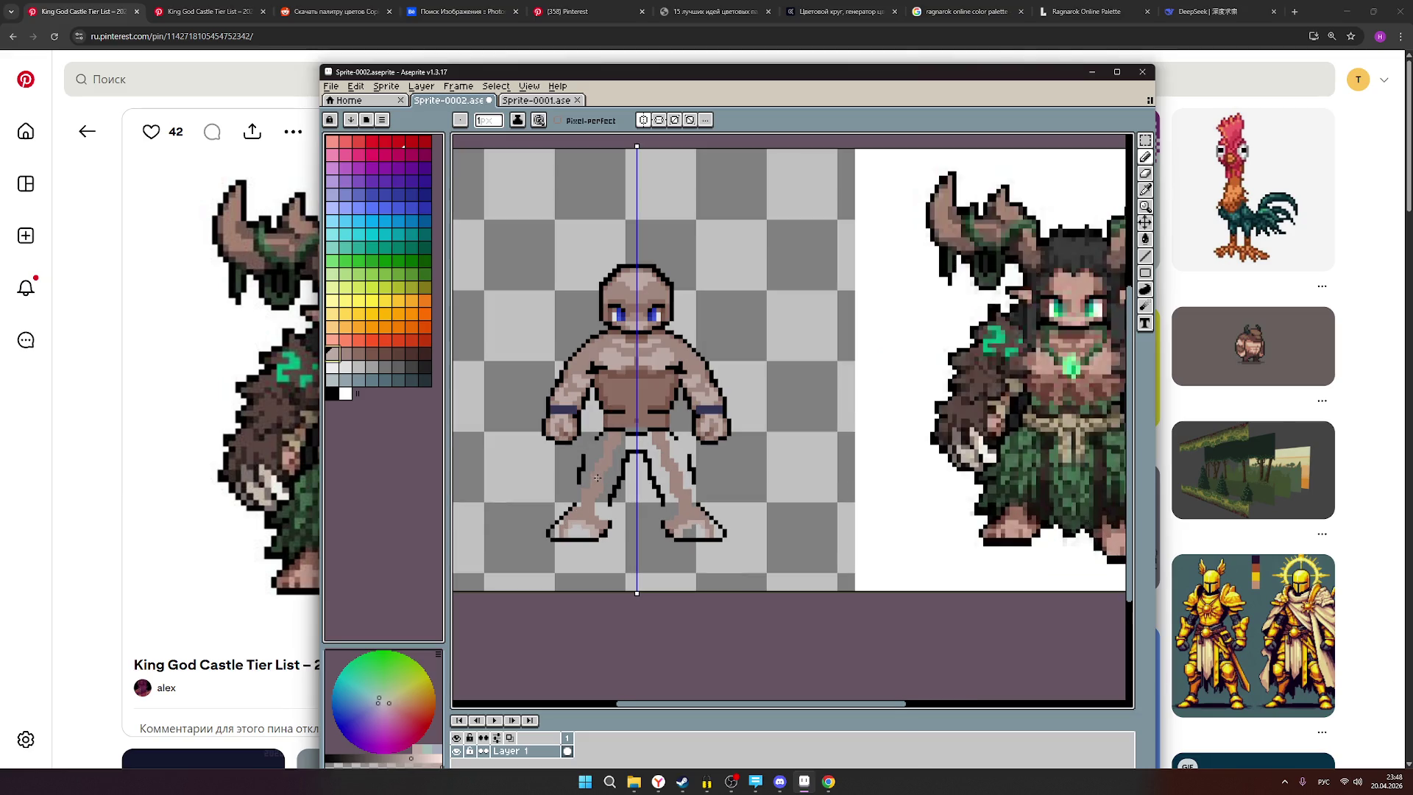
pyautogui.moveTo(677, 487); pyautogui.dragTo(667, 448)
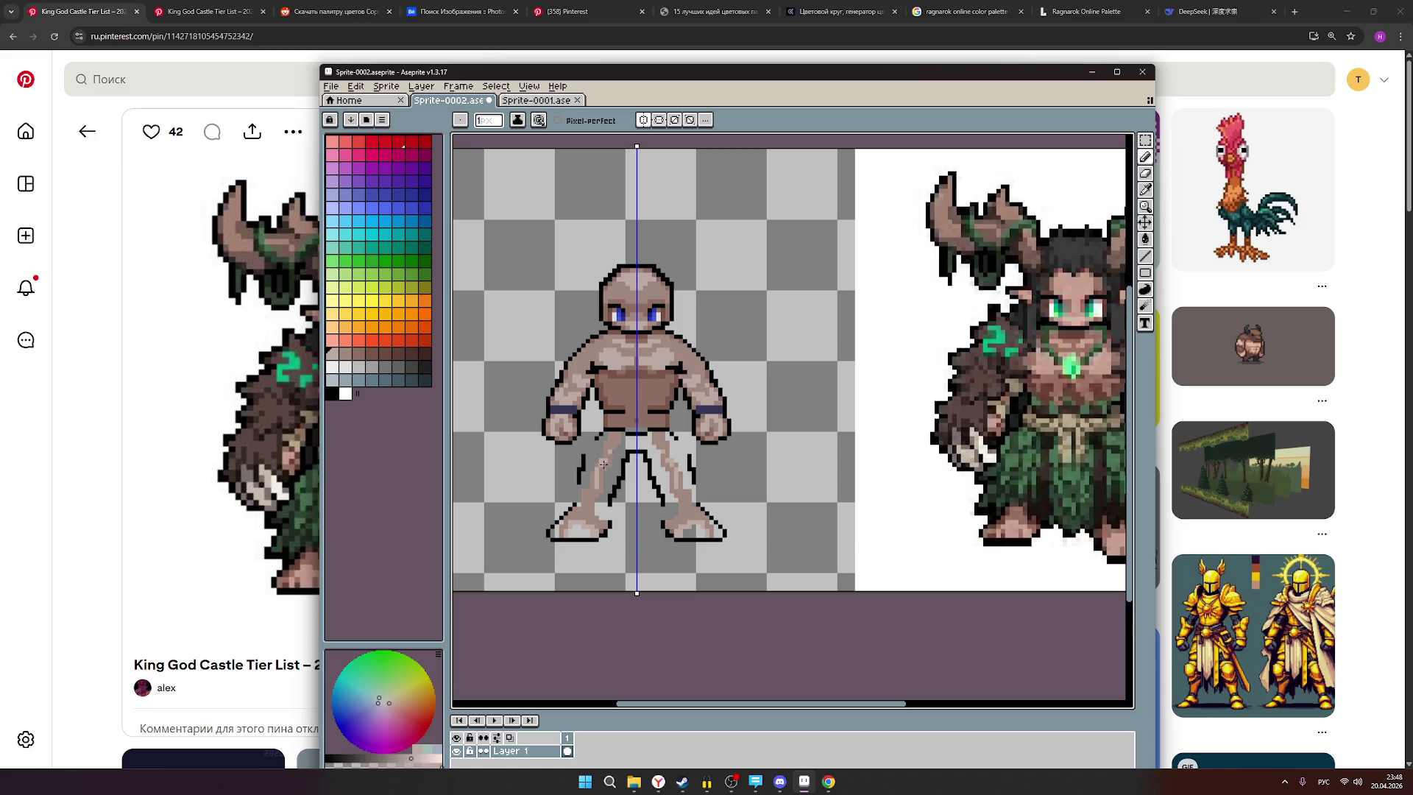
pyautogui.click(345, 354)
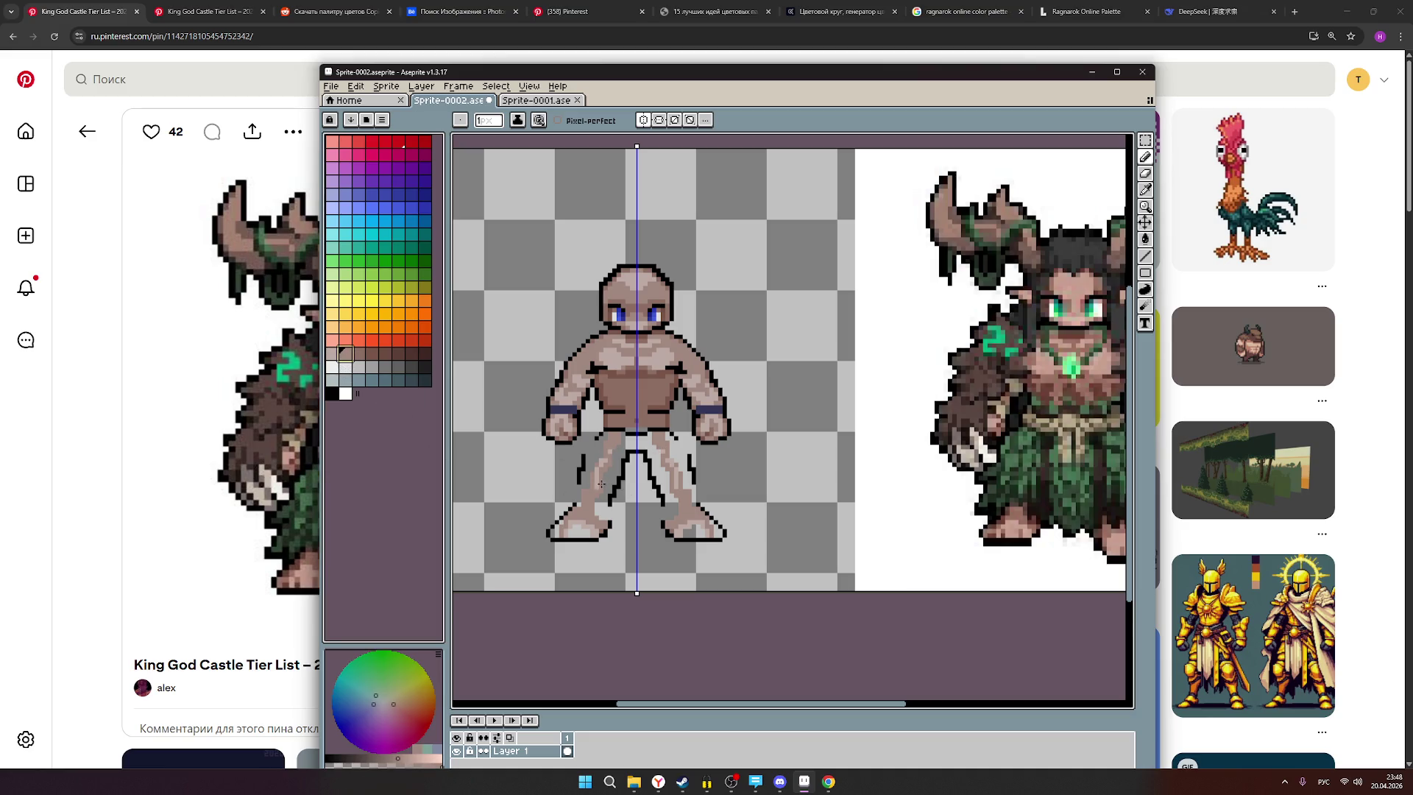
pyautogui.moveTo(615, 461); pyautogui.dragTo(617, 443)
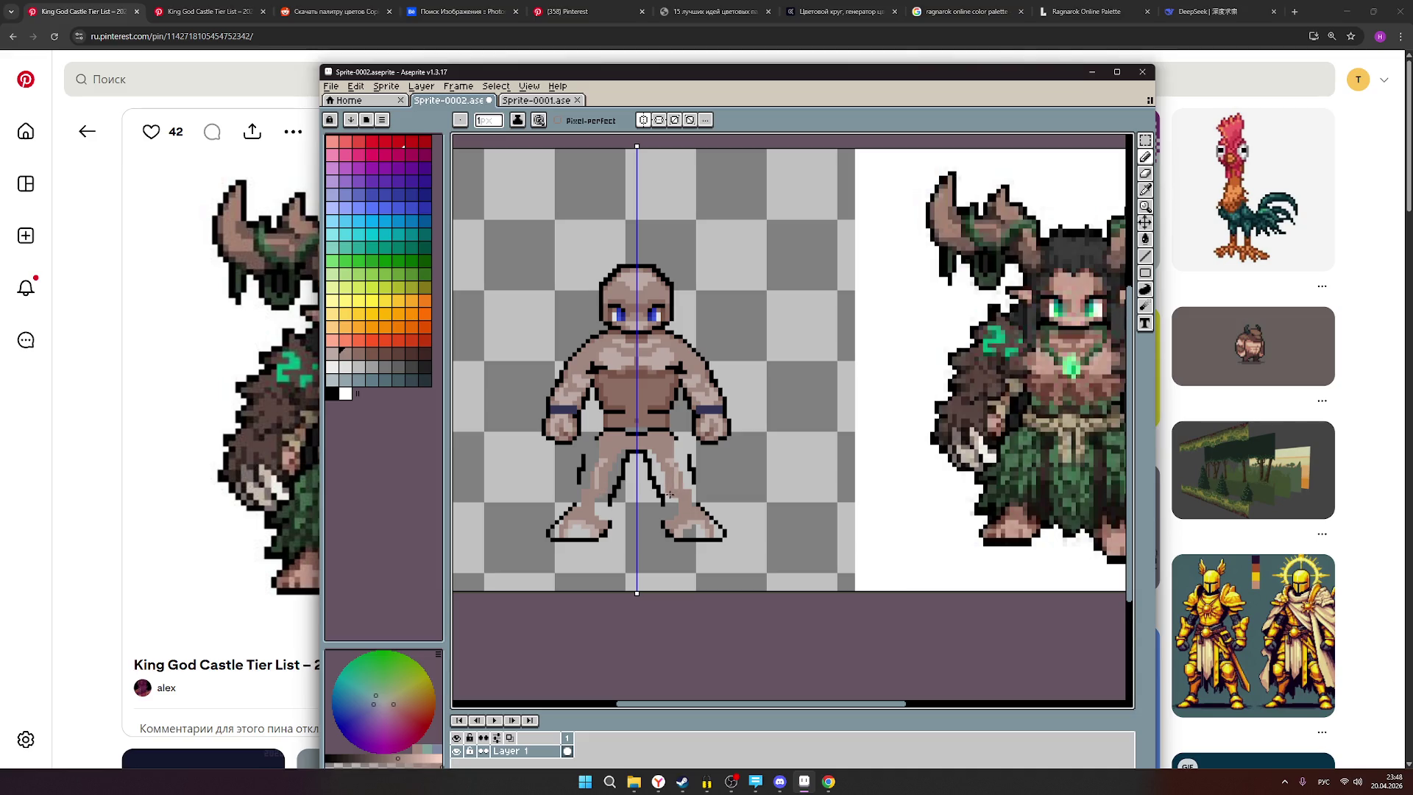
# Touch up leg pixels and darken the inner leg shading on both legs.
pyautogui.click(668, 511)
pyautogui.moveTo(669, 519); pyautogui.dragTo(675, 501)
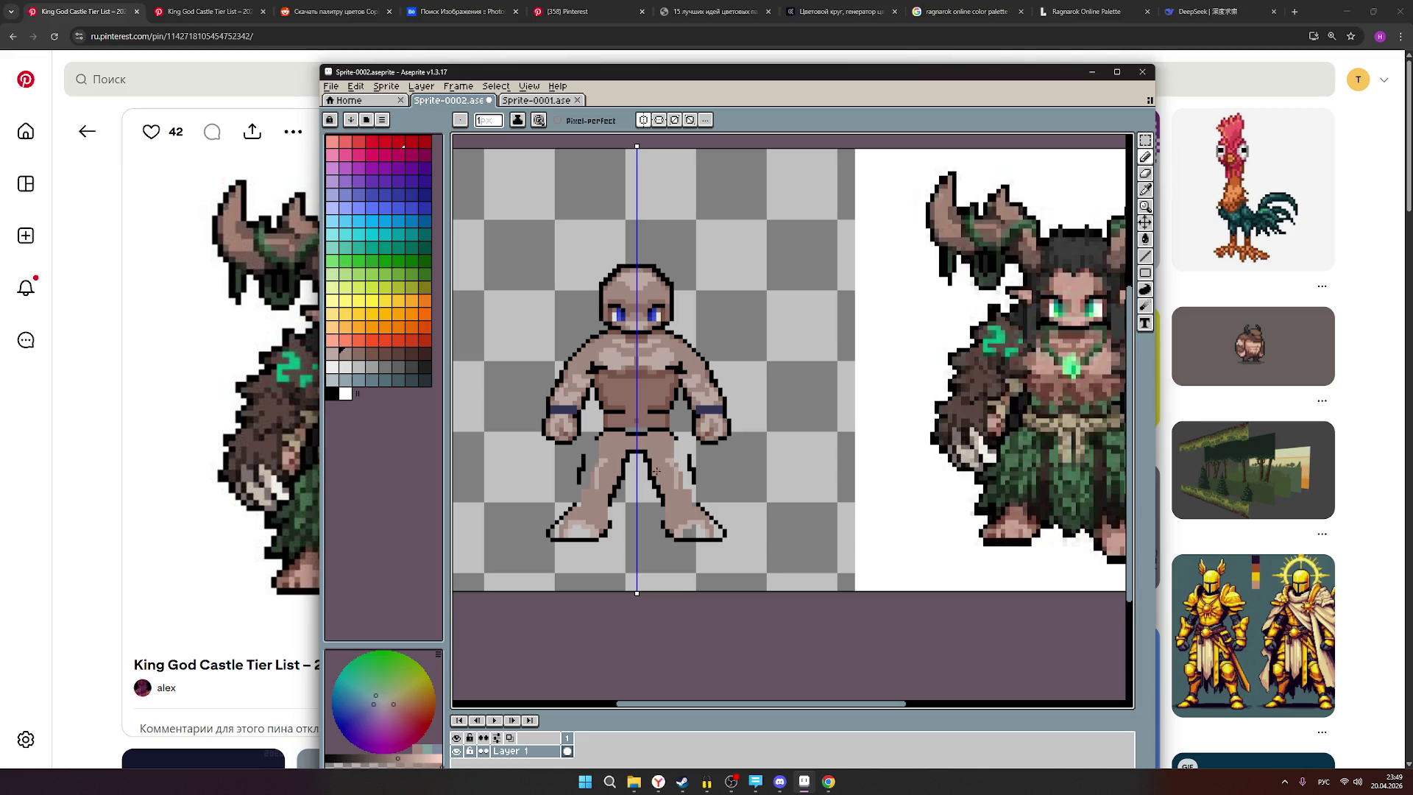
pyautogui.scroll(1, 607, 518)
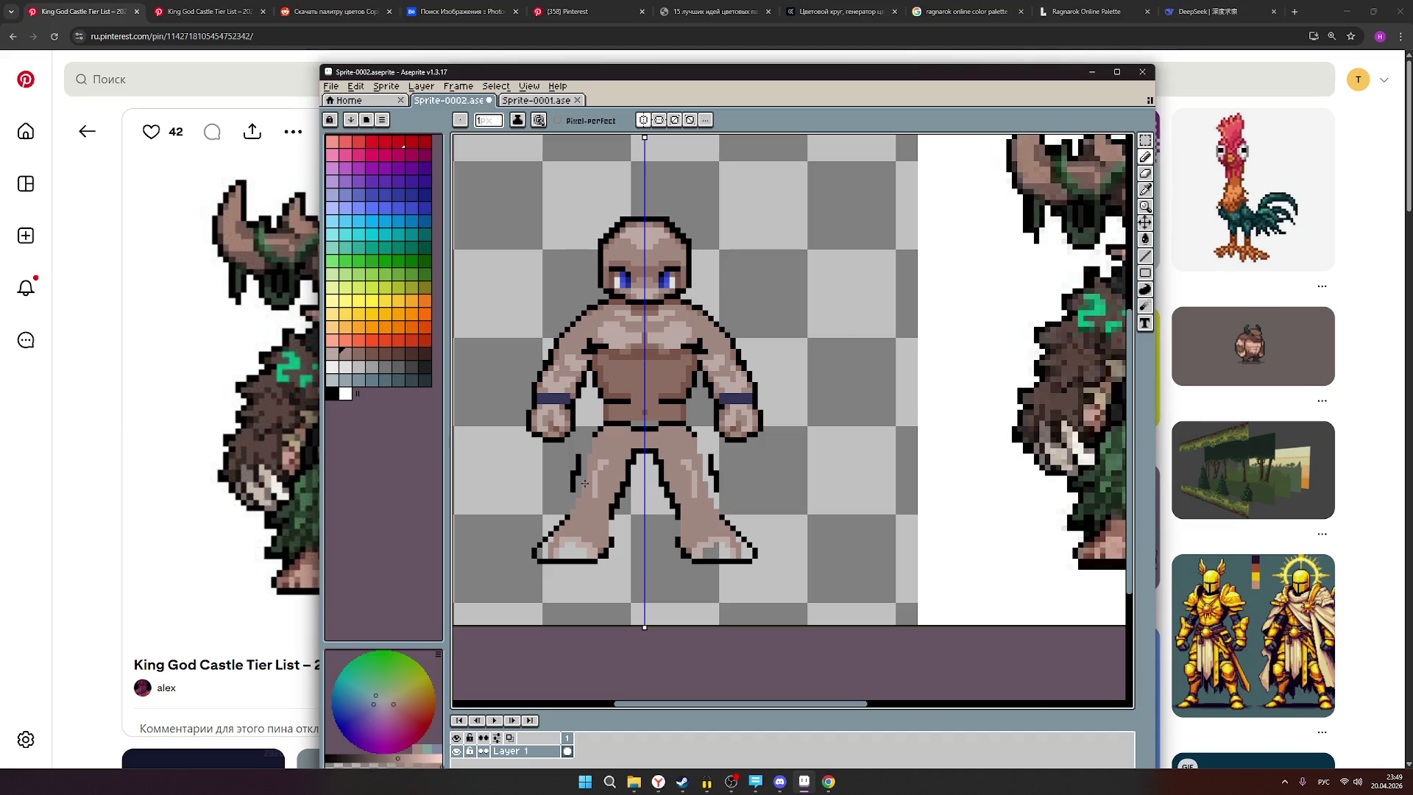
pyautogui.scroll(-2, 773, 479)
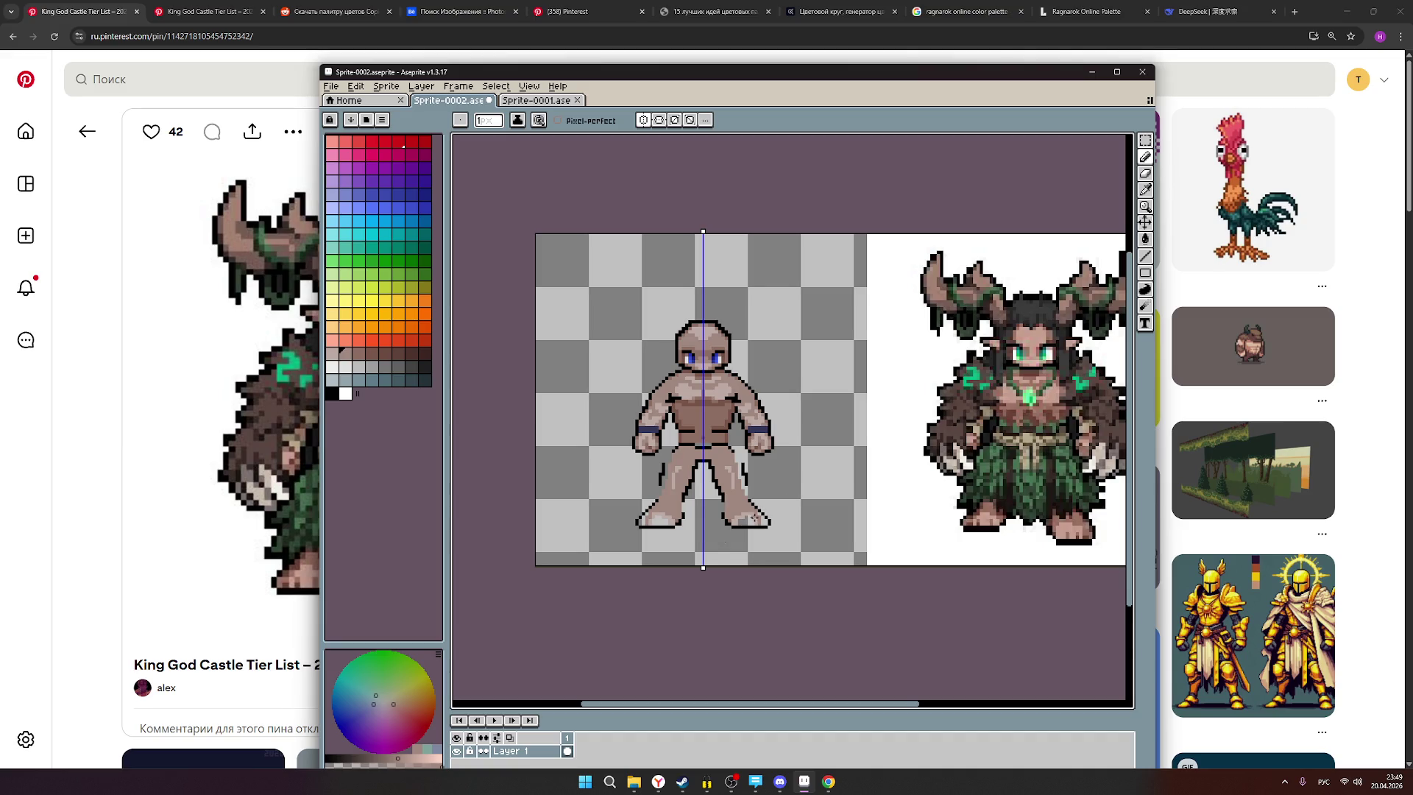
pyautogui.scroll(1, 756, 514)
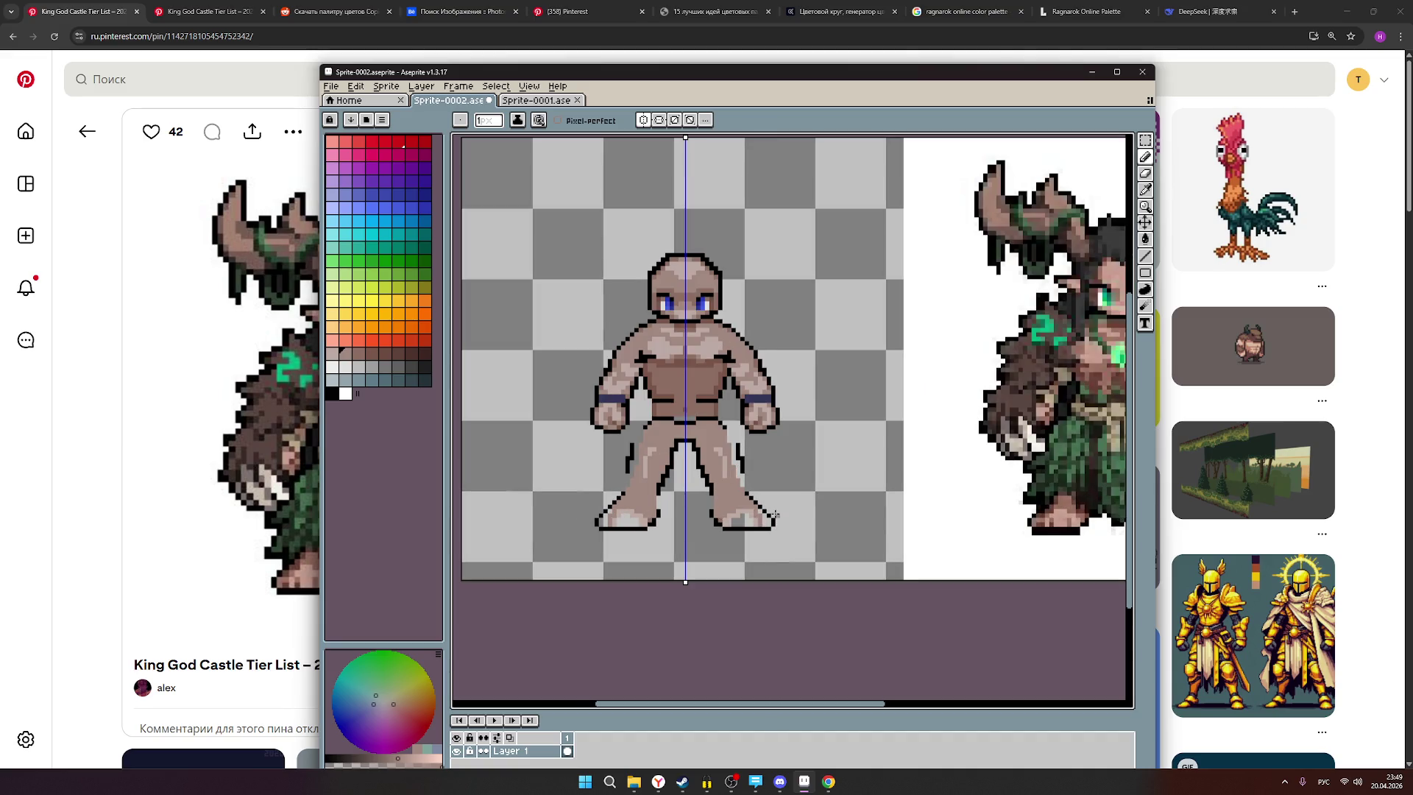
pyautogui.scroll(-1, 786, 487)
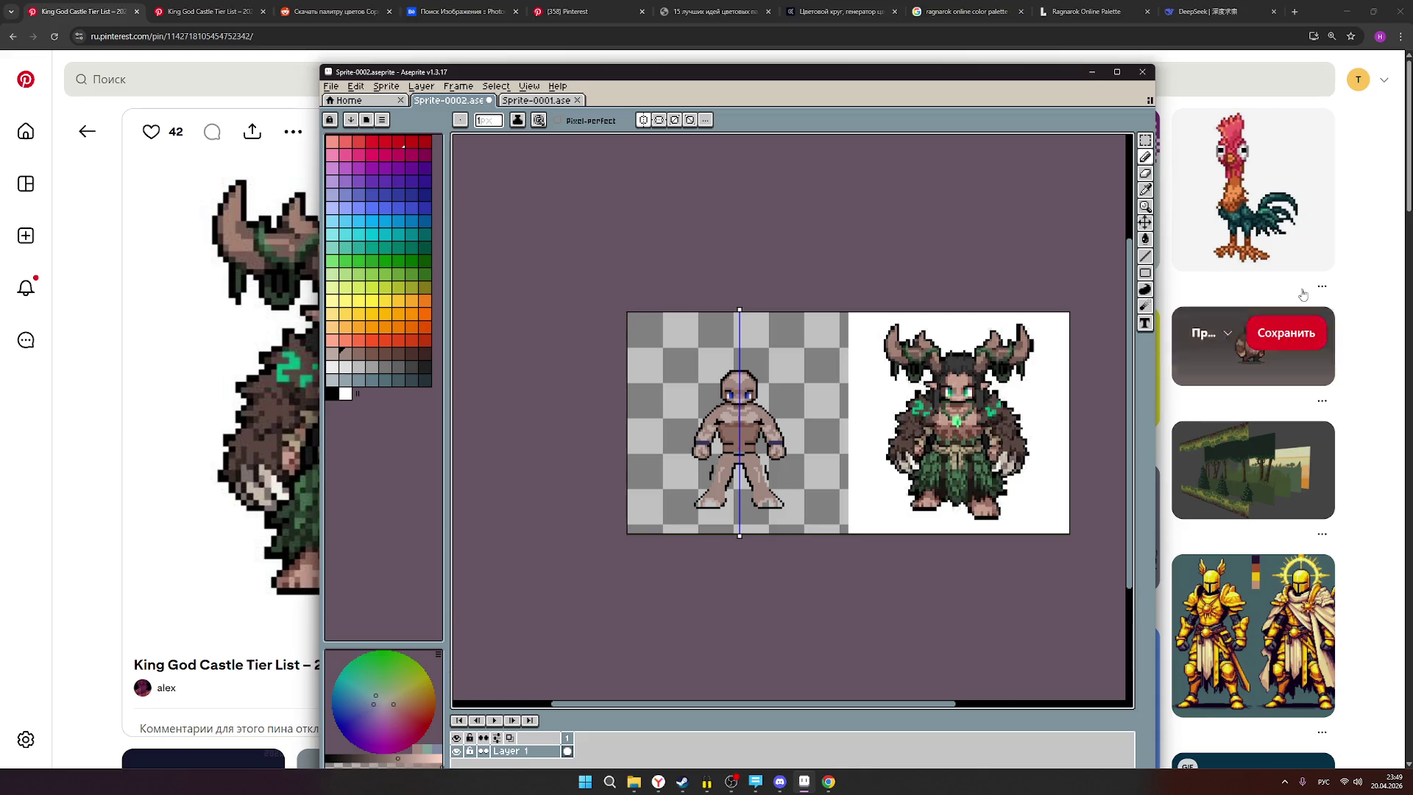
pyautogui.click(1145, 157)
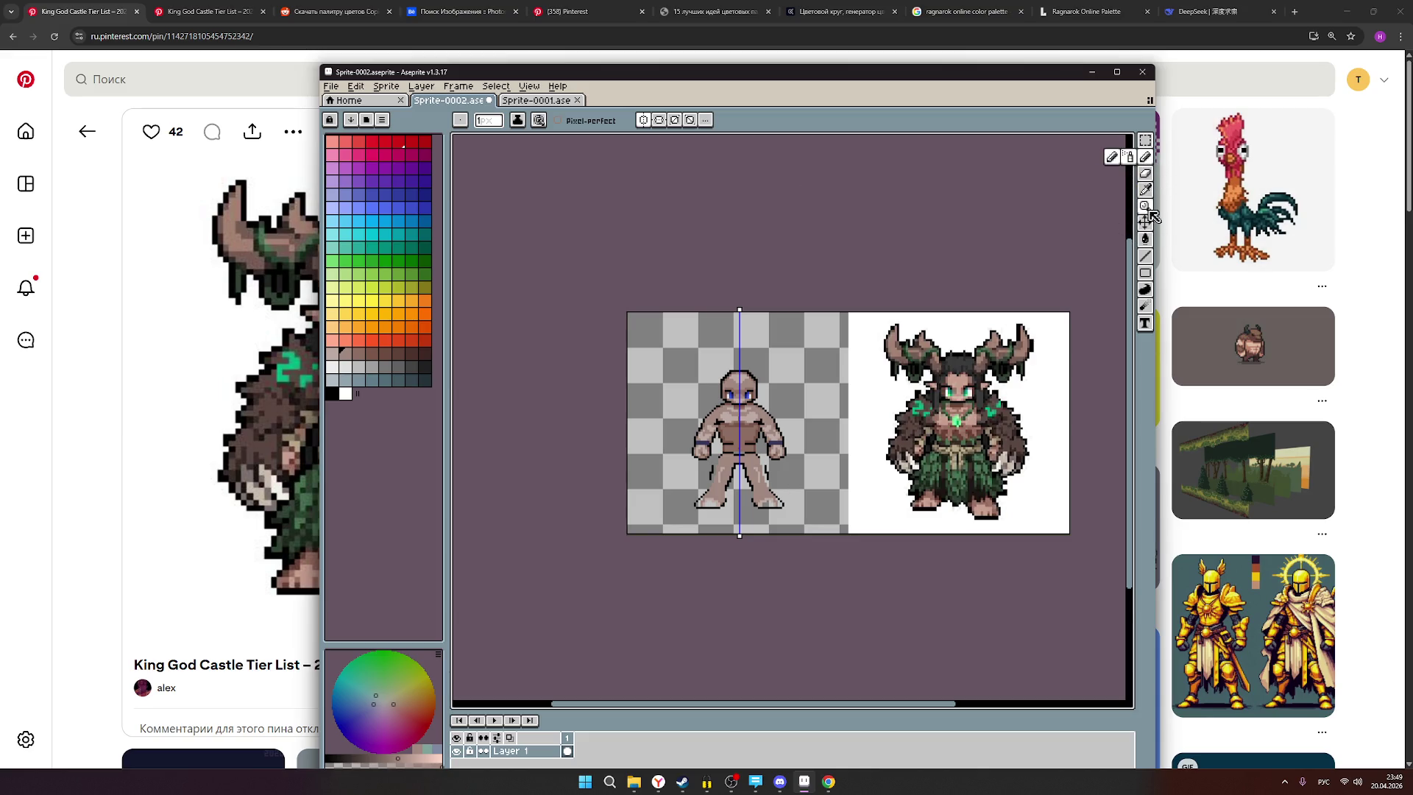
# Draw a dark red vertical Line beside the druid's leg, from foot up to hand height.
pyautogui.click(412, 143)
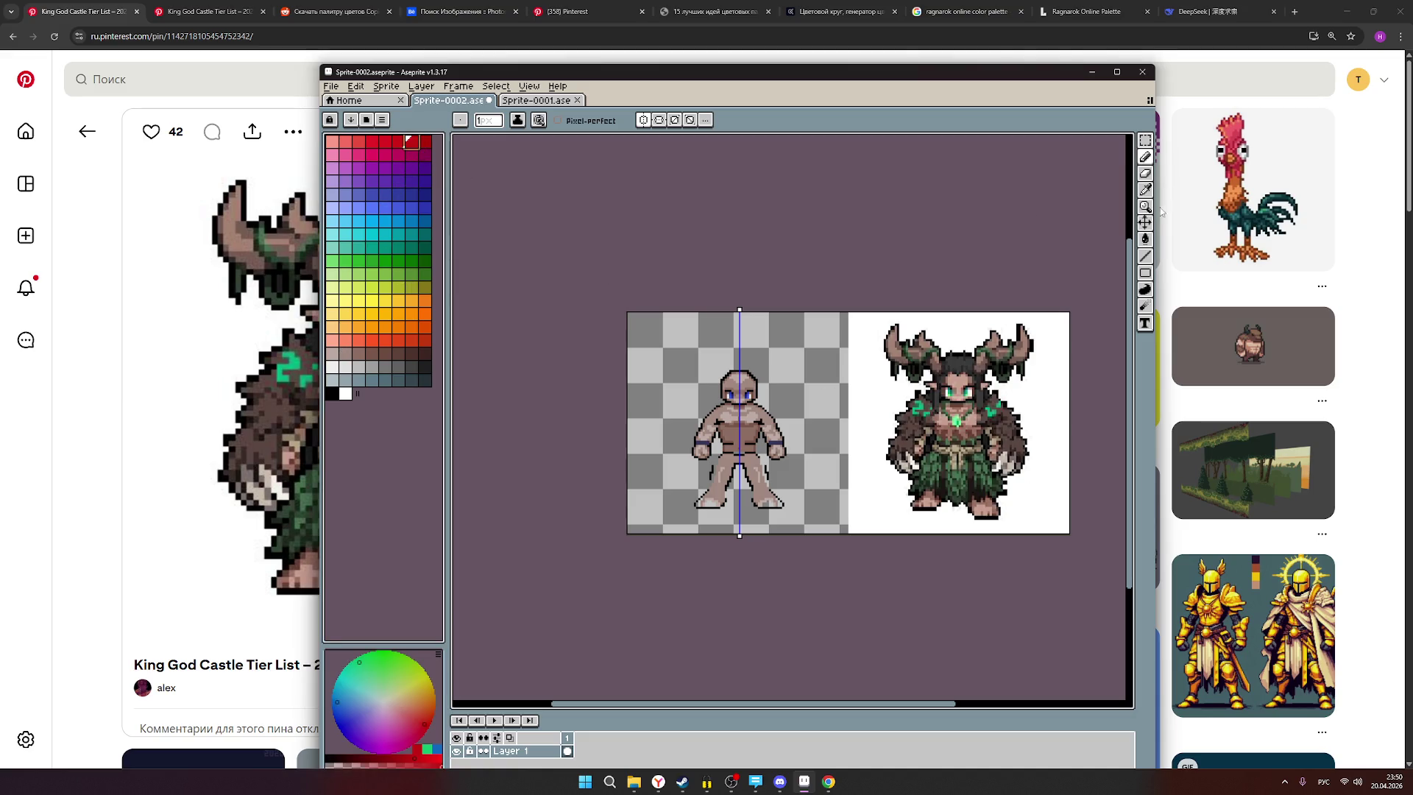
pyautogui.click(1146, 256)
pyautogui.scroll(2, 1027, 503)
pyautogui.moveTo(973, 505); pyautogui.dragTo(961, 325)
pyautogui.moveTo(963, 316)
pyautogui.mouseDown()
pyautogui.moveTo(973, 452)
pyautogui.moveTo(973, 396)
pyautogui.mouseUp()
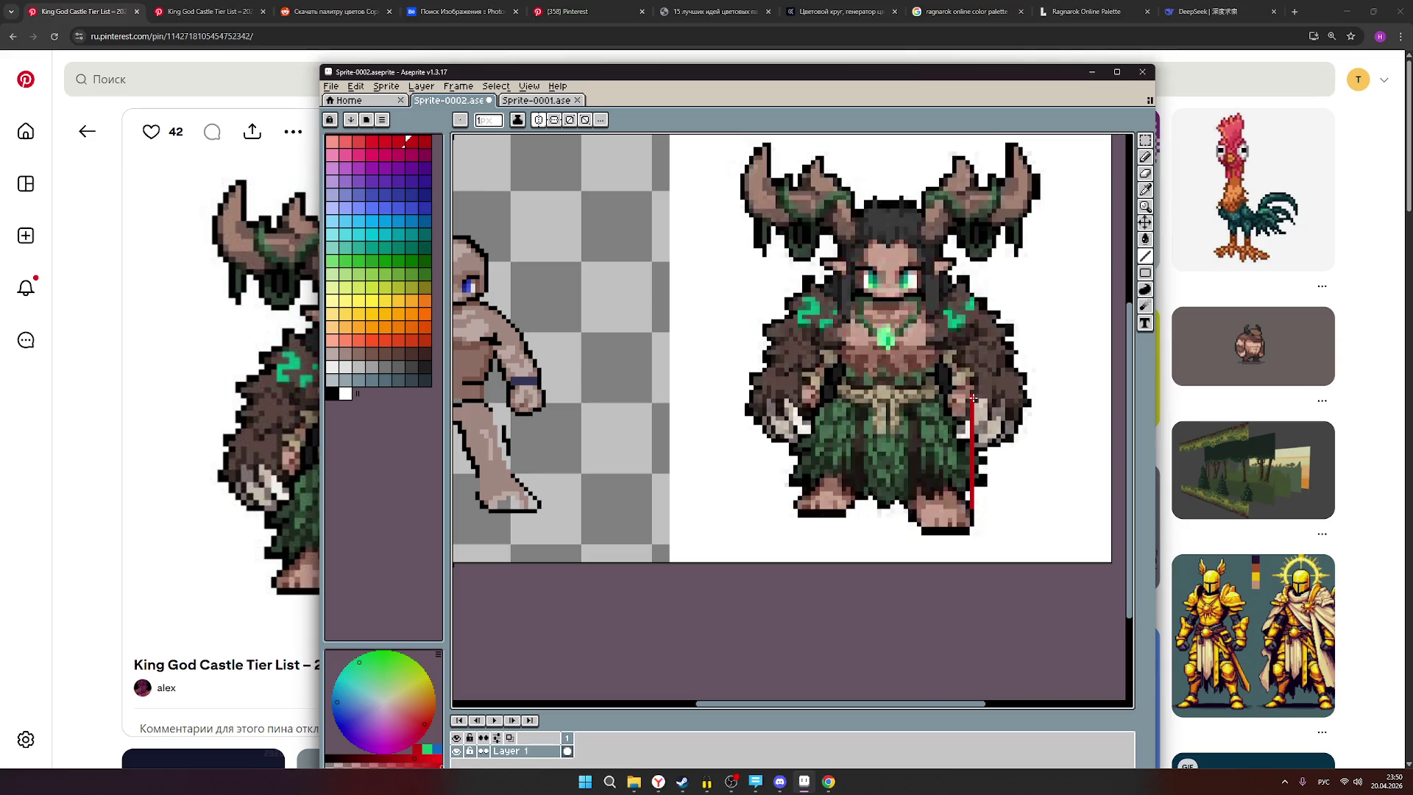
pyautogui.moveTo(973, 397)
pyautogui.mouseDown()
pyautogui.moveTo(971, 315)
pyautogui.moveTo(971, 351)
pyautogui.mouseUp()
# Draw mirrored red guide lines beside the mannequin's legs.
pyautogui.scroll(-2, 996, 440)
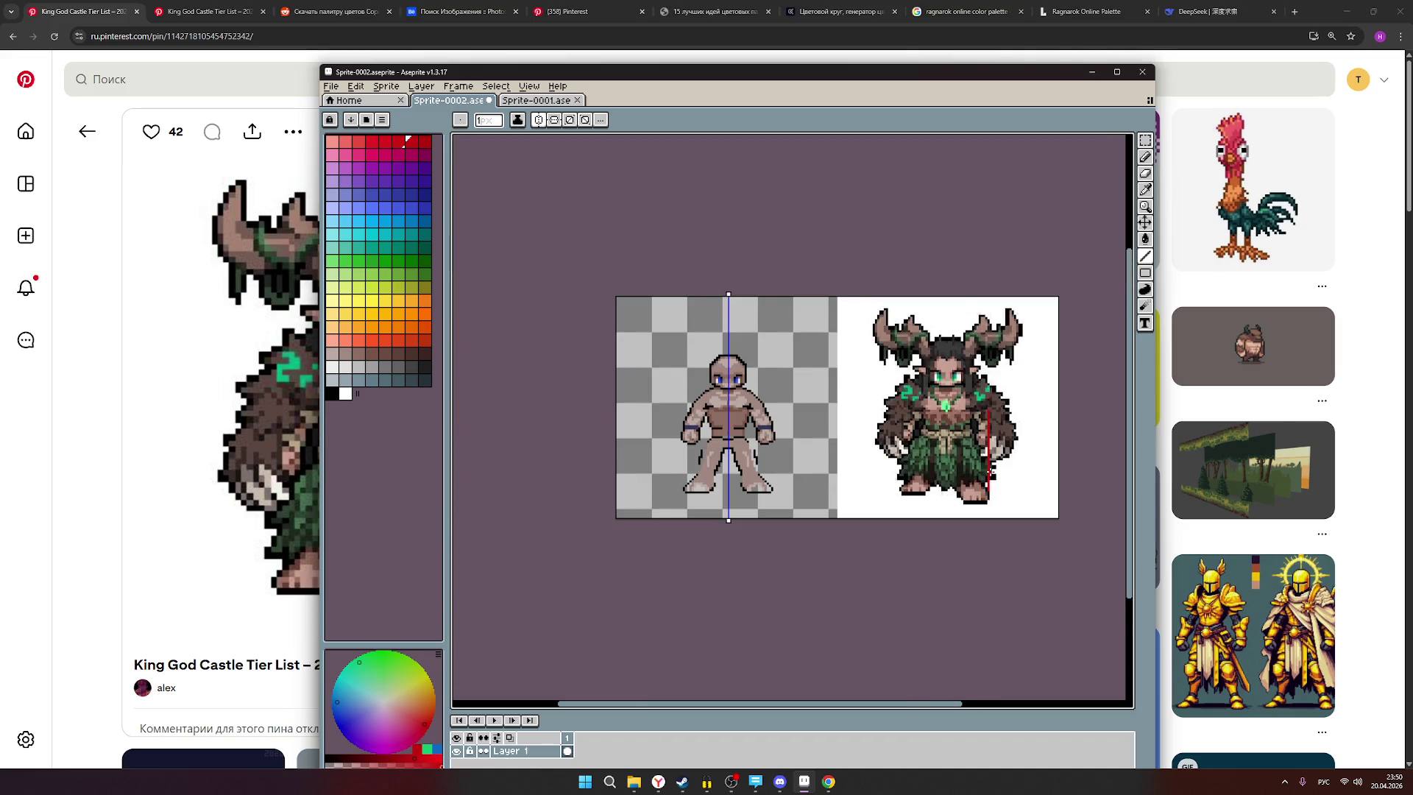
pyautogui.scroll(3, 990, 471)
pyautogui.scroll(-2, 990, 471)
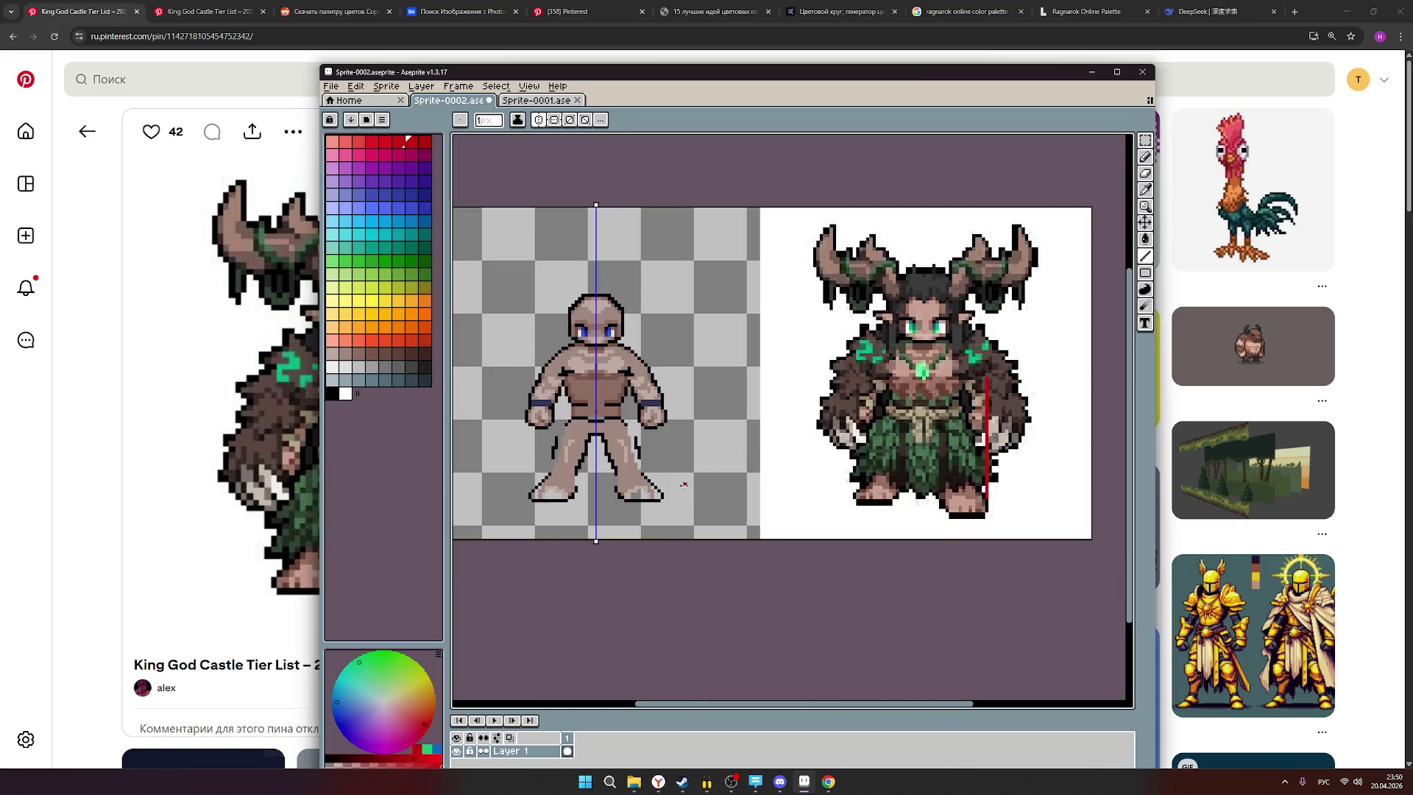
pyautogui.moveTo(662, 487); pyautogui.dragTo(662, 426)
pyautogui.hotkey('ctrl', 'z')
pyautogui.scroll(1, 636, 396)
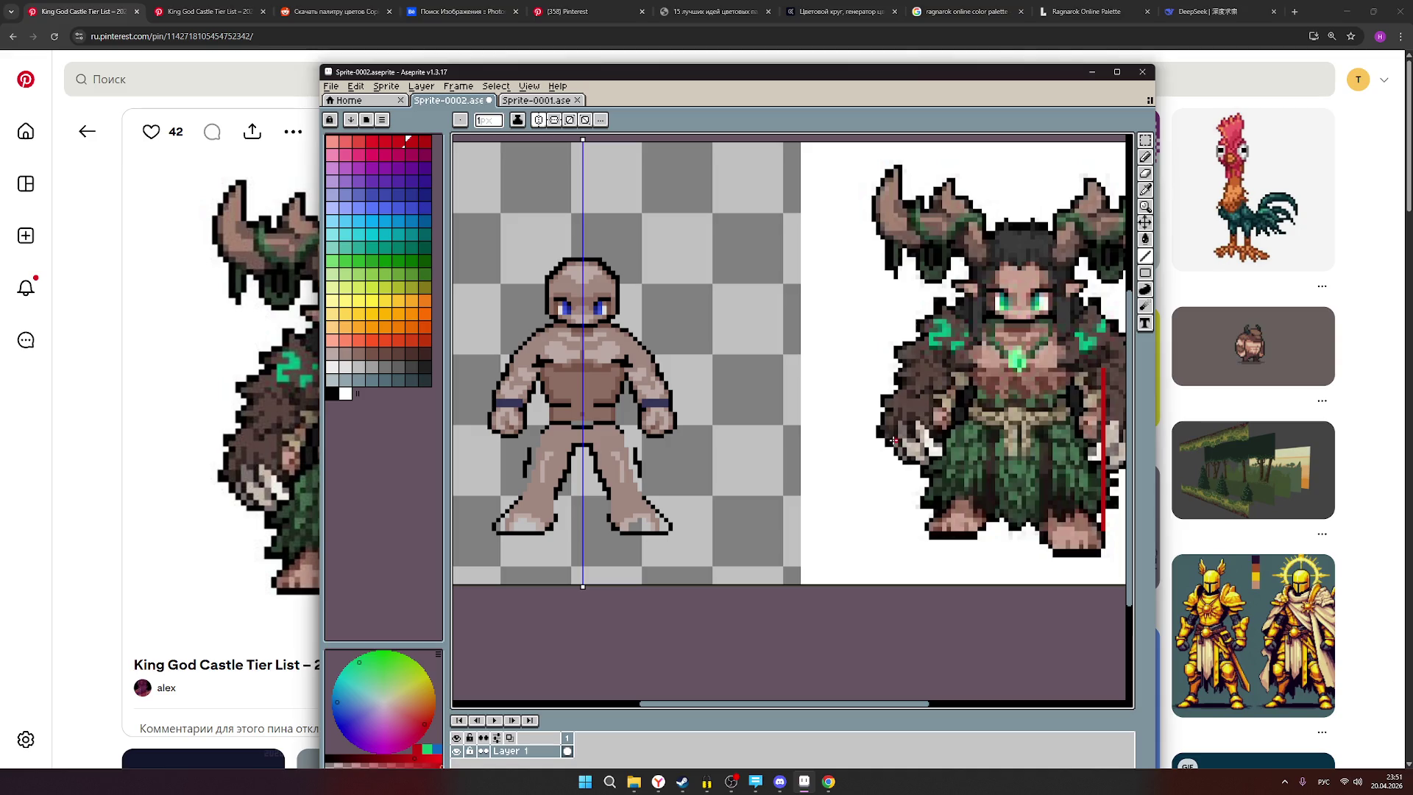
pyautogui.moveTo(877, 416)
pyautogui.mouseDown()
pyautogui.moveTo(748, 430)
pyautogui.moveTo(844, 430)
pyautogui.mouseUp()
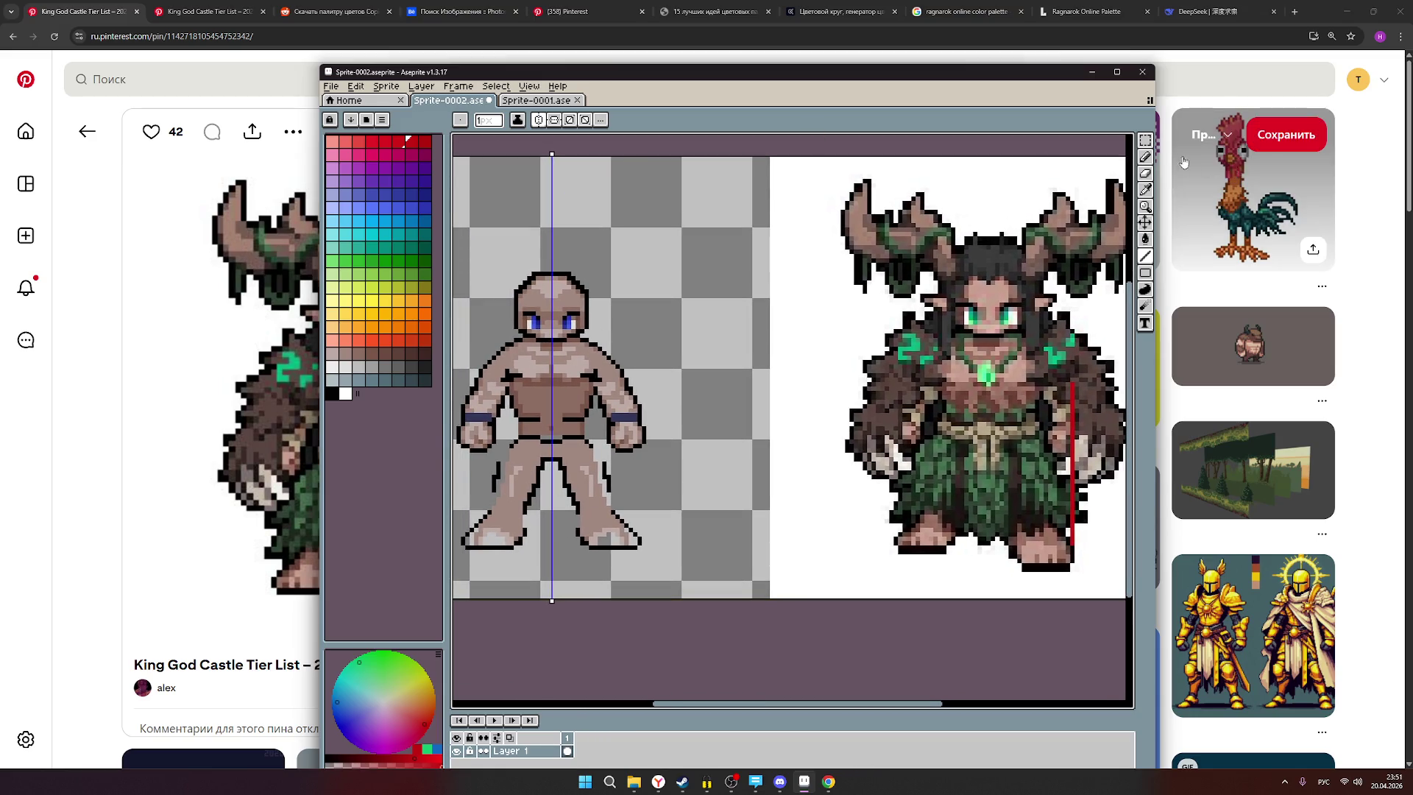
pyautogui.click(1146, 141)
# Select the hand and wristband, shift them one pixel outward with symmetry, and commit the move.
pyautogui.scroll(1, 632, 446)
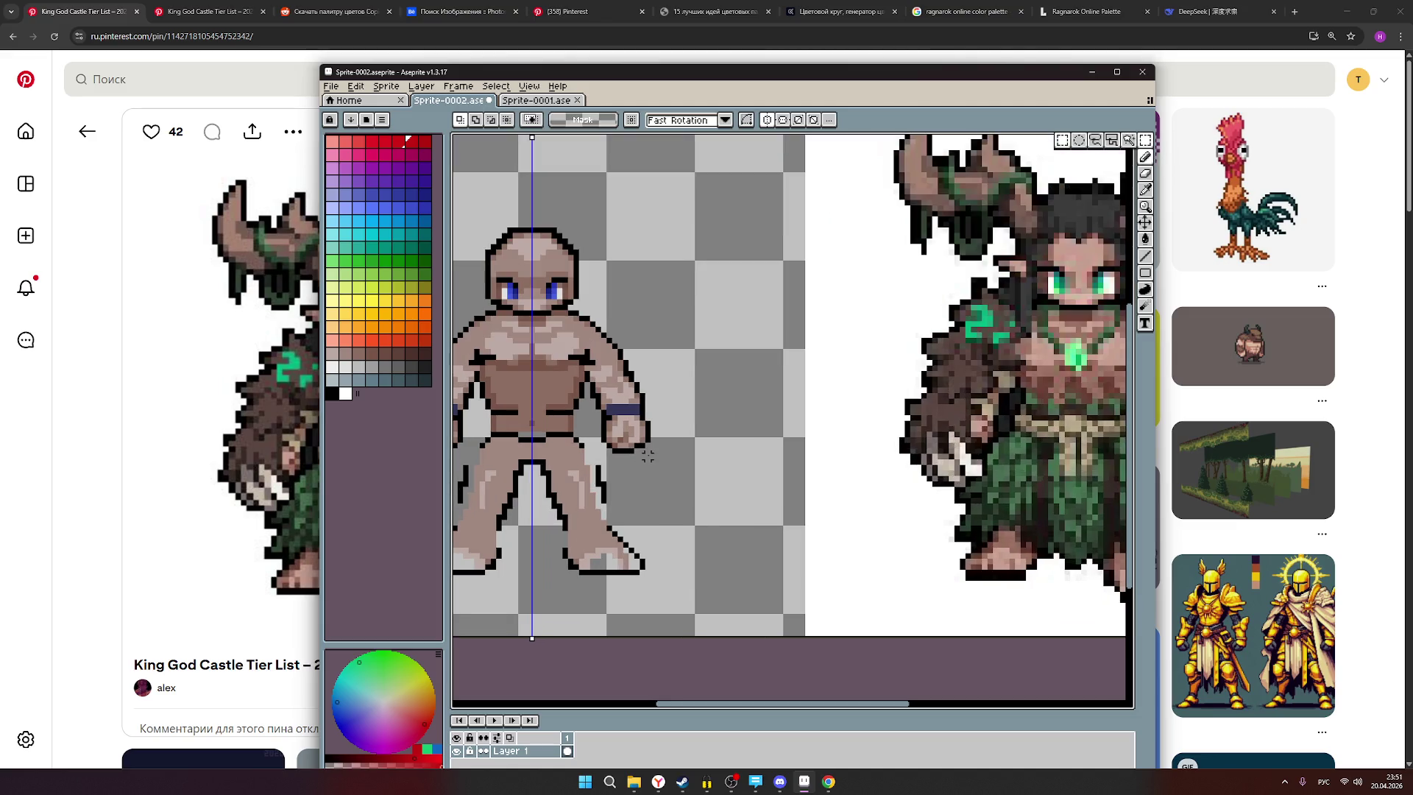
pyautogui.moveTo(647, 457)
pyautogui.mouseDown()
pyautogui.moveTo(626, 402)
pyautogui.moveTo(595, 391)
pyautogui.moveTo(629, 424)
pyautogui.mouseUp()
pyautogui.click(633, 425)
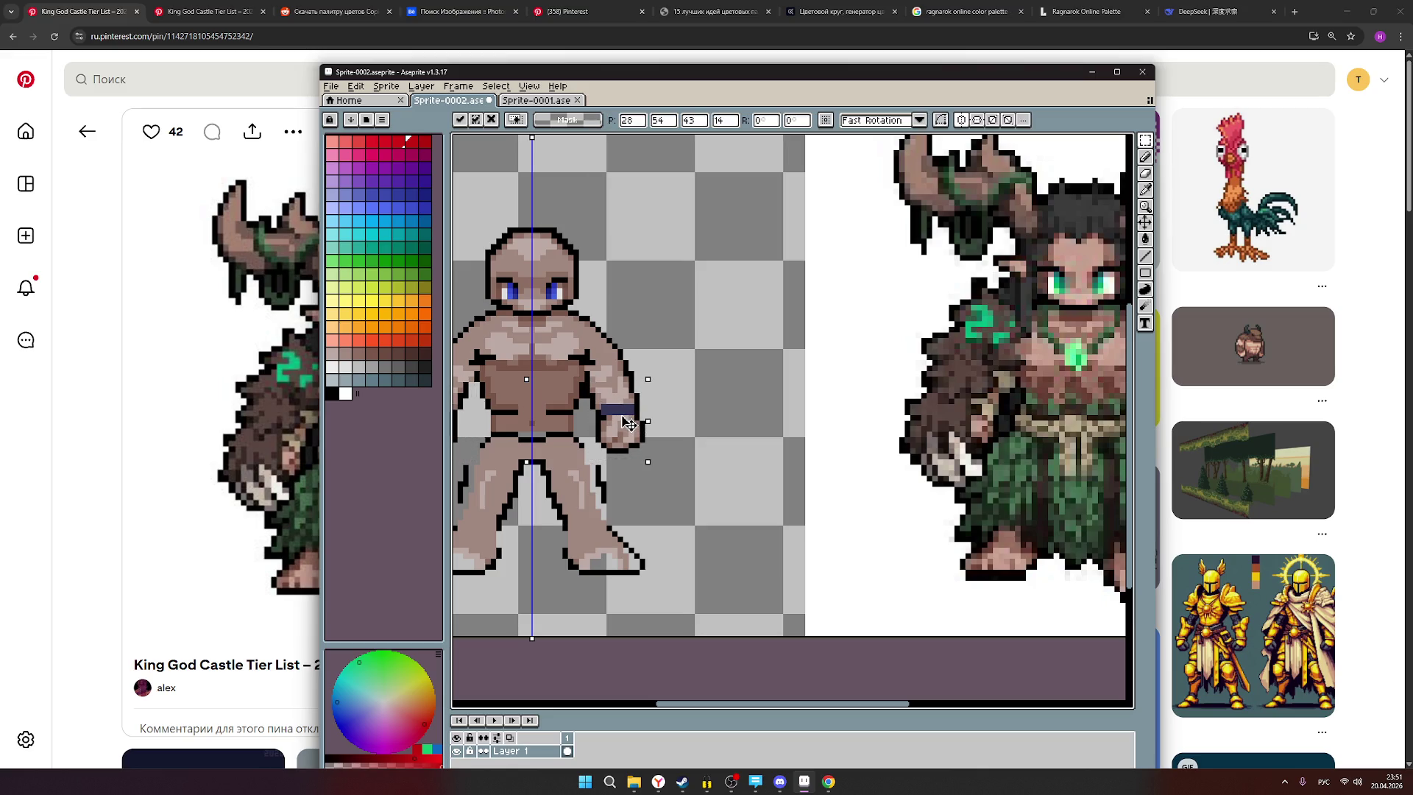
pyautogui.moveTo(630, 423); pyautogui.dragTo(632, 424)
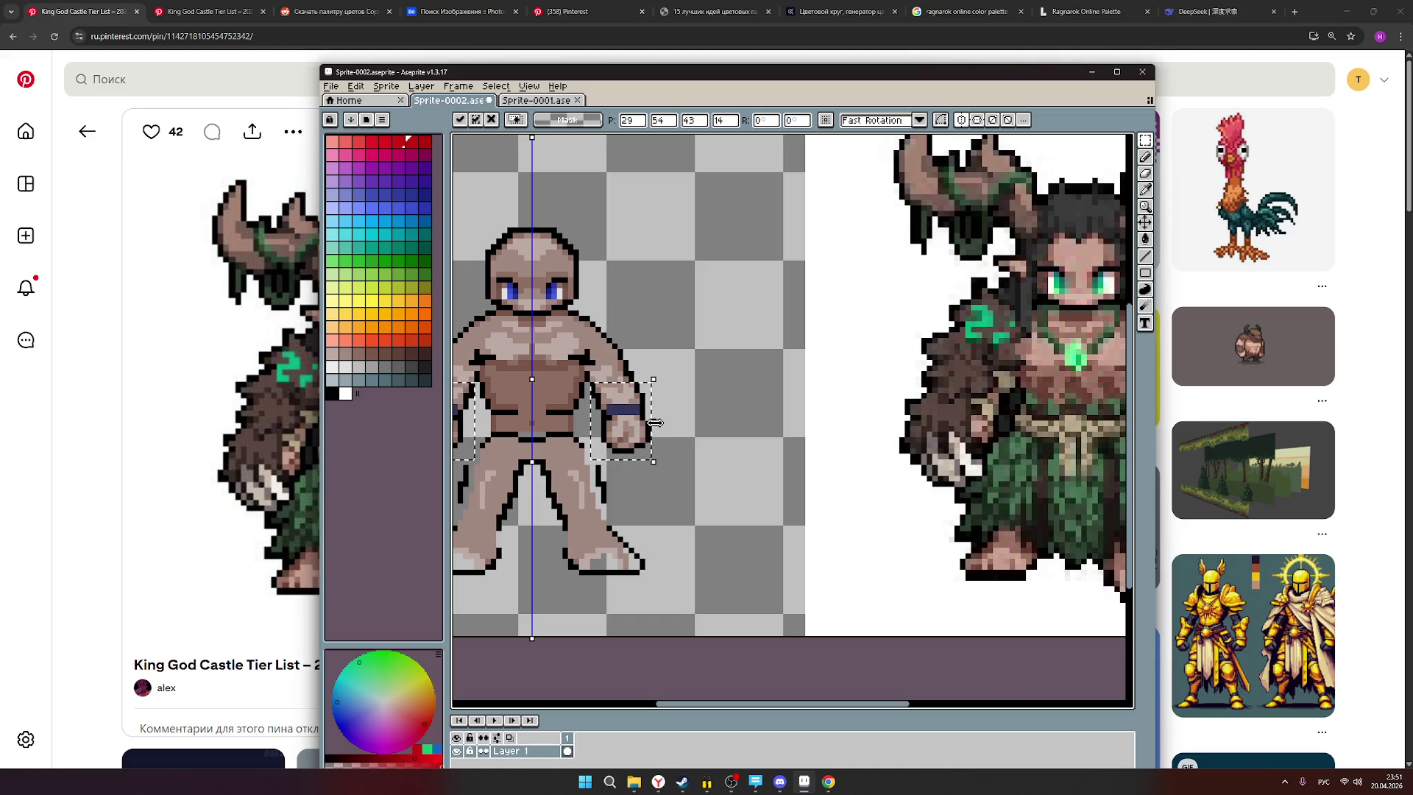
pyautogui.scroll(-1, 699, 467)
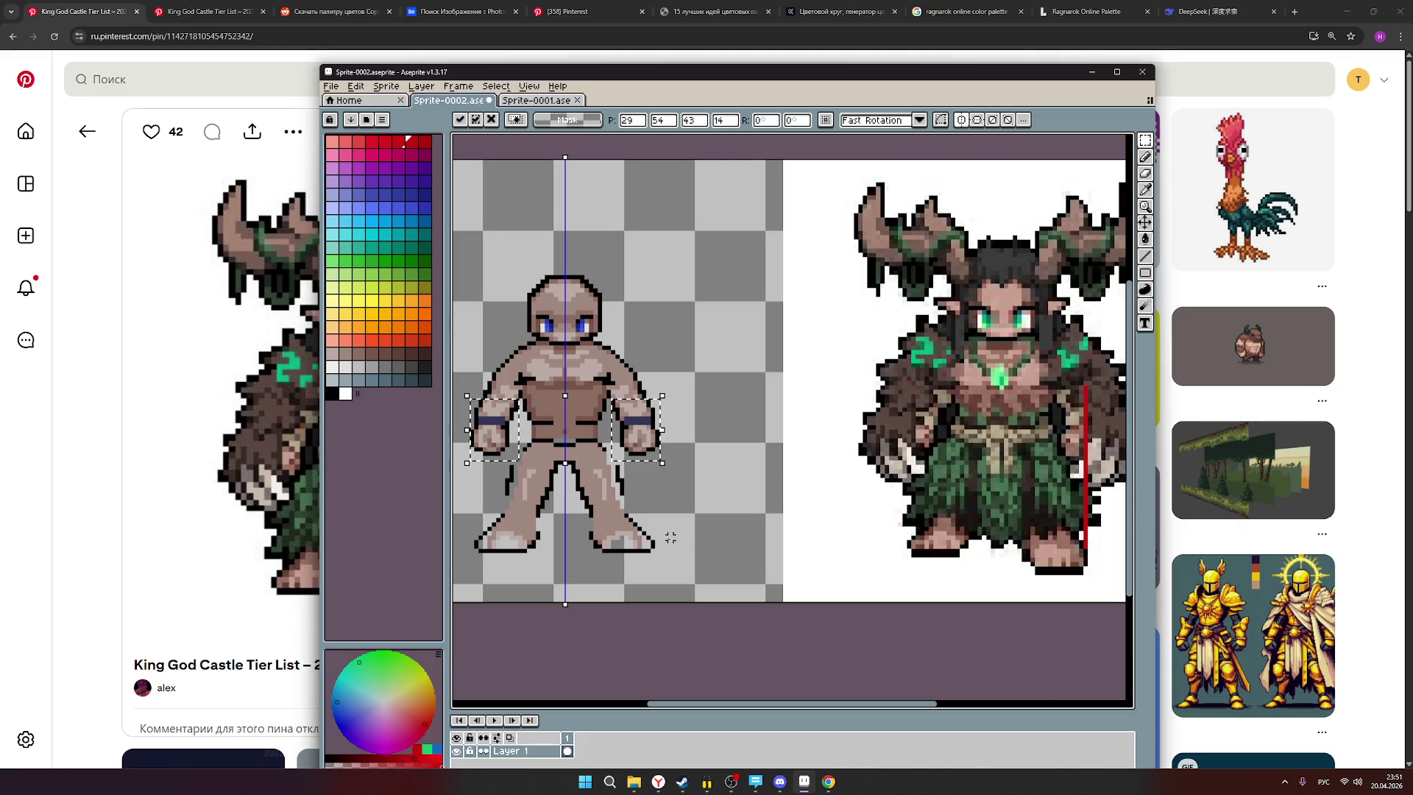
pyautogui.click(697, 493)
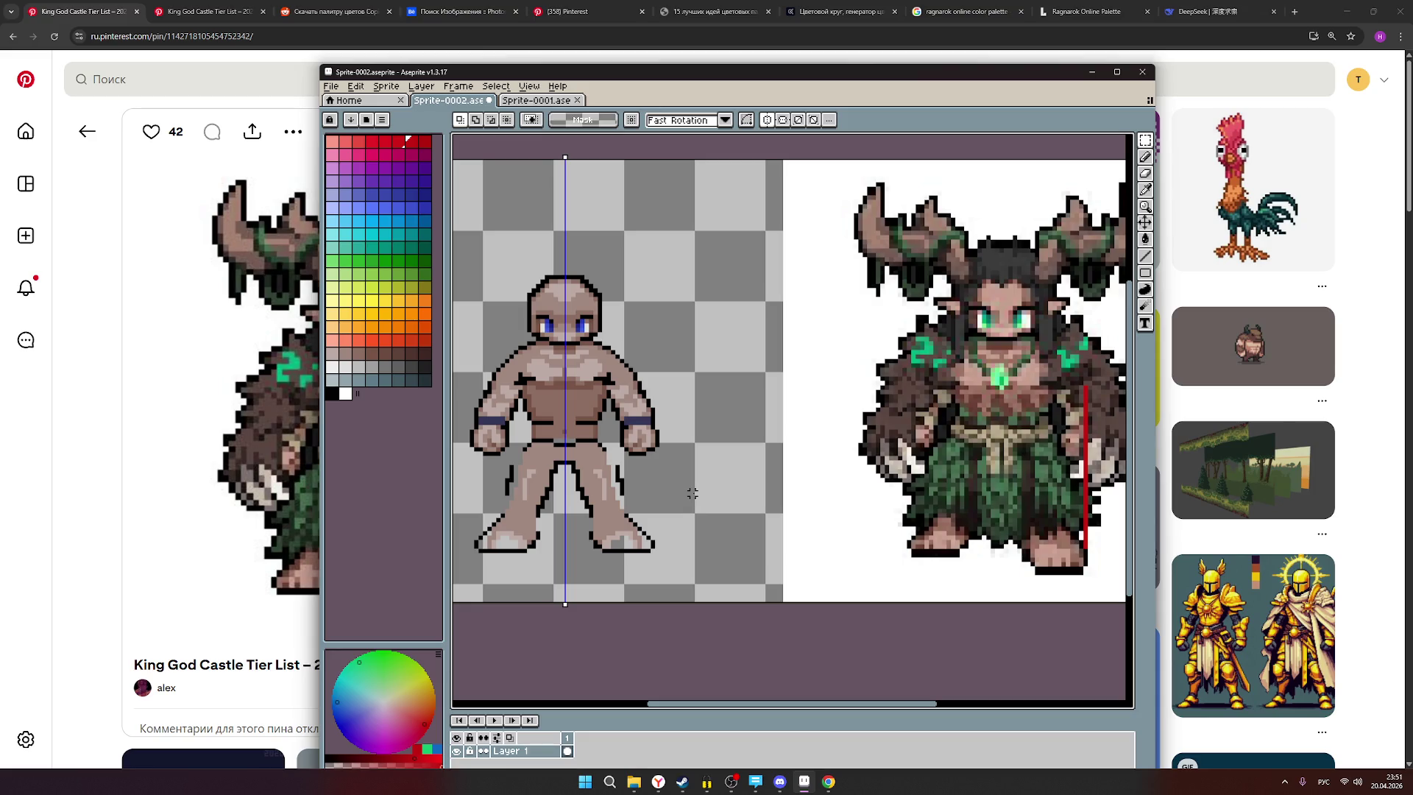
pyautogui.click(1146, 156)
pyautogui.click(335, 394)
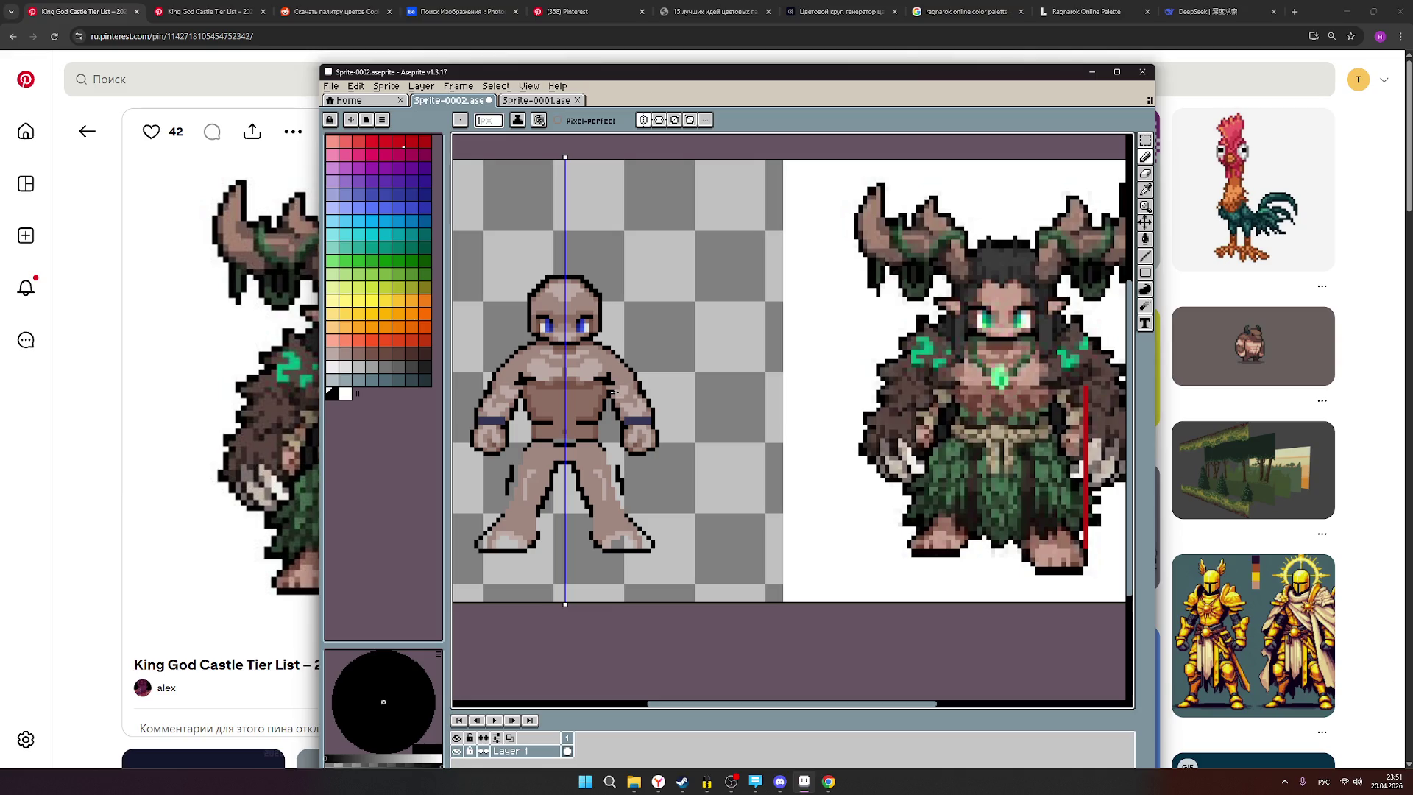
pyautogui.scroll(2, 617, 401)
pyautogui.scroll(-2, 628, 441)
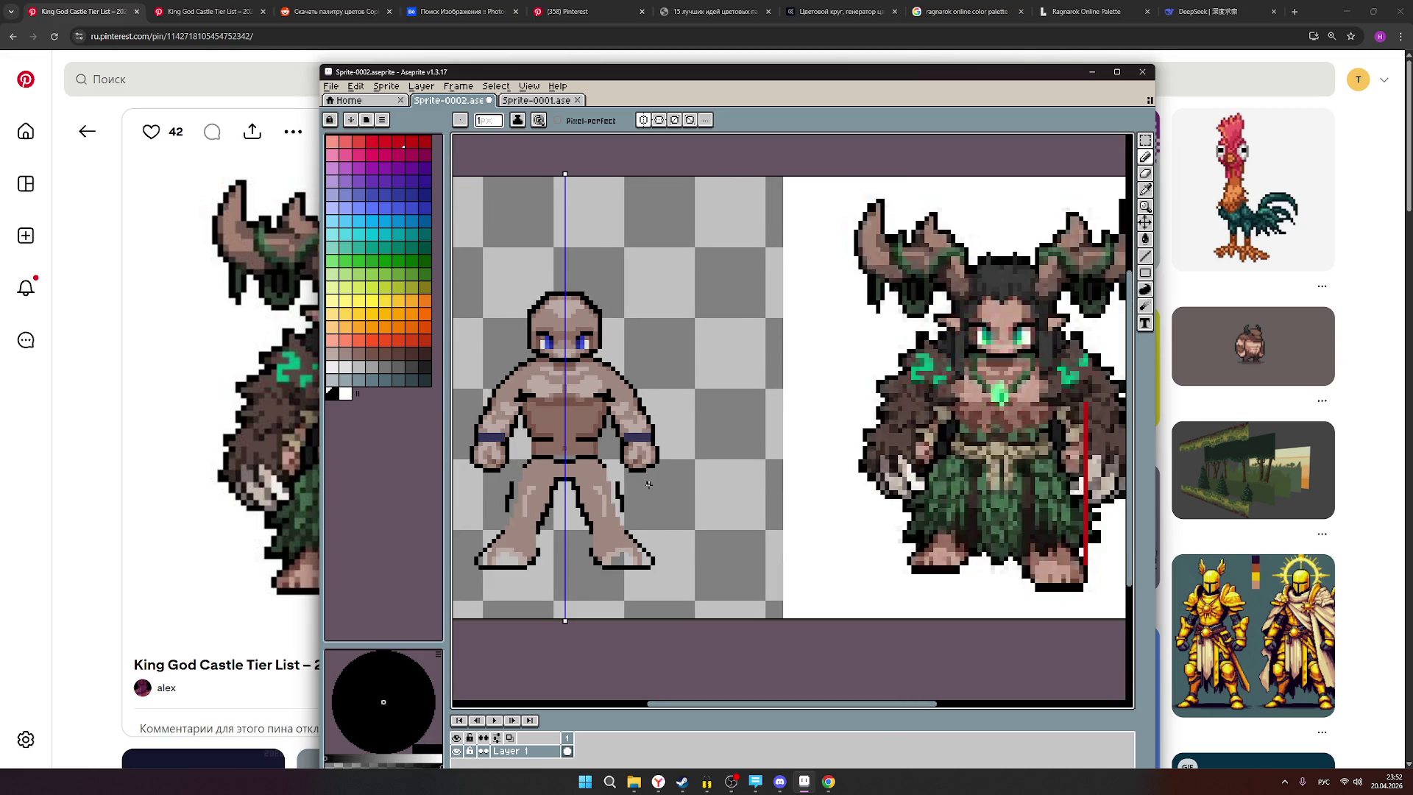
pyautogui.scroll(-1, 650, 481)
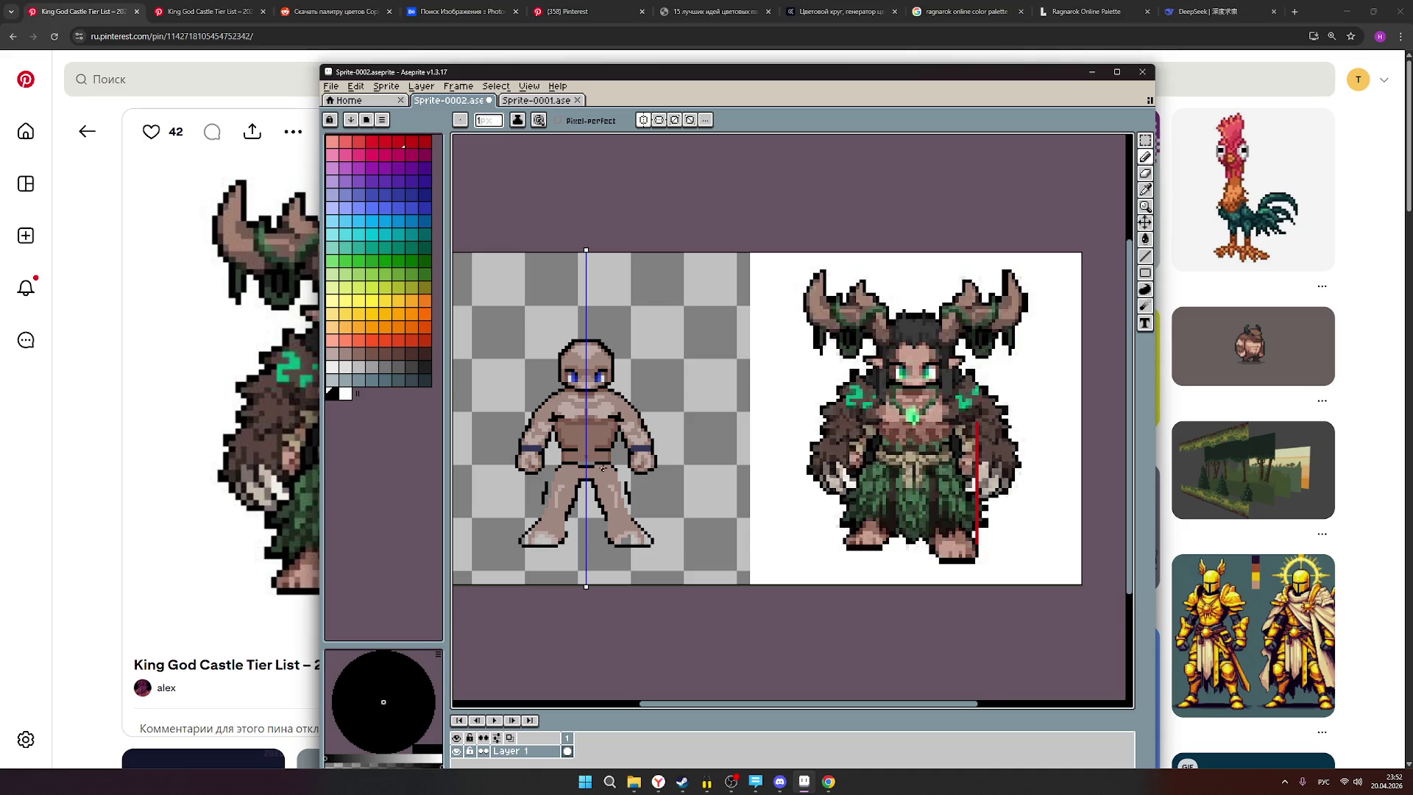
pyautogui.scroll(1, 602, 468)
pyautogui.scroll(1, 623, 495)
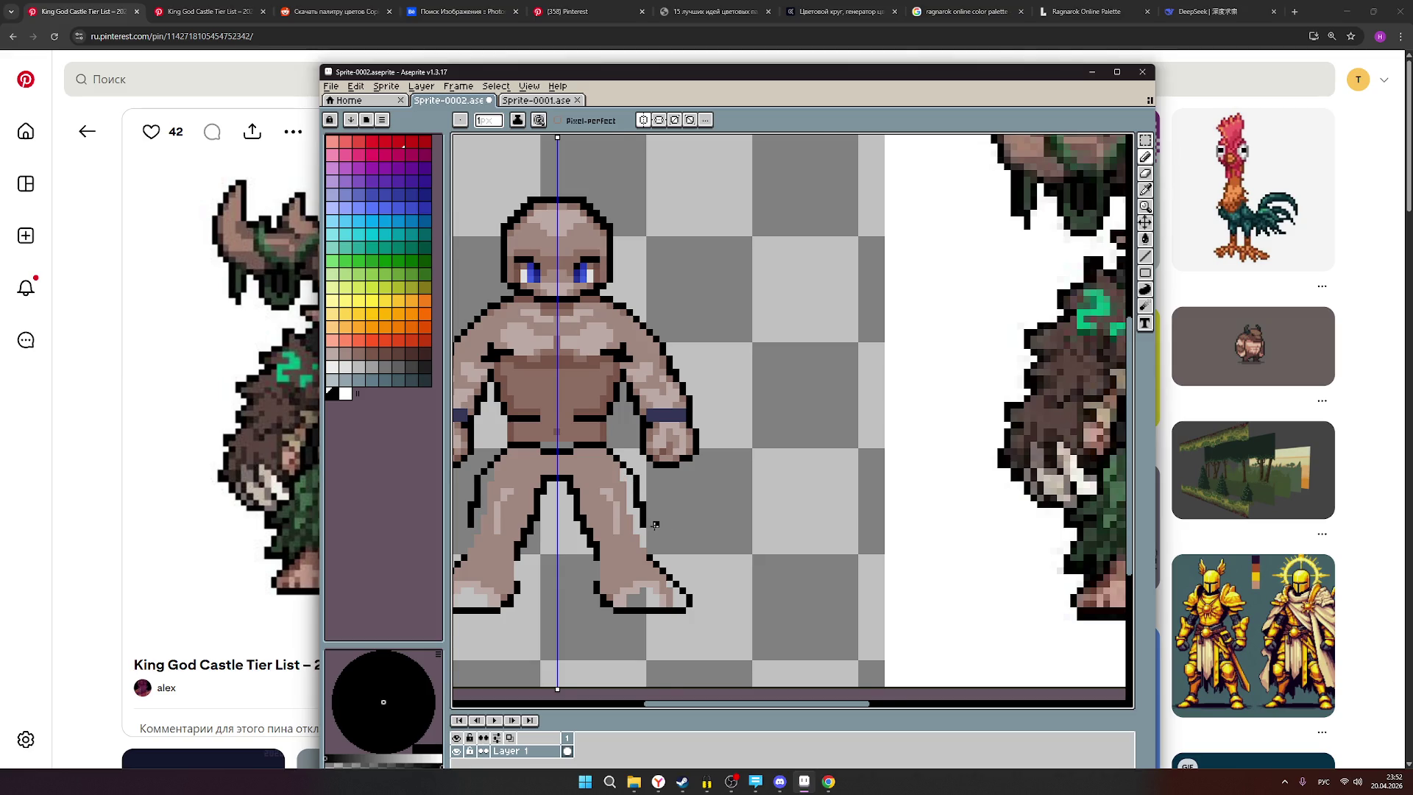
pyautogui.scroll(-1, 659, 528)
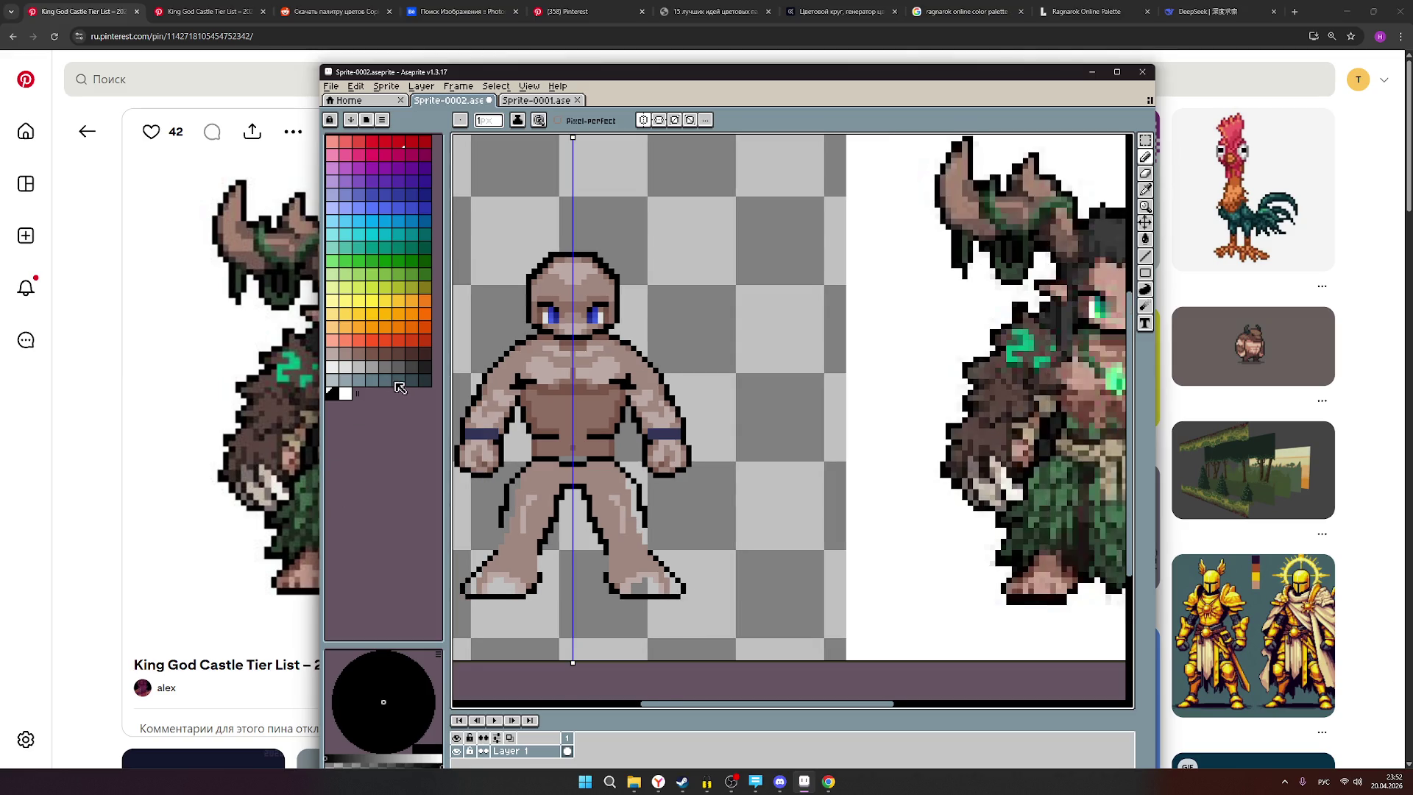
# Try grey palette swatches and erase a stray outline pixel on the leg.
pyautogui.click(333, 353)
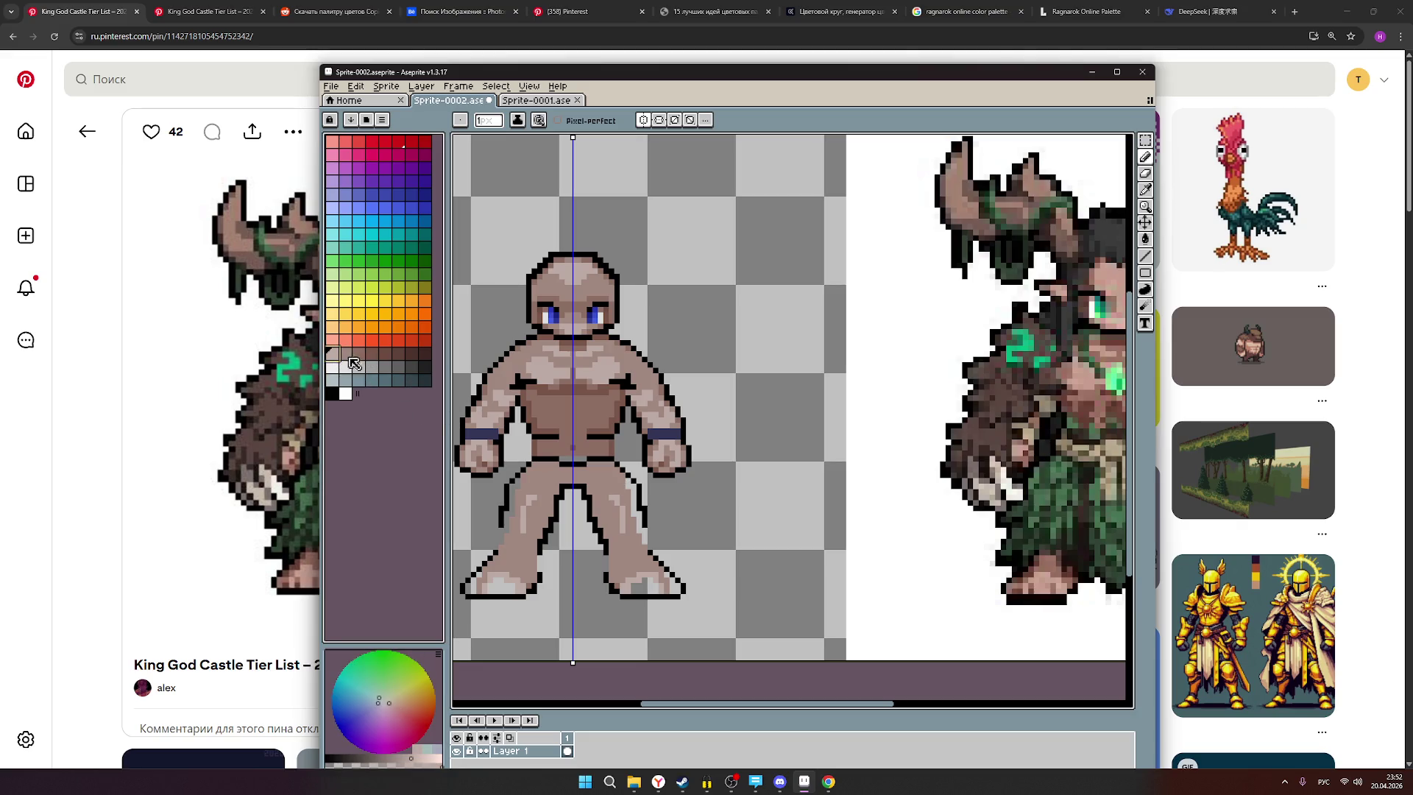
pyautogui.click(348, 357)
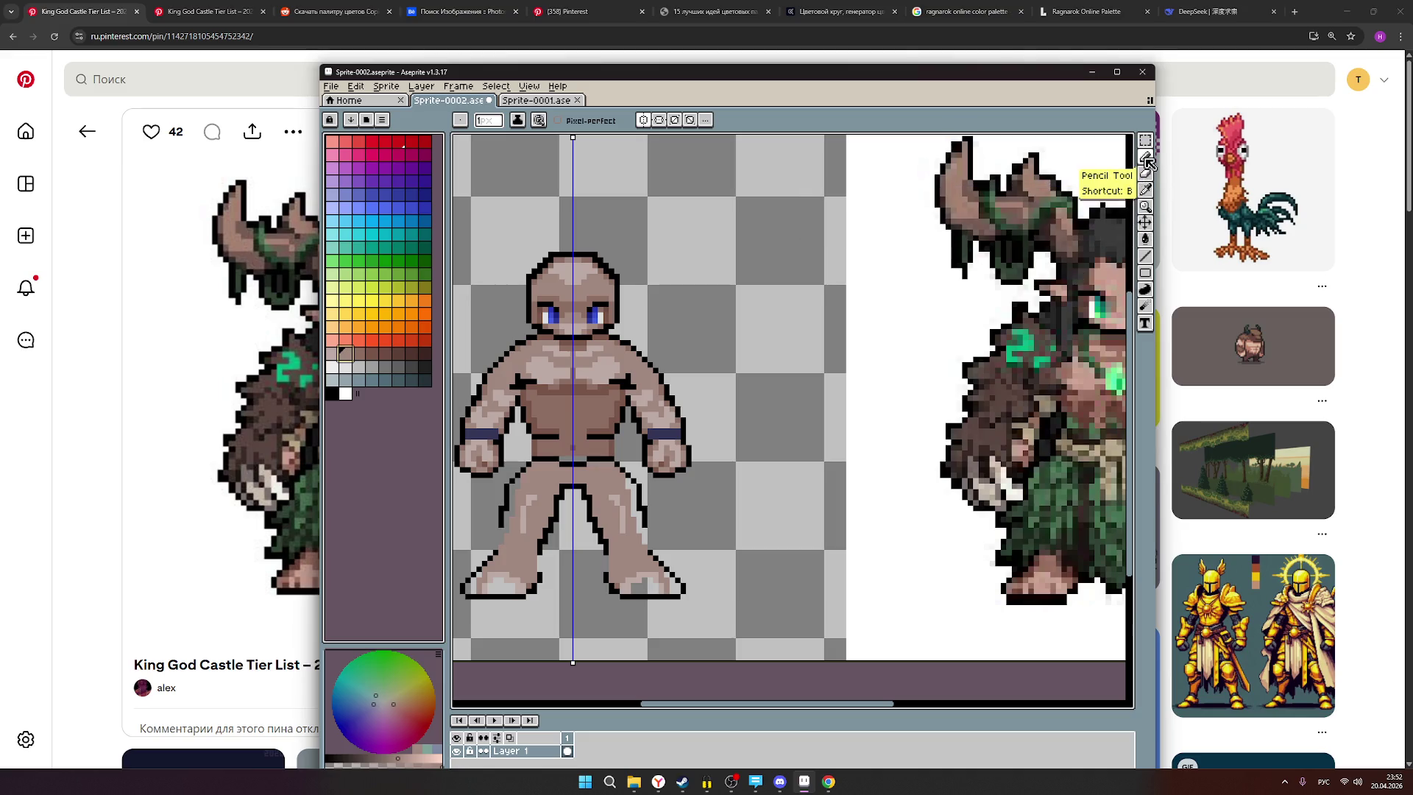
pyautogui.scroll(2, 628, 452)
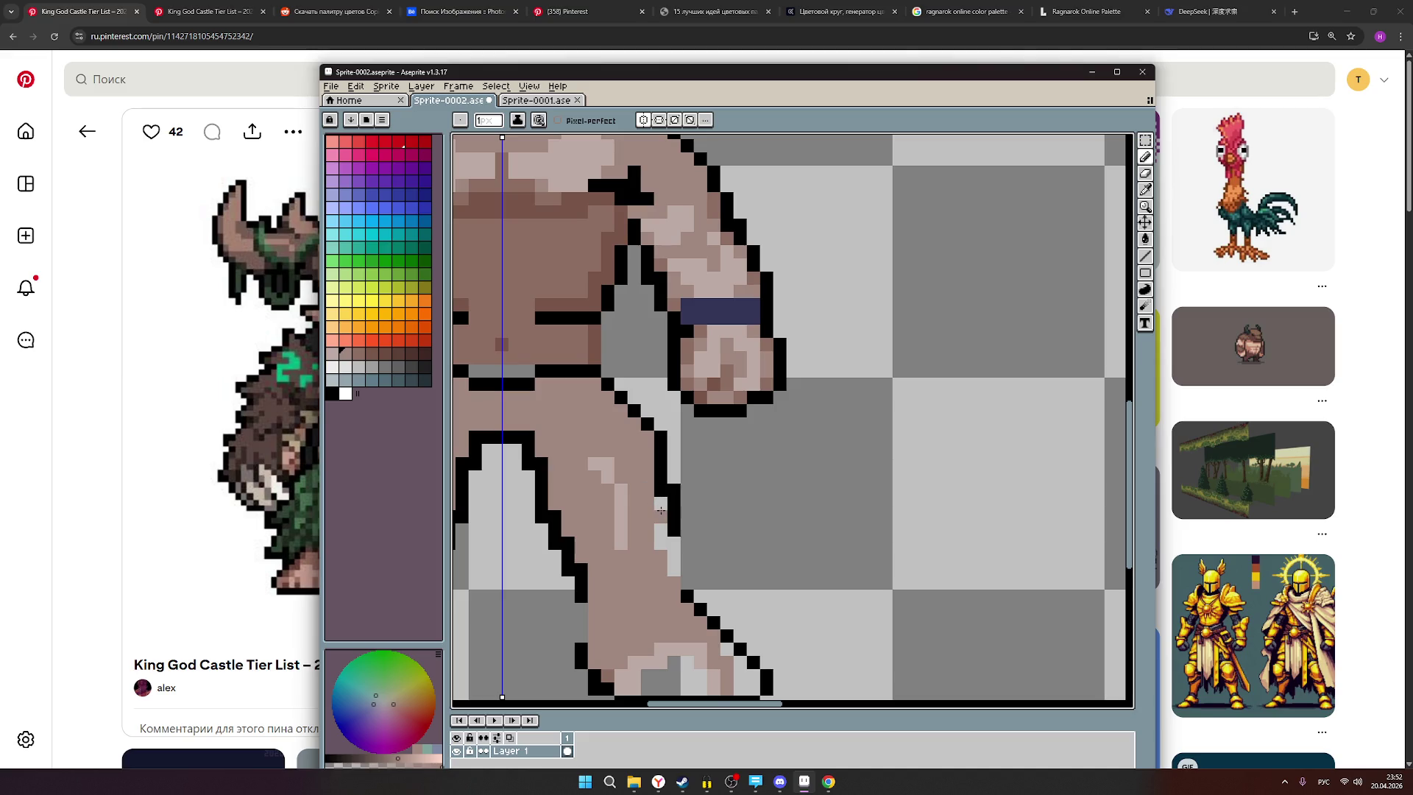
pyautogui.click(690, 596)
# Frame the whole sprite beside the reference image.
pyautogui.moveTo(698, 594)
pyautogui.mouseDown()
pyautogui.moveTo(725, 478)
pyautogui.moveTo(741, 505)
pyautogui.moveTo(732, 552)
pyautogui.mouseUp()
pyautogui.scroll(-2, 725, 478)
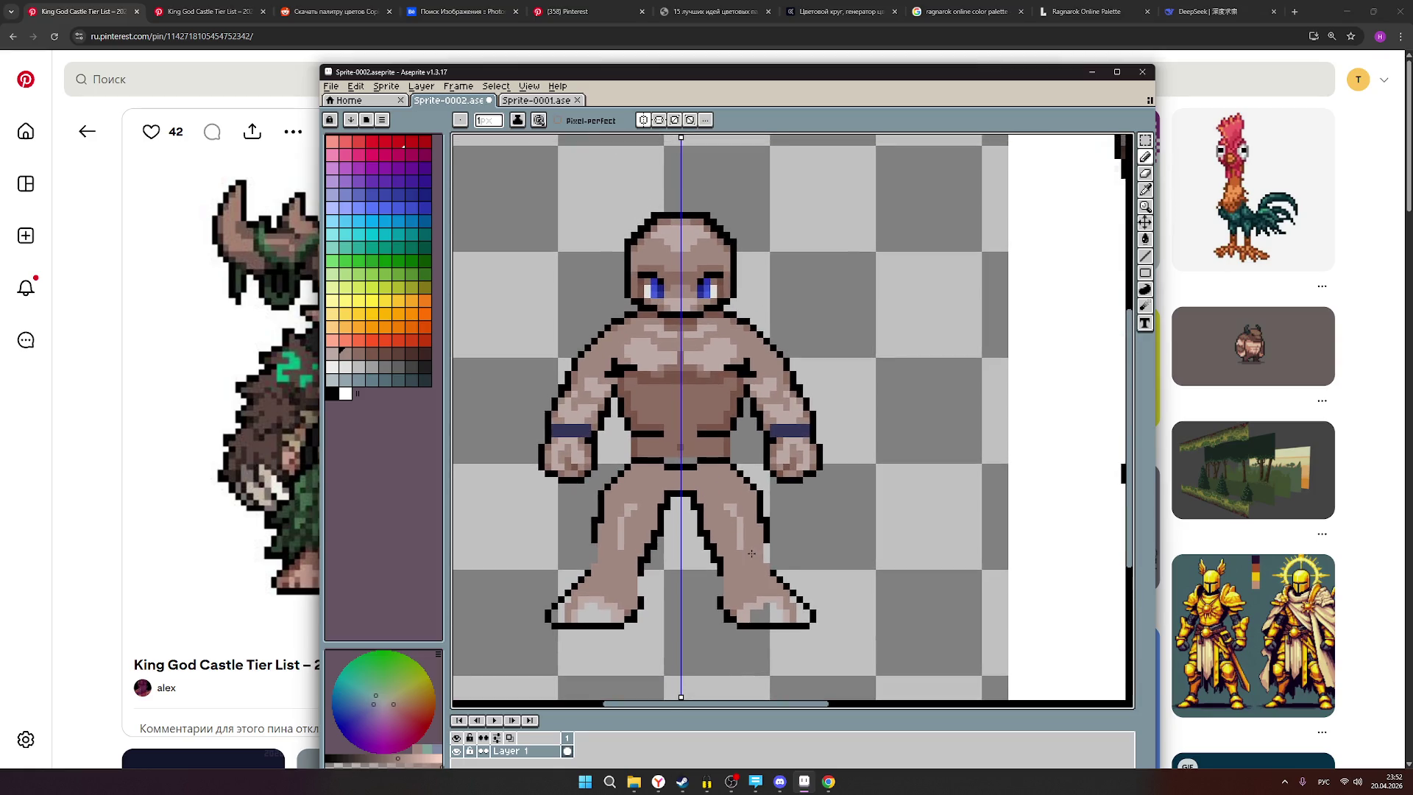
pyautogui.scroll(-1, 733, 552)
pyautogui.scroll(1, 731, 550)
pyautogui.scroll(-1, 730, 549)
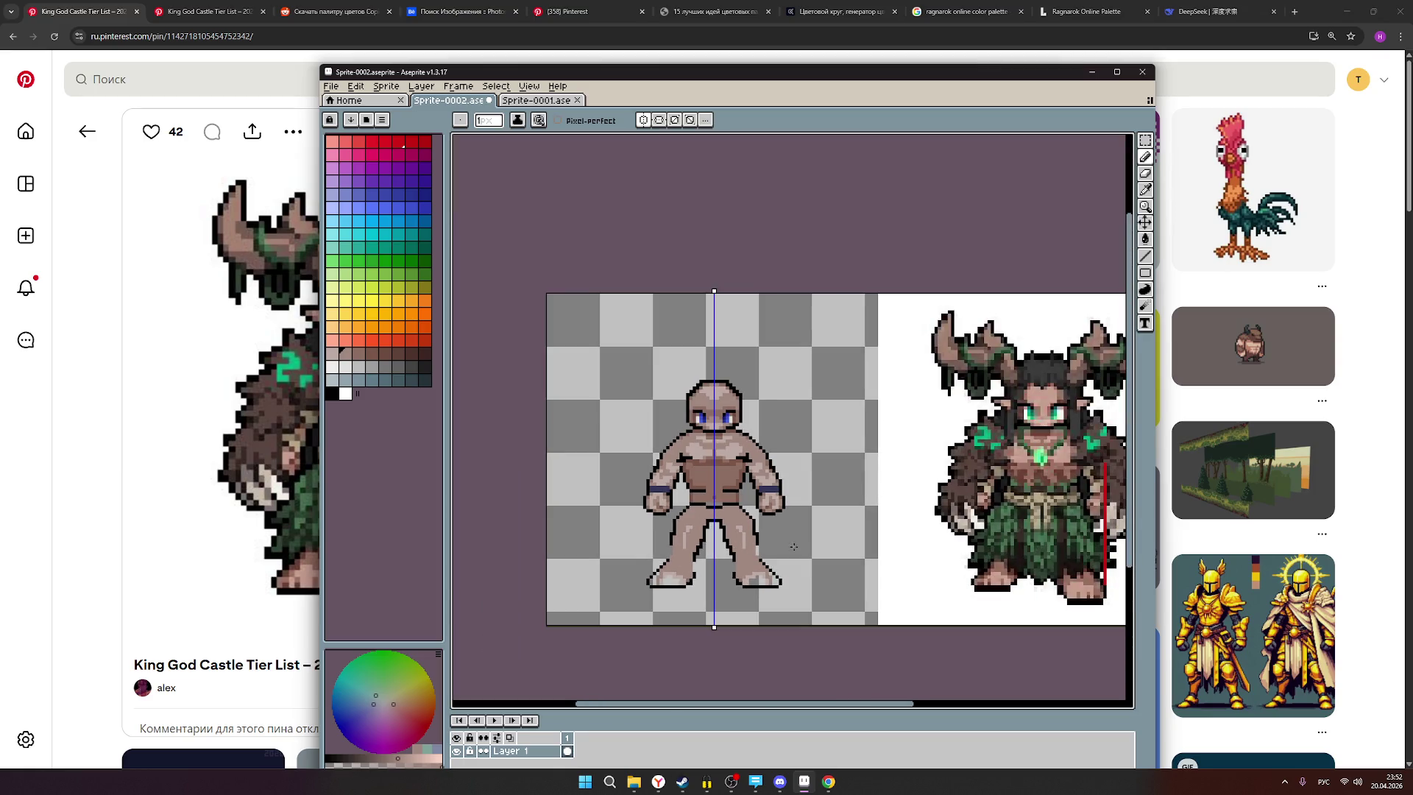
pyautogui.moveTo(807, 549); pyautogui.dragTo(762, 537)
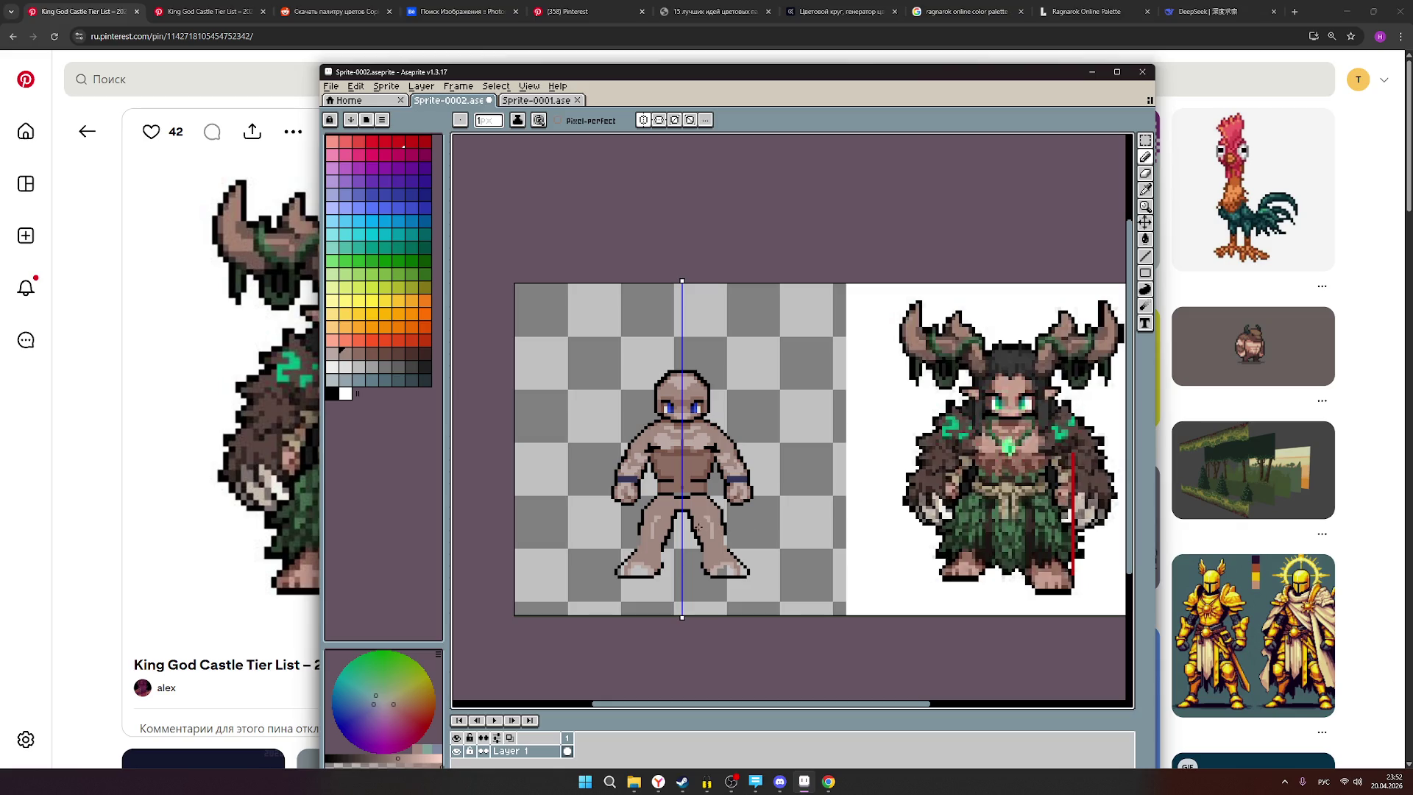
pyautogui.scroll(2, 701, 525)
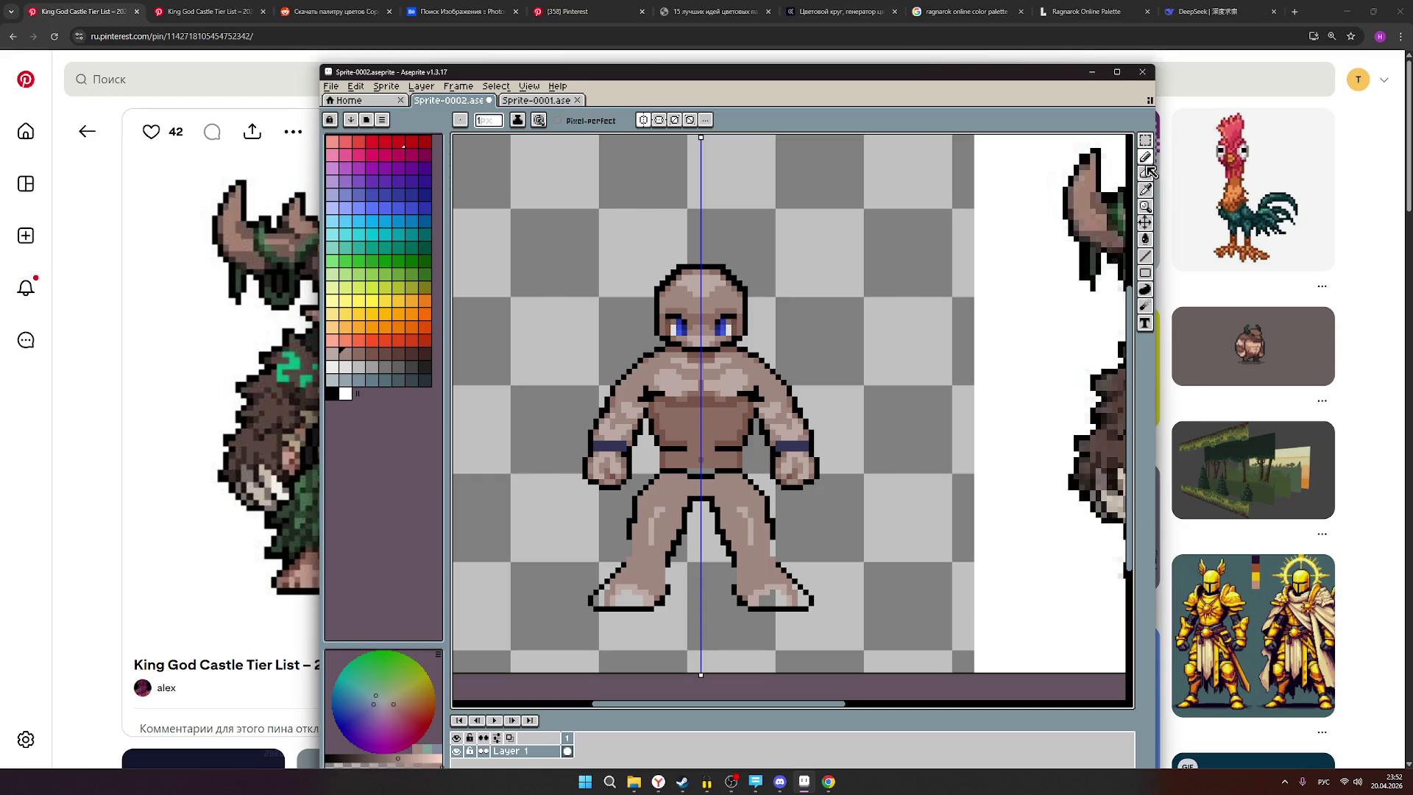
# Set black as the drawing colour and bring the reference figure's torso into view.
pyautogui.click(332, 393)
pyautogui.scroll(3, 653, 521)
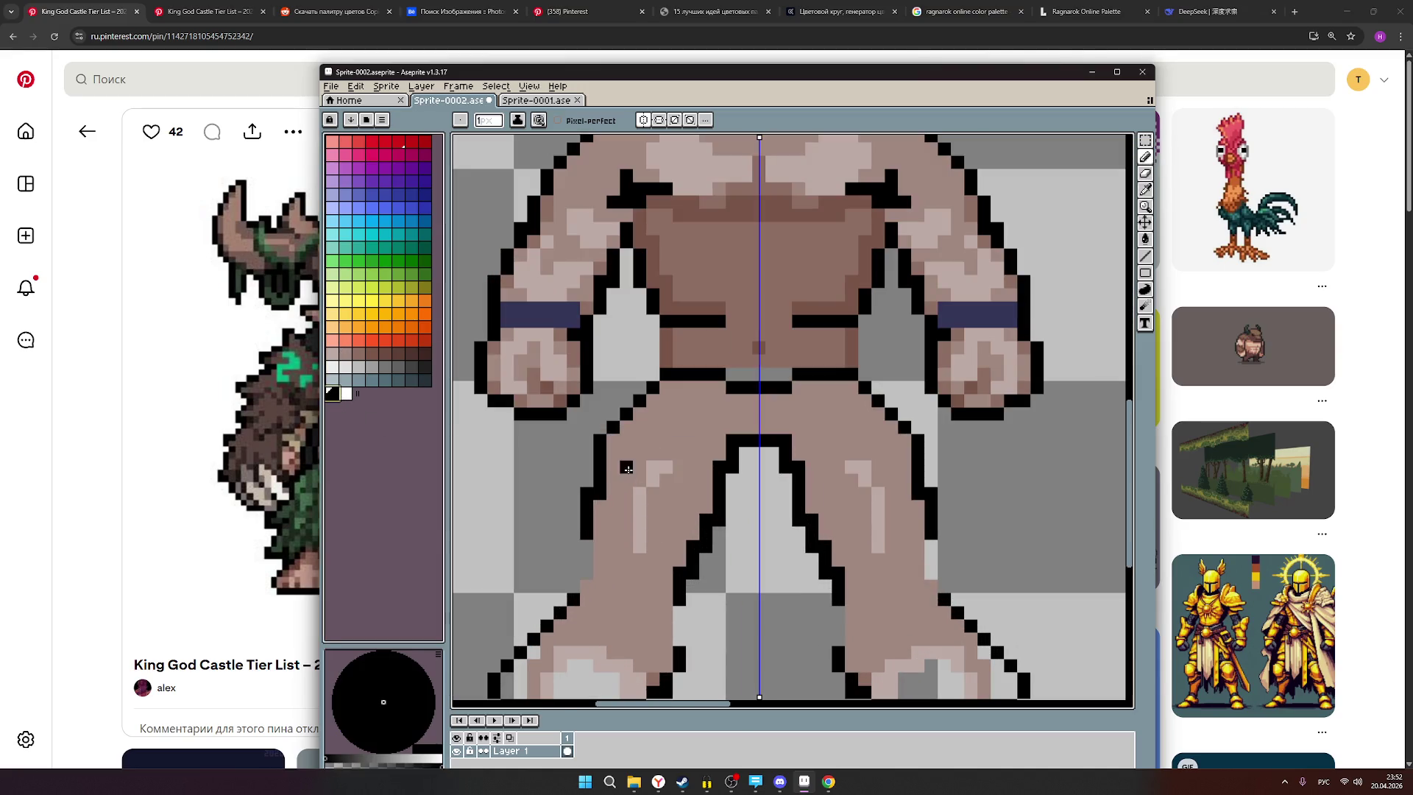
pyautogui.scroll(-3, 643, 505)
pyautogui.scroll(-1, 642, 506)
pyautogui.scroll(1, 643, 506)
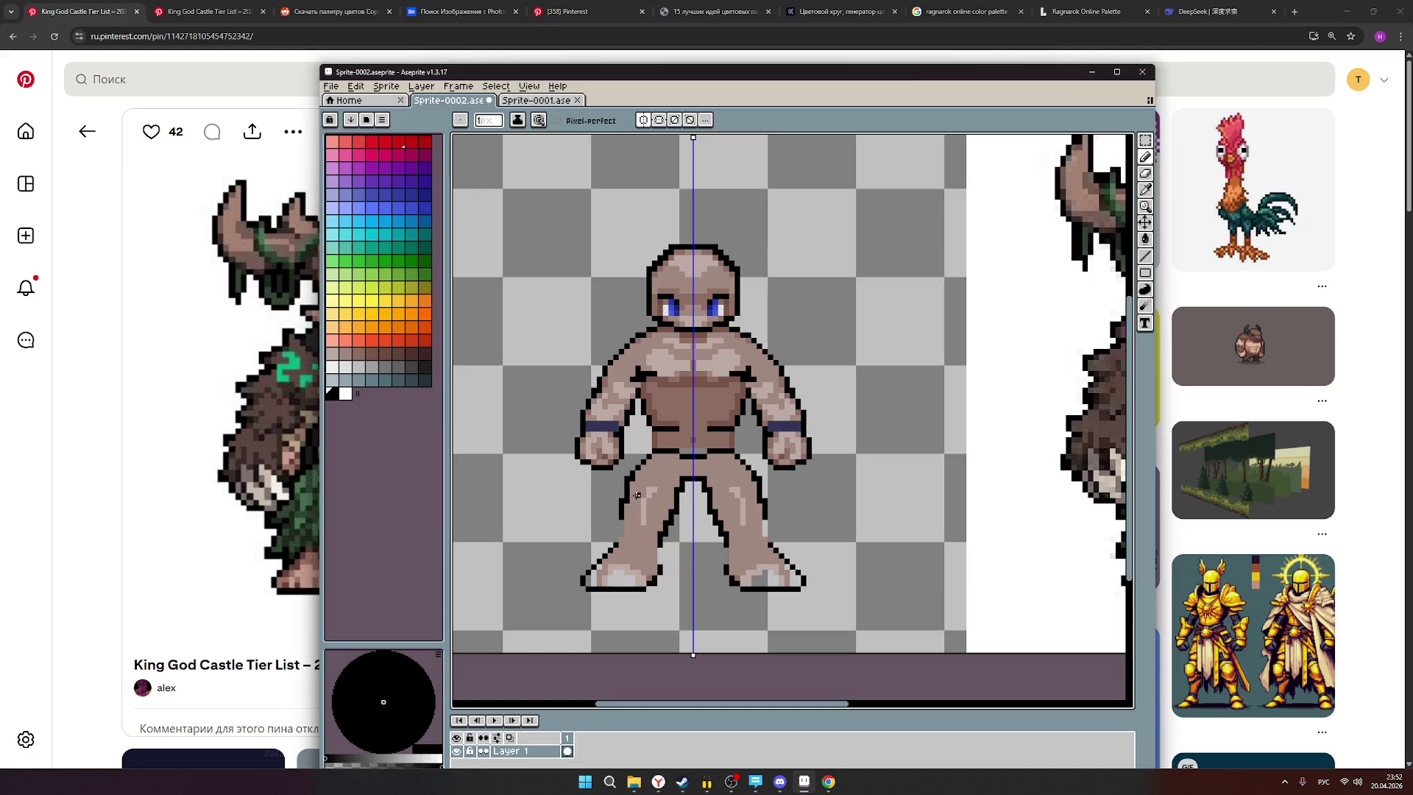
pyautogui.scroll(1, 638, 495)
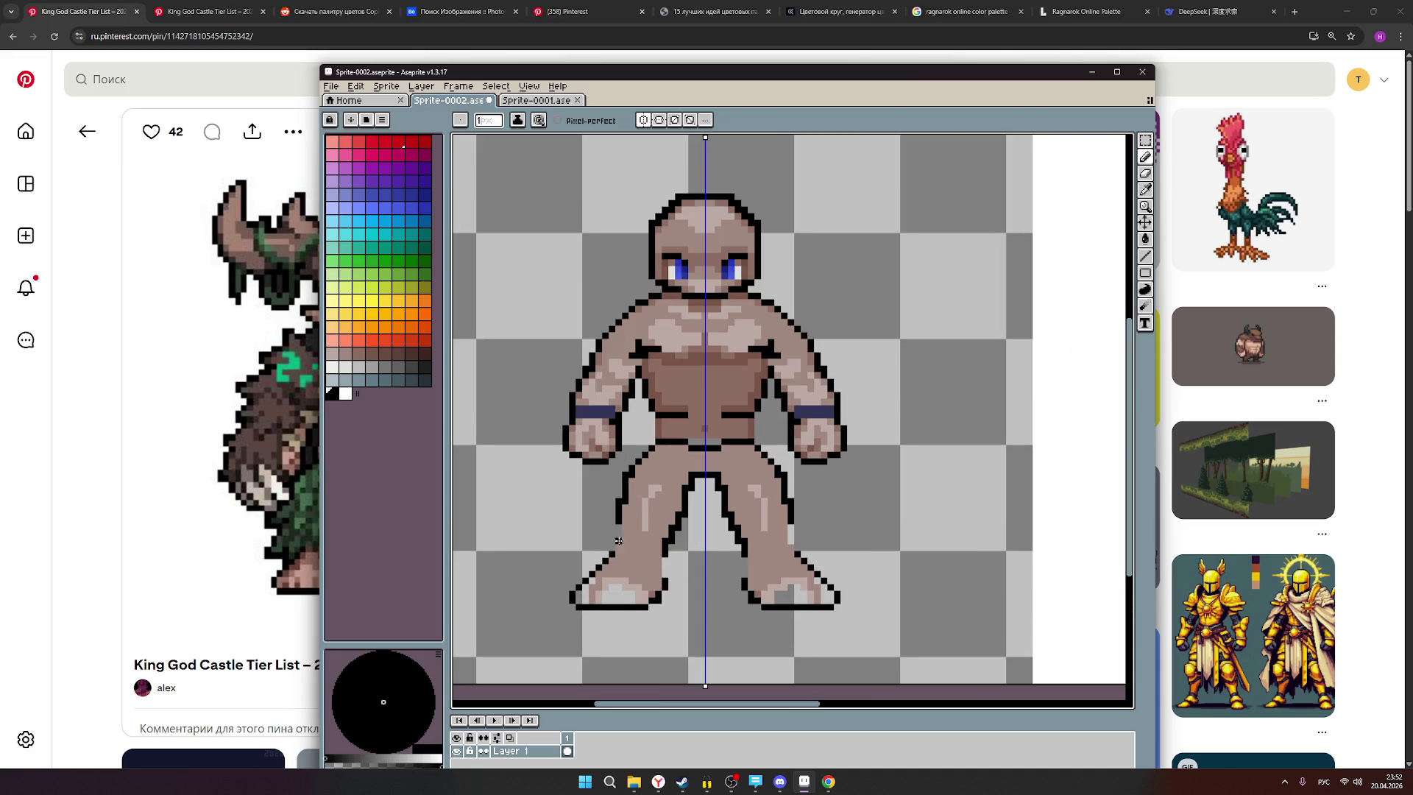
pyautogui.scroll(-1, 682, 540)
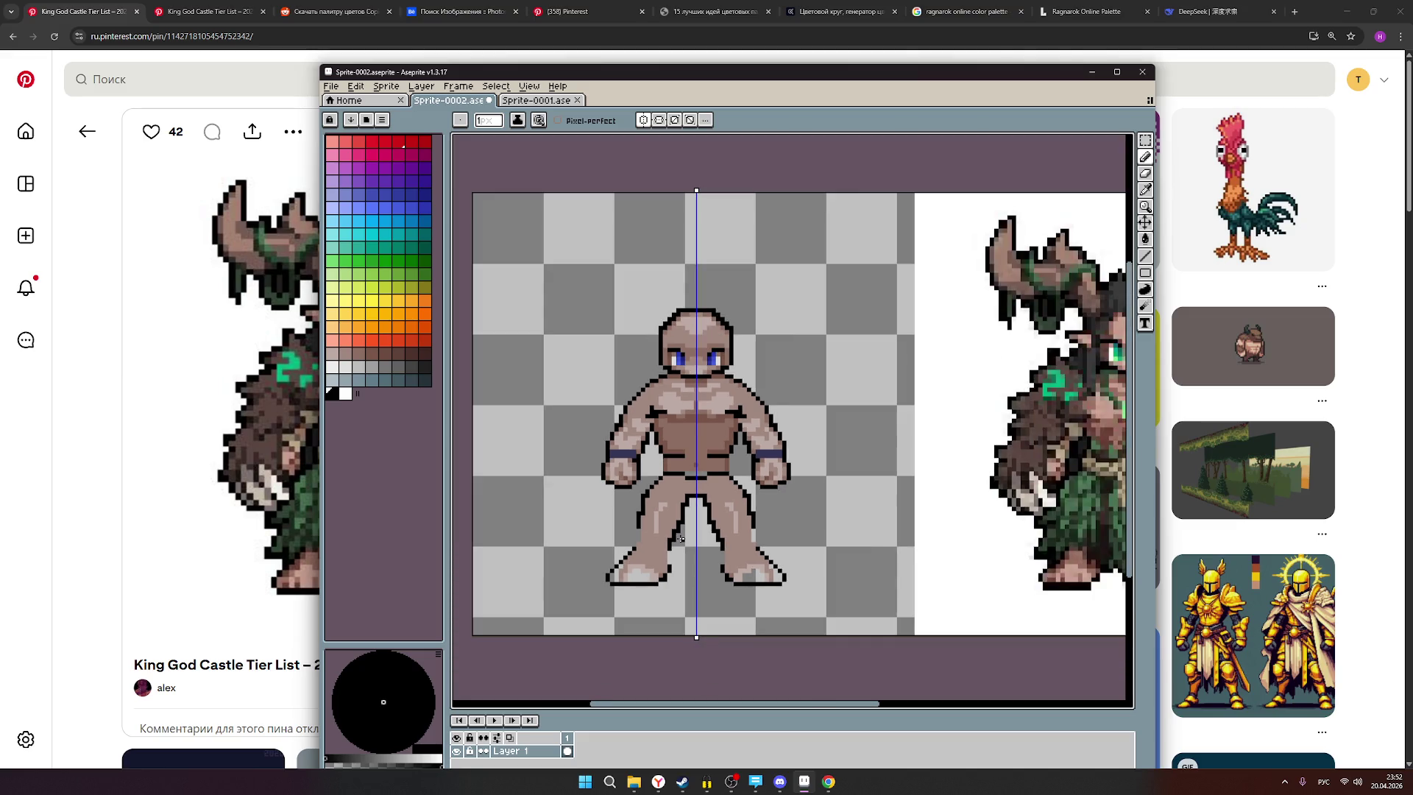
pyautogui.scroll(1, 1067, 545)
pyautogui.moveTo(999, 501); pyautogui.dragTo(730, 544)
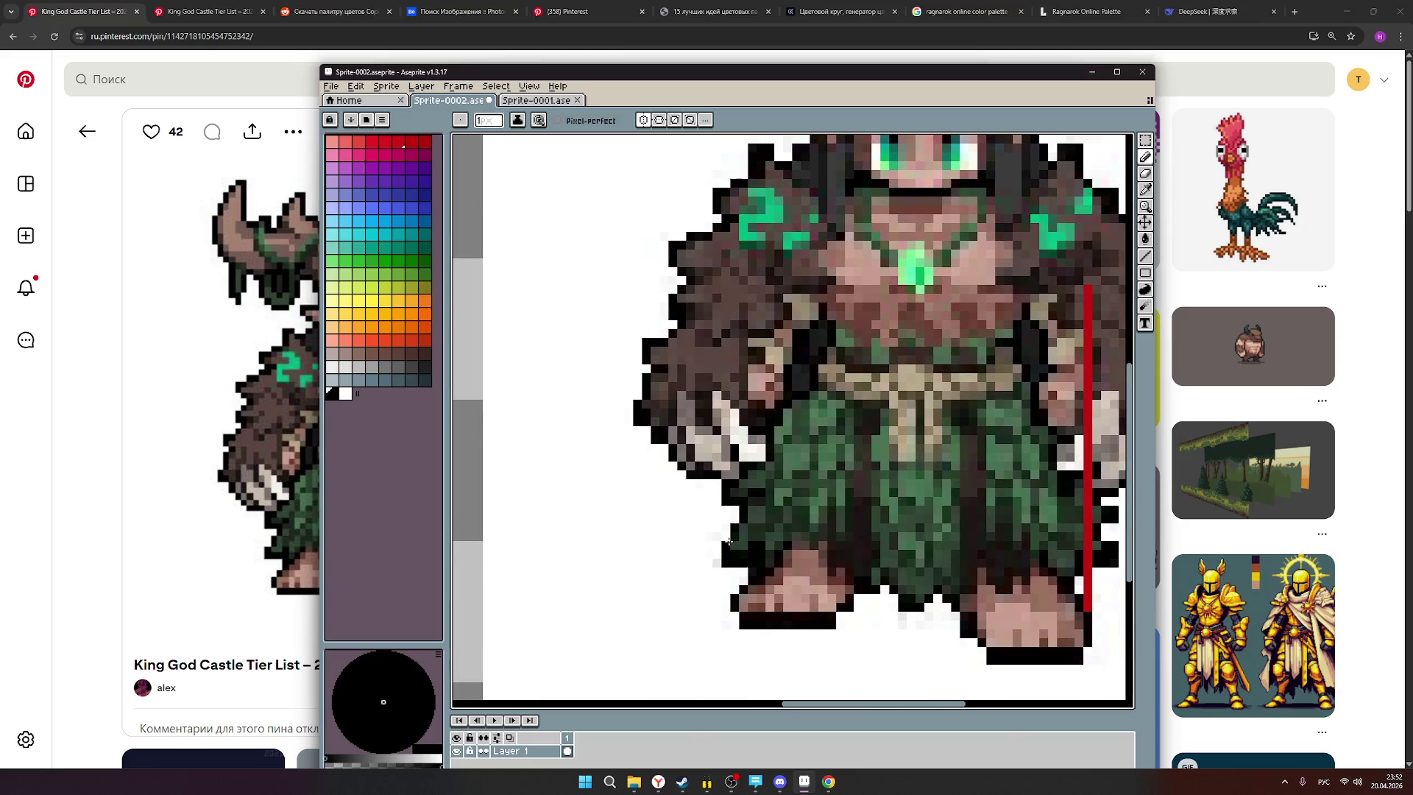
pyautogui.scroll(-1, 728, 541)
pyautogui.scroll(3, 625, 552)
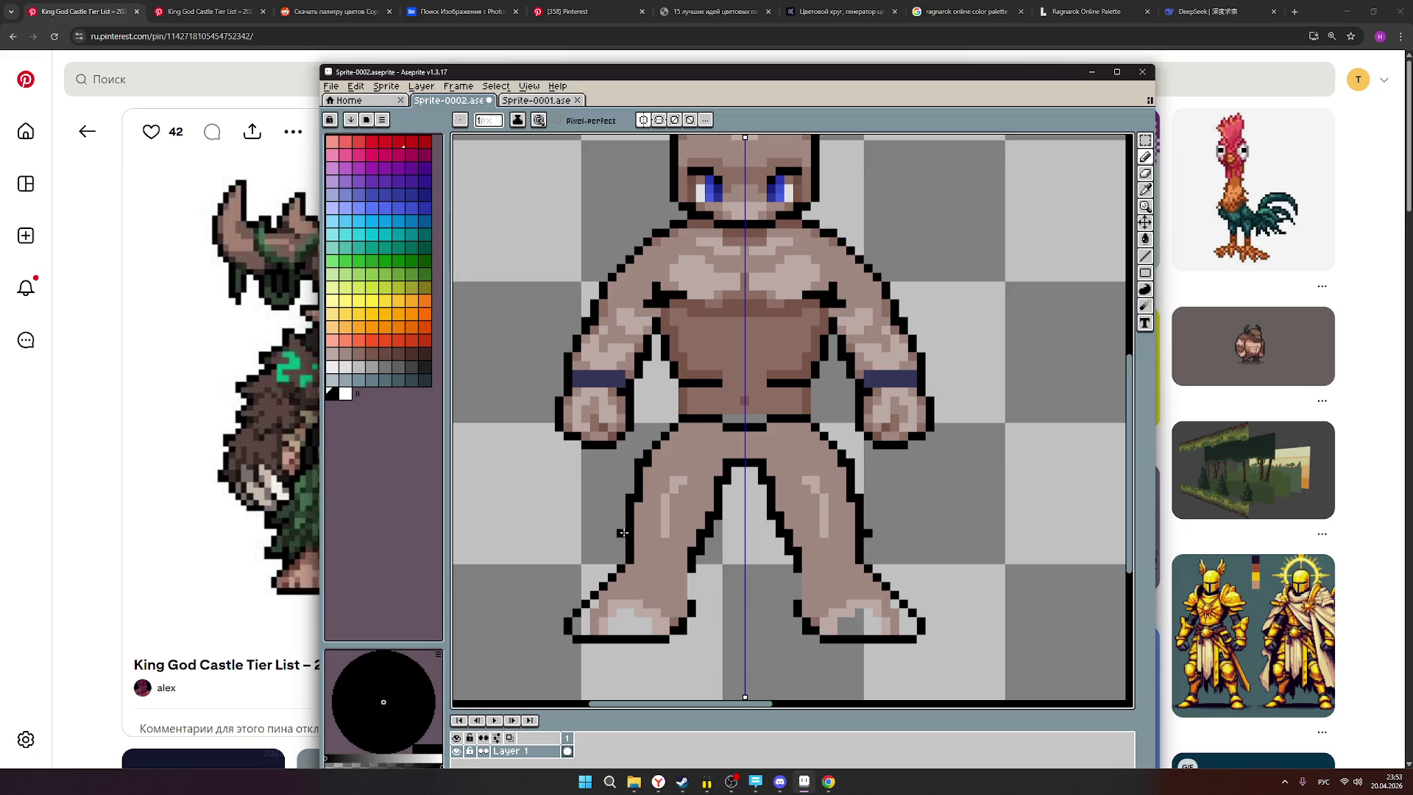
pyautogui.scroll(-2, 833, 559)
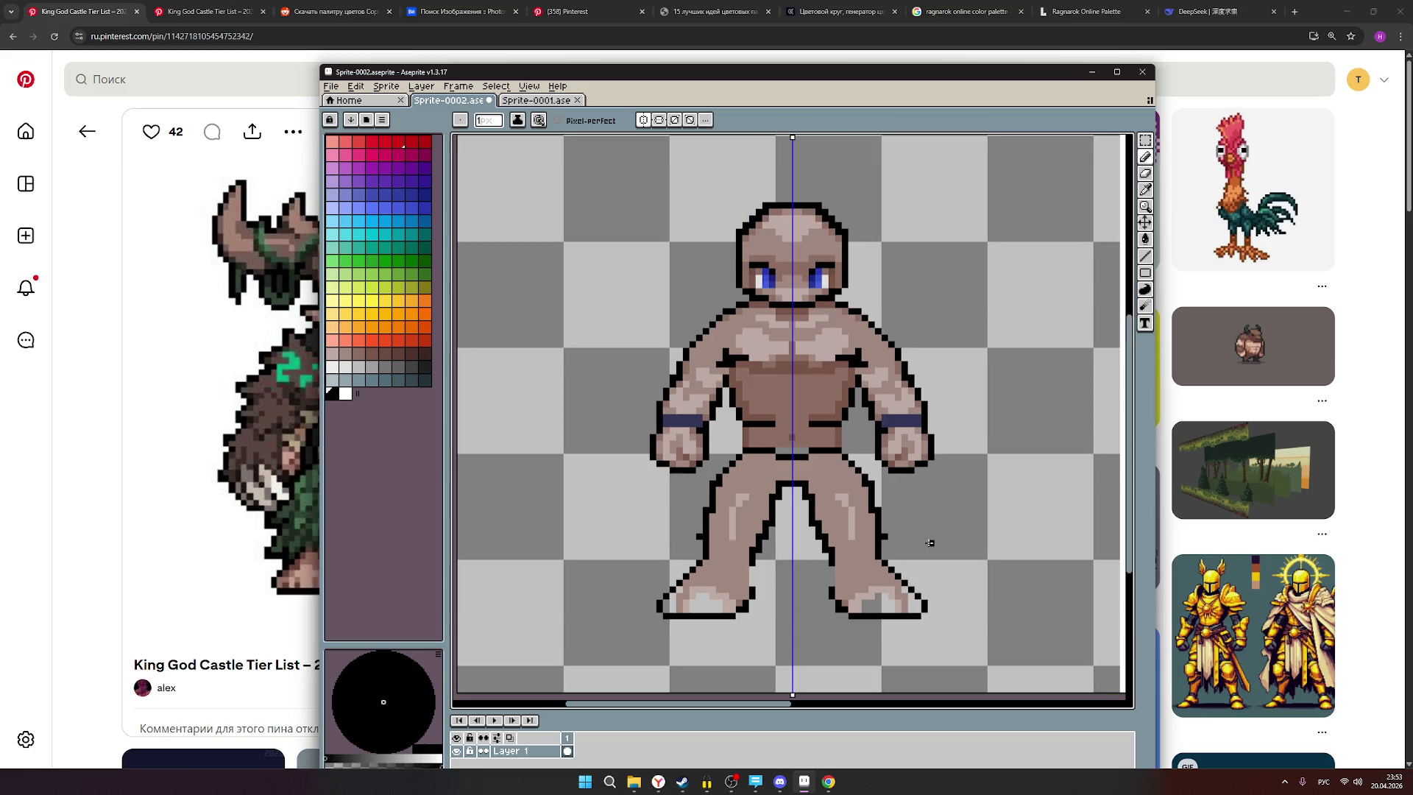
pyautogui.scroll(1, 930, 542)
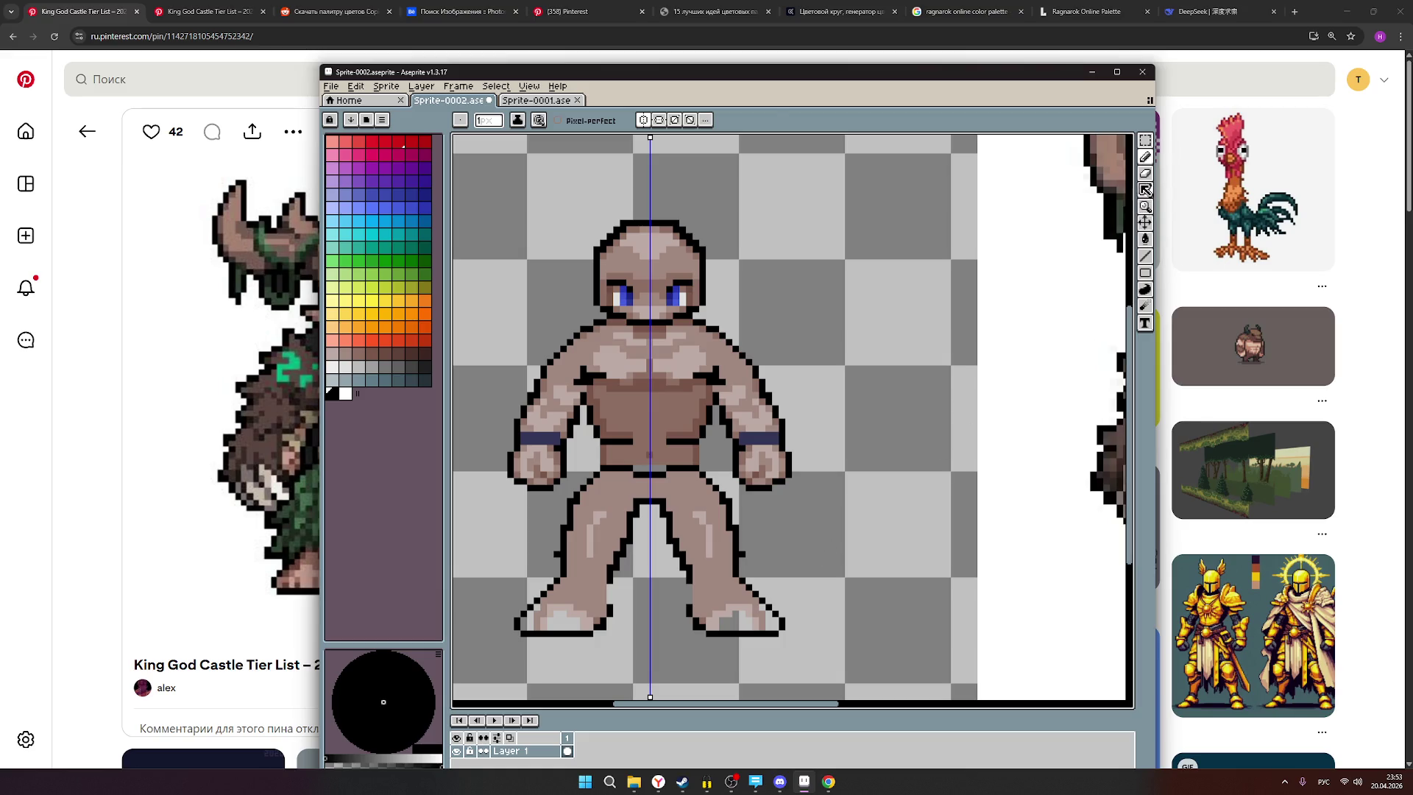
# Switch to the eraser and zoom in on the figure.
pyautogui.click(1146, 174)
pyautogui.scroll(2, 547, 545)
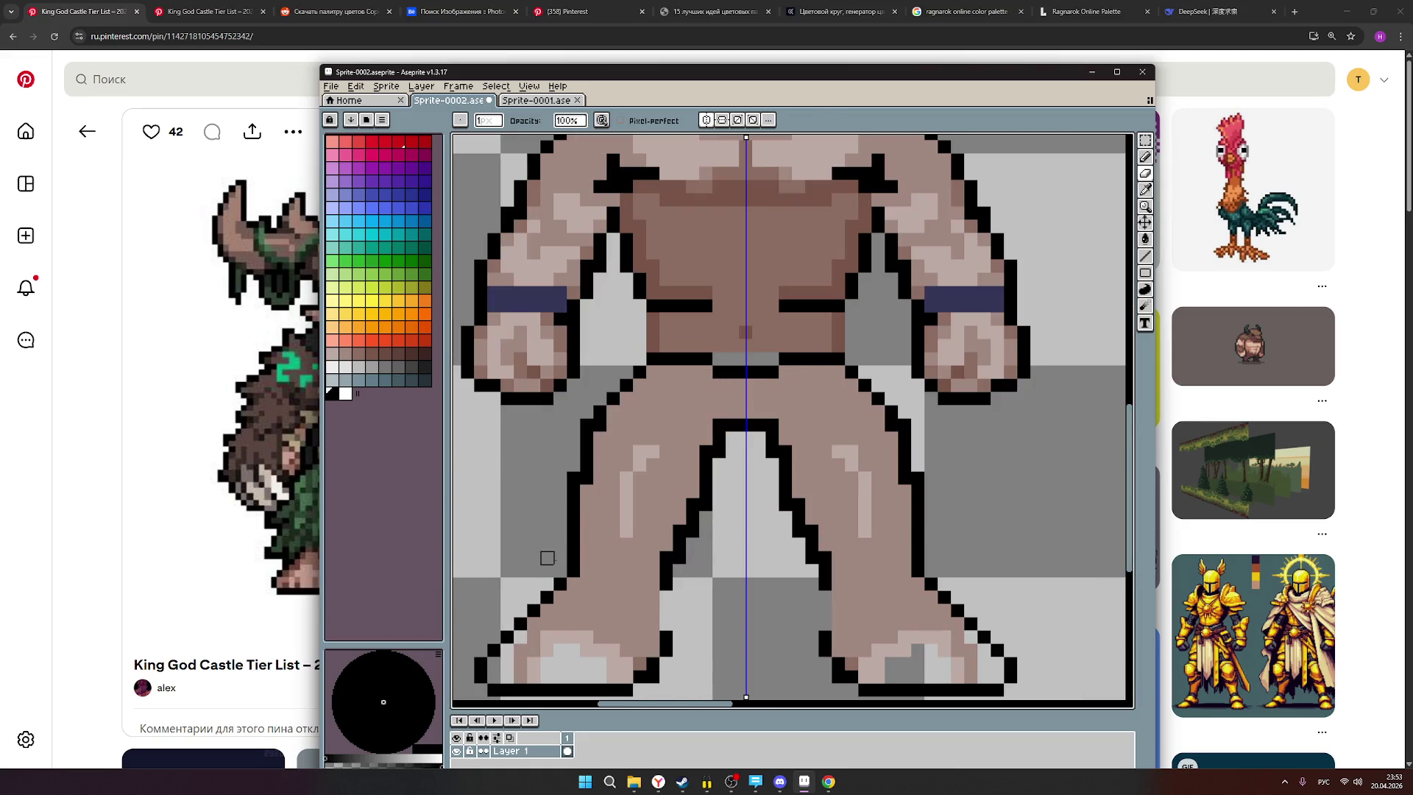
pyautogui.scroll(-2, 648, 545)
pyautogui.scroll(-1, 758, 567)
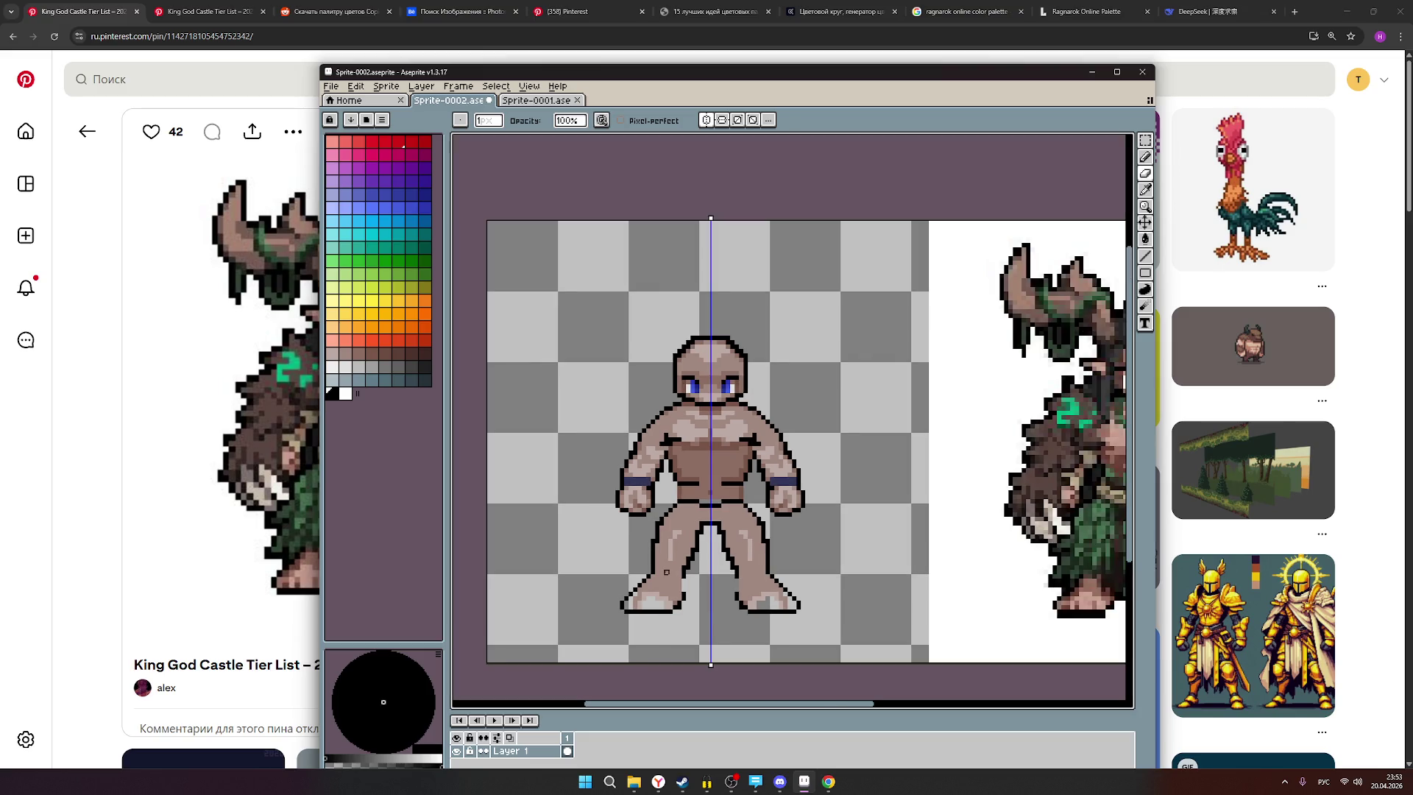
pyautogui.scroll(-1, 794, 573)
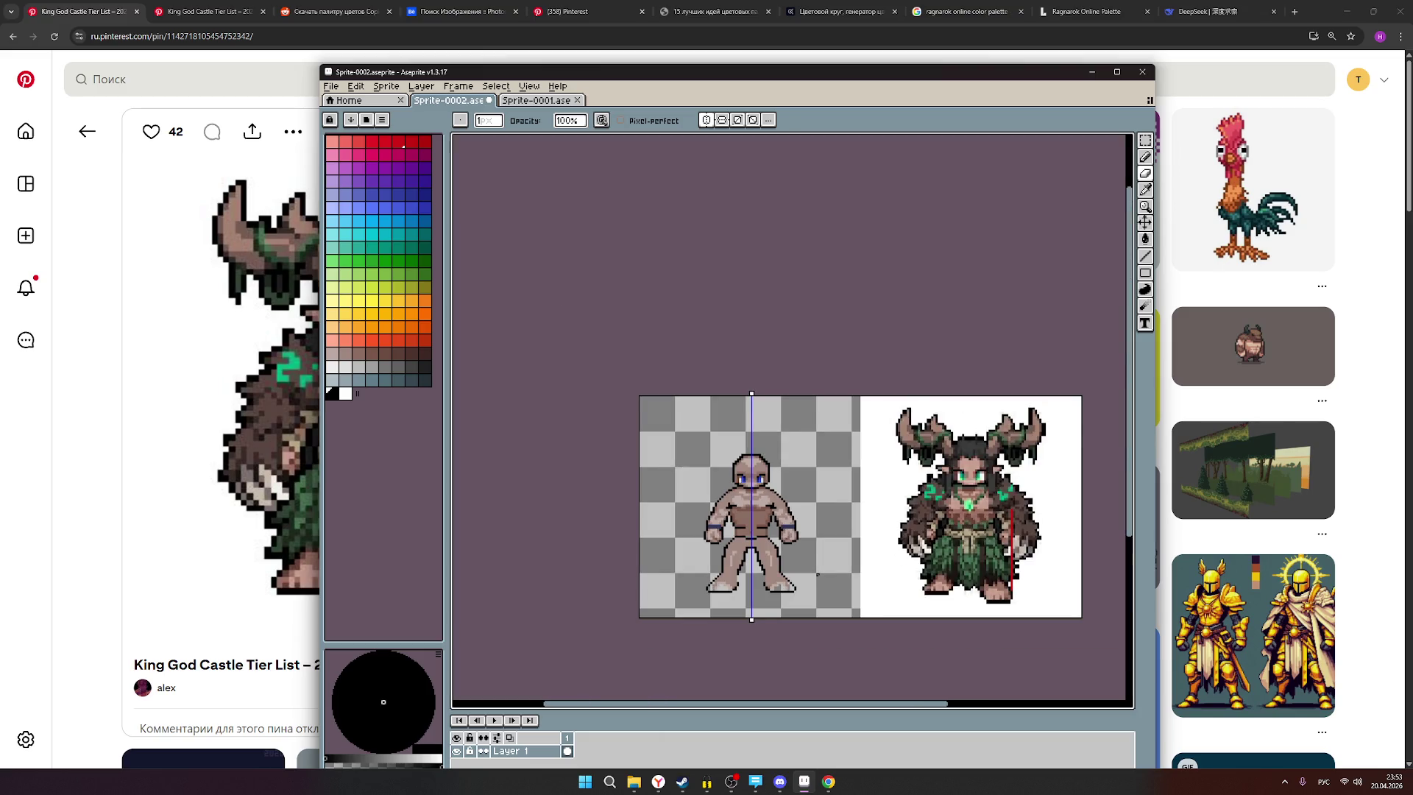
pyautogui.scroll(1, 817, 575)
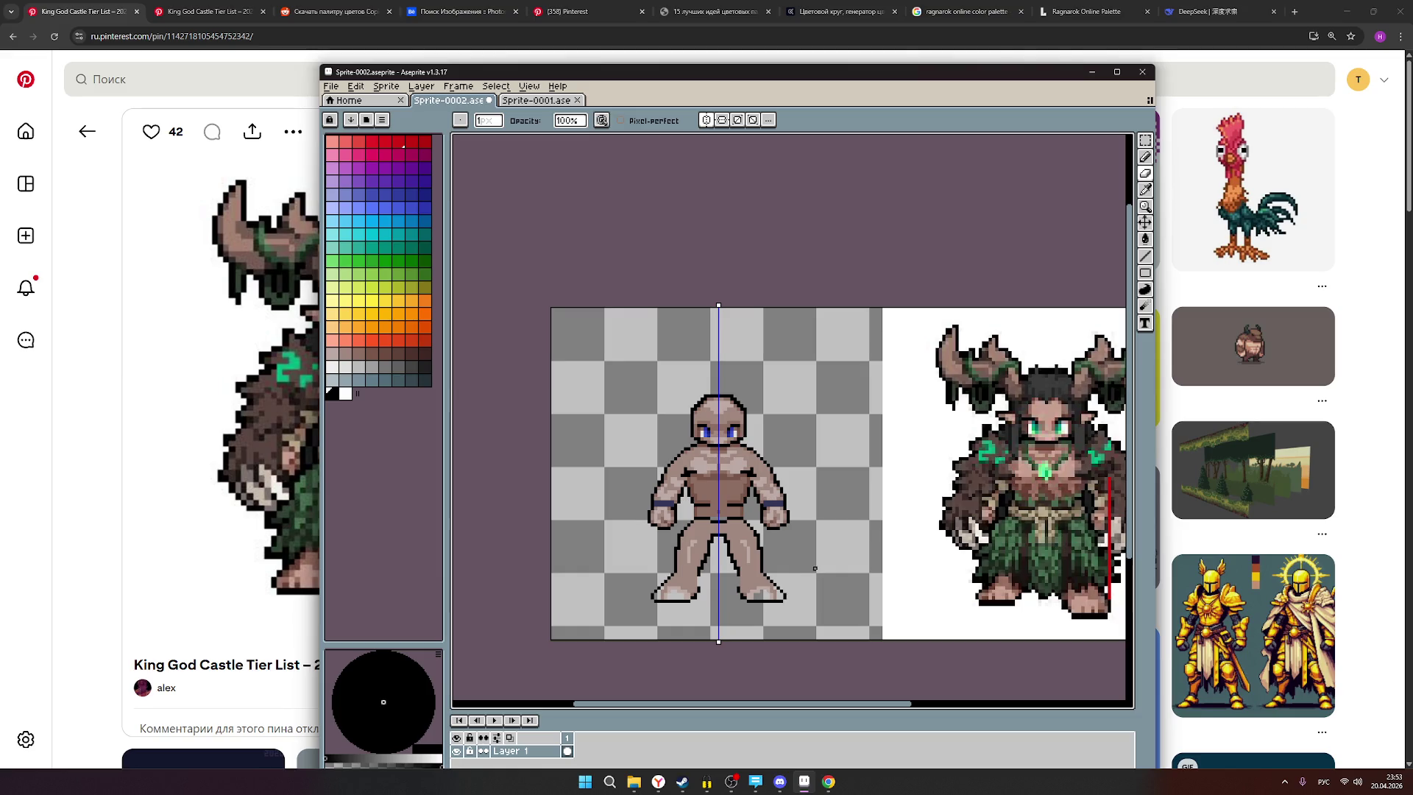
pyautogui.scroll(1, 739, 588)
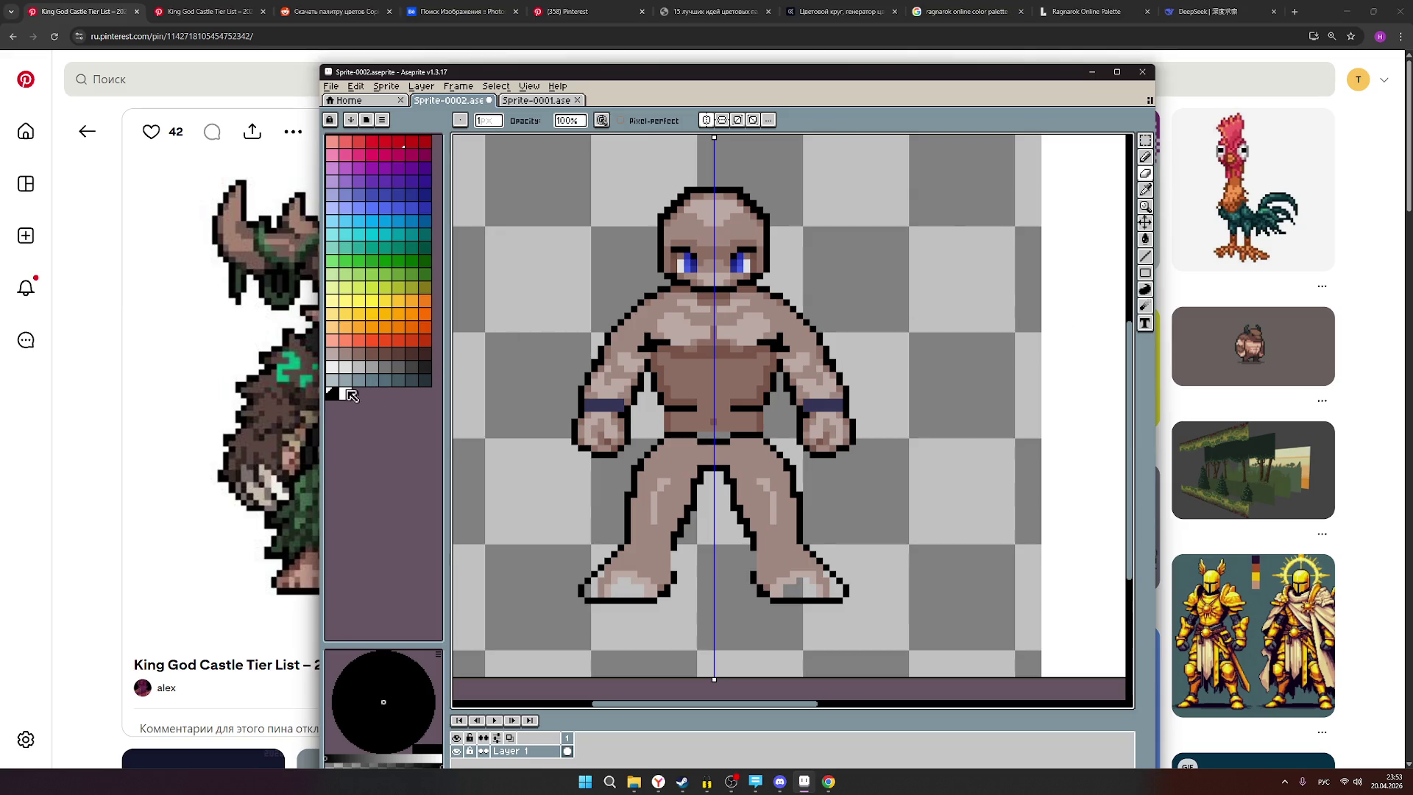
# Paint dark-grey shading inside both legs with the pencil.
pyautogui.click(415, 381)
pyautogui.click(1145, 157)
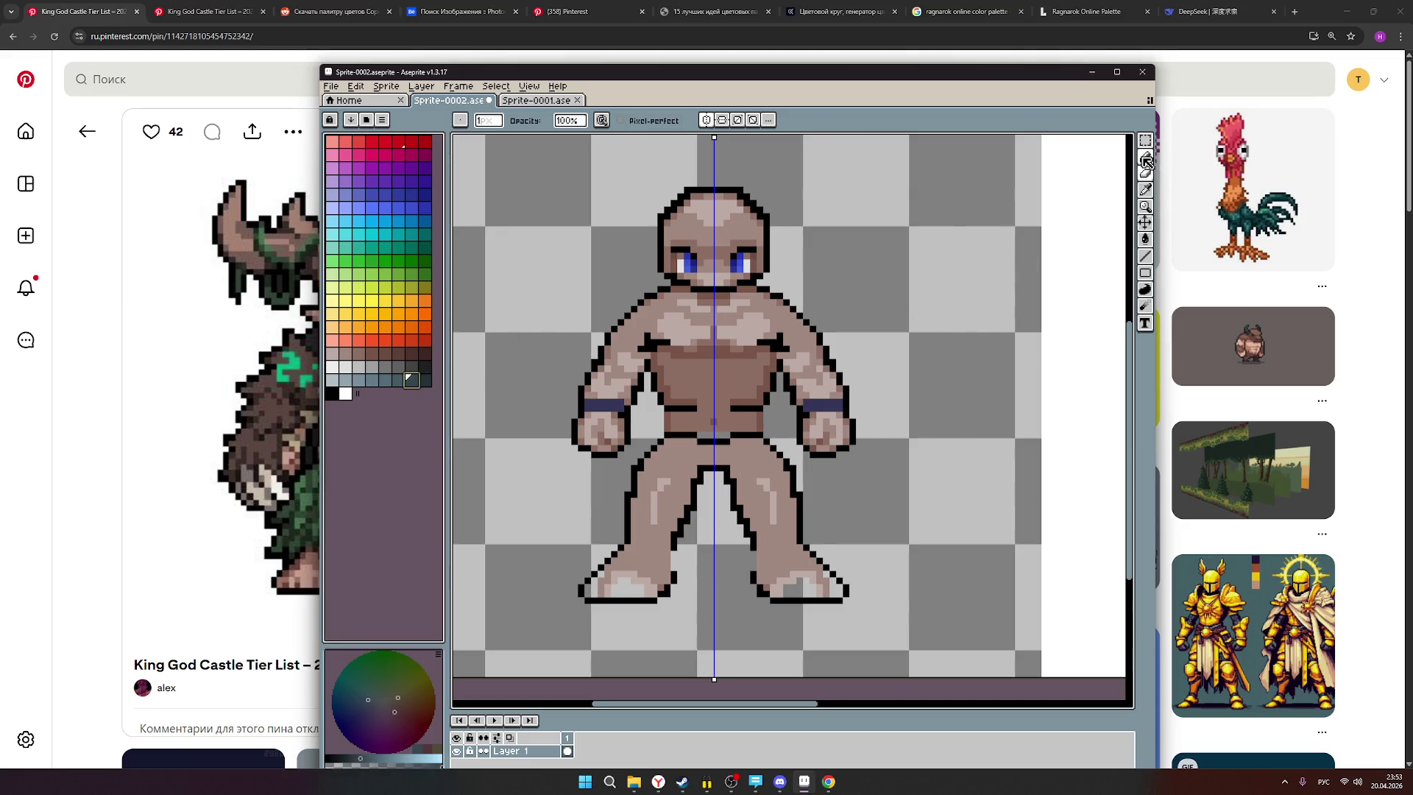
pyautogui.scroll(1, 753, 522)
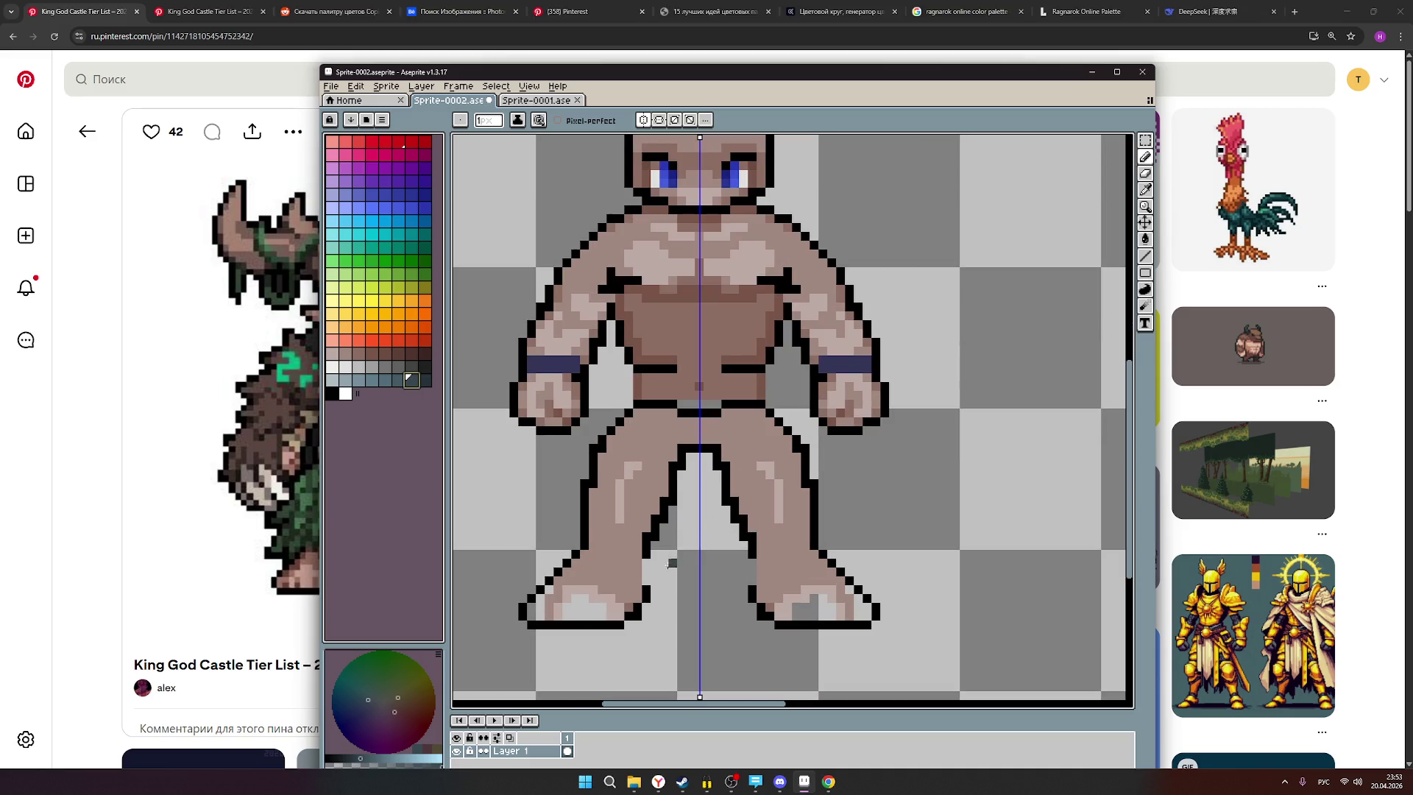
pyautogui.moveTo(646, 569); pyautogui.dragTo(646, 582)
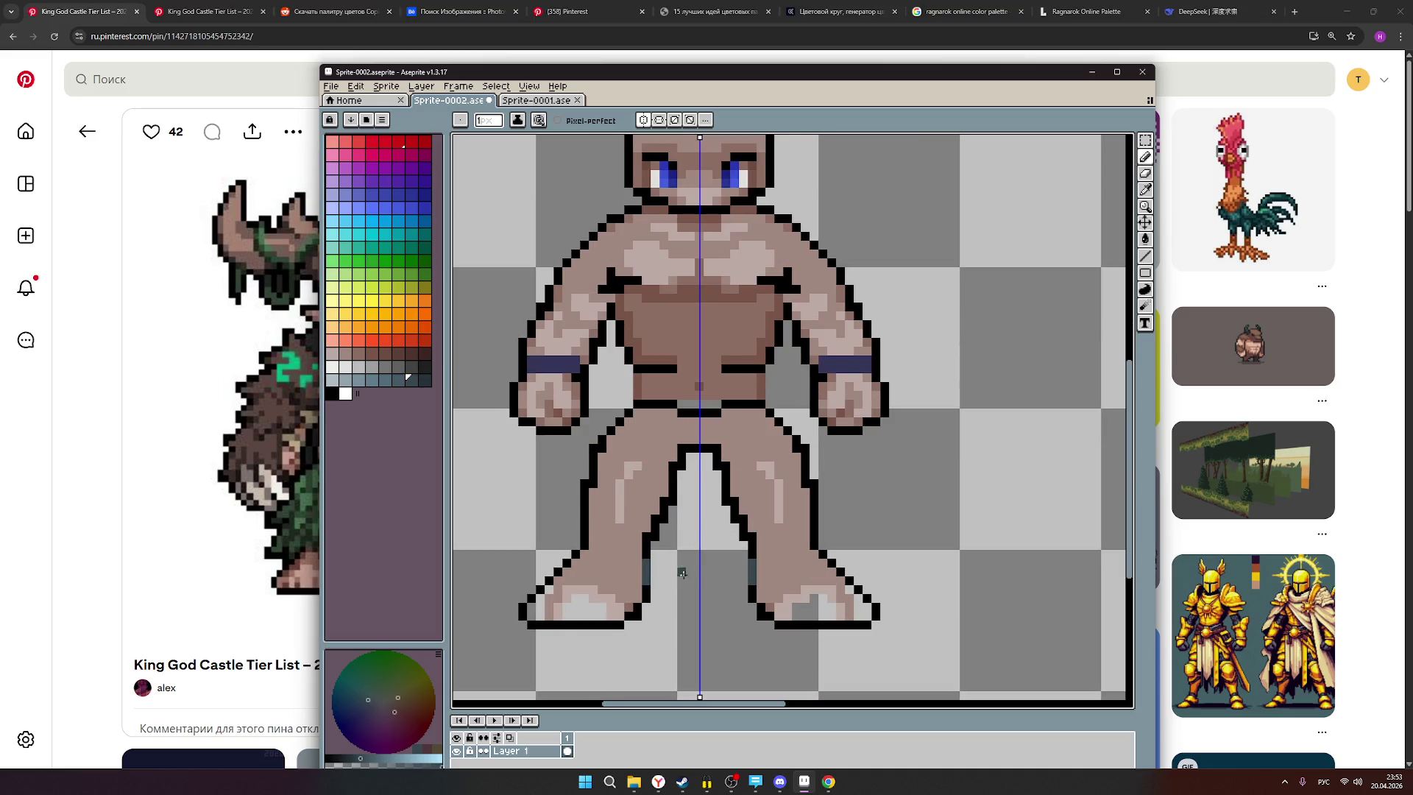
pyautogui.scroll(-1, 709, 565)
pyautogui.scroll(-1, 743, 584)
pyautogui.scroll(-2, 848, 599)
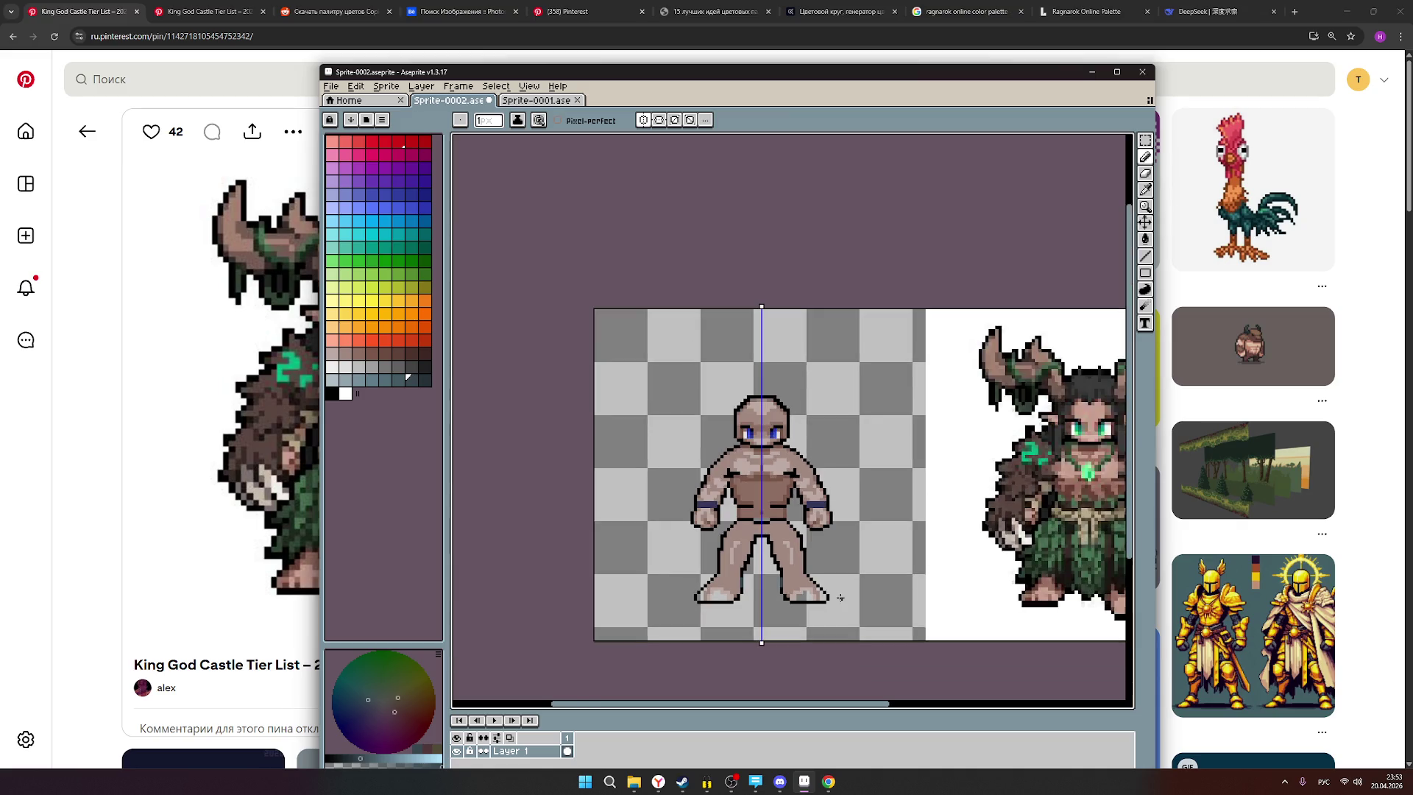
pyautogui.scroll(-1, 841, 598)
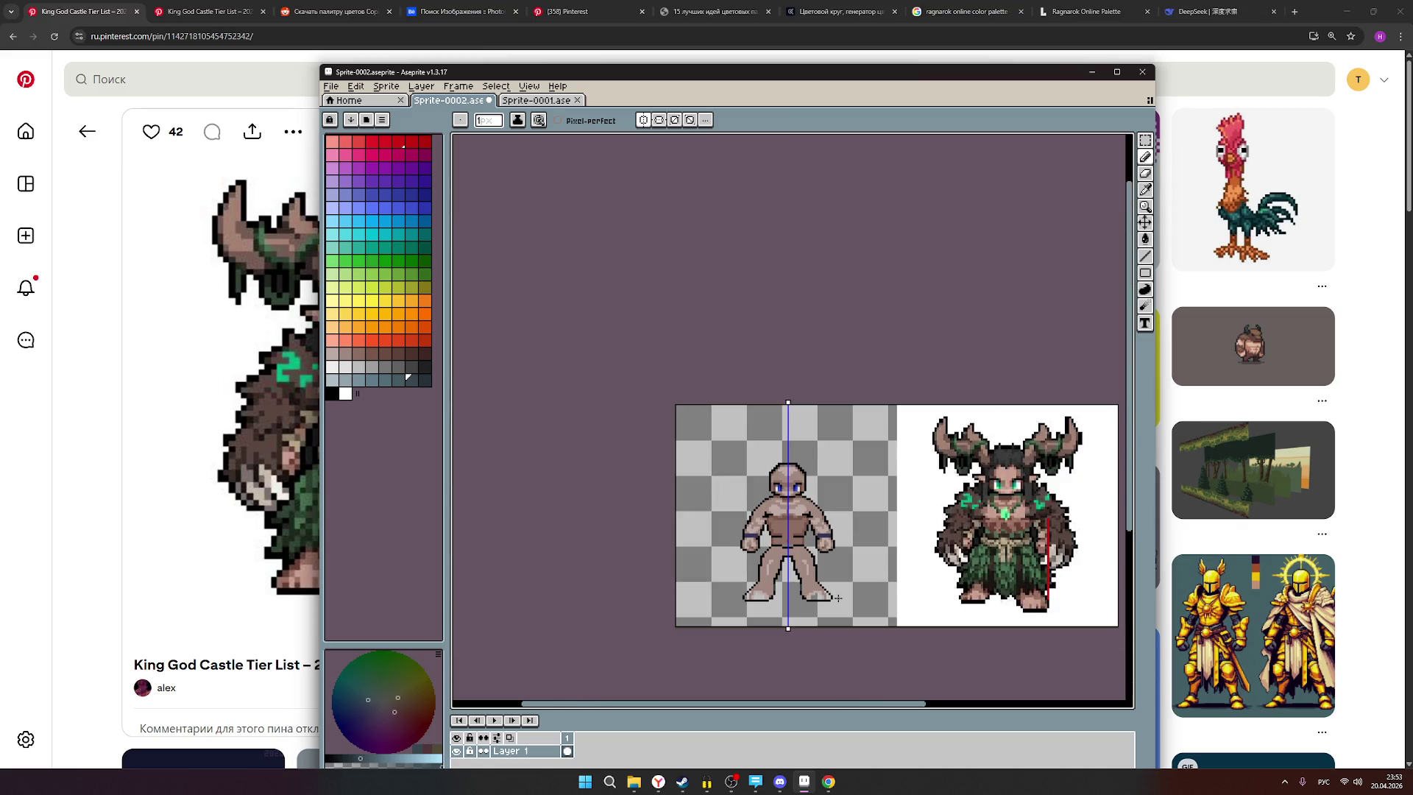
pyautogui.scroll(2, 823, 600)
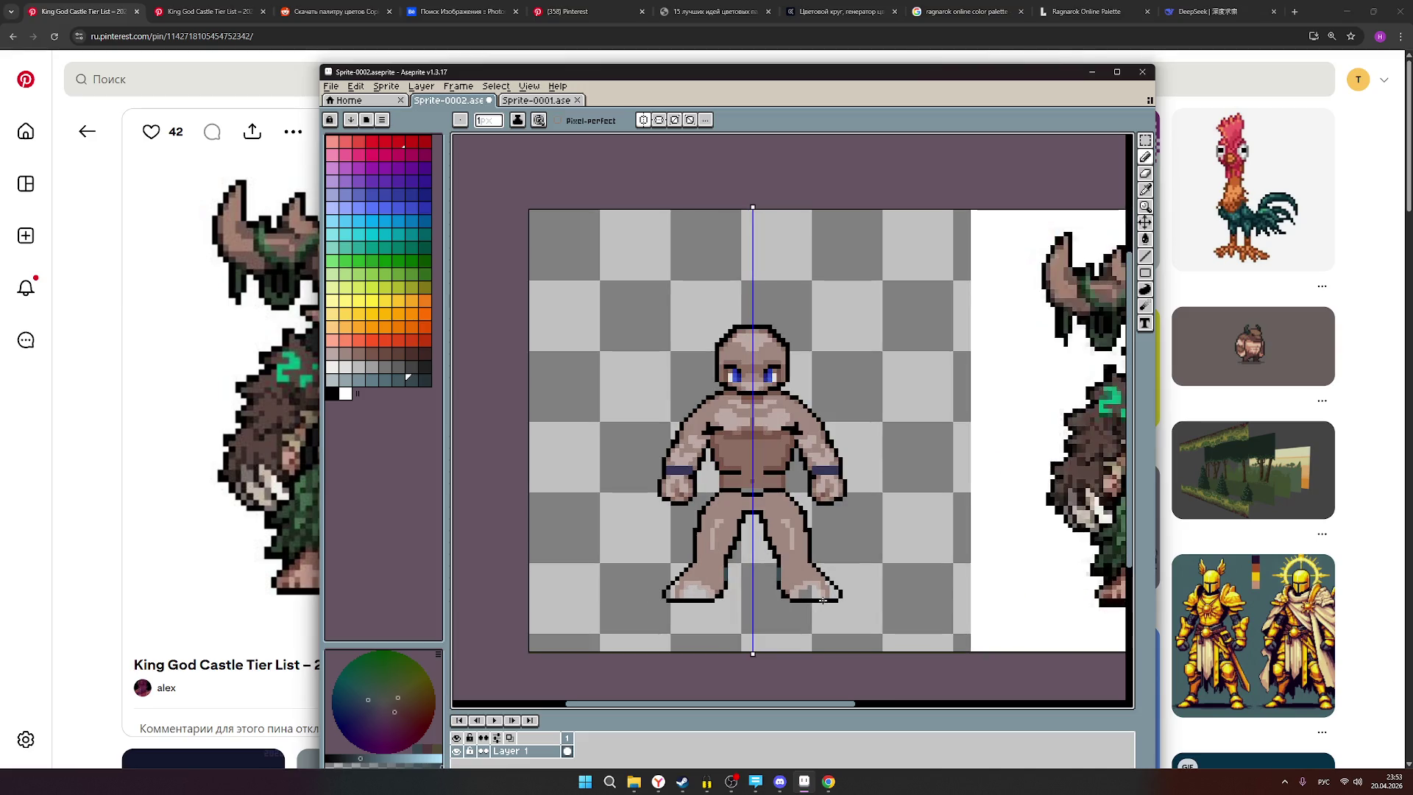
pyautogui.scroll(-1, 823, 600)
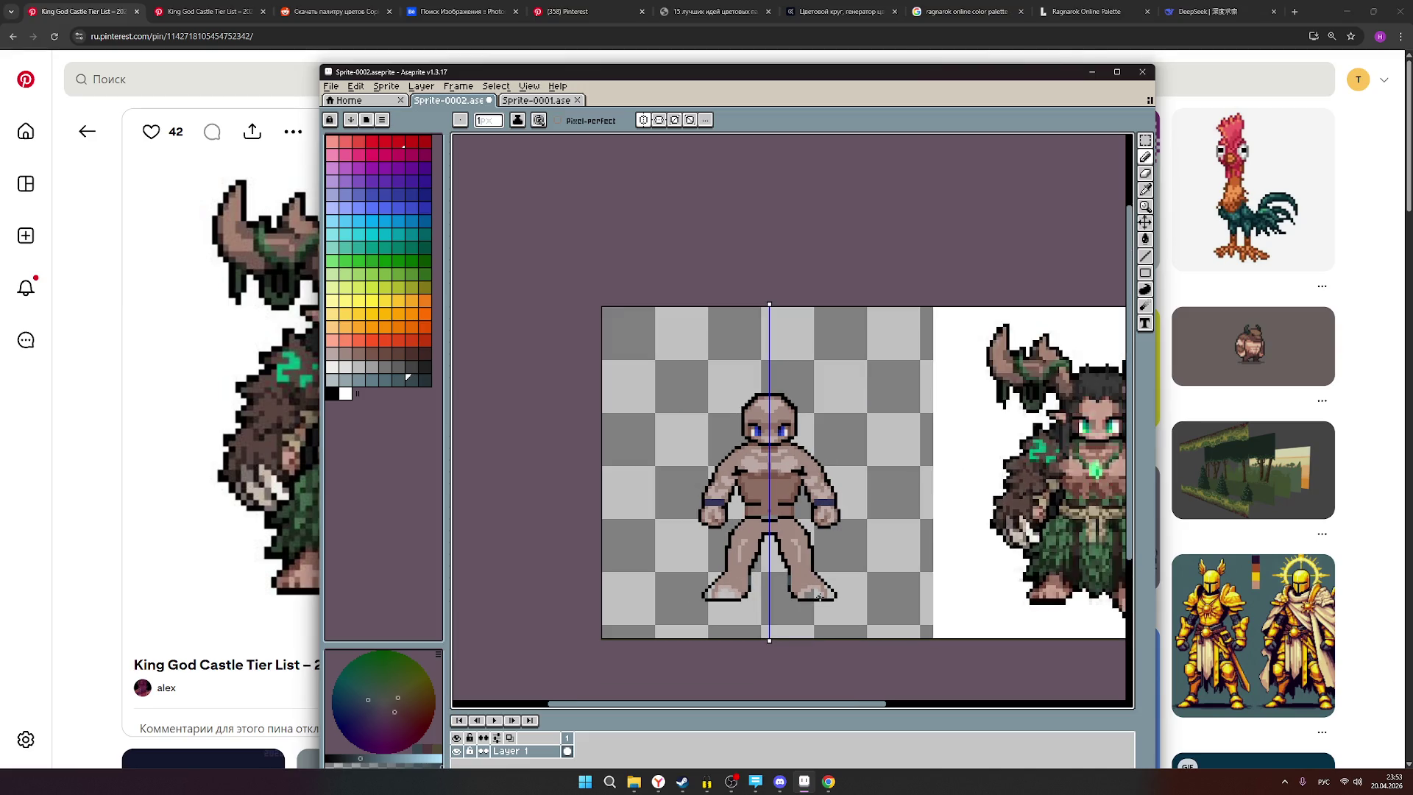
# Re-center the view on the figure and pick a light brown skin colour.
pyautogui.moveTo(793, 603); pyautogui.dragTo(758, 605)
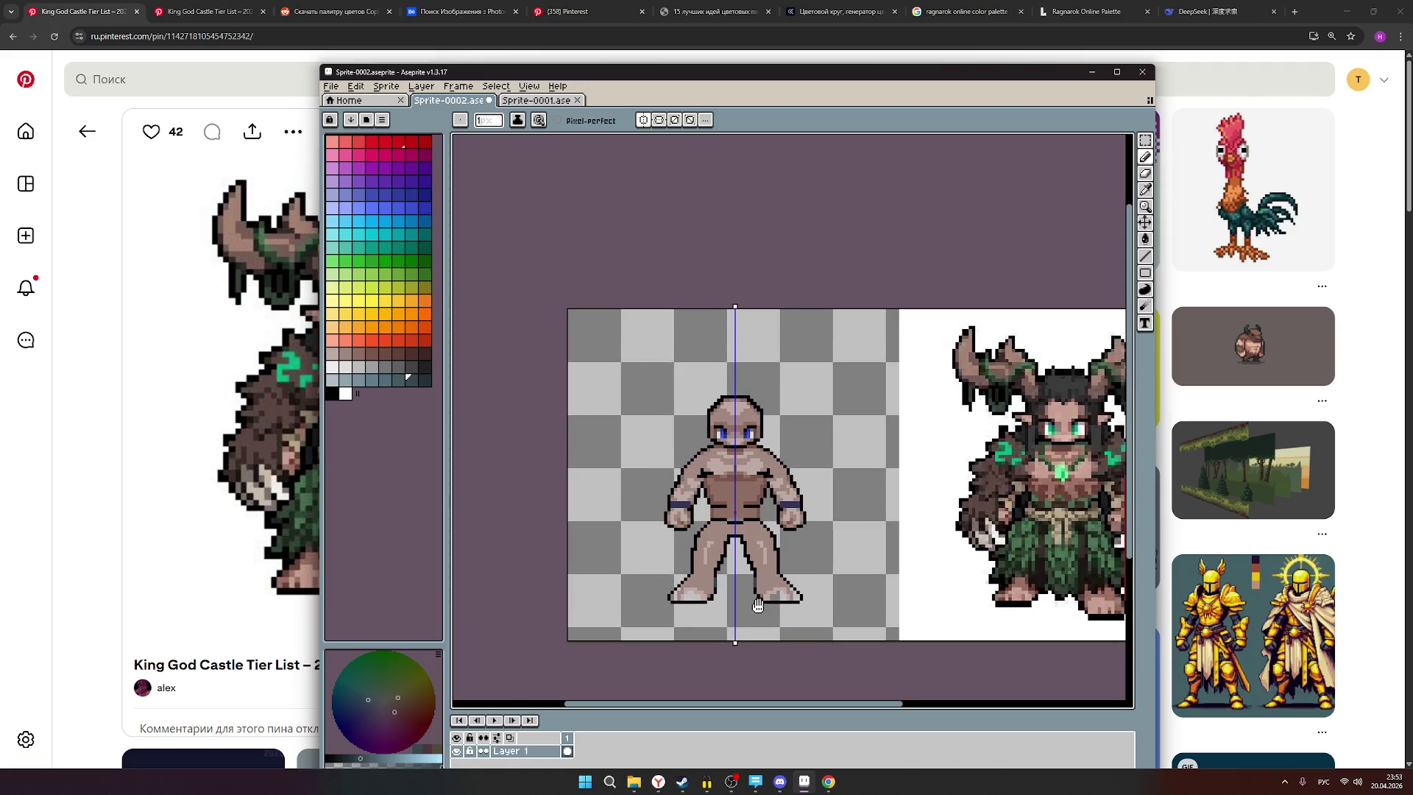
pyautogui.scroll(1, 759, 605)
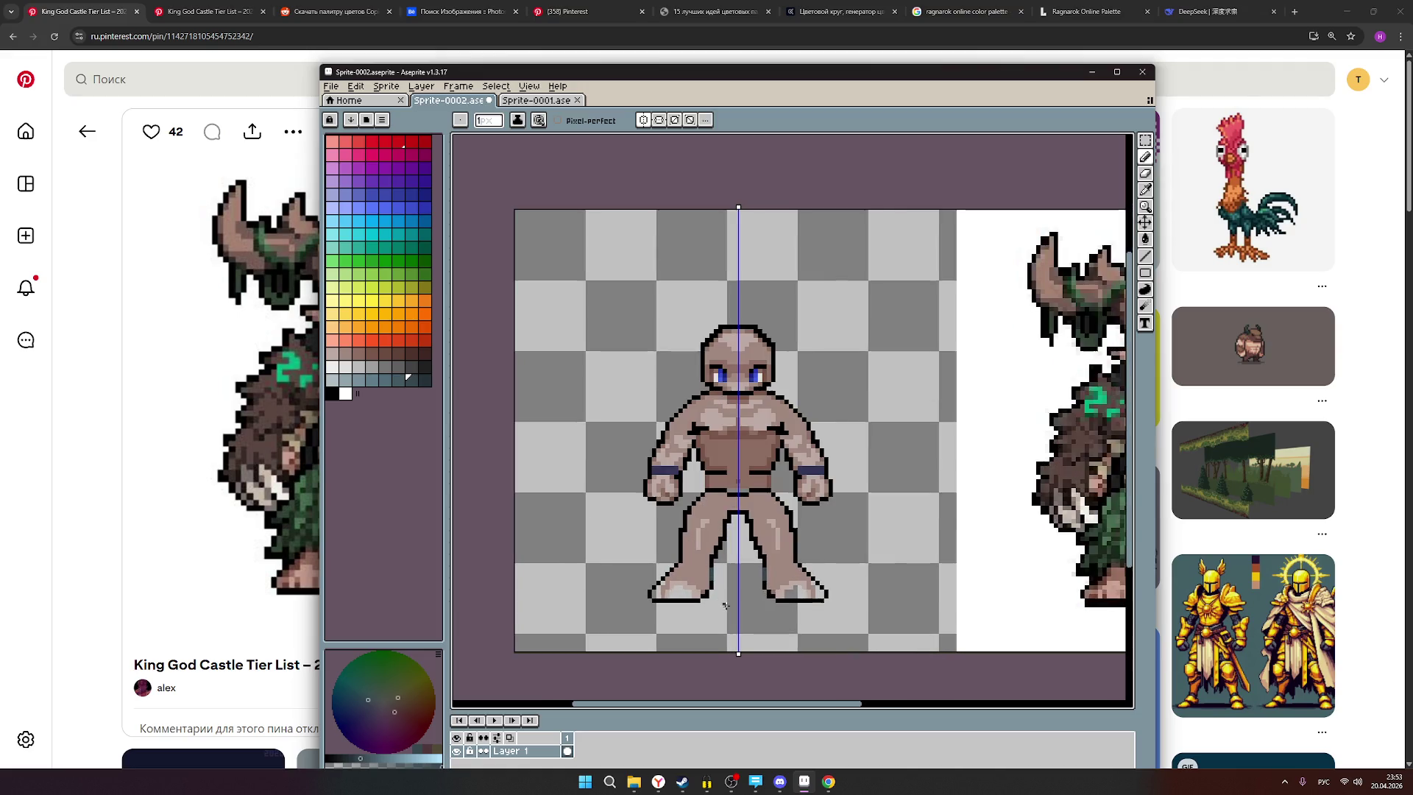
pyautogui.moveTo(758, 605); pyautogui.dragTo(695, 574)
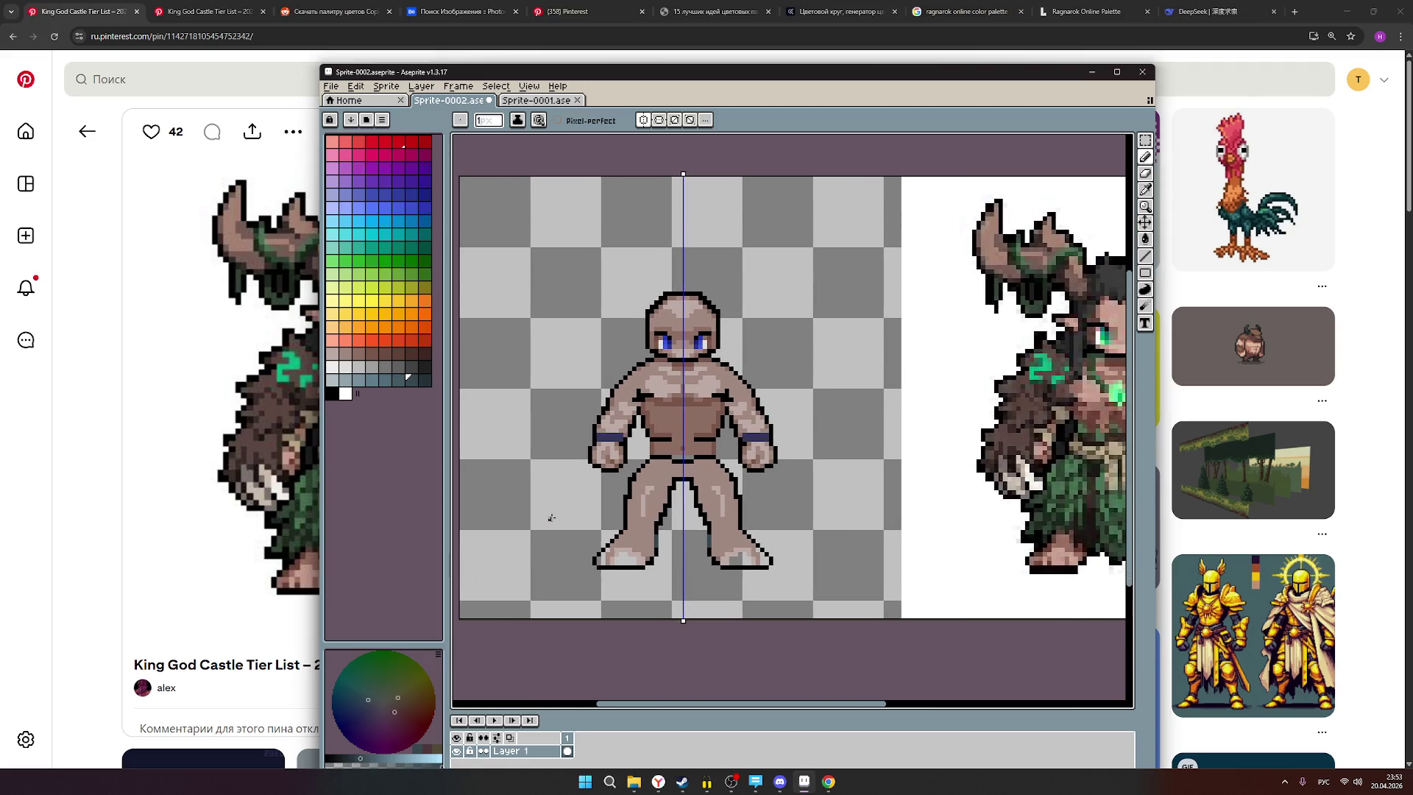
pyautogui.click(335, 355)
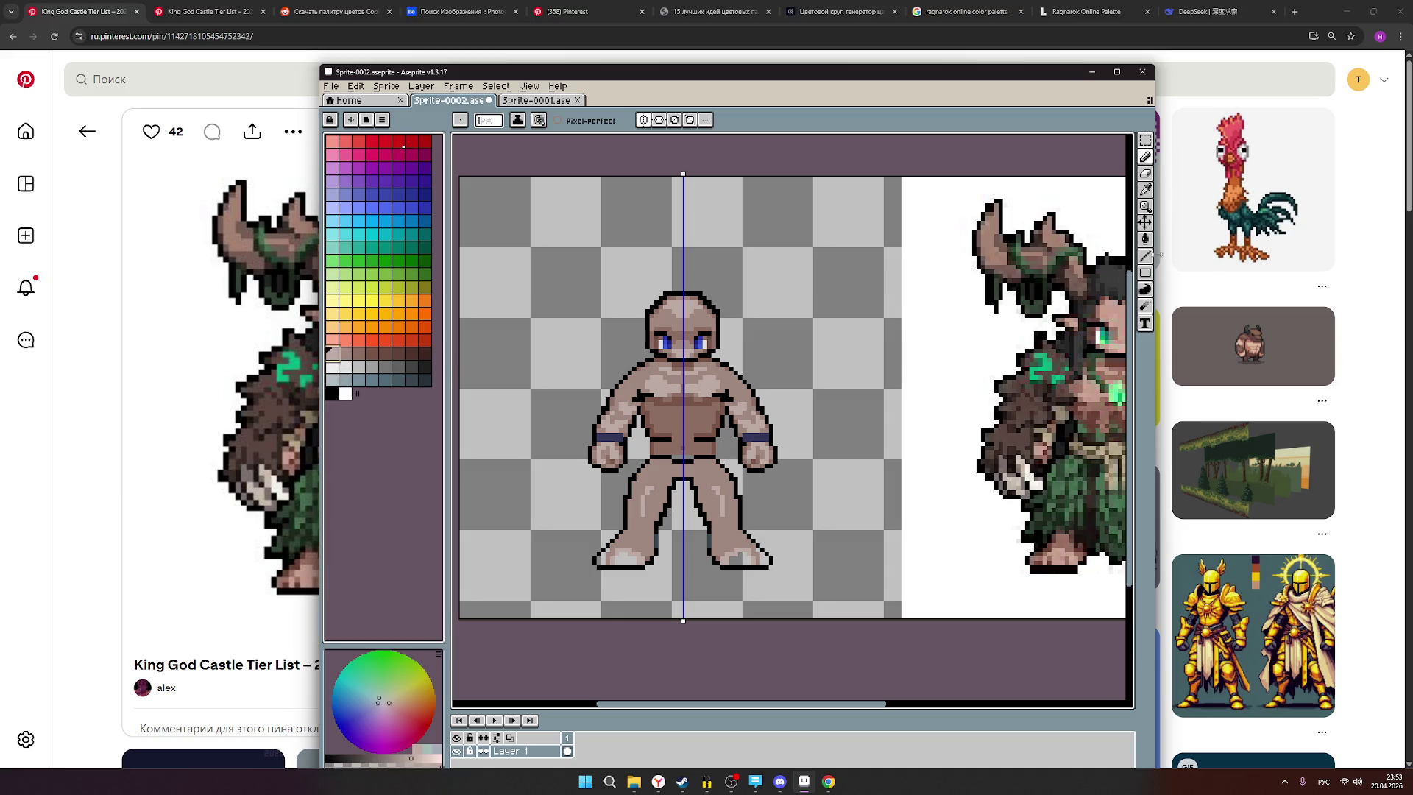
# Repaint the grey boot highlights in light brown skin tone.
pyautogui.click(1147, 161)
pyautogui.scroll(3, 615, 536)
pyautogui.moveTo(601, 562)
pyautogui.mouseDown()
pyautogui.moveTo(657, 552)
pyautogui.moveTo(611, 539)
pyautogui.mouseUp()
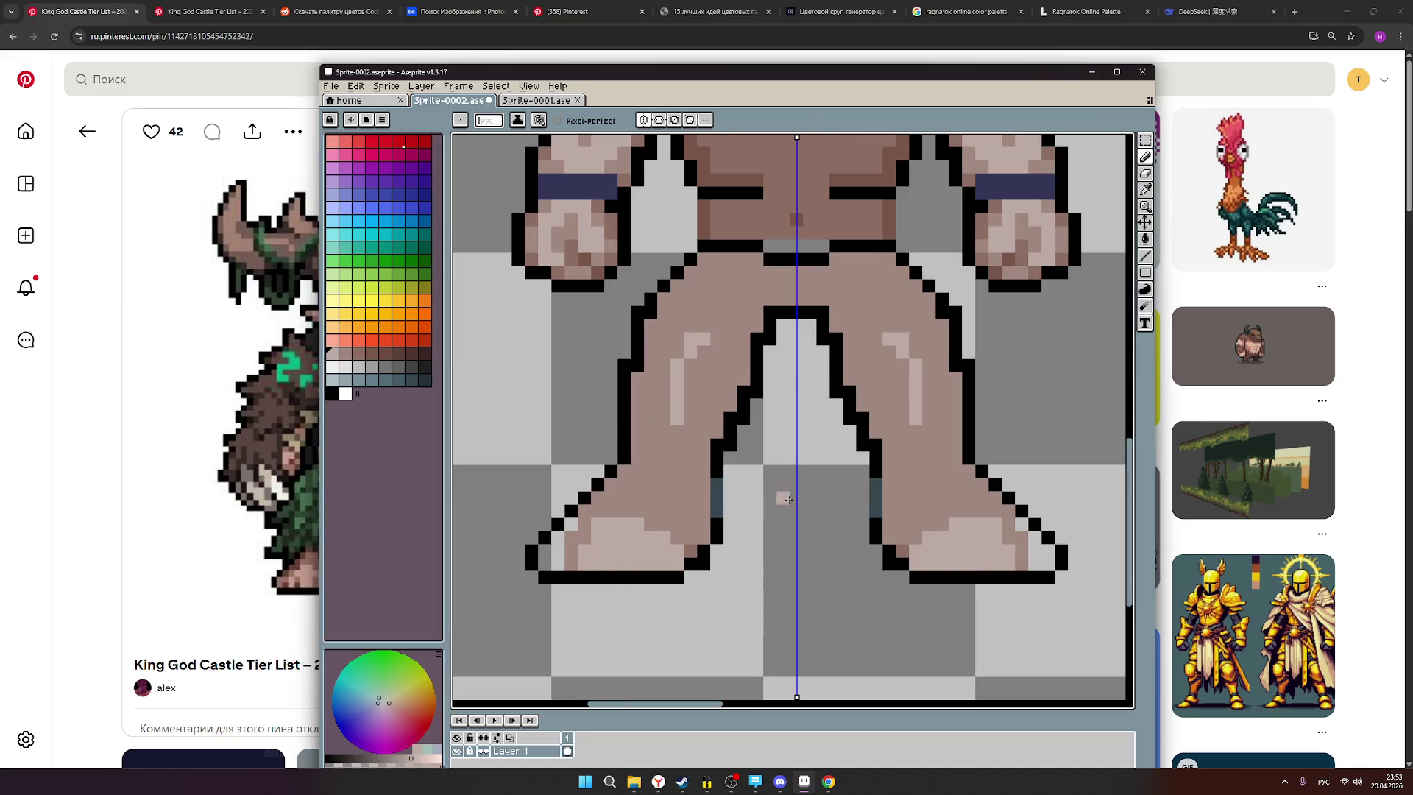
pyautogui.scroll(-3, 833, 490)
pyautogui.moveTo(889, 465); pyautogui.dragTo(824, 470)
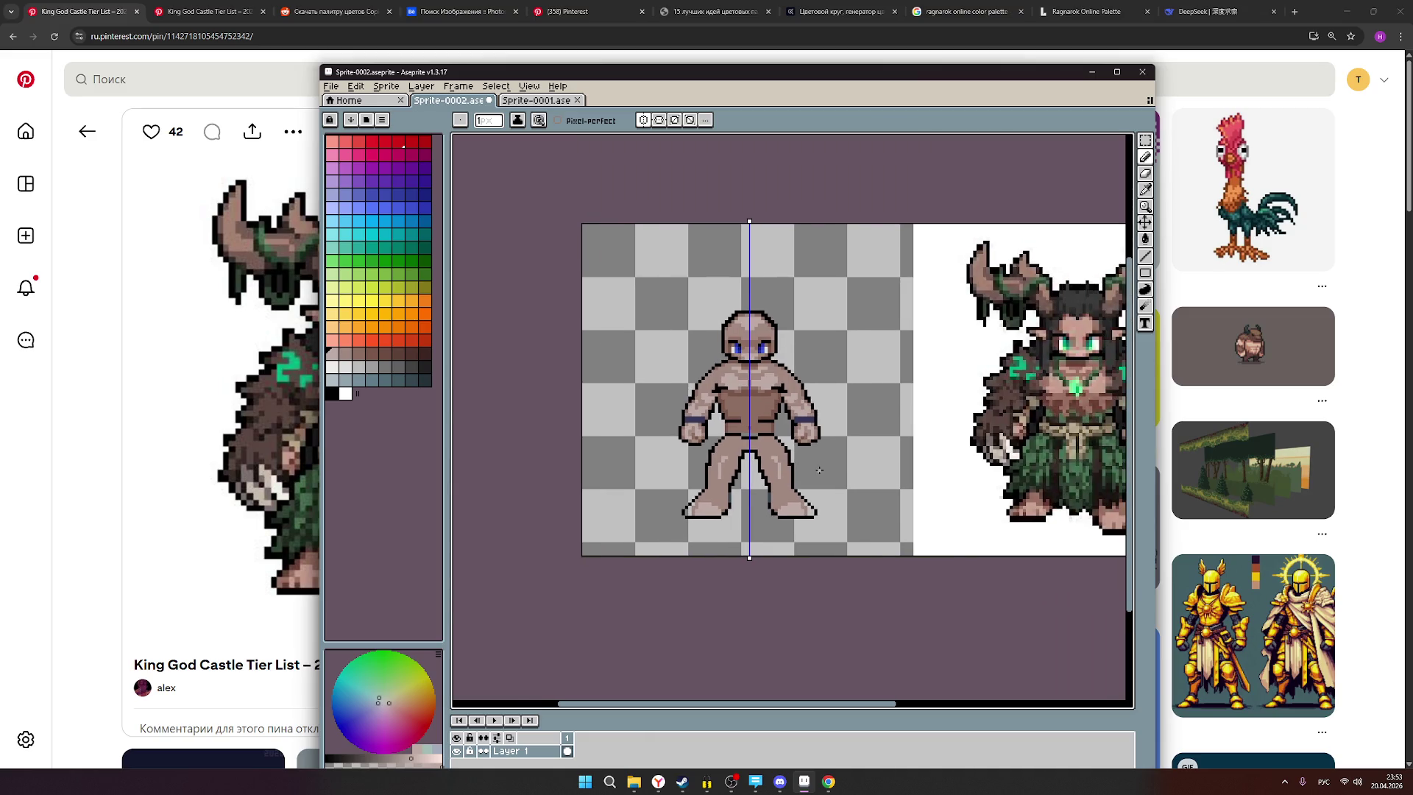
pyautogui.scroll(1, 864, 471)
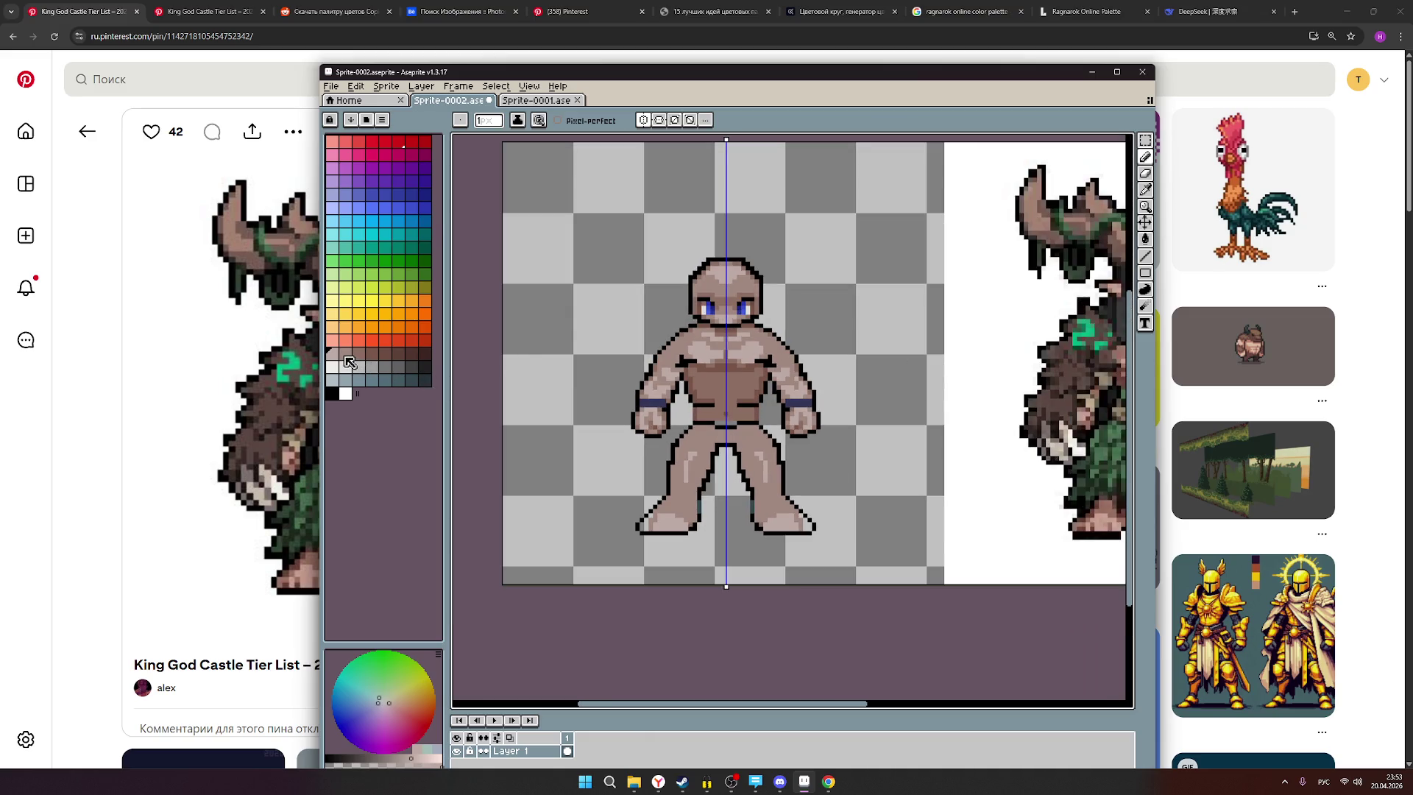
# Shade along the foot outlines on both feet in grey-brown.
pyautogui.click(346, 354)
pyautogui.click(359, 353)
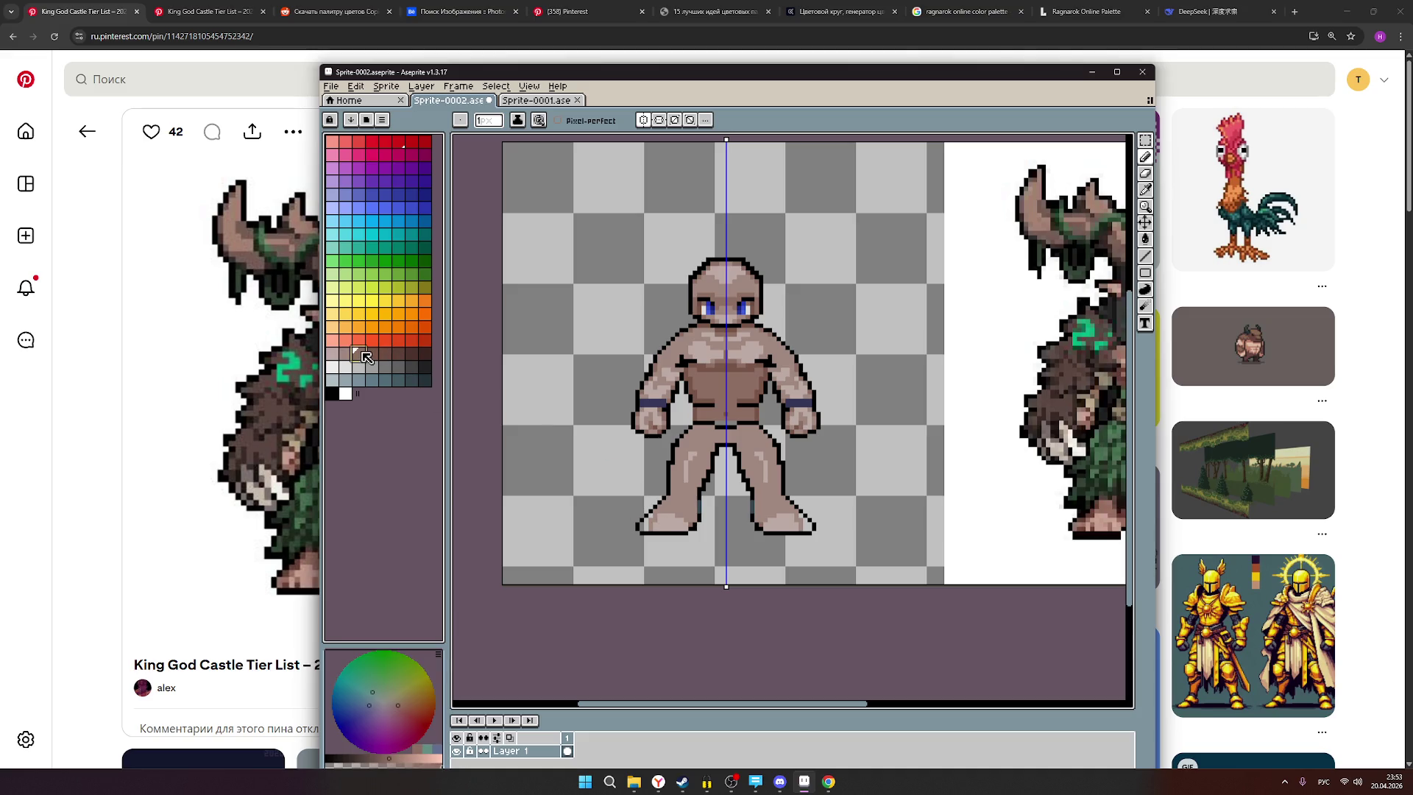
pyautogui.scroll(3, 659, 511)
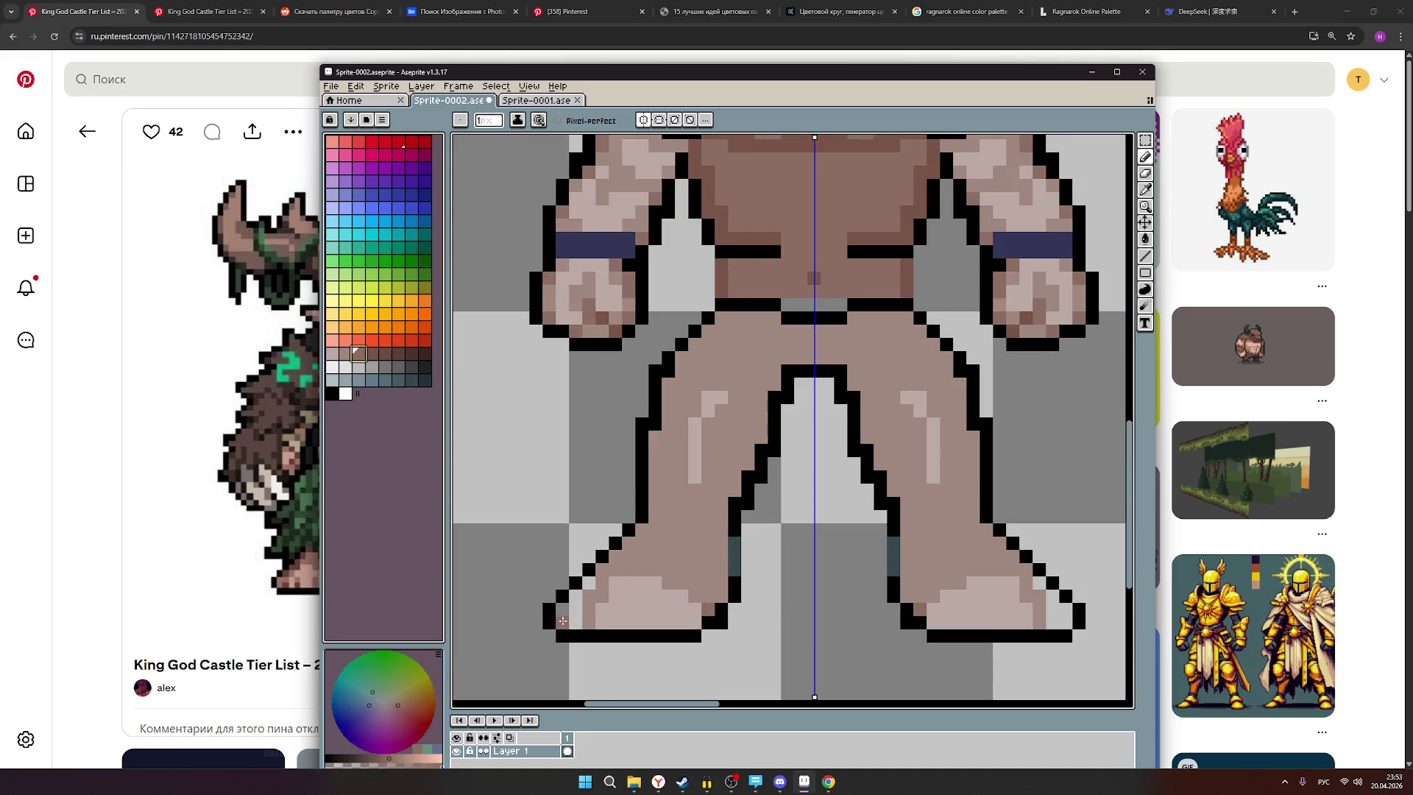
pyautogui.click(565, 621)
pyautogui.moveTo(568, 621); pyautogui.dragTo(589, 583)
pyautogui.scroll(-3, 962, 515)
pyautogui.scroll(-1, 971, 515)
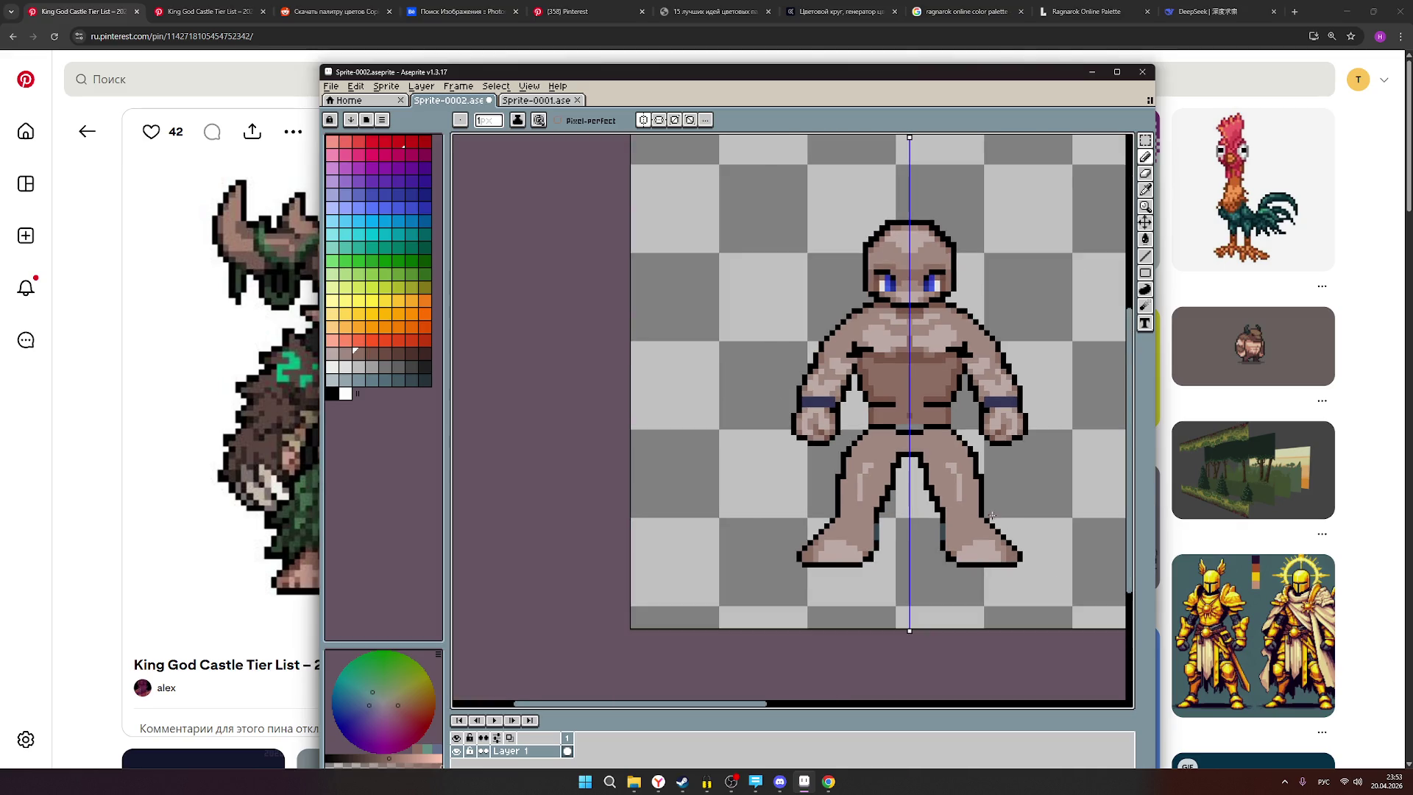
# Draw toe shading marks on both feet.
pyautogui.moveTo(1041, 505); pyautogui.dragTo(715, 566)
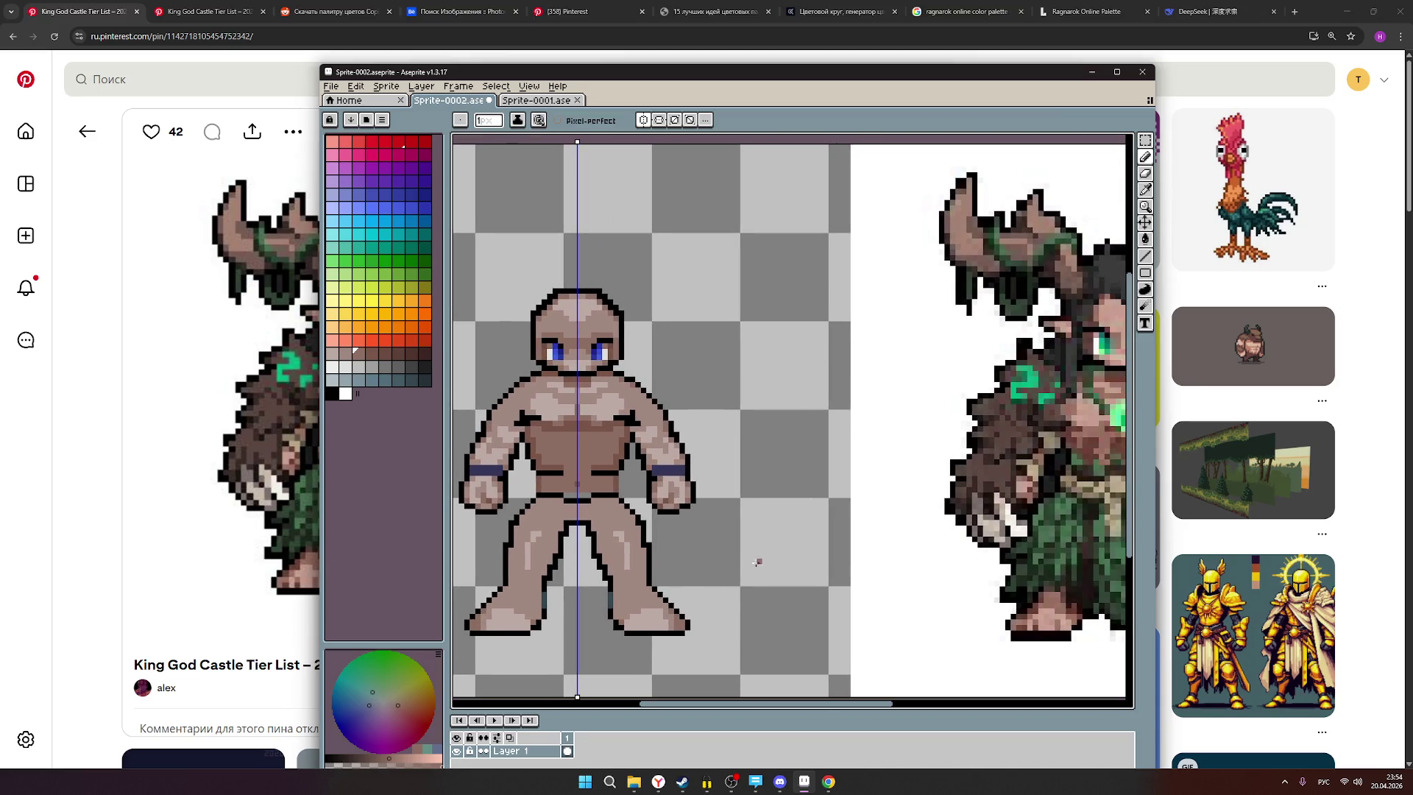
pyautogui.scroll(1, 622, 679)
pyautogui.moveTo(661, 611); pyautogui.dragTo(652, 618)
pyautogui.click(645, 617)
pyautogui.click(641, 611)
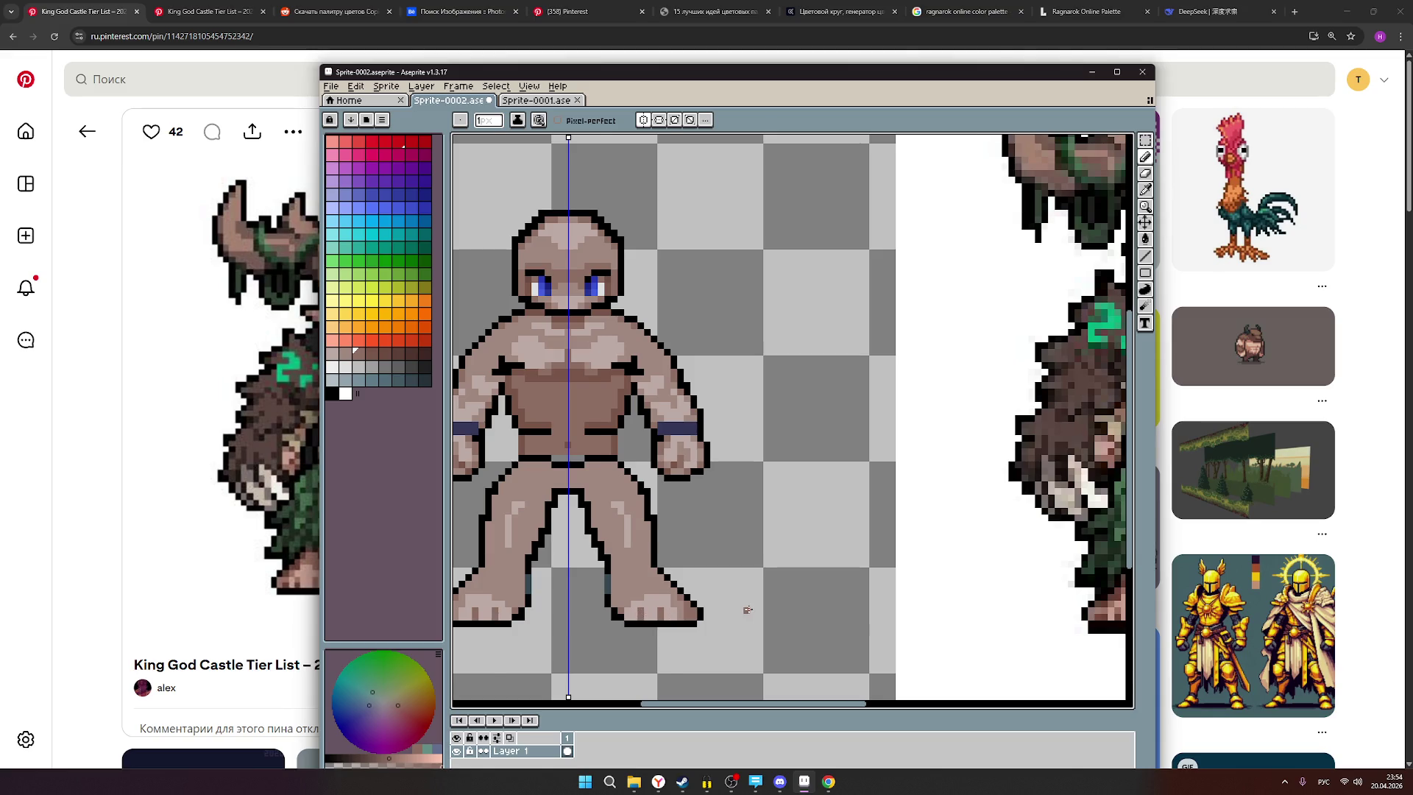
pyautogui.scroll(-1, 748, 610)
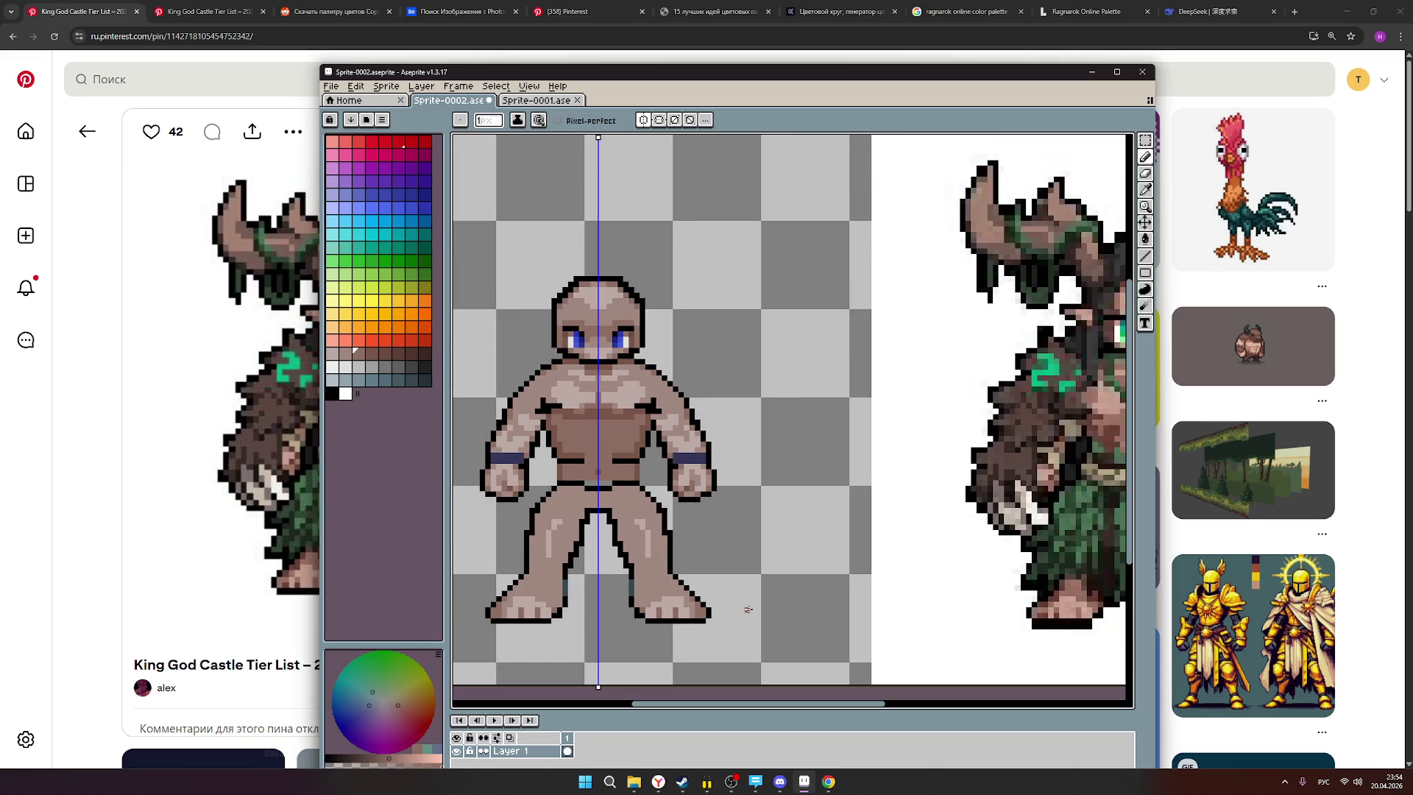
pyautogui.scroll(-3, 748, 609)
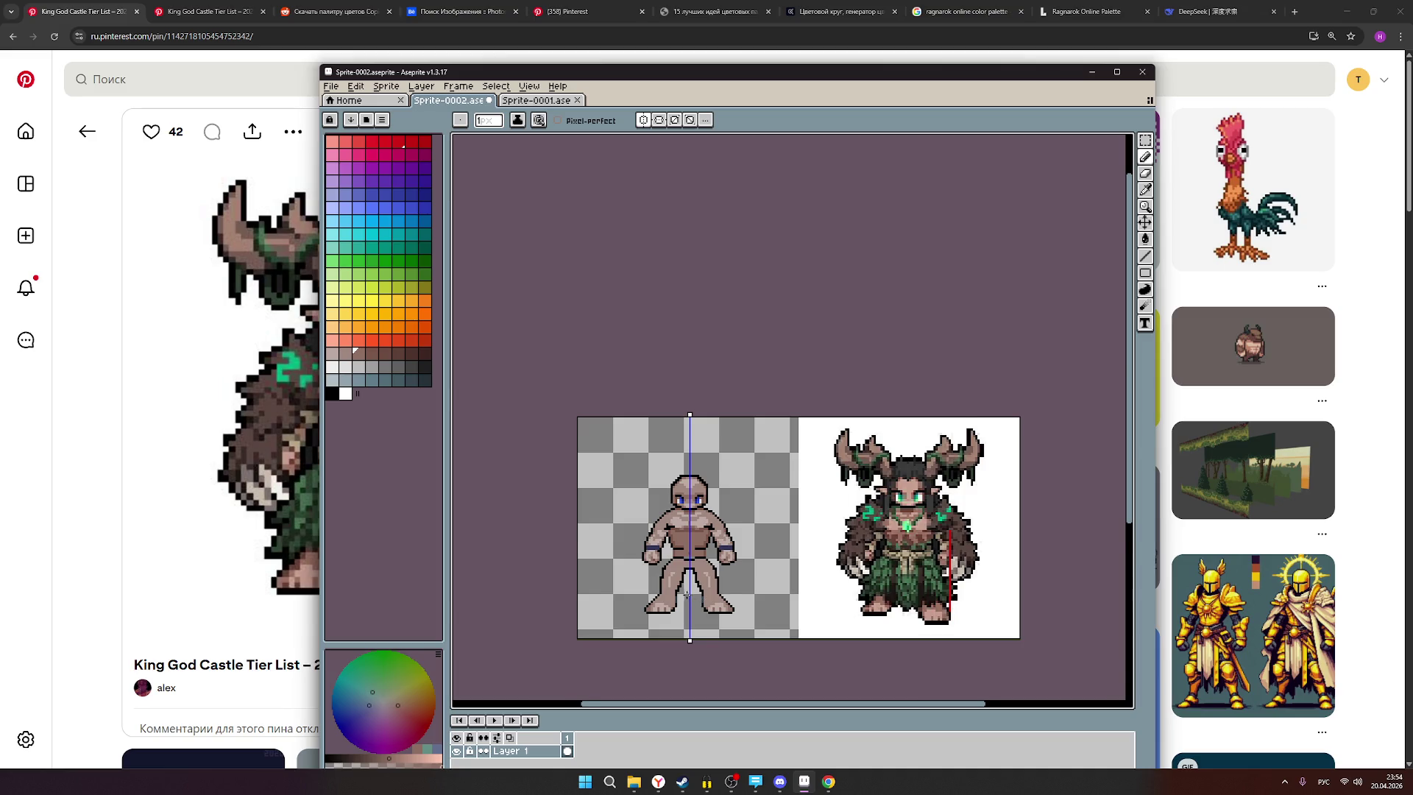
pyautogui.scroll(3, 688, 594)
# Darken the light highlights on both legs, then view the Sprite-0001 sketch.
pyautogui.click(349, 355)
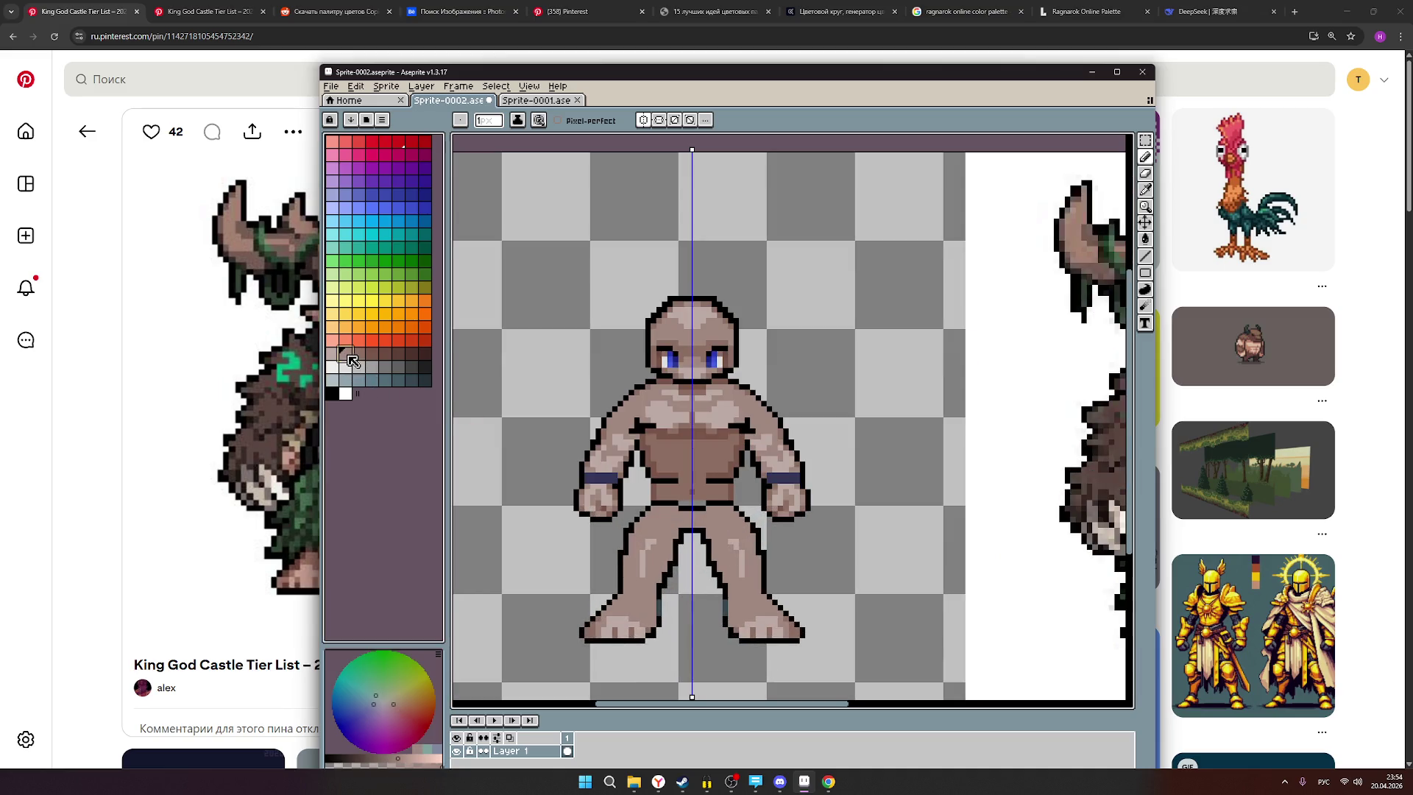
pyautogui.moveTo(639, 573); pyautogui.dragTo(652, 542)
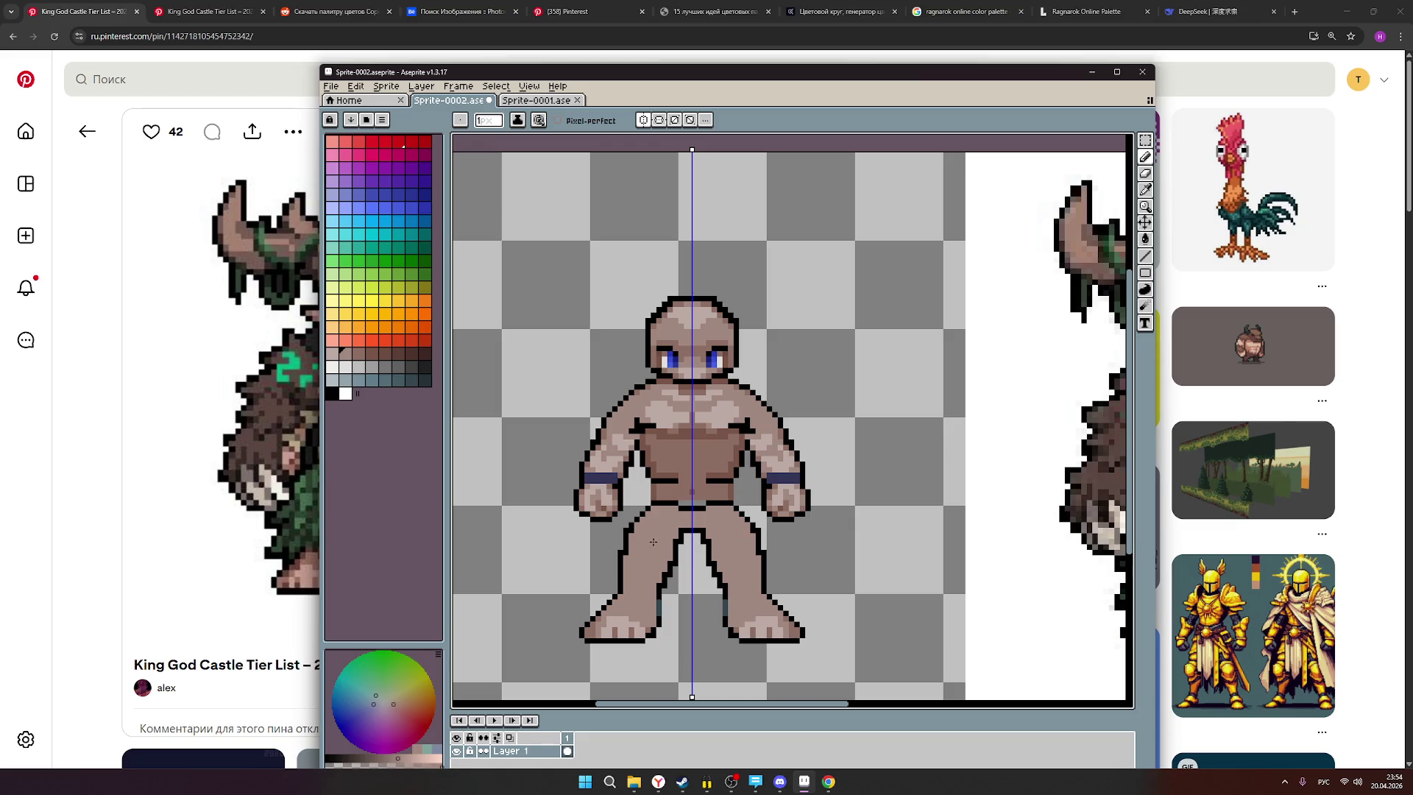
pyautogui.scroll(-2, 846, 558)
pyautogui.scroll(1, 854, 557)
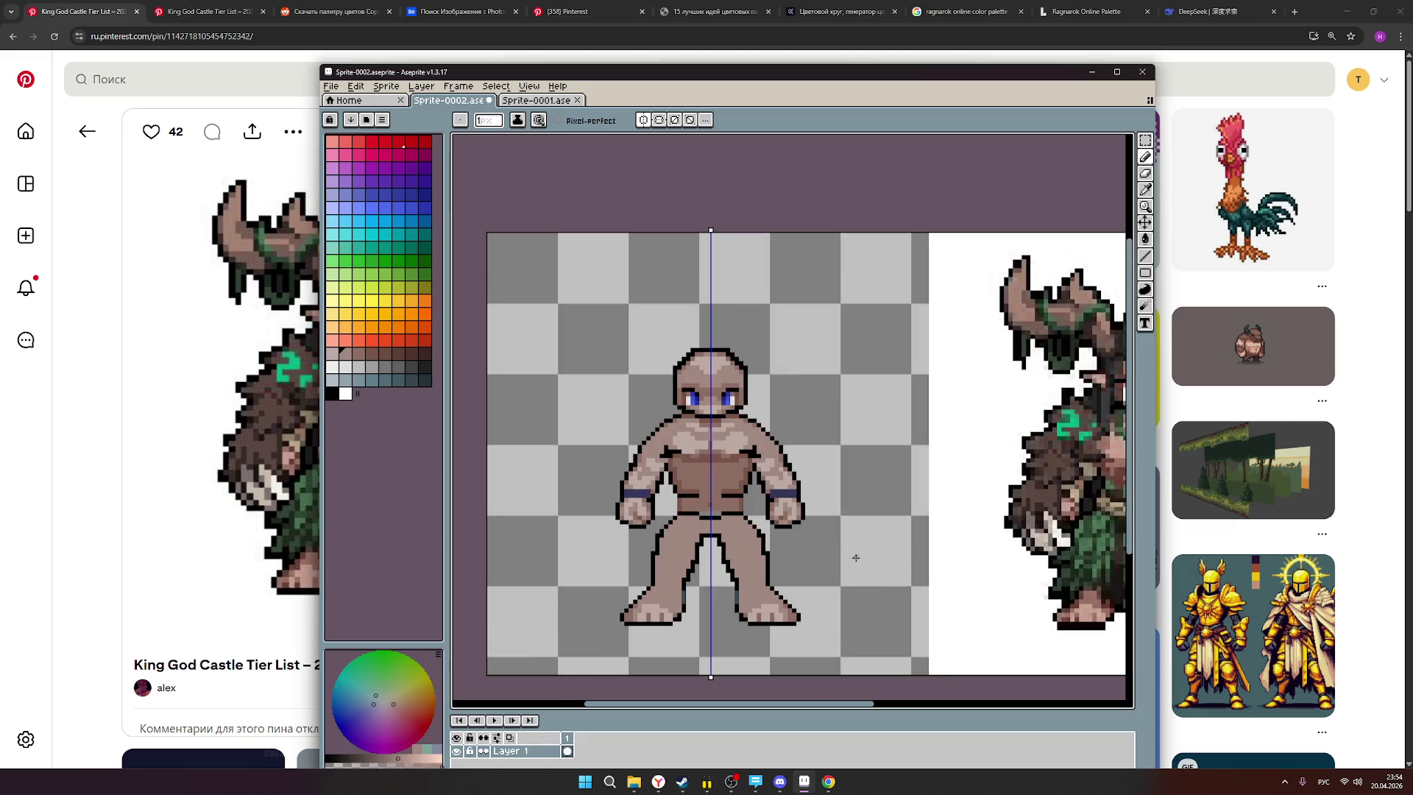
pyautogui.scroll(-1, 835, 556)
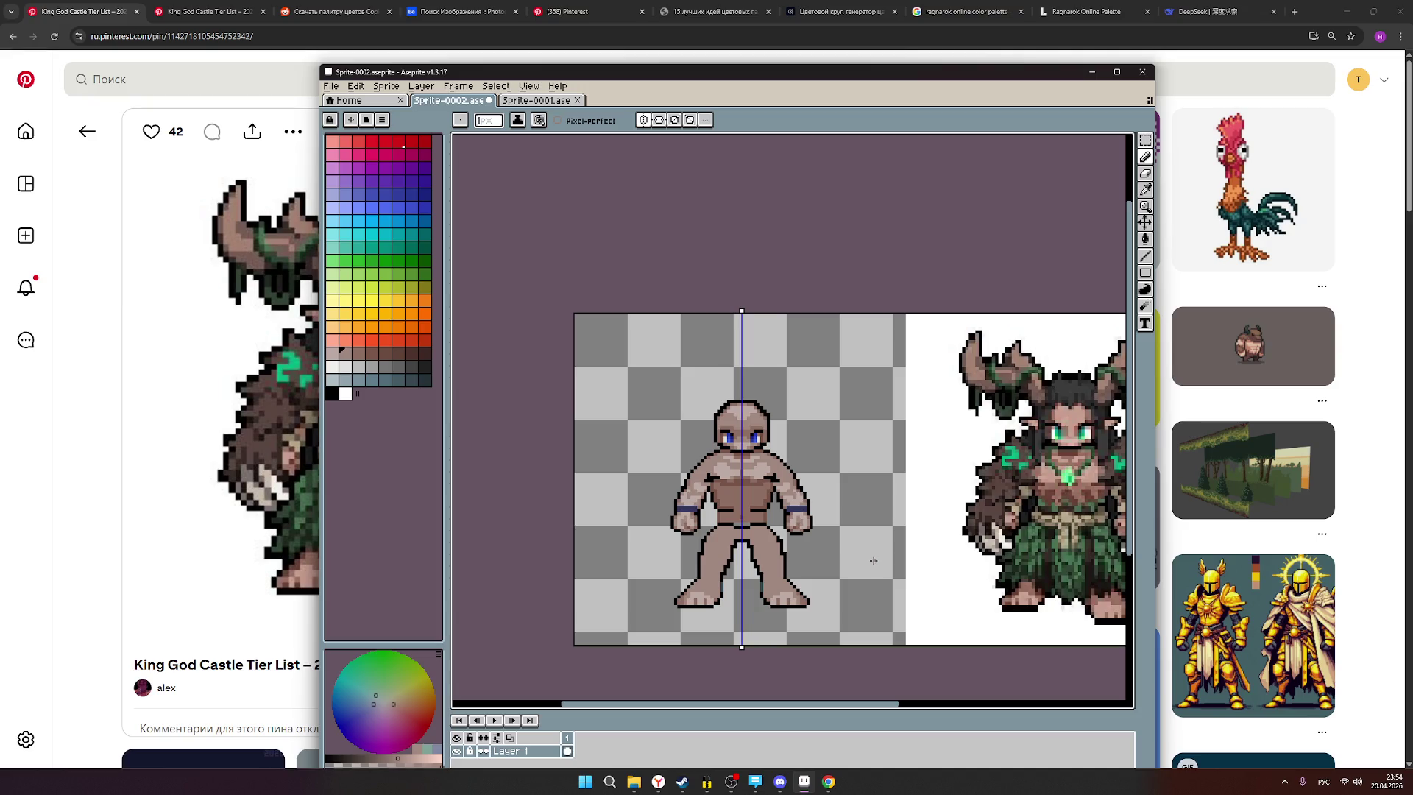
pyautogui.click(537, 102)
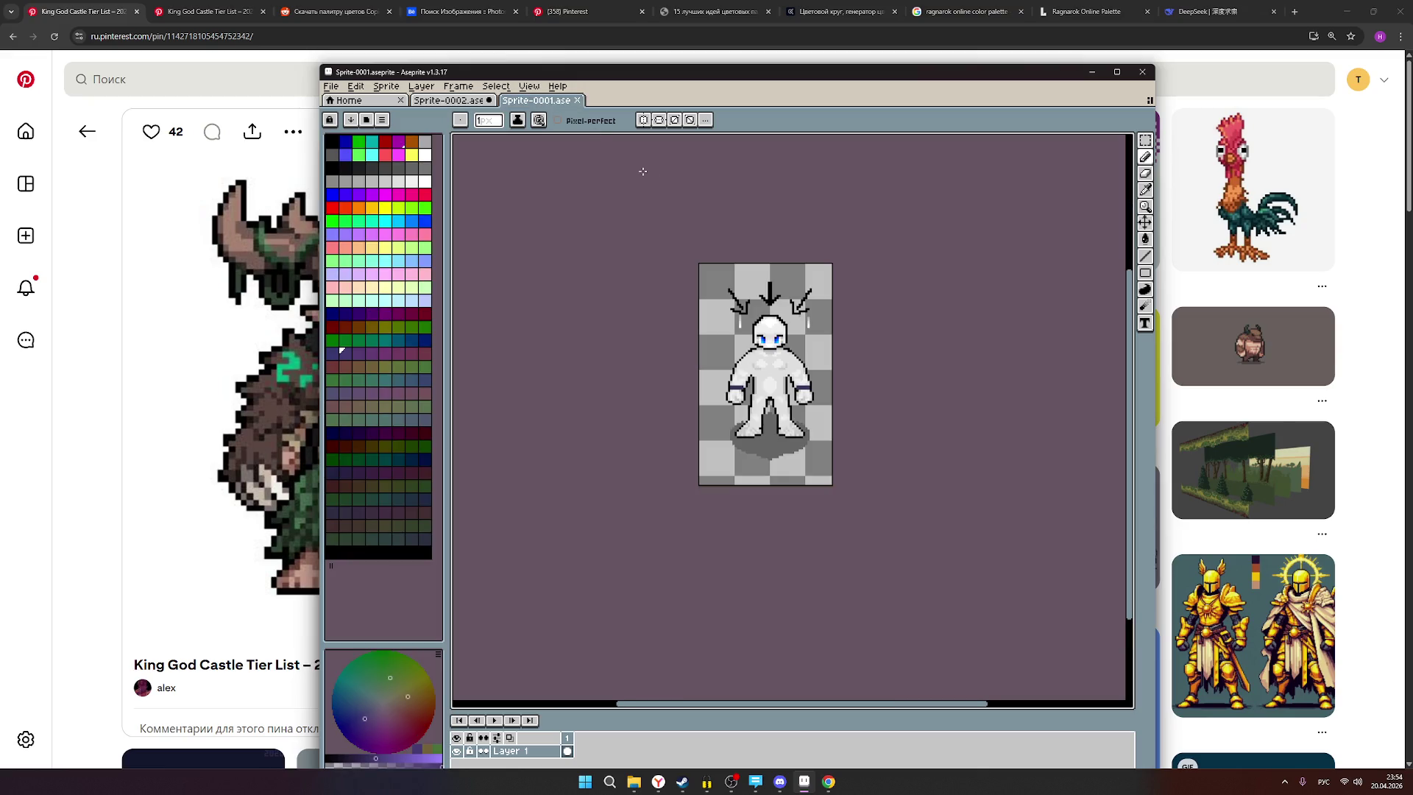
# Return to Sprite-0002 and zoom in on the figure's legs.
pyautogui.click(442, 103)
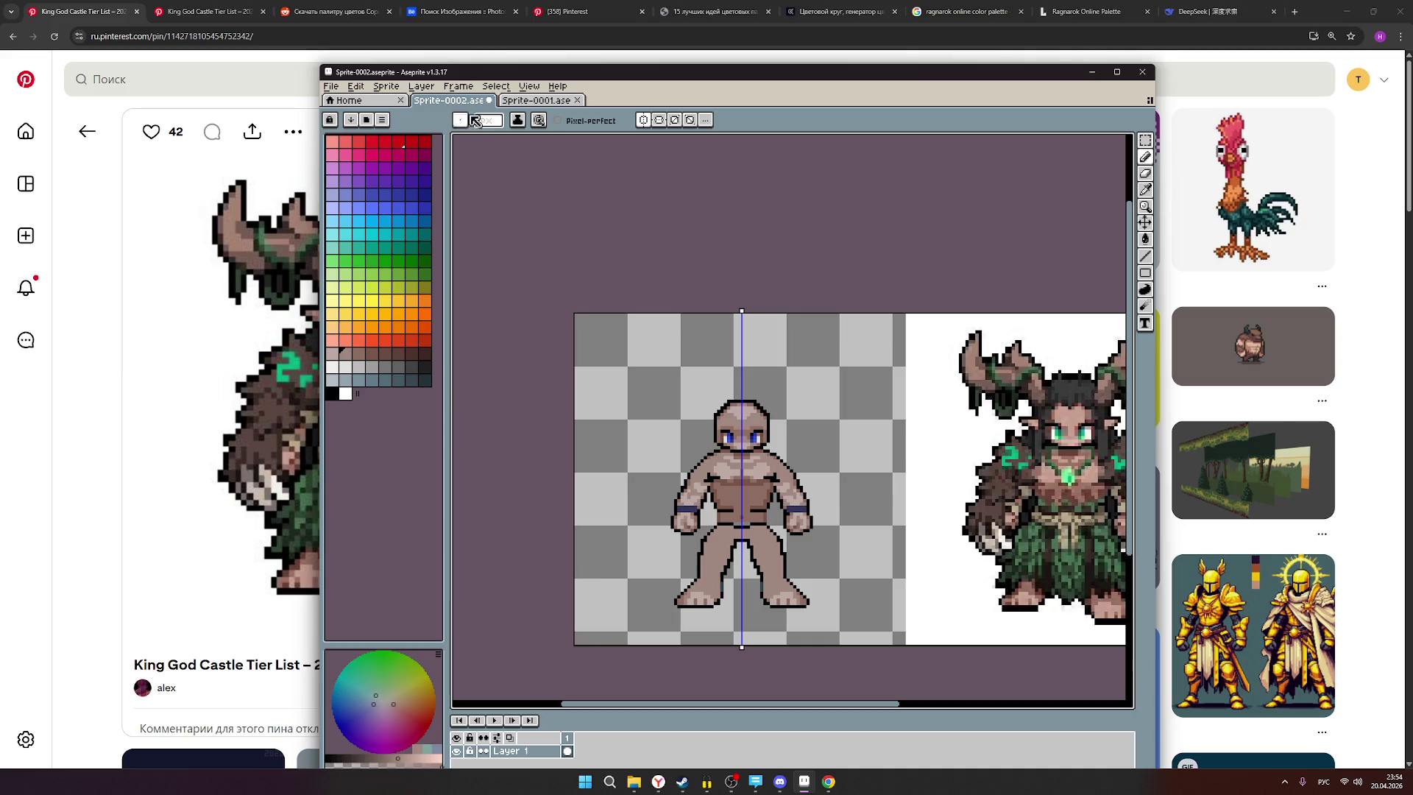
pyautogui.scroll(-1, 910, 437)
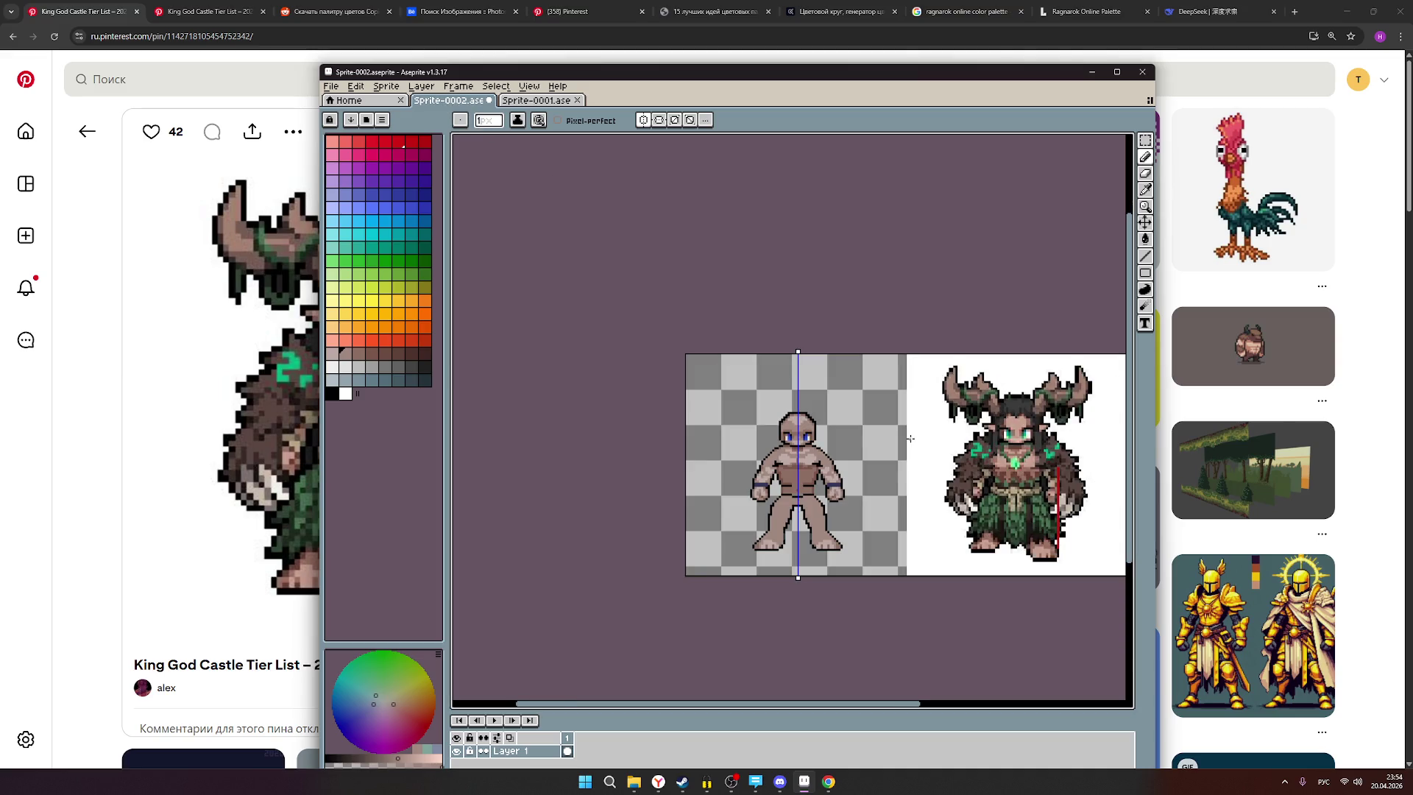
pyautogui.scroll(1, 826, 501)
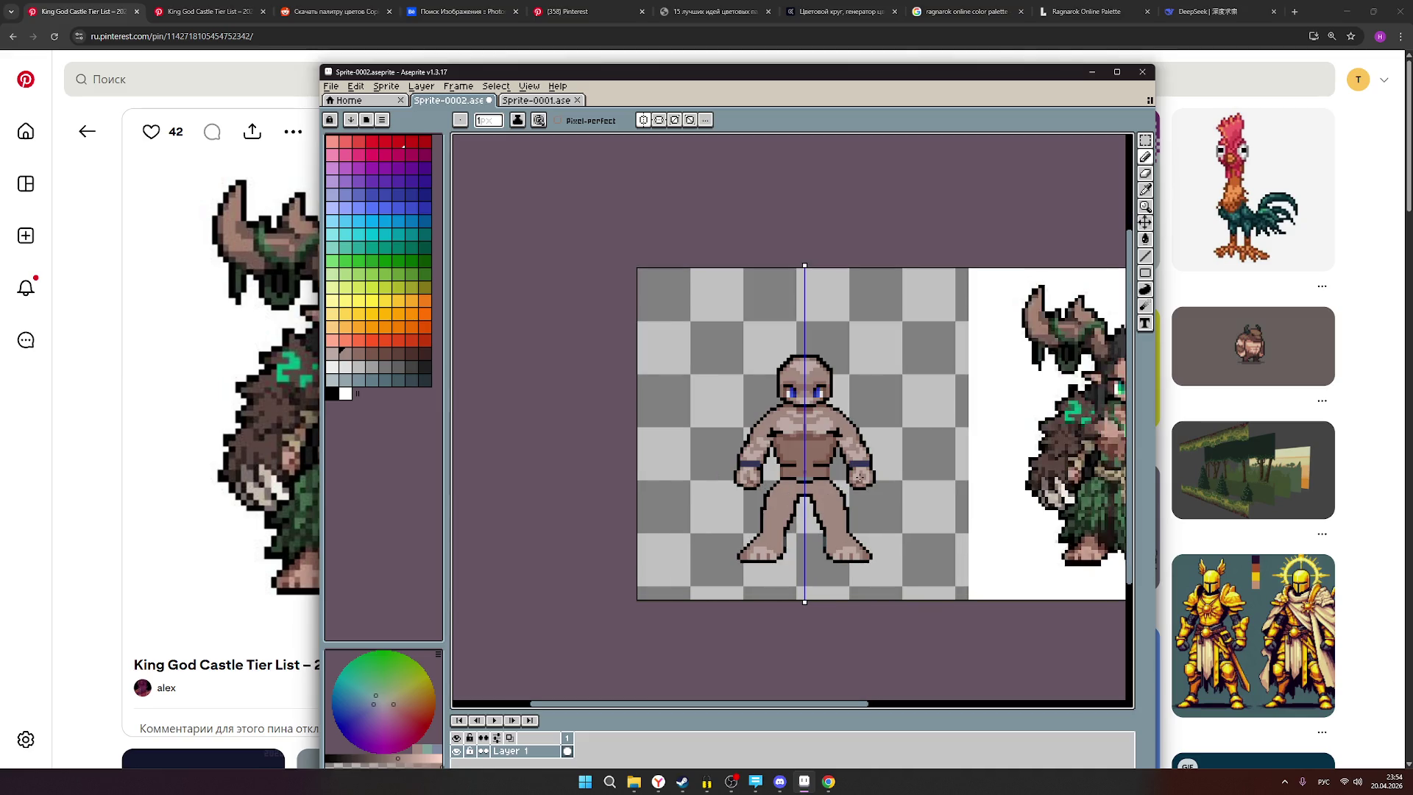
pyautogui.scroll(1, 818, 488)
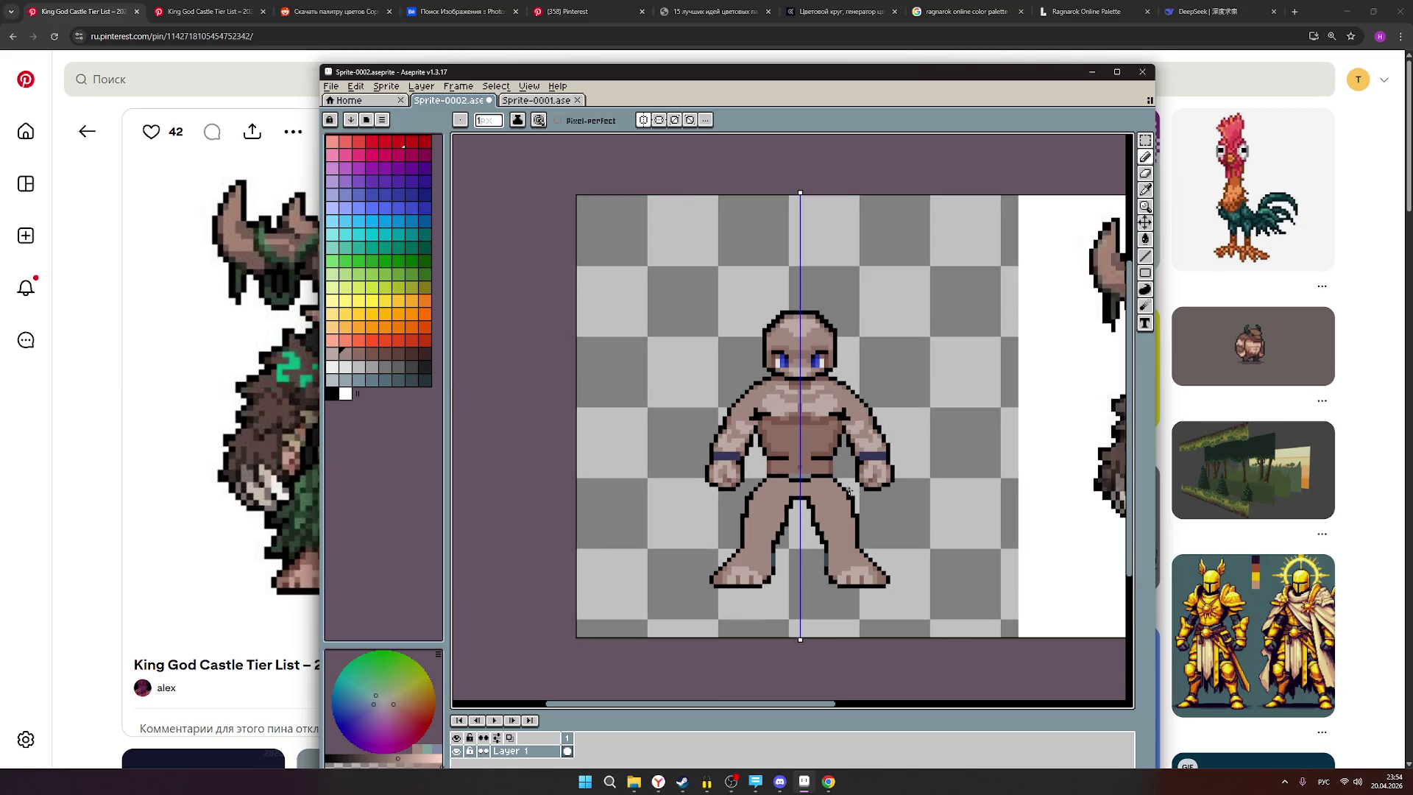
pyautogui.scroll(-2, 845, 490)
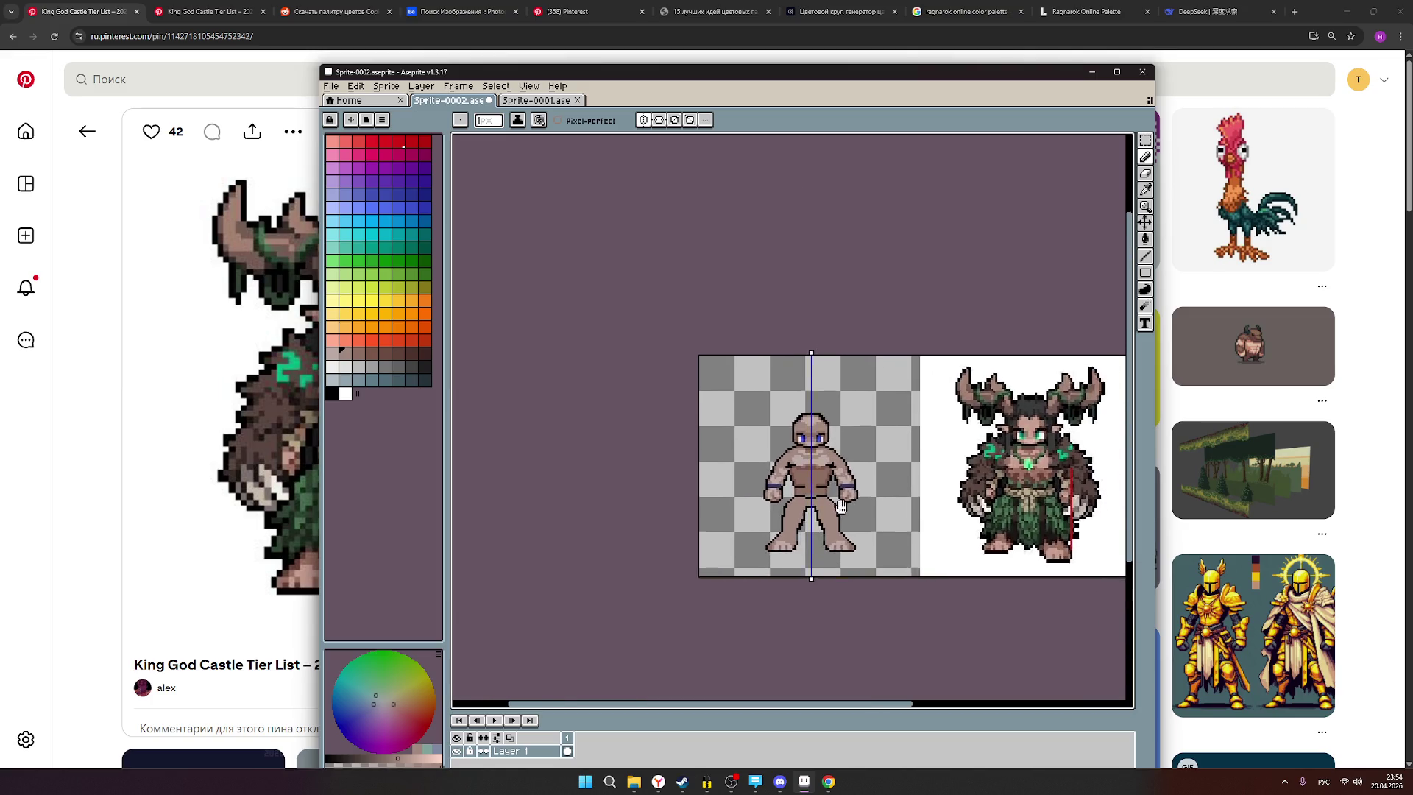
pyautogui.scroll(3, 750, 524)
pyautogui.scroll(1, 751, 525)
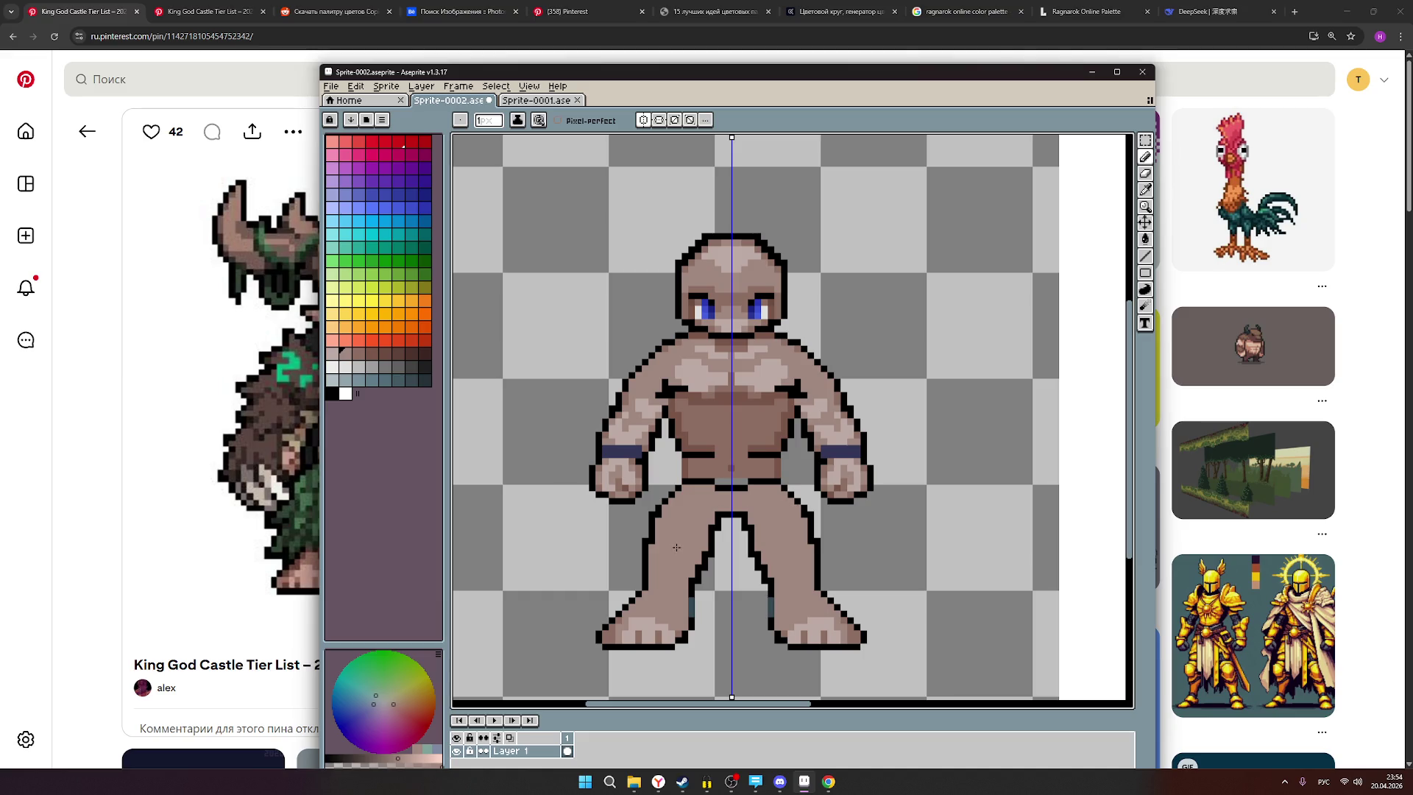
# Paint pale highlights on both knees, then toggle the Move tool and back to Pencil.
pyautogui.click(333, 354)
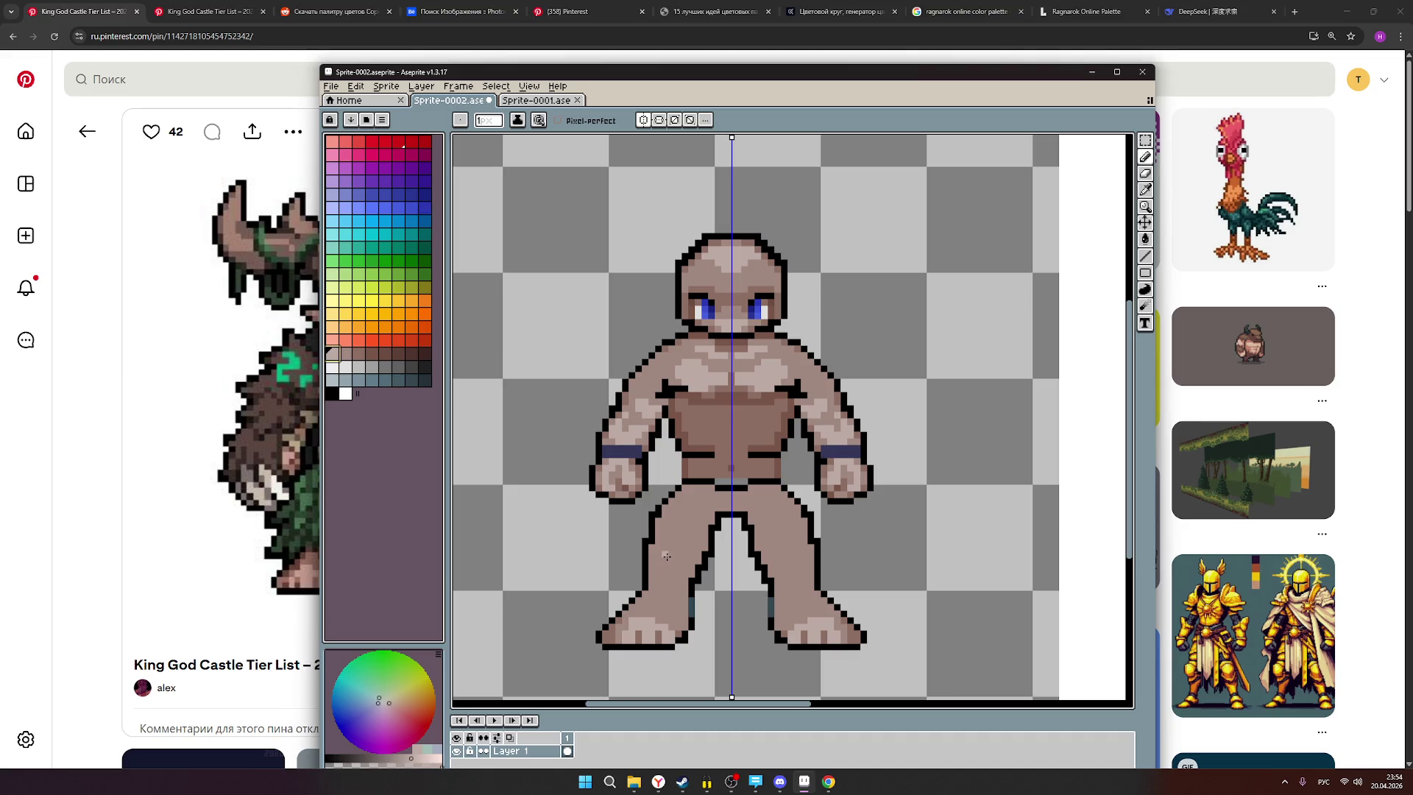
pyautogui.click(669, 556)
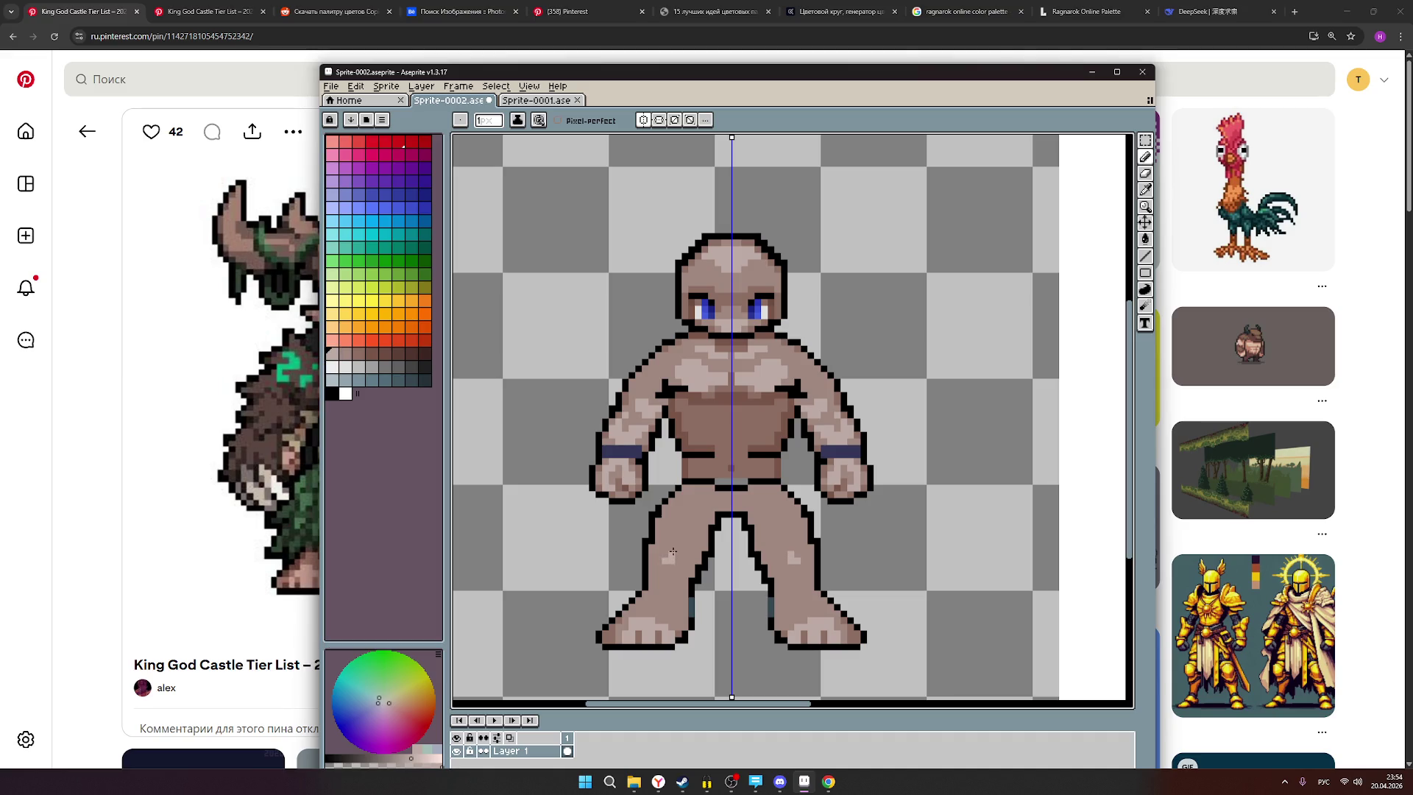
pyautogui.moveTo(679, 553); pyautogui.dragTo(685, 561)
pyautogui.scroll(-2, 777, 542)
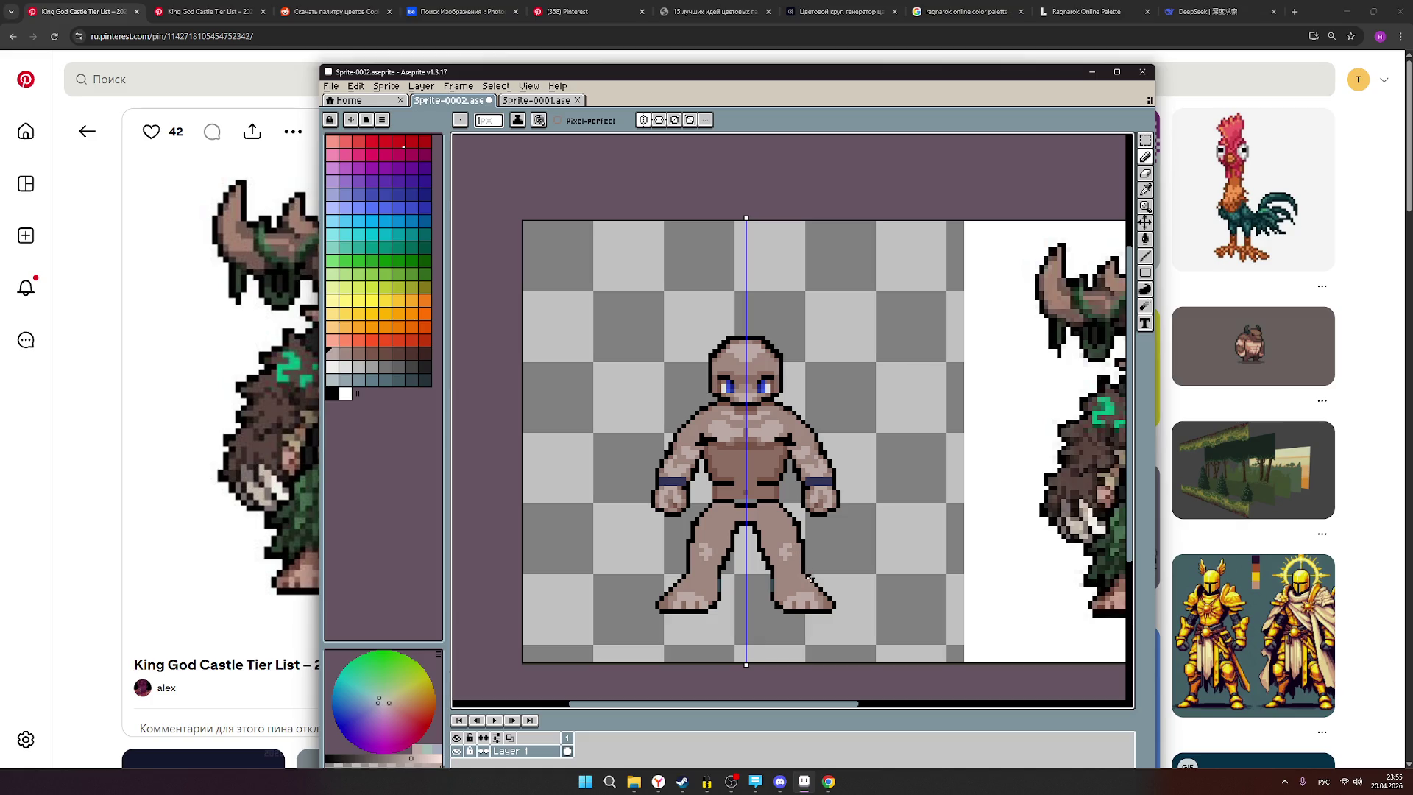
pyautogui.press('v')
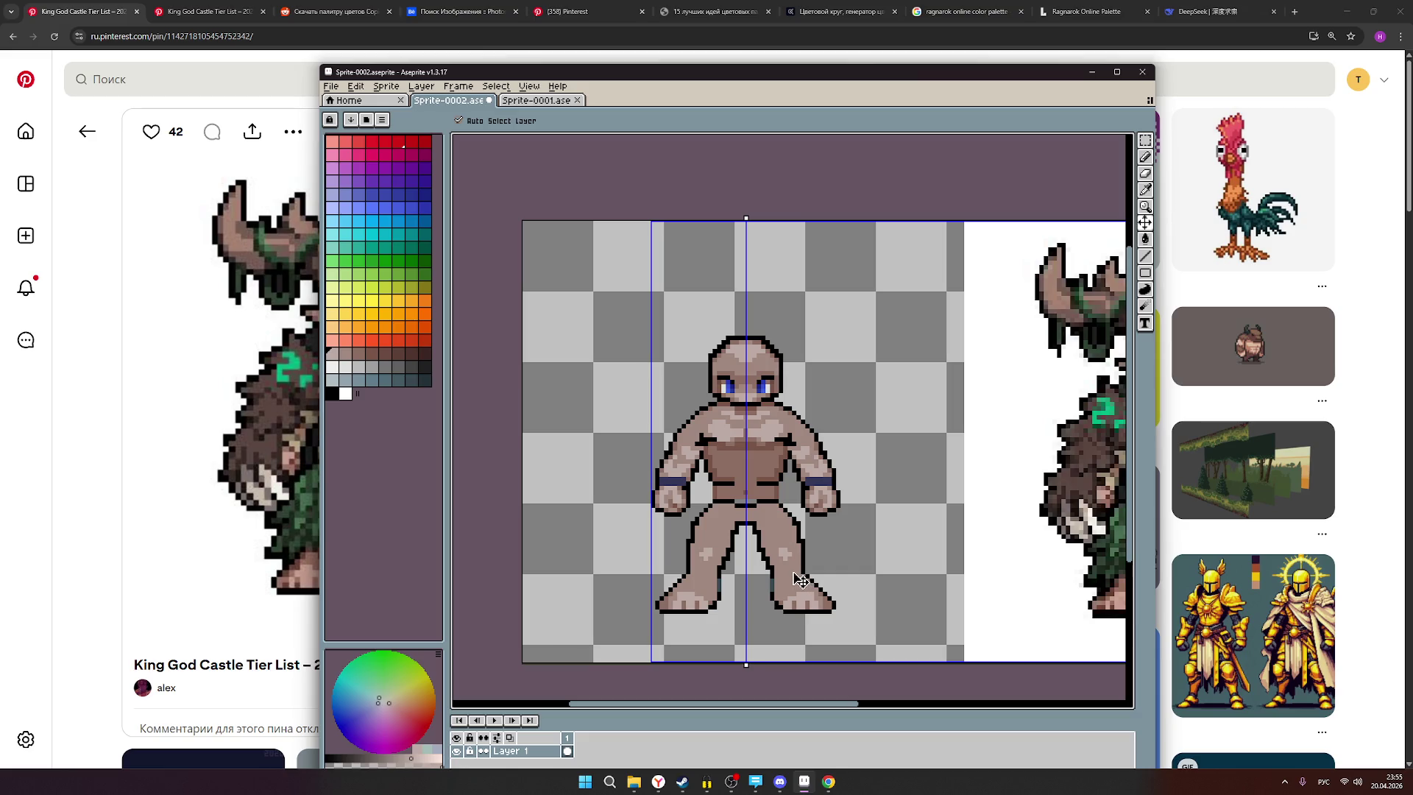
pyautogui.press('b')
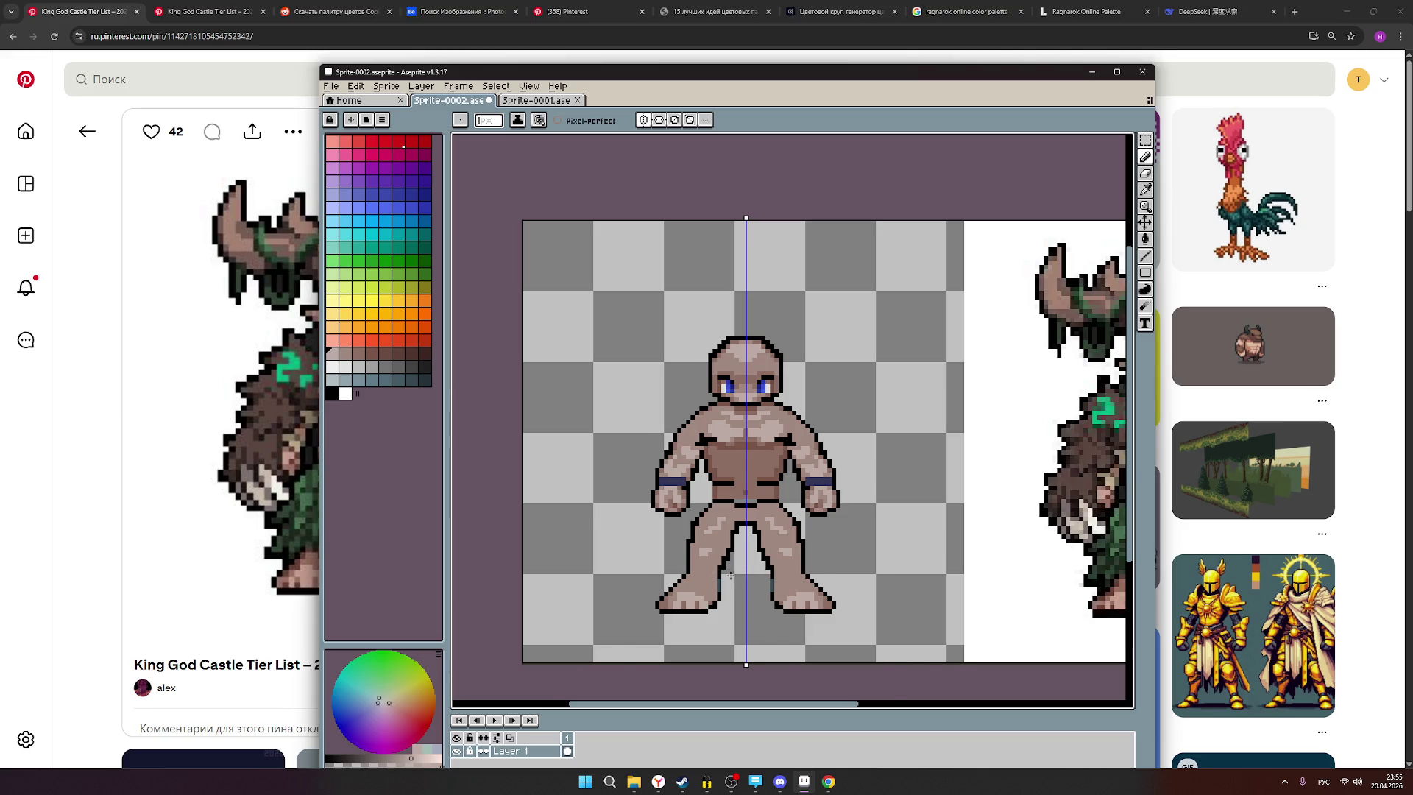
# Try several neighbouring skin shades from the palette while panning to the druid reference.
pyautogui.scroll(-1, 731, 574)
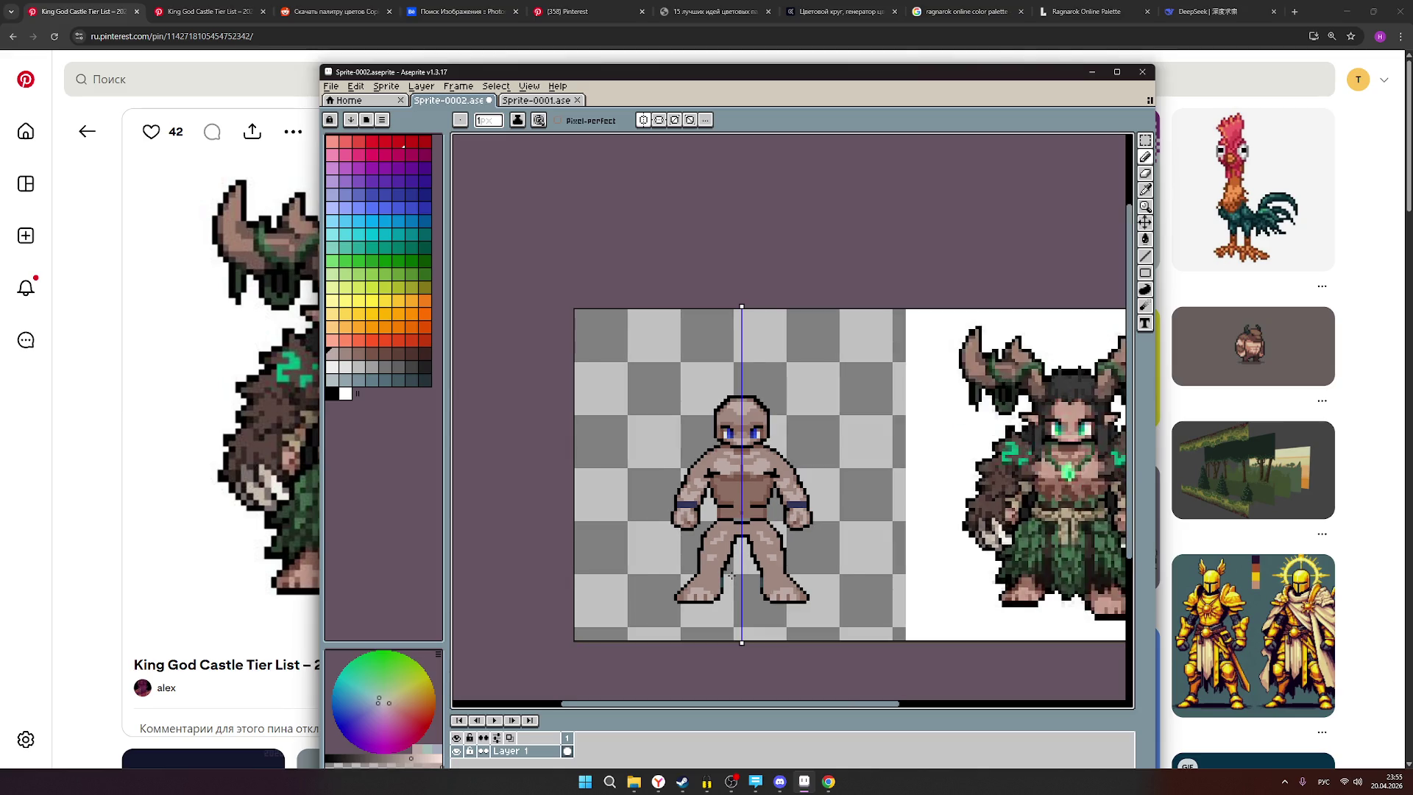
pyautogui.scroll(1, 713, 575)
pyautogui.scroll(1, 709, 573)
pyautogui.keyDown('alt'); pyautogui.click(706, 593); pyautogui.keyUp('alt')
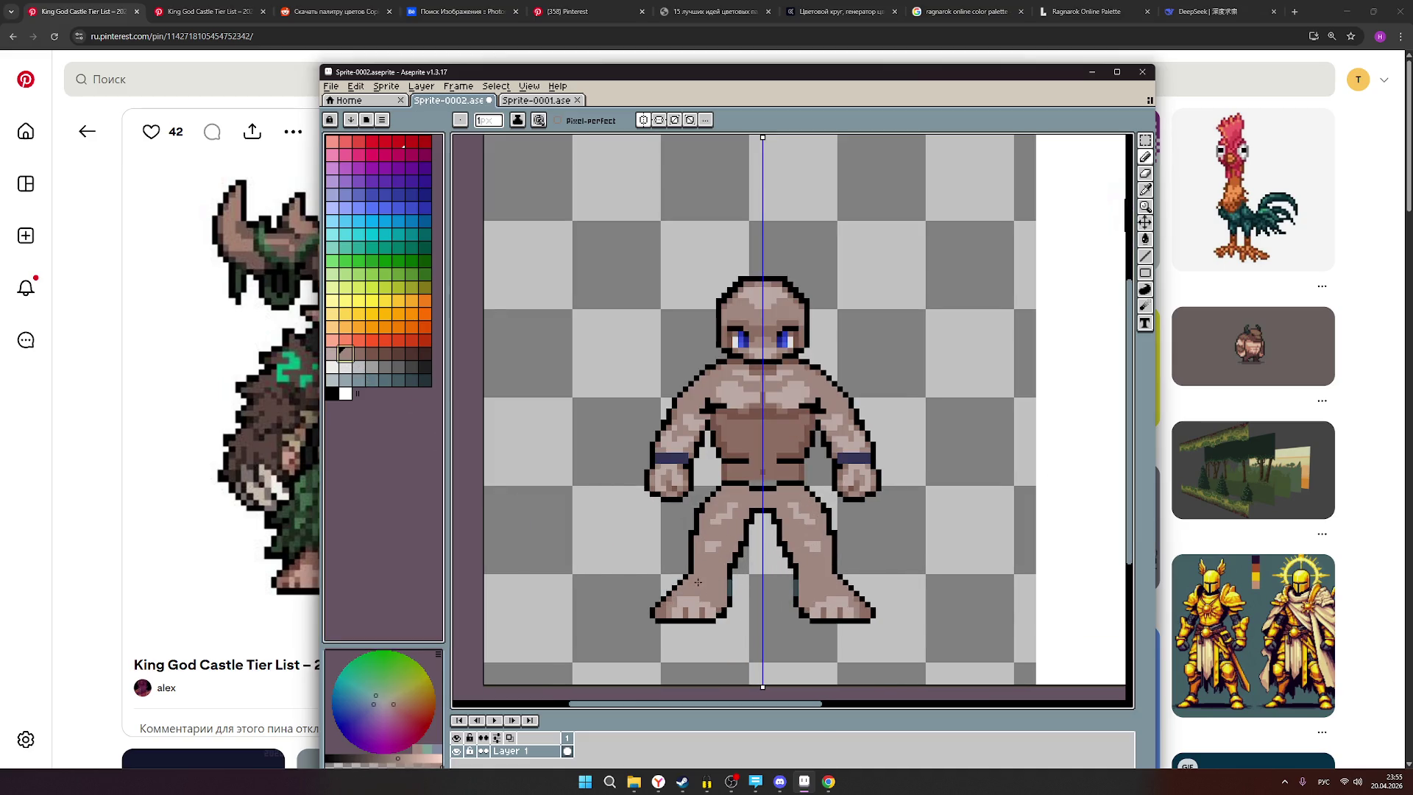
pyautogui.scroll(1, 698, 583)
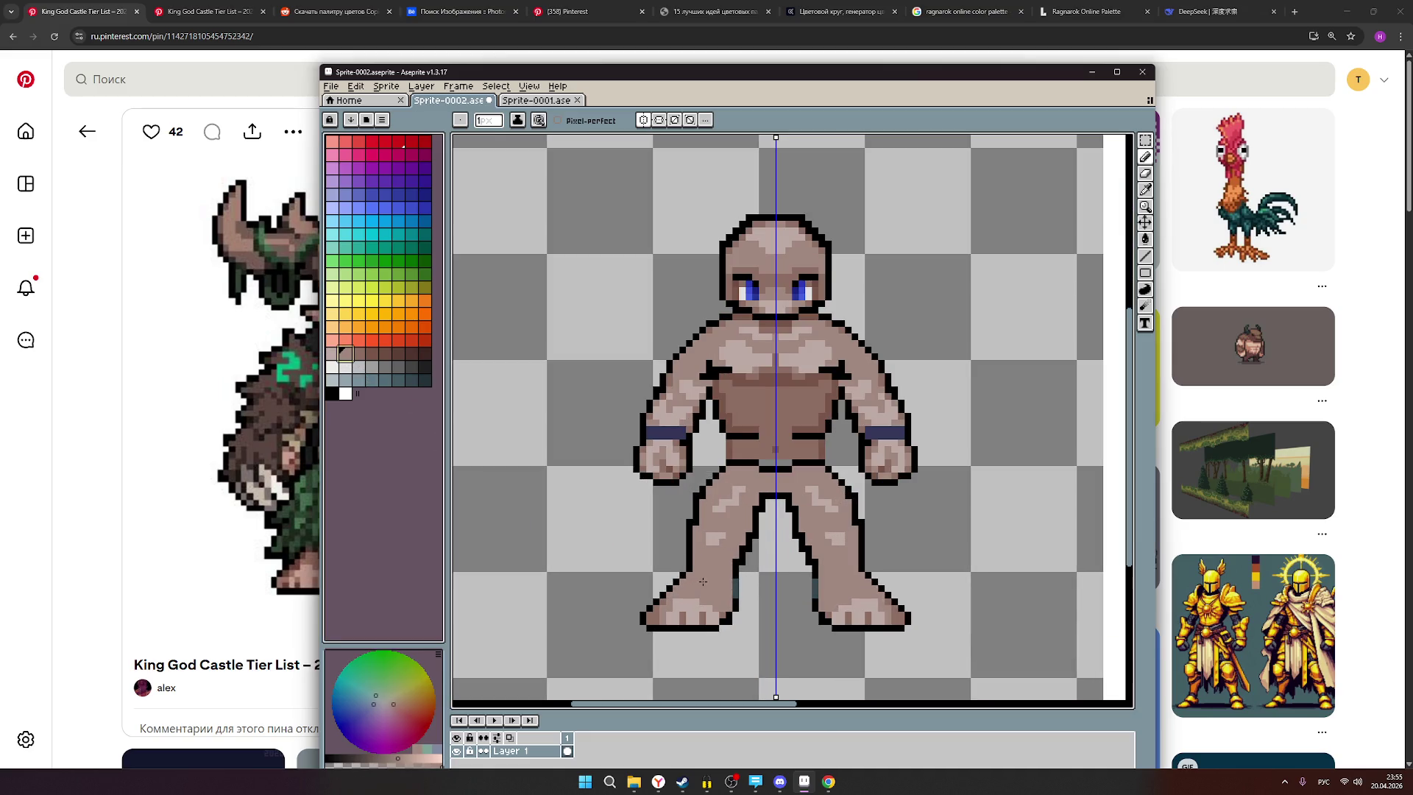
pyautogui.click(359, 355)
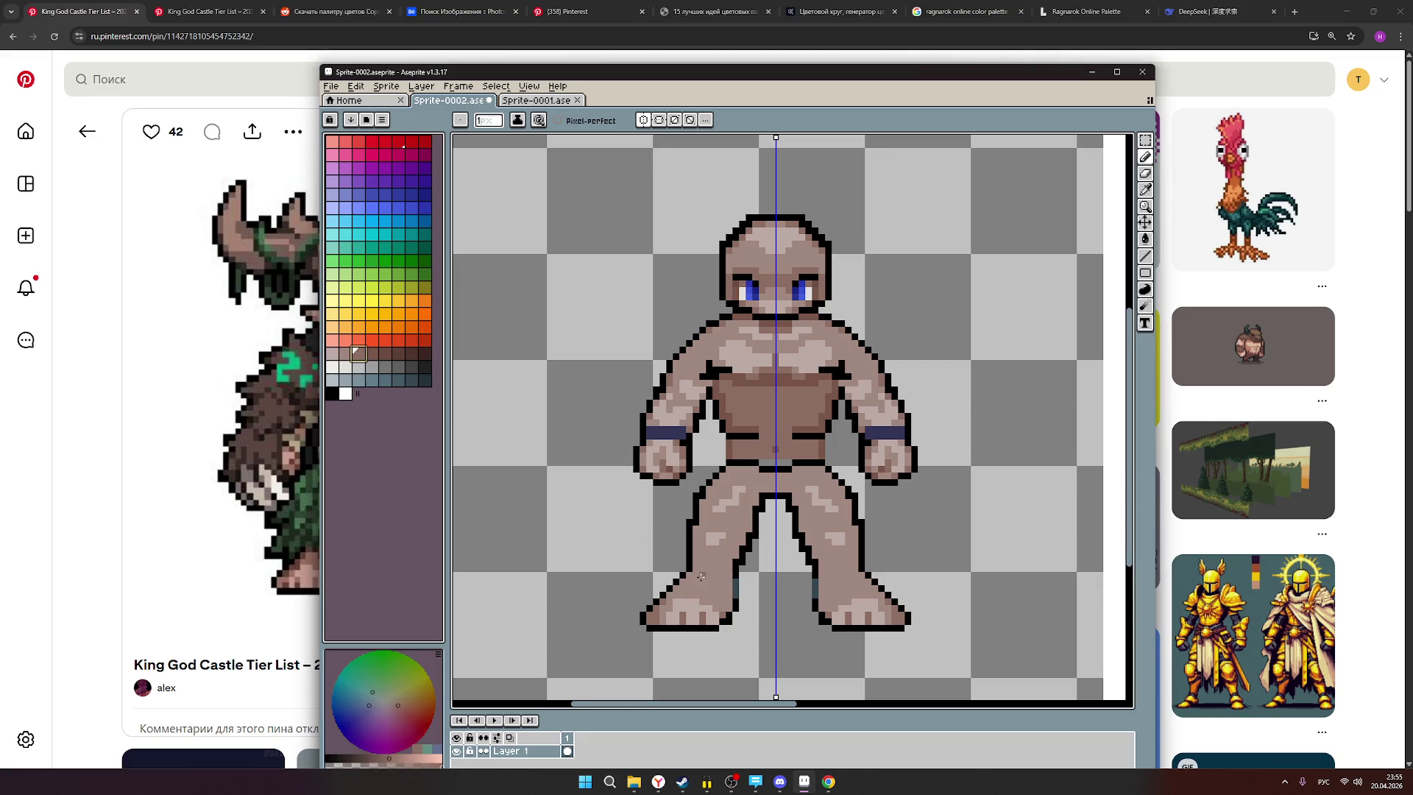
pyautogui.click(346, 354)
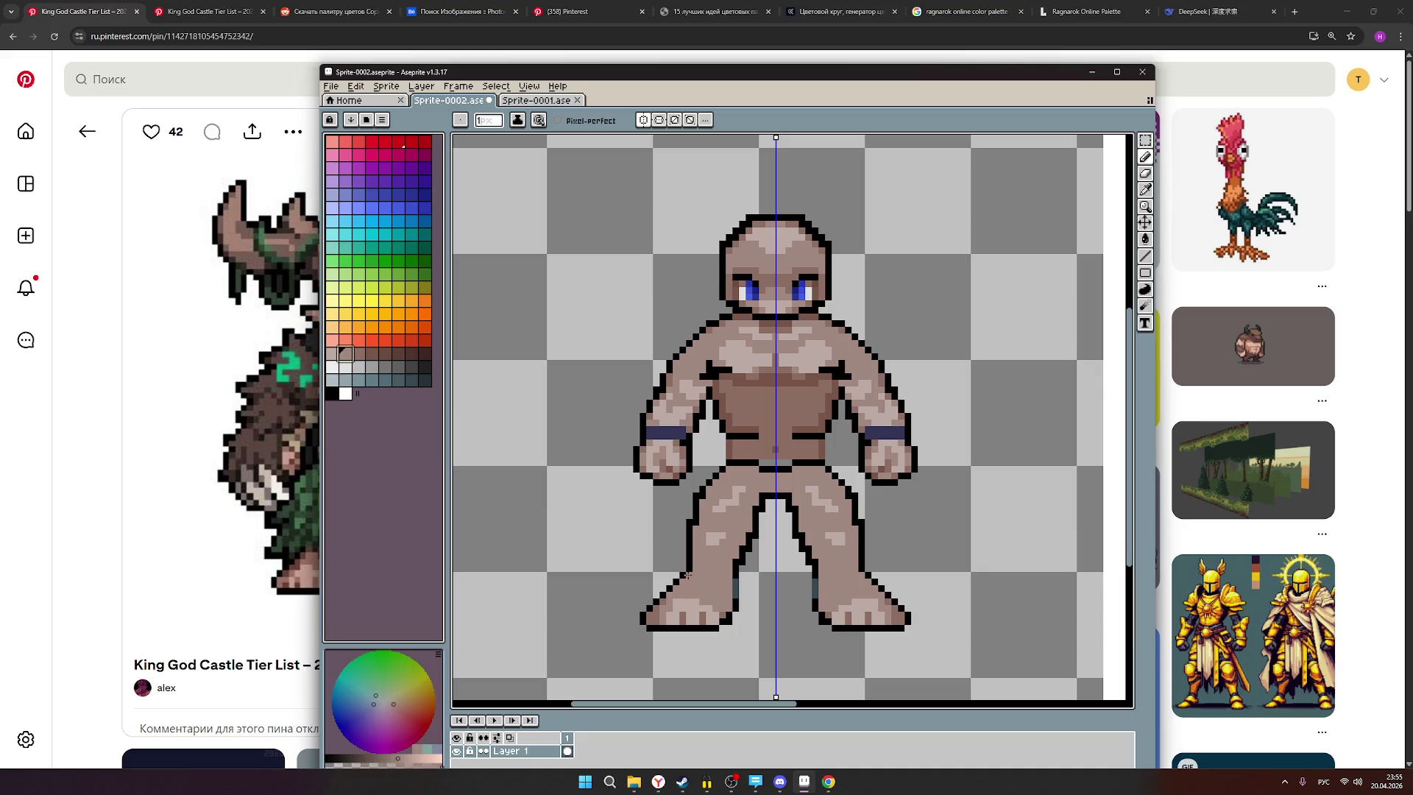
pyautogui.click(333, 355)
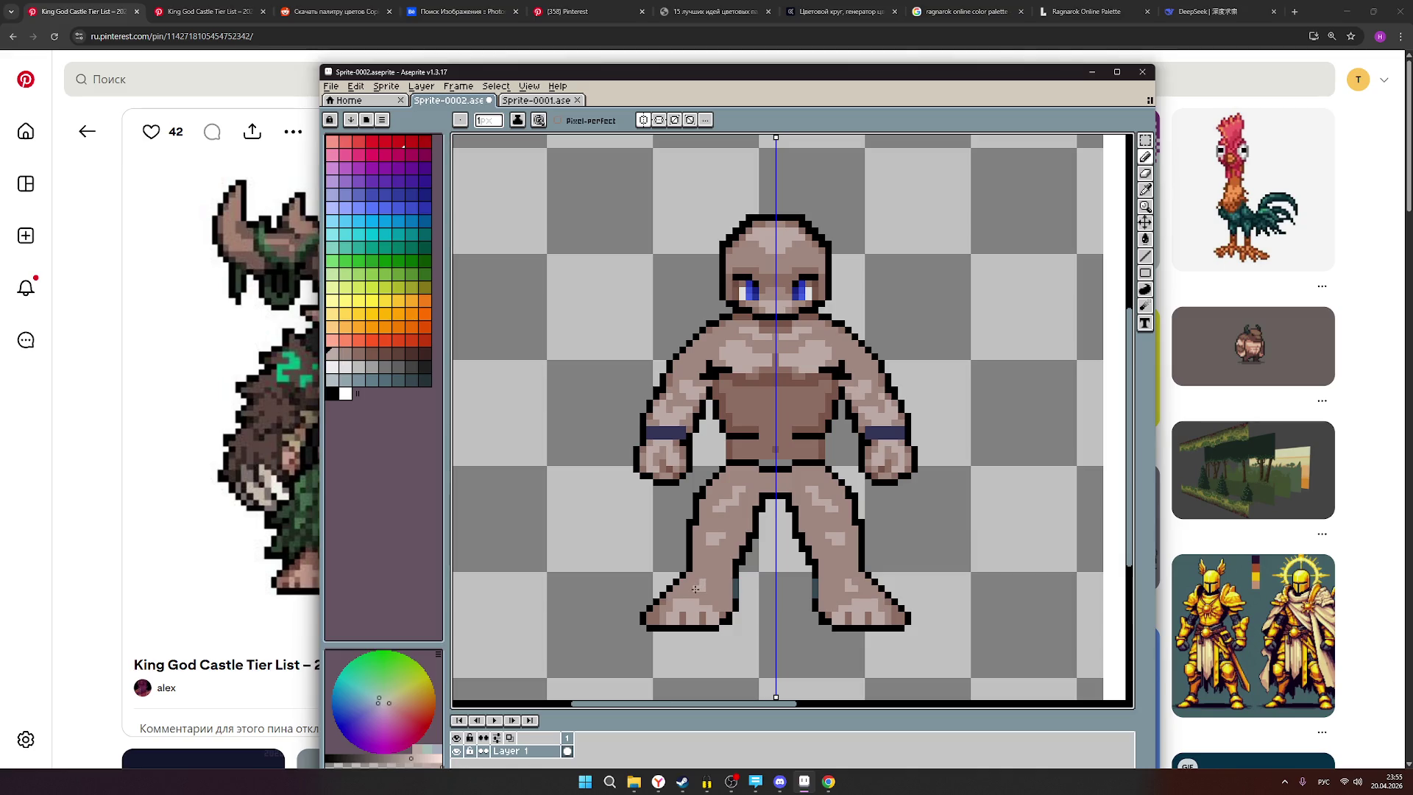
pyautogui.scroll(-1, 904, 581)
pyautogui.scroll(-1, 950, 579)
pyautogui.scroll(1, 957, 577)
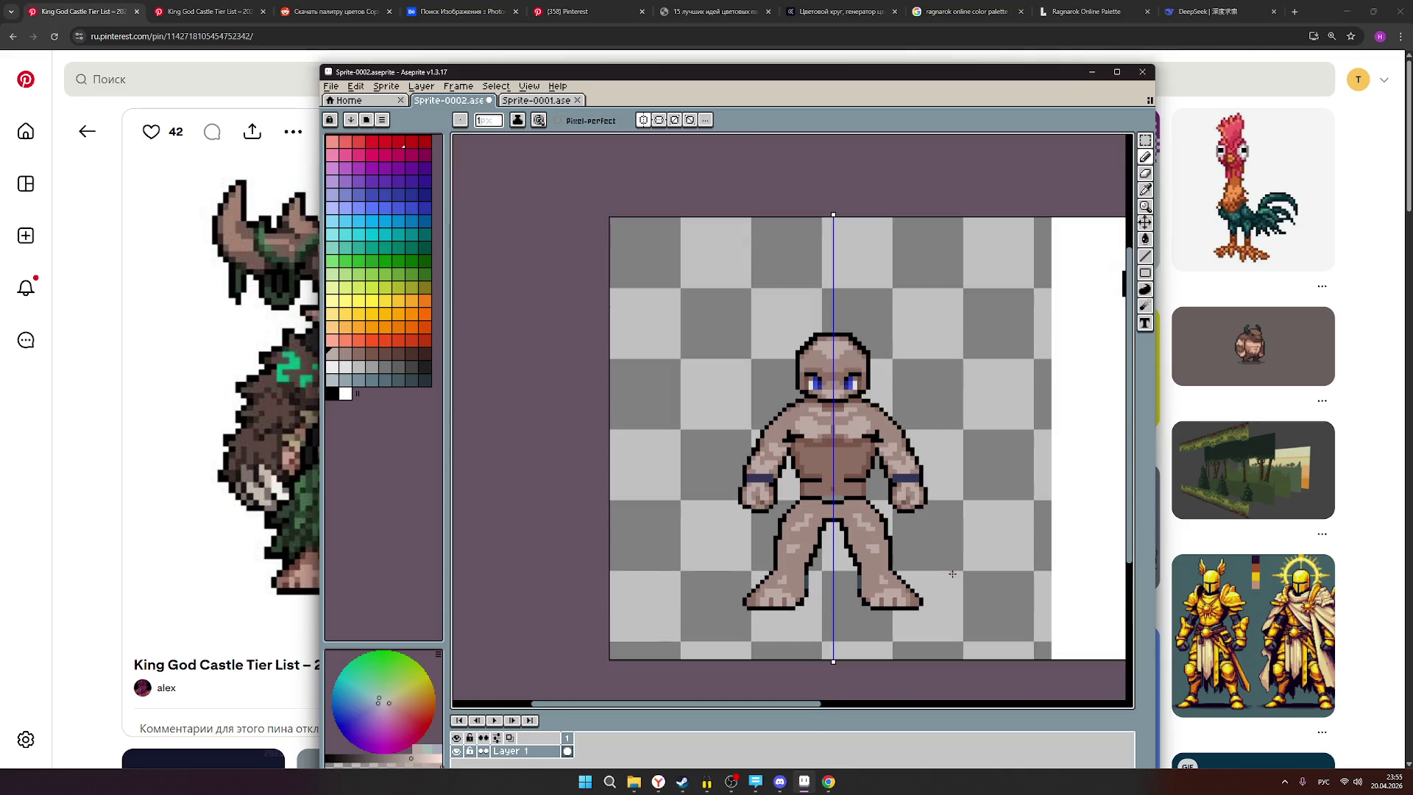
pyautogui.moveTo(963, 576)
pyautogui.mouseDown()
pyautogui.moveTo(826, 600)
pyautogui.moveTo(830, 571)
pyautogui.mouseUp()
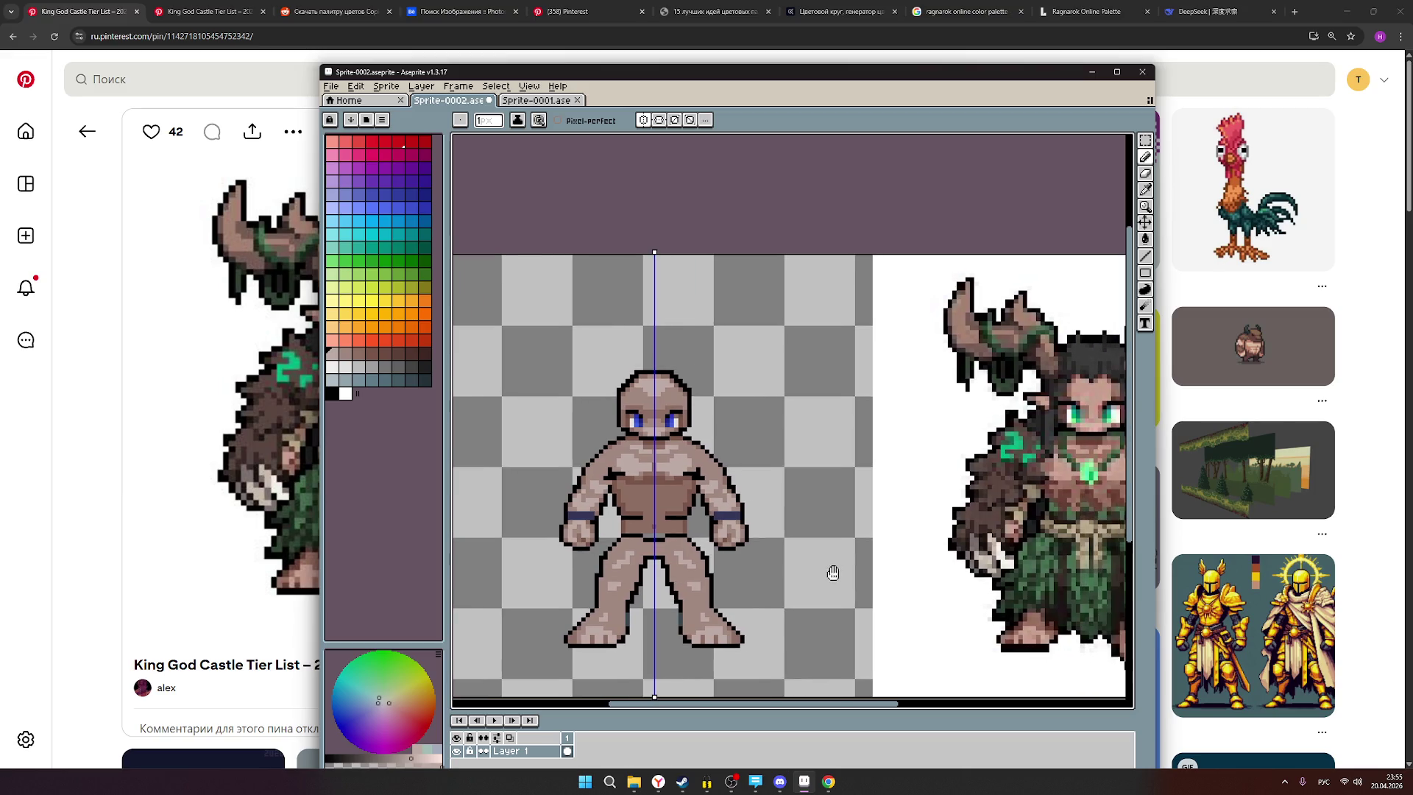
# Test more skin shades, dabbing one on the canvas, and pan back to the reference.
pyautogui.scroll(3, 685, 527)
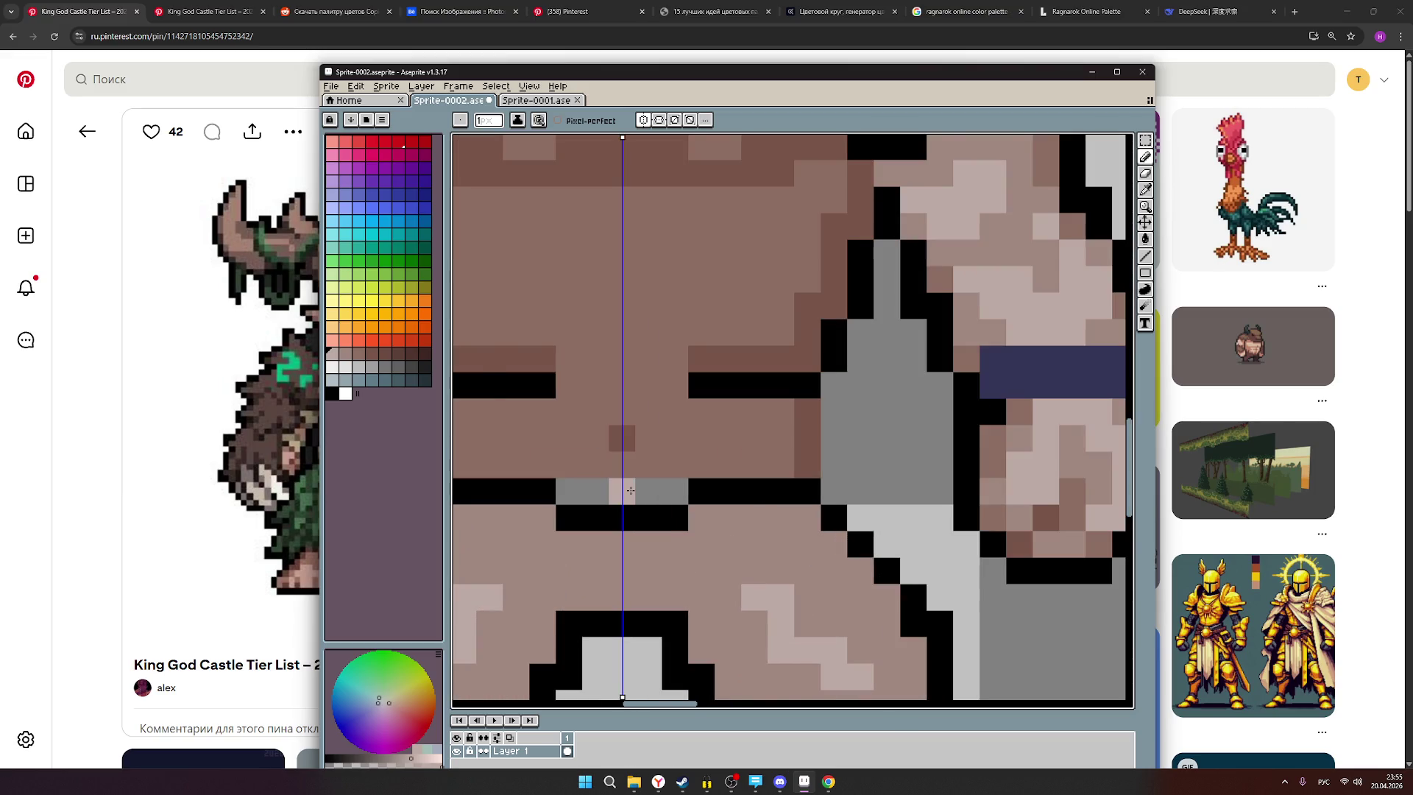
pyautogui.scroll(-2, 685, 527)
pyautogui.scroll(-3, 685, 528)
pyautogui.scroll(1, 742, 527)
pyautogui.click(344, 354)
pyautogui.scroll(1, 667, 508)
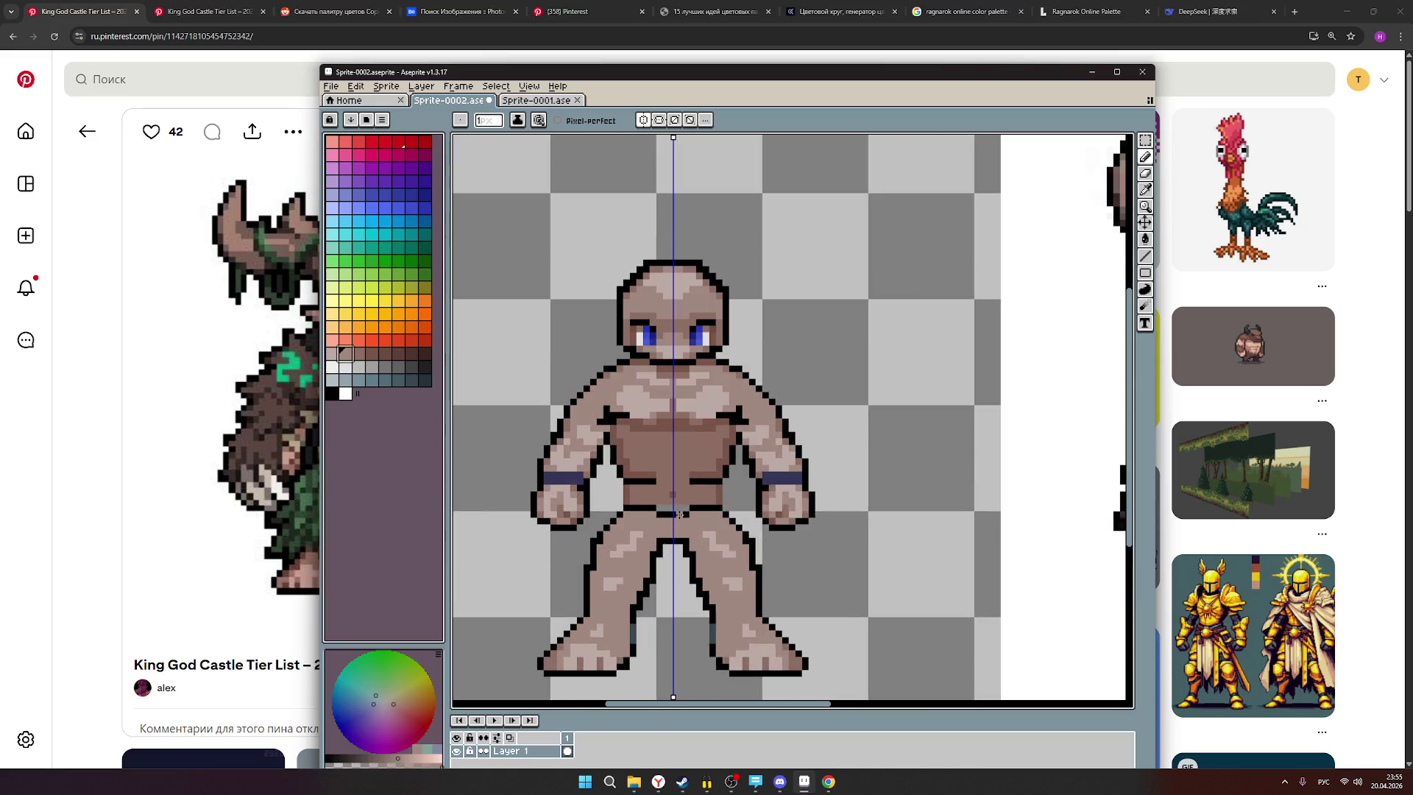
pyautogui.click(660, 506)
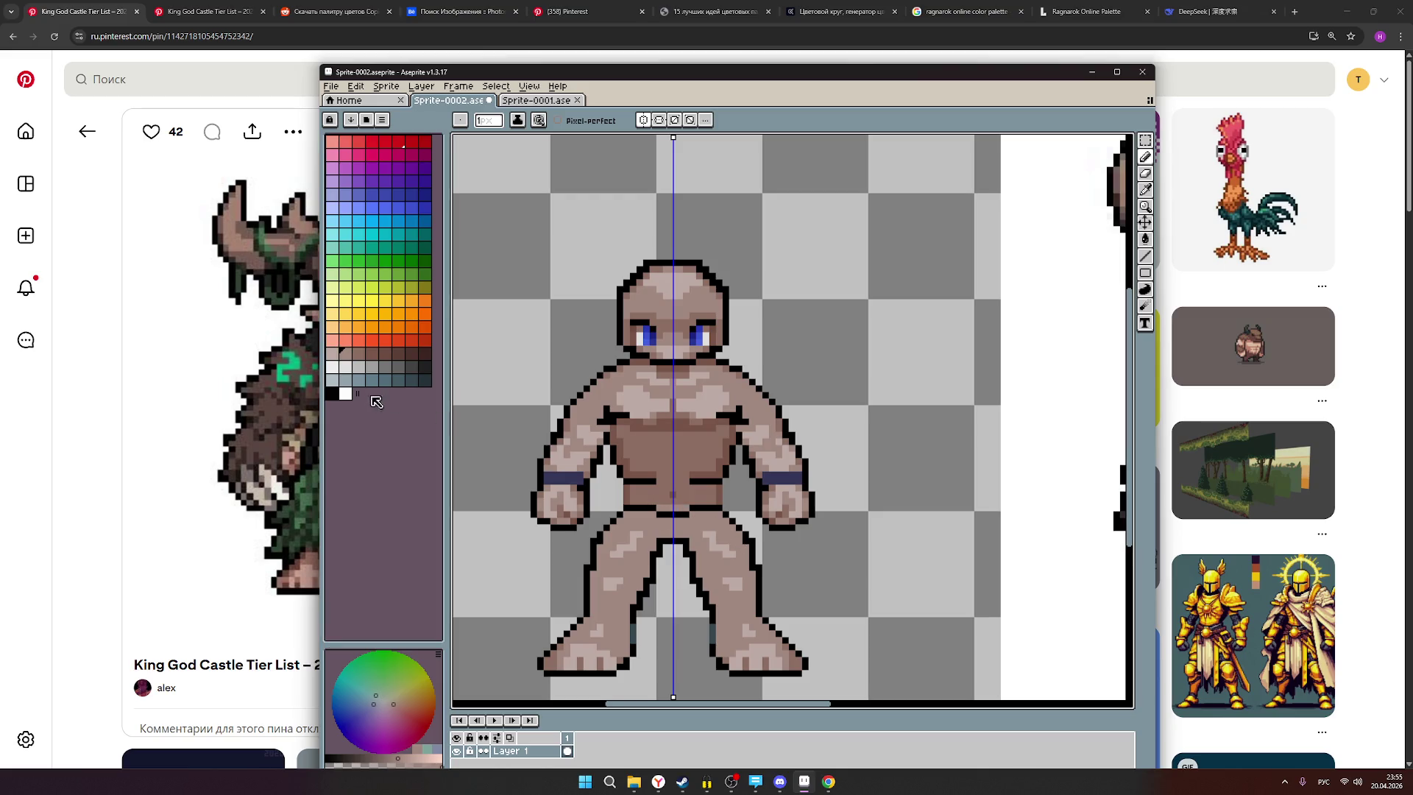
pyautogui.click(363, 360)
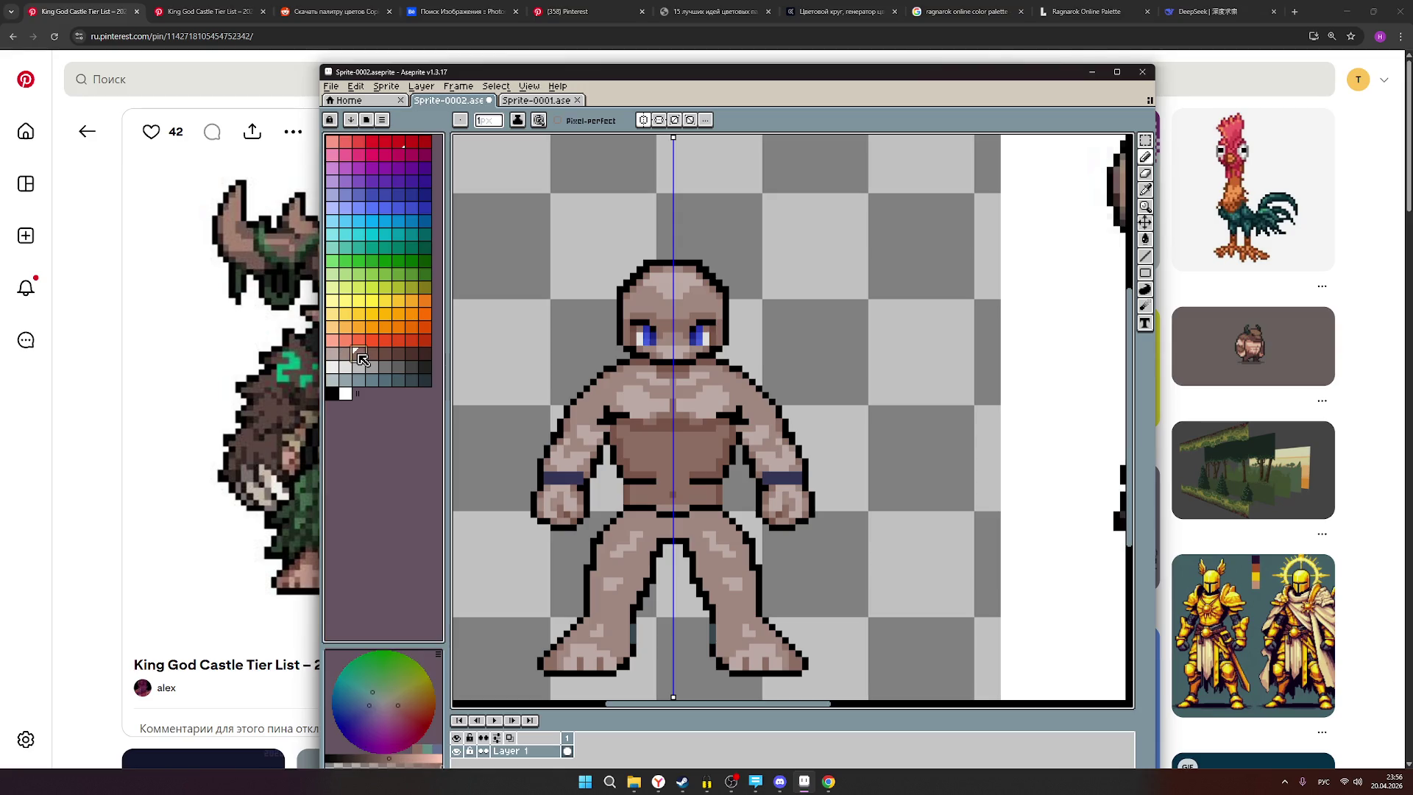
pyautogui.scroll(1, 631, 492)
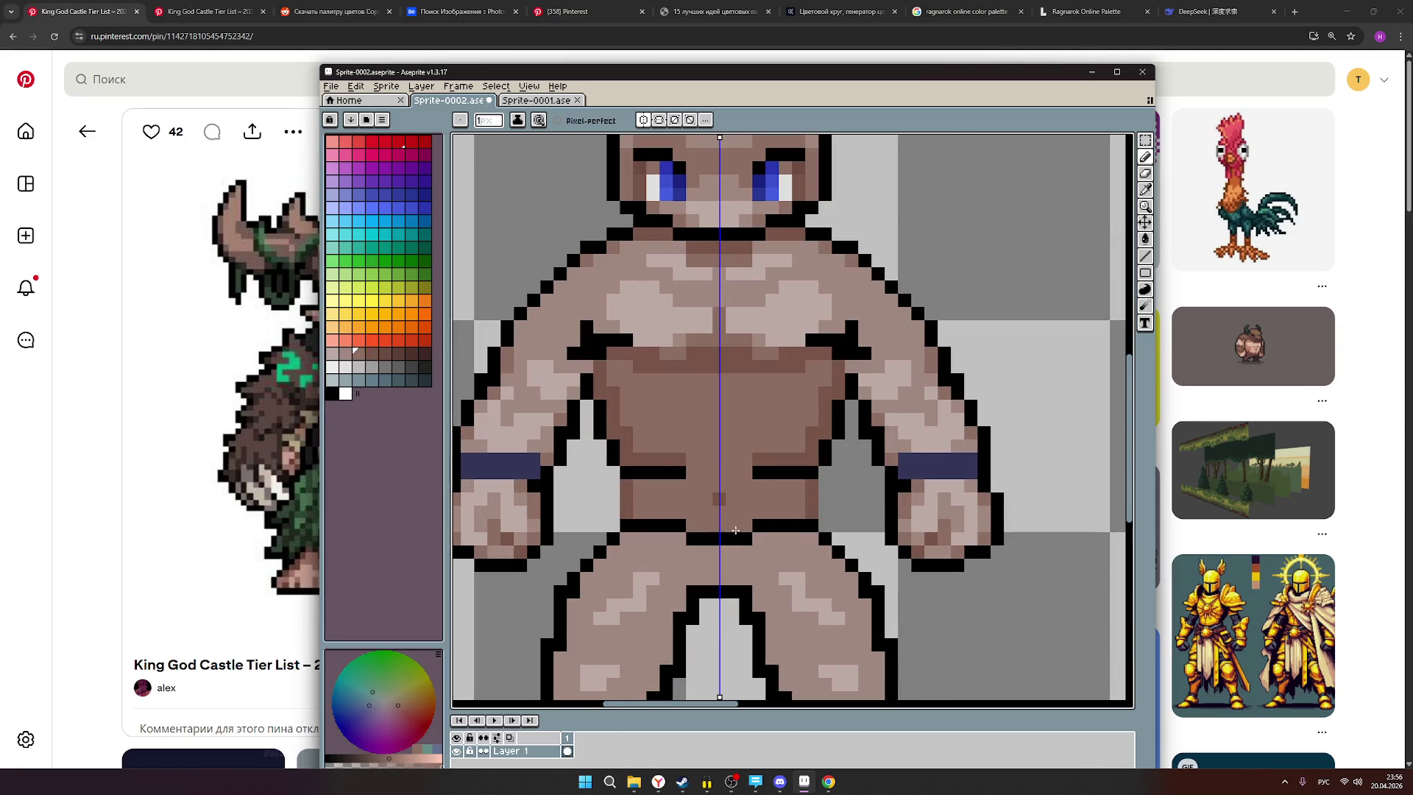
pyautogui.scroll(-3, 825, 571)
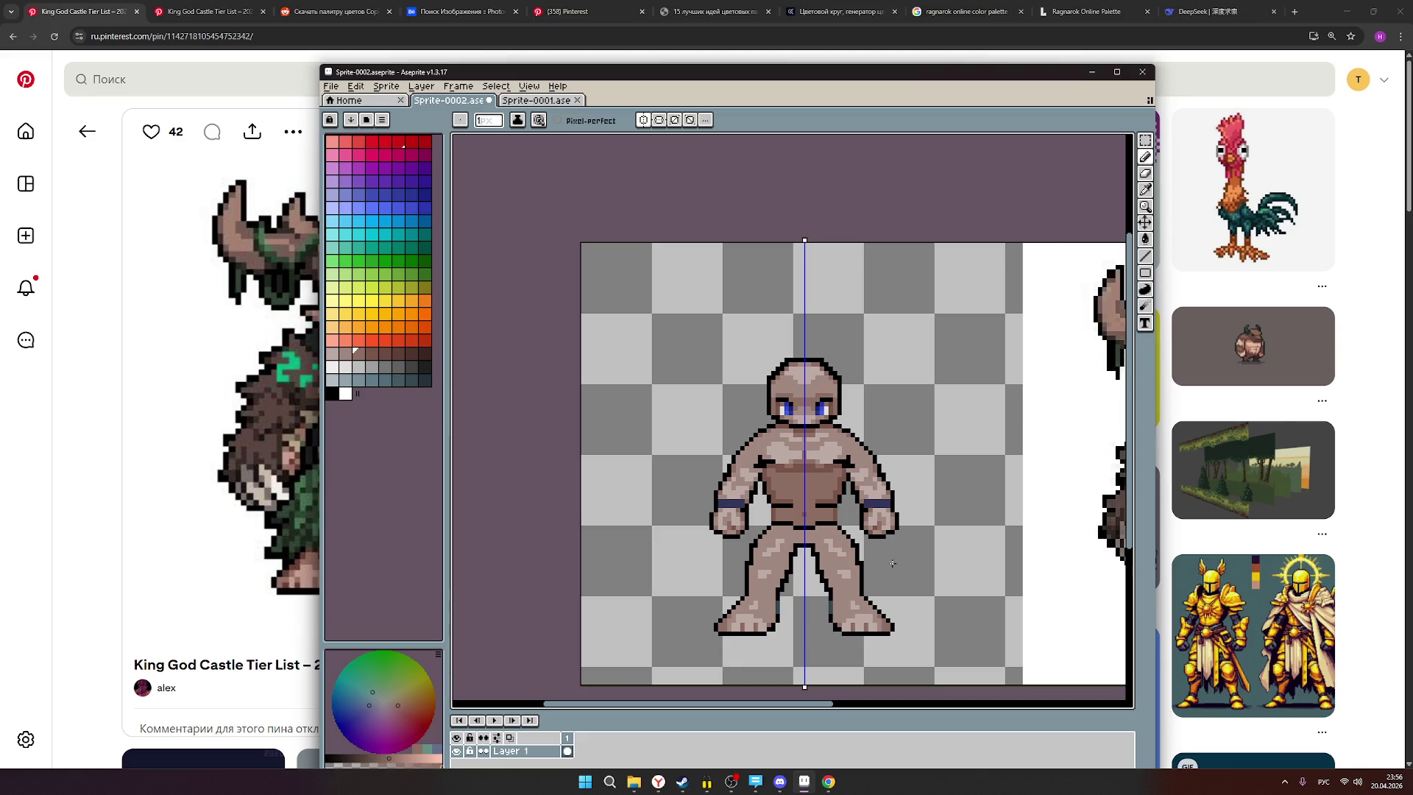
pyautogui.moveTo(848, 563); pyautogui.dragTo(717, 581)
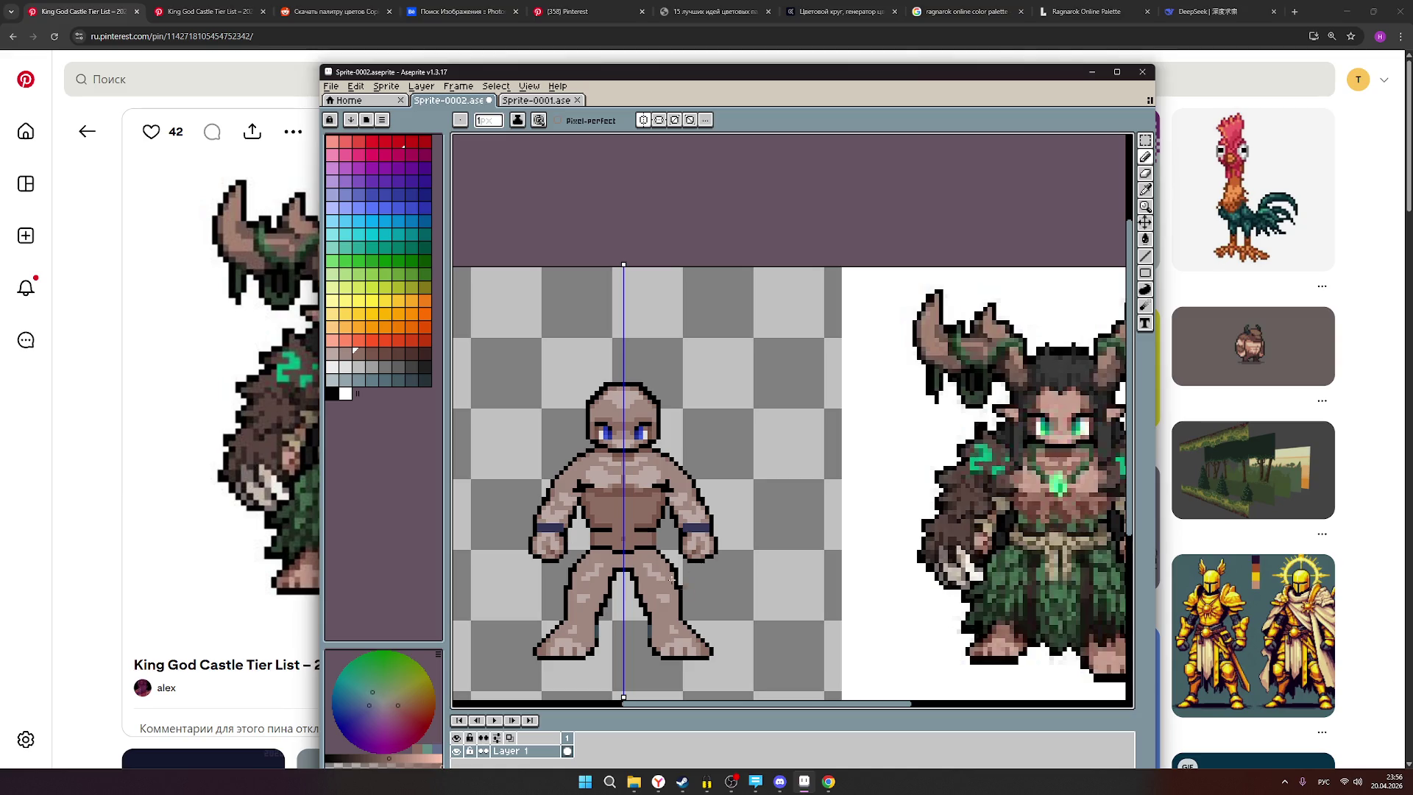
pyautogui.scroll(1, 645, 539)
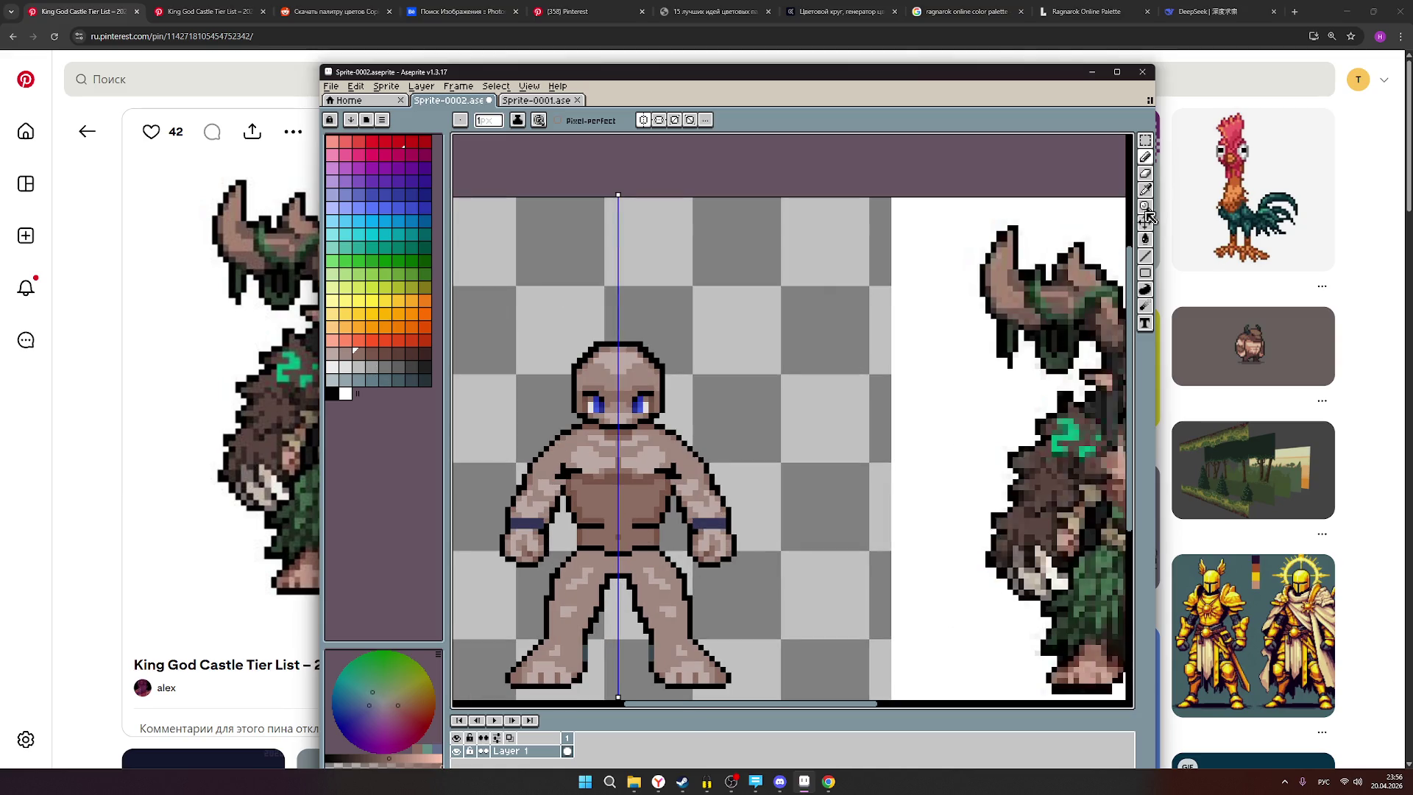
# Paint over the black abdomen line in the brown skin shade.
pyautogui.click(346, 354)
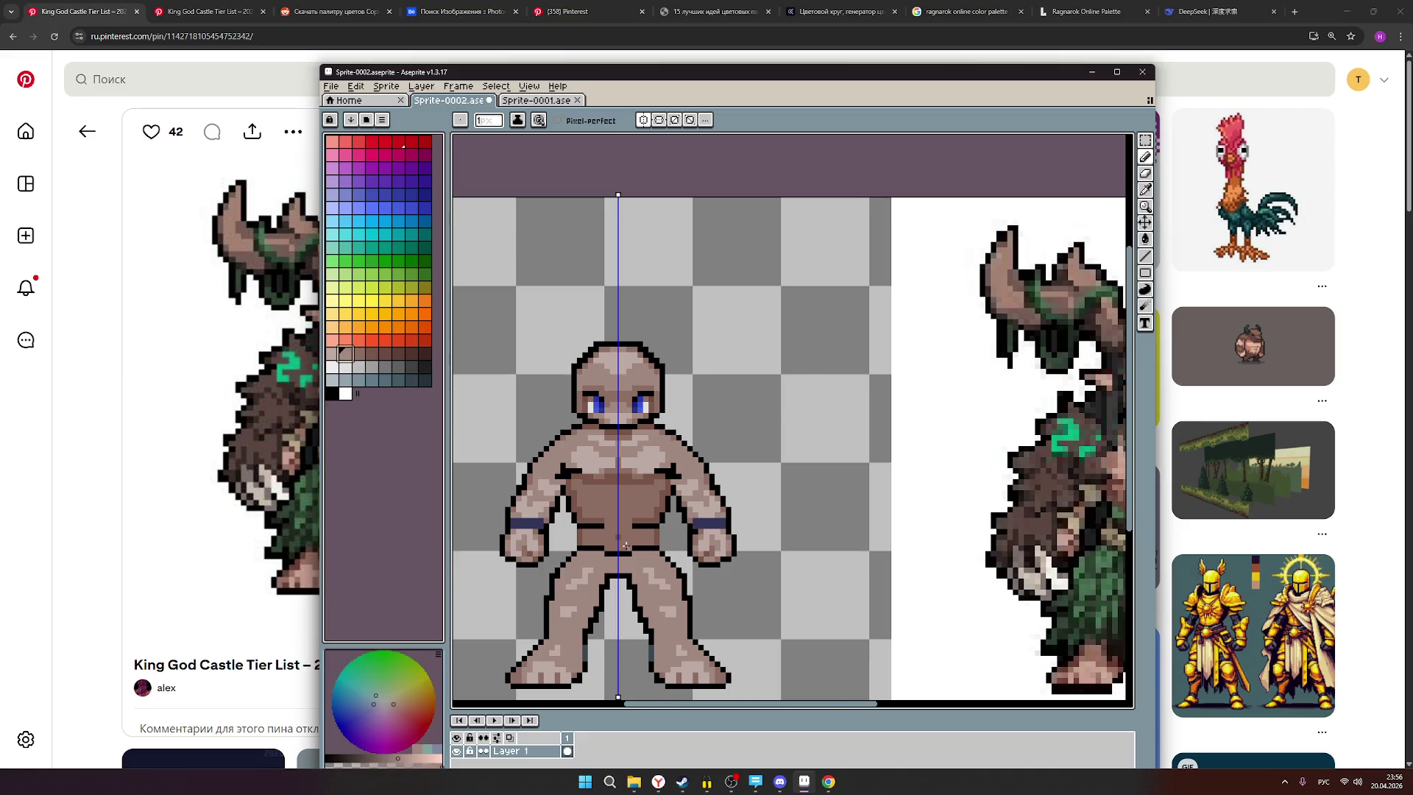
pyautogui.scroll(2, 638, 524)
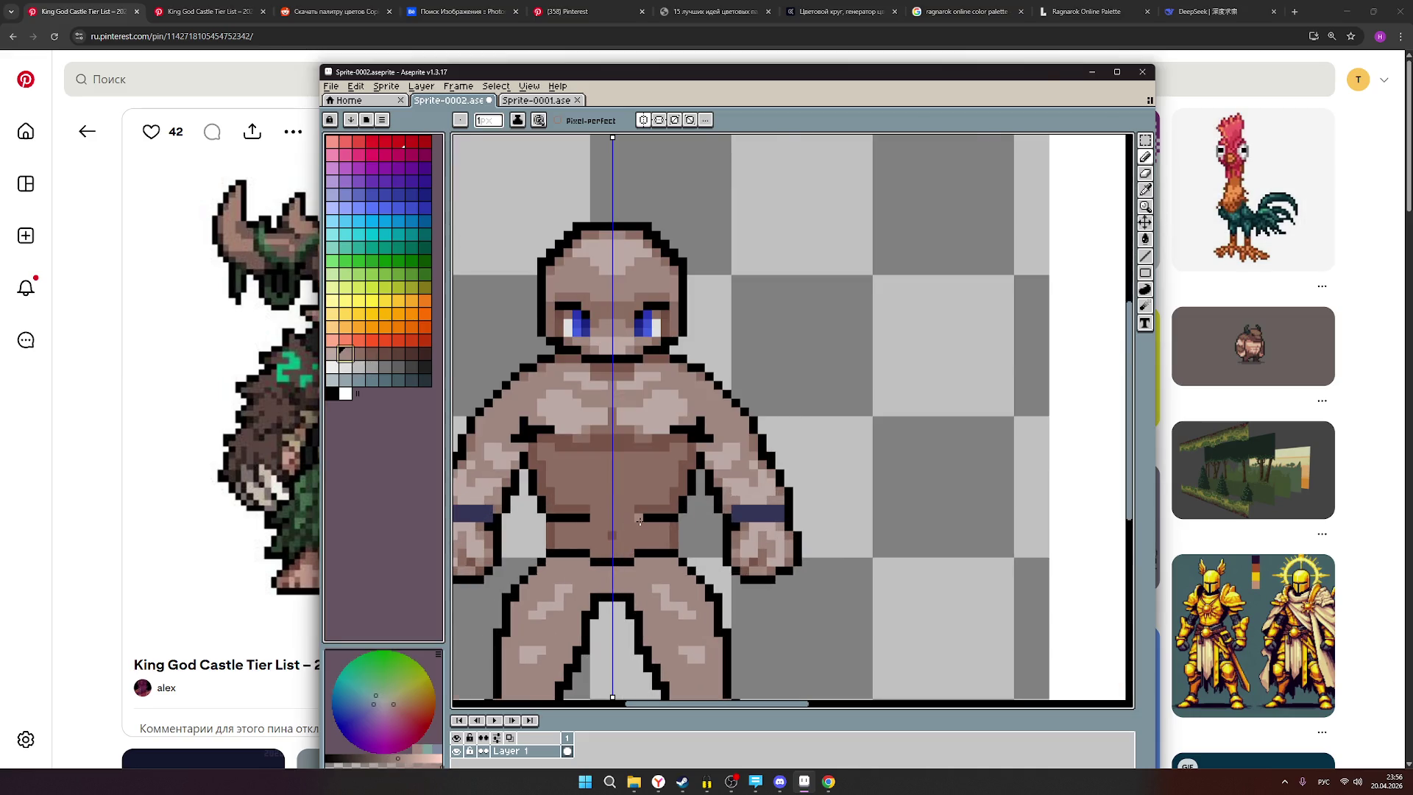
pyautogui.scroll(2, 640, 522)
pyautogui.click(358, 354)
pyautogui.moveTo(472, 514); pyautogui.dragTo(682, 519)
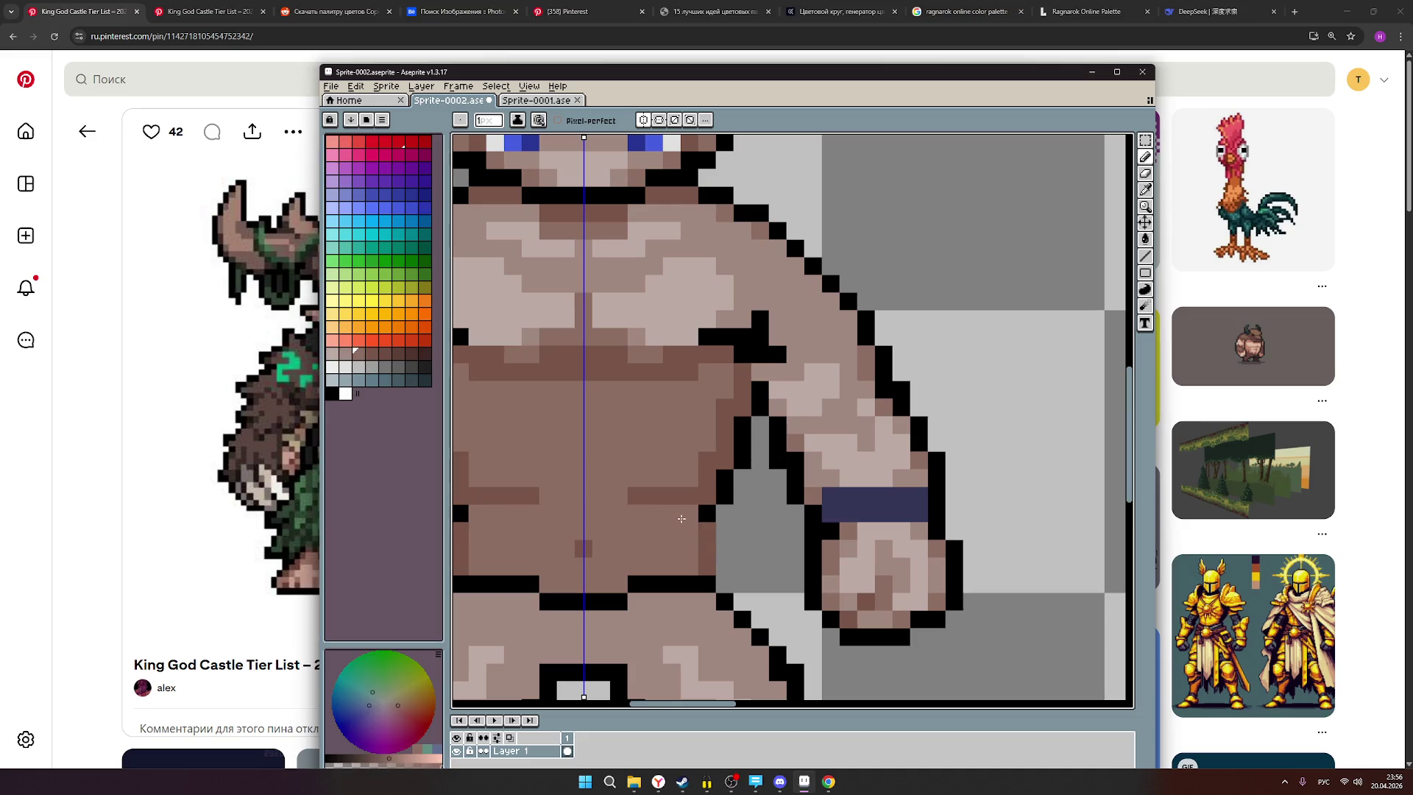
pyautogui.scroll(-4, 677, 520)
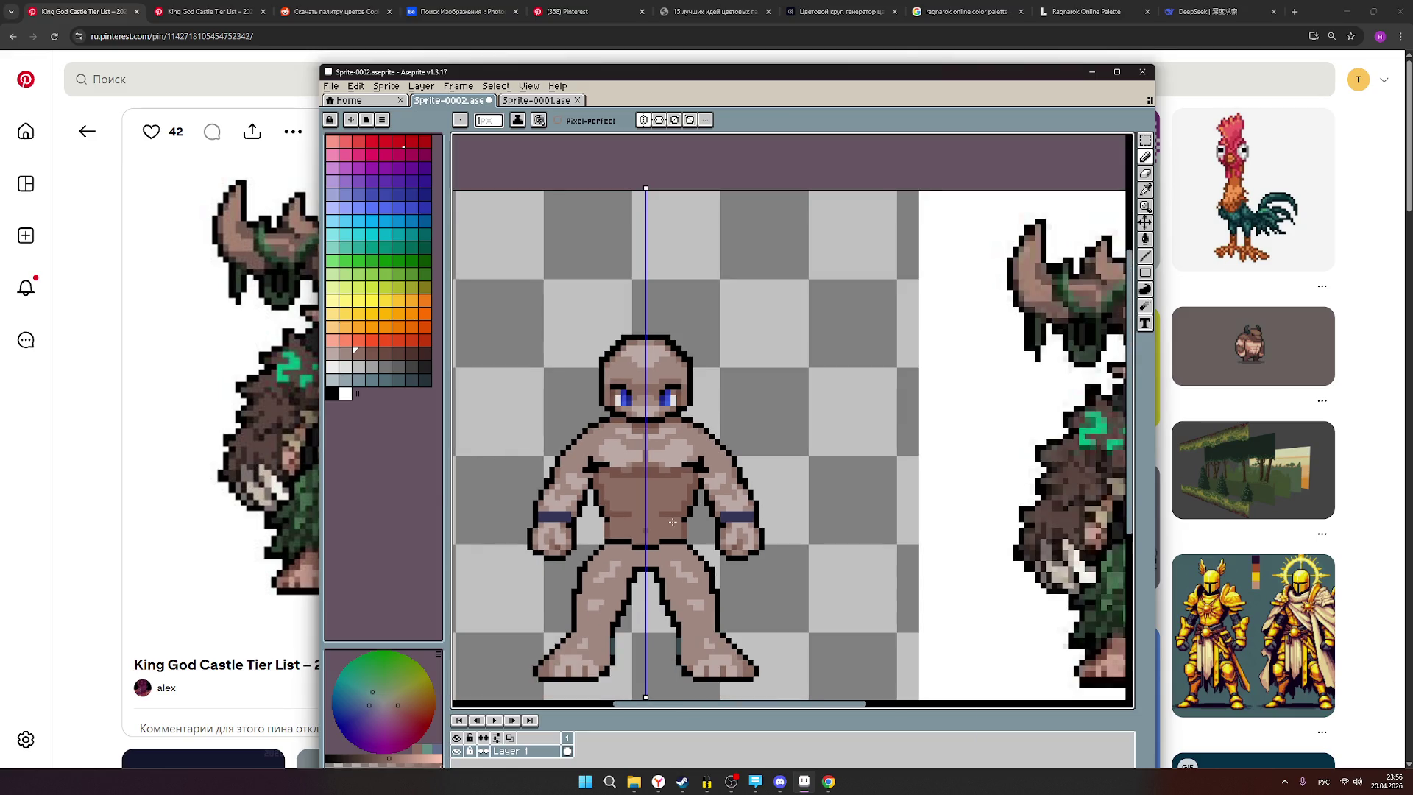
pyautogui.scroll(-1, 673, 522)
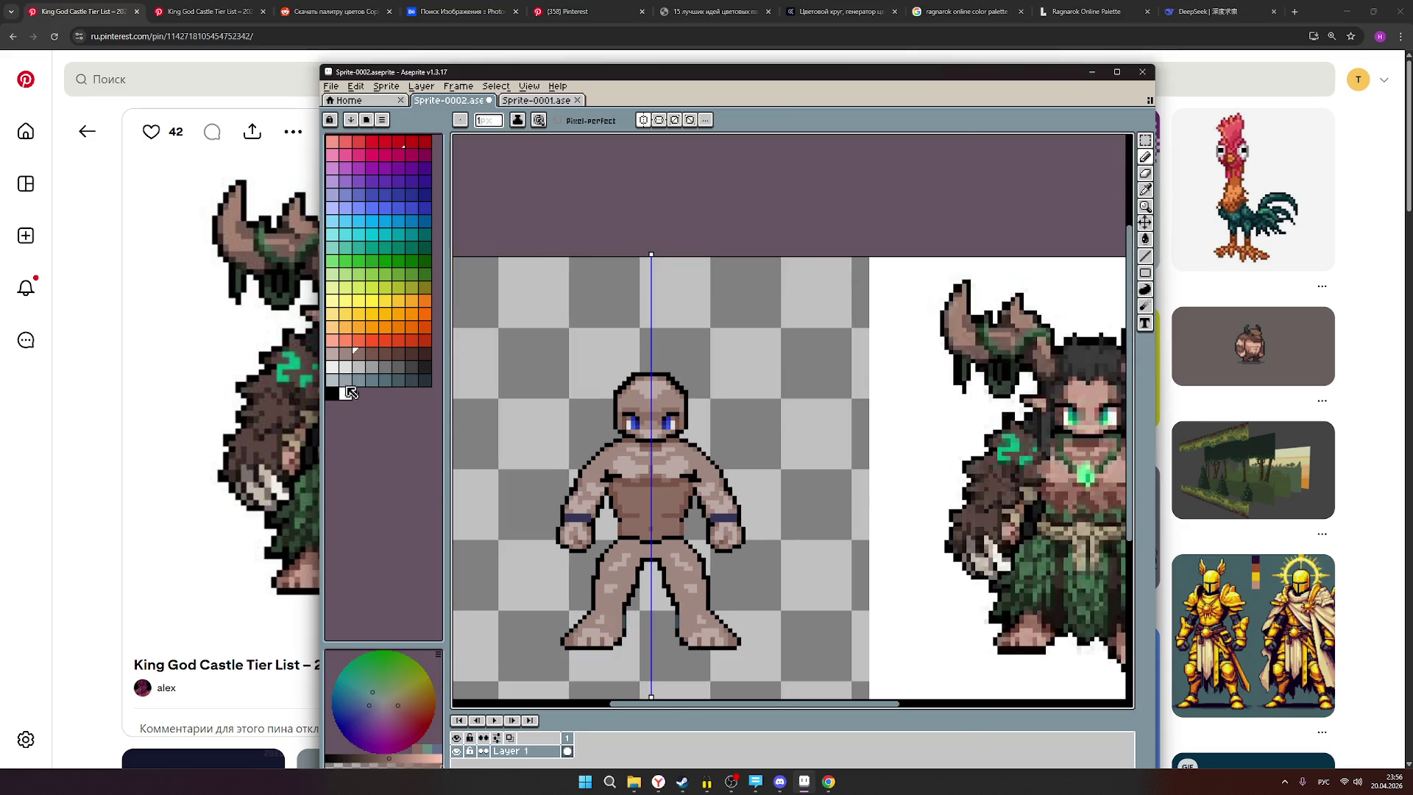
# Switch the drawing colour back to black and zoom out to view the figure.
pyautogui.click(332, 394)
pyautogui.scroll(1, 682, 527)
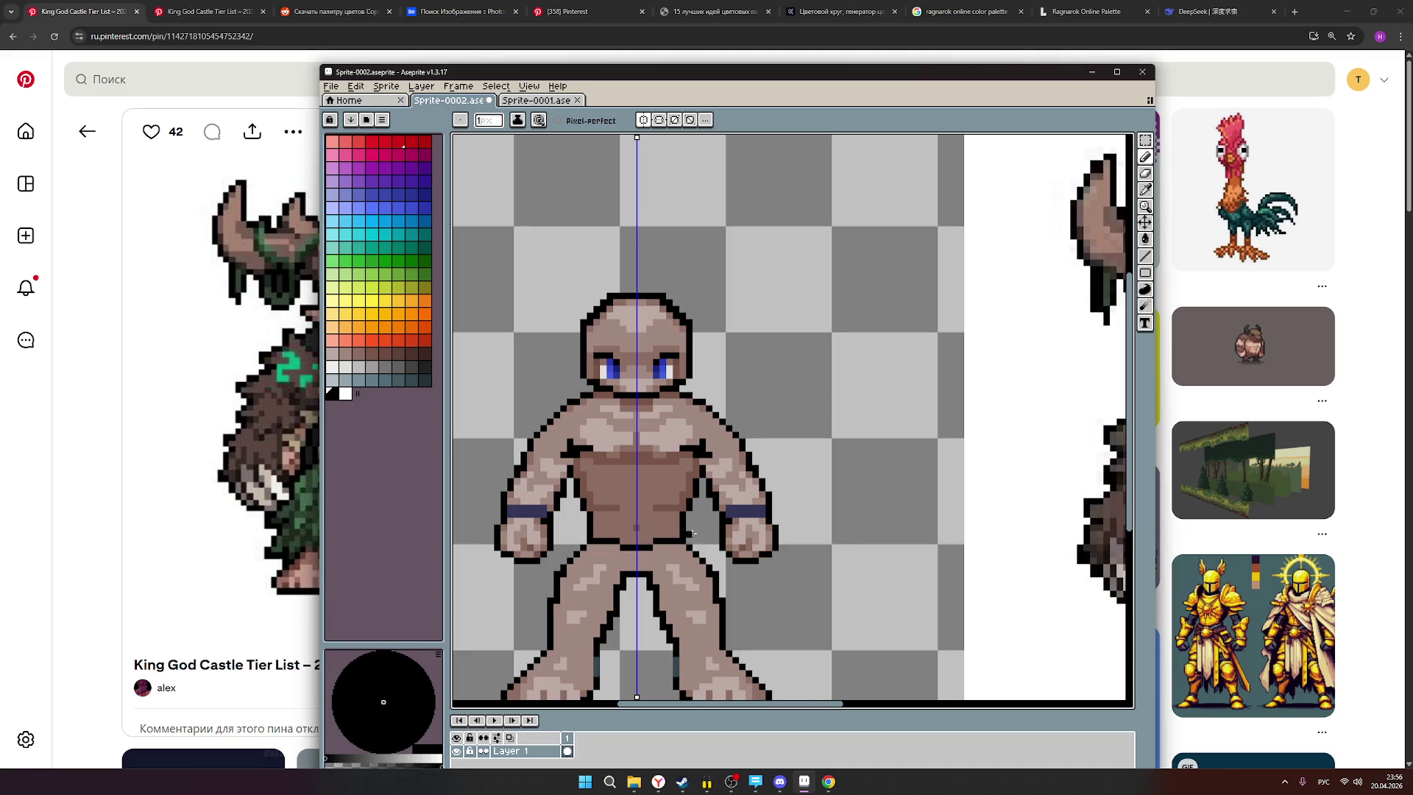
pyautogui.scroll(-1, 714, 530)
pyautogui.scroll(-1, 711, 539)
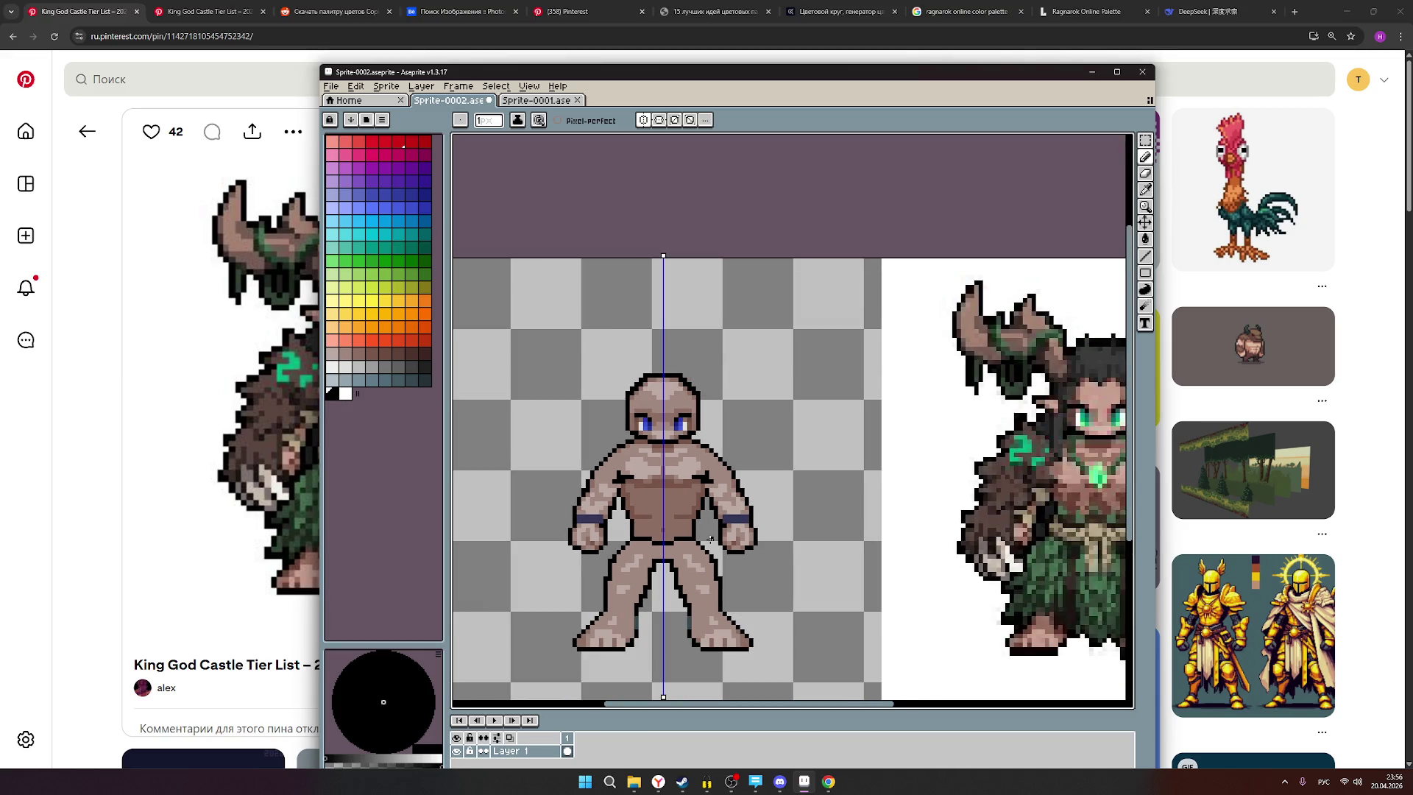
pyautogui.scroll(-1, 711, 540)
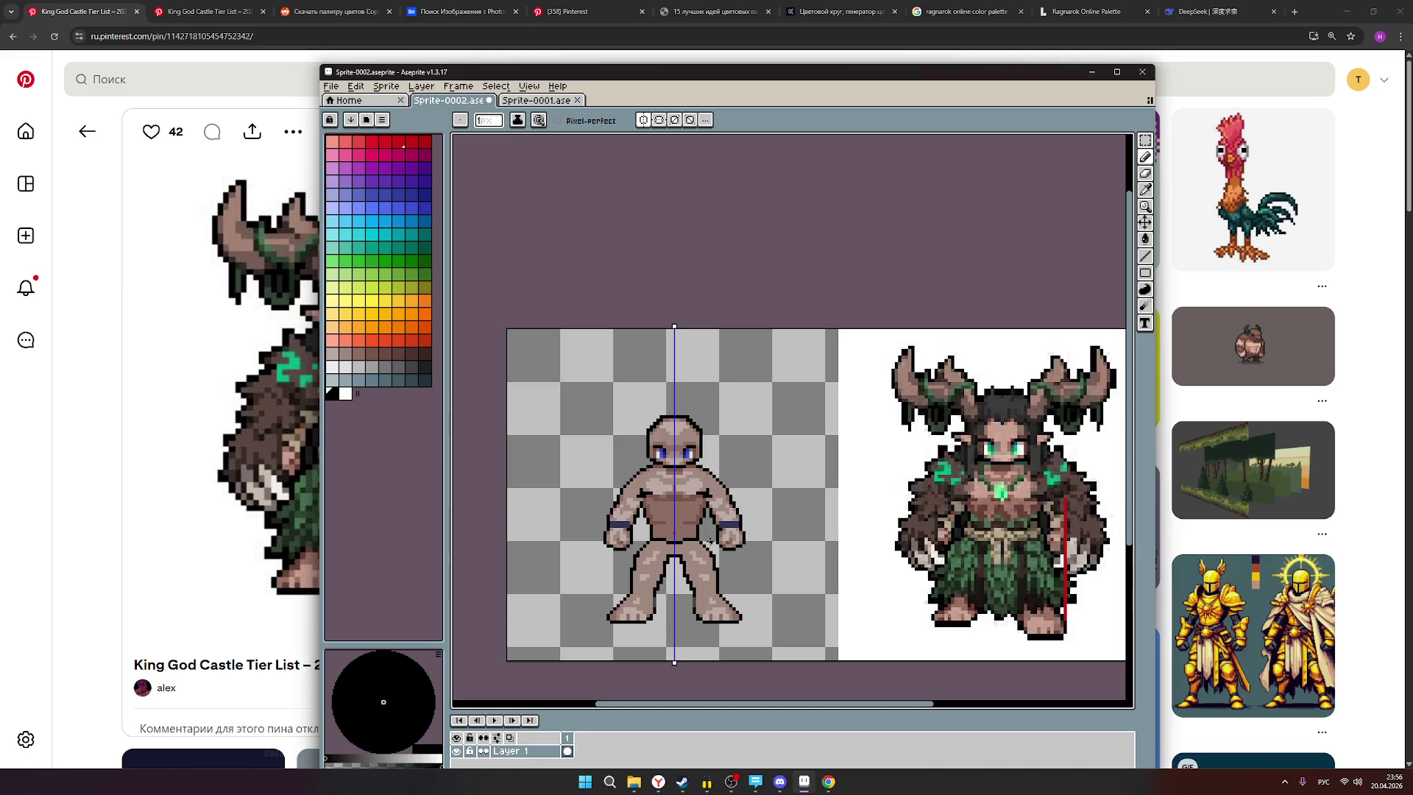
pyautogui.scroll(3, 700, 533)
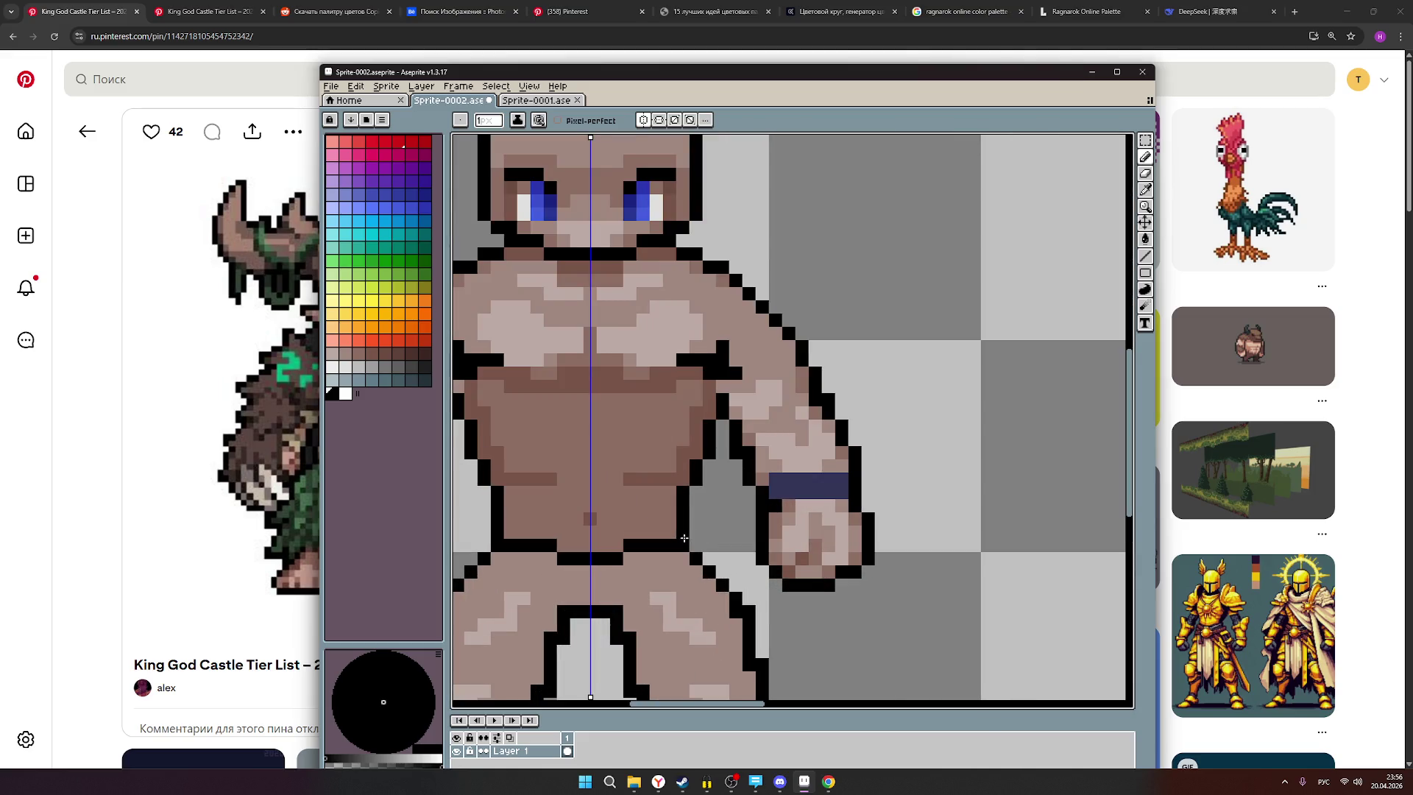
pyautogui.scroll(-4, 828, 561)
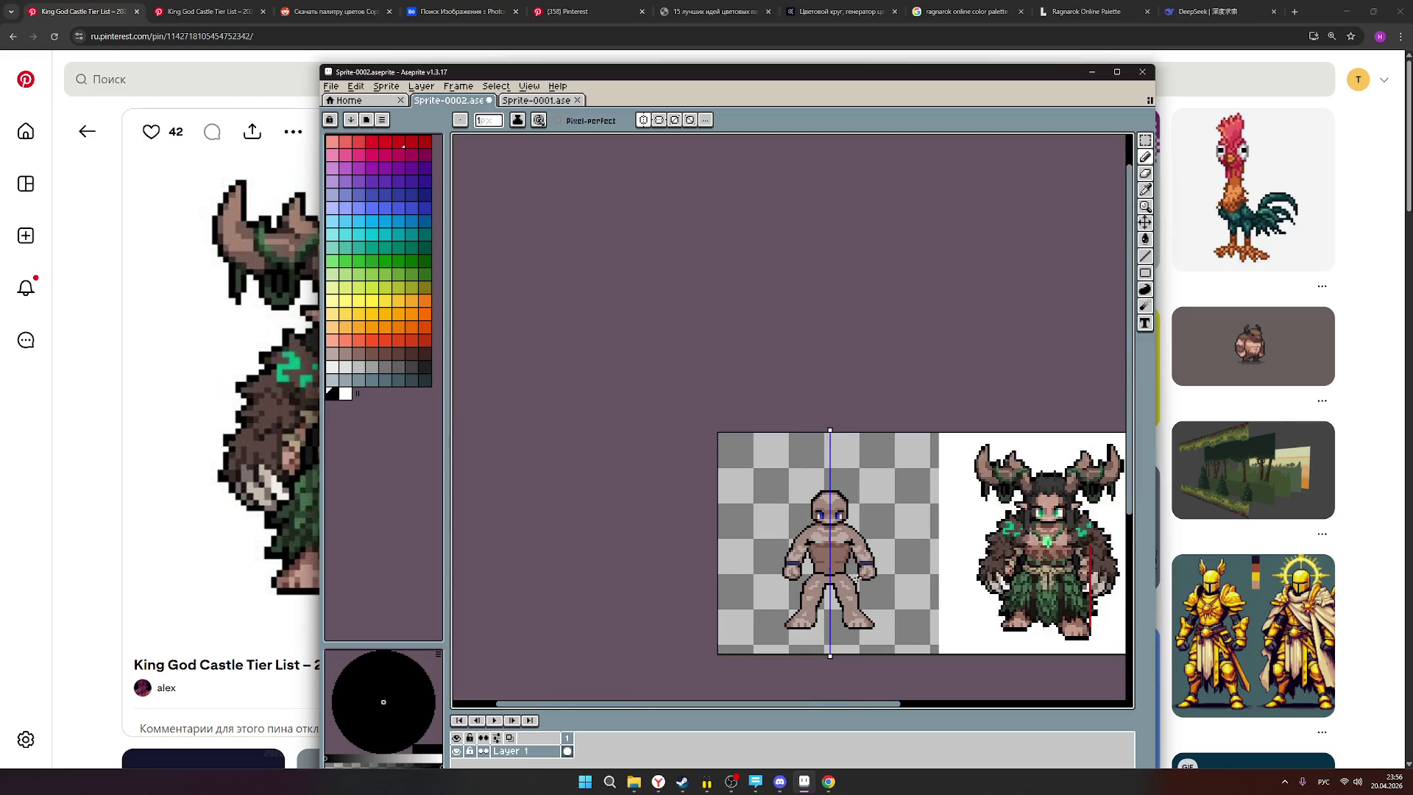
pyautogui.scroll(1, 857, 580)
pyautogui.moveTo(761, 511); pyautogui.dragTo(754, 507)
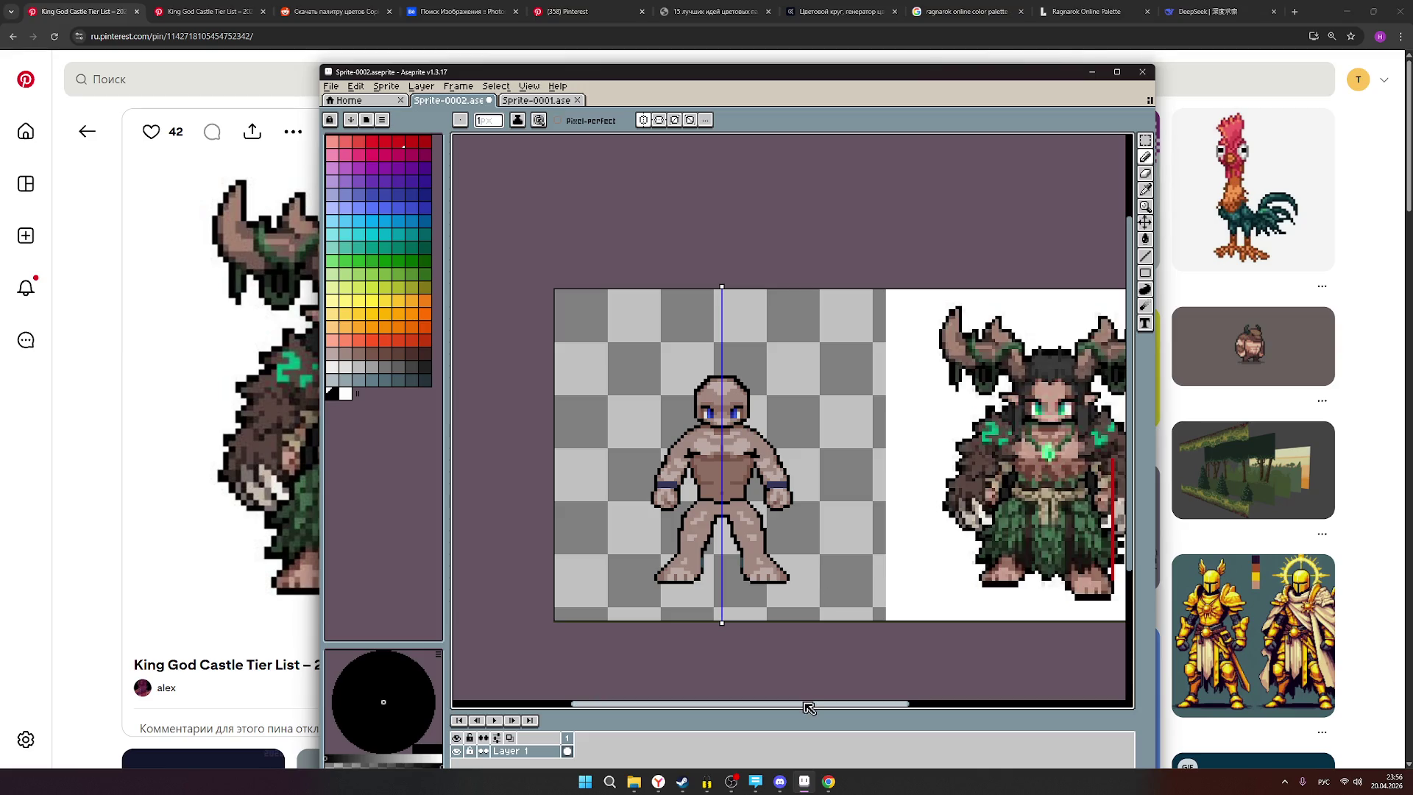
pyautogui.click(731, 782)
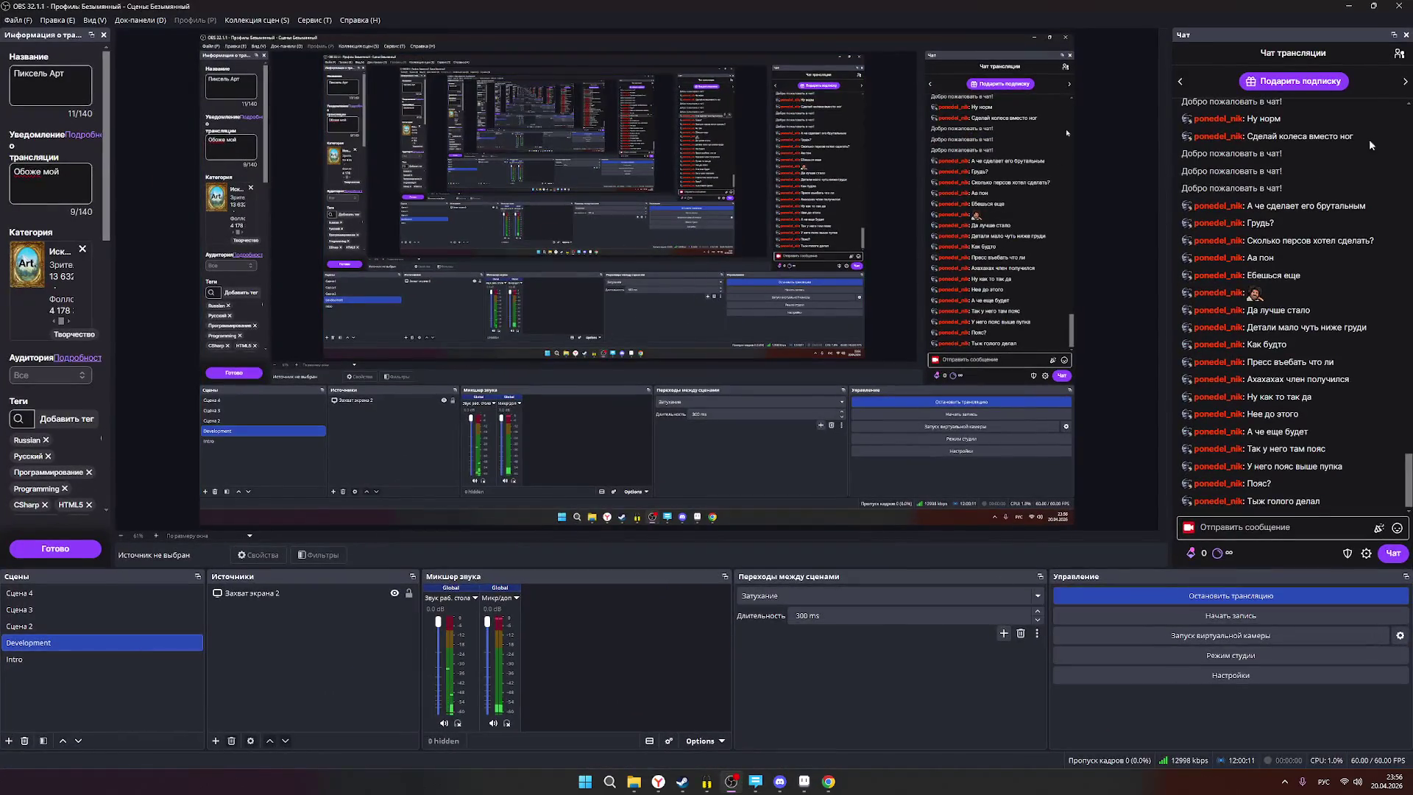
pyautogui.click(1398, 54)
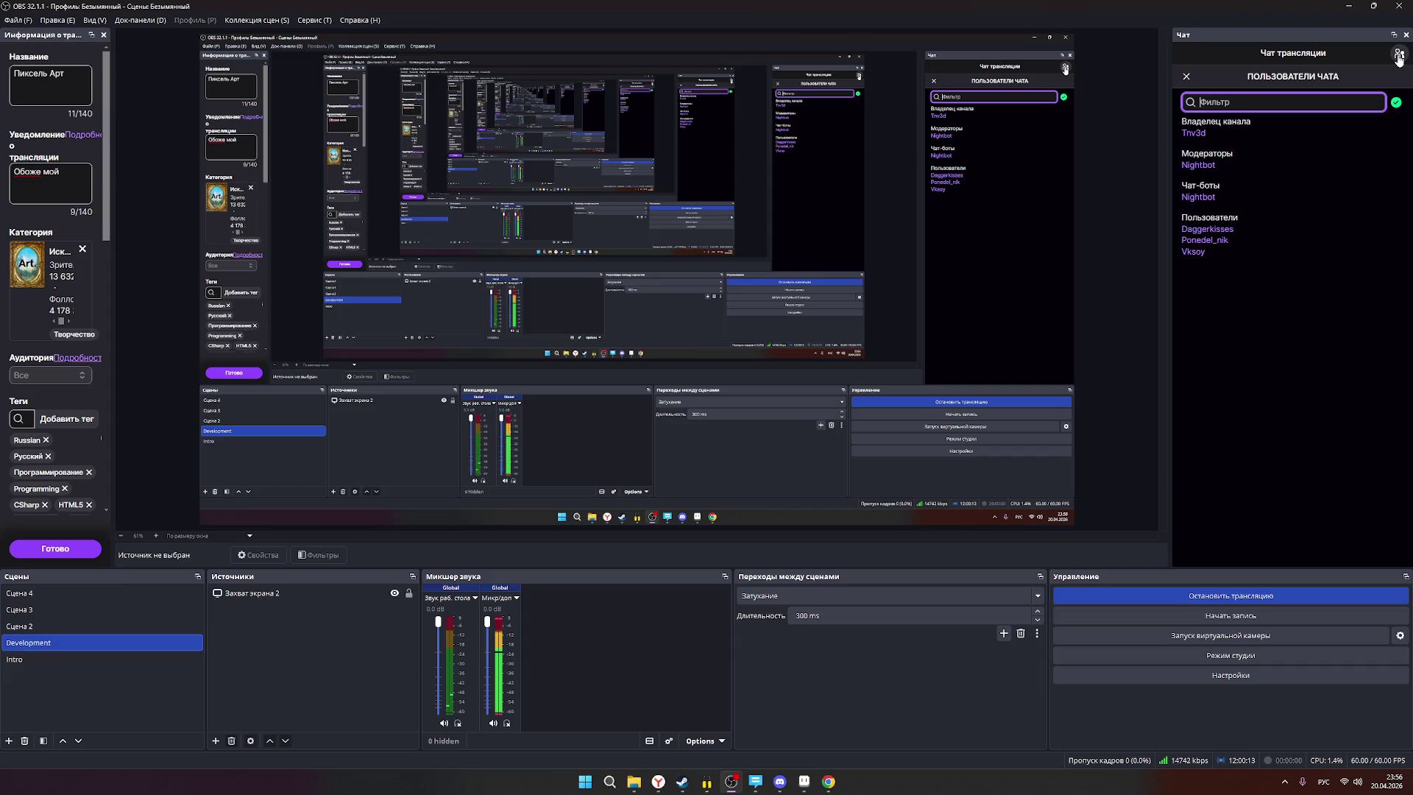
pyautogui.click(1399, 54)
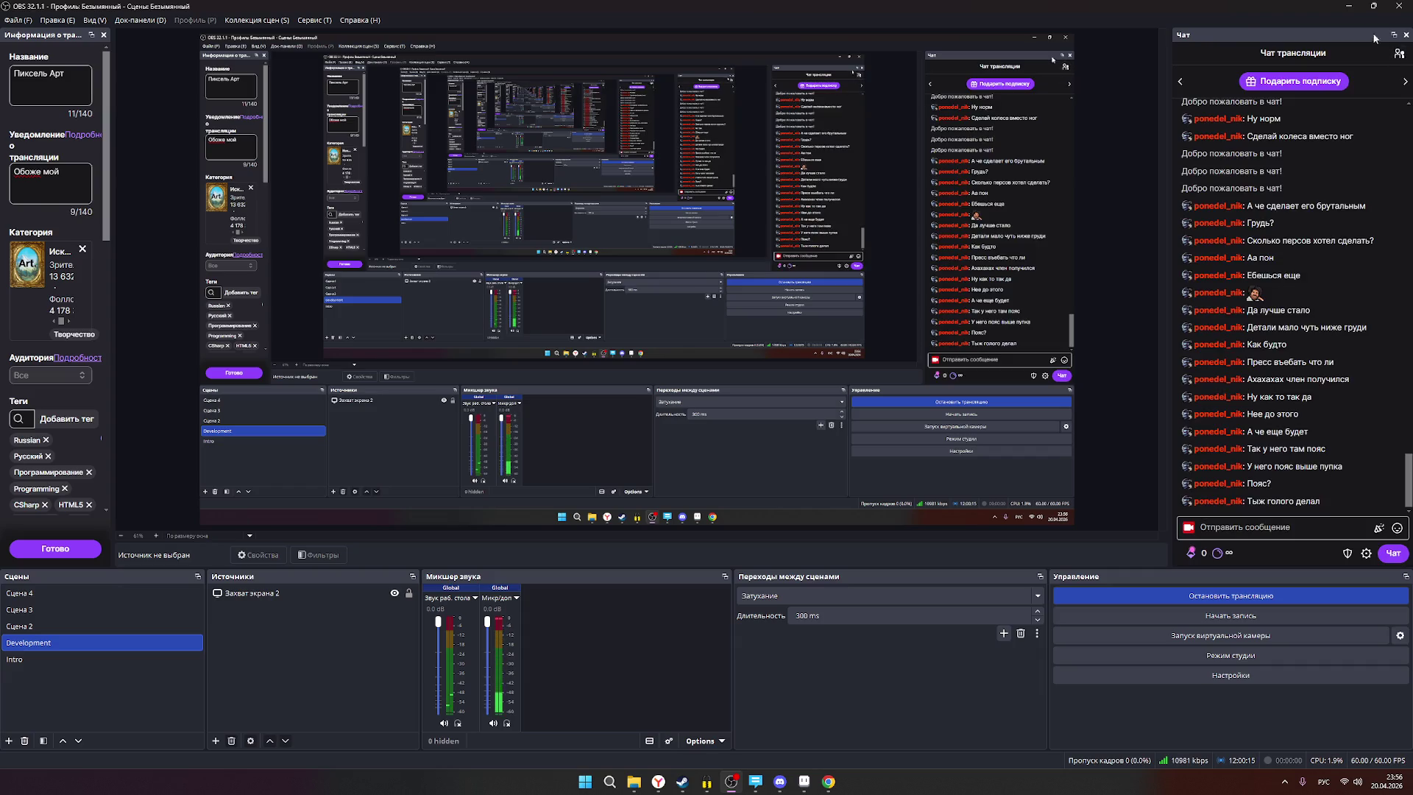
pyautogui.click(1350, 6)
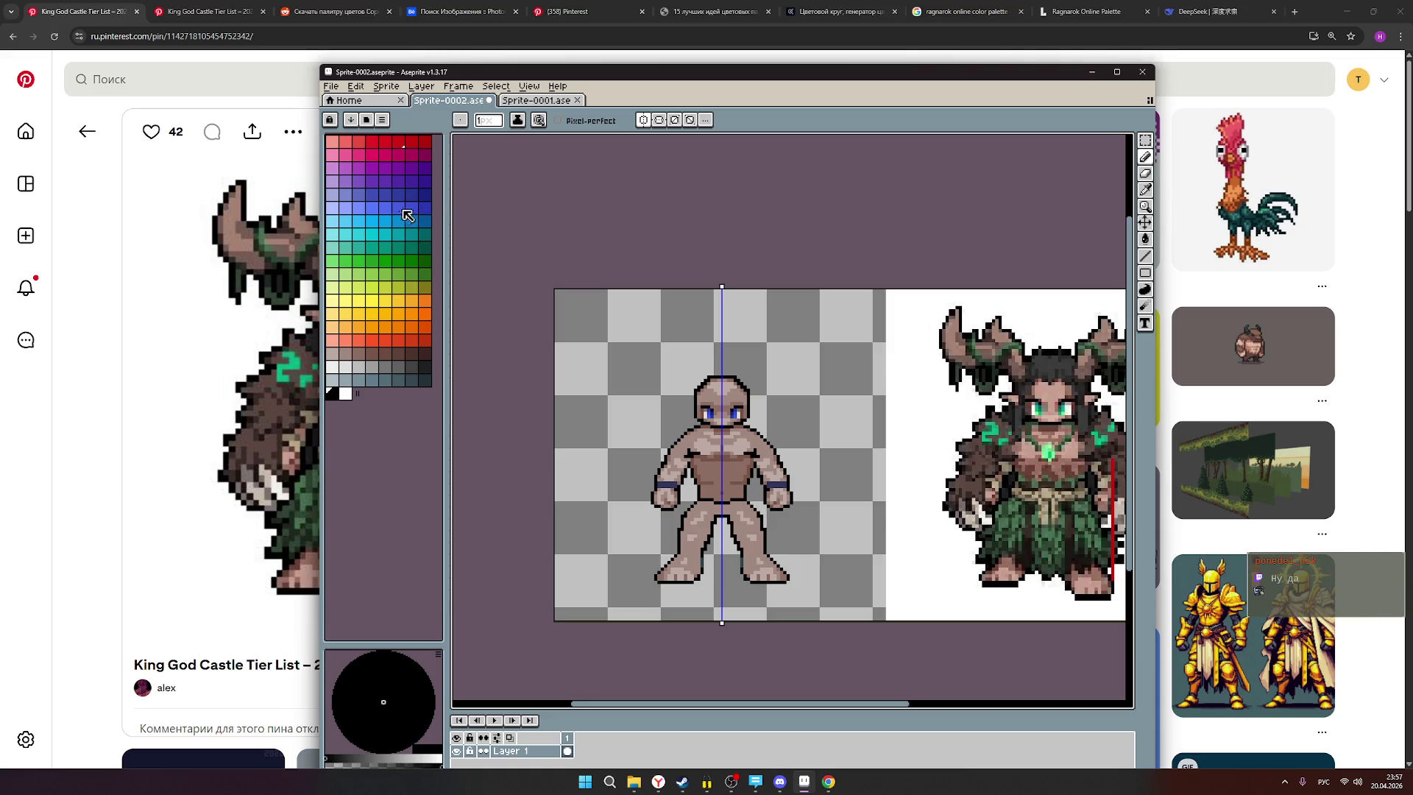
# Choose bright green and switch to the Paint Bucket with Contiguous off.
pyautogui.click(388, 261)
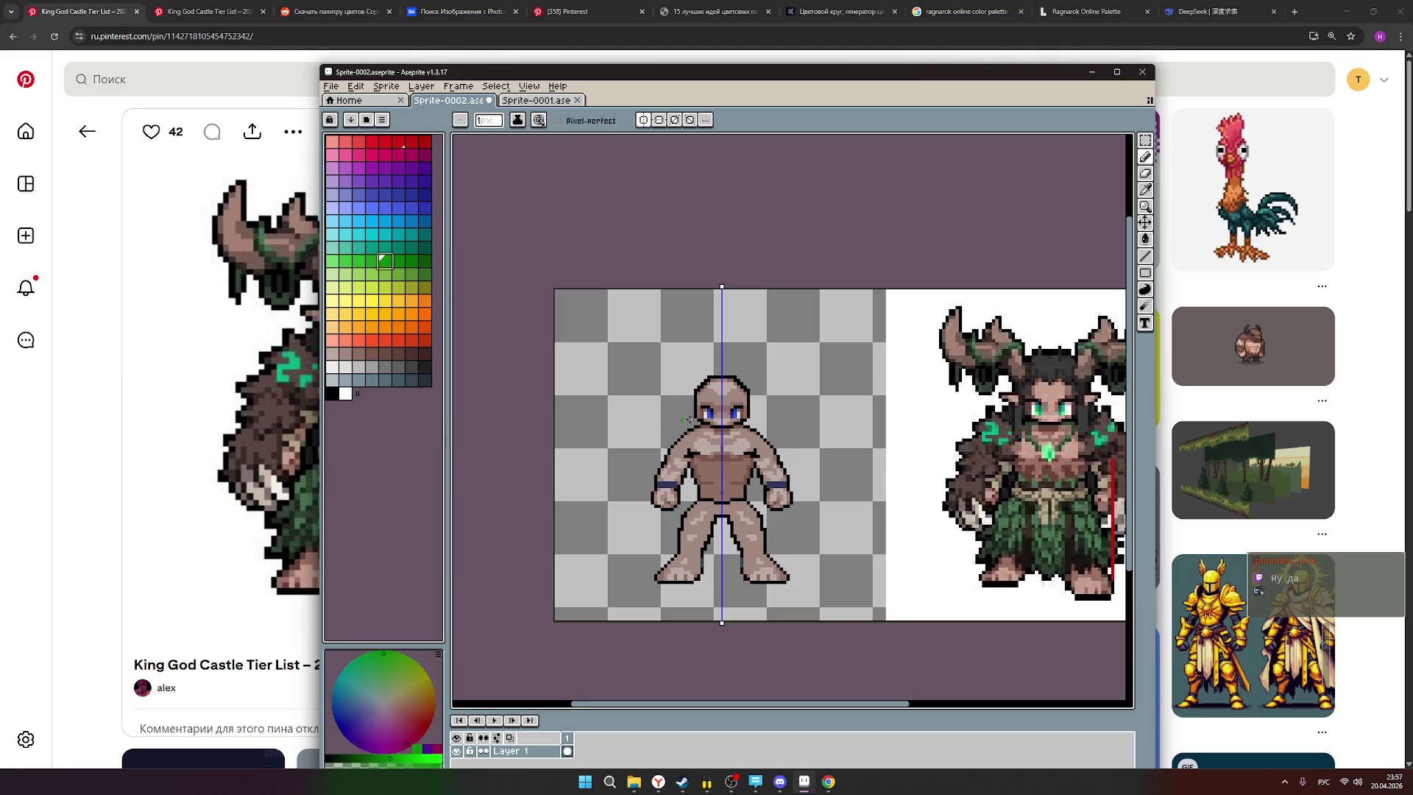
pyautogui.scroll(1, 758, 447)
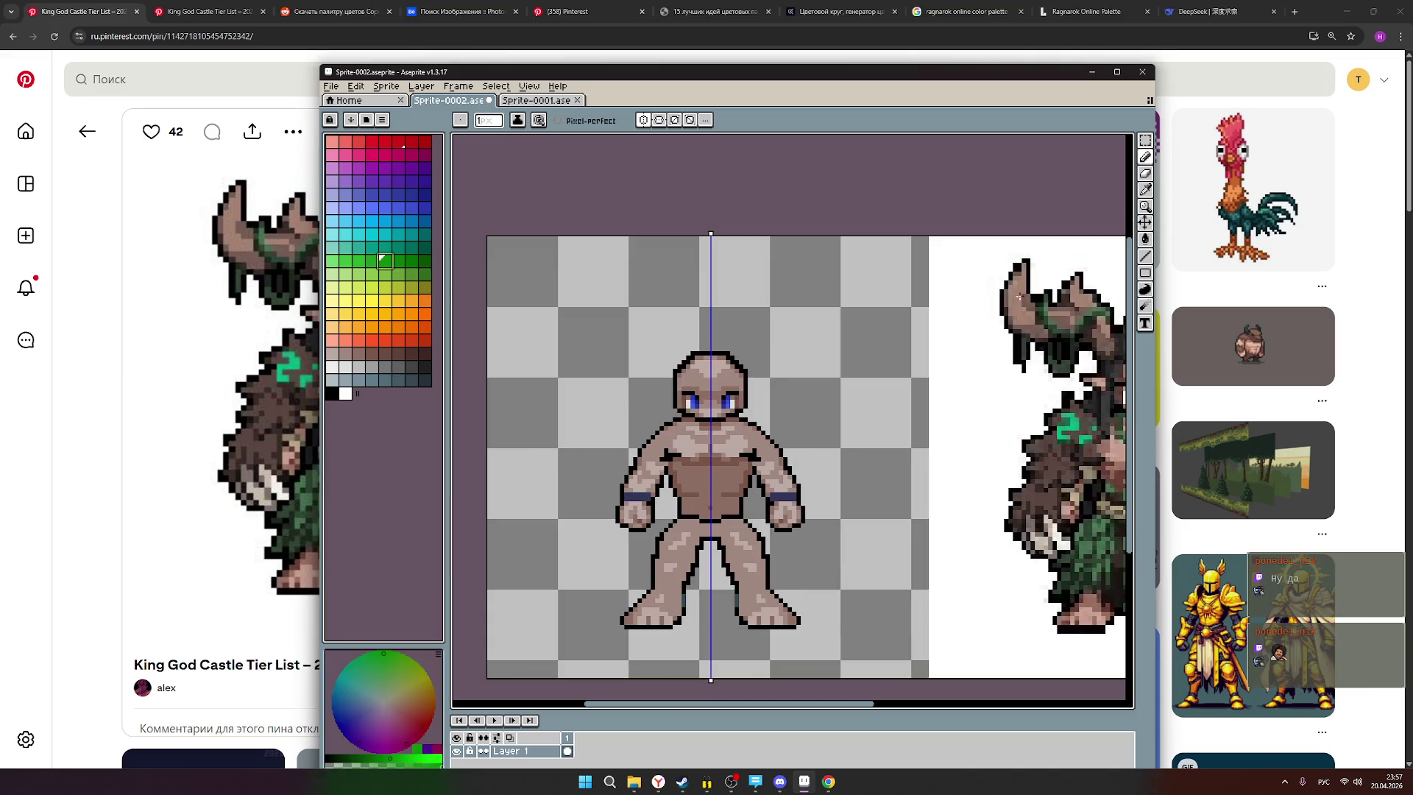
pyautogui.click(1147, 240)
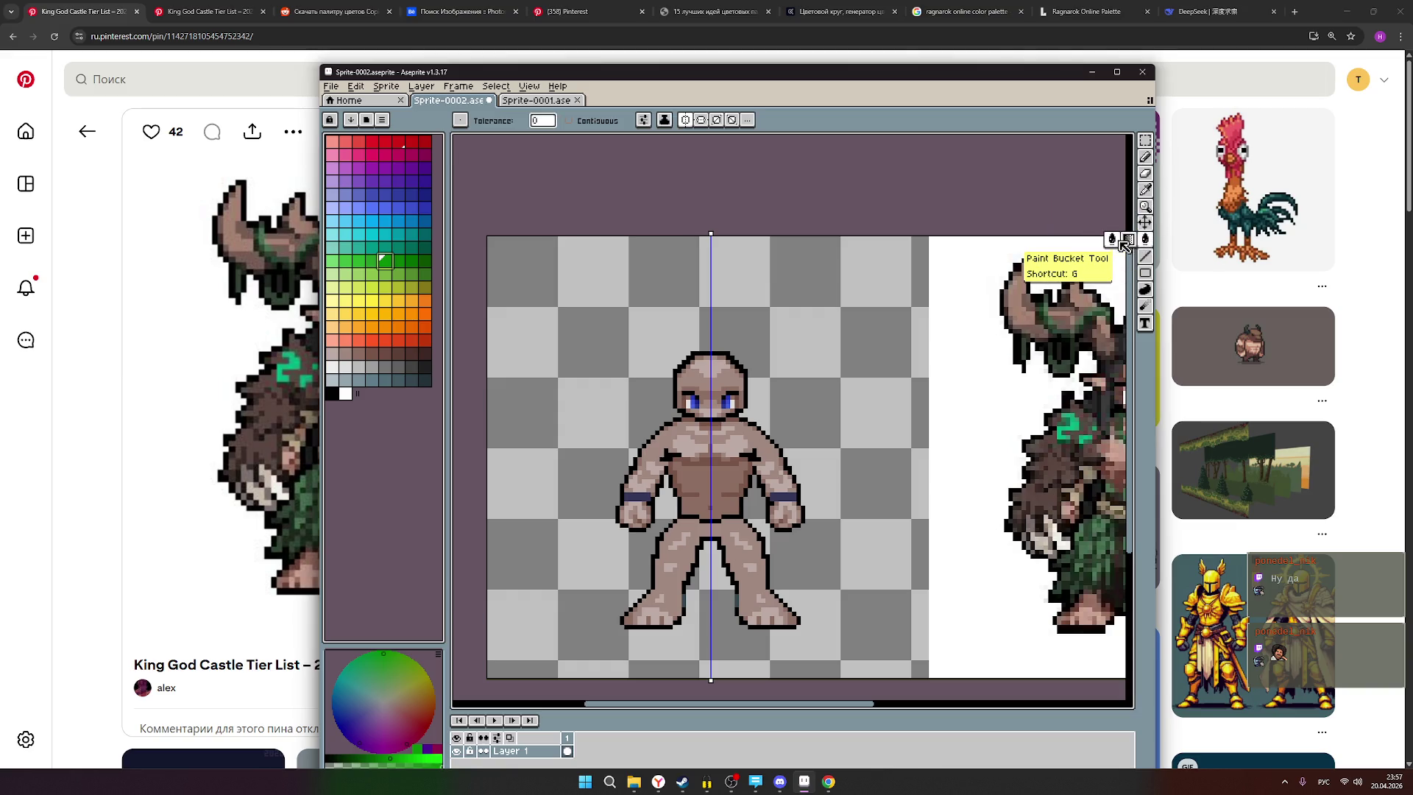
# Trial-recolour the figure's chest colour green, then undo it.
pyautogui.click(714, 476)
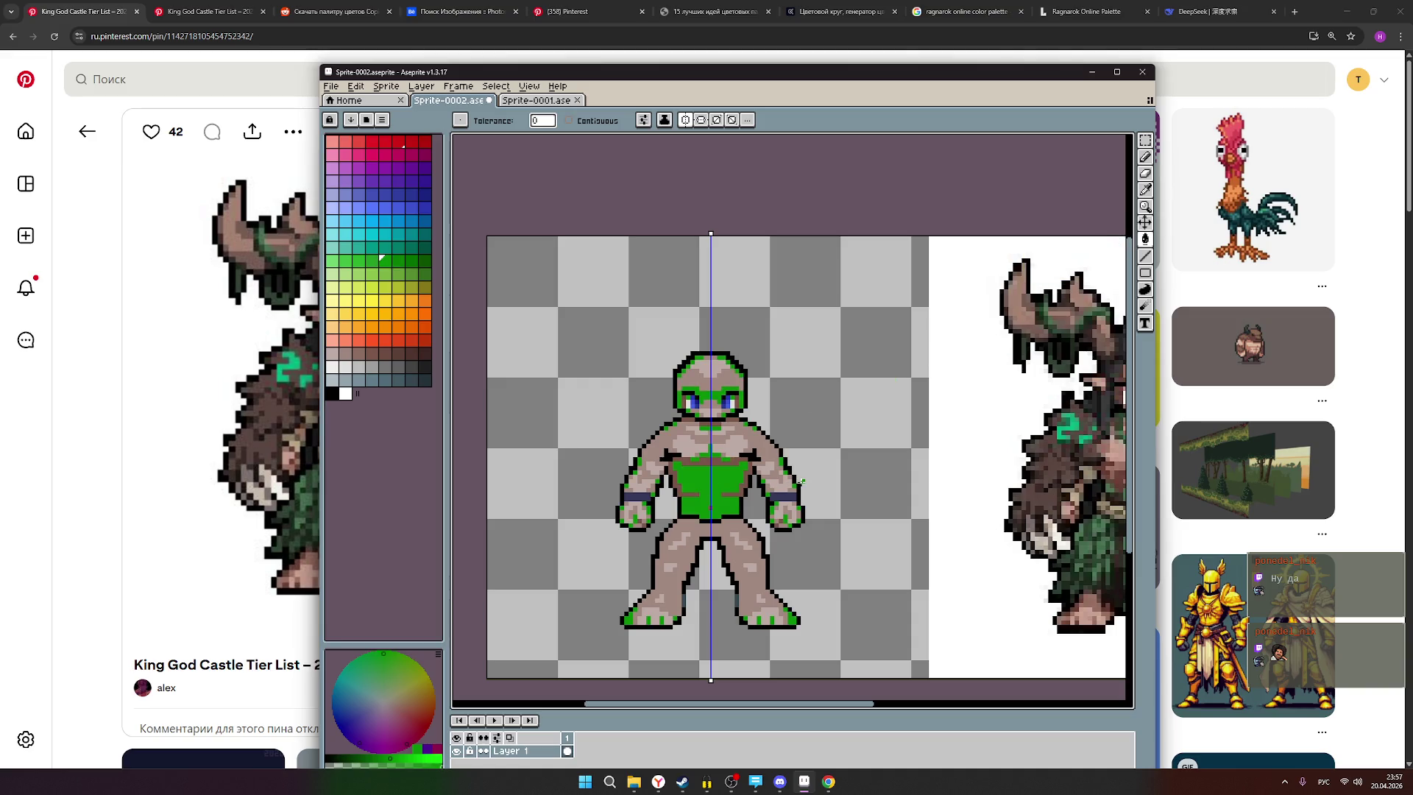
pyautogui.hotkey('ctrl', 'z')
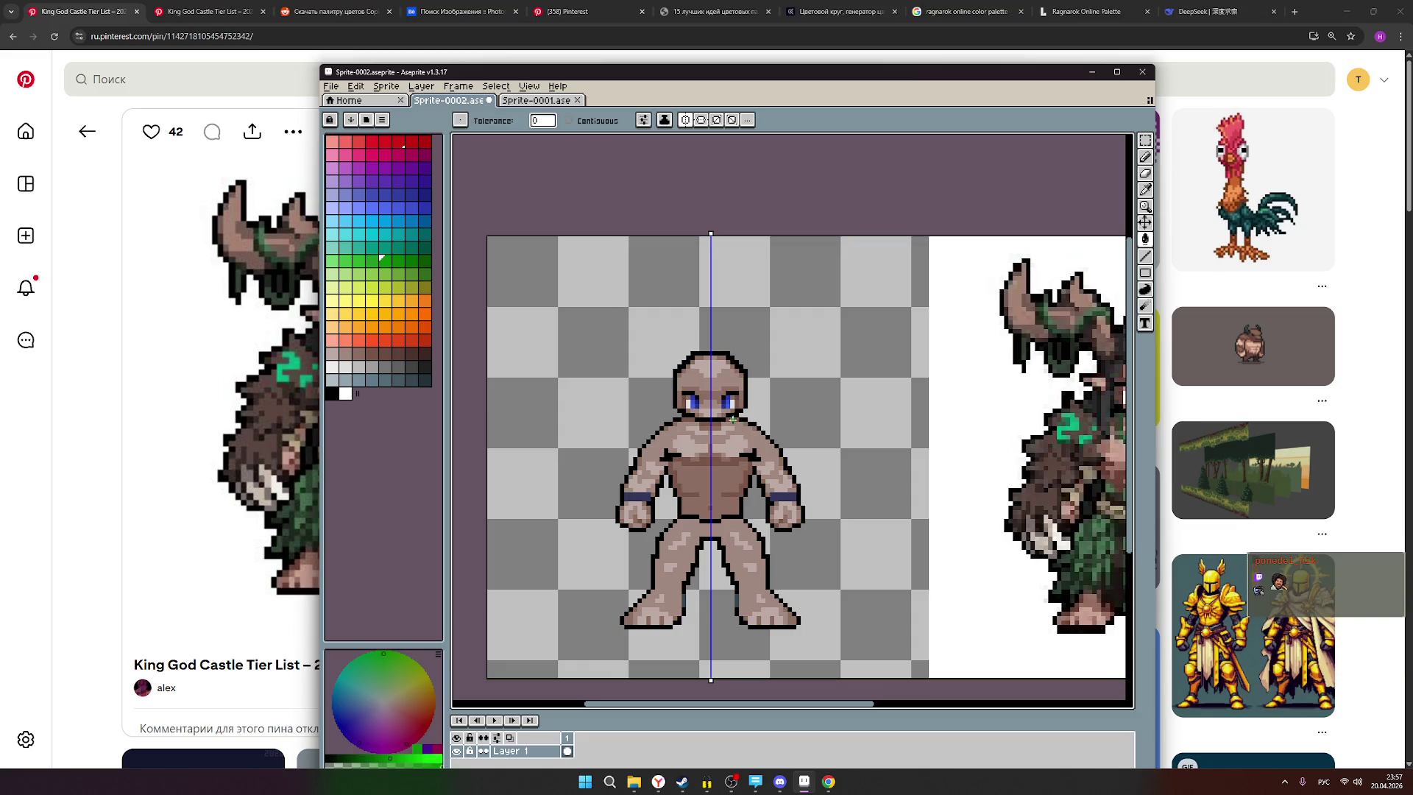
pyautogui.scroll(-2, 766, 404)
pyautogui.scroll(1, 790, 441)
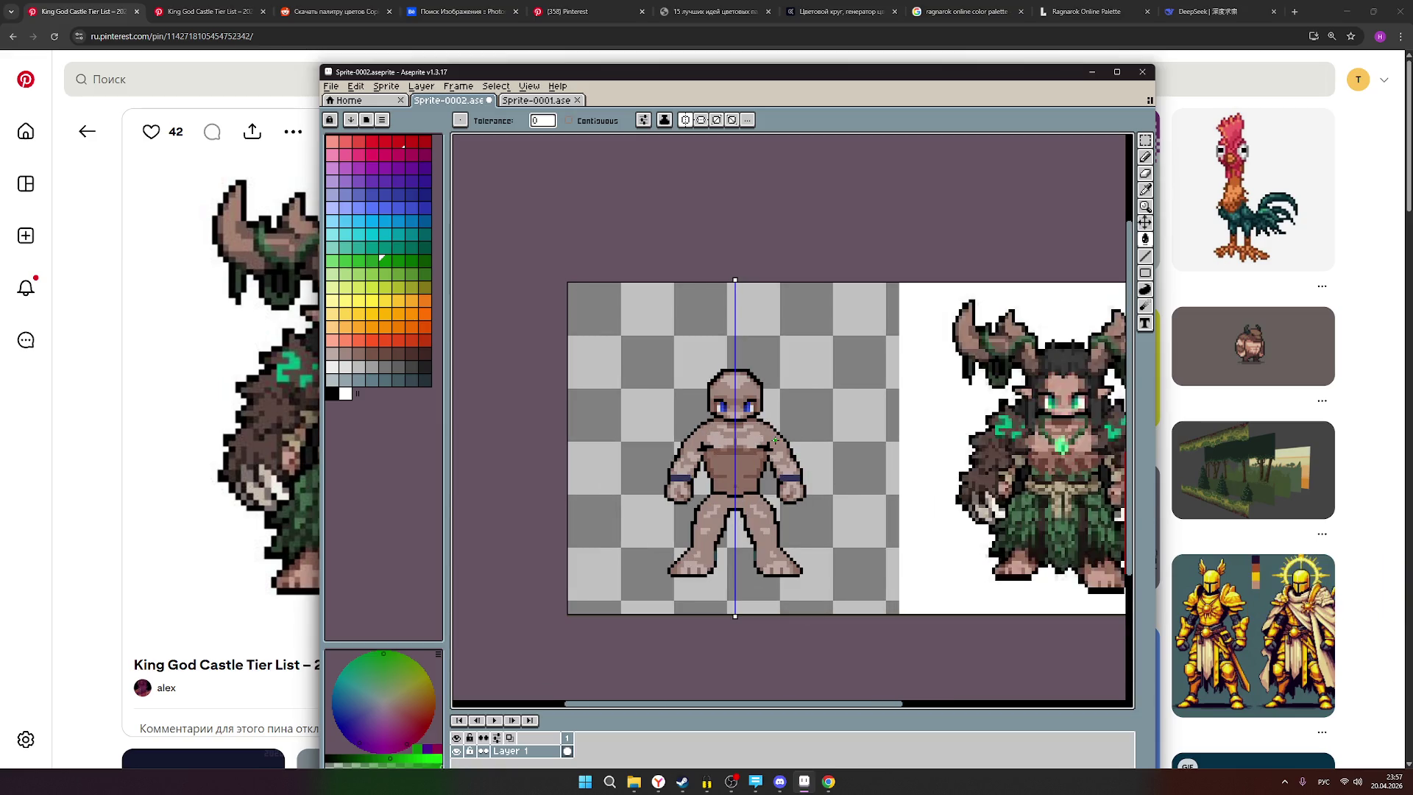
pyautogui.scroll(1, 775, 440)
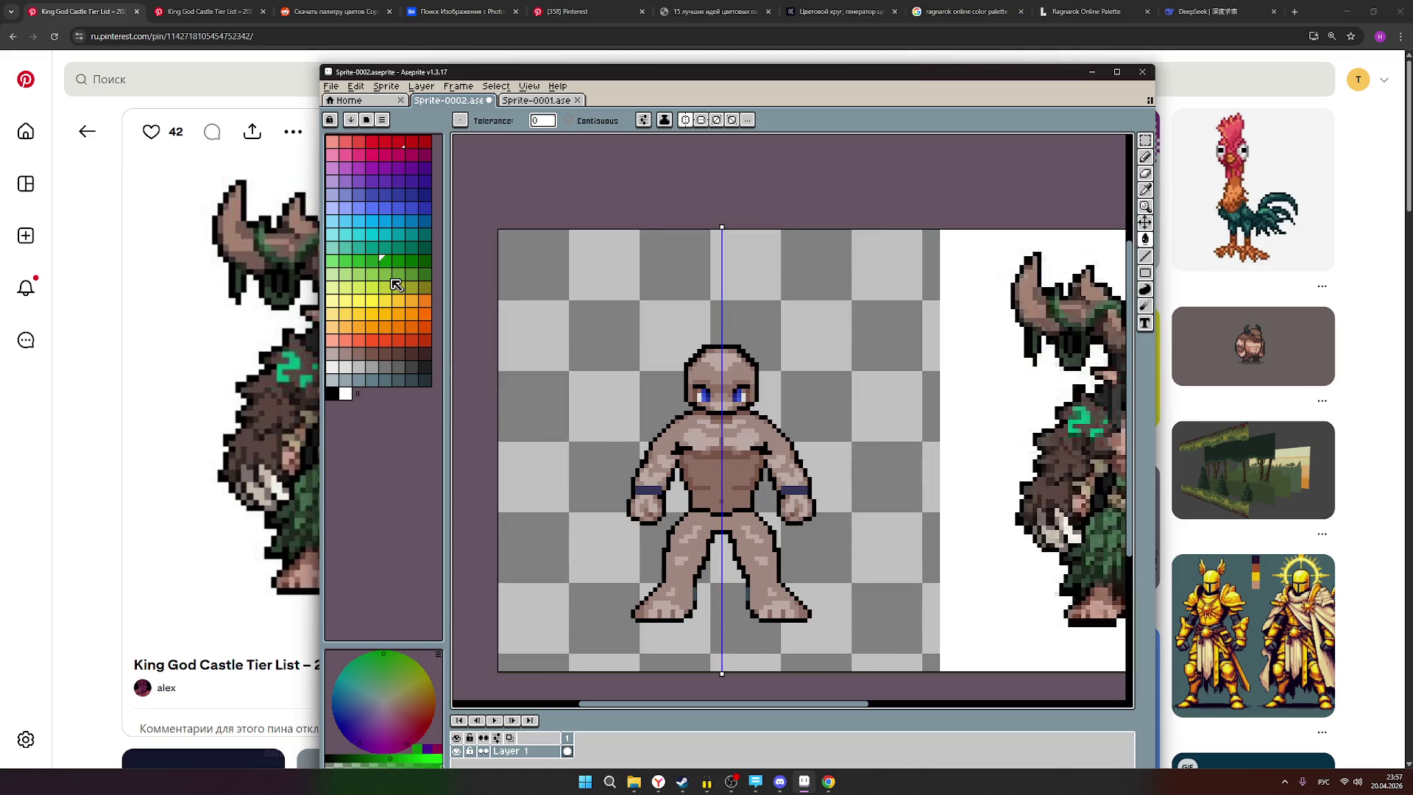
pyautogui.scroll(-1, 759, 343)
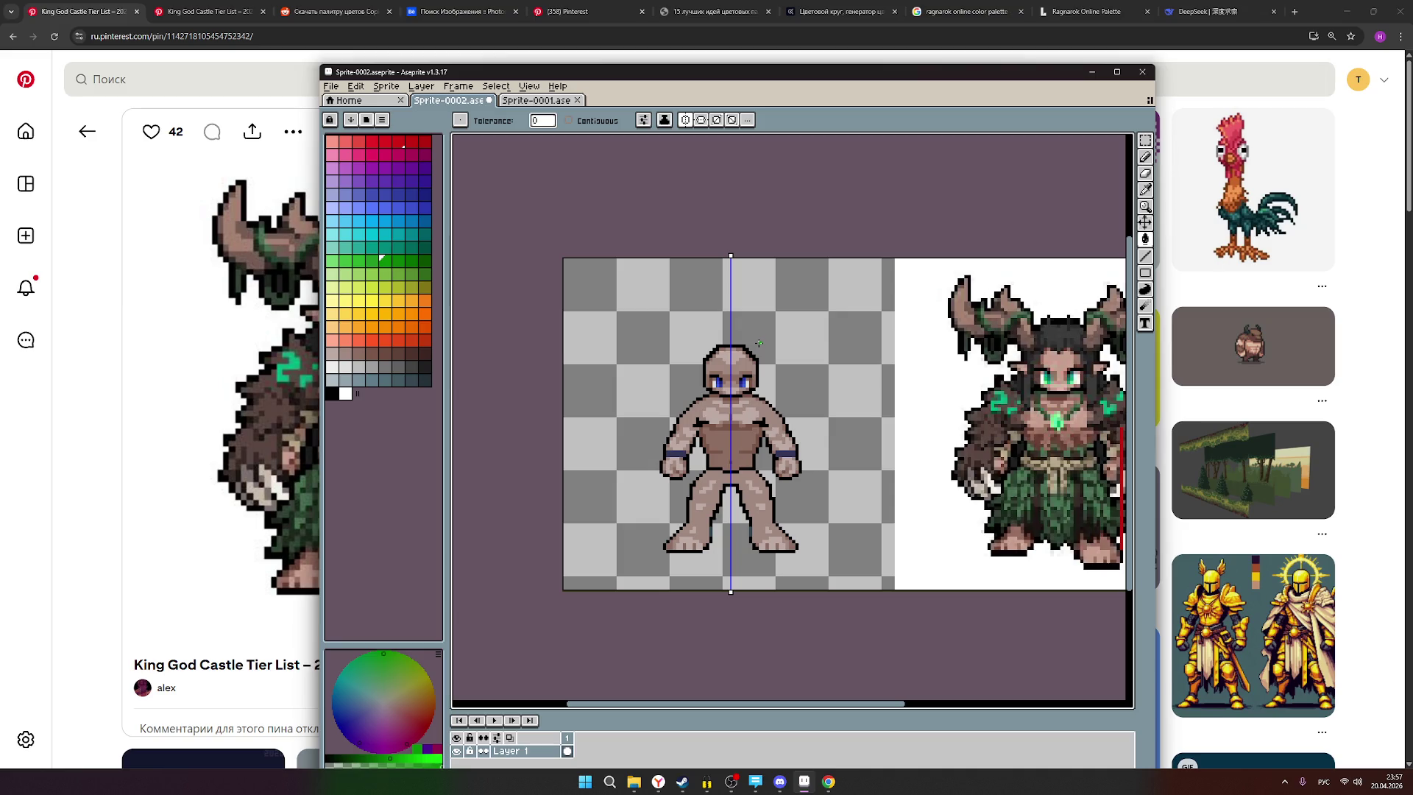
# Replace the skin highlight, skin tone and torso/face browns with three green shades.
pyautogui.scroll(1, 735, 405)
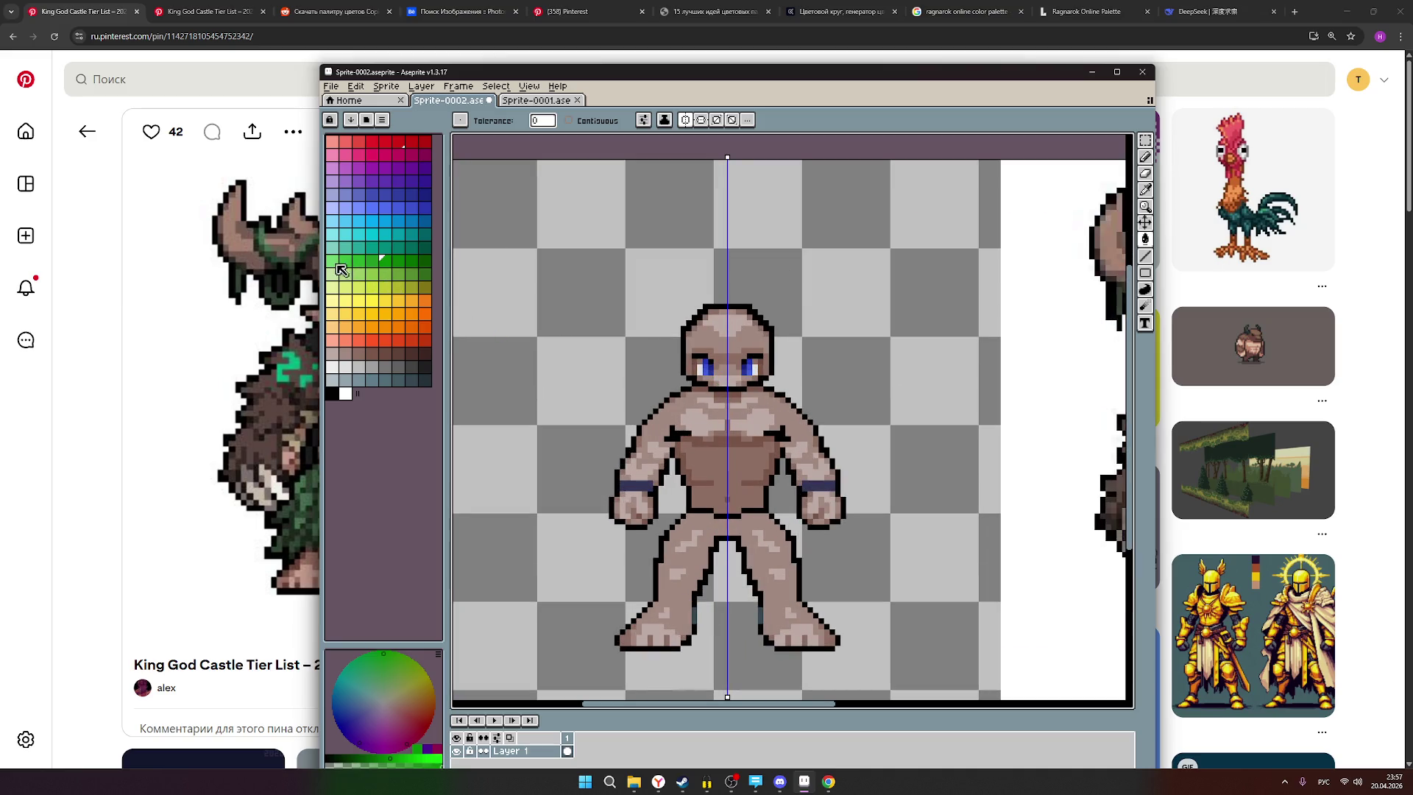
pyautogui.click(334, 262)
pyautogui.scroll(1, 692, 390)
pyautogui.click(701, 432)
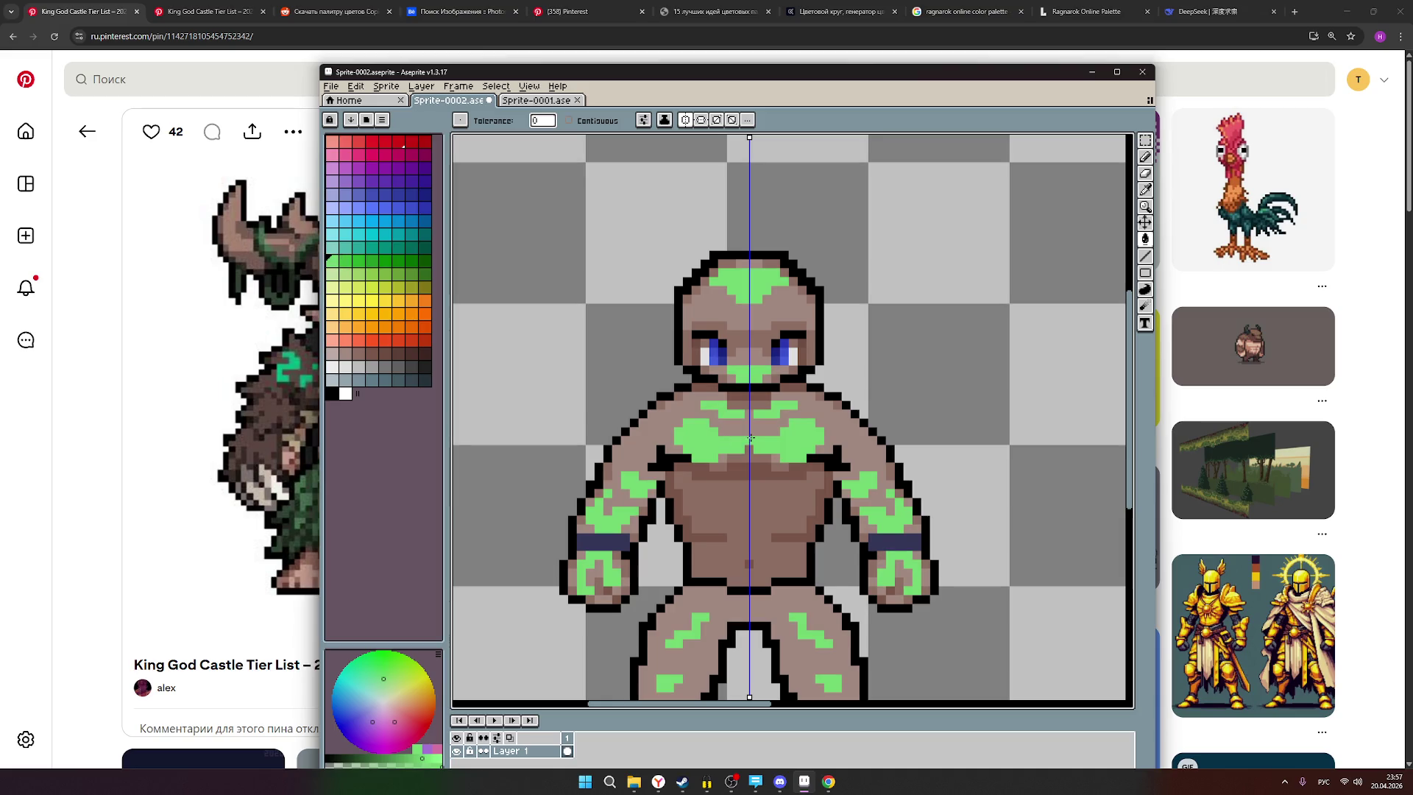
pyautogui.click(344, 262)
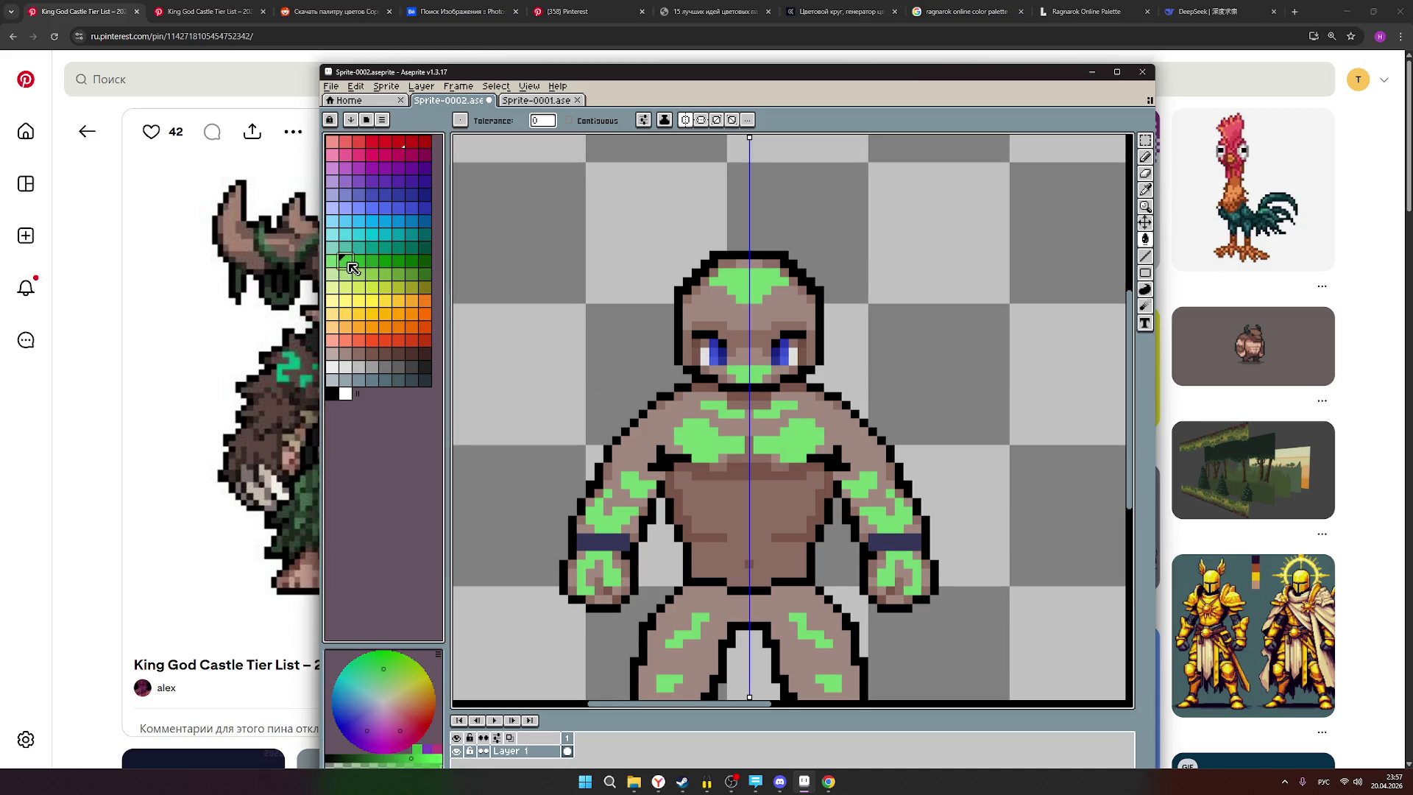
pyautogui.click(713, 310)
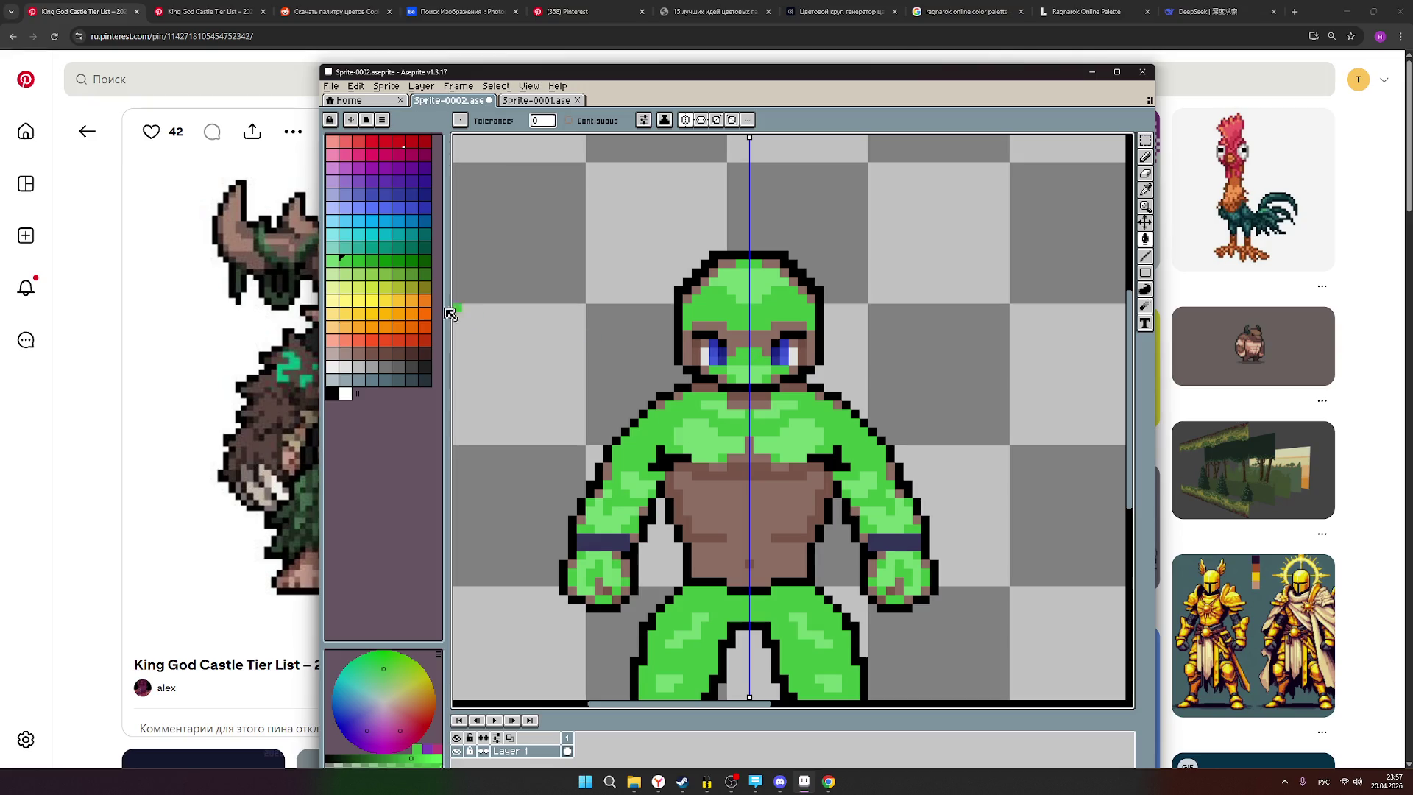
pyautogui.click(359, 262)
pyautogui.click(749, 340)
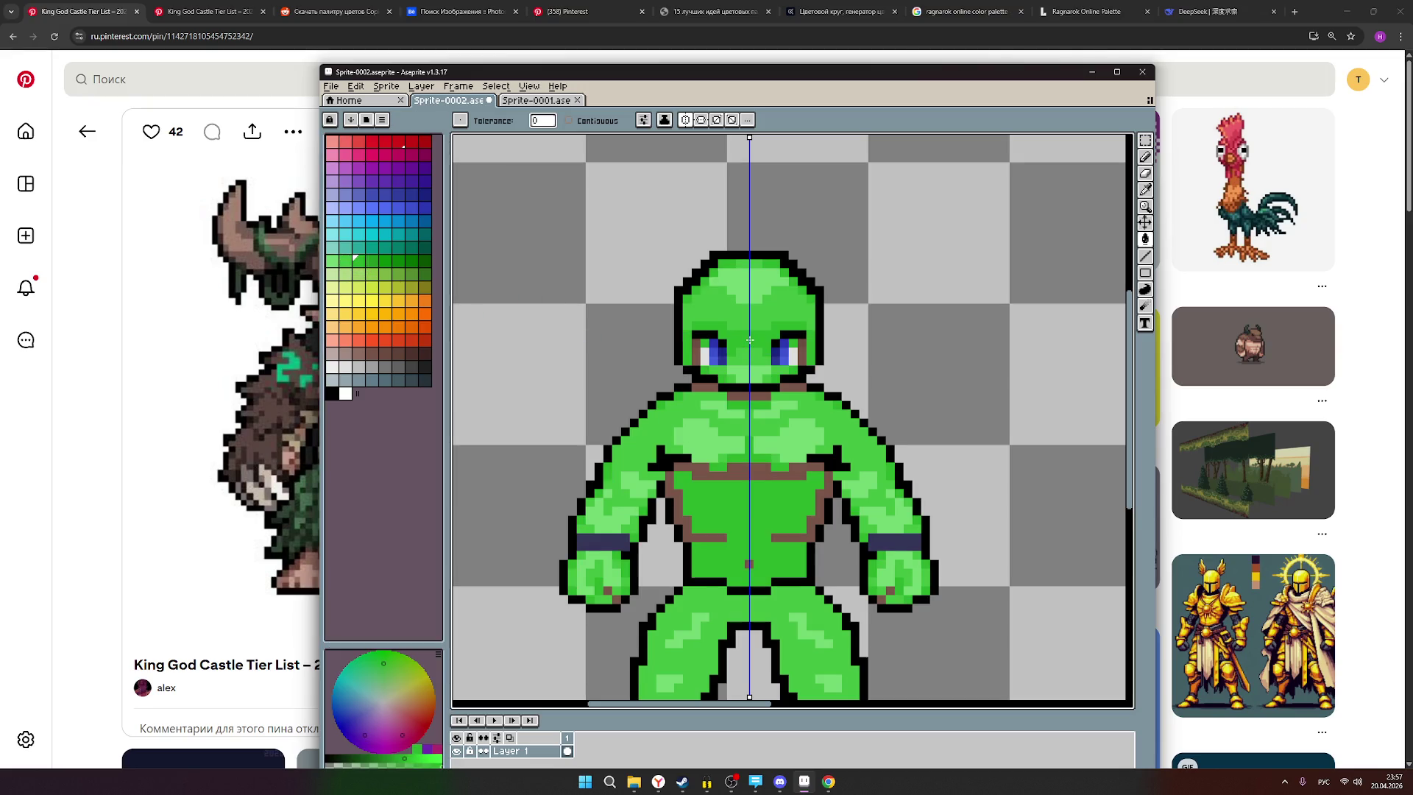
# Pick a darker green and turn the belt and neck lines green, undoing a stray eye pixel.
pyautogui.scroll(-1, 764, 345)
pyautogui.scroll(-1, 764, 344)
pyautogui.scroll(1, 764, 345)
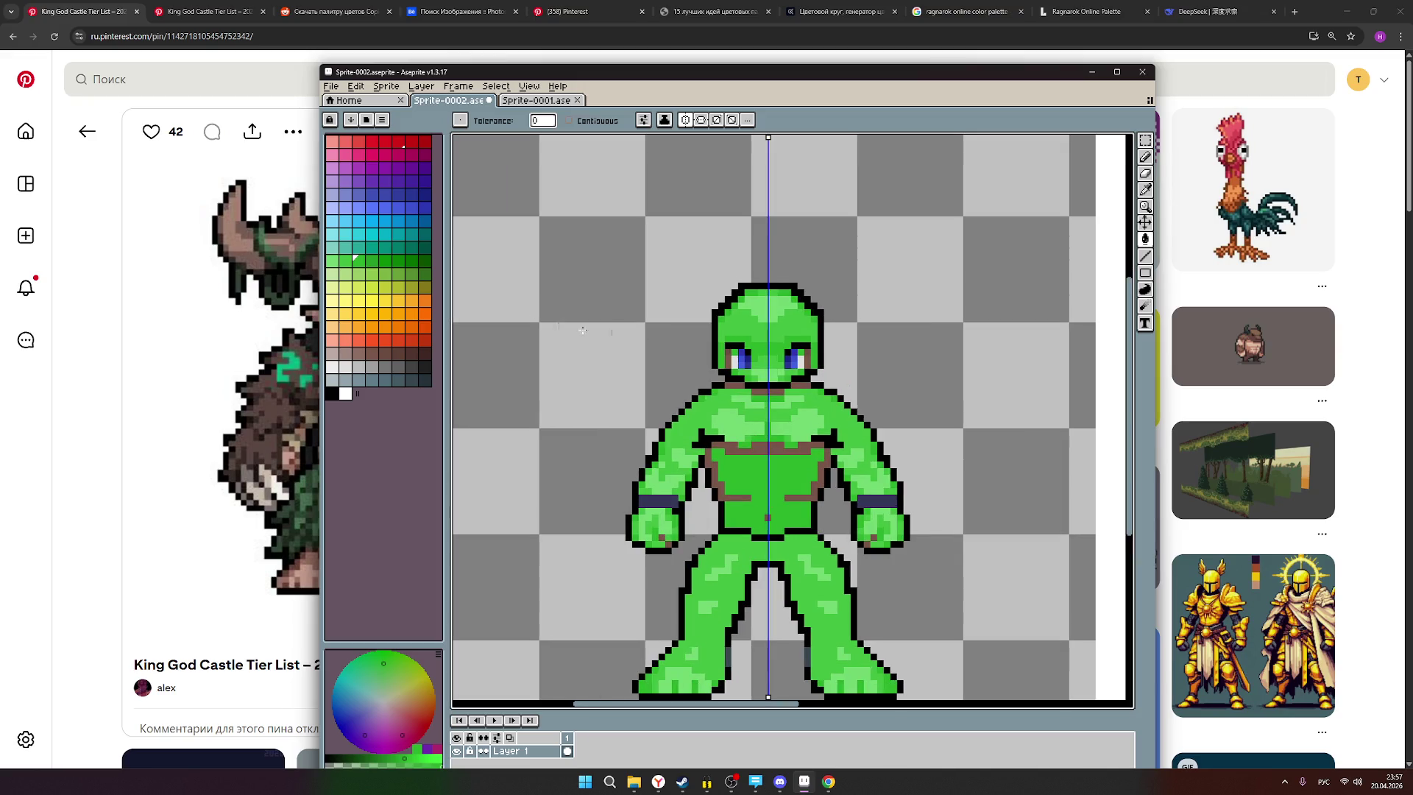
pyautogui.click(372, 261)
pyautogui.scroll(2, 708, 369)
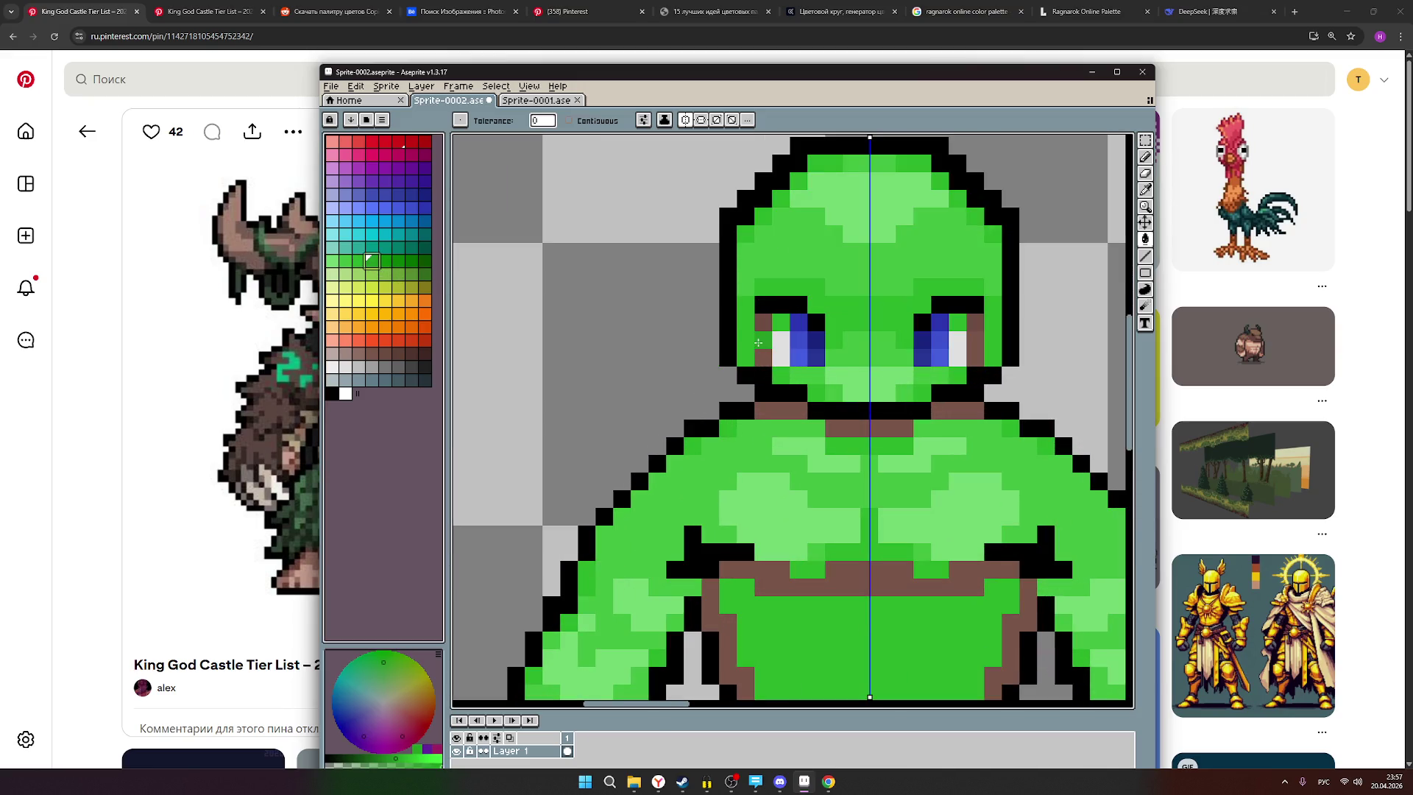
pyautogui.scroll(2, 809, 340)
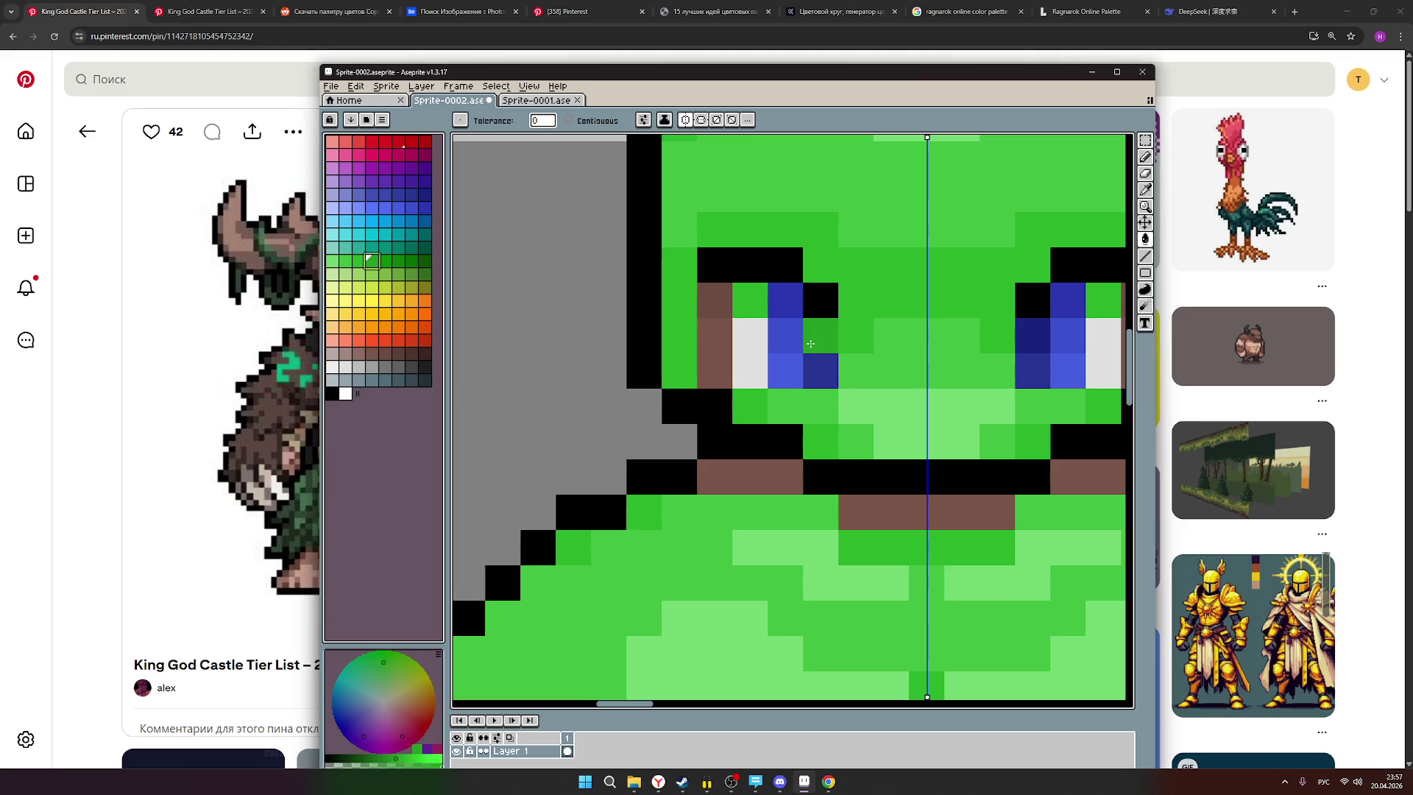
pyautogui.click(734, 323)
pyautogui.hotkey('ctrl', 'z')
pyautogui.scroll(-3, 855, 393)
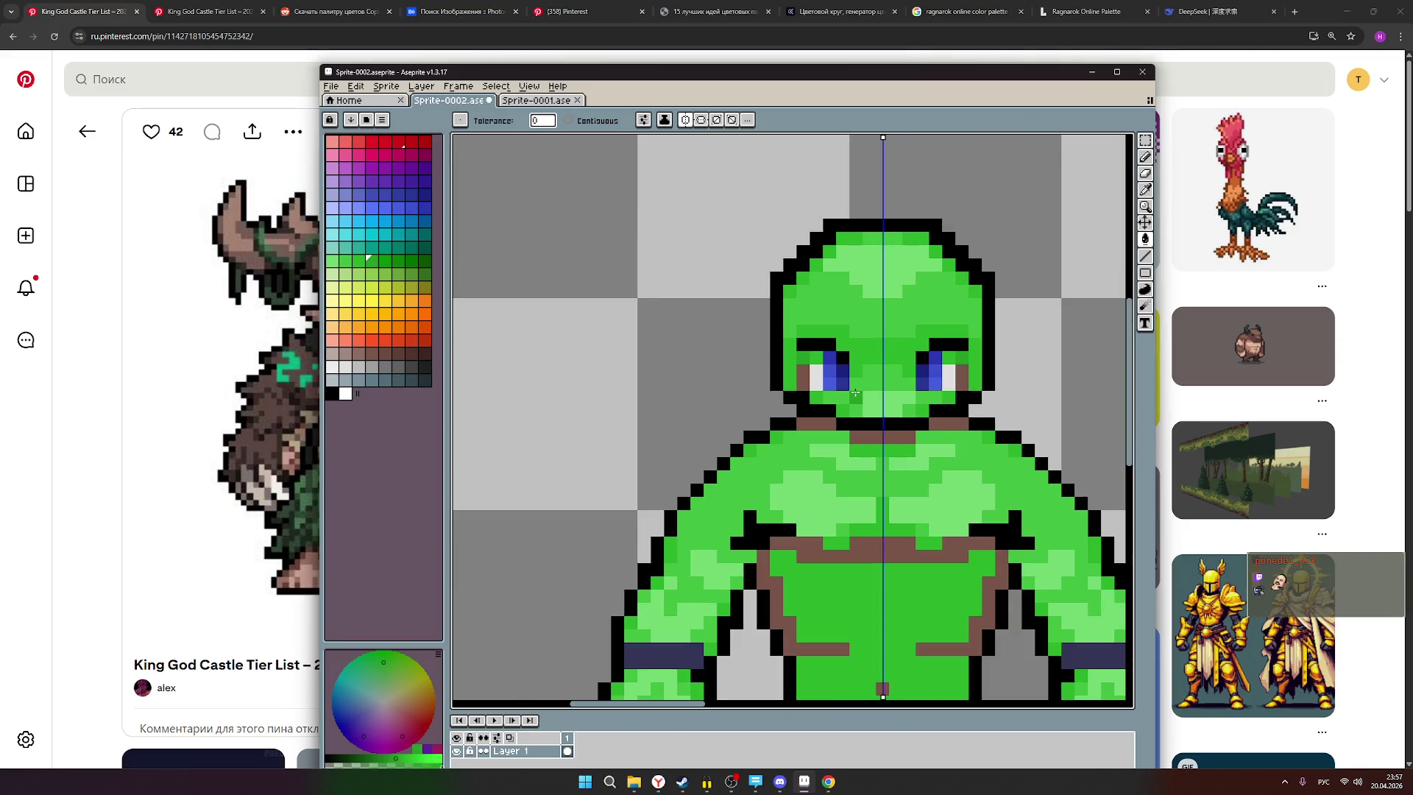
pyautogui.scroll(-1, 856, 393)
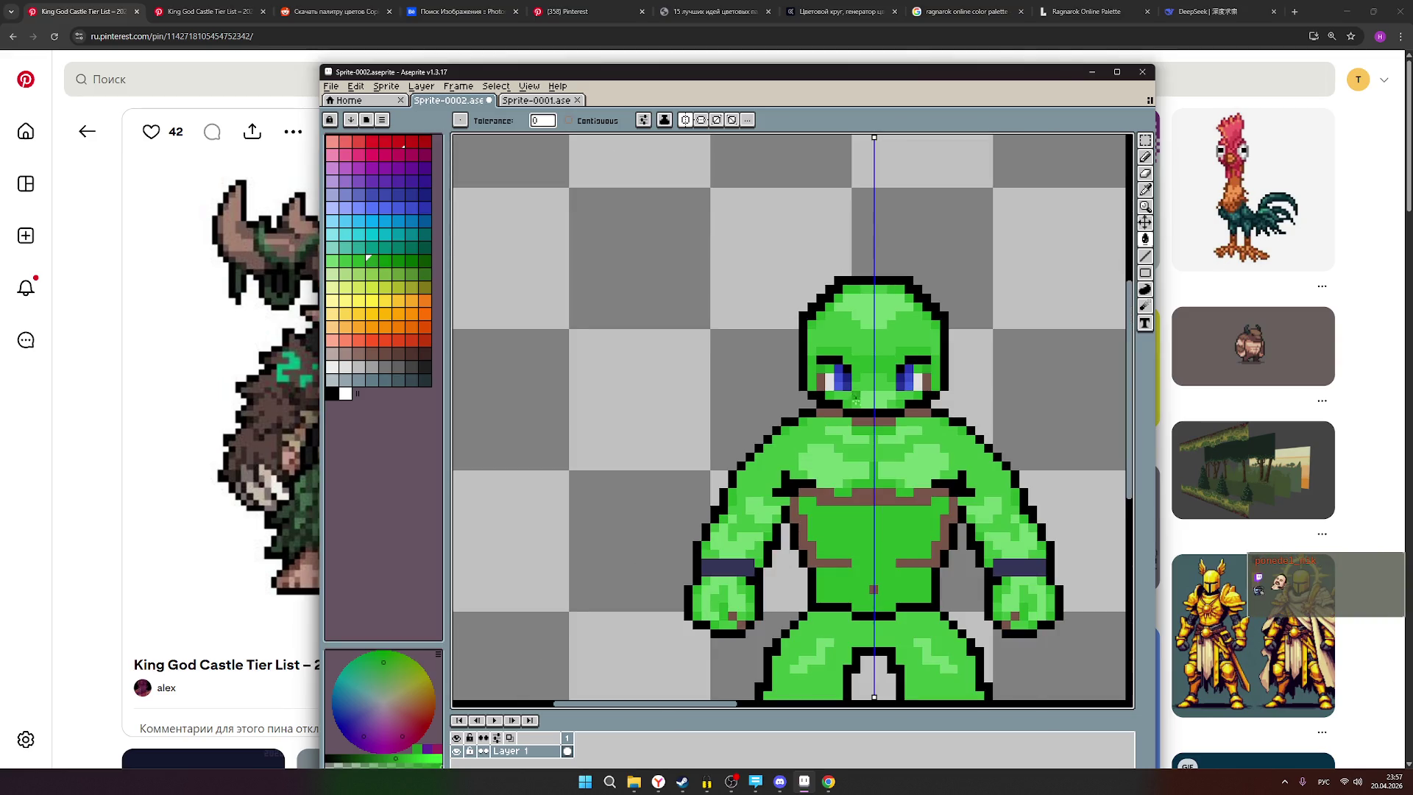
pyautogui.click(829, 491)
pyautogui.scroll(-2, 993, 491)
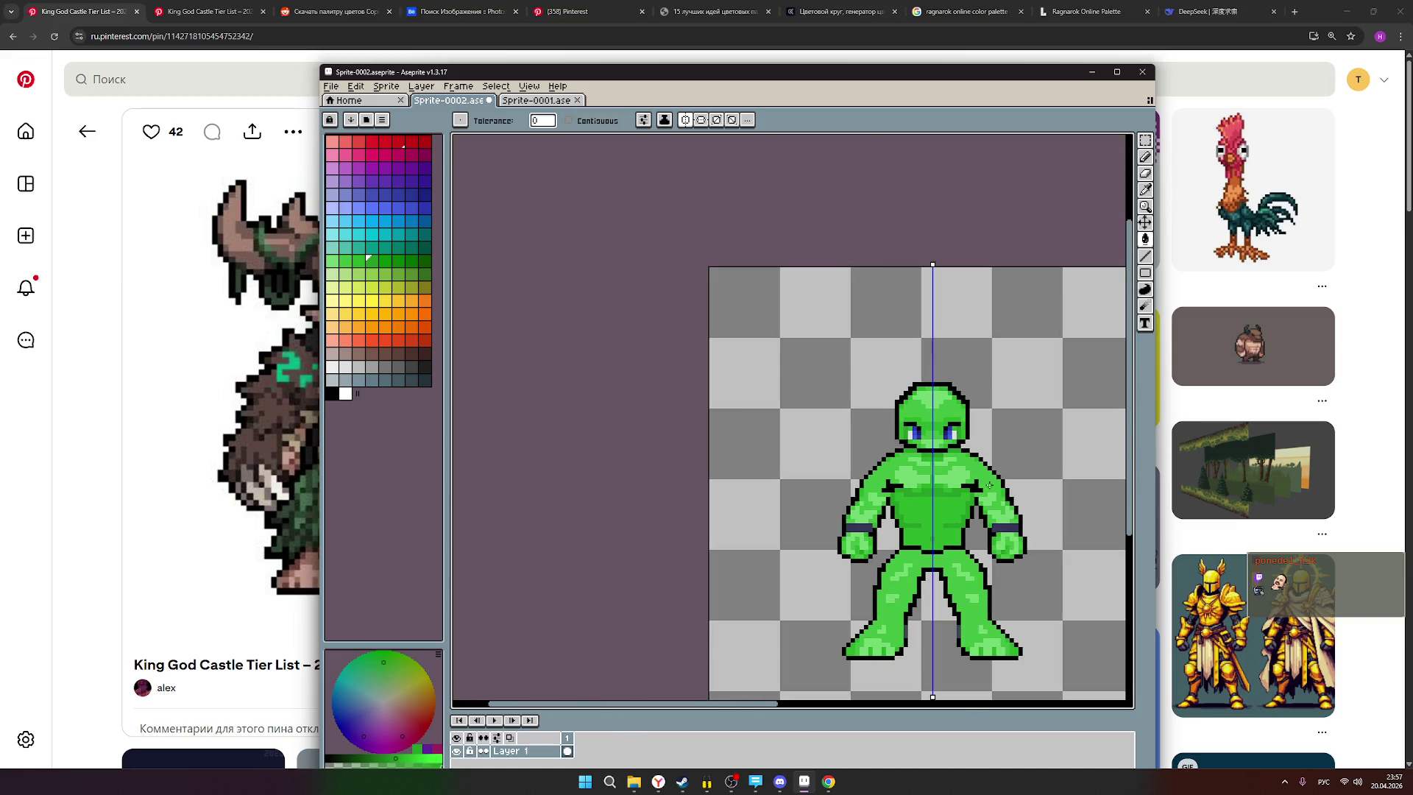
# Recolour the figure's black outline with a brownish-grey colour.
pyautogui.moveTo(1002, 431); pyautogui.dragTo(859, 373)
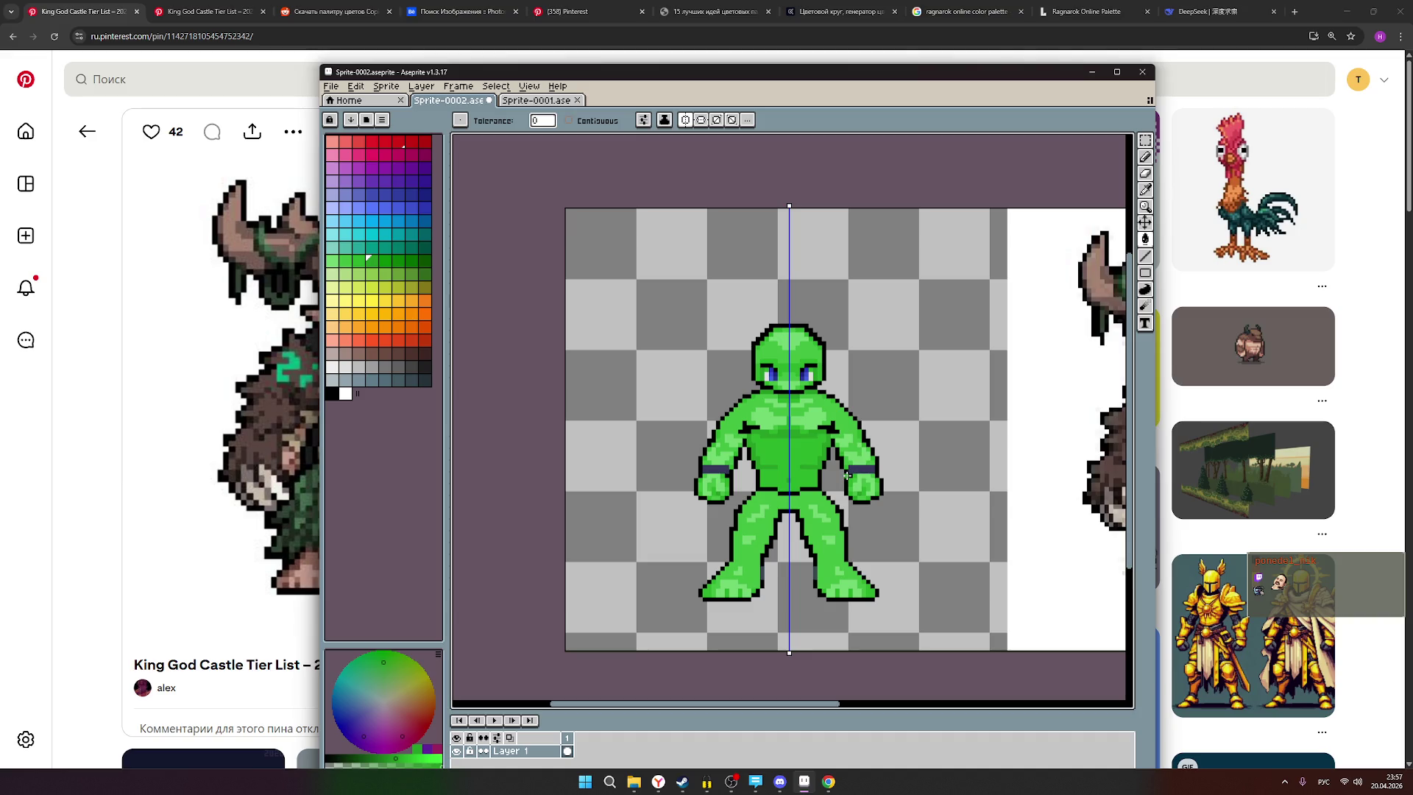
pyautogui.click(383, 352)
pyautogui.click(740, 400)
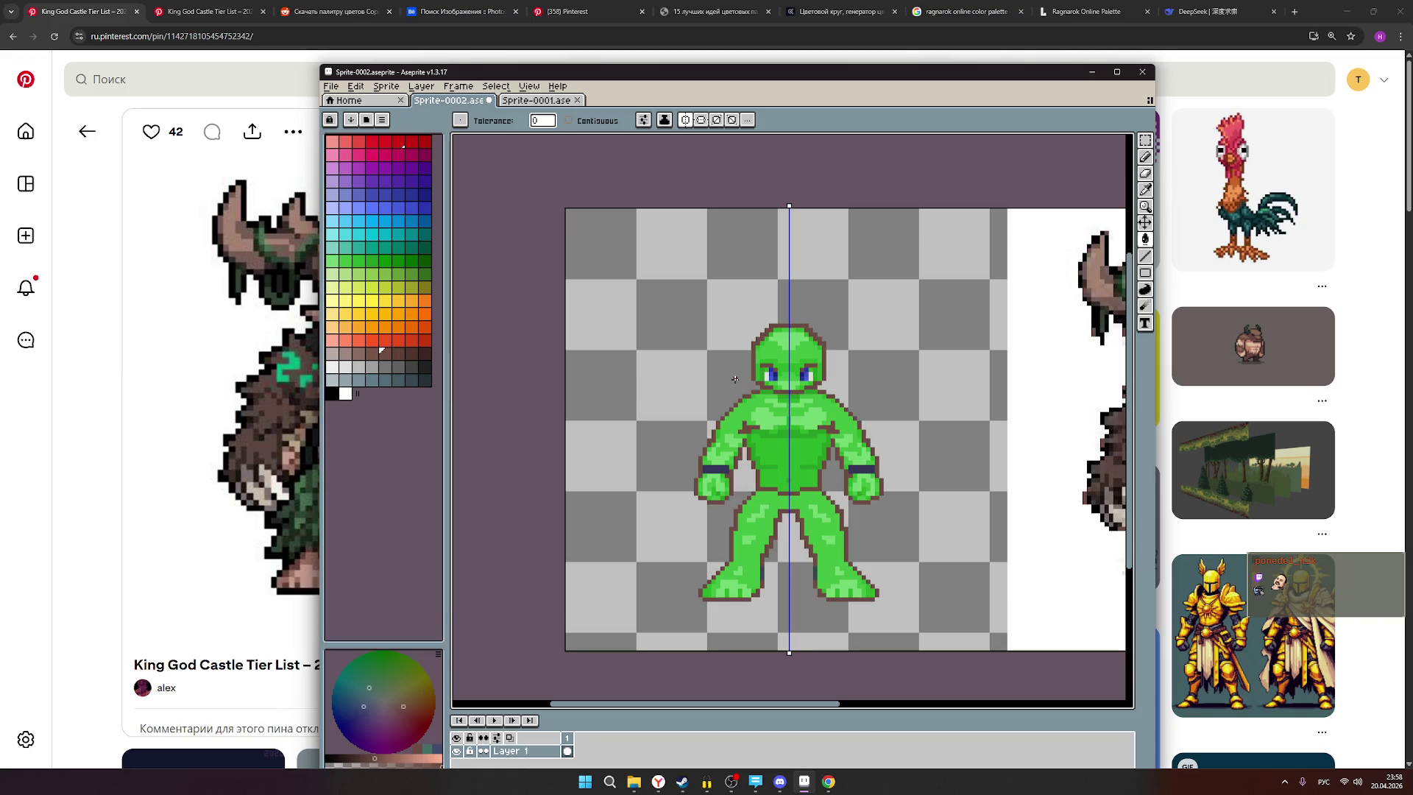
# Undo the brown outline fill and sketch mirrored brown strokes beside the head with the Pencil.
pyautogui.hotkey('ctrl', 'z')
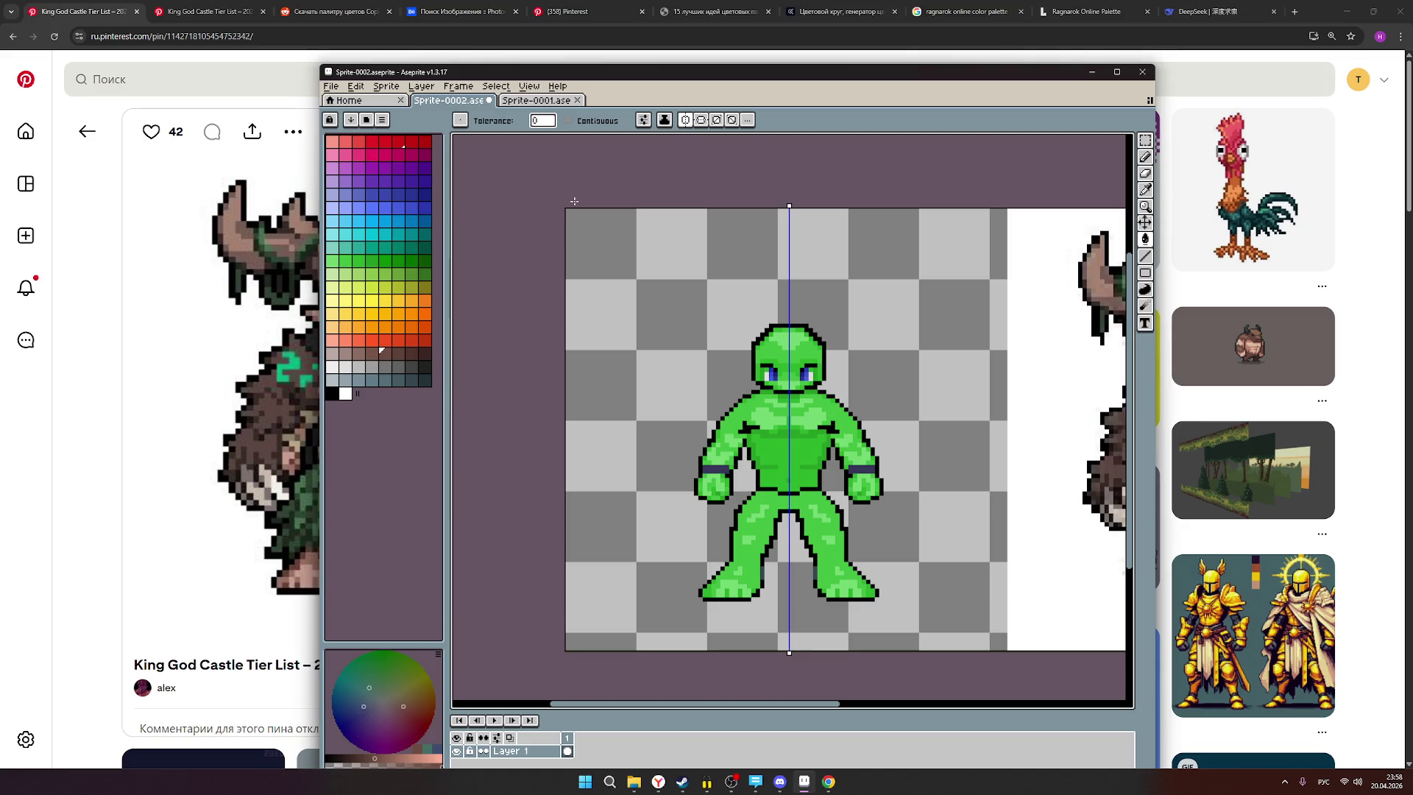
pyautogui.click(1147, 159)
pyautogui.moveTo(733, 401)
pyautogui.mouseDown()
pyautogui.moveTo(749, 361)
pyautogui.moveTo(738, 391)
pyautogui.moveTo(740, 373)
pyautogui.moveTo(752, 390)
pyautogui.mouseUp()
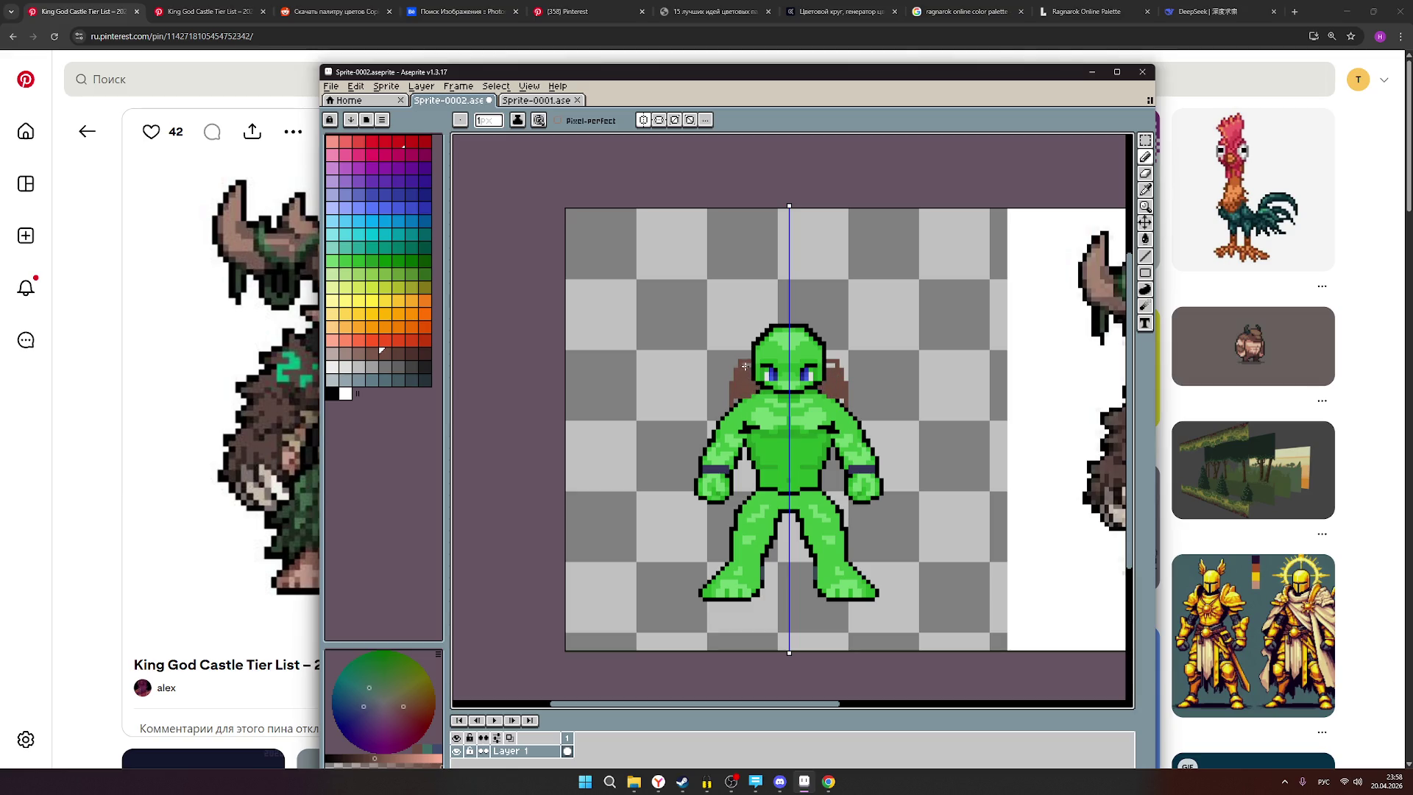
# Try red eye-band and horn markings on the head, then undo back to the original skin tones.
pyautogui.click(385, 142)
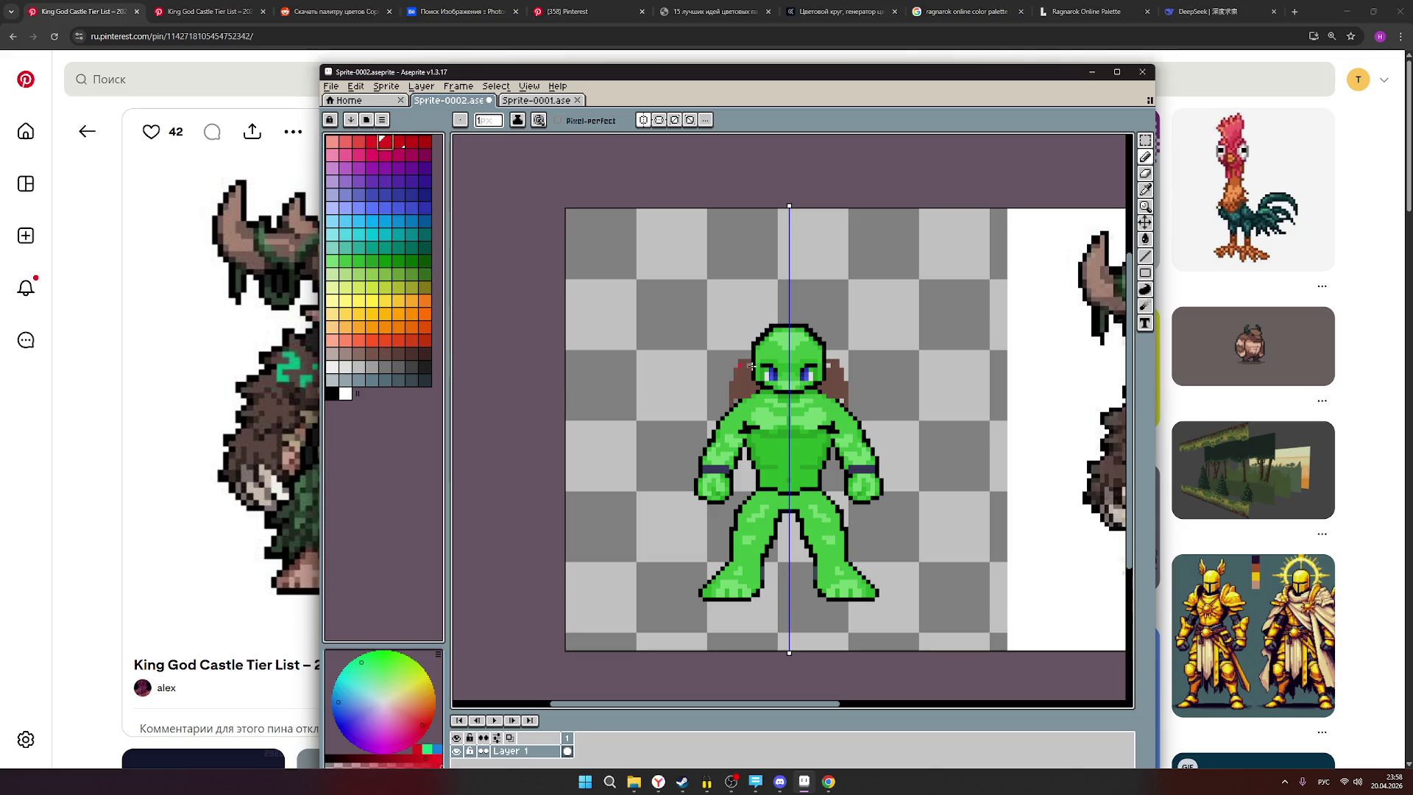
pyautogui.moveTo(778, 370); pyautogui.dragTo(785, 370)
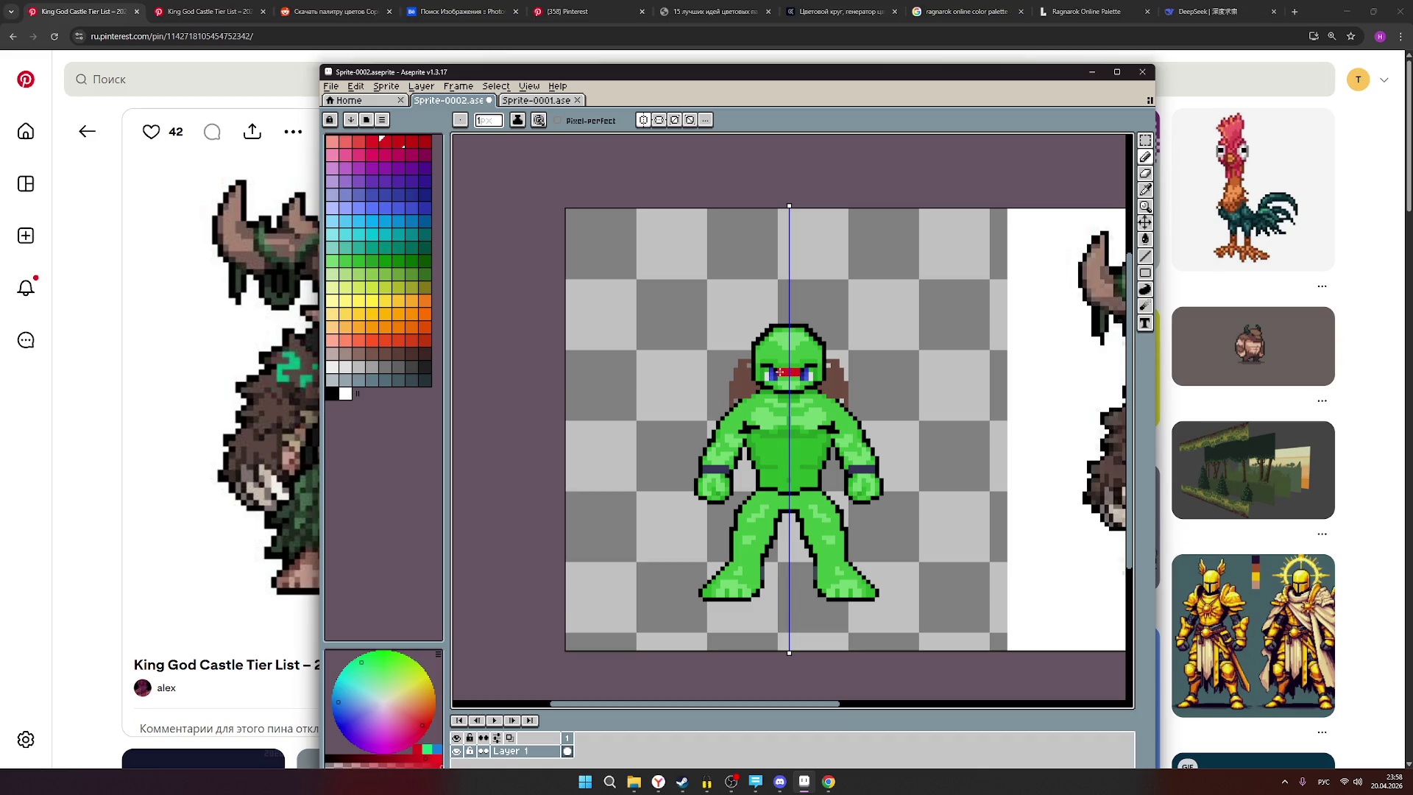
pyautogui.moveTo(748, 342); pyautogui.dragTo(741, 340)
pyautogui.hotkey('ctrl', 'z')
pyautogui.click(756, 366)
pyautogui.scroll(-1, 928, 401)
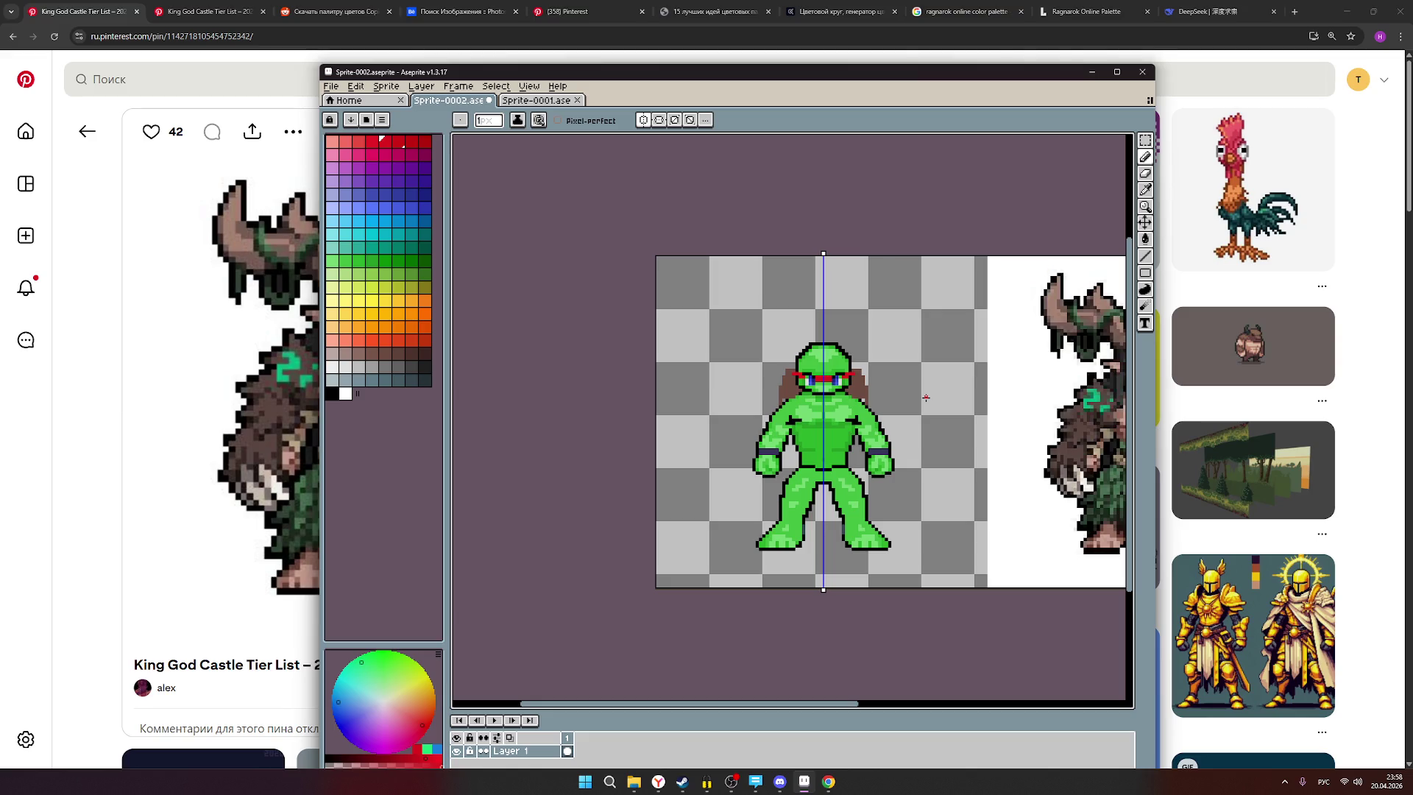
pyautogui.press('v')
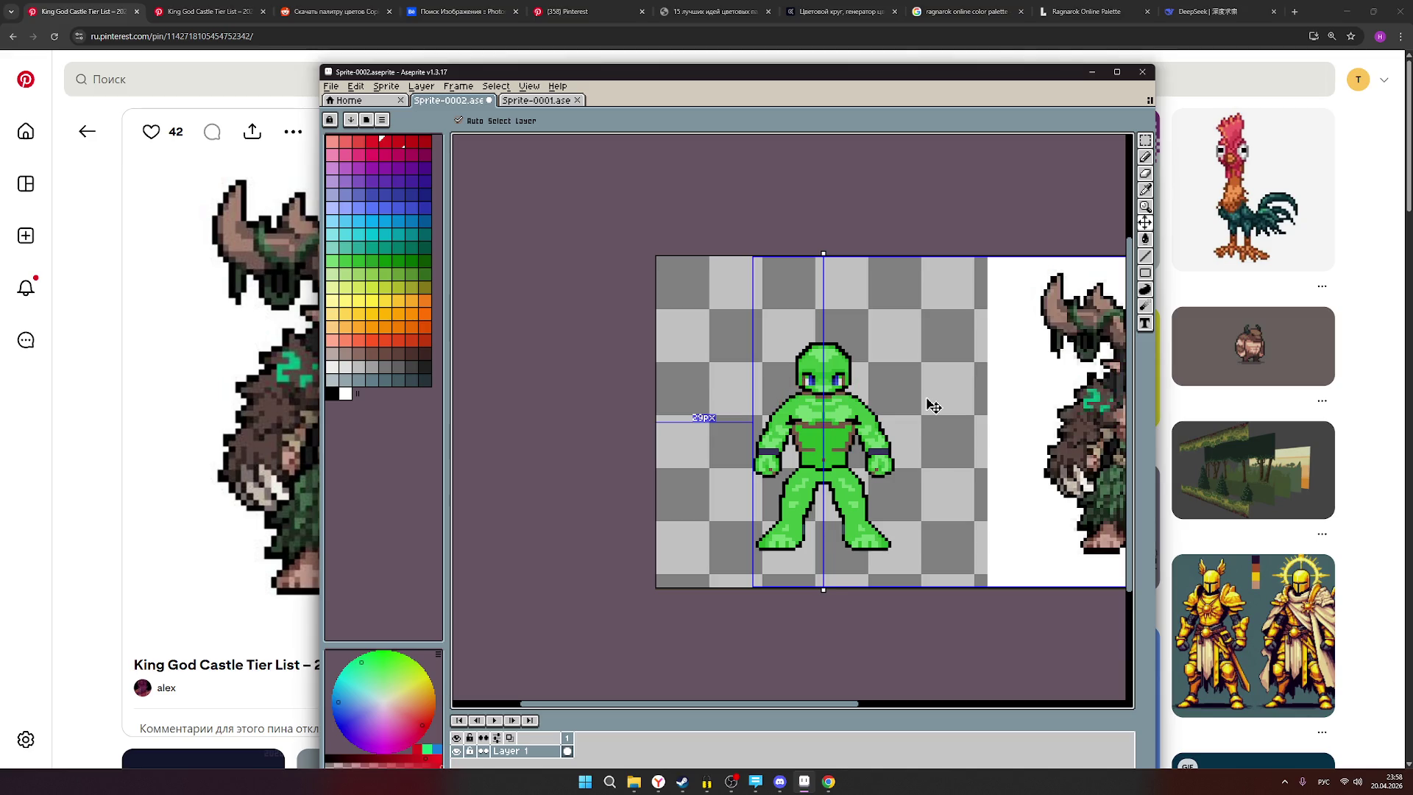
pyautogui.hotkey('ctrl', 'z')
pyautogui.hotkey('ctrl', 'z')
pyautogui.hotkey('ctrl', 'z')
pyautogui.press('b')
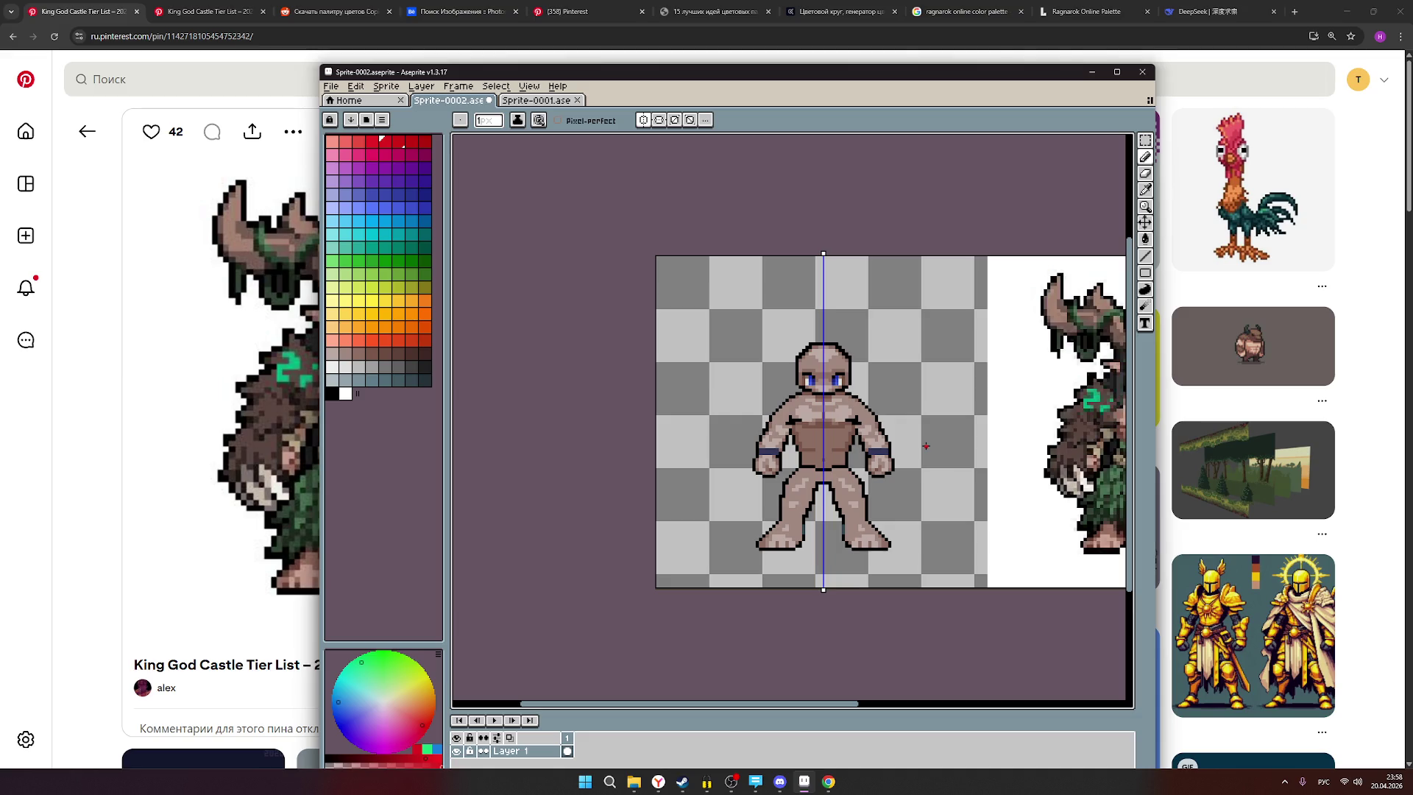
pyautogui.scroll(-1, 926, 446)
pyautogui.scroll(1, 926, 446)
pyautogui.moveTo(923, 474)
pyautogui.mouseDown()
pyautogui.moveTo(746, 471)
pyautogui.moveTo(762, 471)
pyautogui.mouseUp()
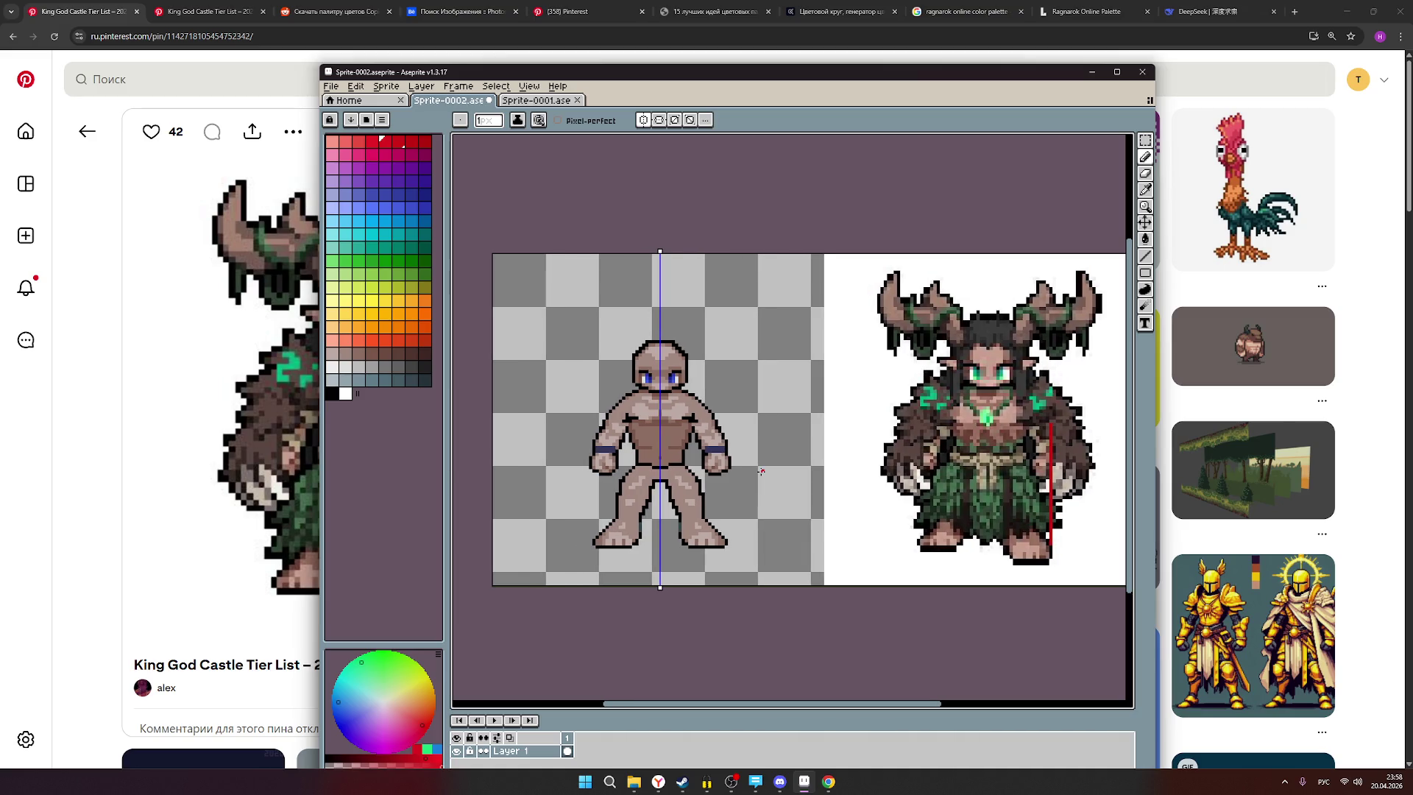
pyautogui.scroll(-3, 763, 471)
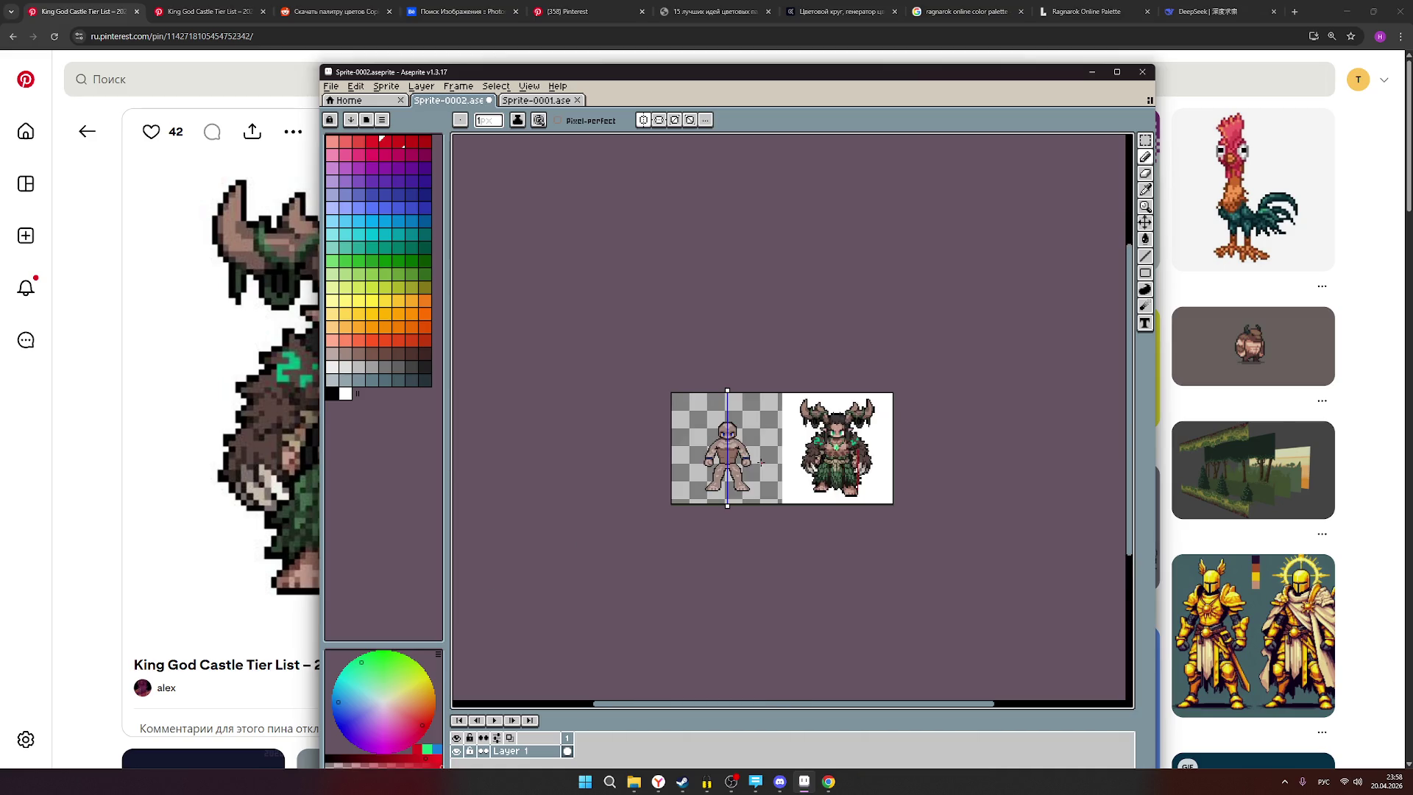
pyautogui.scroll(2, 772, 469)
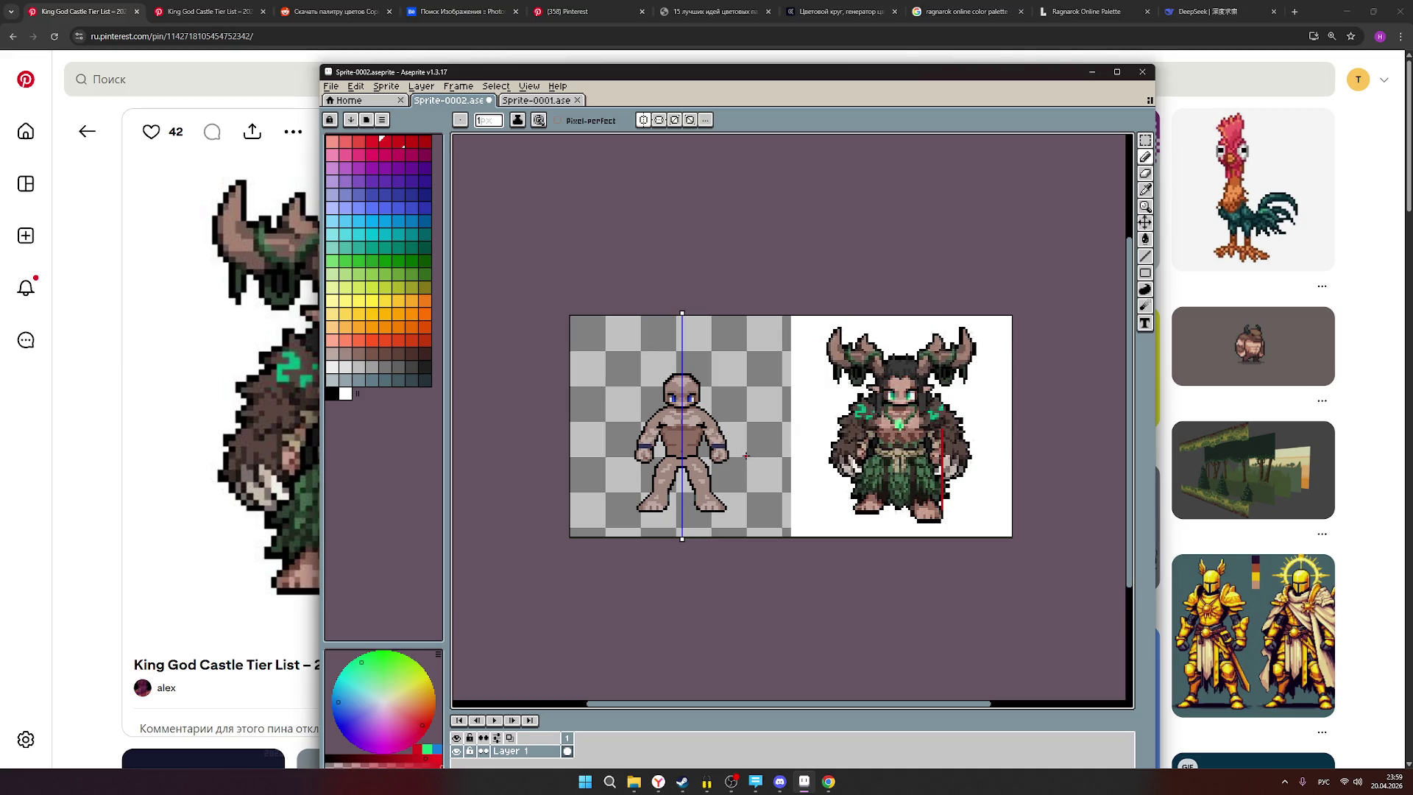
pyautogui.scroll(1, 780, 458)
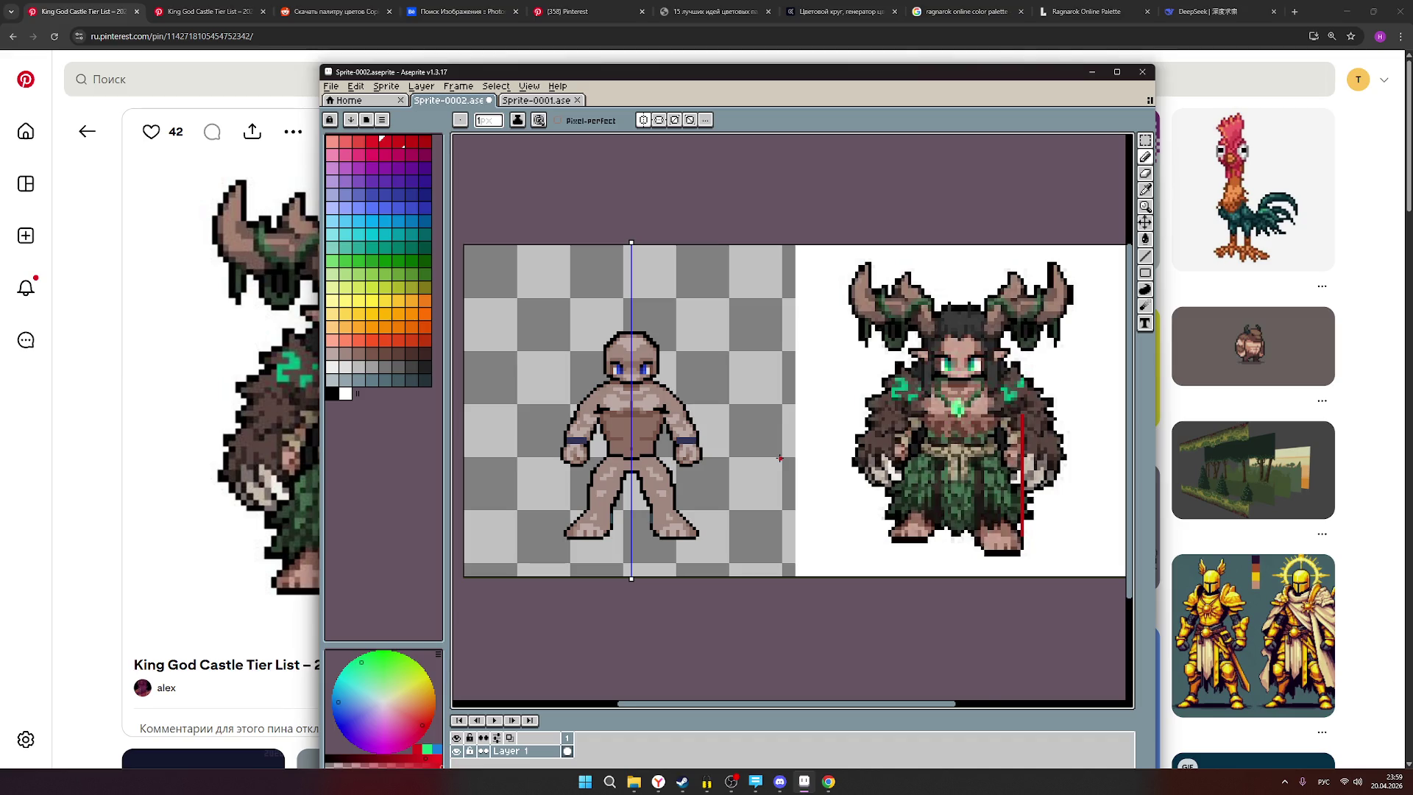
pyautogui.scroll(-2, 781, 458)
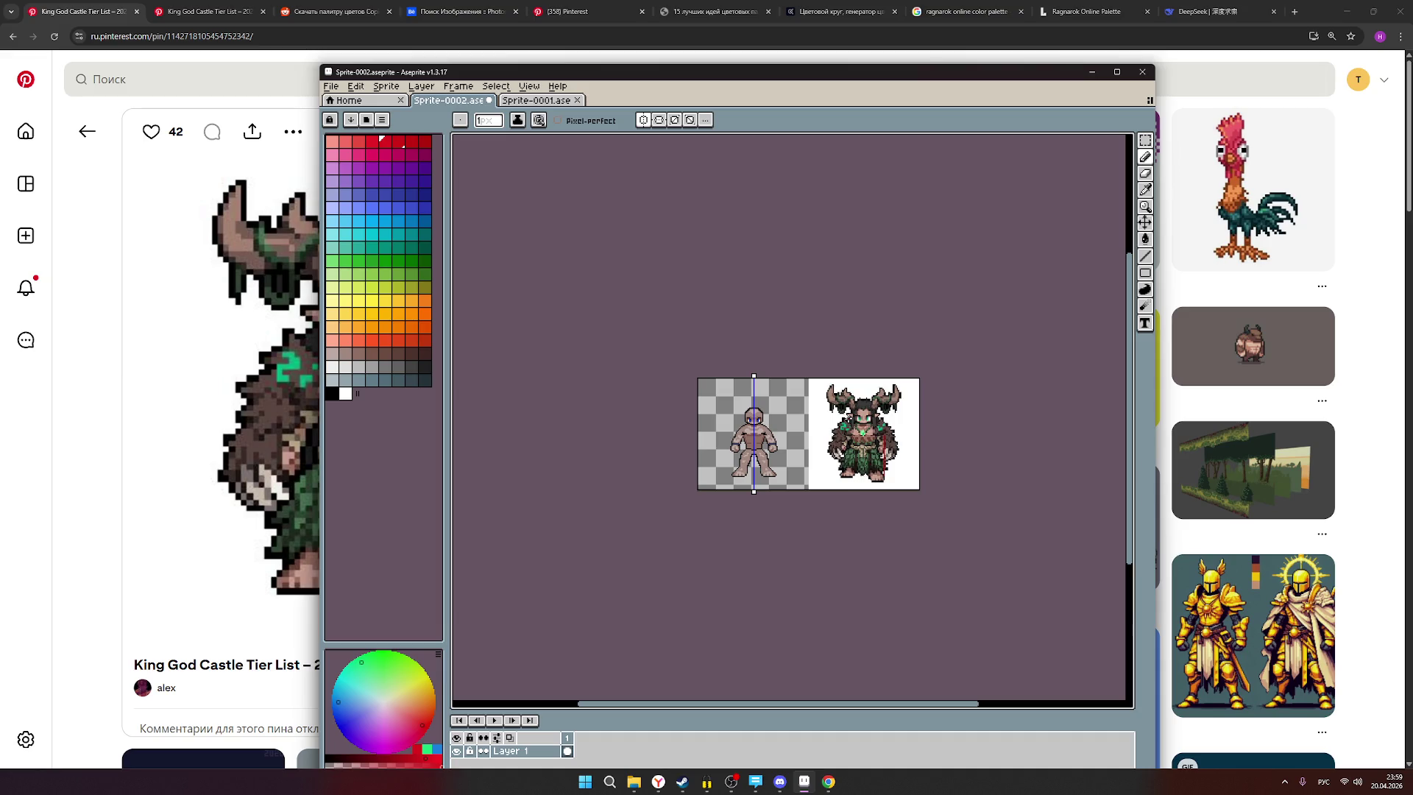
pyautogui.scroll(1, 890, 457)
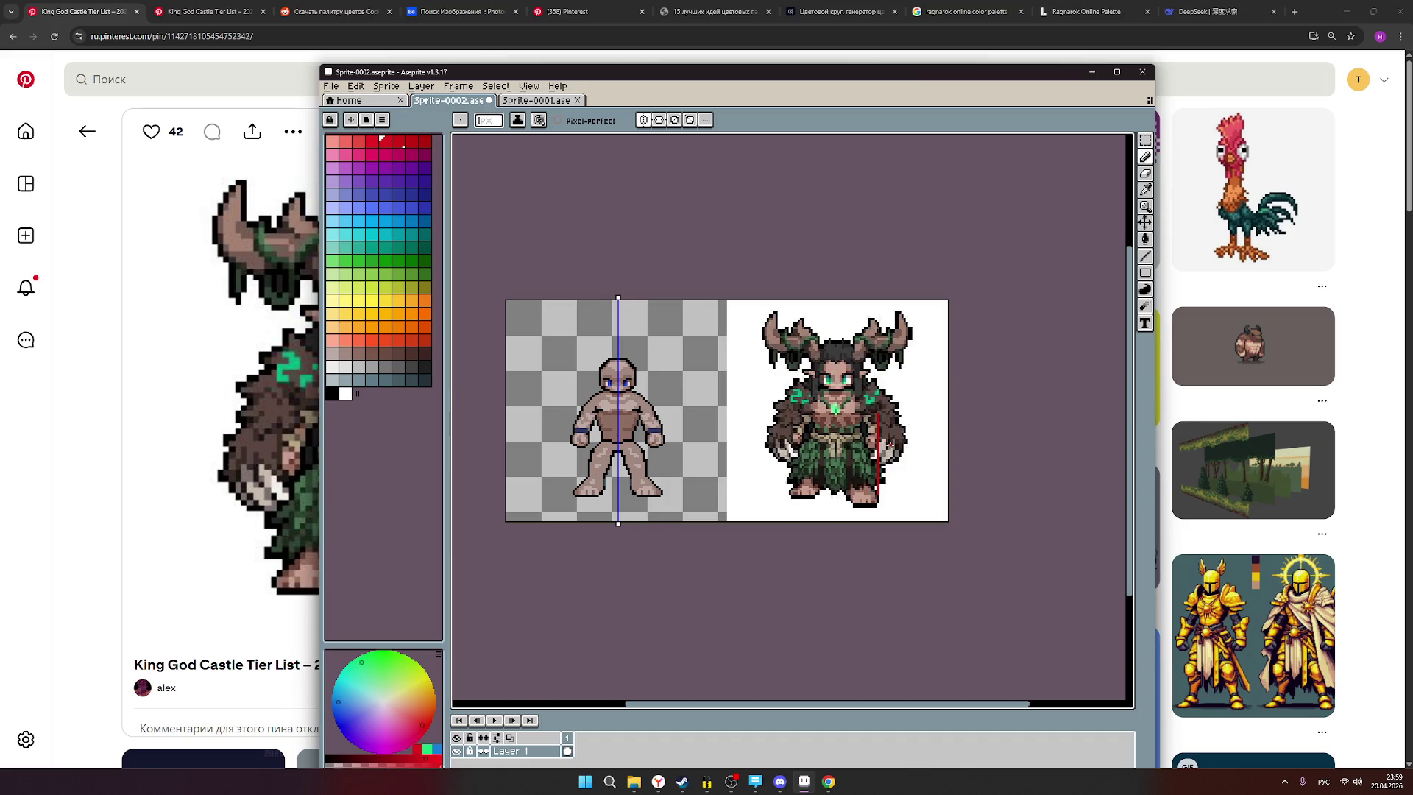
pyautogui.scroll(1, 618, 442)
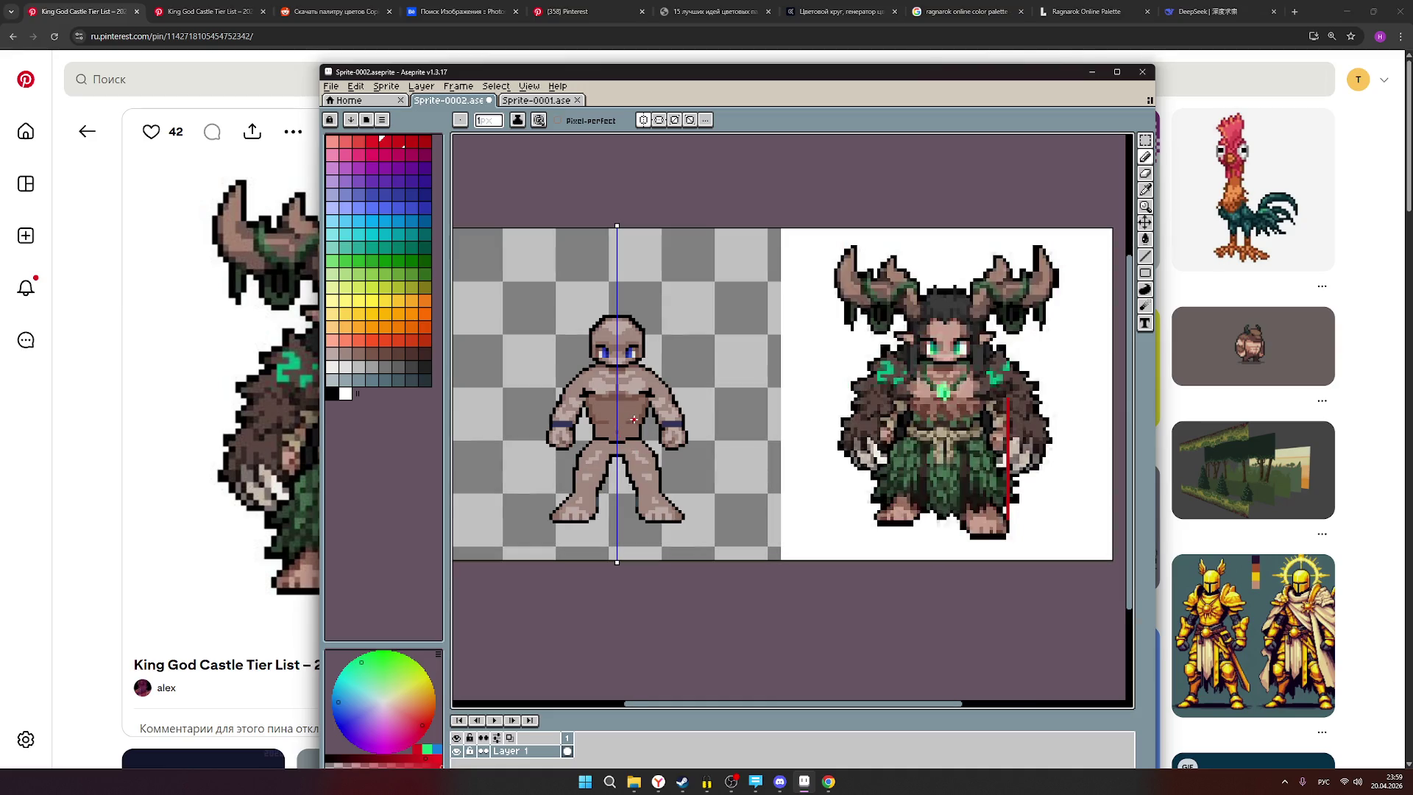
pyautogui.scroll(1, 620, 381)
pyautogui.scroll(1, 619, 381)
pyautogui.scroll(-1, 628, 388)
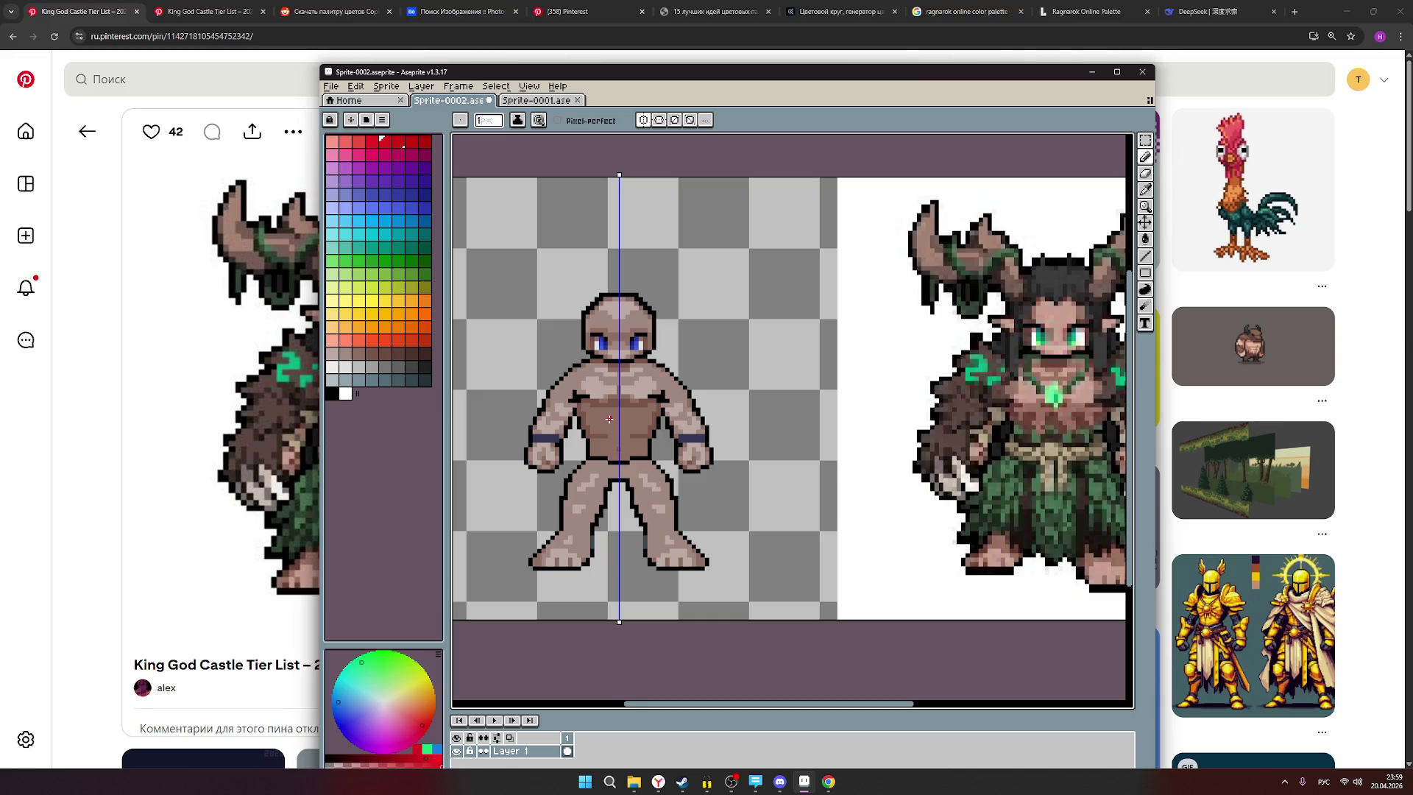
pyautogui.scroll(5, 610, 419)
pyautogui.scroll(-6, 616, 402)
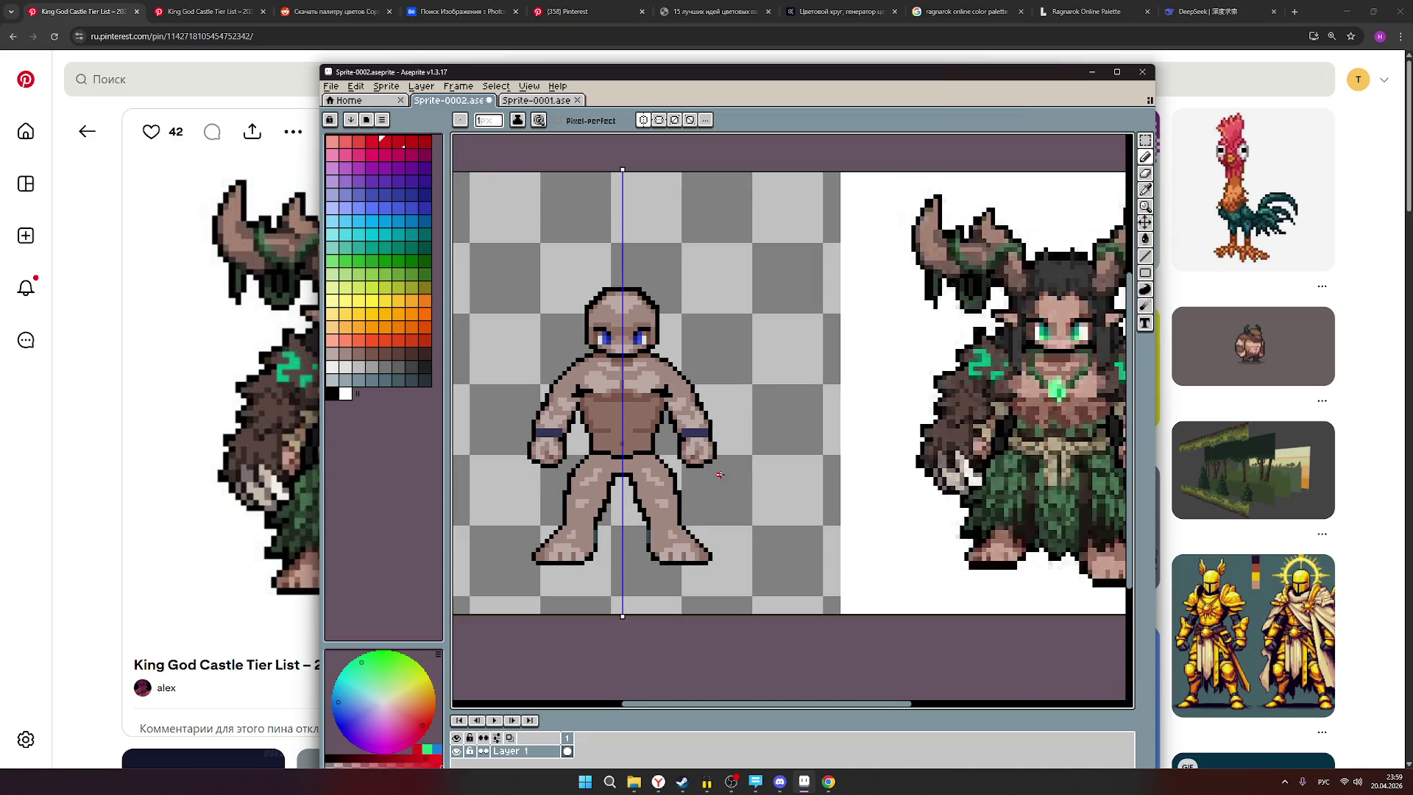
pyautogui.moveTo(721, 480); pyautogui.dragTo(689, 487)
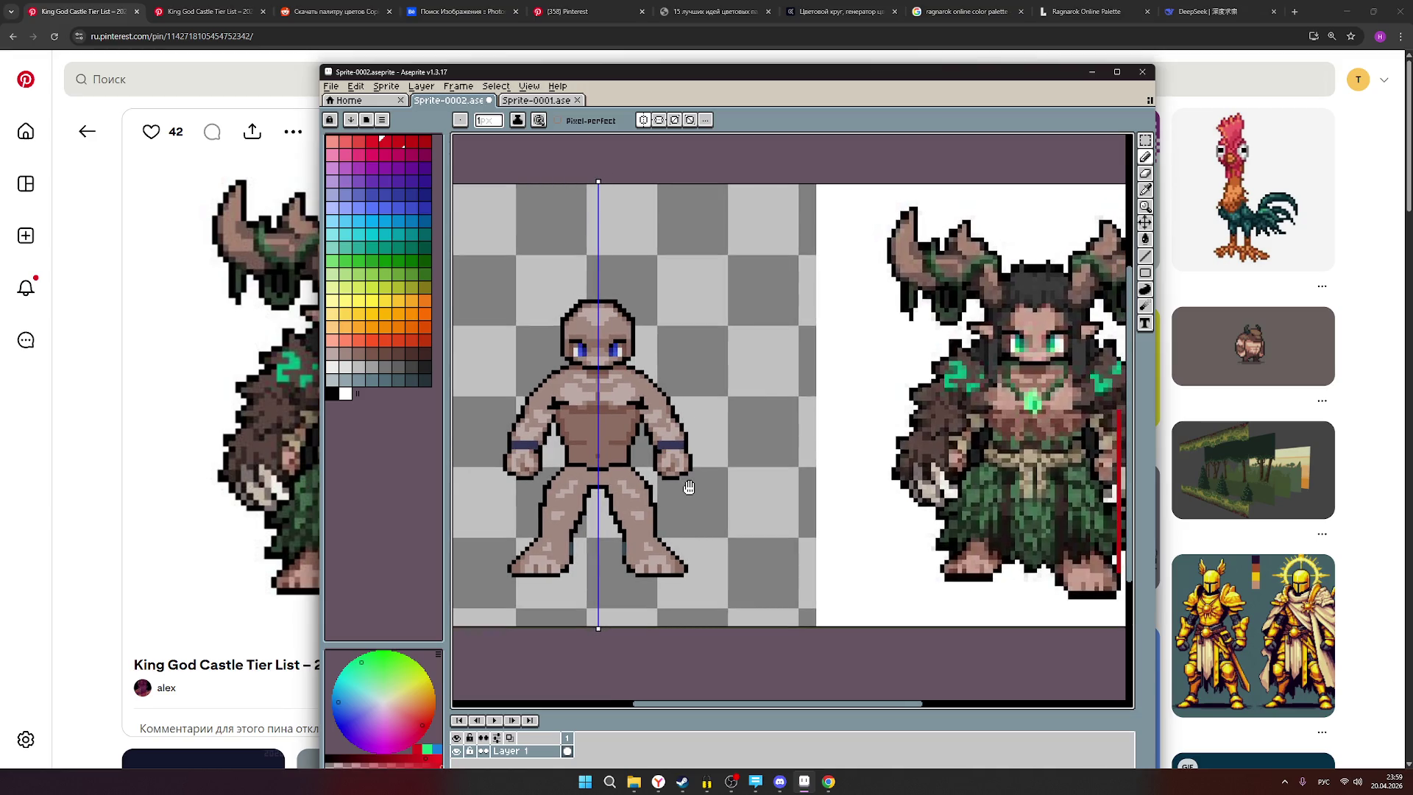
pyautogui.moveTo(689, 488); pyautogui.dragTo(637, 487)
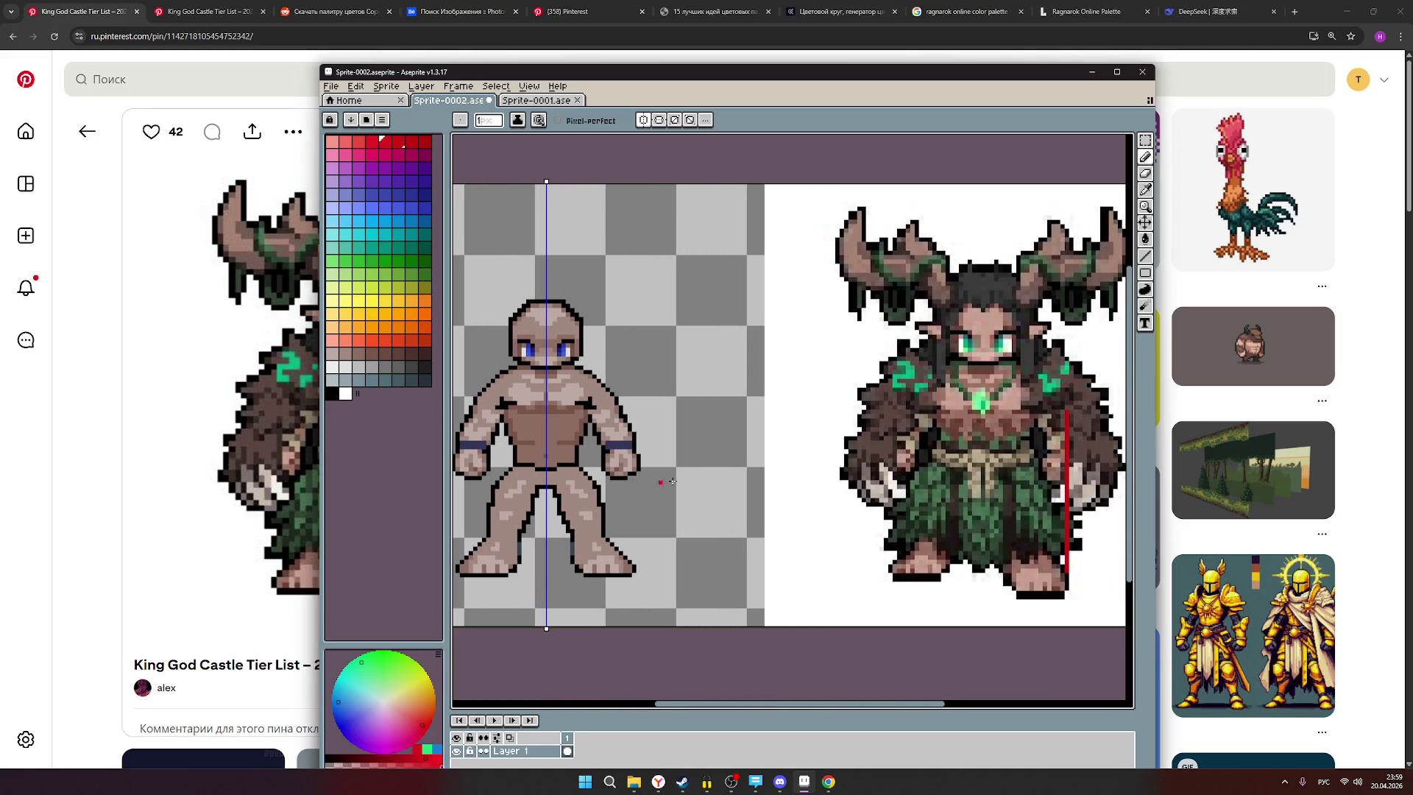
pyautogui.scroll(-2, 946, 425)
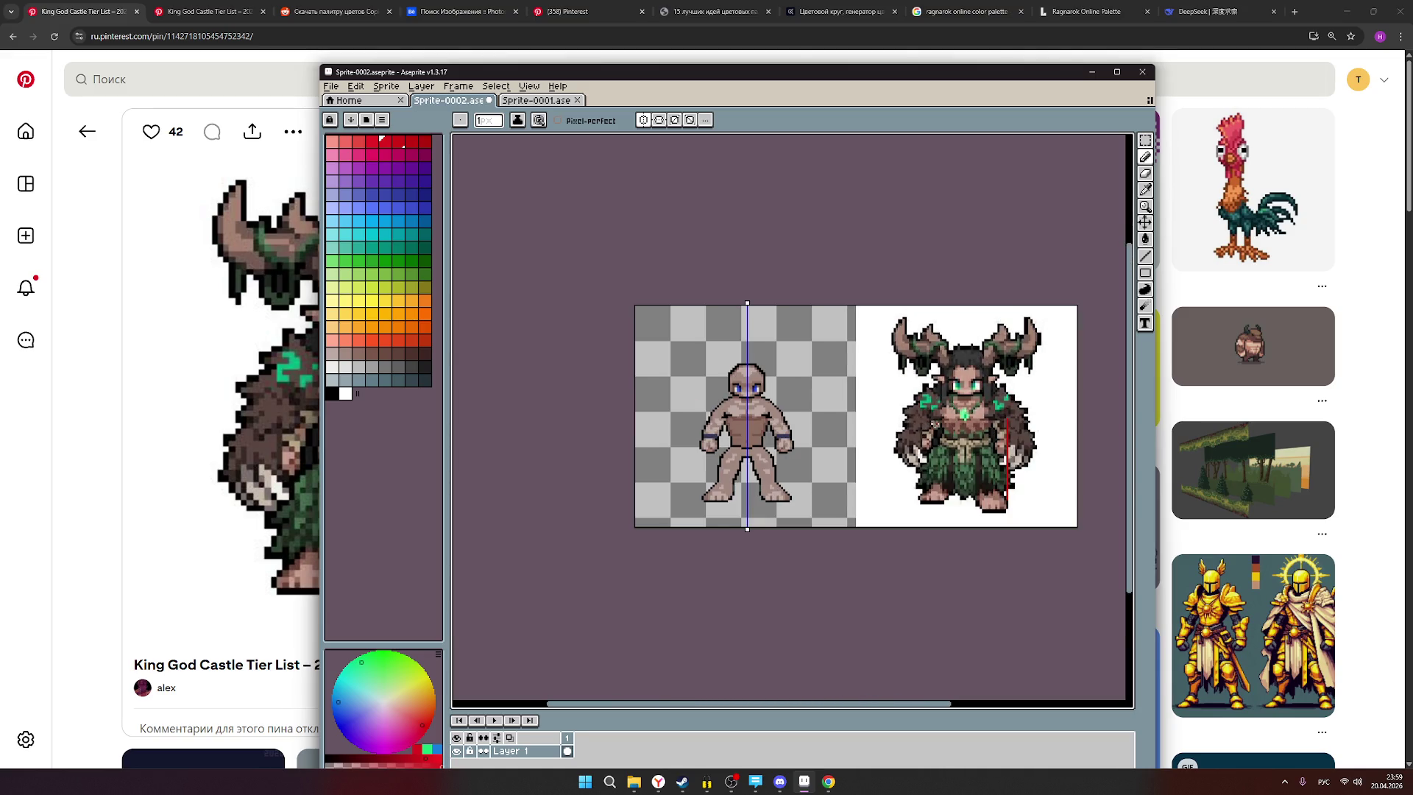
pyautogui.scroll(2, 956, 435)
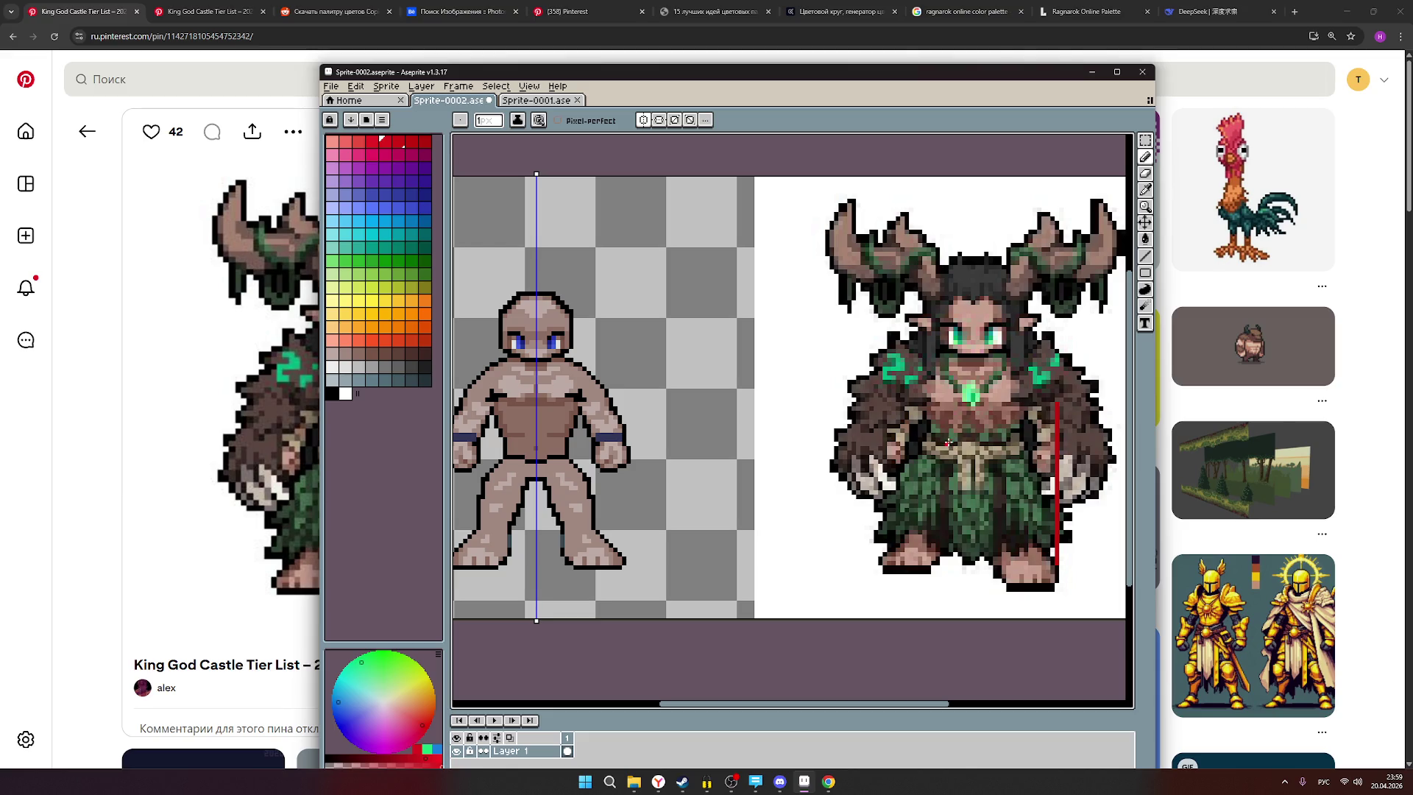
pyautogui.scroll(1, 521, 458)
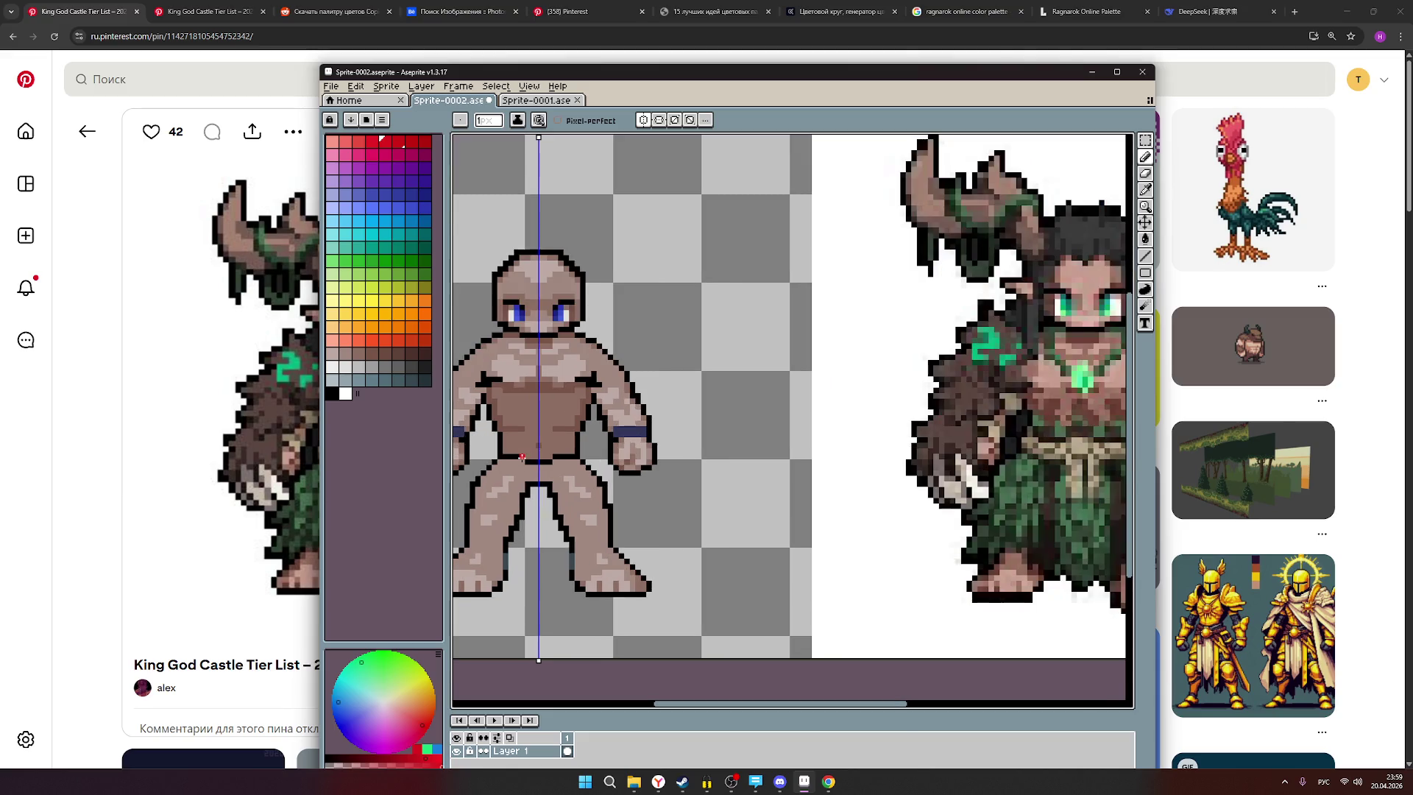
pyautogui.scroll(1, 484, 434)
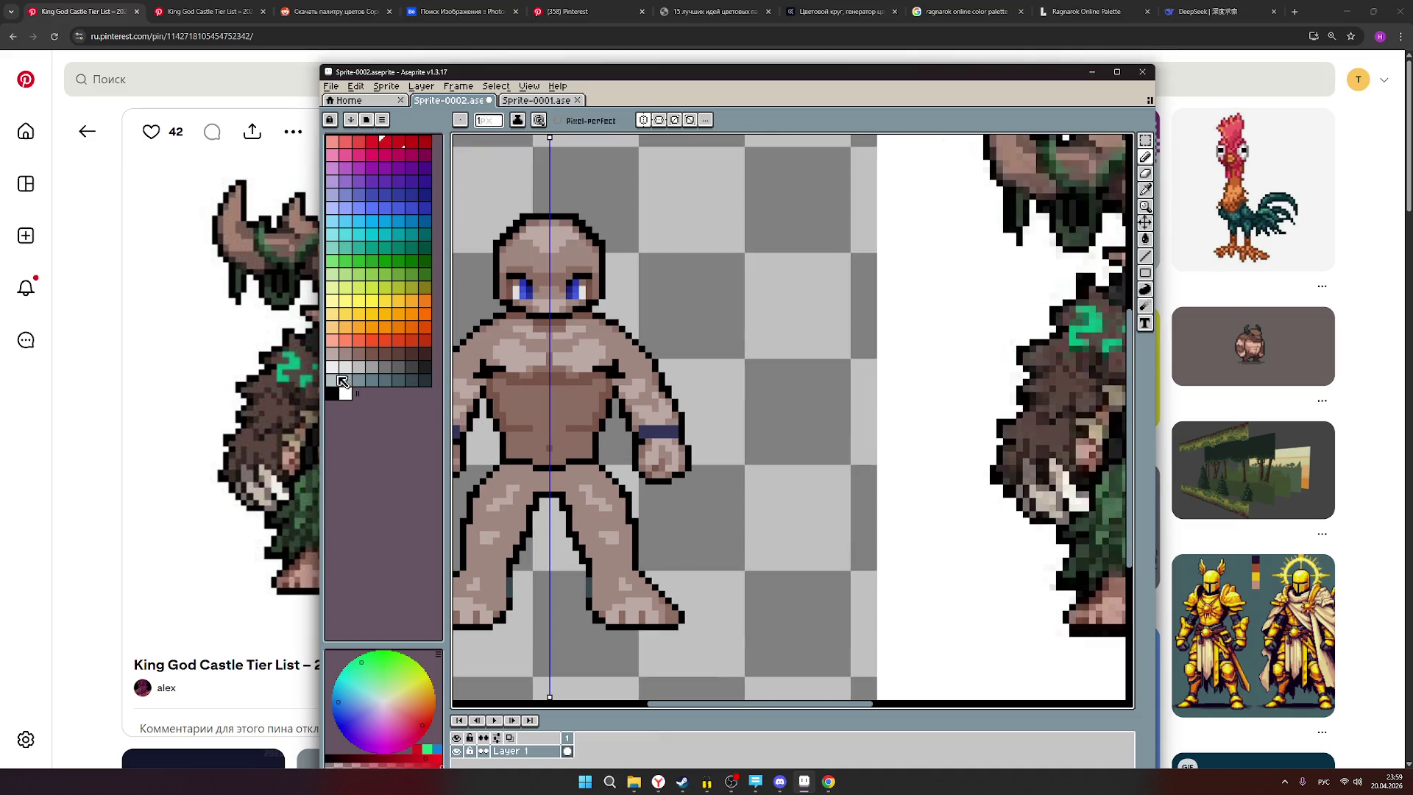
# Pick a darker skin-brown shade and pan between the druid reference and the base figure.
pyautogui.keyDown('alt'); pyautogui.click(530, 443); pyautogui.keyUp('alt')
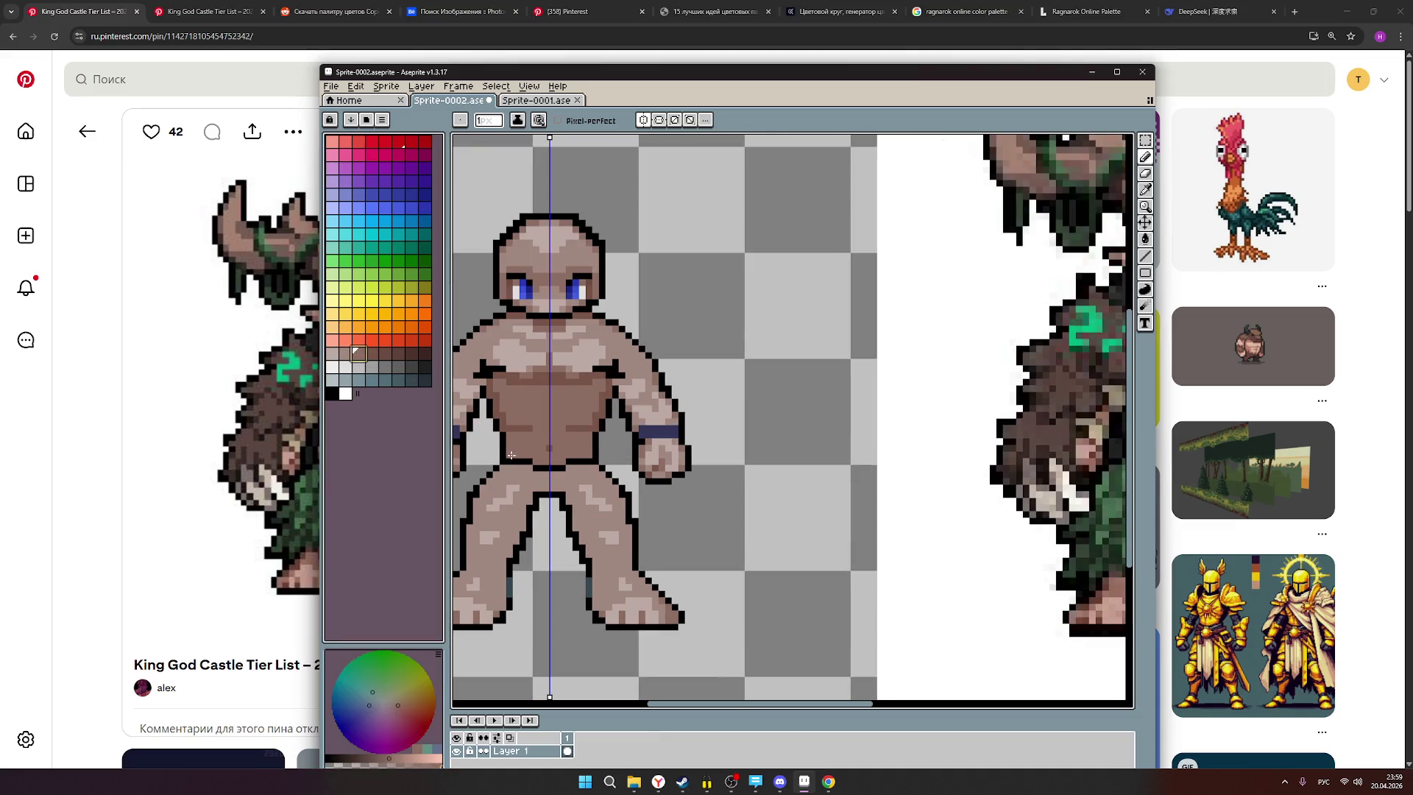
pyautogui.keyDown('alt'); pyautogui.click(506, 454); pyautogui.keyUp('alt')
pyautogui.scroll(2, 493, 446)
pyautogui.scroll(-4, 494, 445)
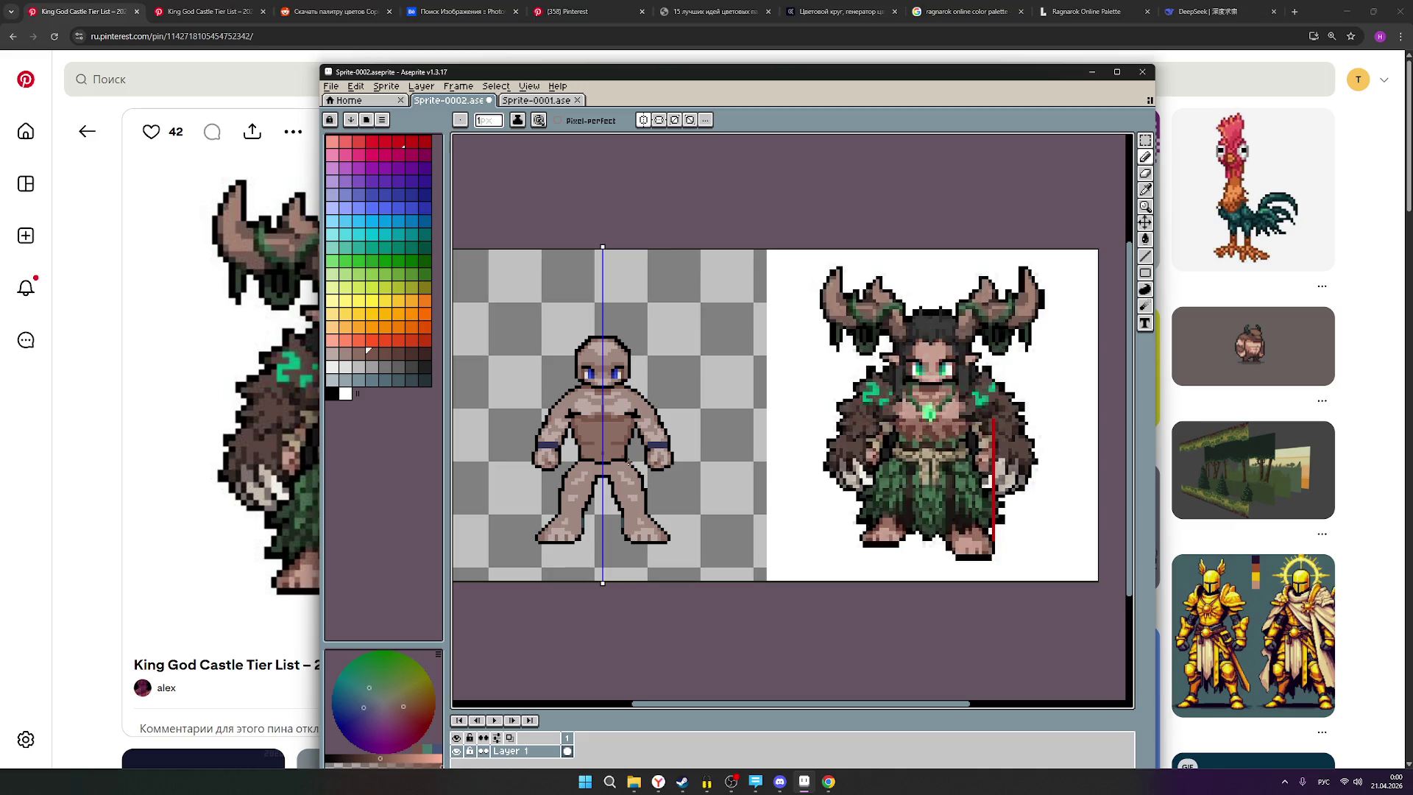
pyautogui.scroll(2, 570, 442)
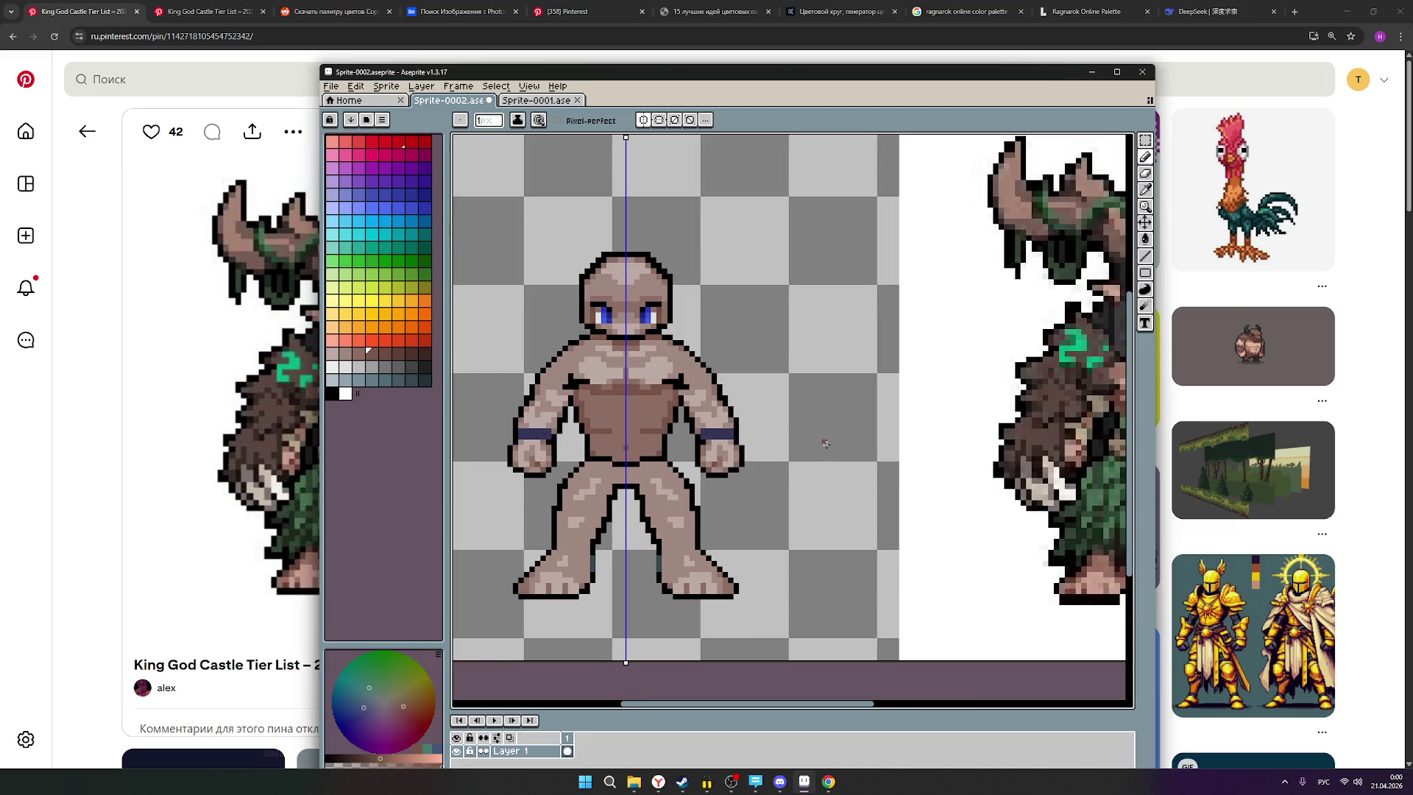
pyautogui.moveTo(884, 459); pyautogui.dragTo(693, 454)
pyautogui.moveTo(615, 464)
pyautogui.mouseDown()
pyautogui.moveTo(729, 442)
pyautogui.moveTo(771, 449)
pyautogui.moveTo(562, 488)
pyautogui.mouseUp()
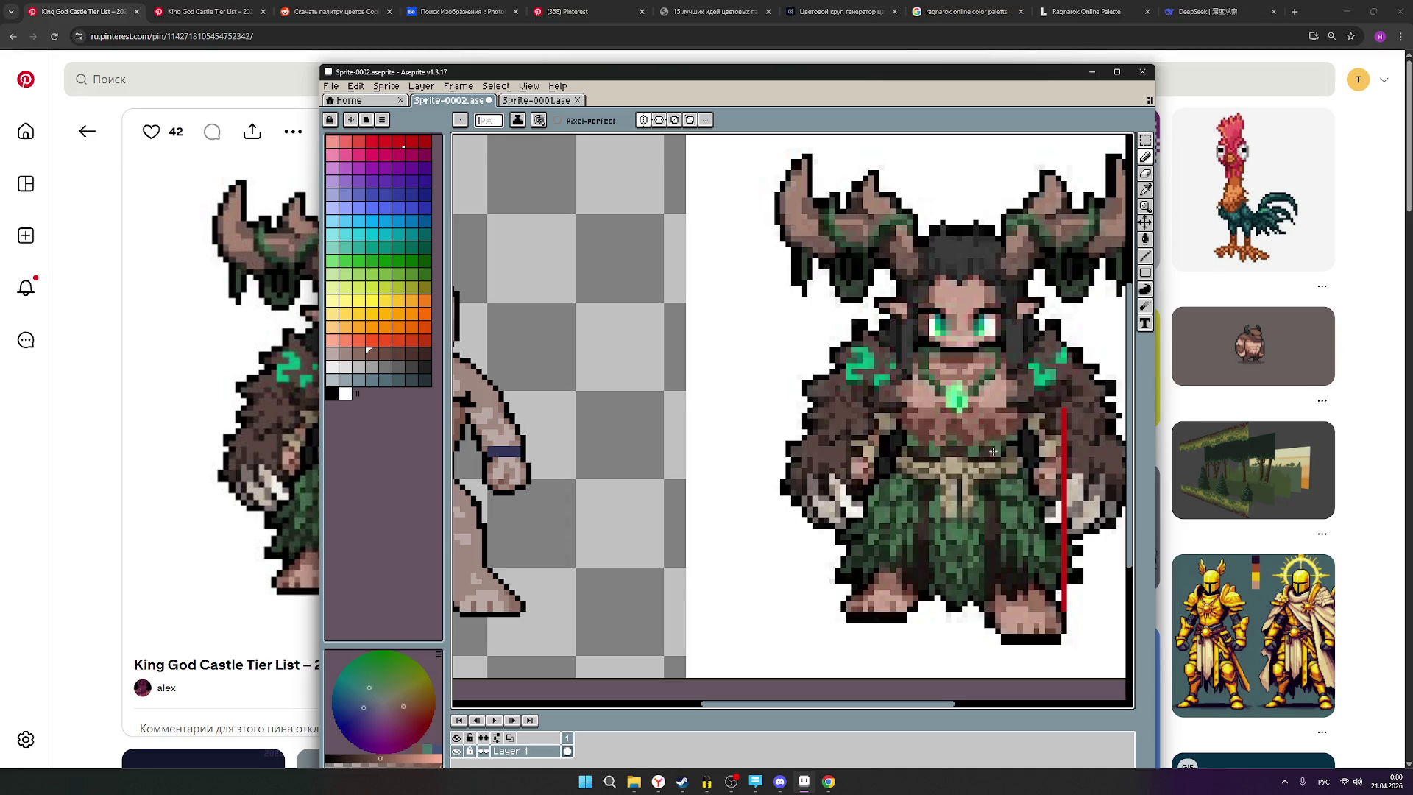
pyautogui.moveTo(672, 482); pyautogui.dragTo(876, 433)
pyautogui.scroll(4, 600, 435)
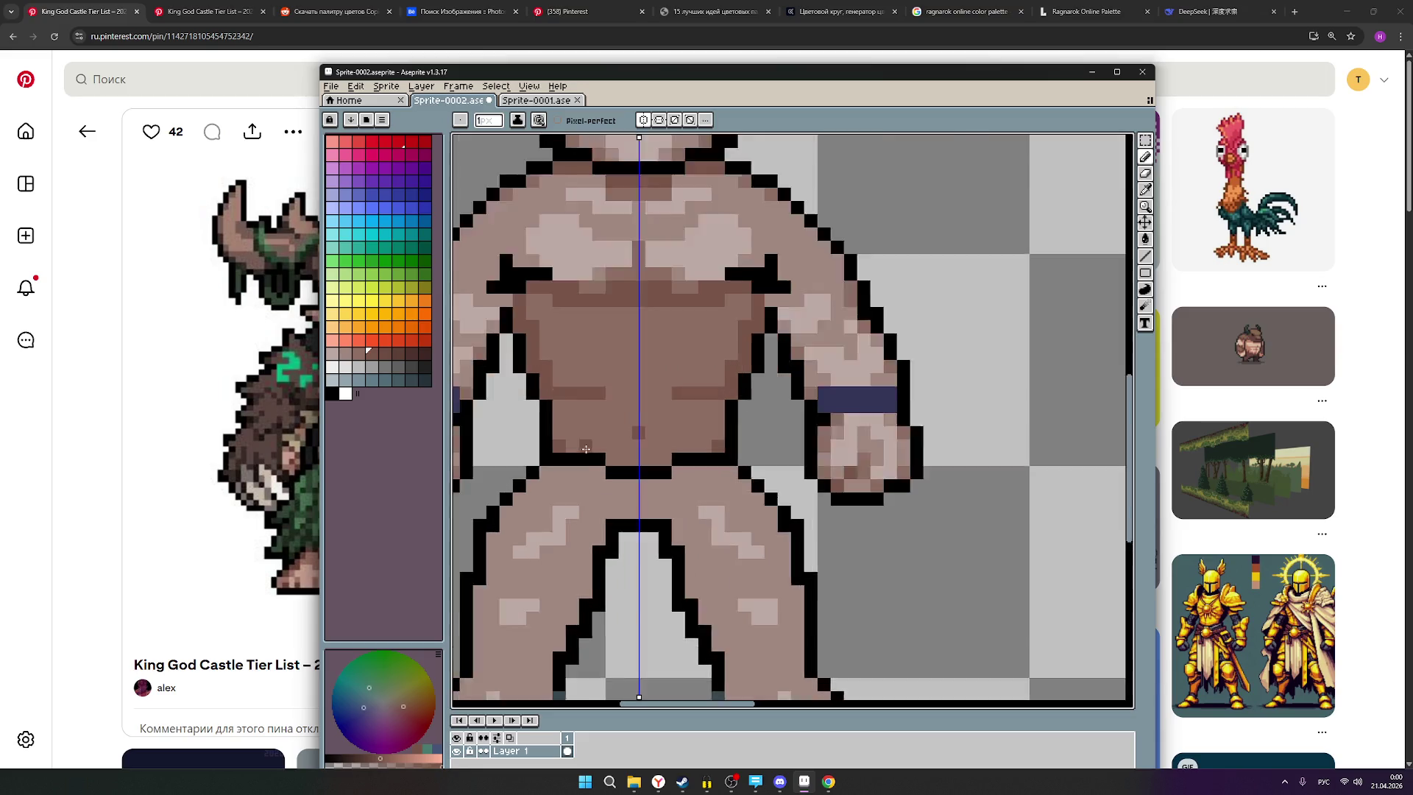
# Paint mirrored dark pixels at the torso base, undo the stray stroke, and recentre on the figure.
pyautogui.moveTo(604, 445)
pyautogui.mouseDown()
pyautogui.moveTo(581, 450)
pyautogui.moveTo(549, 427)
pyautogui.moveTo(550, 396)
pyautogui.mouseUp()
pyautogui.hotkey('ctrl', 'z')
pyautogui.scroll(-4, 549, 396)
pyautogui.moveTo(755, 482)
pyautogui.mouseDown()
pyautogui.moveTo(596, 485)
pyautogui.moveTo(630, 480)
pyautogui.mouseUp()
pyautogui.scroll(1, 596, 484)
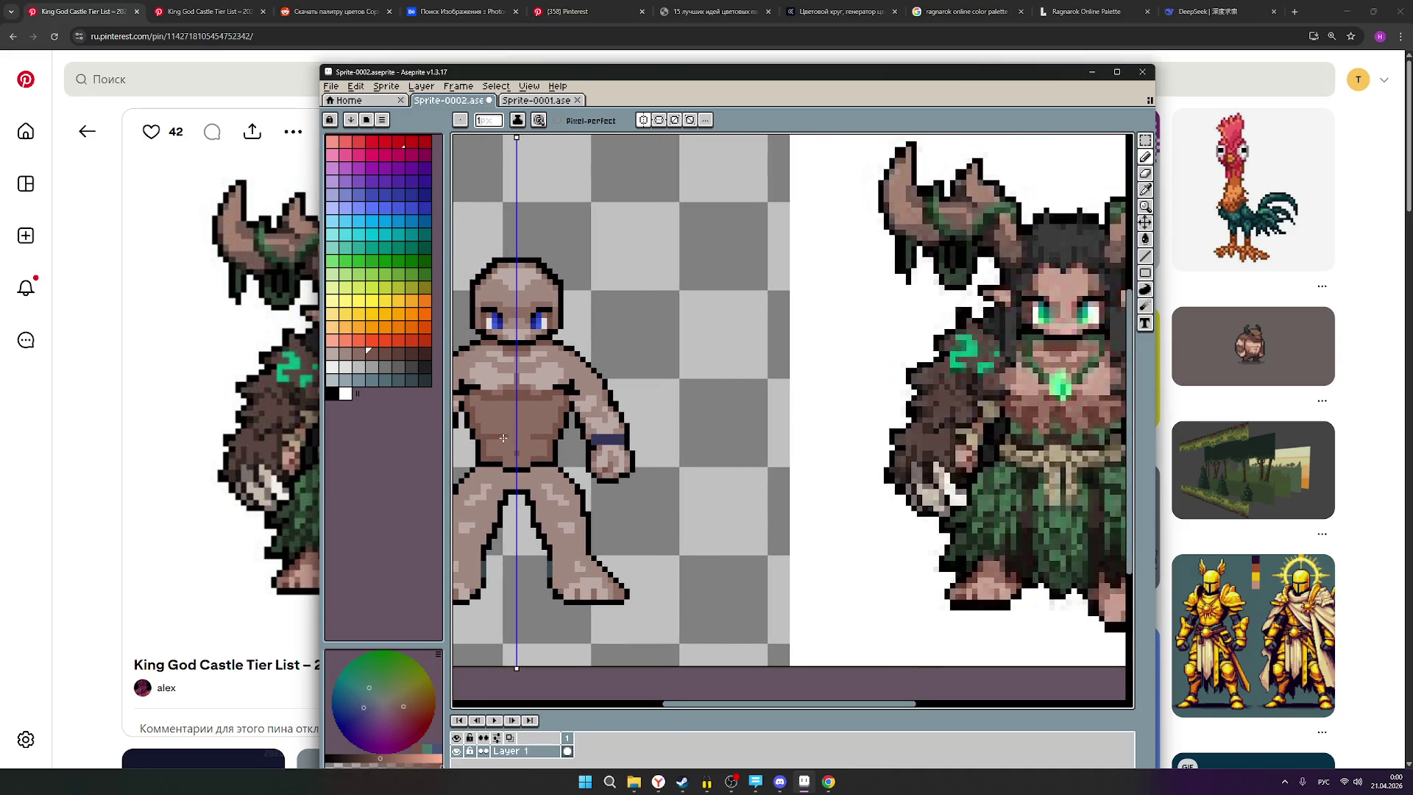
pyautogui.scroll(-1, 655, 473)
pyautogui.scroll(1, 622, 474)
pyautogui.moveTo(658, 469); pyautogui.dragTo(692, 463)
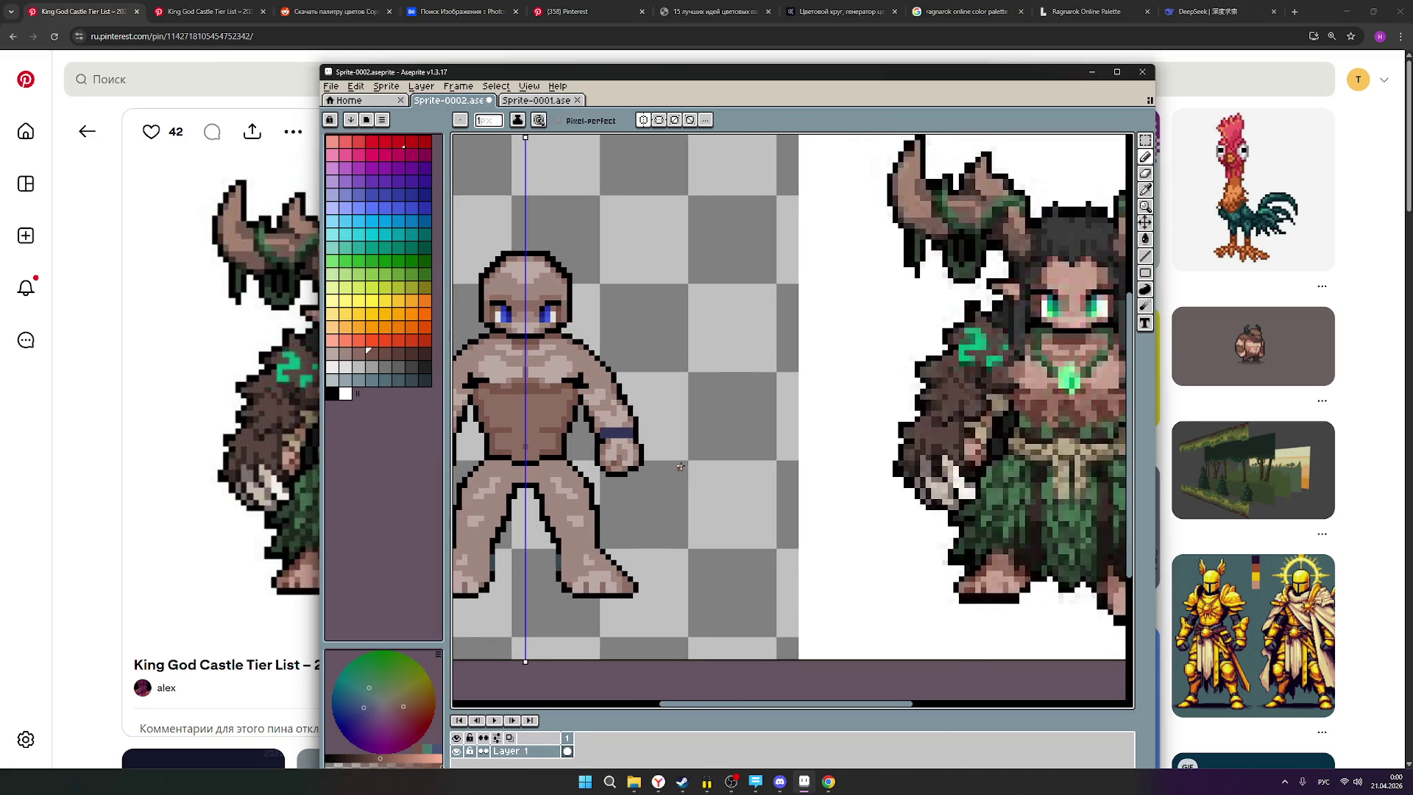
pyautogui.scroll(-2, 685, 464)
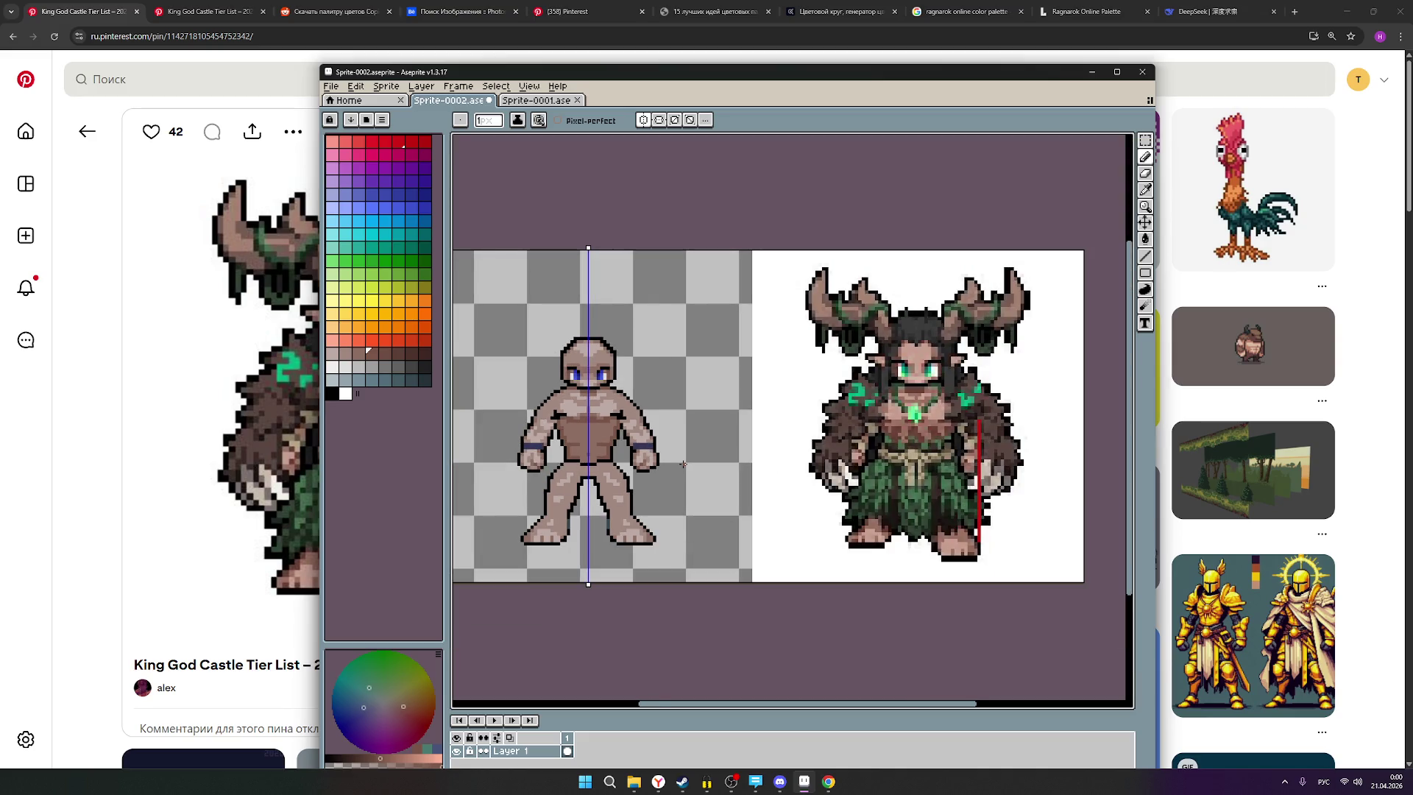
pyautogui.scroll(1, 683, 464)
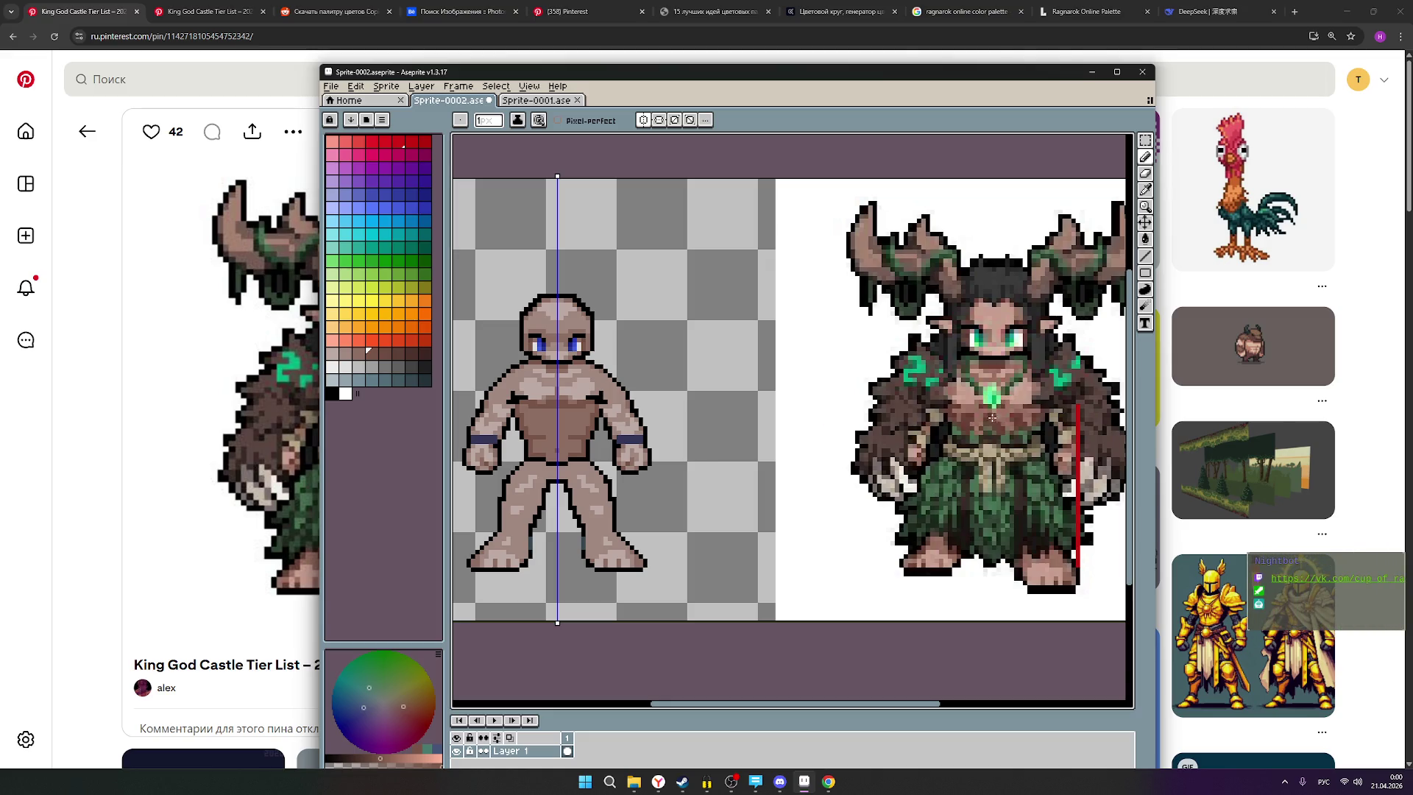
pyautogui.scroll(1, 993, 417)
pyautogui.scroll(1, 975, 441)
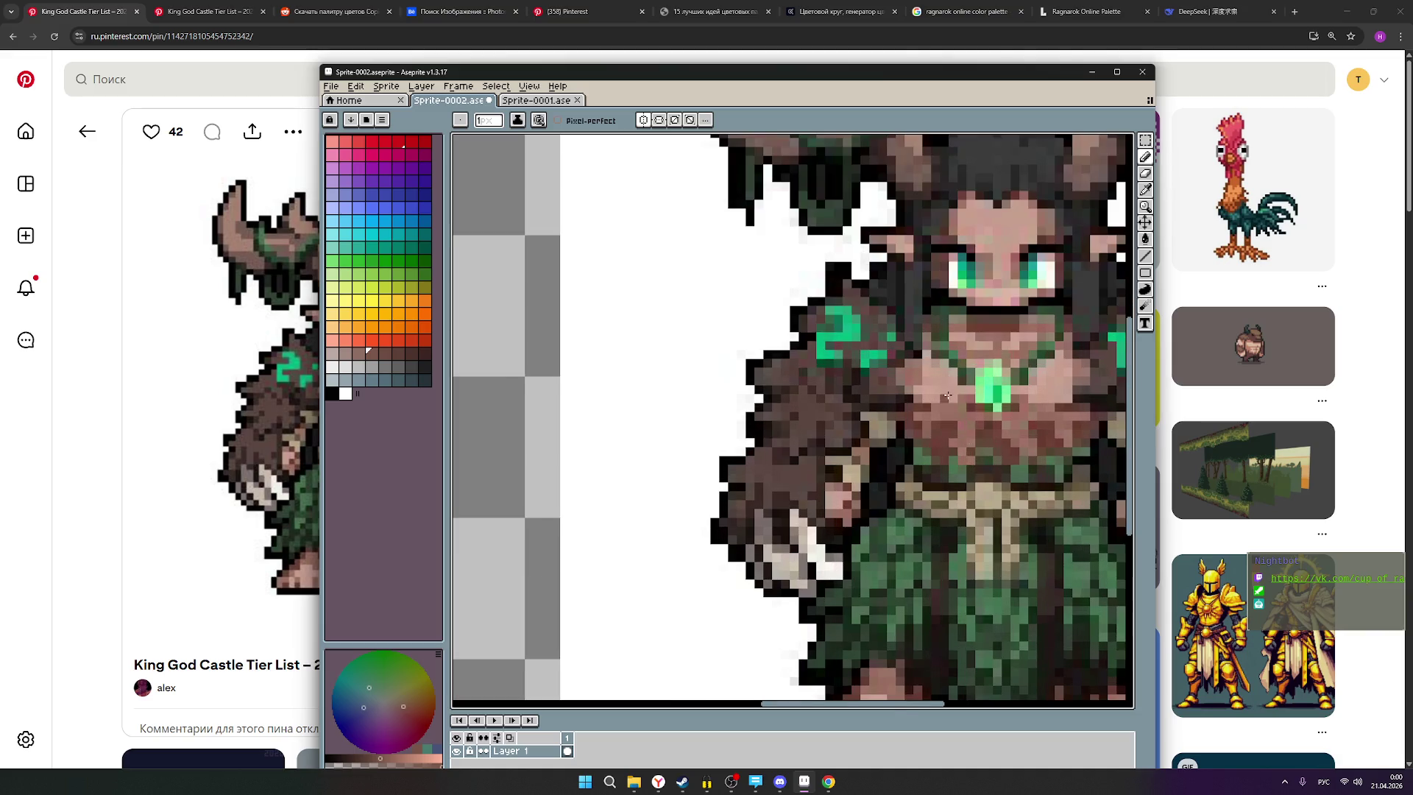
pyautogui.scroll(1, 987, 470)
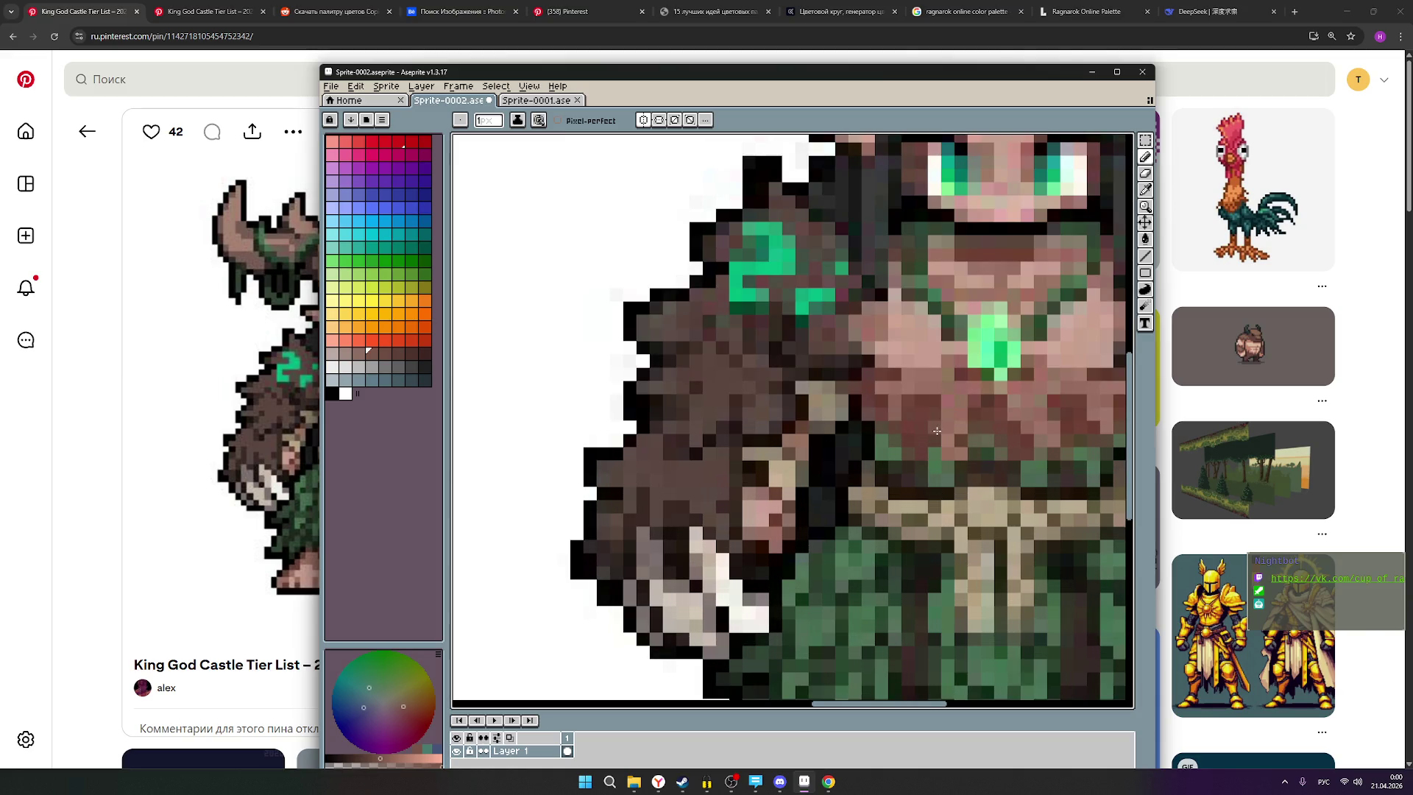
pyautogui.scroll(-1, 939, 442)
pyautogui.scroll(-1, 956, 452)
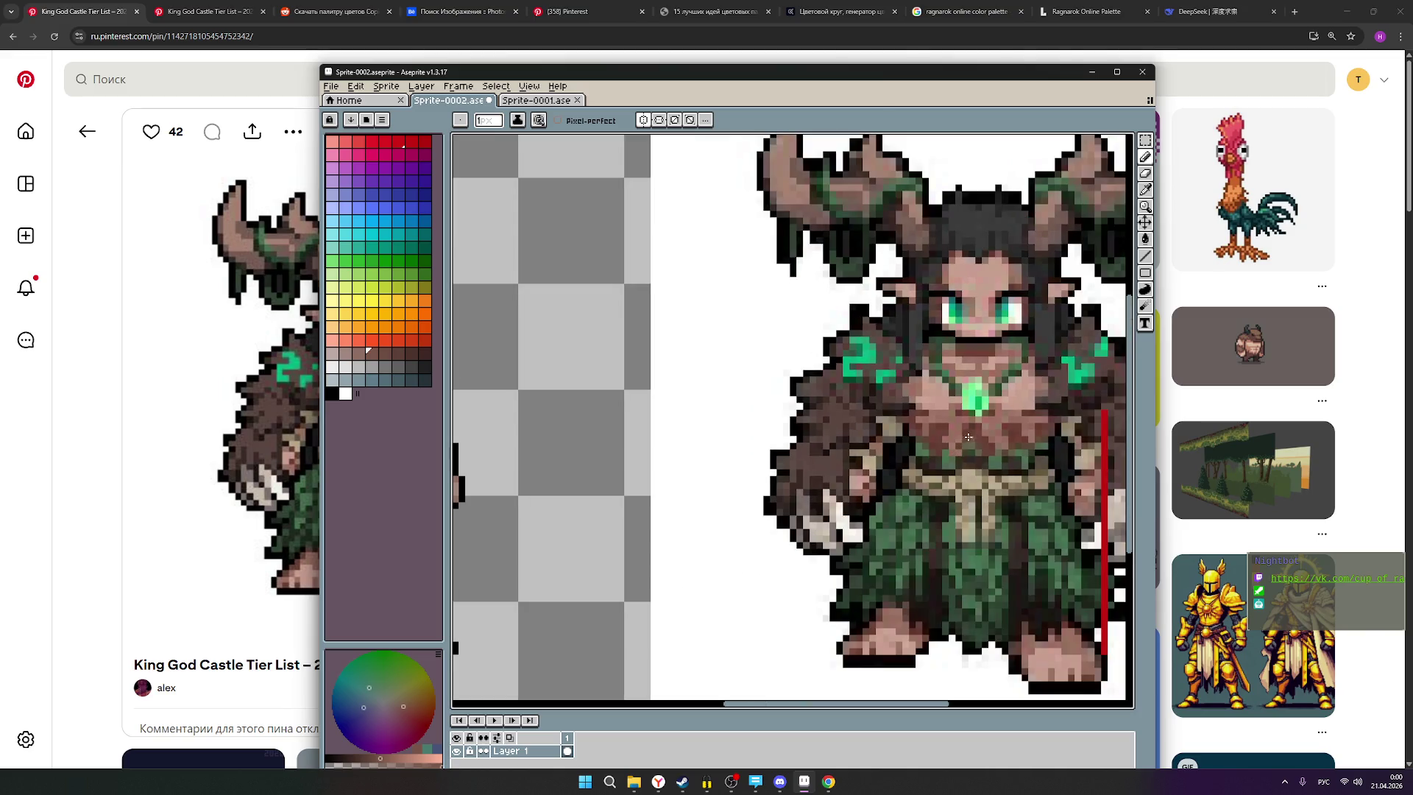
pyautogui.scroll(-1, 835, 439)
pyautogui.scroll(2, 615, 392)
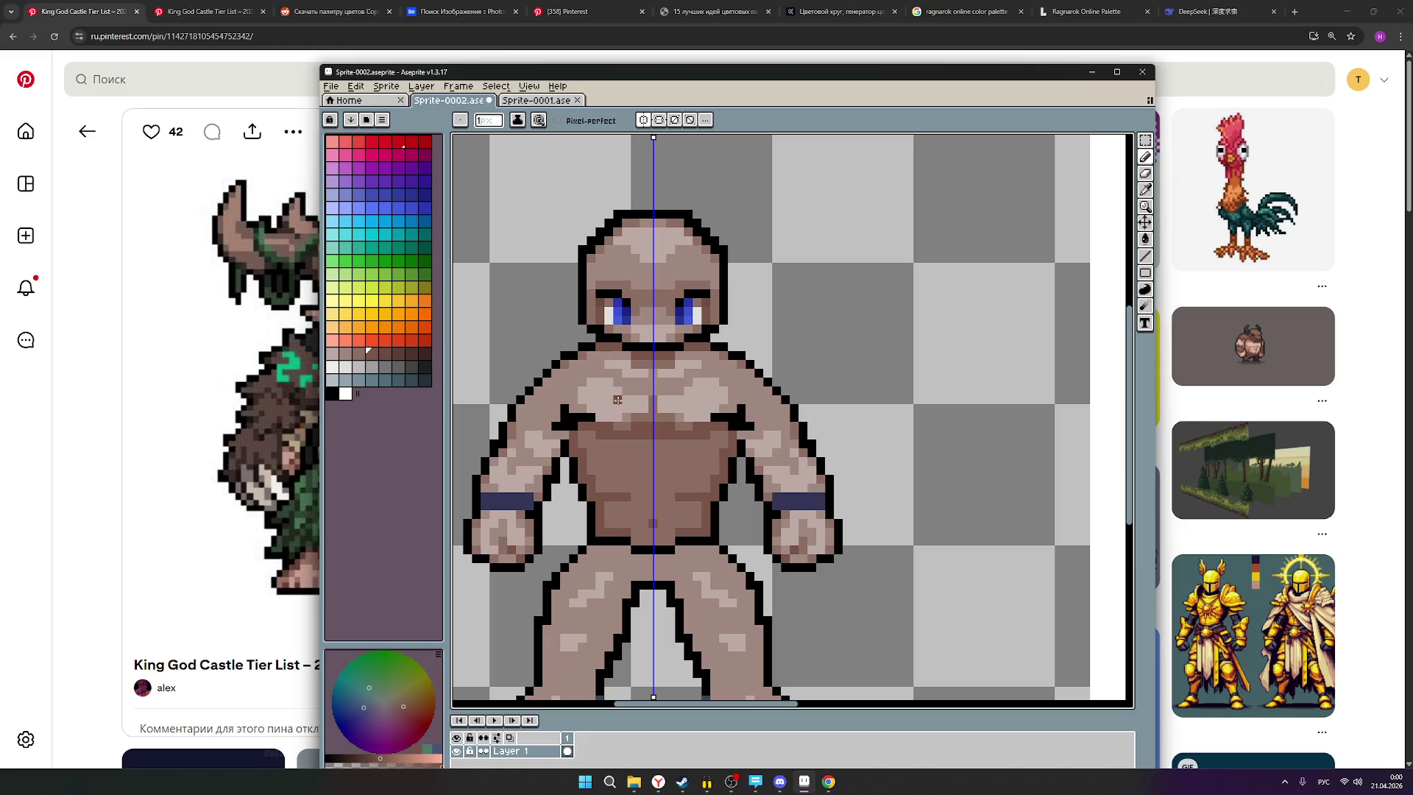
# Draw a mirrored darker line across the torso and compare it with the horned reference.
pyautogui.scroll(-2, 763, 435)
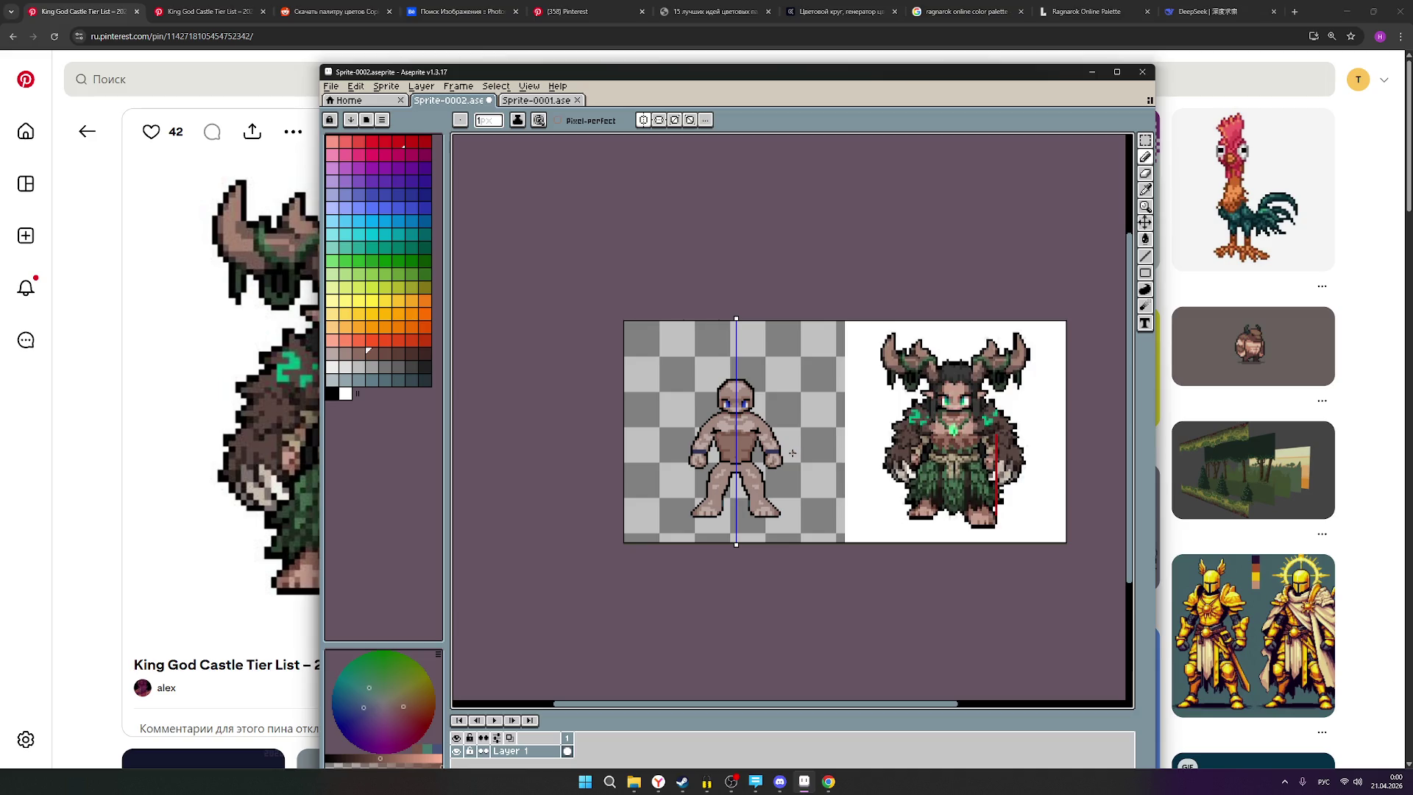
pyautogui.scroll(4, 745, 450)
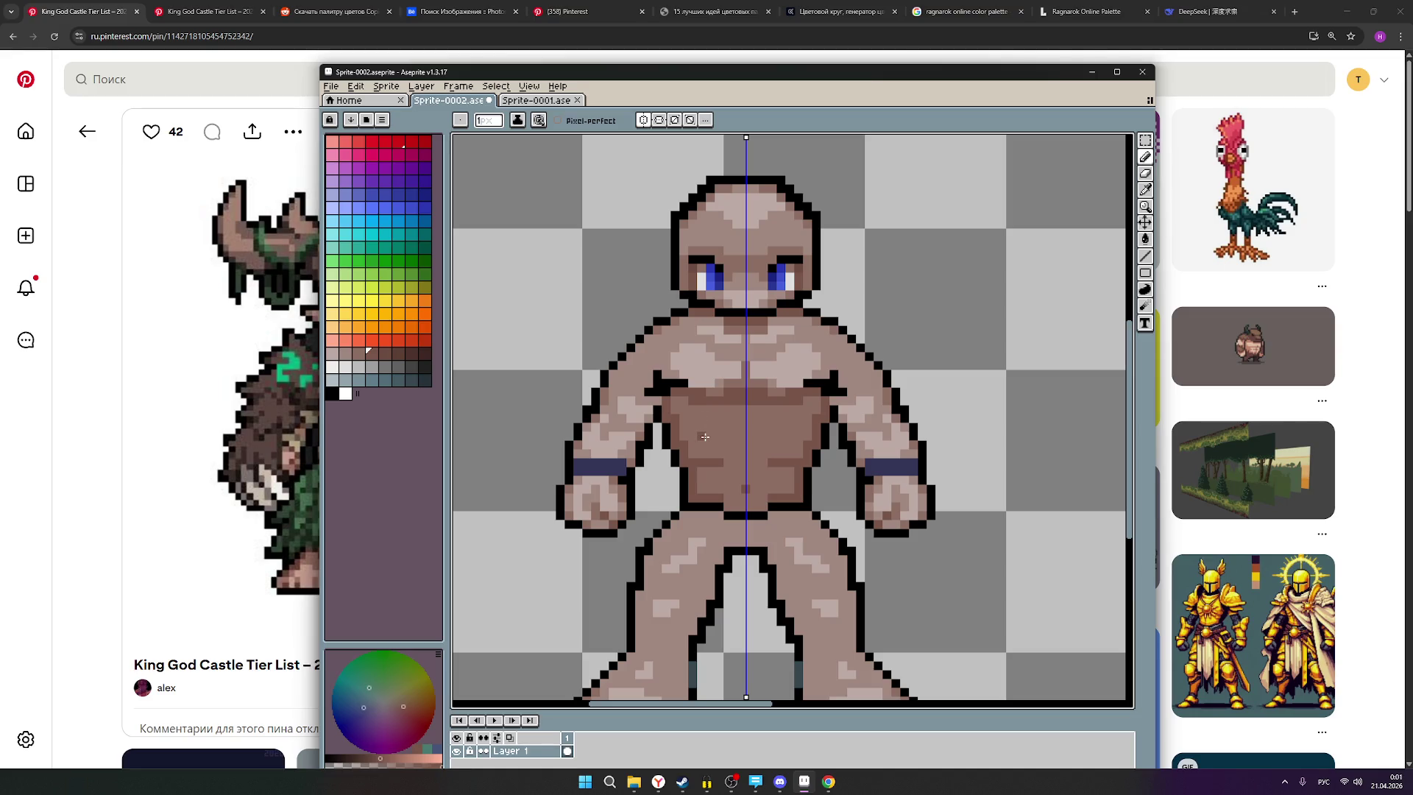
pyautogui.moveTo(705, 437); pyautogui.dragTo(756, 441)
pyautogui.scroll(-2, 751, 439)
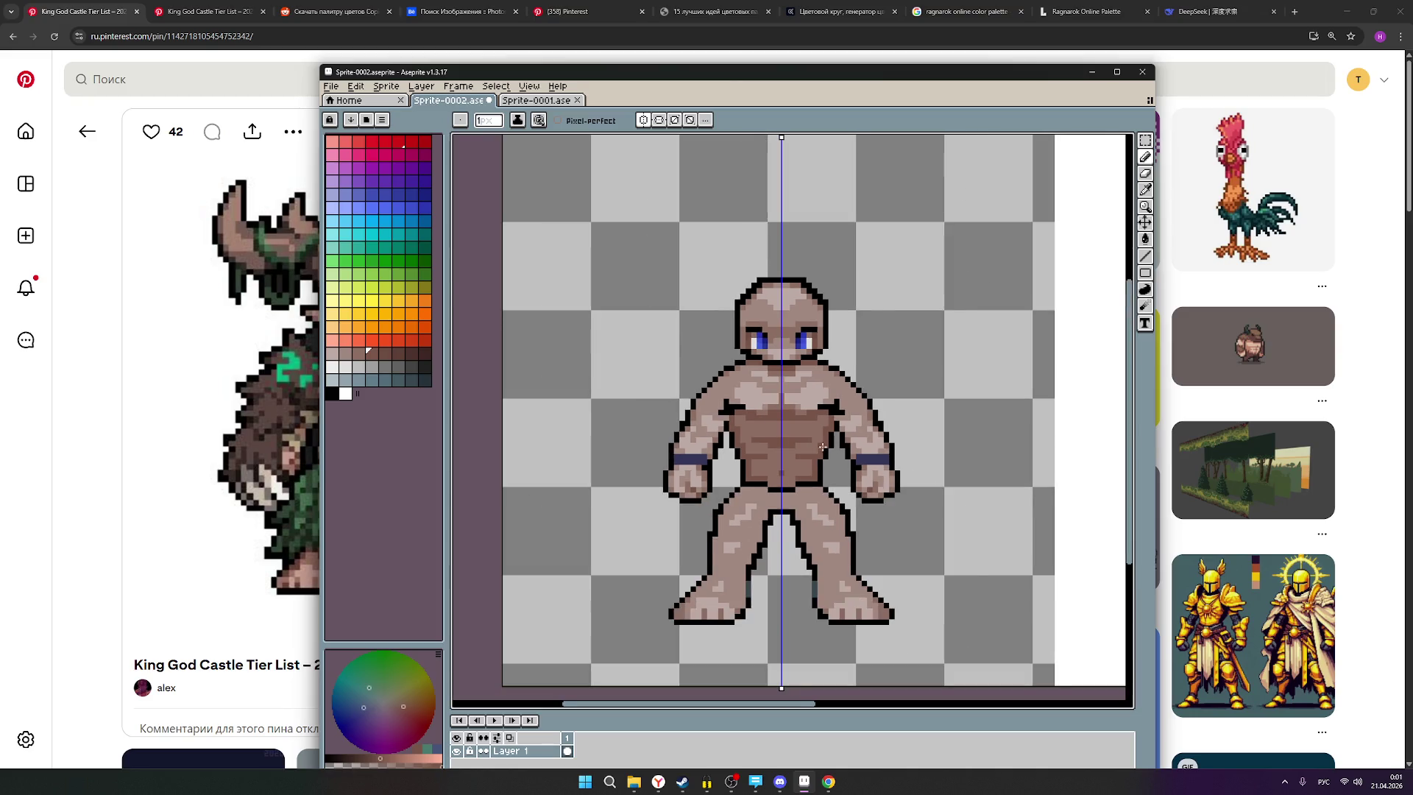
pyautogui.scroll(1, 756, 440)
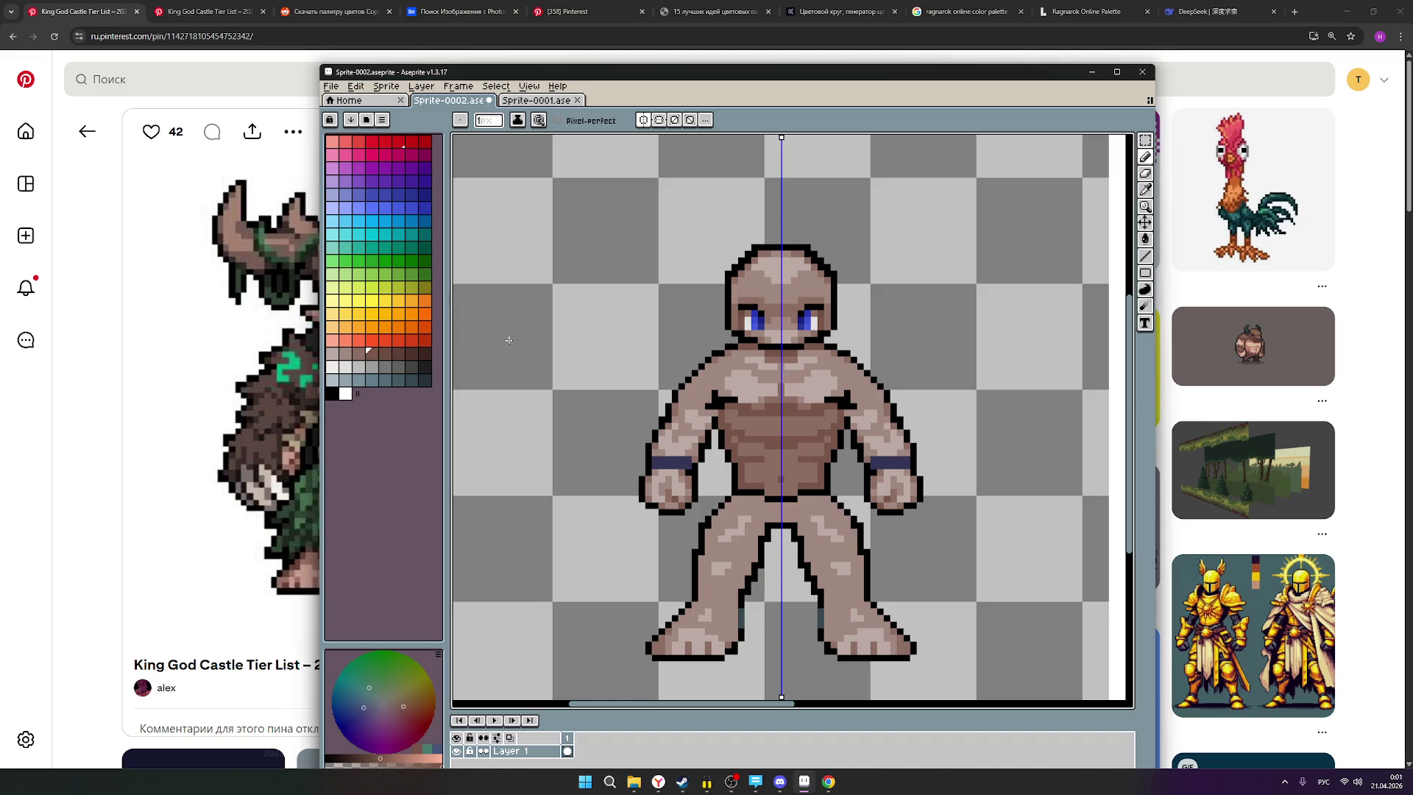
pyautogui.scroll(1, 801, 466)
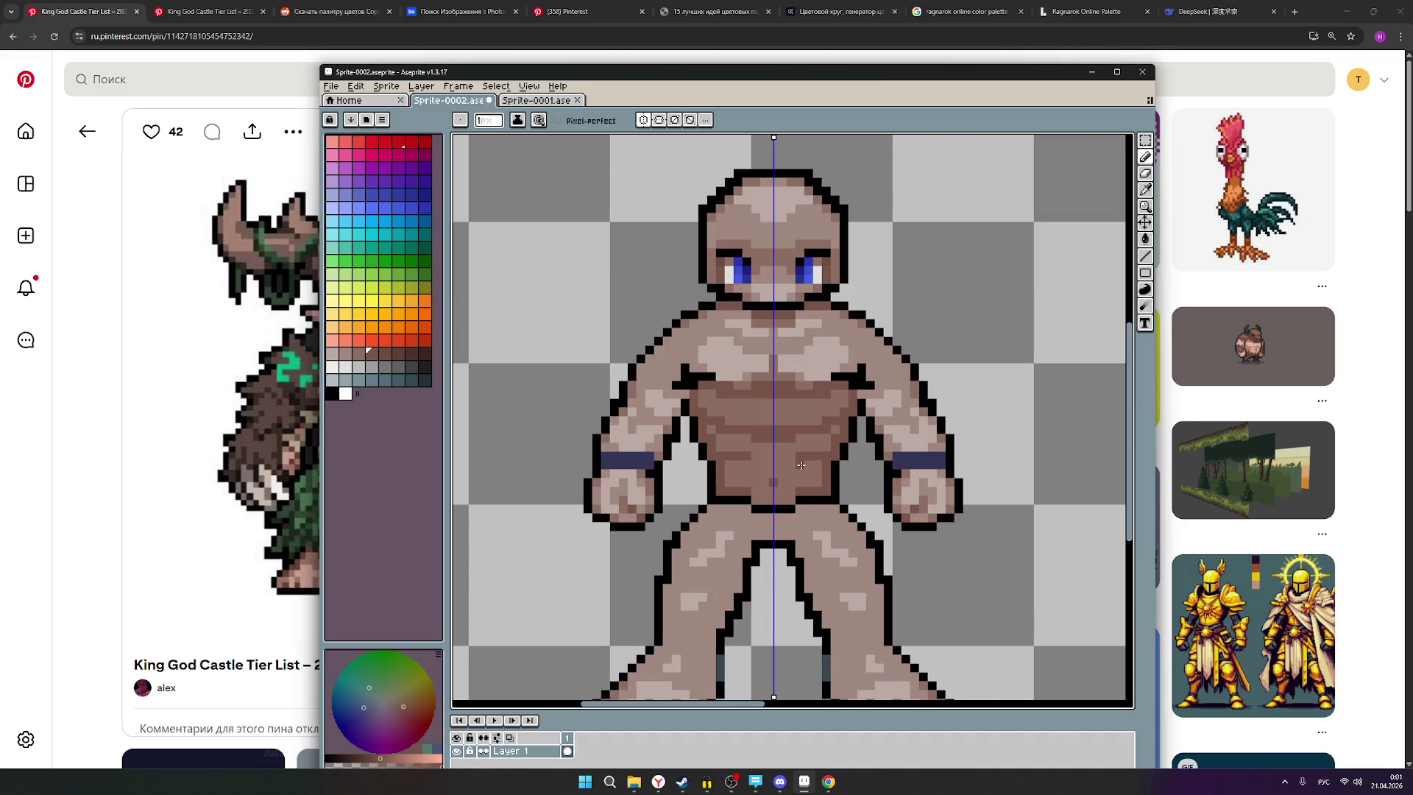
pyautogui.scroll(-1, 802, 465)
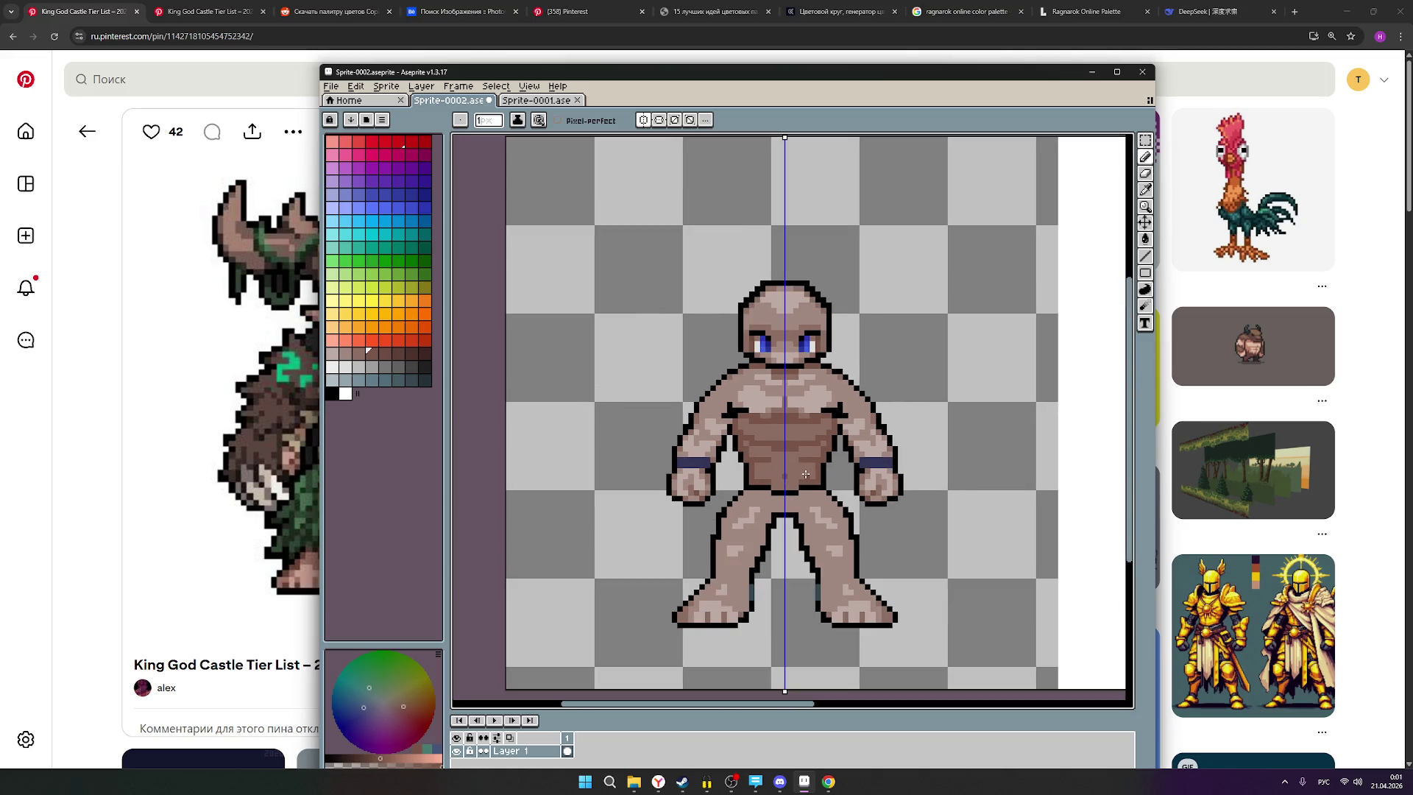
pyautogui.scroll(-1, 887, 489)
pyautogui.moveTo(907, 497); pyautogui.dragTo(740, 494)
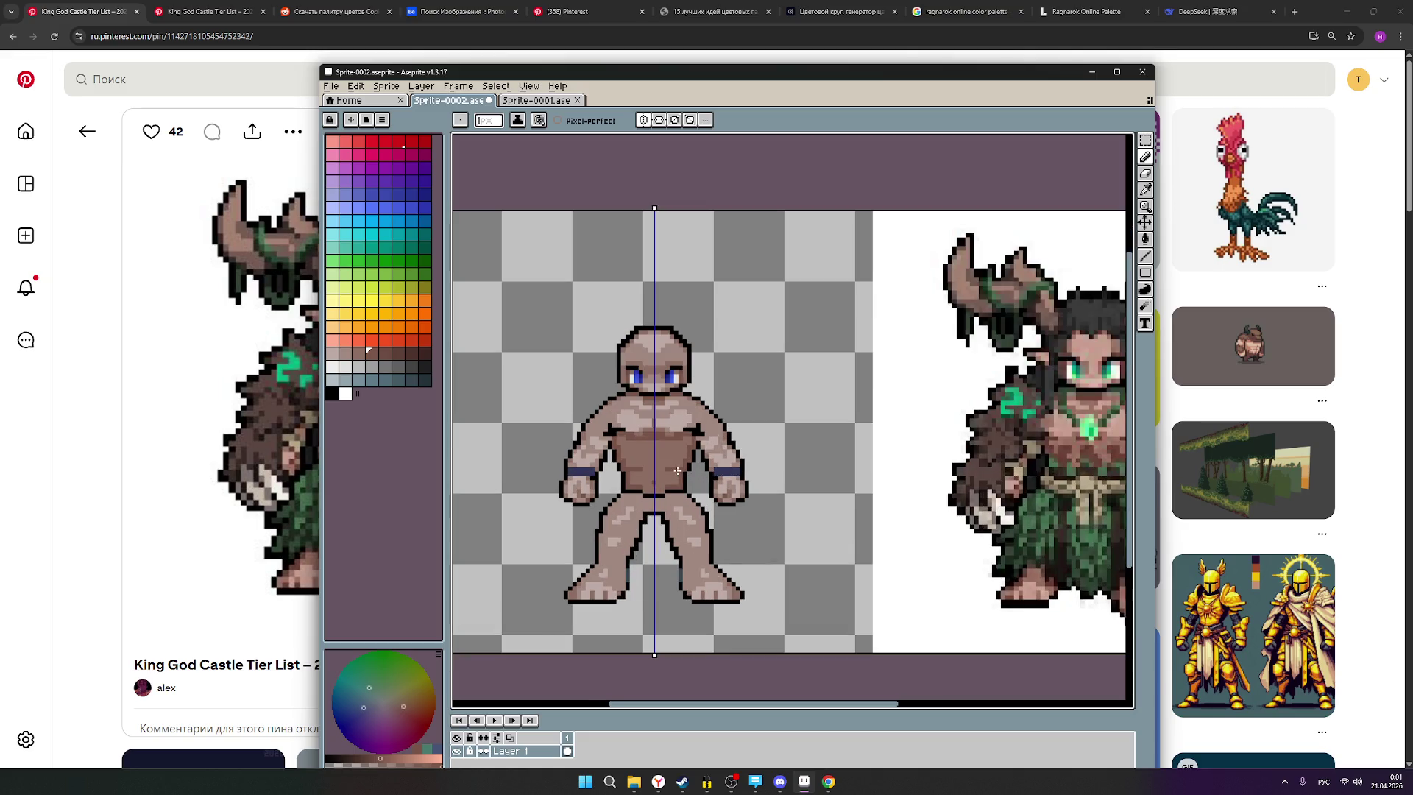
pyautogui.scroll(1, 782, 483)
pyautogui.moveTo(690, 484)
pyautogui.mouseDown()
pyautogui.moveTo(722, 479)
pyautogui.moveTo(676, 475)
pyautogui.mouseUp()
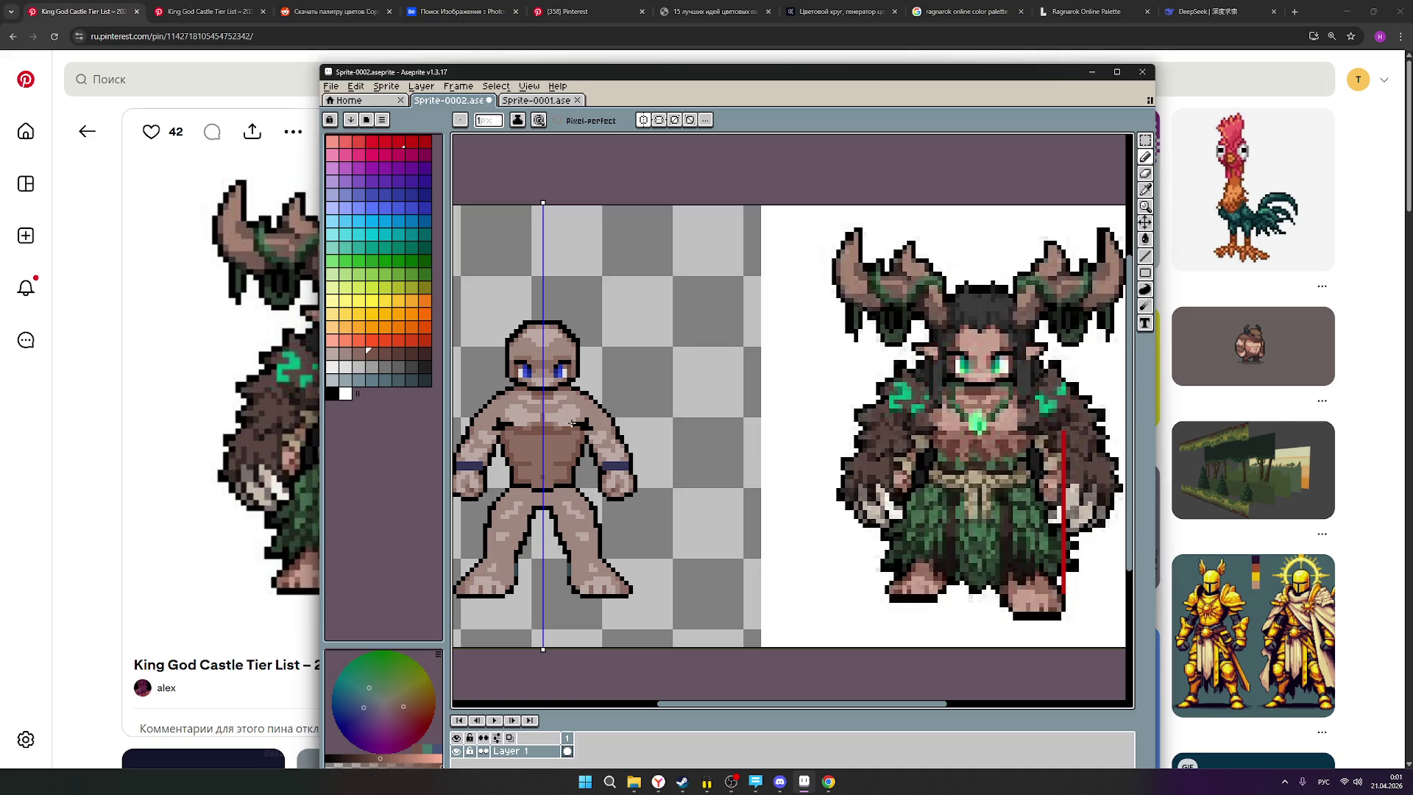
# Choose another drawing colour and toggle vertical mirror symmetry off and back on.
pyautogui.scroll(2, 578, 427)
pyautogui.click(345, 354)
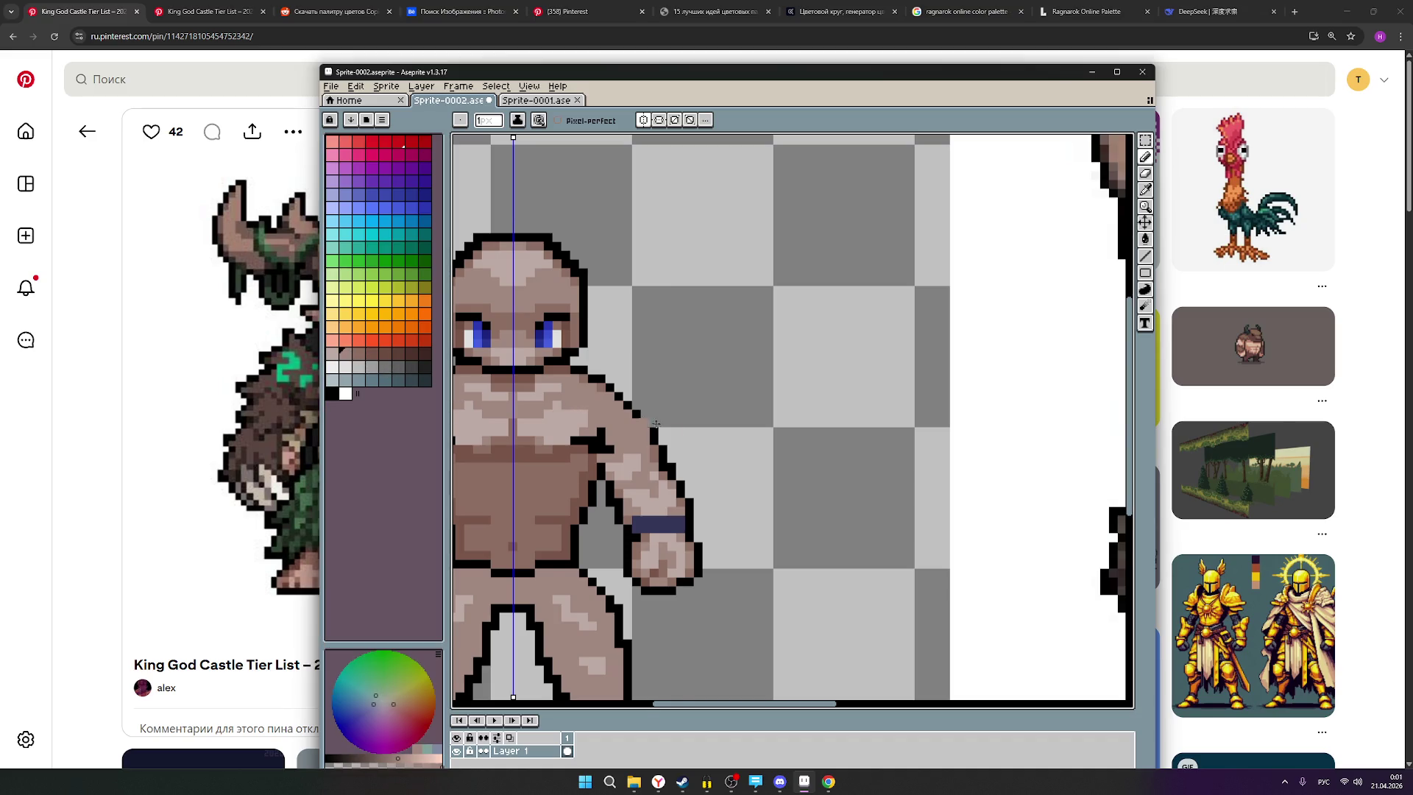
pyautogui.scroll(-2, 678, 435)
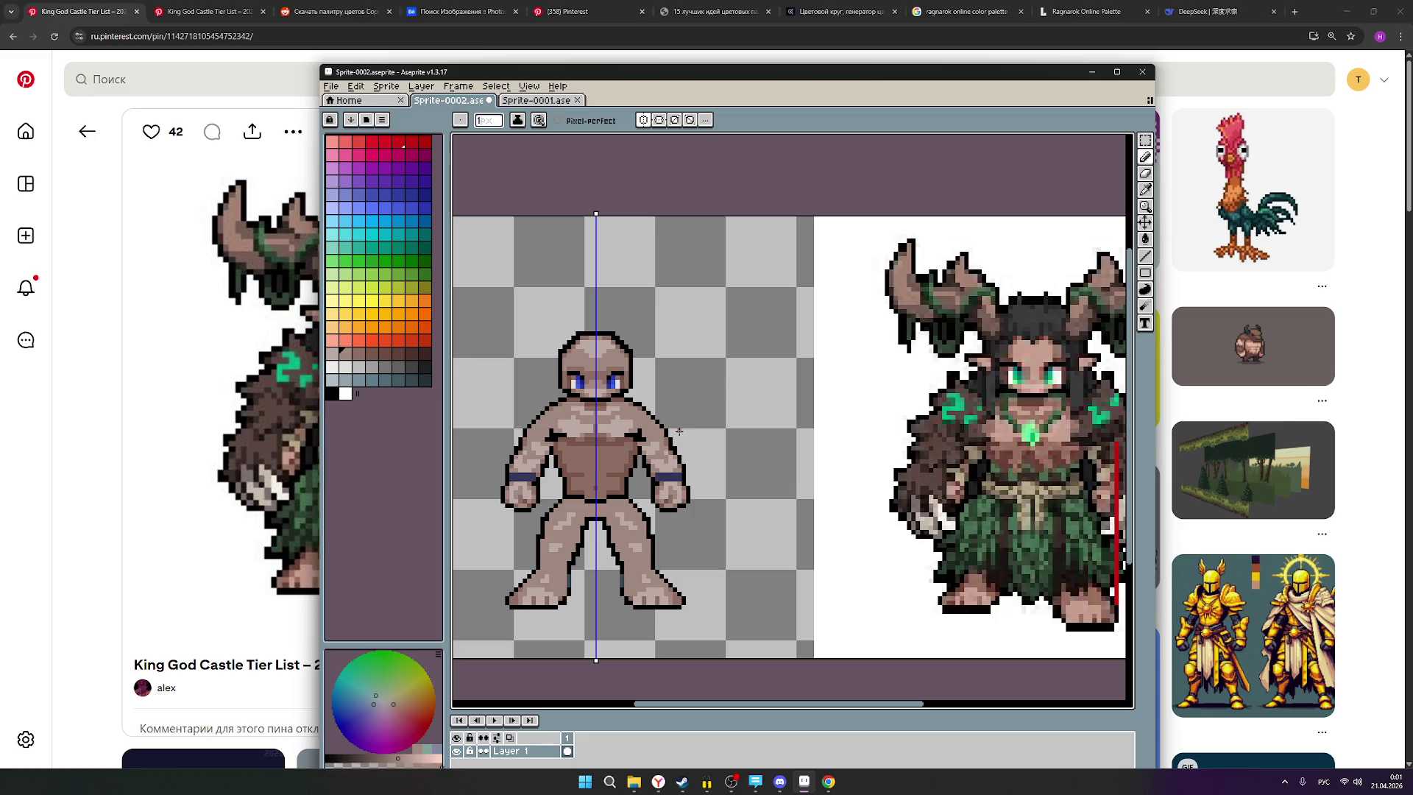
pyautogui.scroll(1, 679, 431)
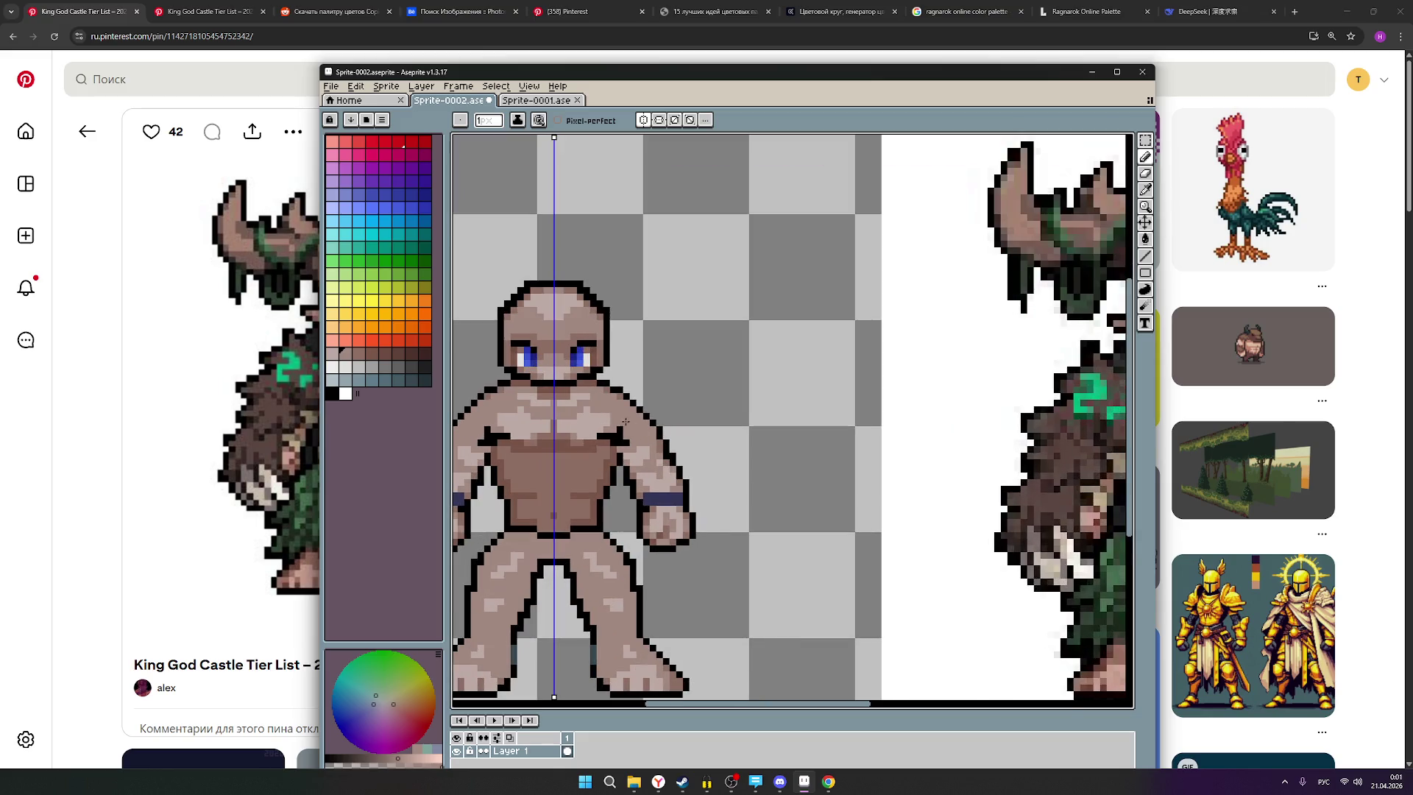
pyautogui.scroll(-1, 600, 431)
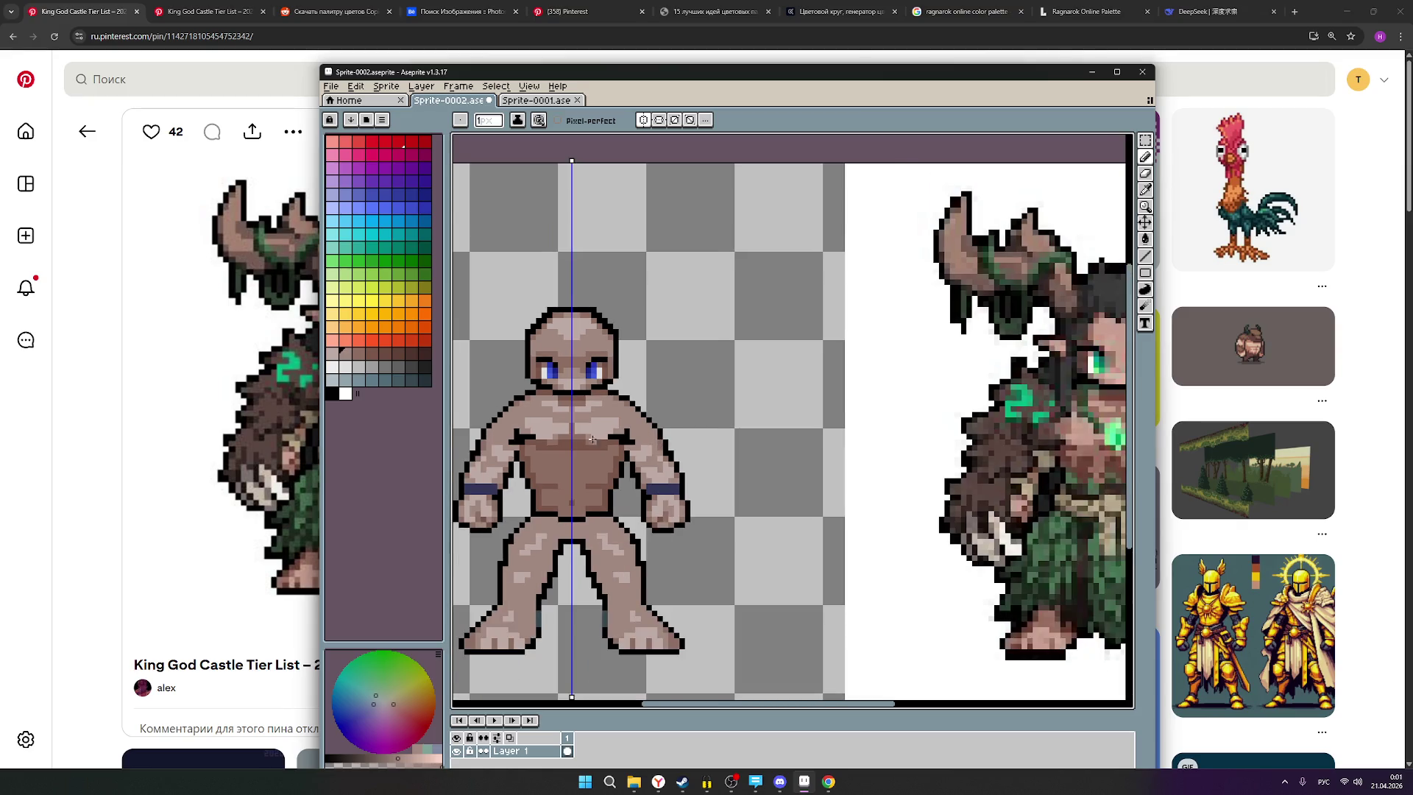
pyautogui.scroll(1, 605, 436)
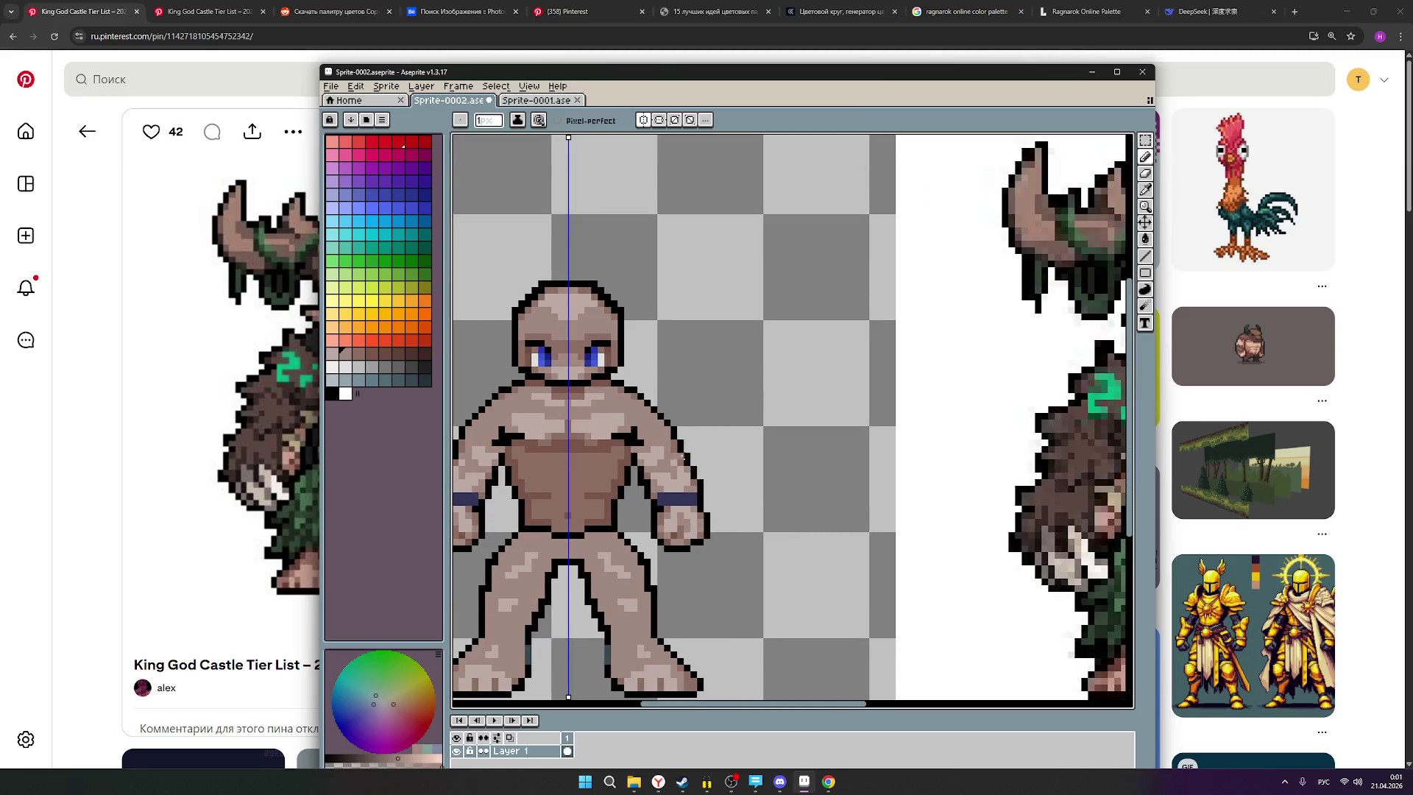
pyautogui.scroll(-1, 695, 467)
pyautogui.scroll(-1, 705, 479)
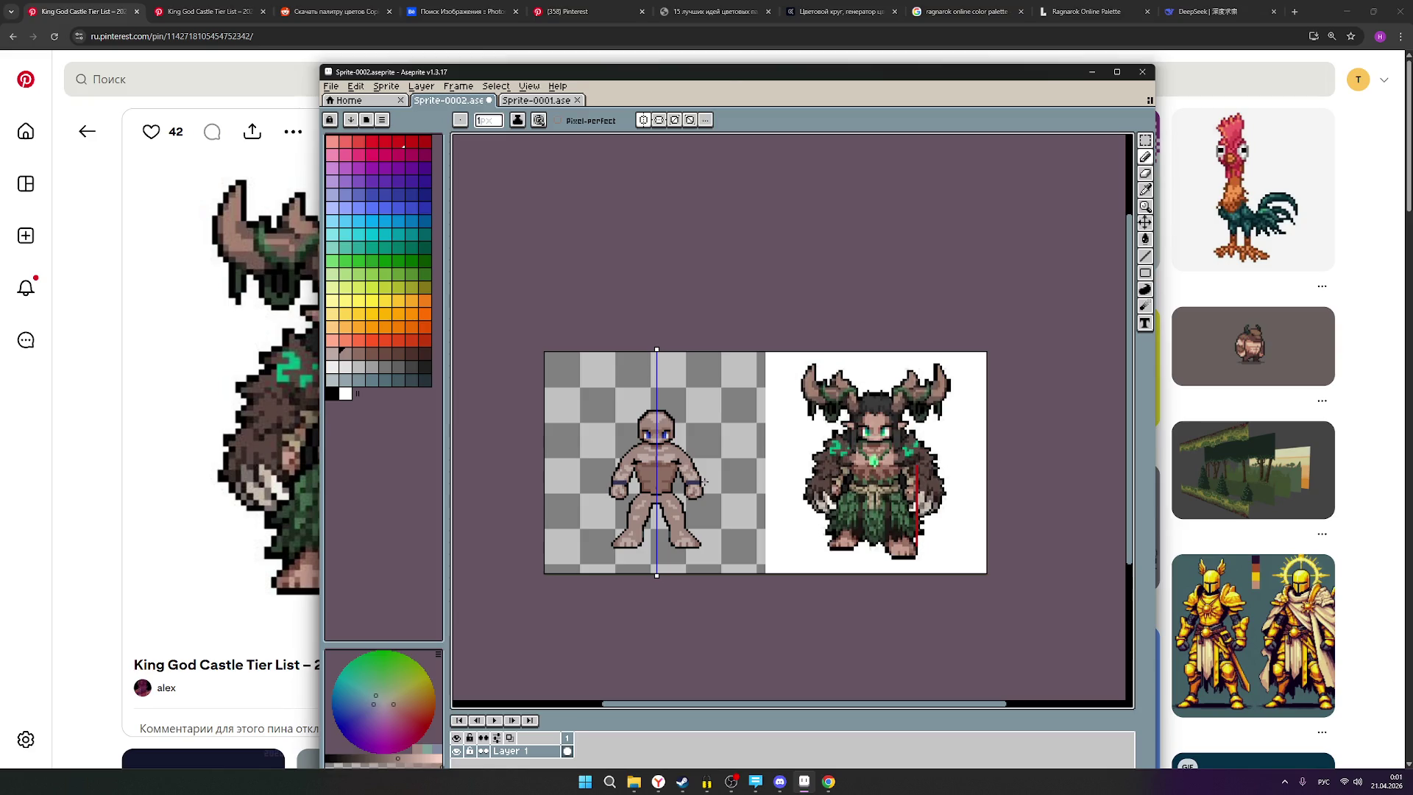
pyautogui.scroll(1, 689, 490)
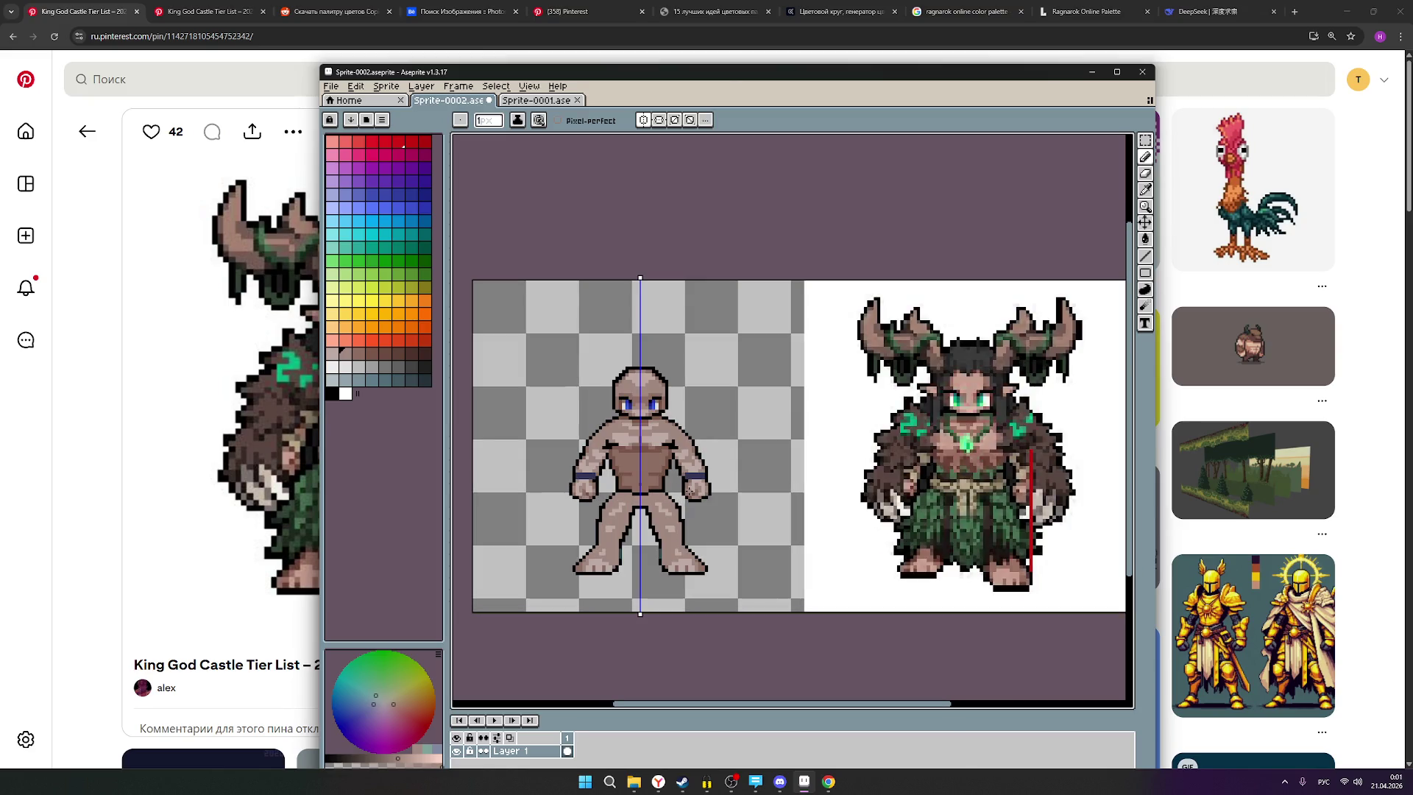
pyautogui.scroll(-1, 692, 490)
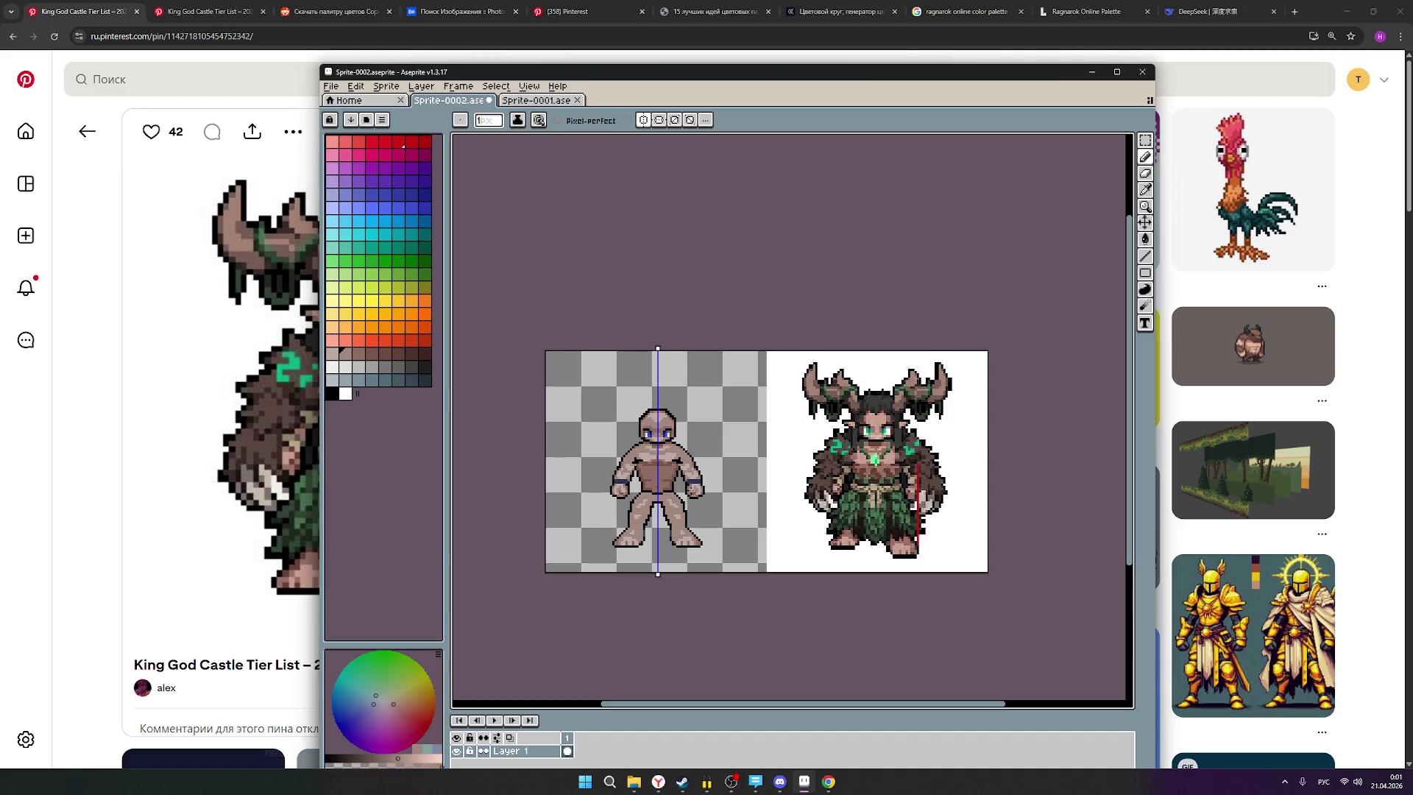
pyautogui.click(645, 122)
pyautogui.click(646, 123)
pyautogui.scroll(1, 728, 469)
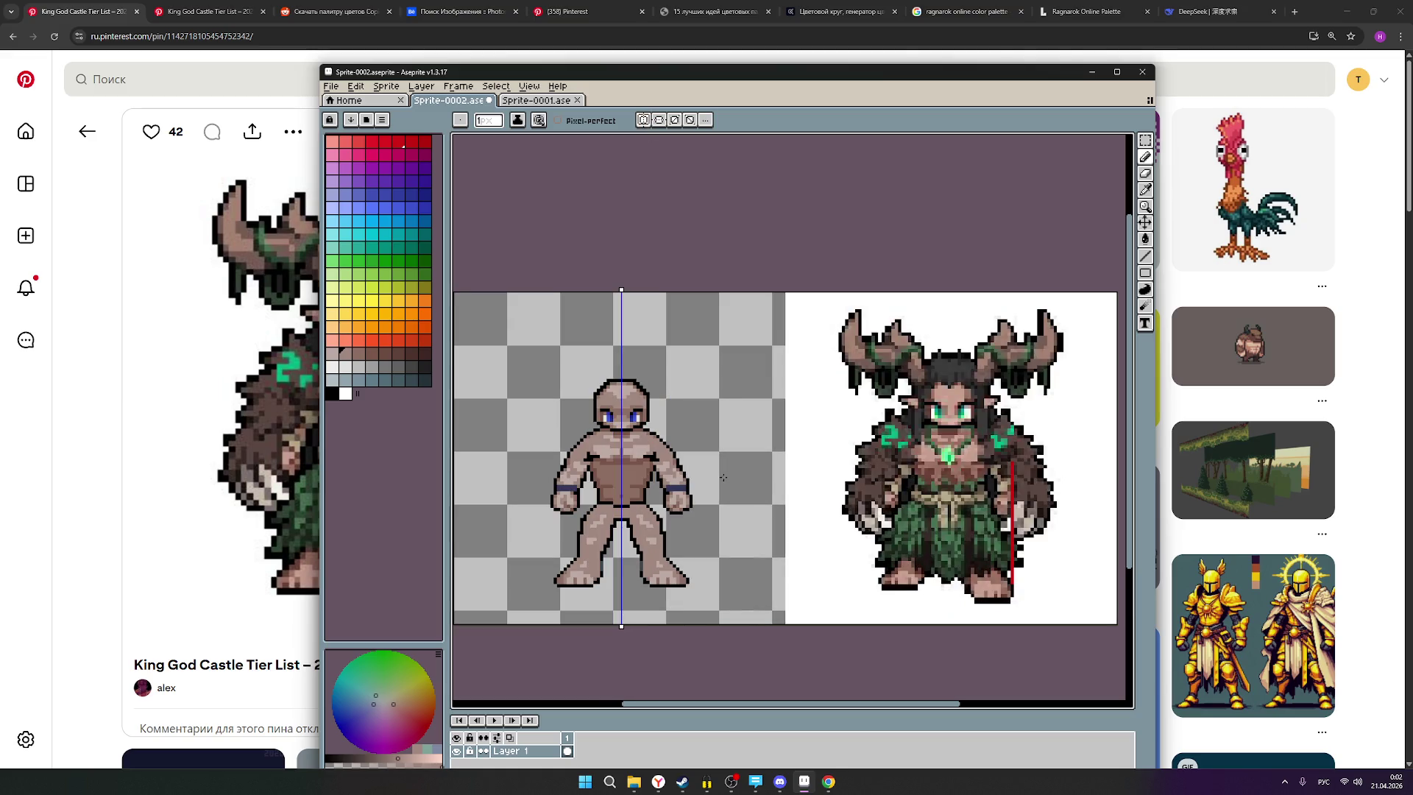
pyautogui.scroll(1, 656, 496)
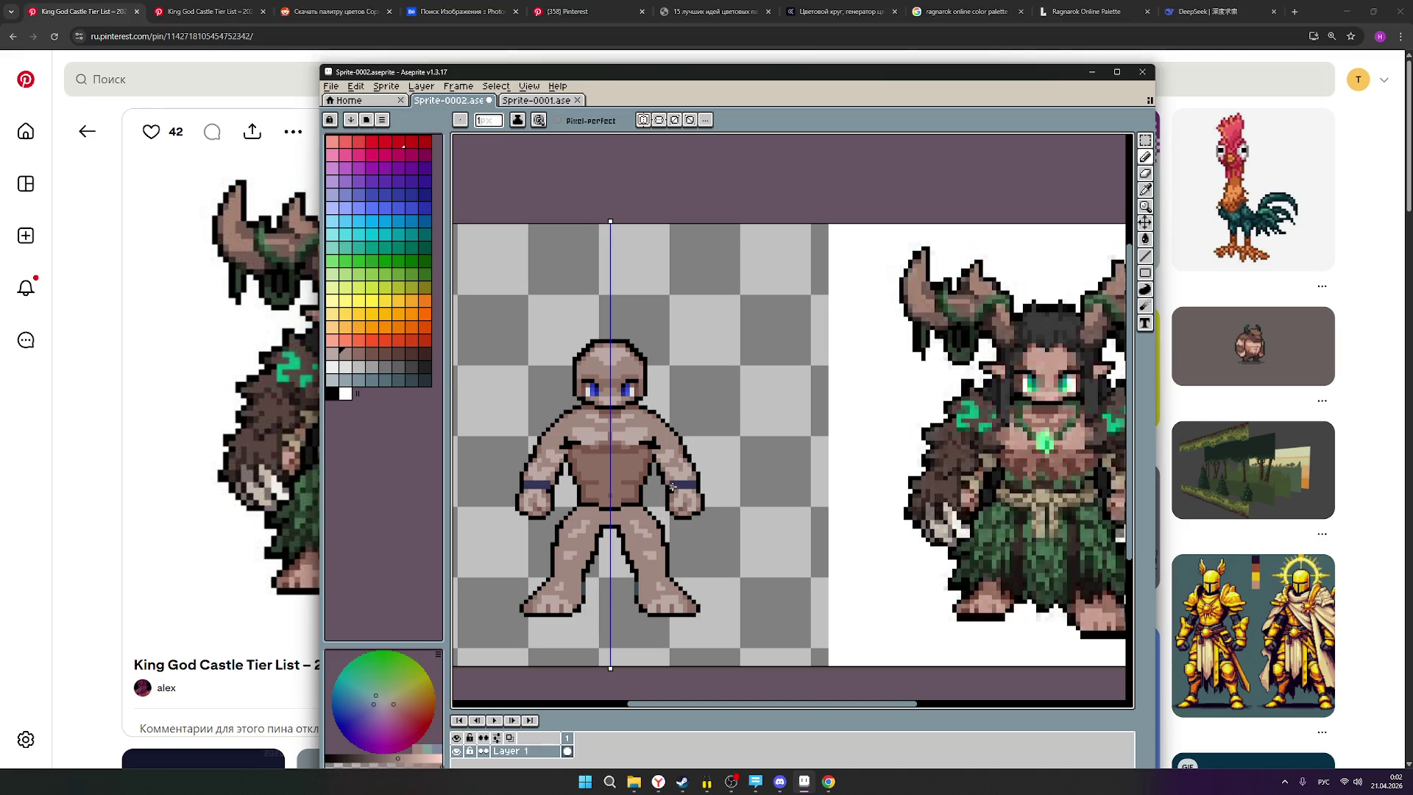
# Save the sprite with Ctrl+S, then bring the horned reference fully into view.
pyautogui.hotkey('ctrl', 's')
pyautogui.scroll(2, 1100, 483)
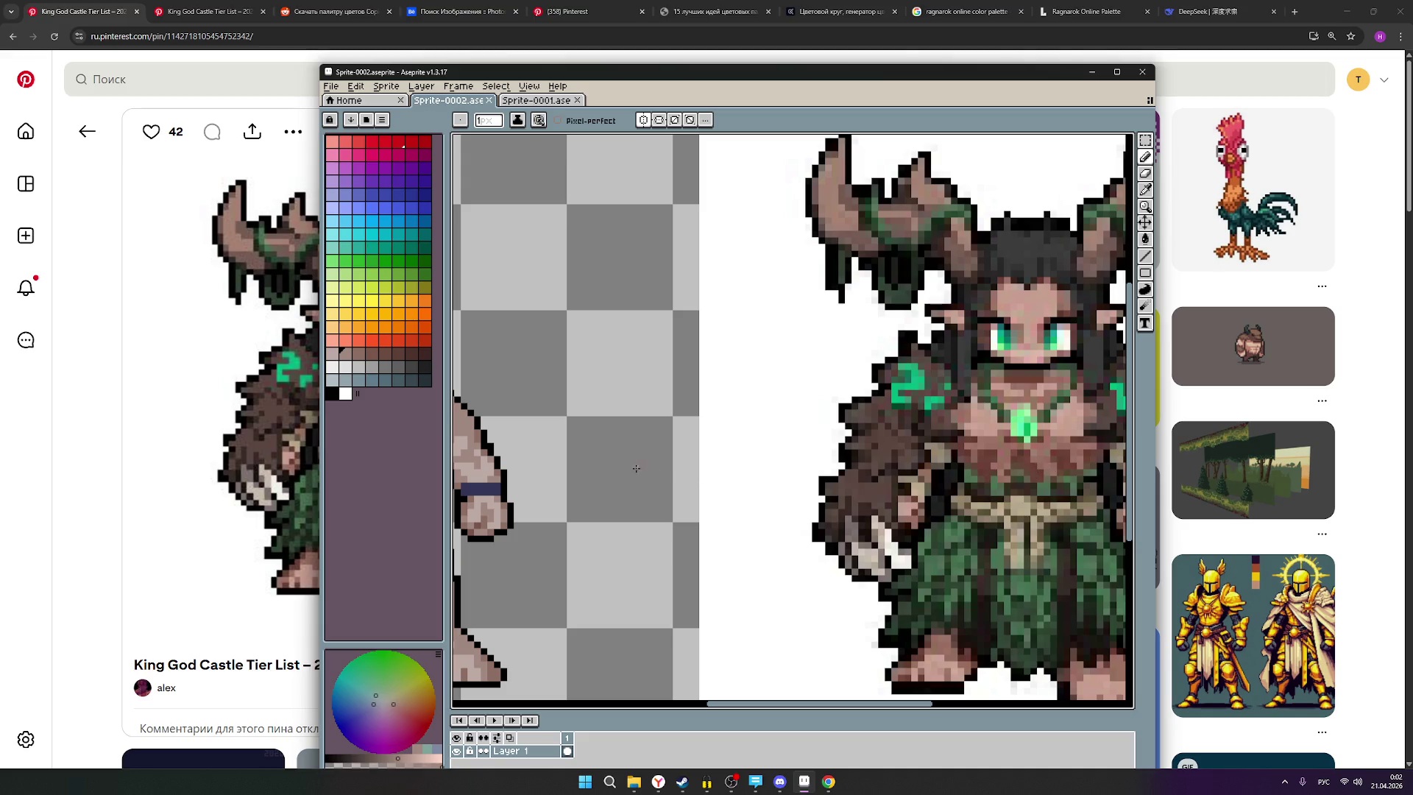
pyautogui.scroll(-1, 718, 467)
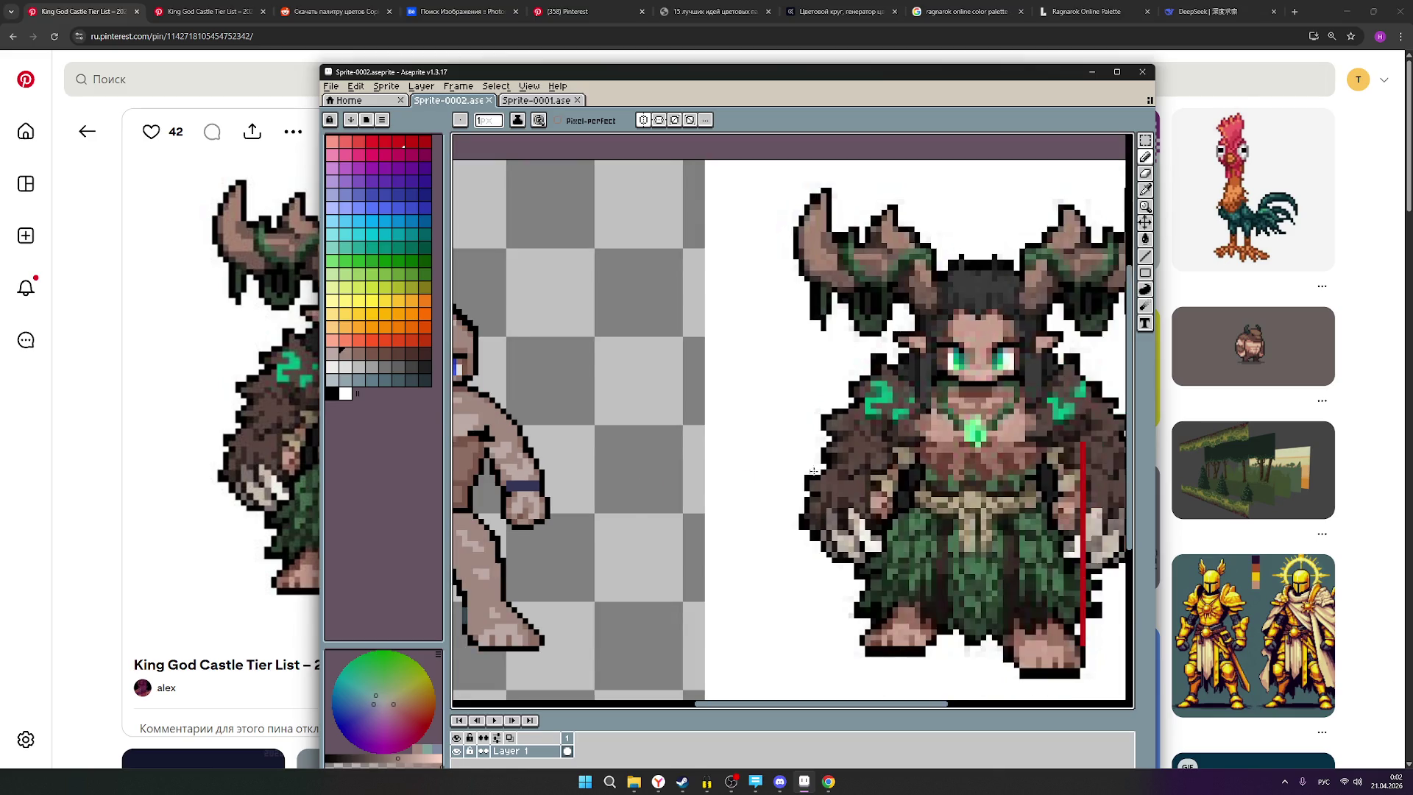
pyautogui.scroll(-1, 792, 473)
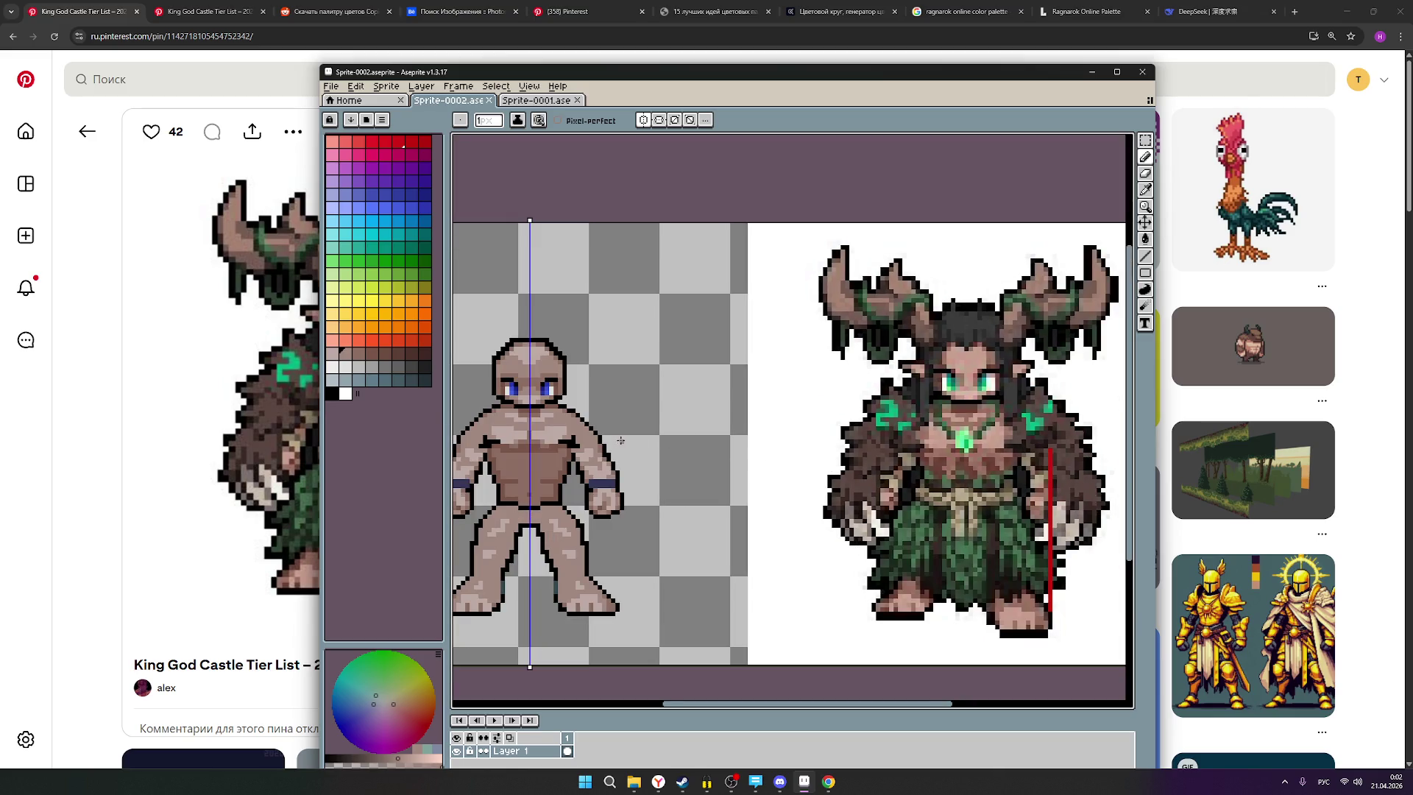
pyautogui.scroll(1, 623, 440)
pyautogui.scroll(1, 736, 453)
pyautogui.scroll(-1, 754, 459)
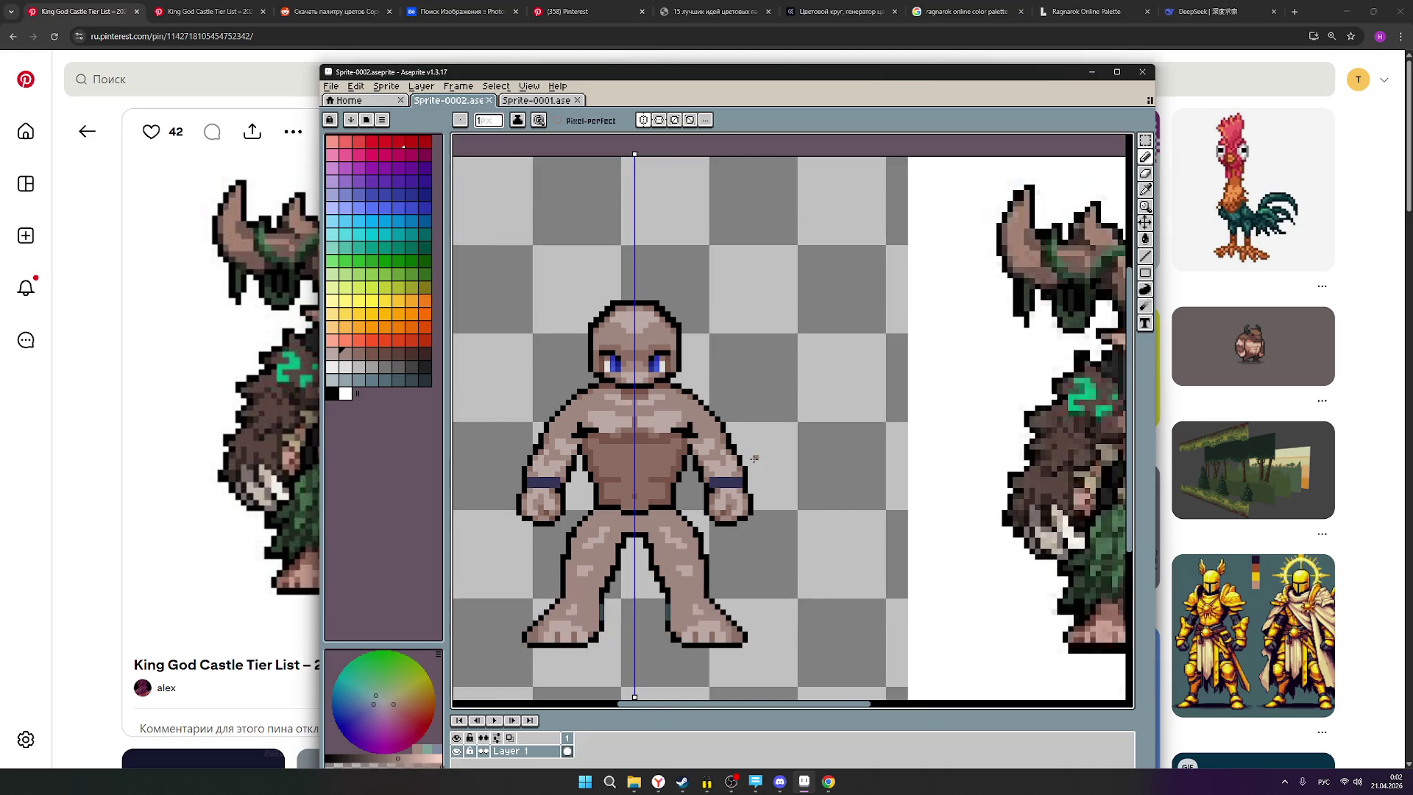
pyautogui.moveTo(846, 461); pyautogui.dragTo(707, 470)
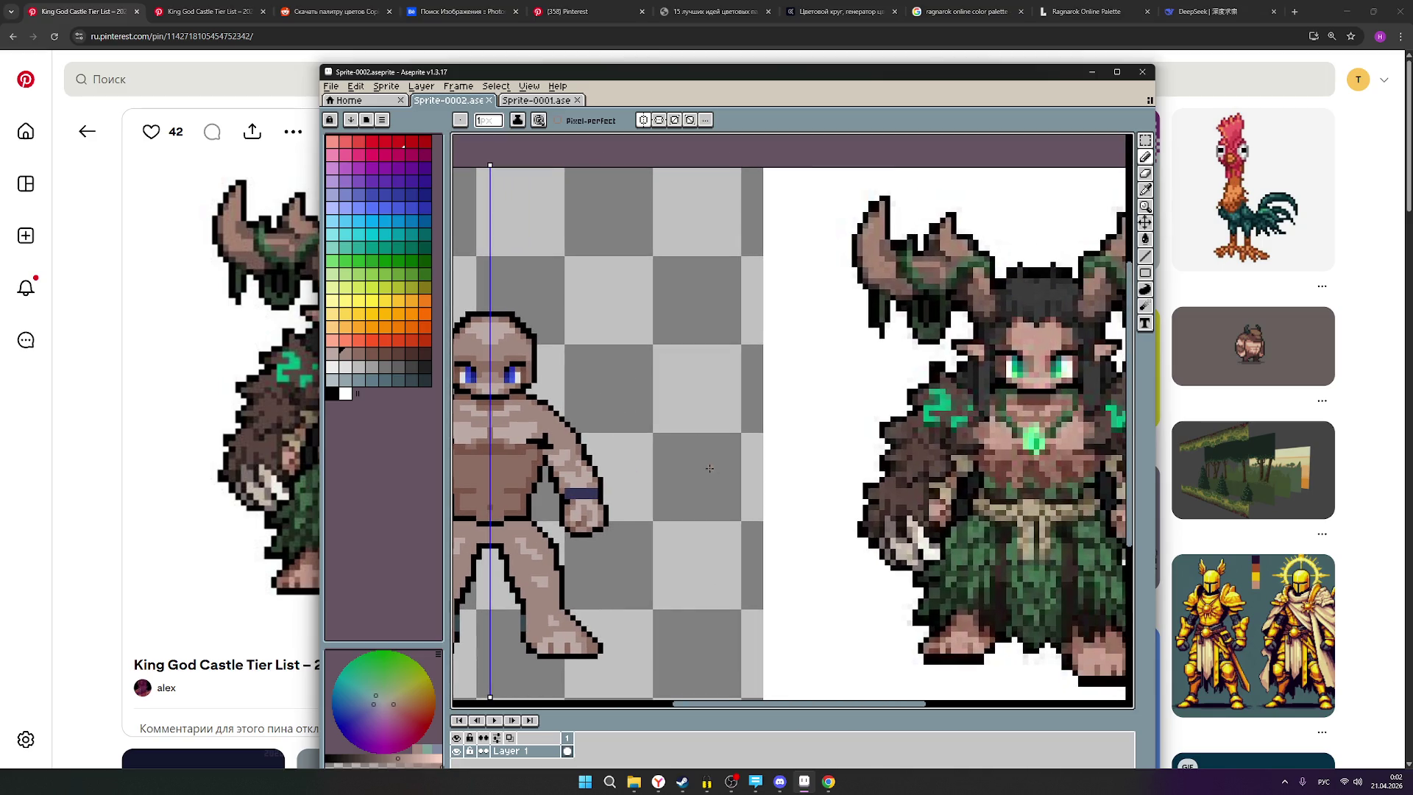
pyautogui.scroll(3, 685, 468)
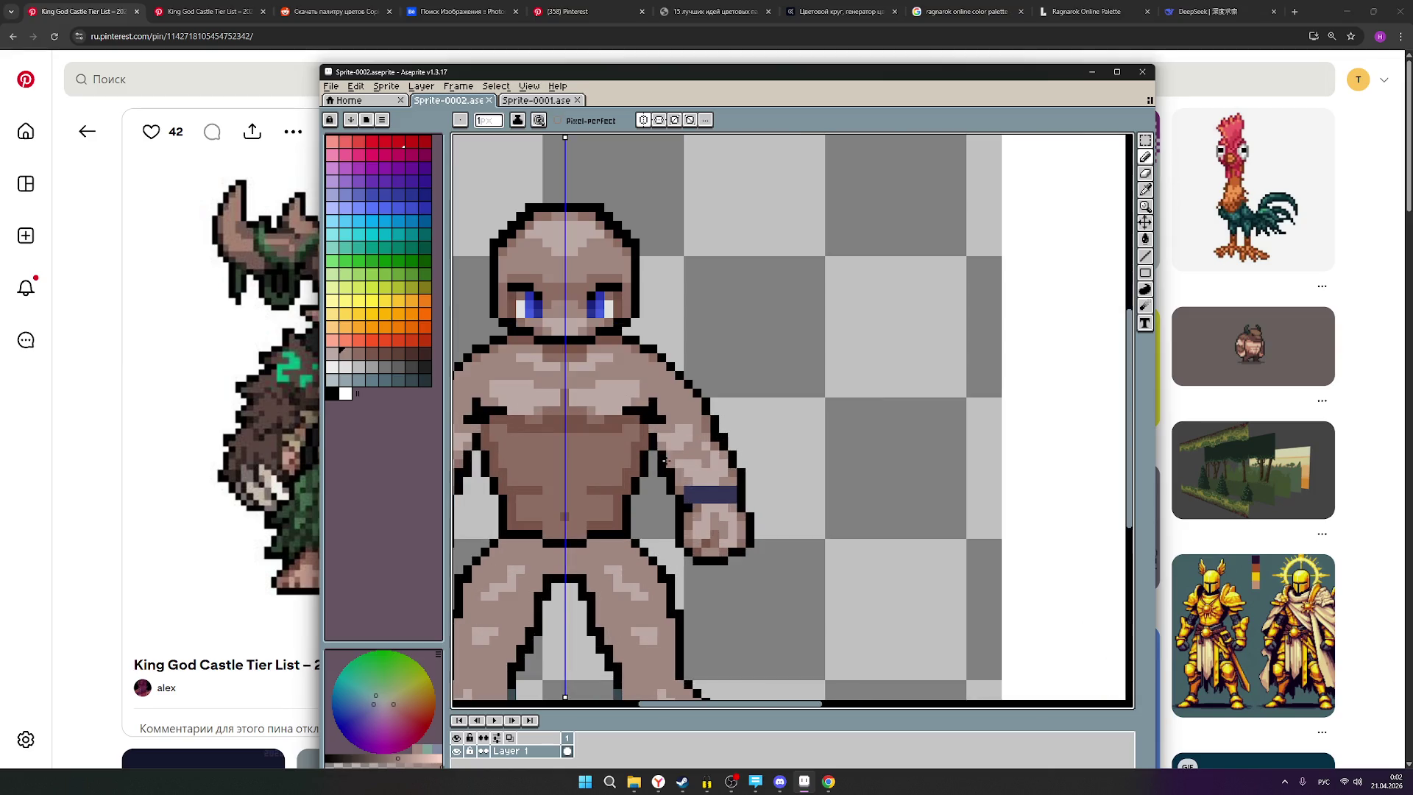
pyautogui.click(358, 353)
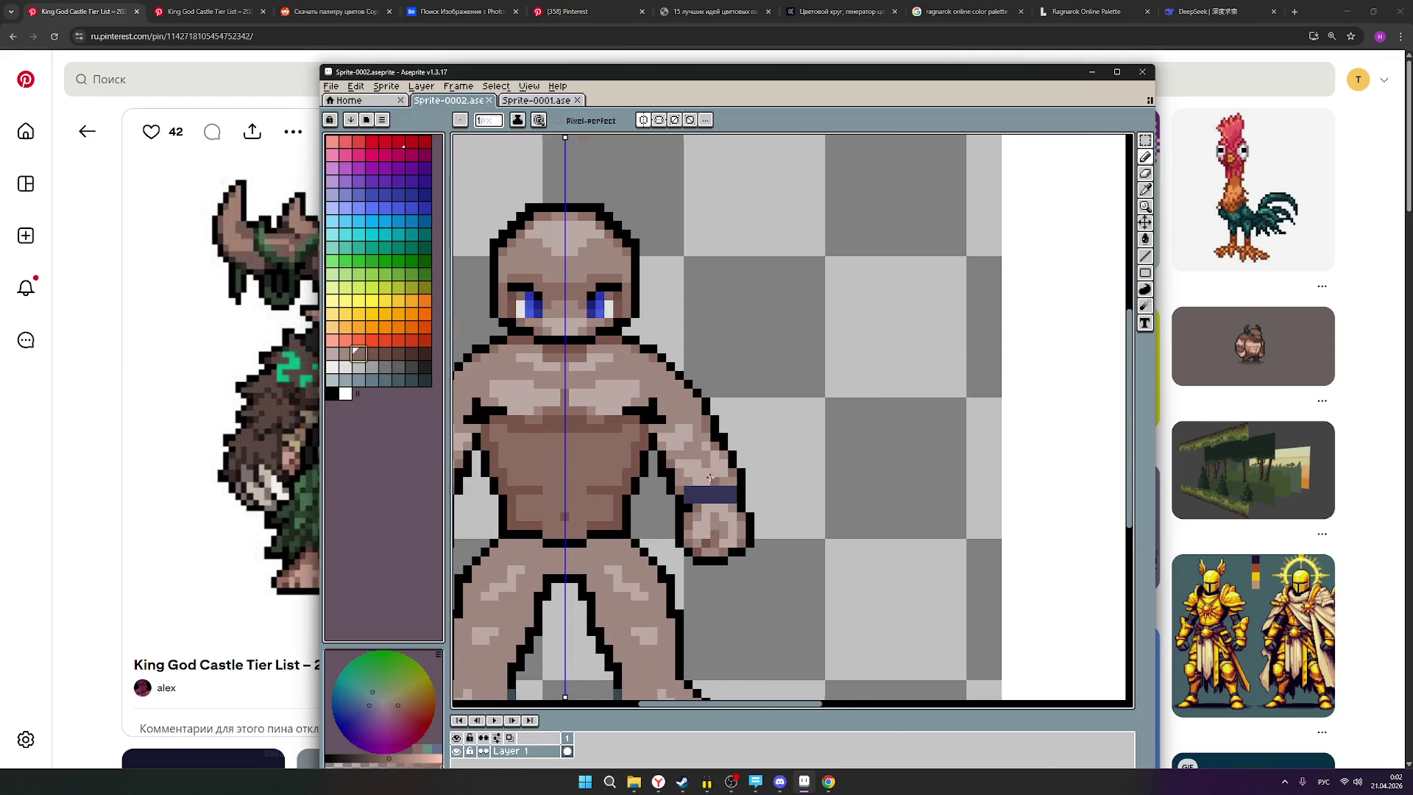
# Recolour two arm-torso shading pixels, one to light brown and the next to sampled dark brown.
pyautogui.scroll(1, 707, 480)
pyautogui.click(519, 379)
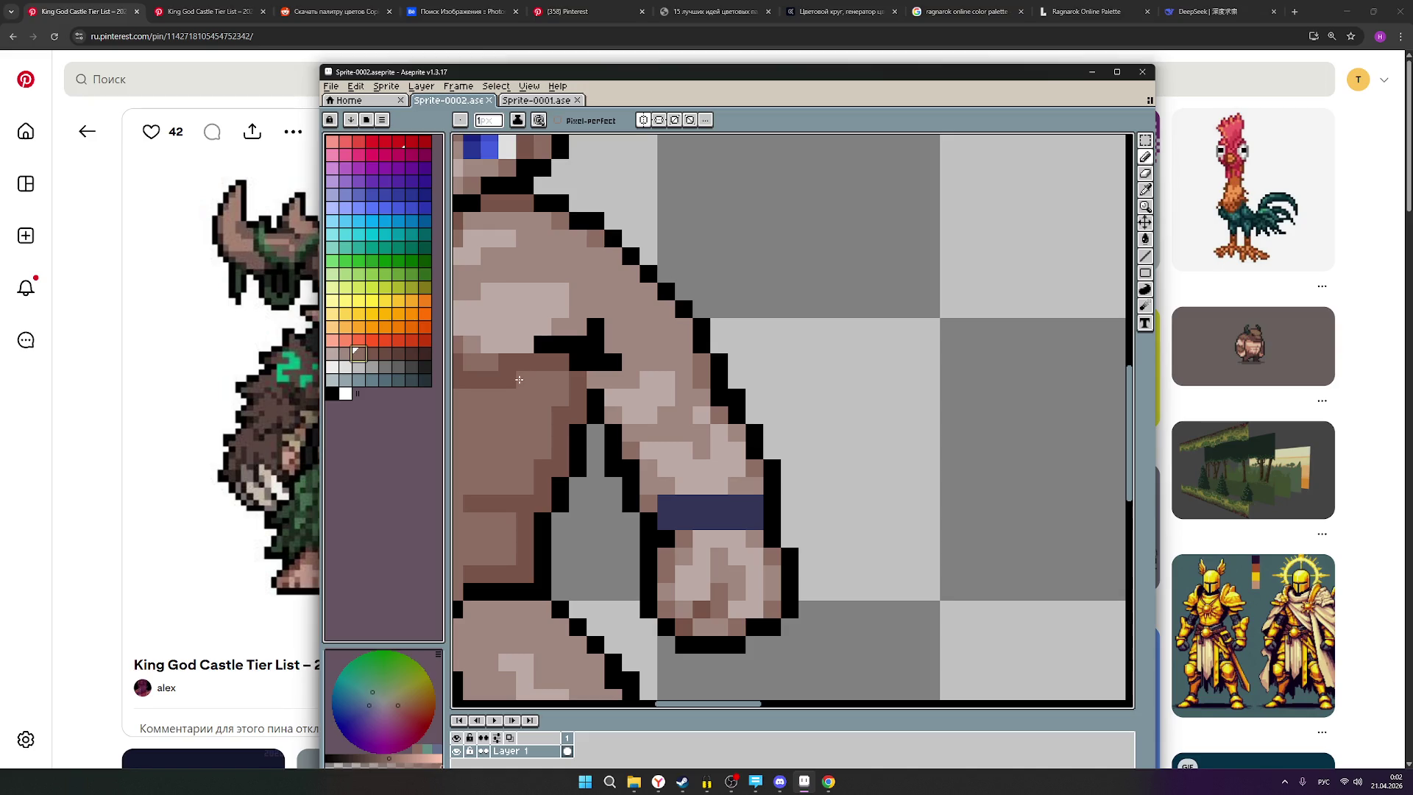
pyautogui.keyDown('alt'); pyautogui.click(526, 376); pyautogui.keyUp('alt')
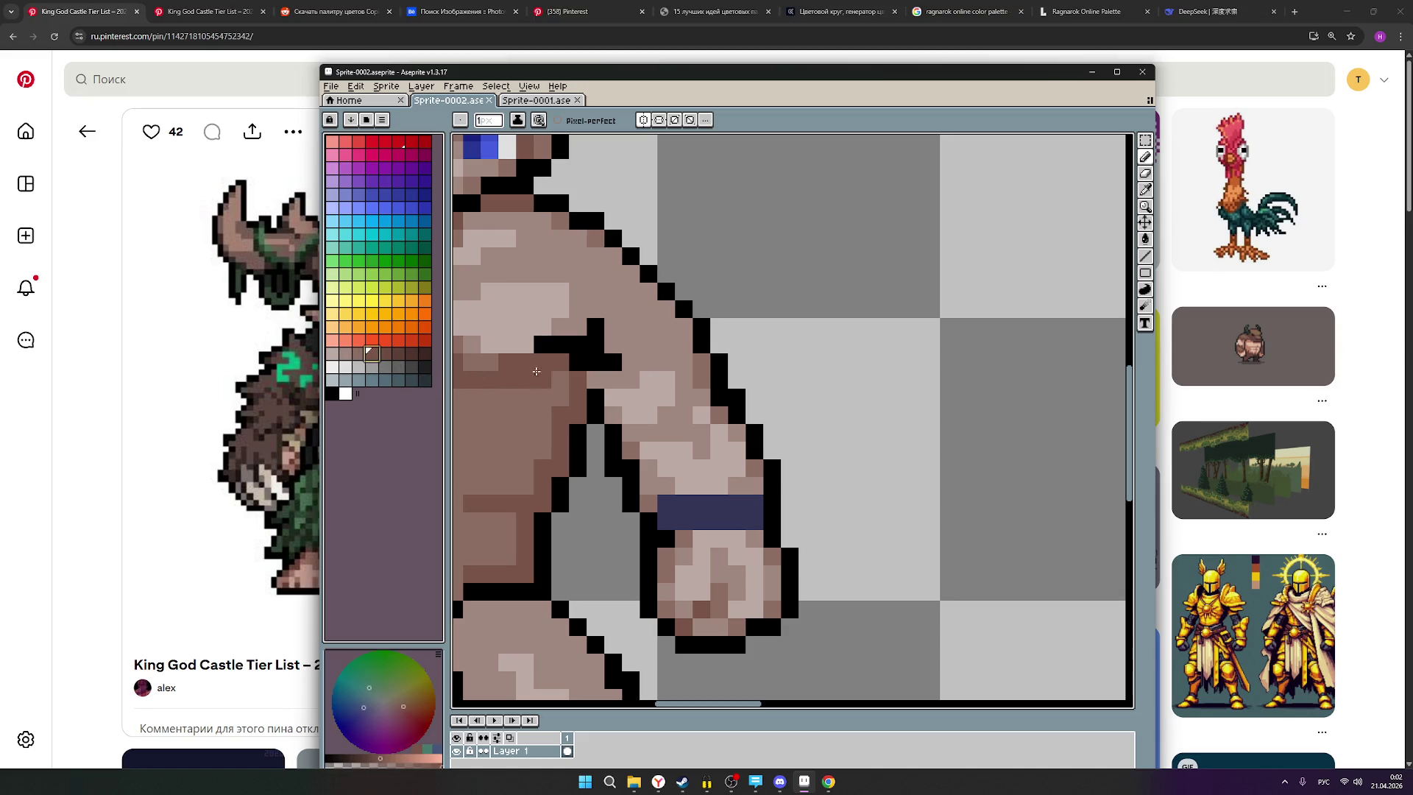
pyautogui.click(526, 396)
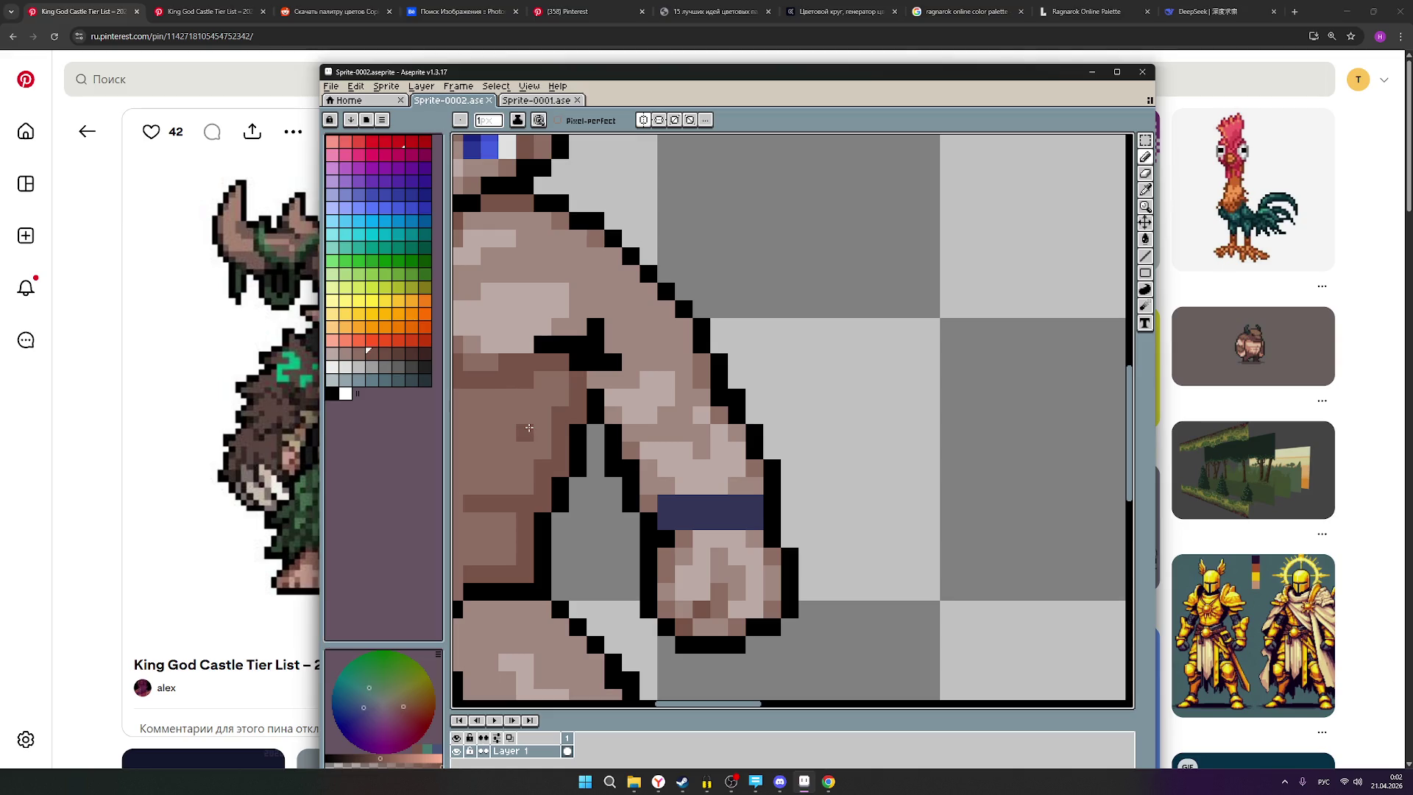
# Zoom out and pan between the base figure and the druid reference to review the shading.
pyautogui.scroll(-3, 562, 453)
pyautogui.moveTo(633, 475)
pyautogui.mouseDown()
pyautogui.moveTo(744, 475)
pyautogui.moveTo(632, 473)
pyautogui.moveTo(732, 473)
pyautogui.mouseUp()
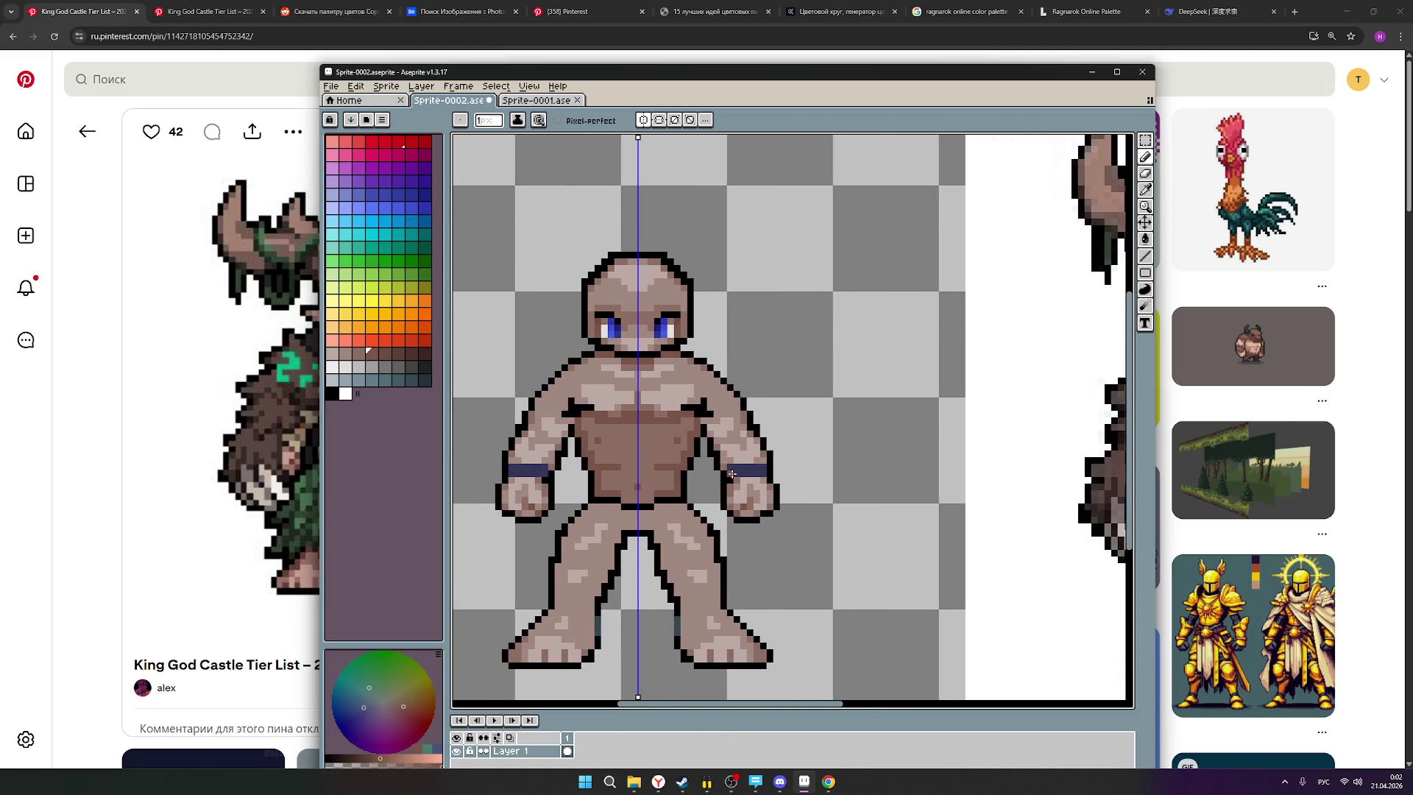
pyautogui.scroll(-1, 732, 474)
pyautogui.scroll(-1, 732, 475)
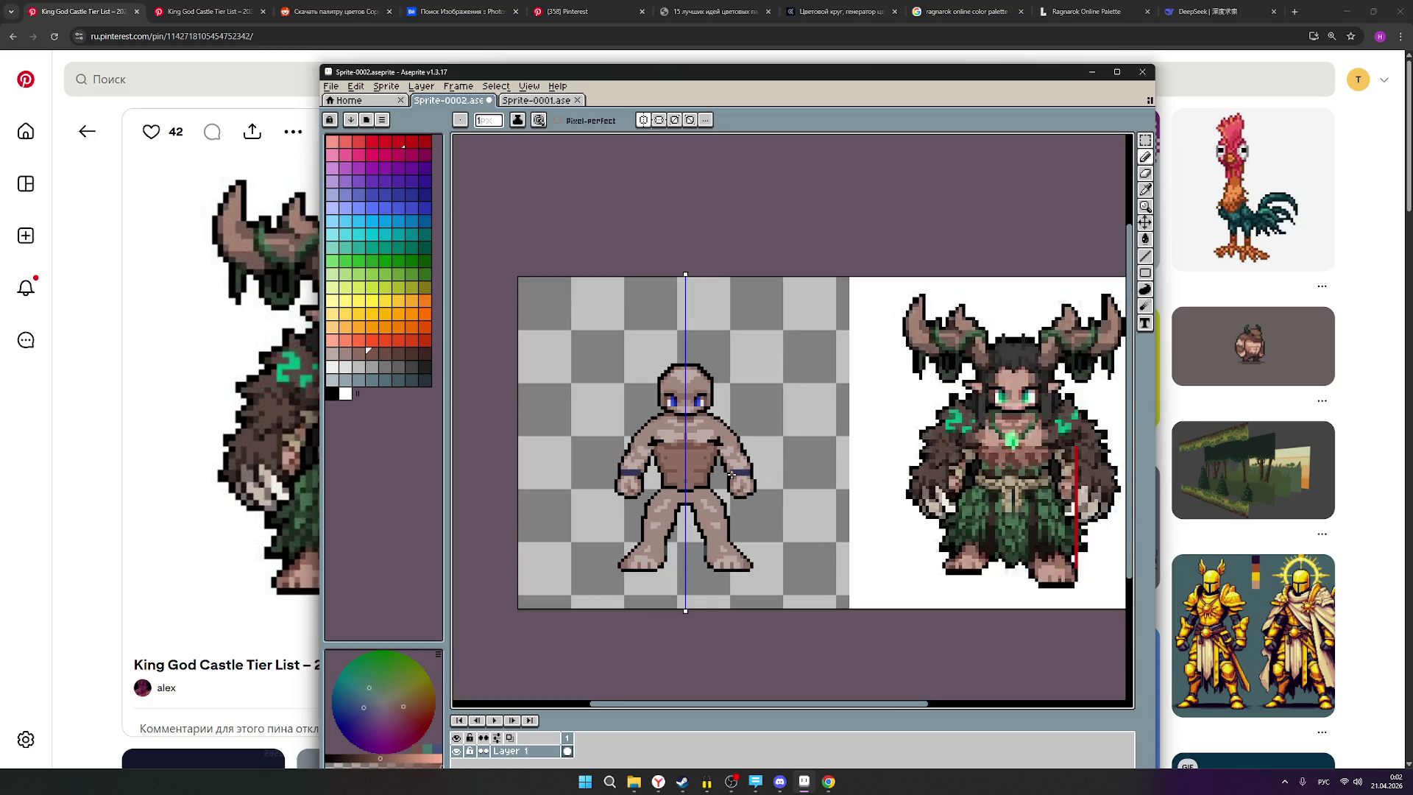
pyautogui.scroll(1, 683, 461)
pyautogui.scroll(1, 685, 460)
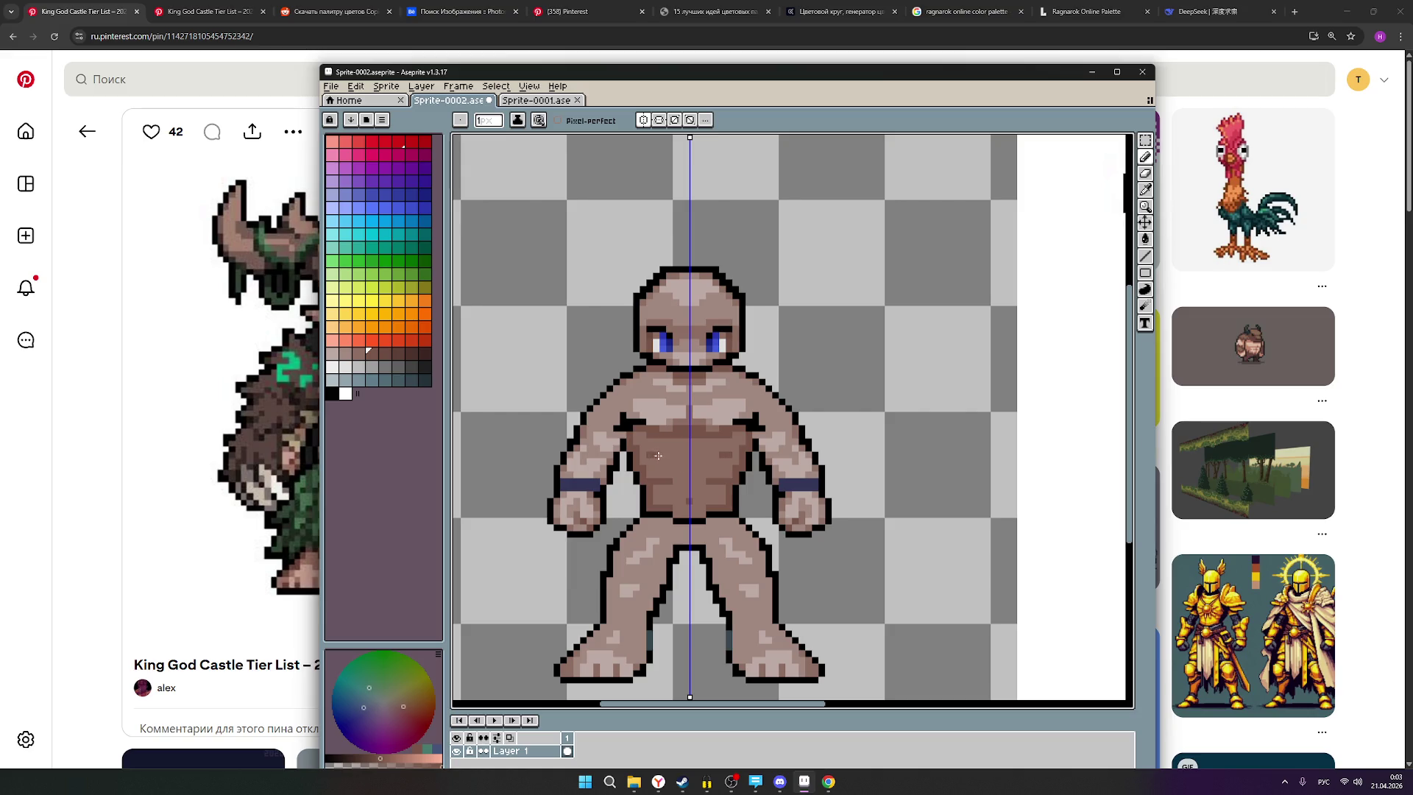
pyautogui.scroll(-1, 790, 485)
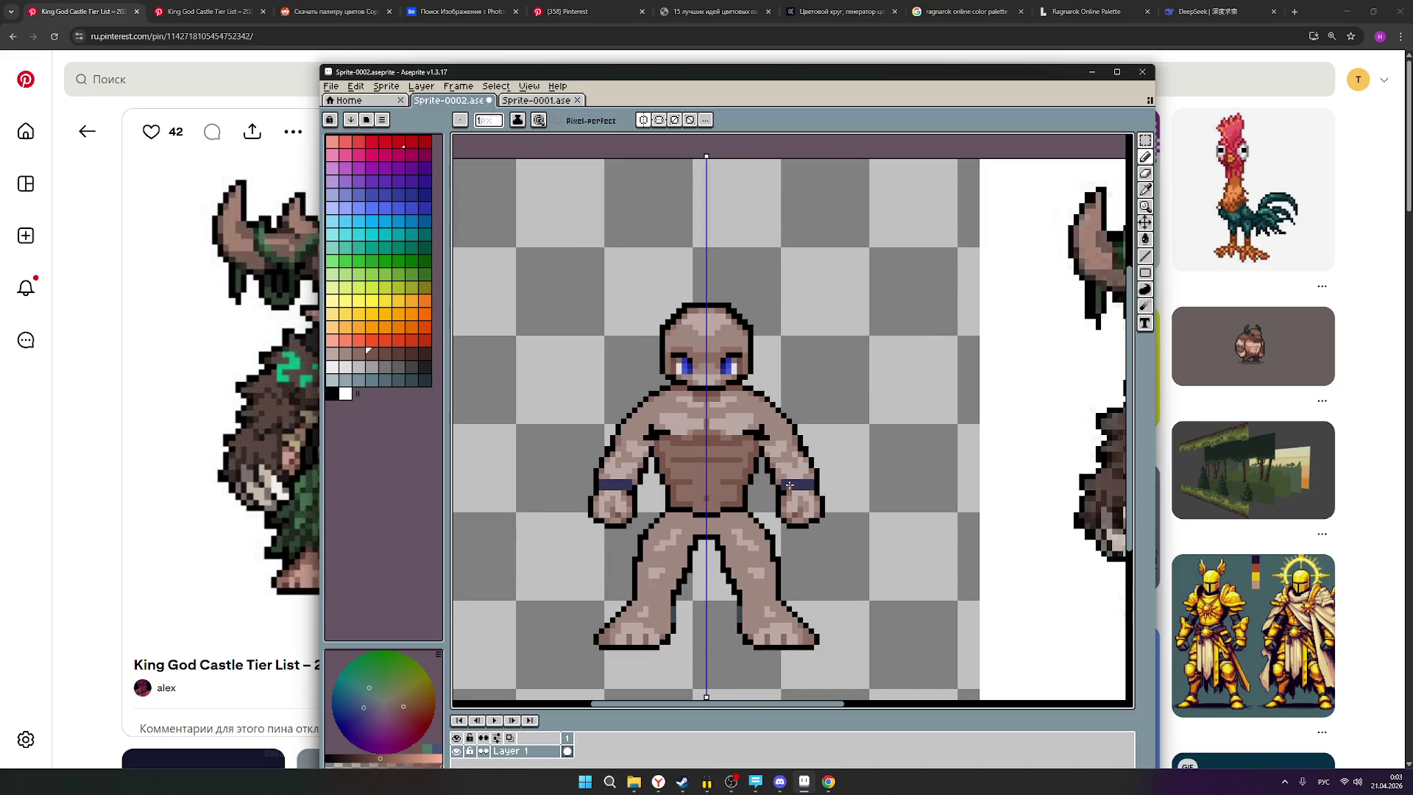
pyautogui.scroll(-1, 740, 476)
pyautogui.moveTo(845, 510); pyautogui.dragTo(633, 510)
pyautogui.scroll(2, 982, 472)
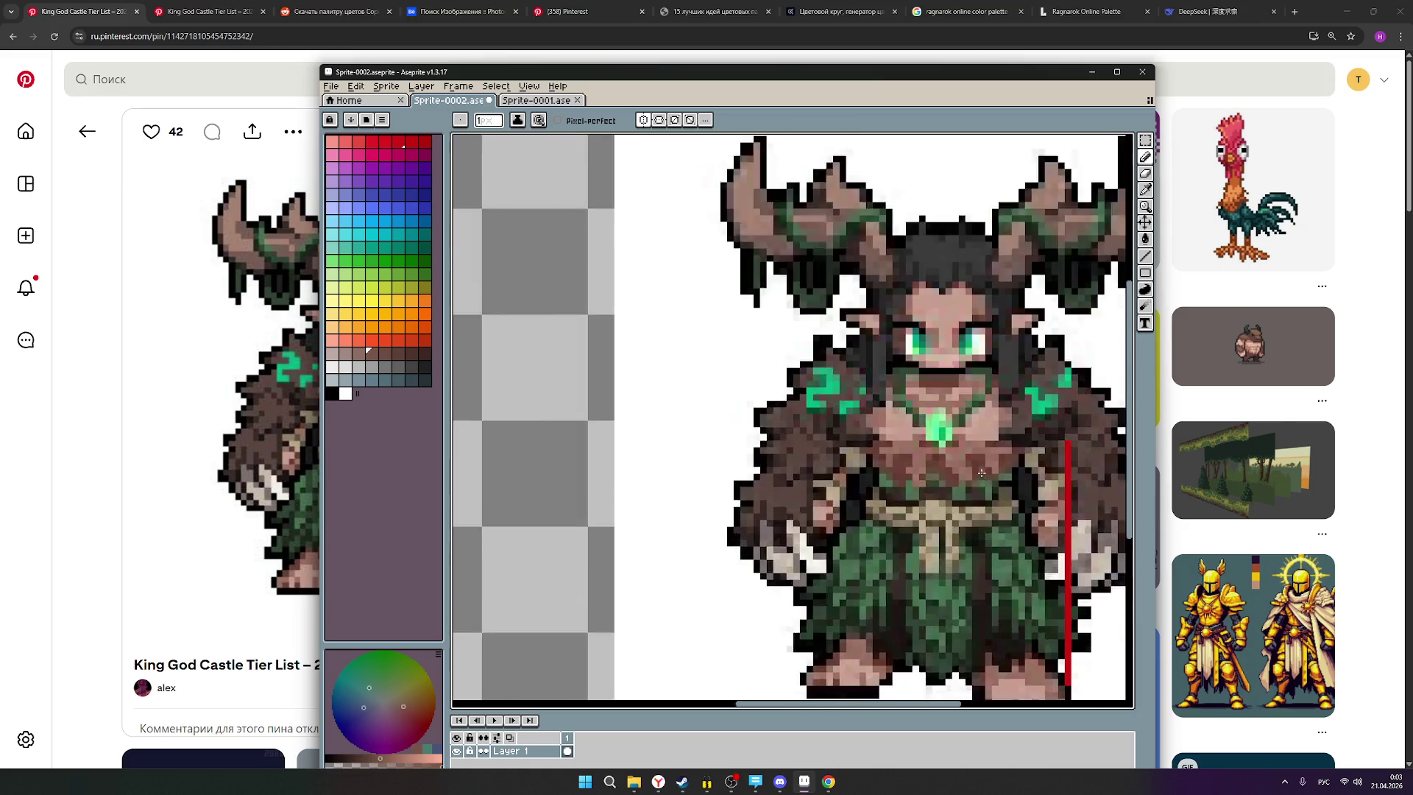
pyautogui.scroll(1, 982, 472)
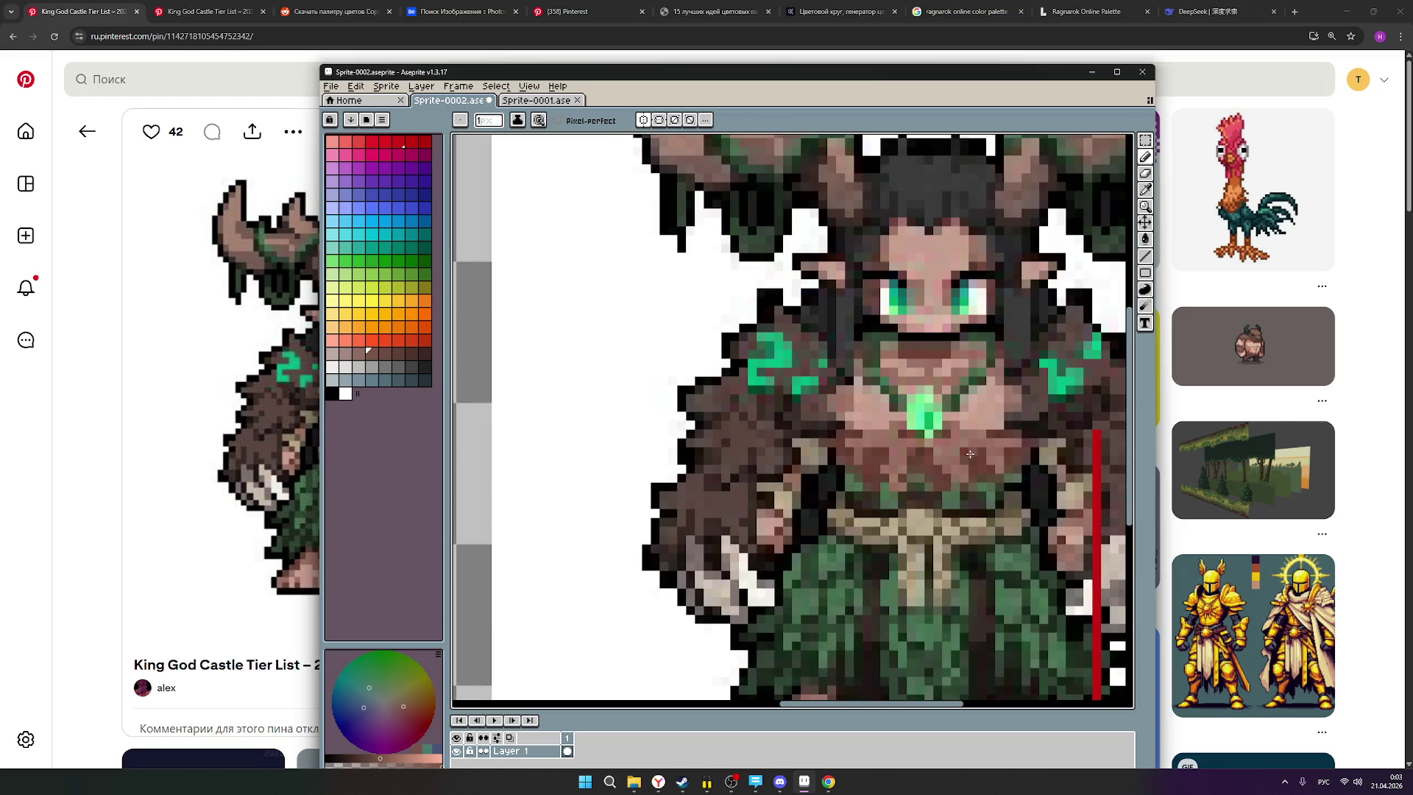
pyautogui.moveTo(972, 471)
pyautogui.mouseDown()
pyautogui.moveTo(569, 474)
pyautogui.moveTo(593, 474)
pyautogui.mouseUp()
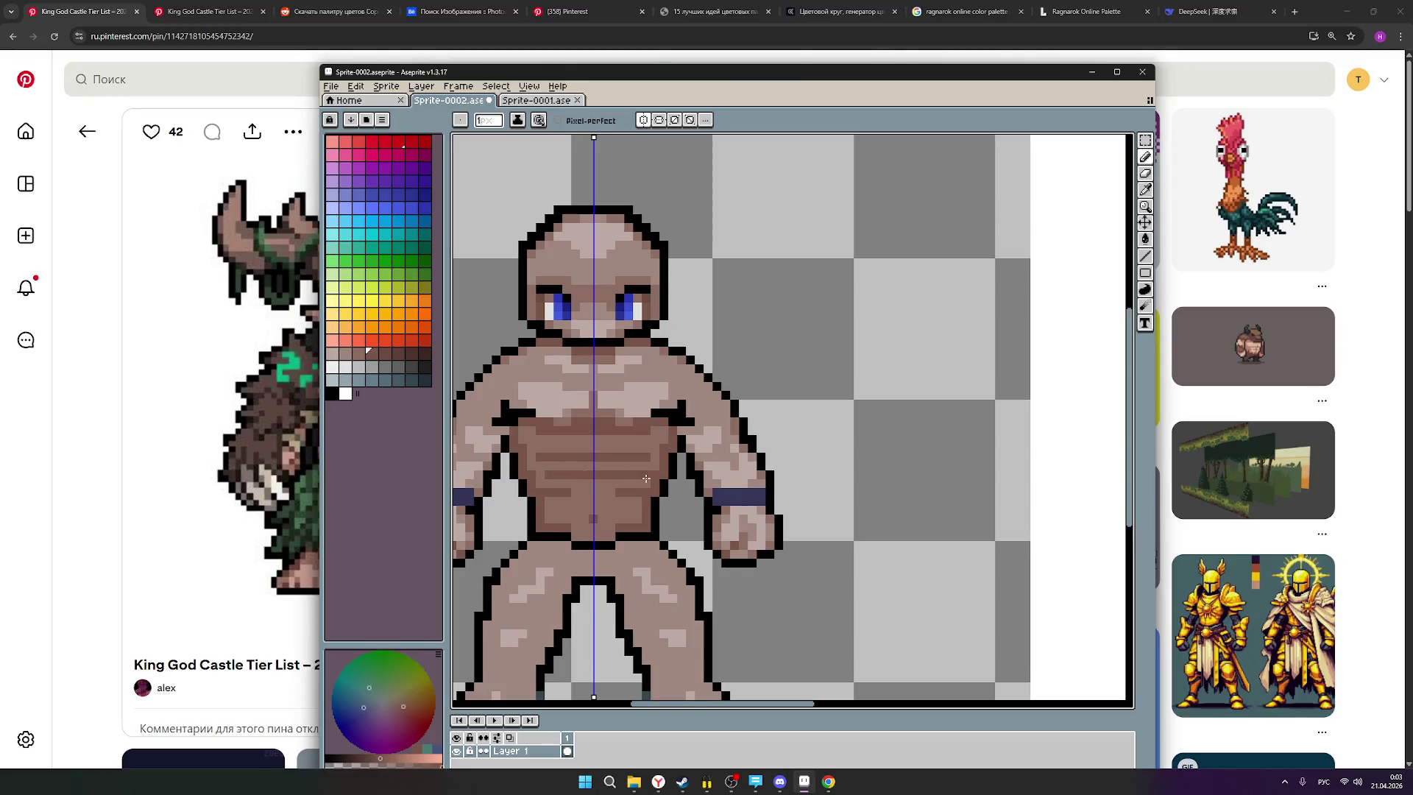
pyautogui.scroll(-2, 699, 466)
pyautogui.scroll(-2, 723, 465)
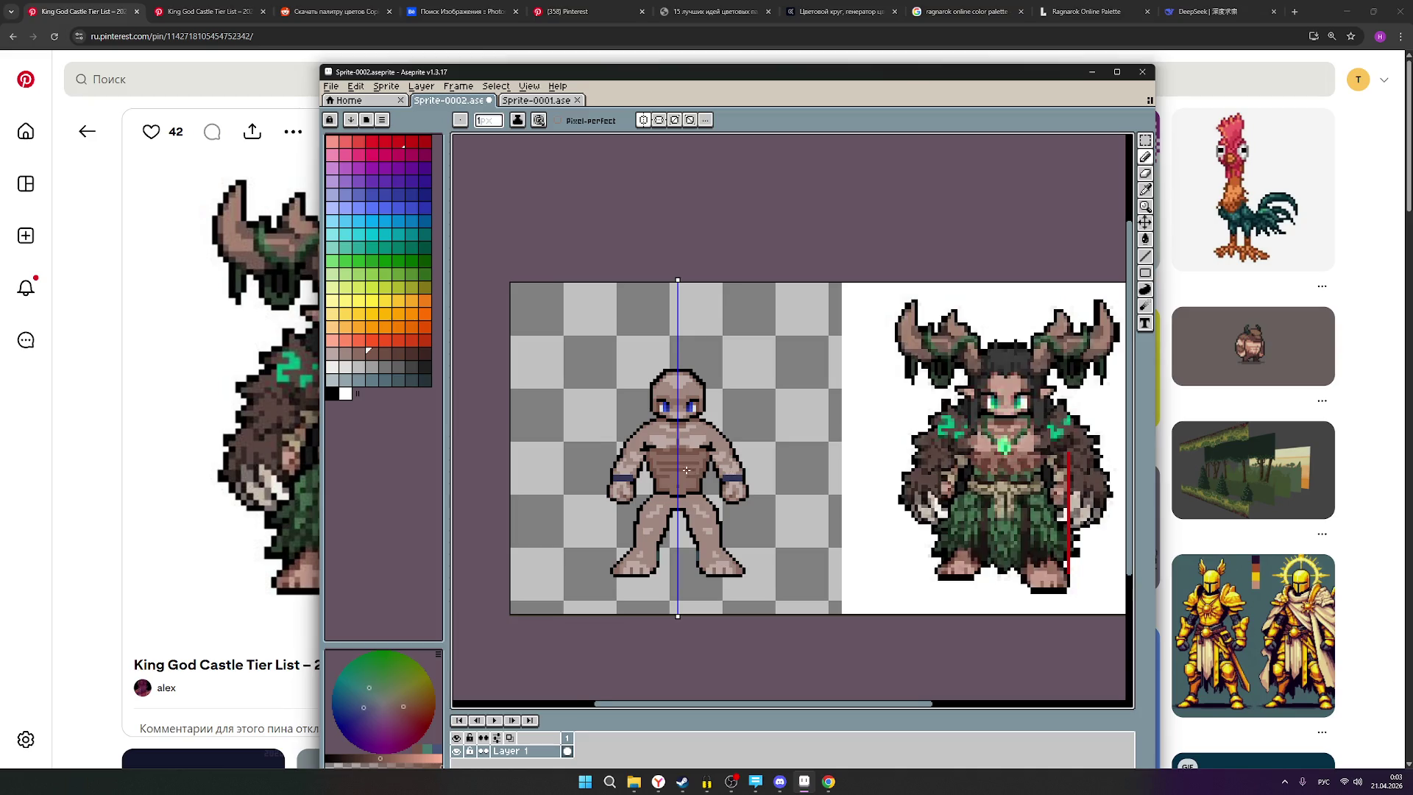
pyautogui.scroll(2, 687, 470)
pyautogui.click(359, 355)
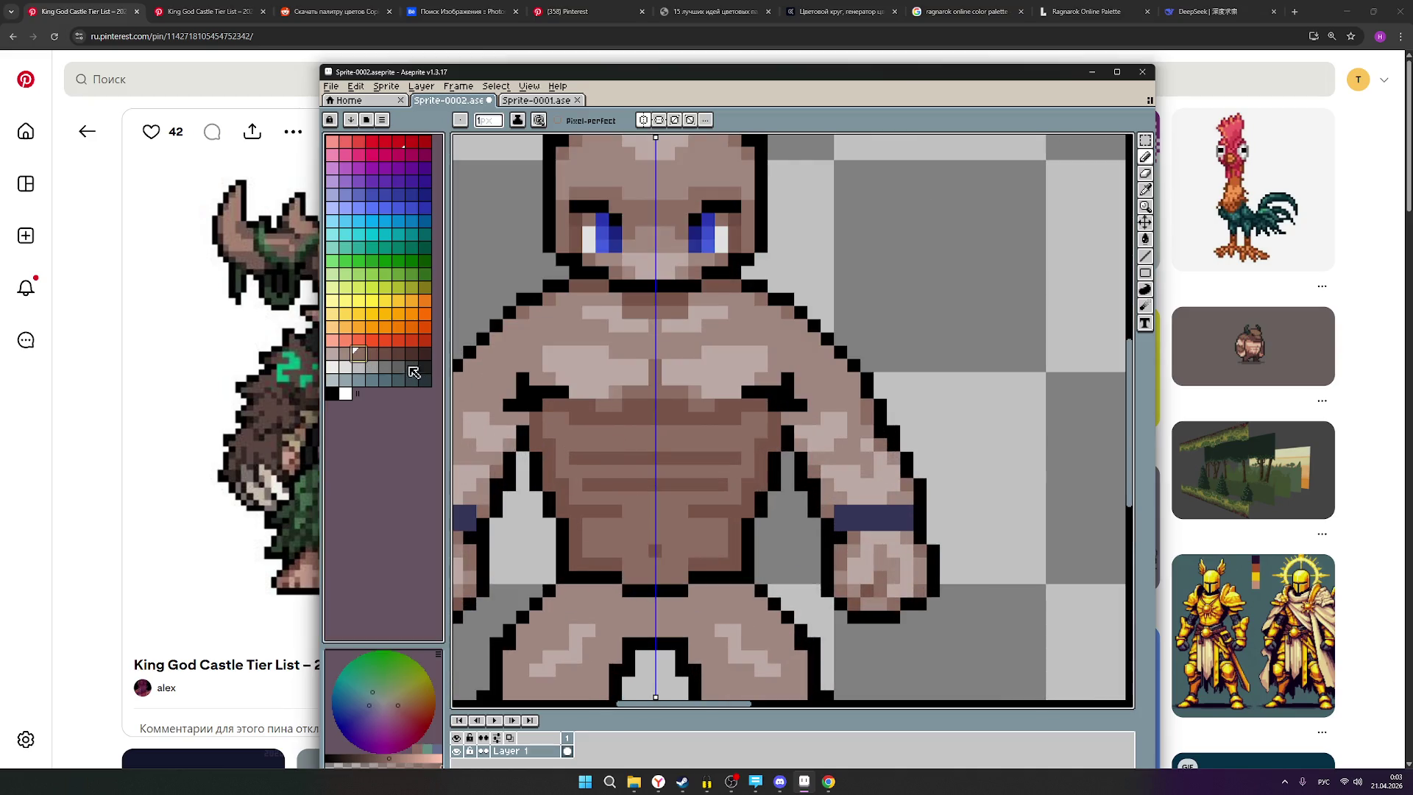
pyautogui.scroll(-2, 701, 444)
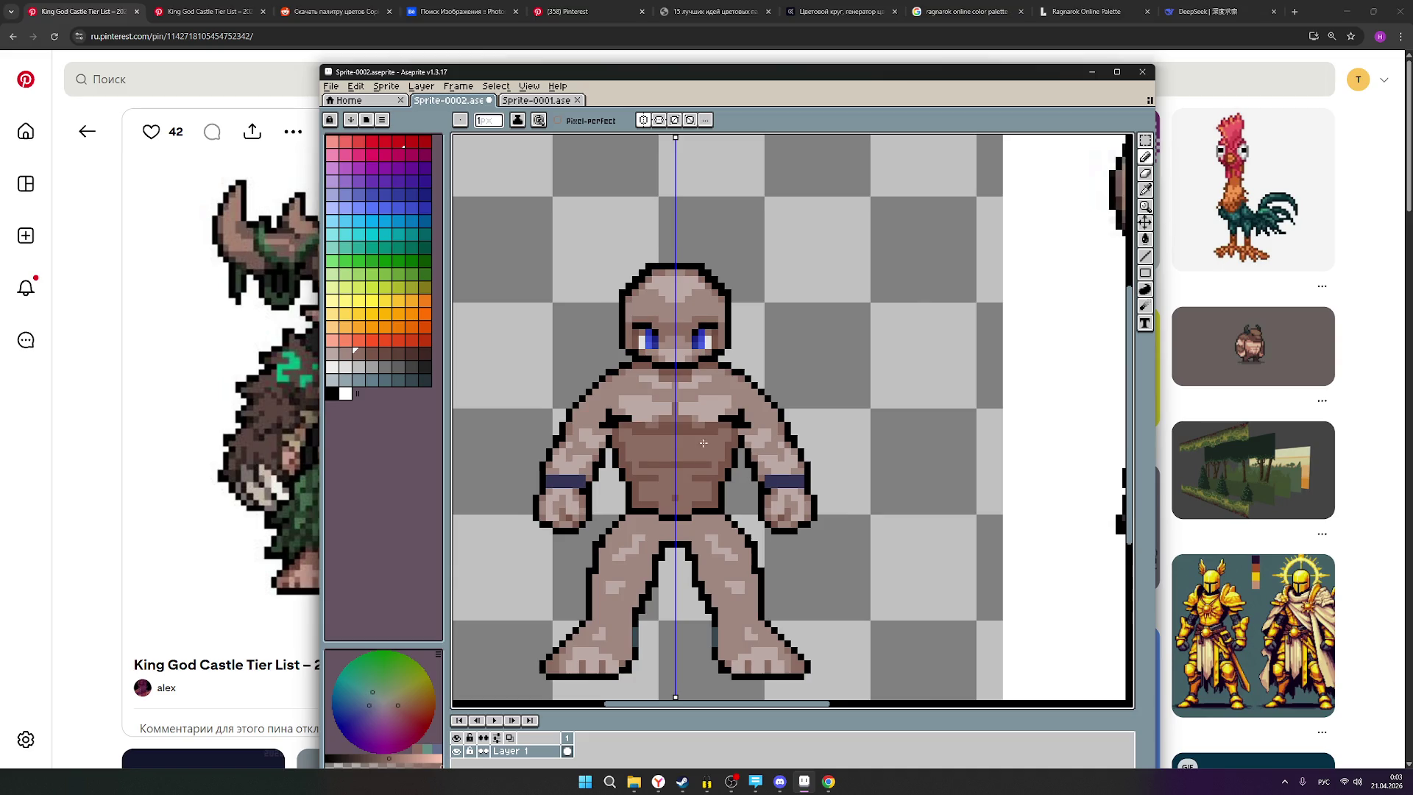
pyautogui.scroll(-1, 701, 443)
pyautogui.scroll(-1, 803, 497)
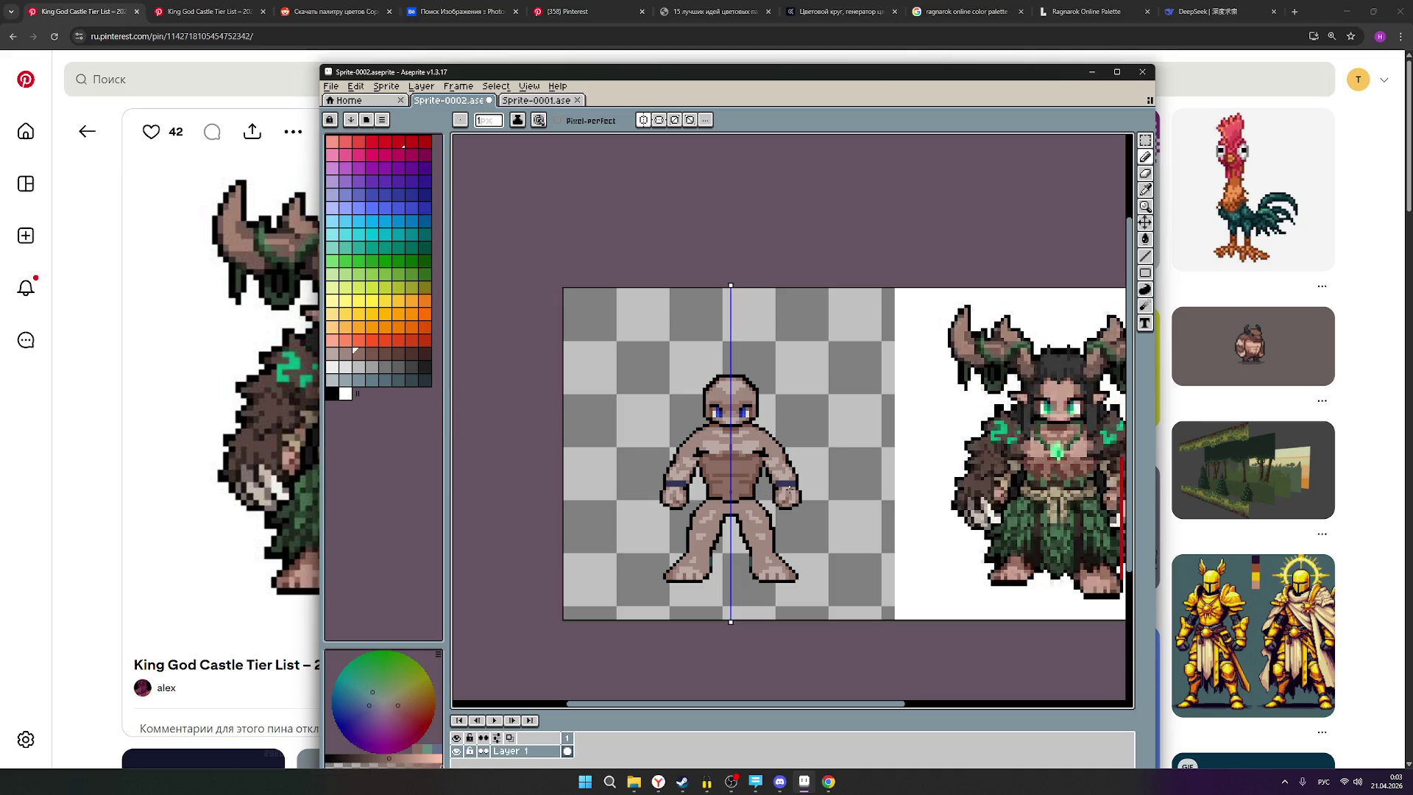
pyautogui.scroll(3, 1053, 508)
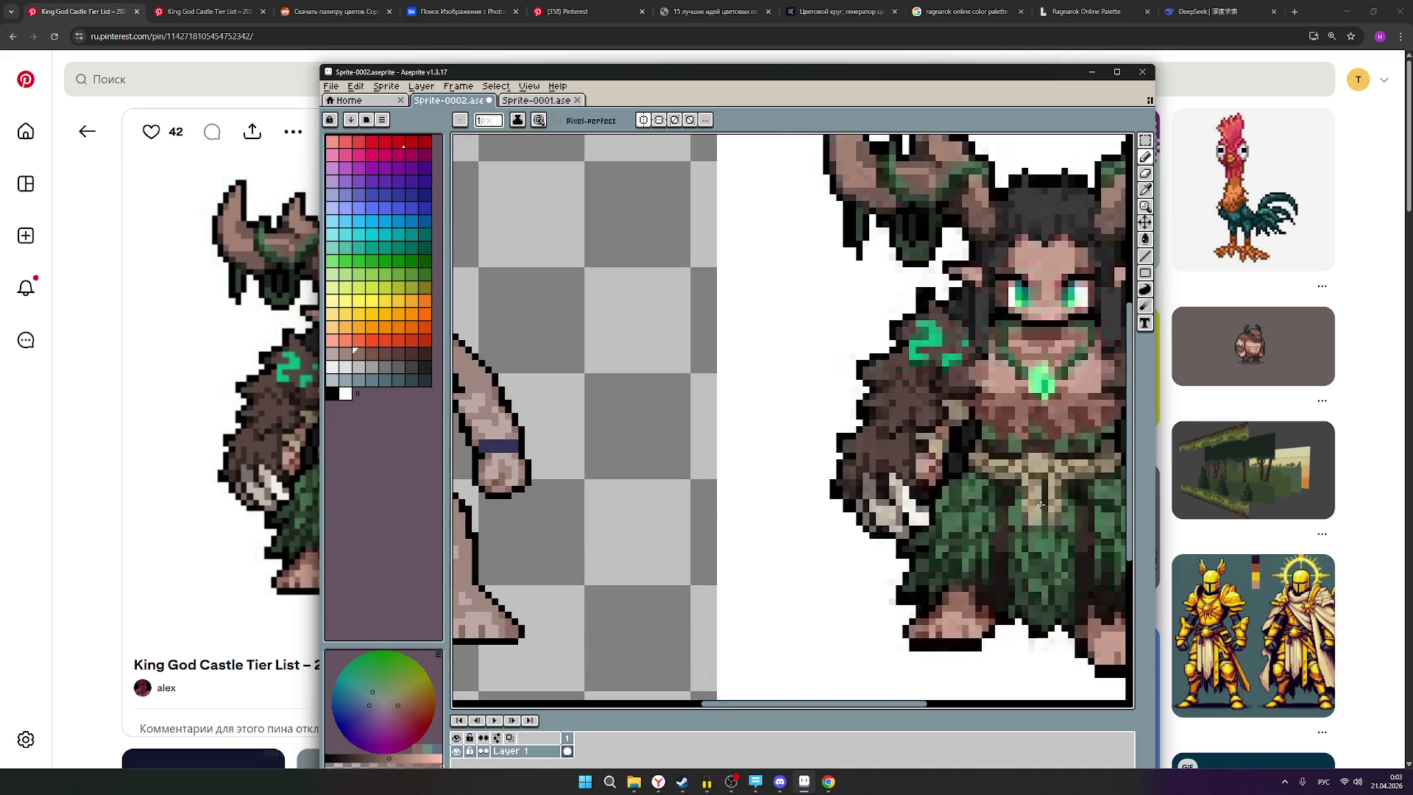
pyautogui.scroll(-2, 1008, 471)
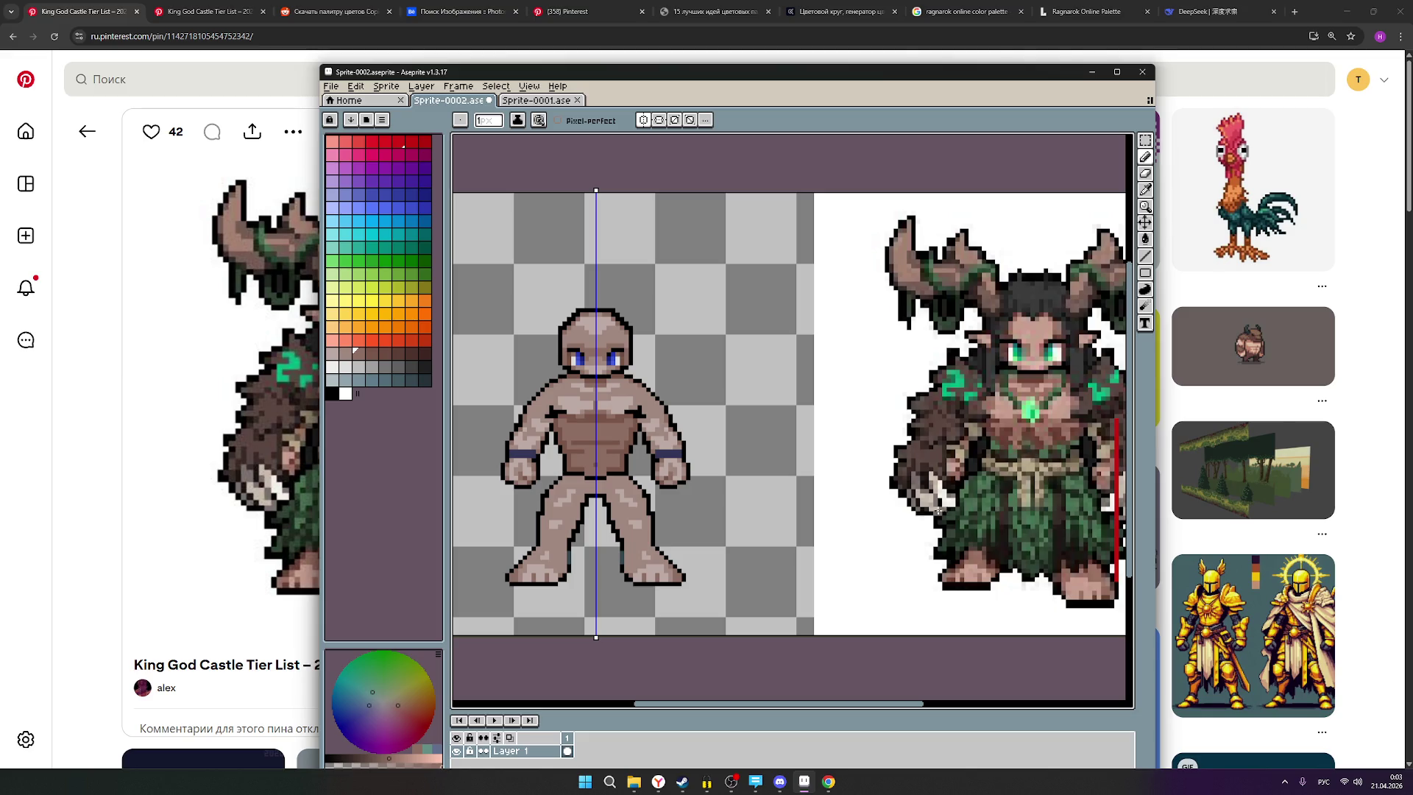
pyautogui.moveTo(766, 508); pyautogui.dragTo(736, 505)
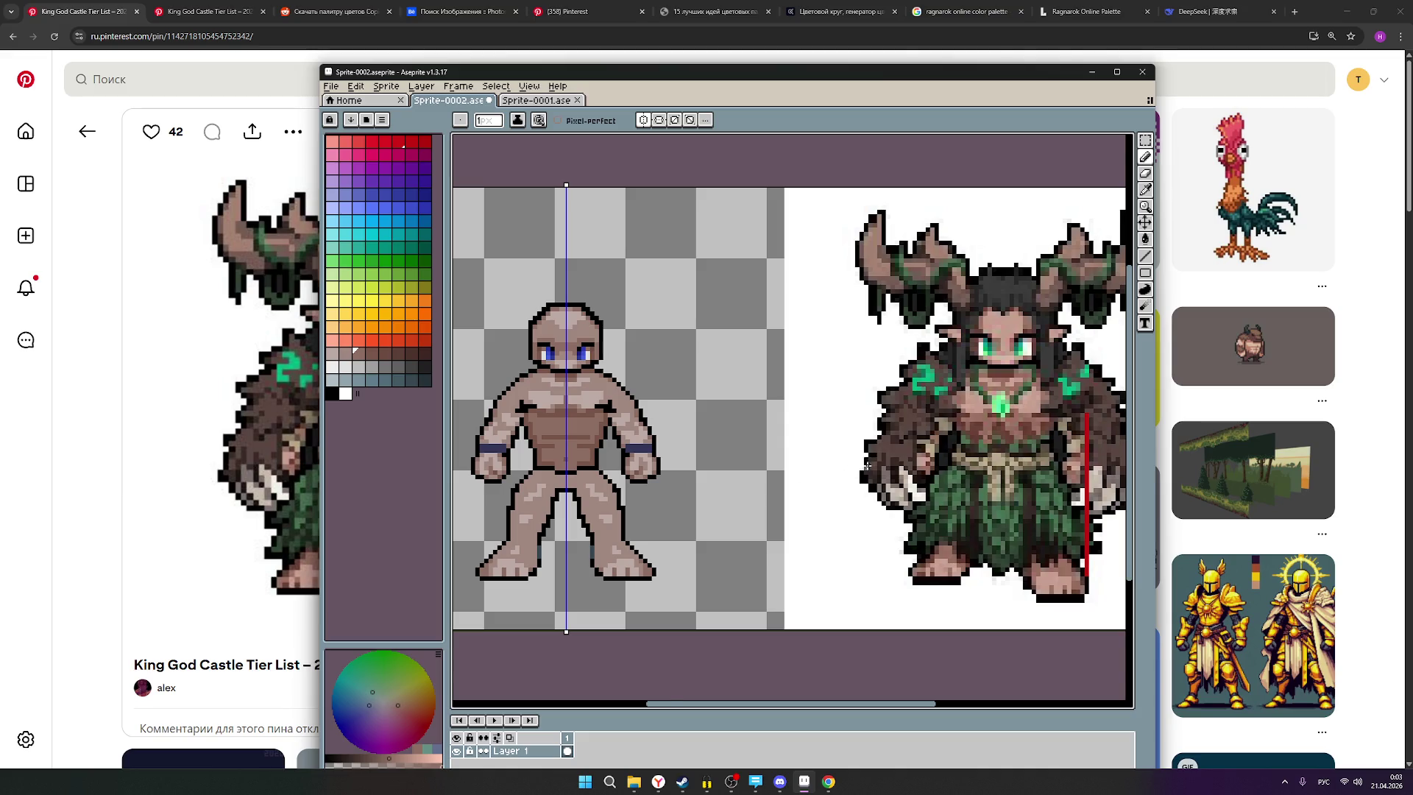
pyautogui.scroll(1, 866, 467)
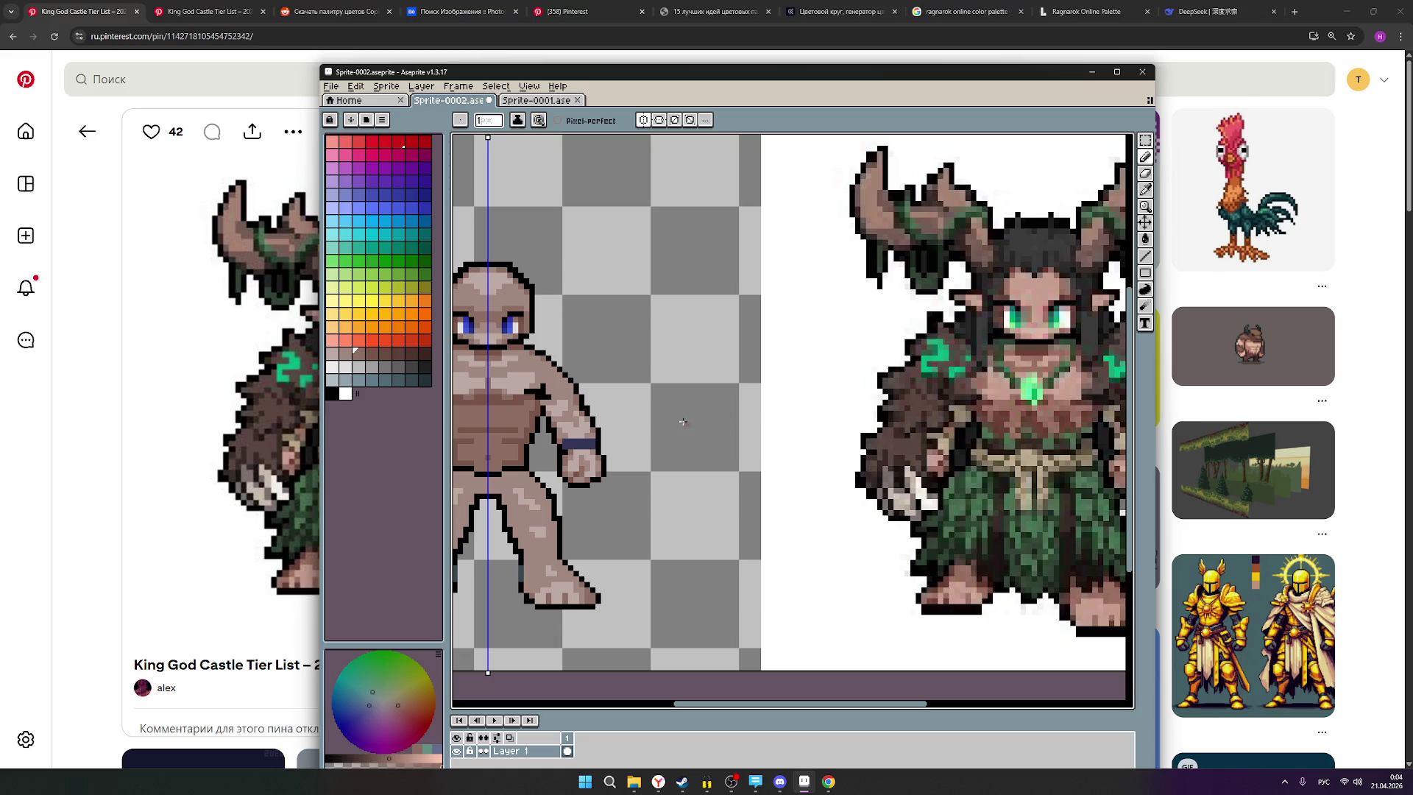
pyautogui.moveTo(579, 443); pyautogui.dragTo(606, 432)
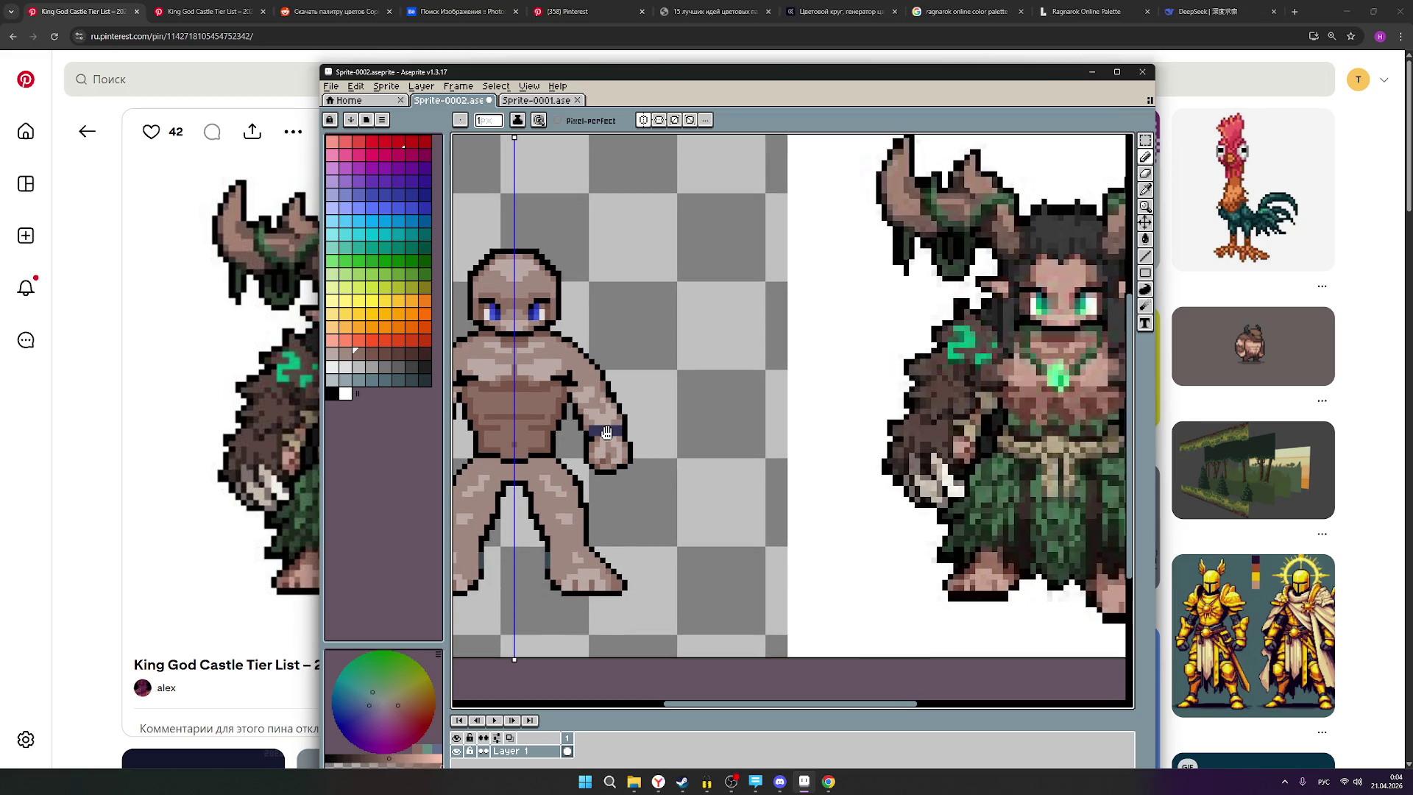
pyautogui.moveTo(607, 432)
pyautogui.mouseDown()
pyautogui.moveTo(575, 427)
pyautogui.moveTo(731, 450)
pyautogui.mouseUp()
pyautogui.click(370, 356)
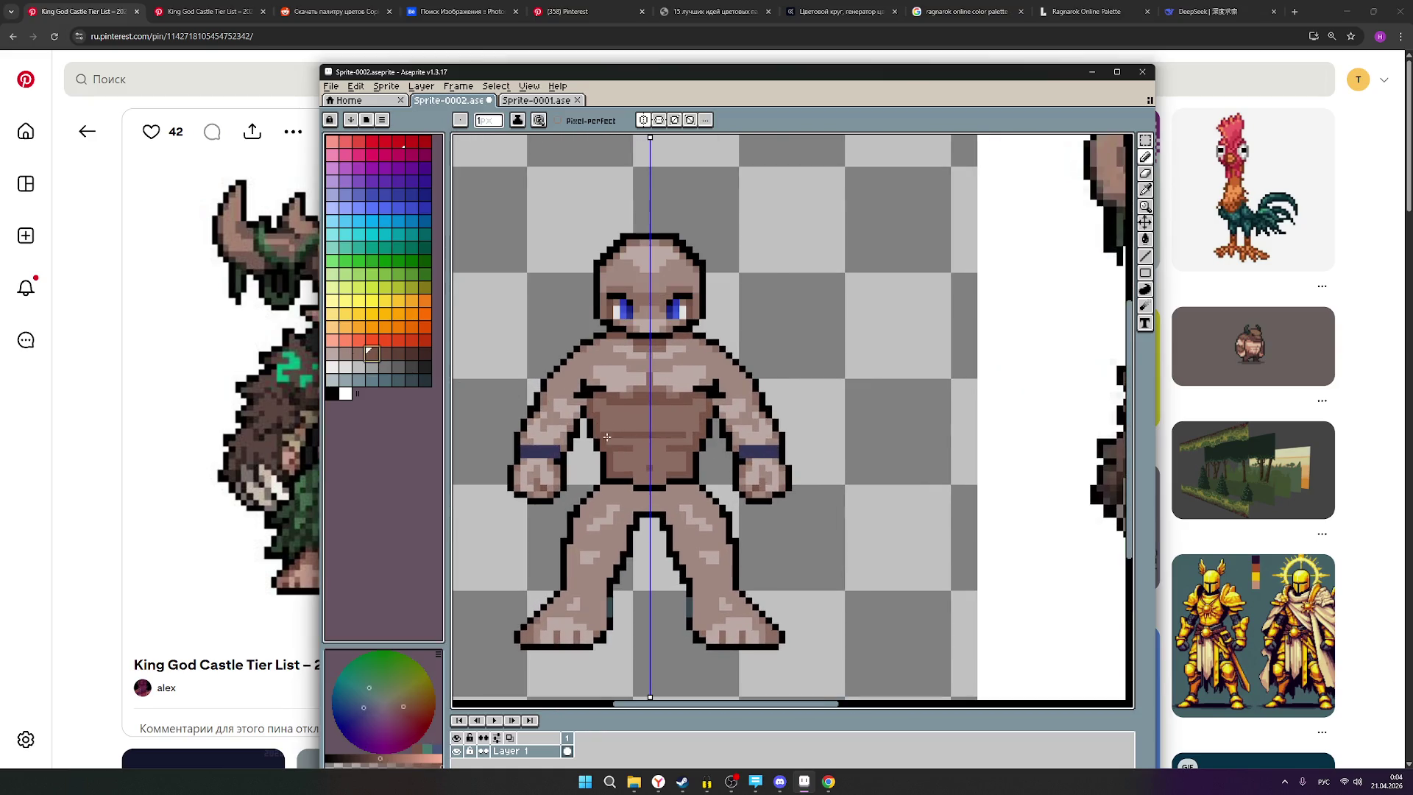
# Repaint the dark lower-abdomen band in the neighbouring lighter brown.
pyautogui.scroll(3, 606, 430)
pyautogui.click(359, 353)
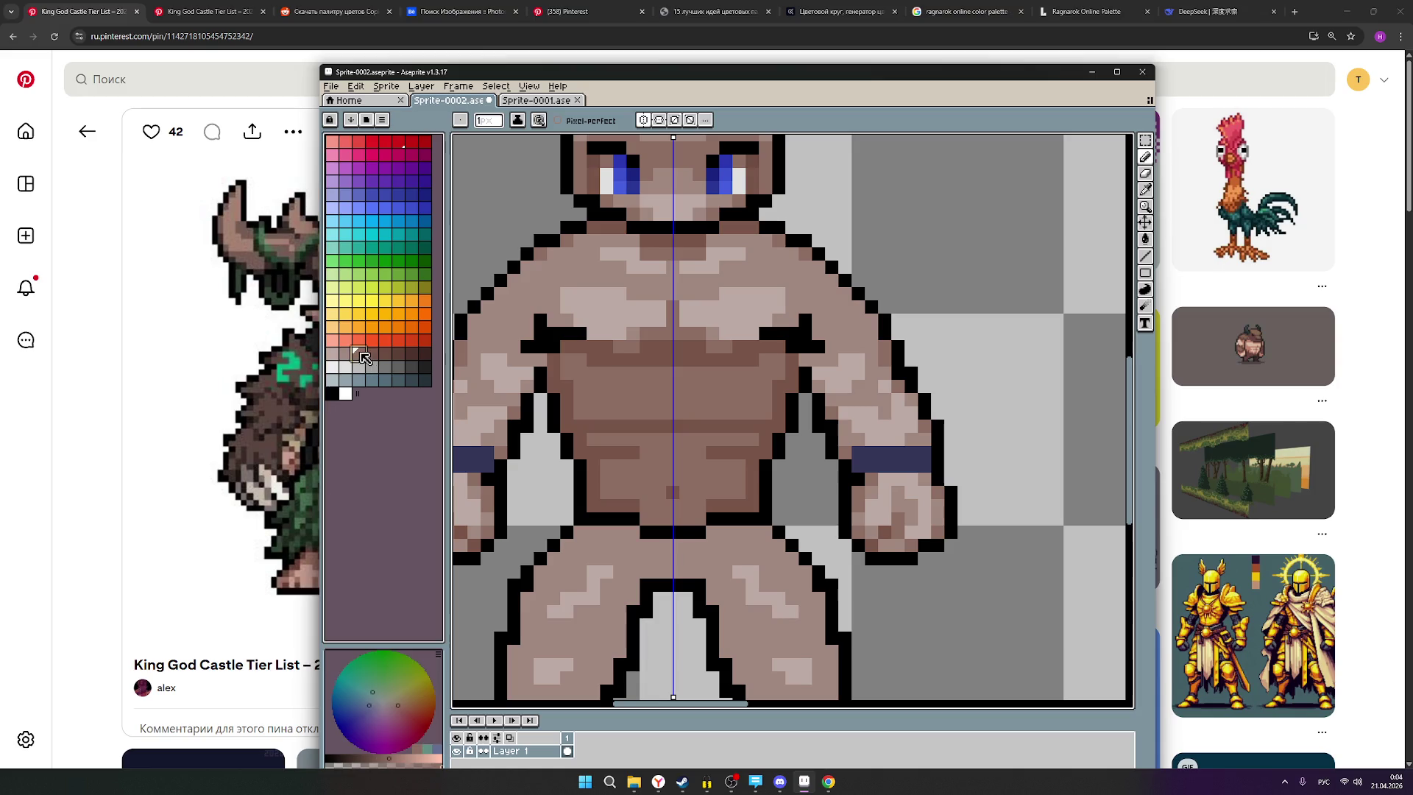
pyautogui.moveTo(633, 426); pyautogui.dragTo(703, 426)
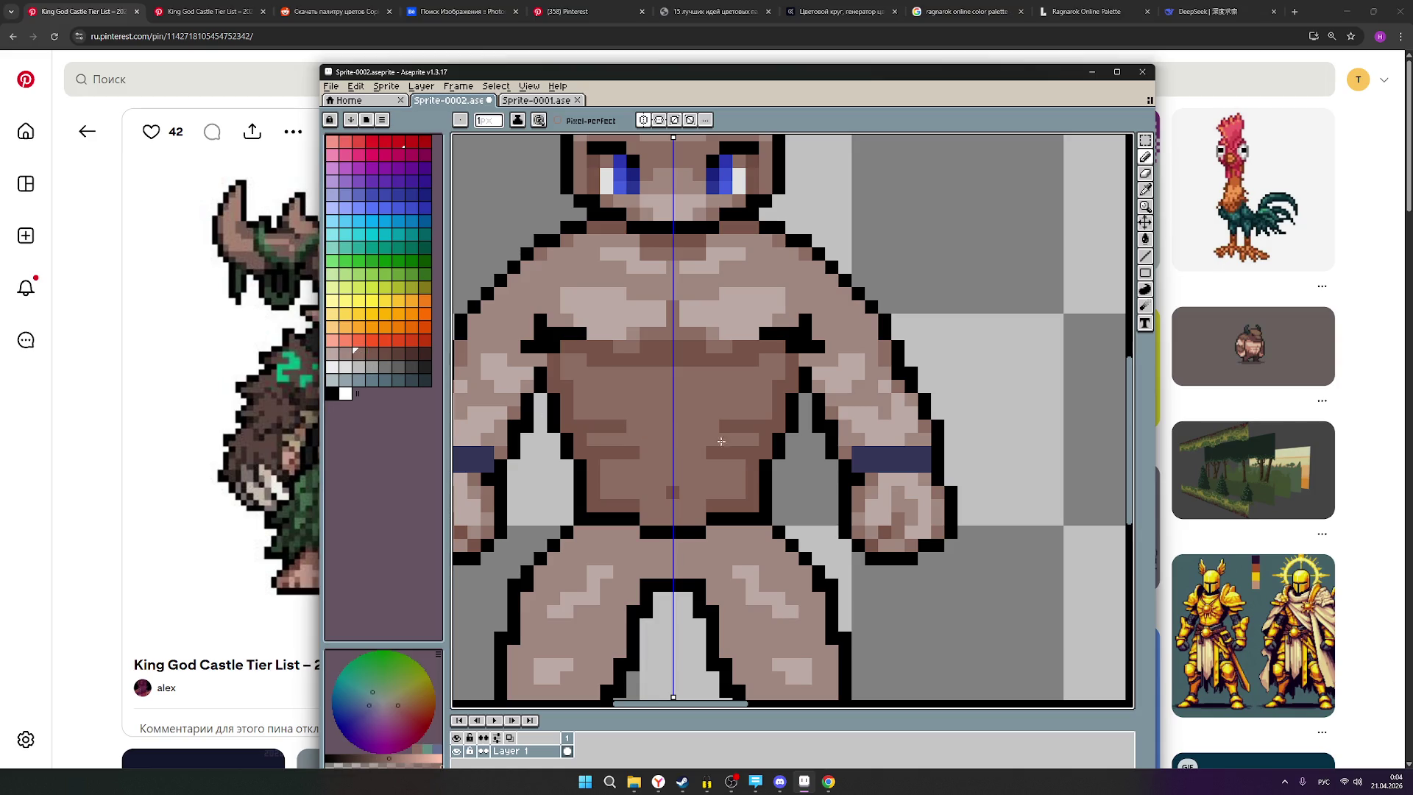
pyautogui.scroll(-3, 751, 449)
pyautogui.scroll(3, 540, 499)
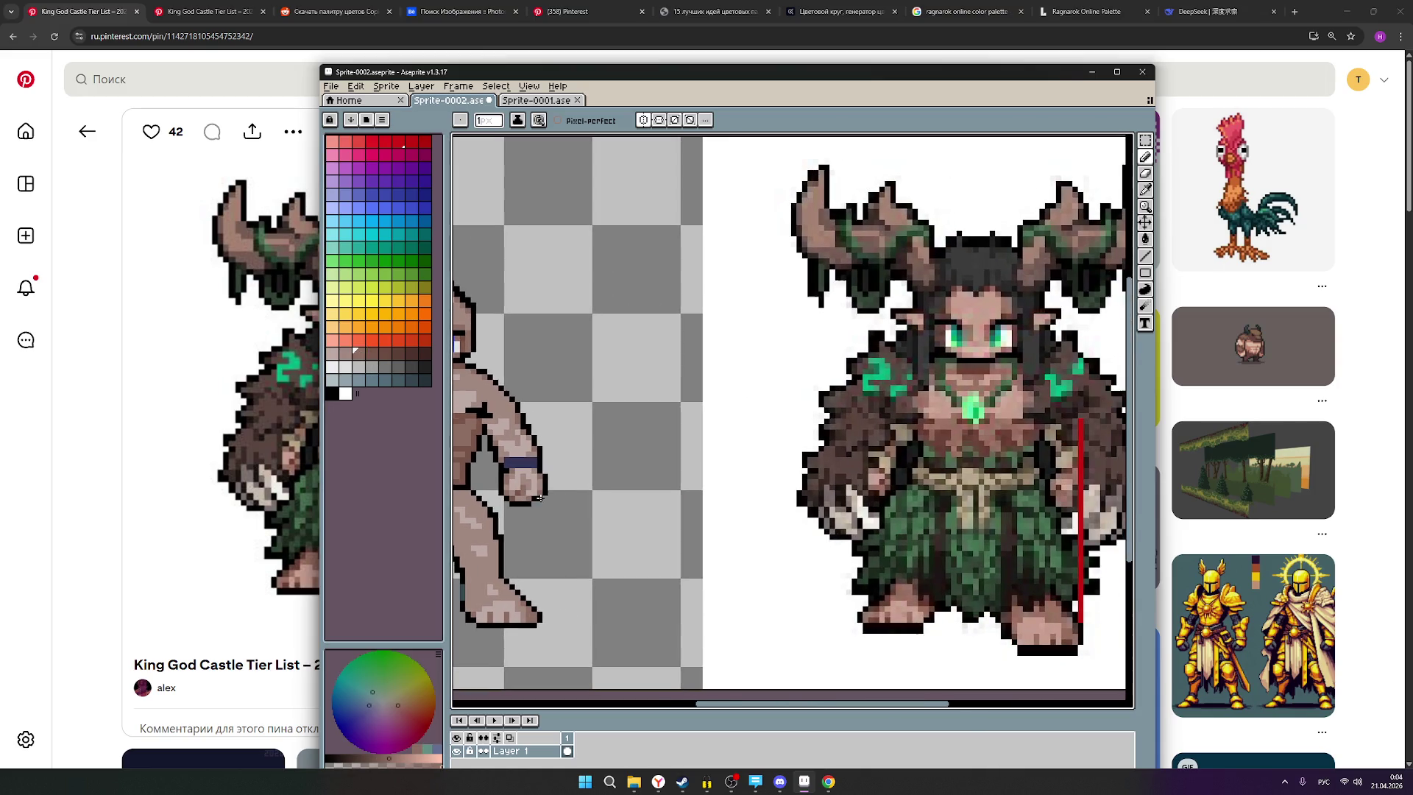
pyautogui.scroll(-1, 589, 488)
pyautogui.moveTo(607, 475)
pyautogui.mouseDown()
pyautogui.moveTo(726, 477)
pyautogui.moveTo(697, 473)
pyautogui.mouseUp()
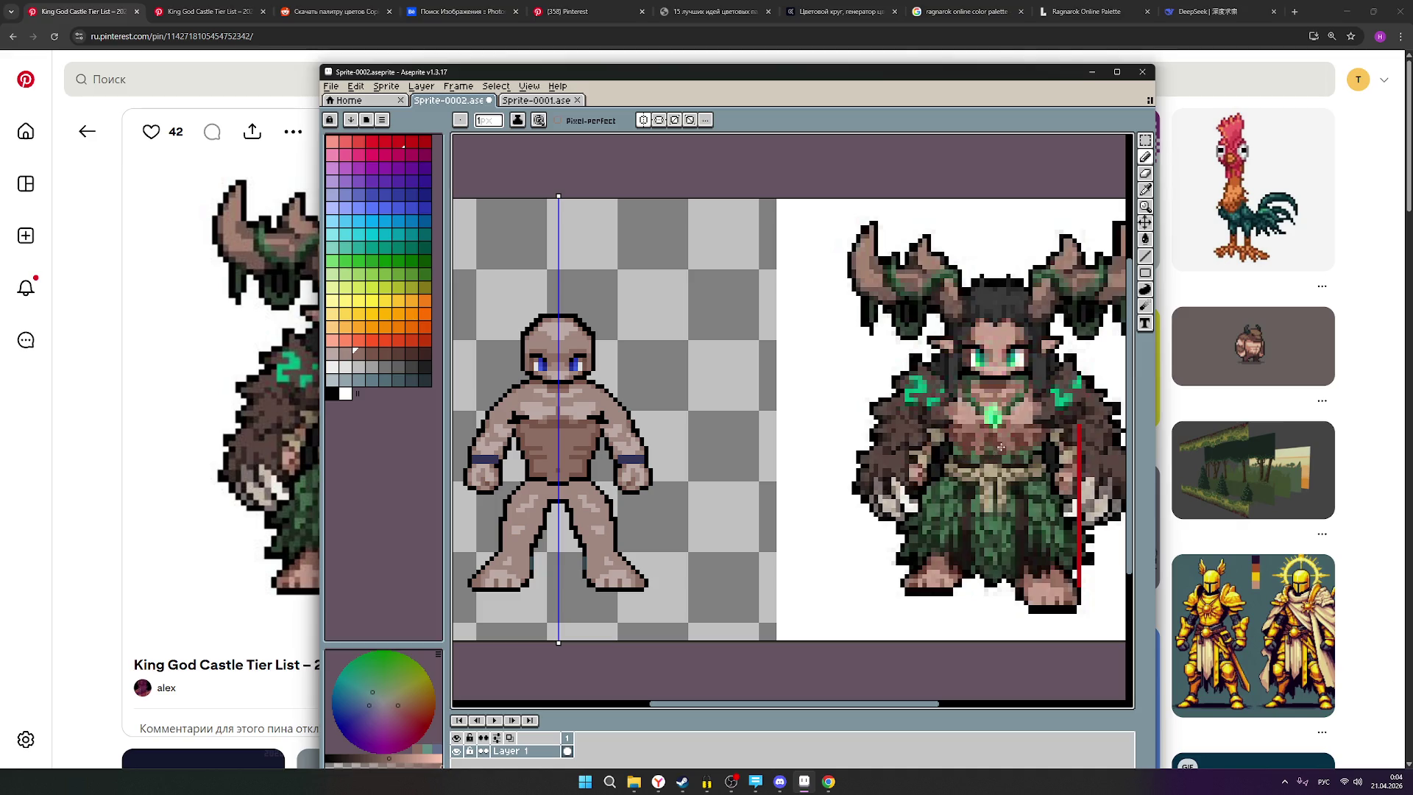
# Draw a black horizontal Line-tool guide across both figures to compare waist heights.
pyautogui.scroll(1, 1001, 448)
pyautogui.scroll(-1, 1019, 431)
pyautogui.scroll(1, 576, 409)
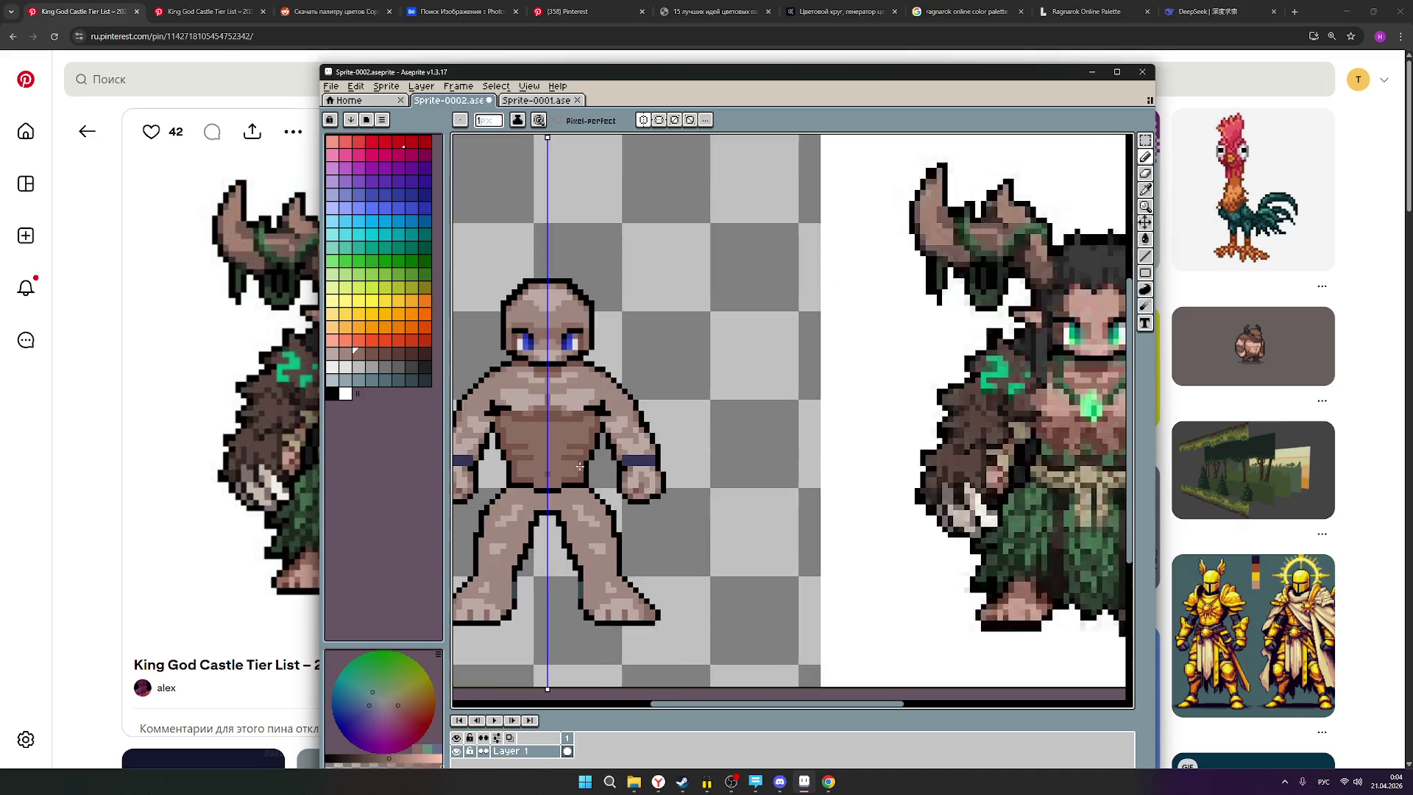
pyautogui.scroll(1, 575, 408)
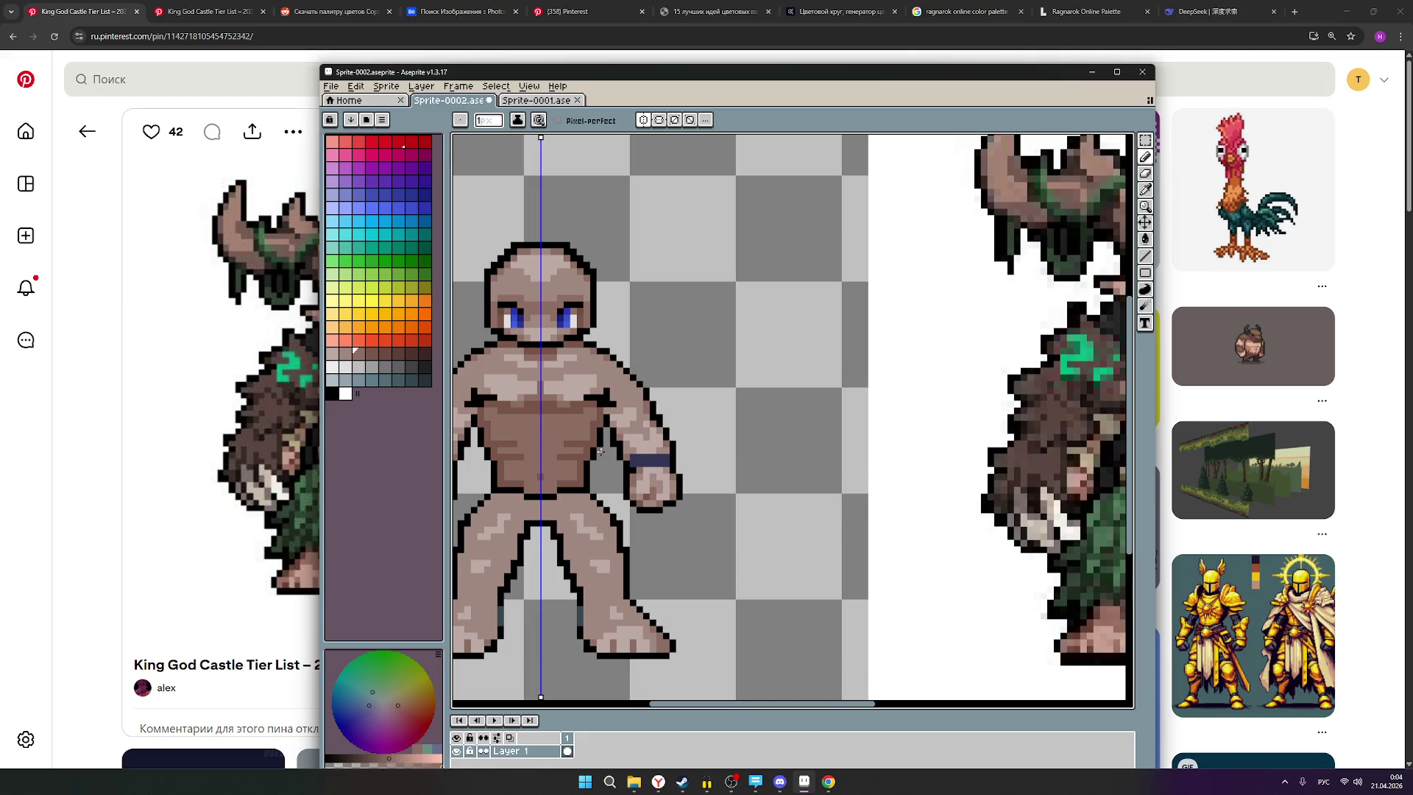
pyautogui.hscroll(2, 667, 485)
pyautogui.scroll(-1, 782, 461)
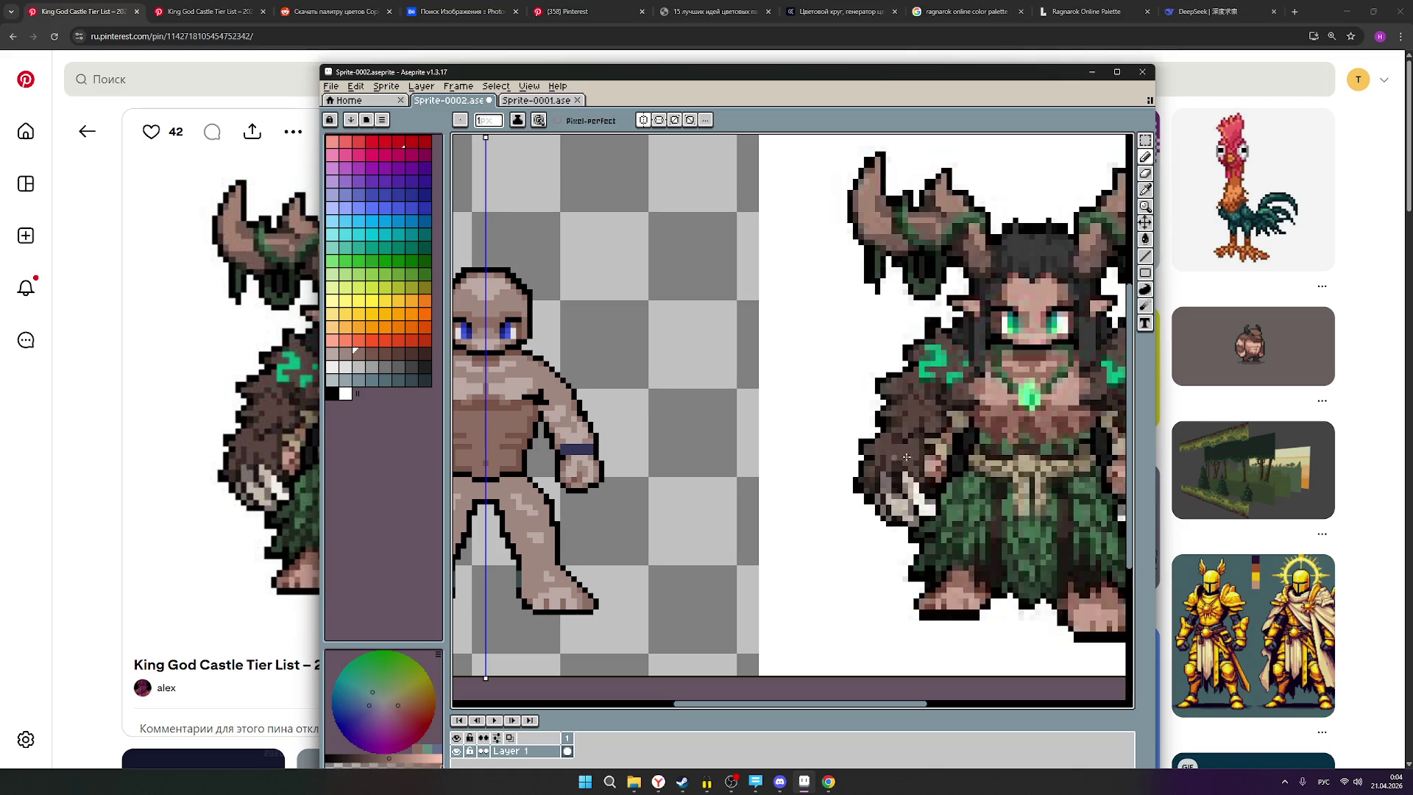
pyautogui.scroll(-1, 1060, 445)
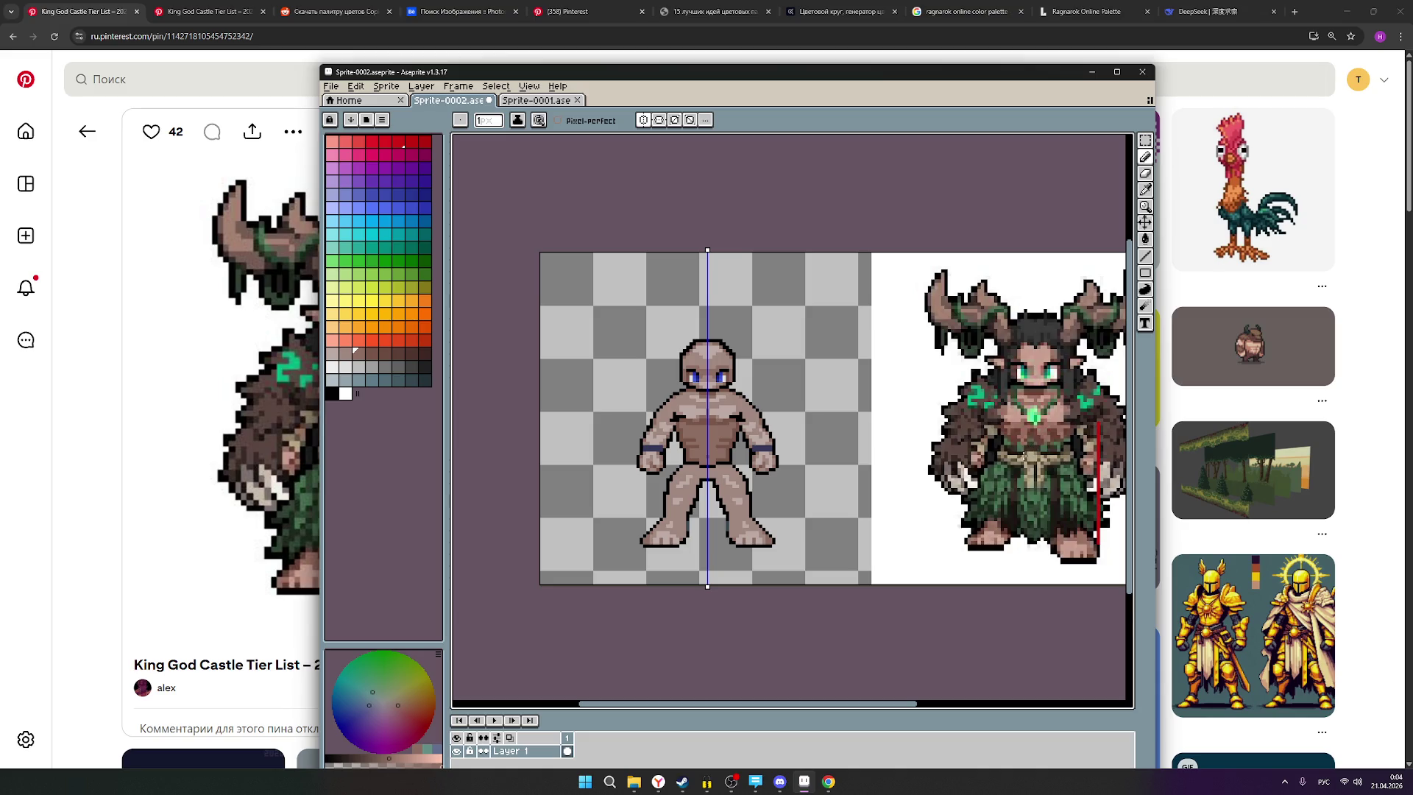
pyautogui.click(1145, 156)
pyautogui.click(1146, 257)
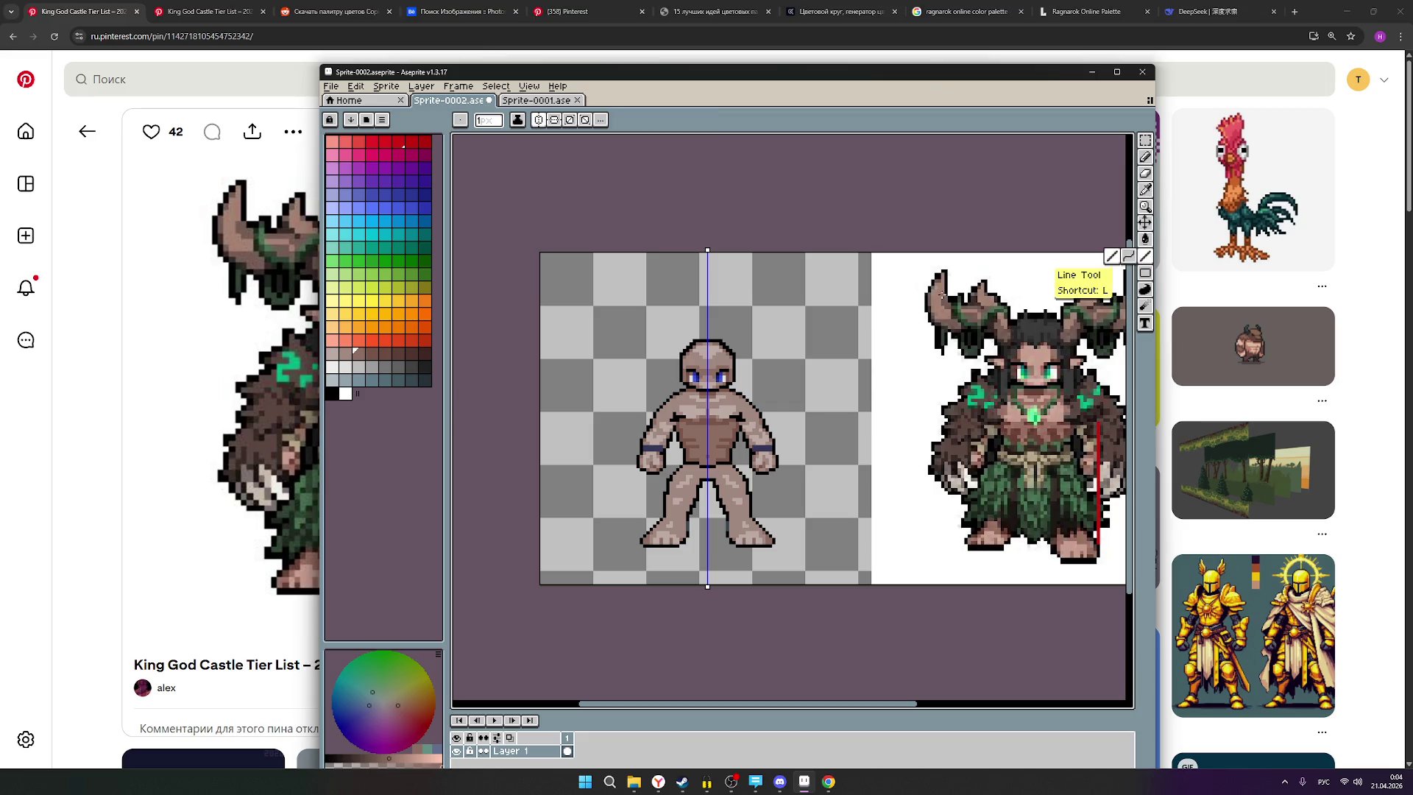
pyautogui.click(332, 394)
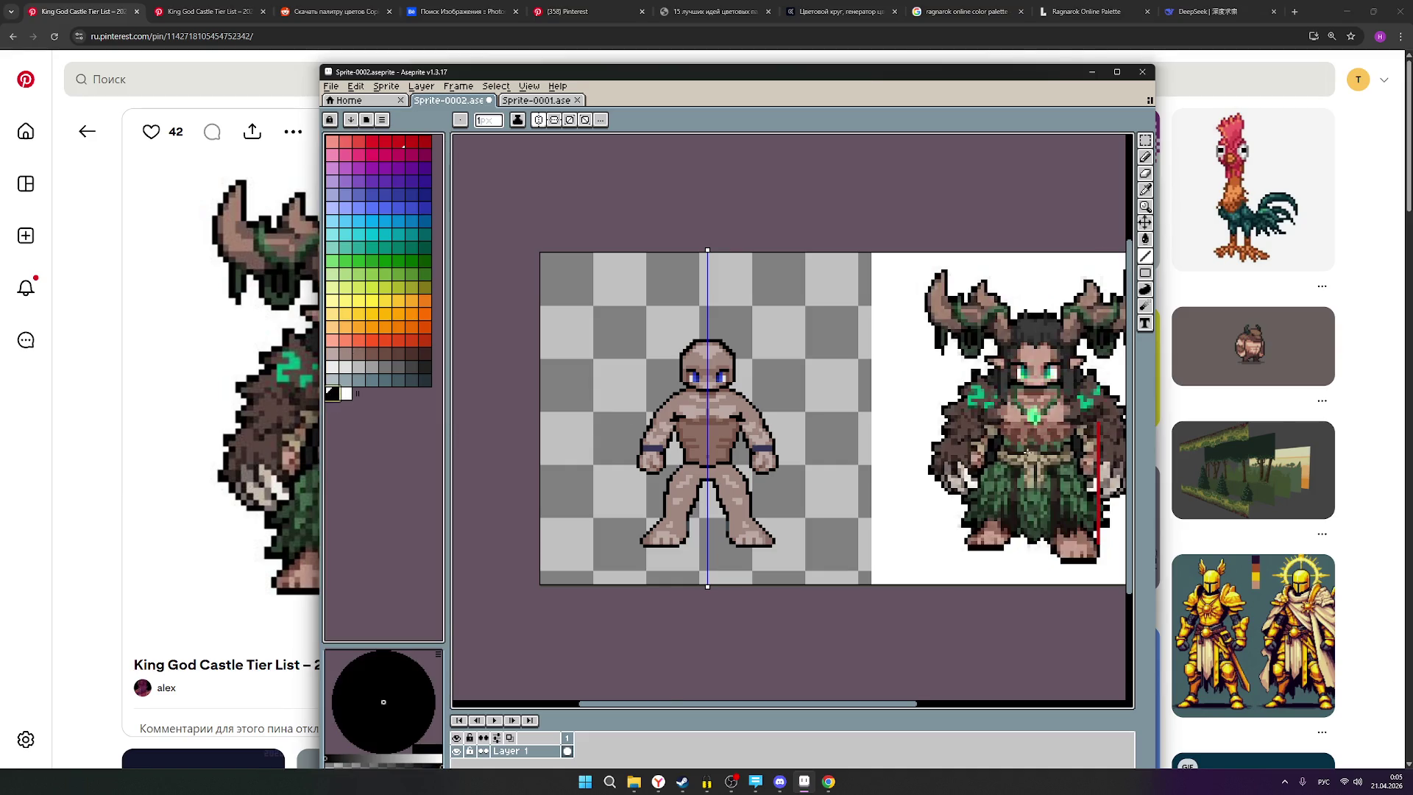
pyautogui.scroll(1, 1022, 451)
pyautogui.scroll(1, 1031, 442)
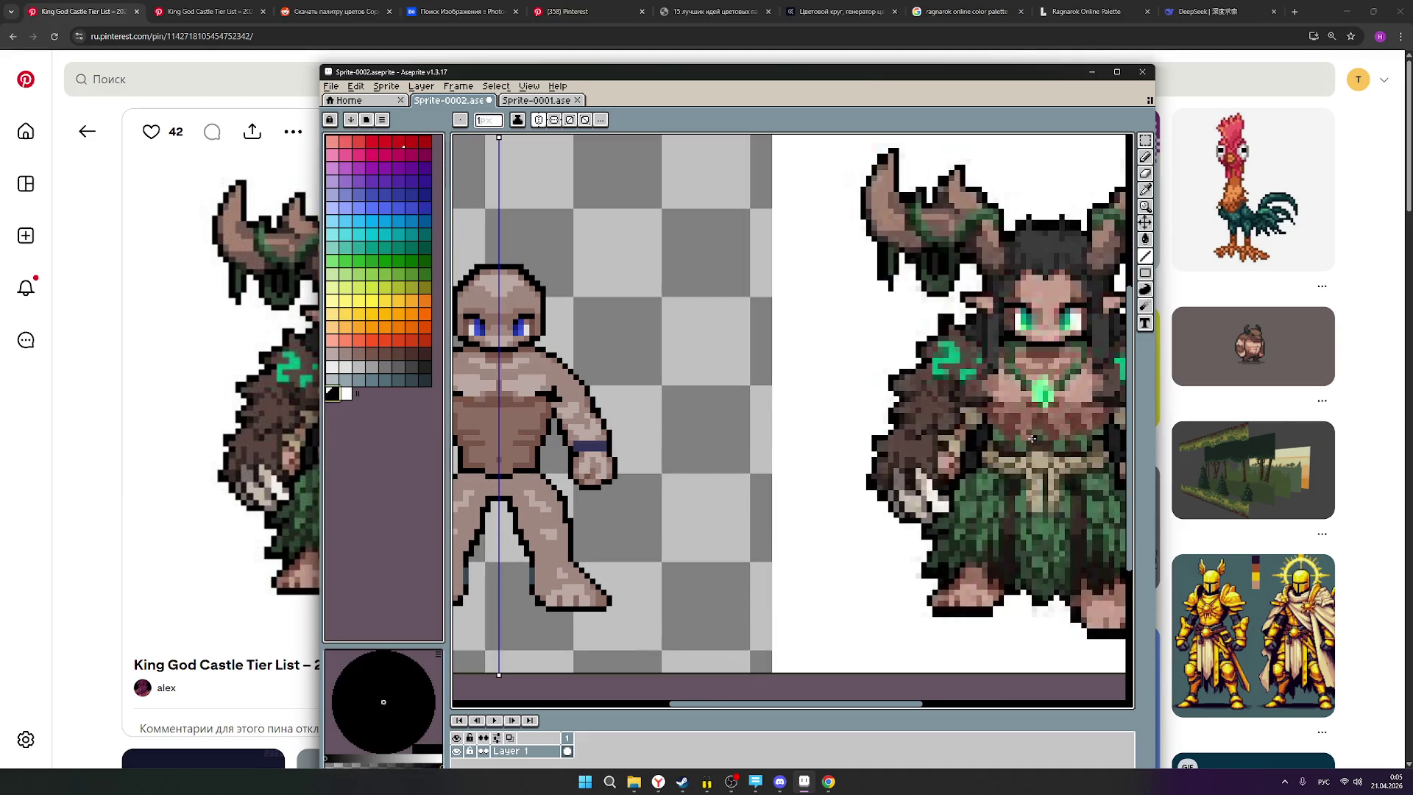
pyautogui.moveTo(1019, 441); pyautogui.dragTo(485, 444)
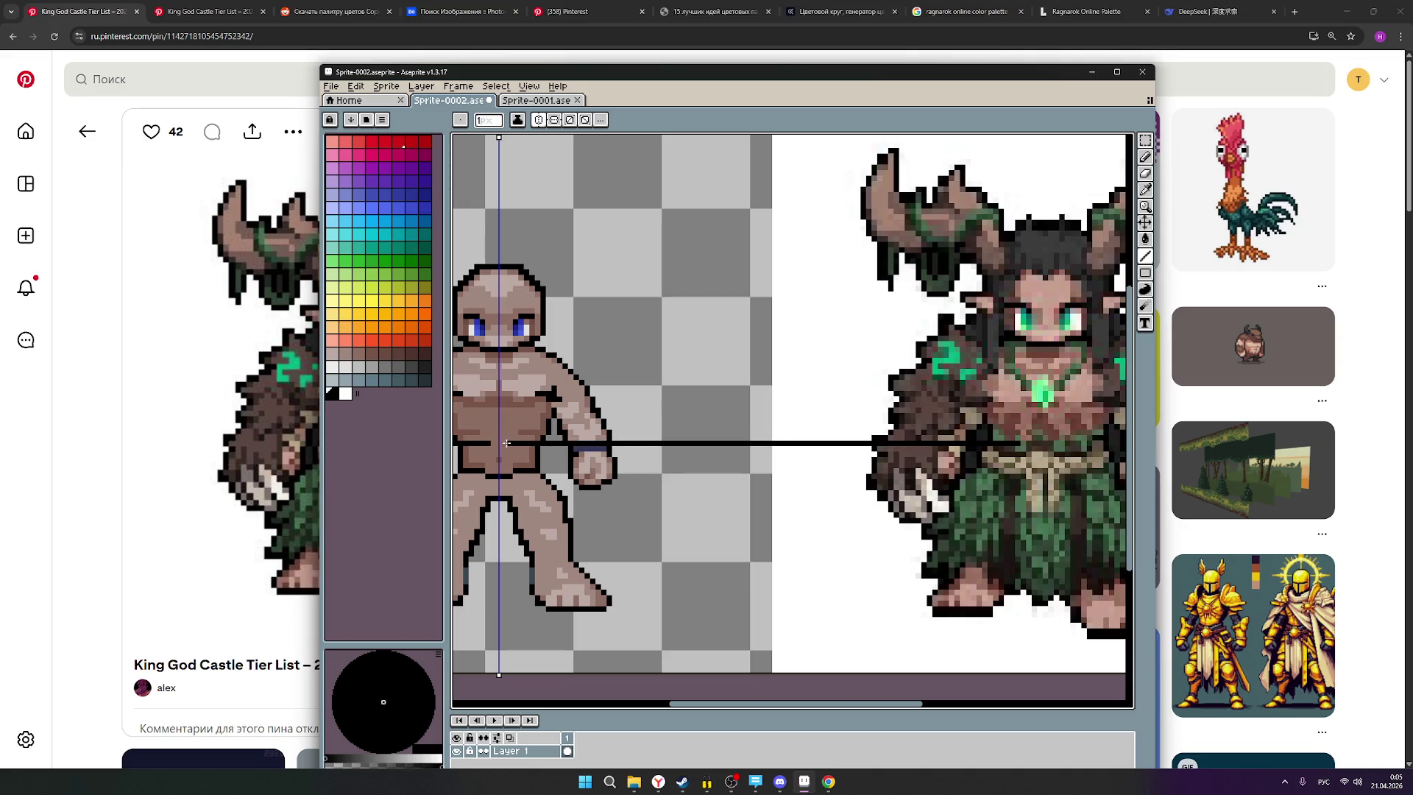
# Erase the guide line completely, including its leftover piece.
pyautogui.moveTo(500, 442); pyautogui.dragTo(843, 444)
pyautogui.press('v')
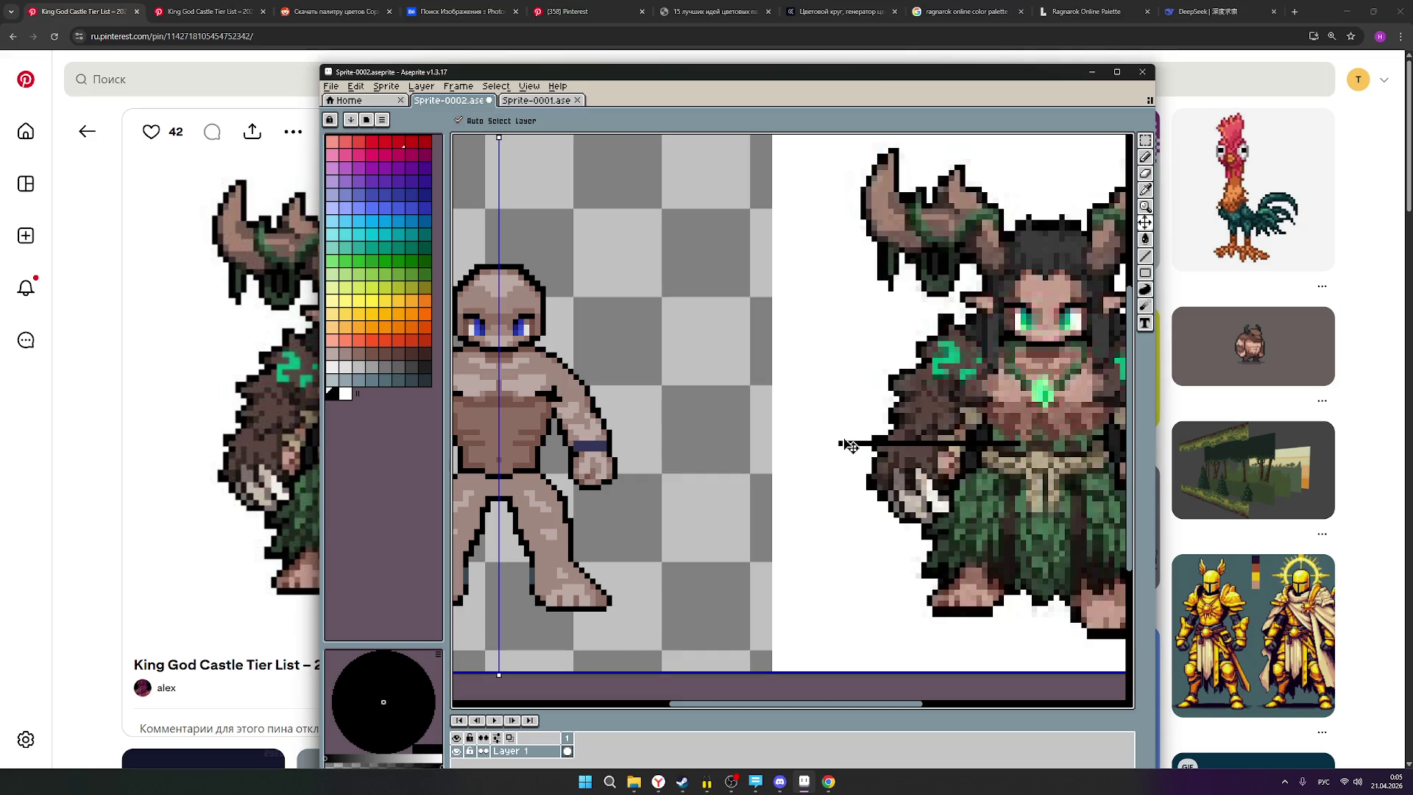
pyautogui.click(850, 445)
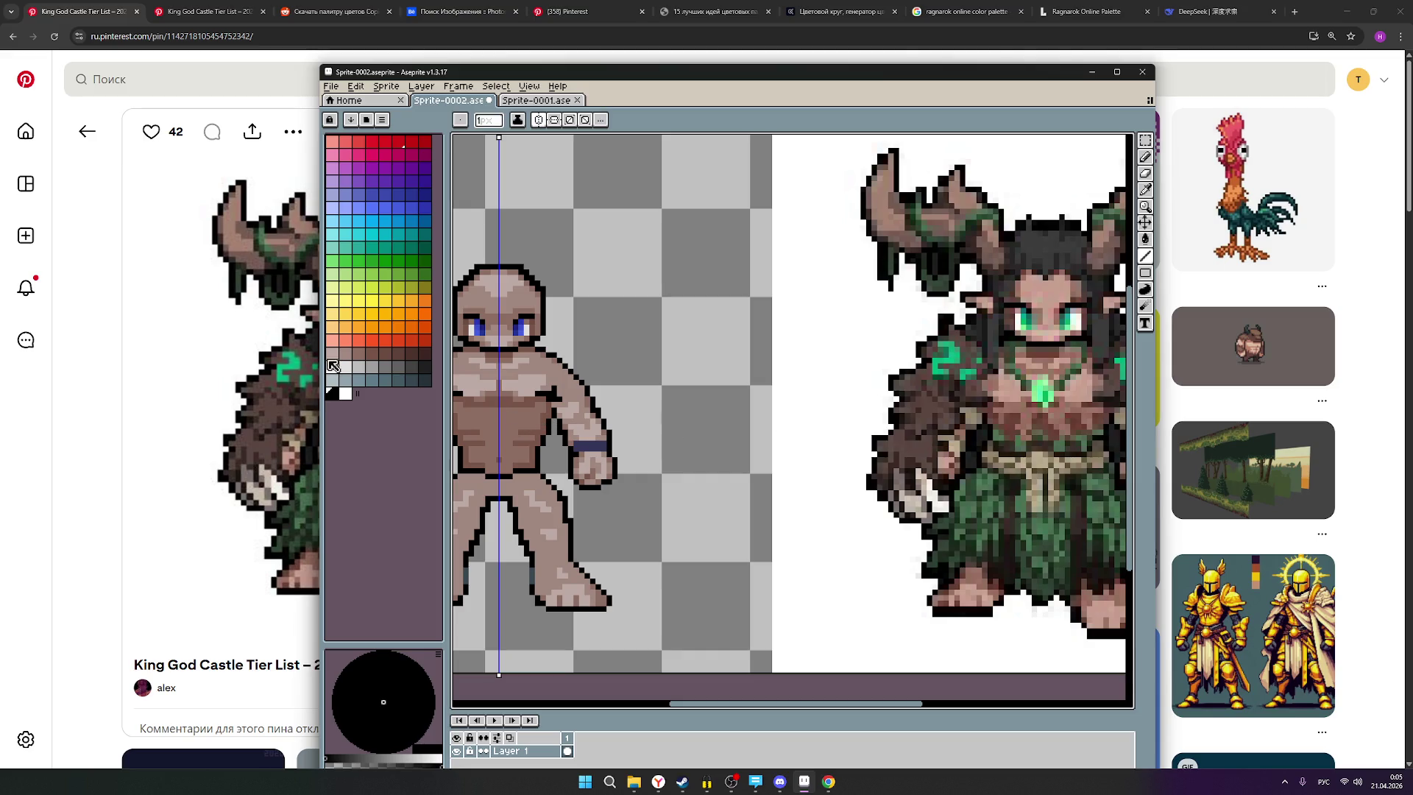
pyautogui.moveTo(599, 420); pyautogui.dragTo(654, 416)
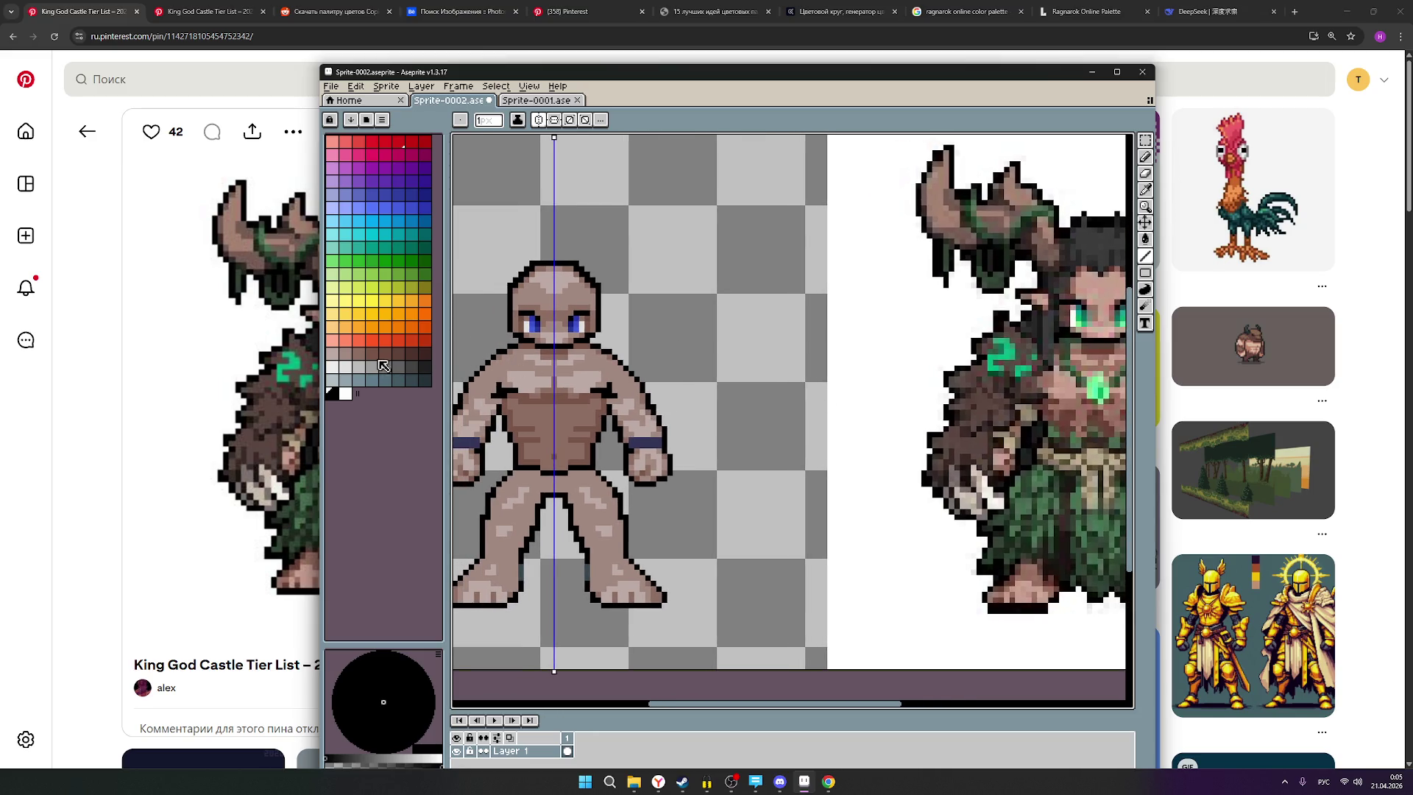
# Pick the adjacent brown shade, touch up a torso pixel, and frame both figures.
pyautogui.click(340, 353)
pyautogui.scroll(2, 593, 440)
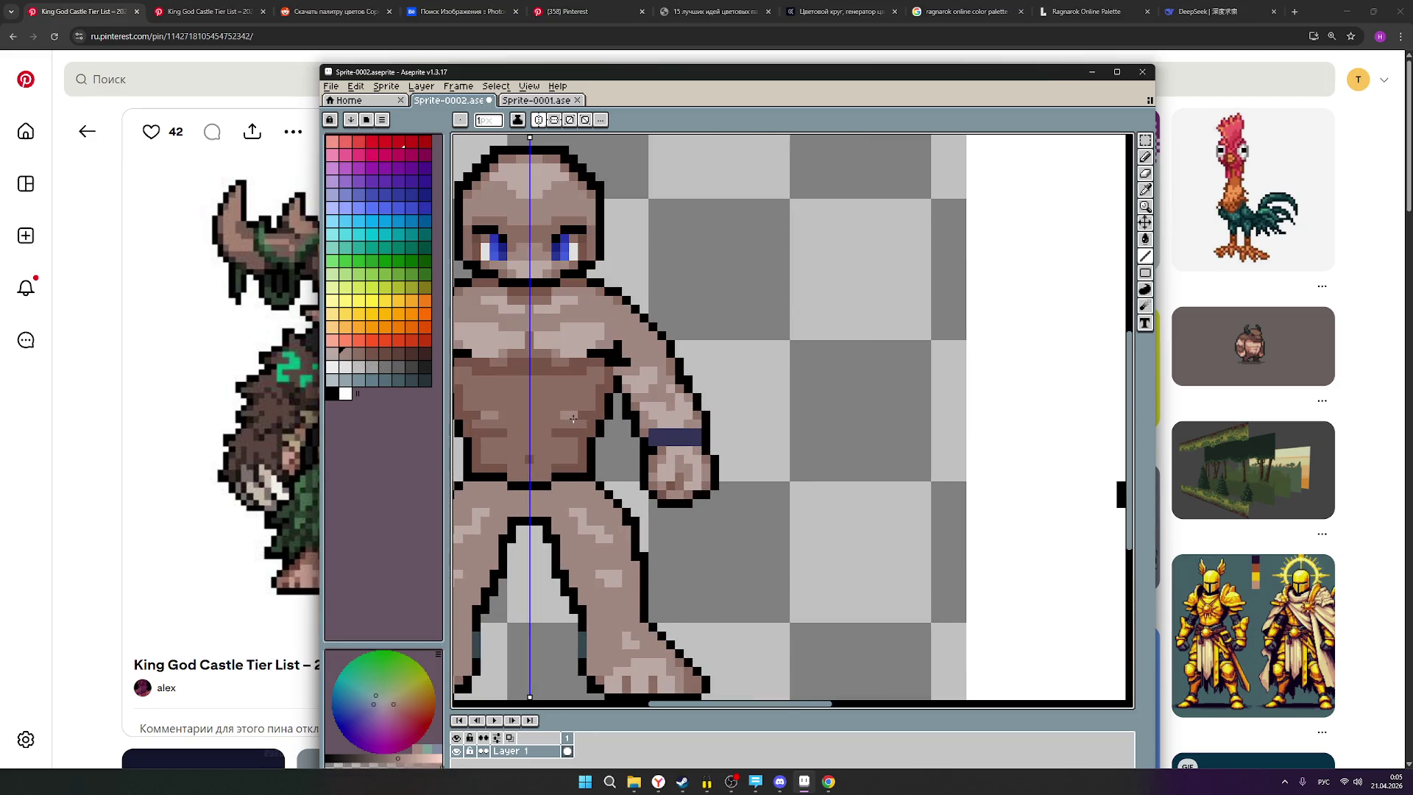
pyautogui.click(358, 353)
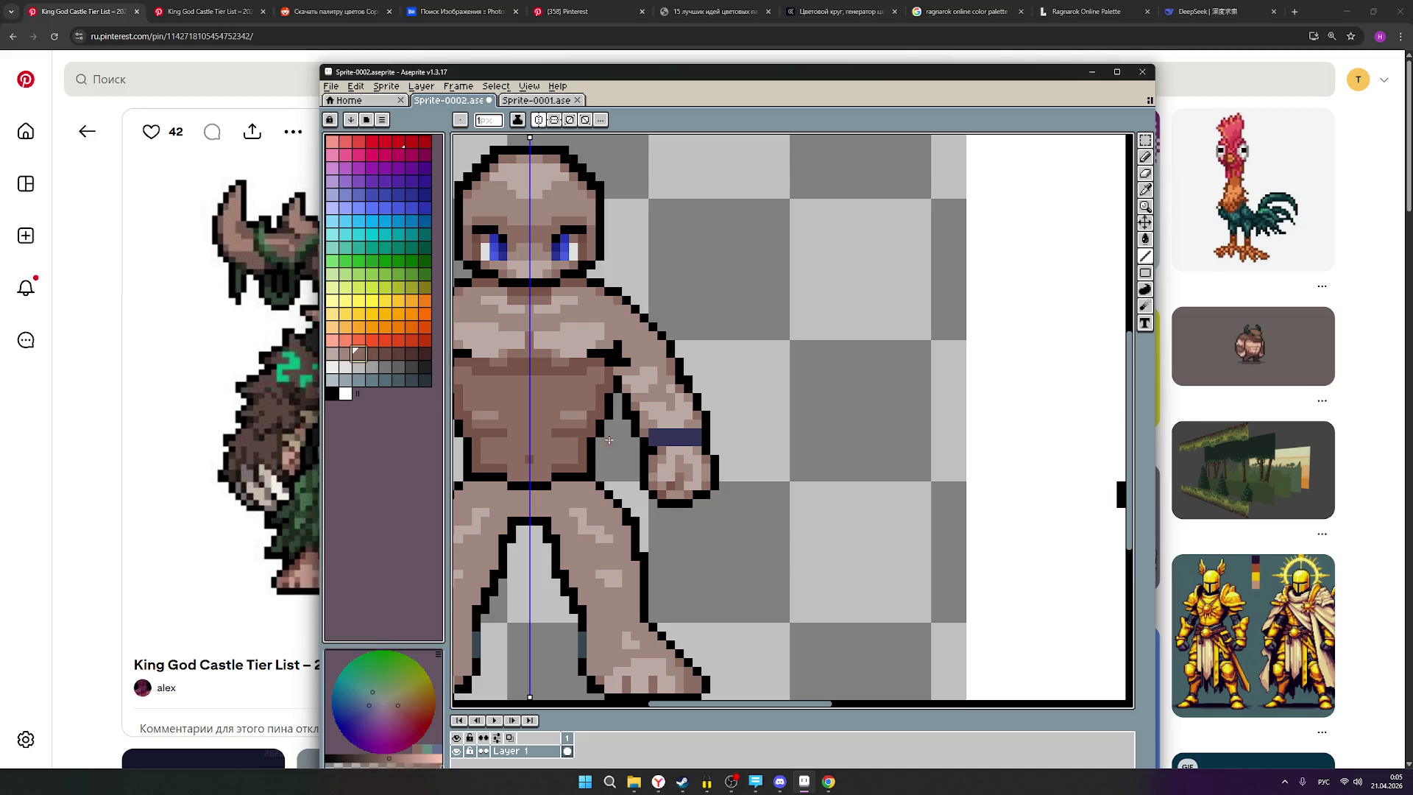
pyautogui.click(565, 418)
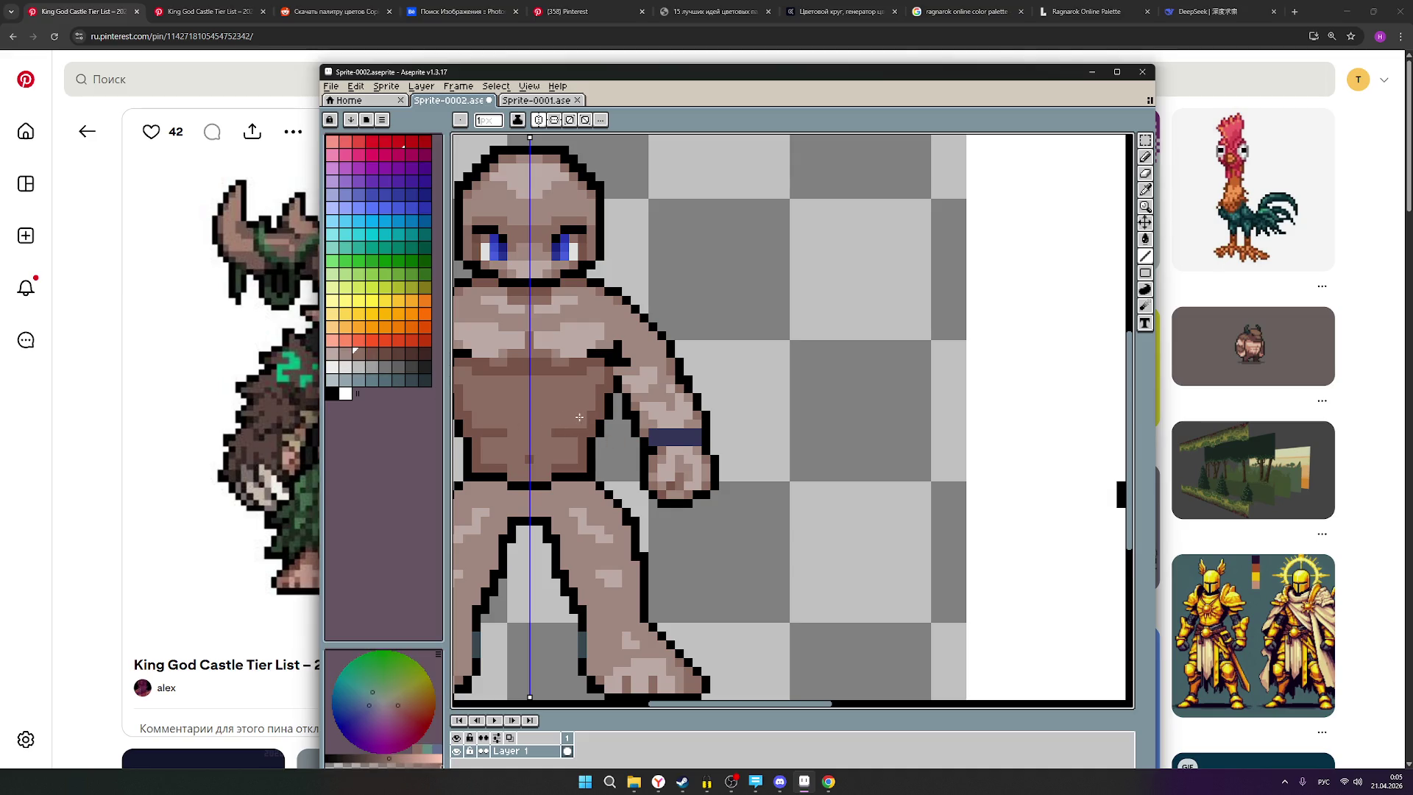
pyautogui.scroll(-2, 579, 417)
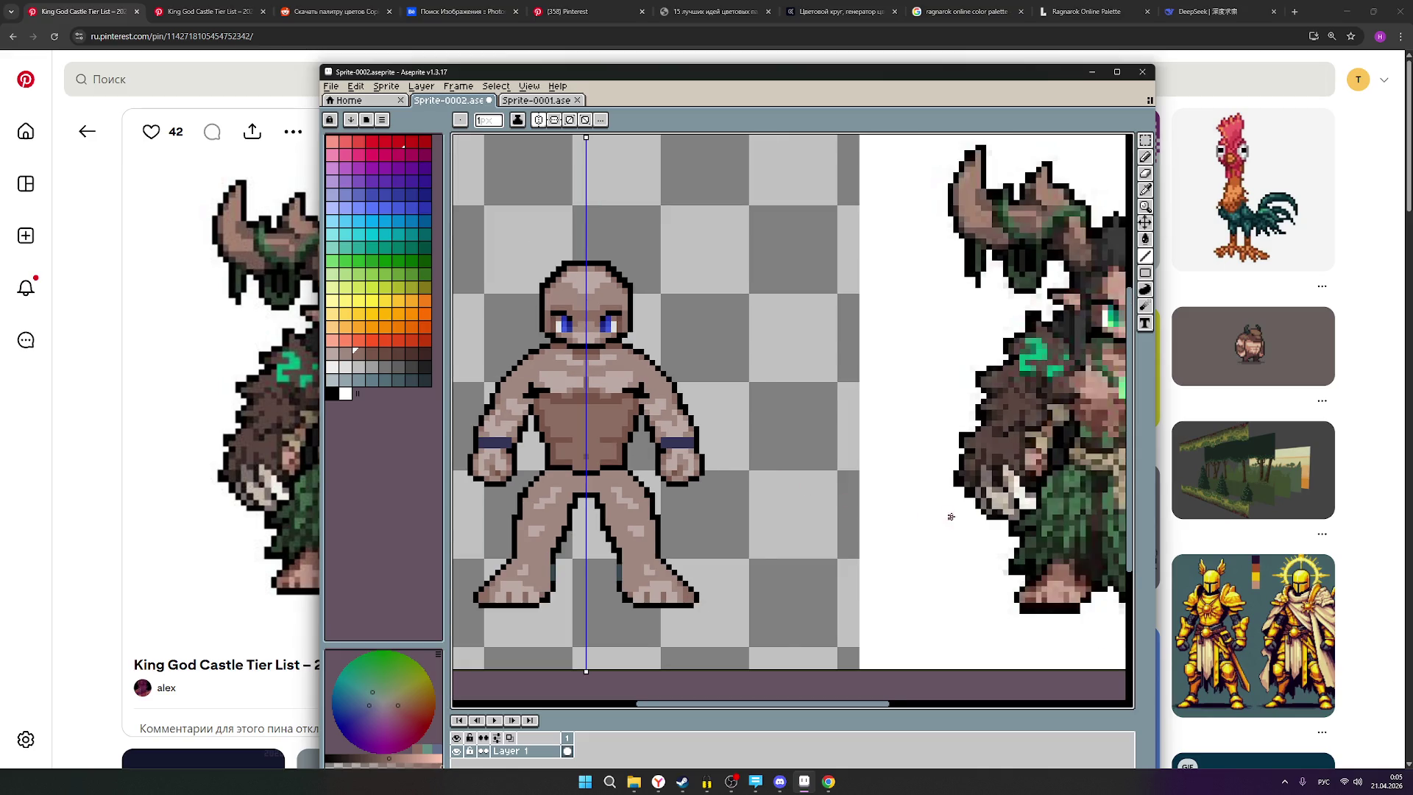
pyautogui.scroll(-1, 950, 515)
pyautogui.moveTo(946, 506); pyautogui.dragTo(855, 497)
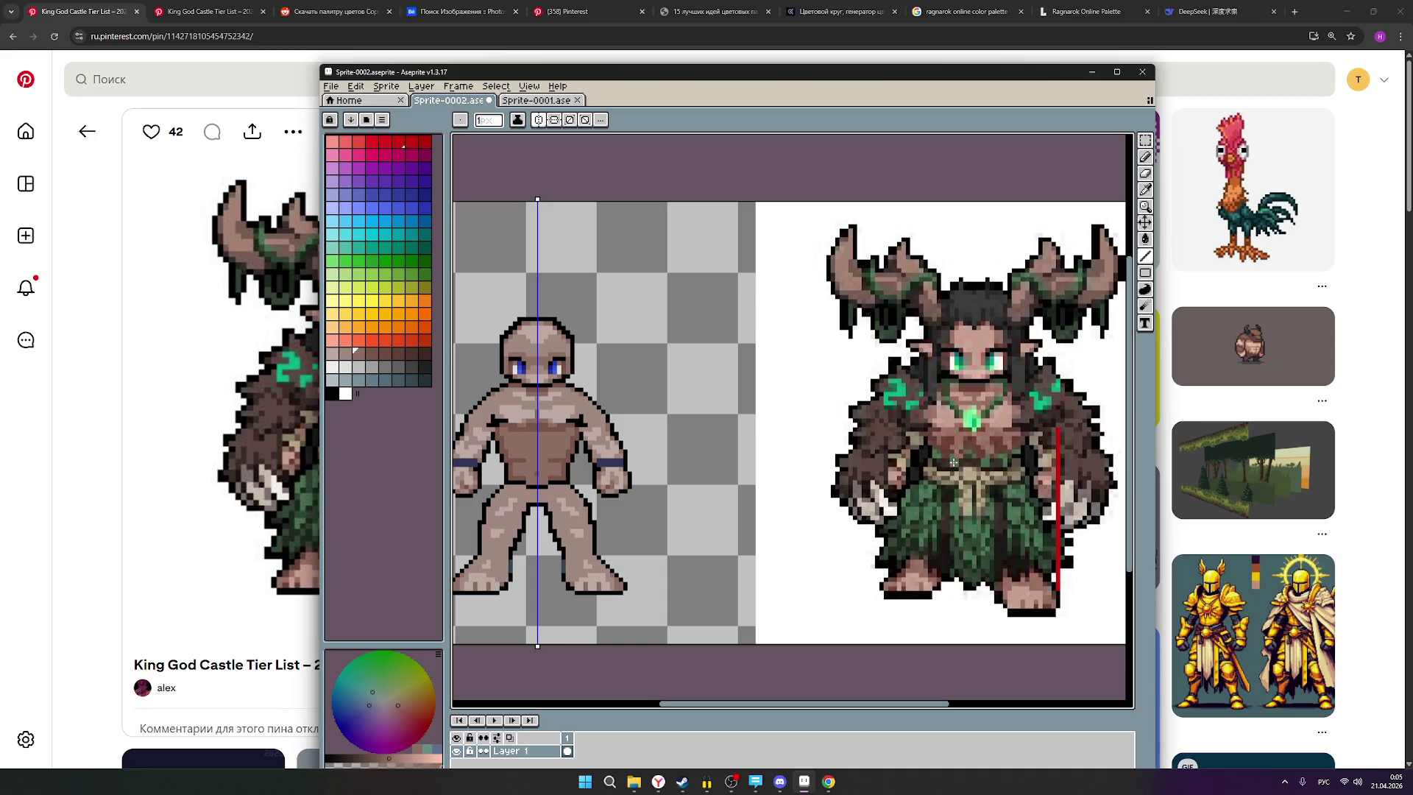
# Switch to the Pencil tool, briefly toggling the Move tool (V) and back (B).
pyautogui.scroll(1, 952, 463)
pyautogui.scroll(-1, 949, 465)
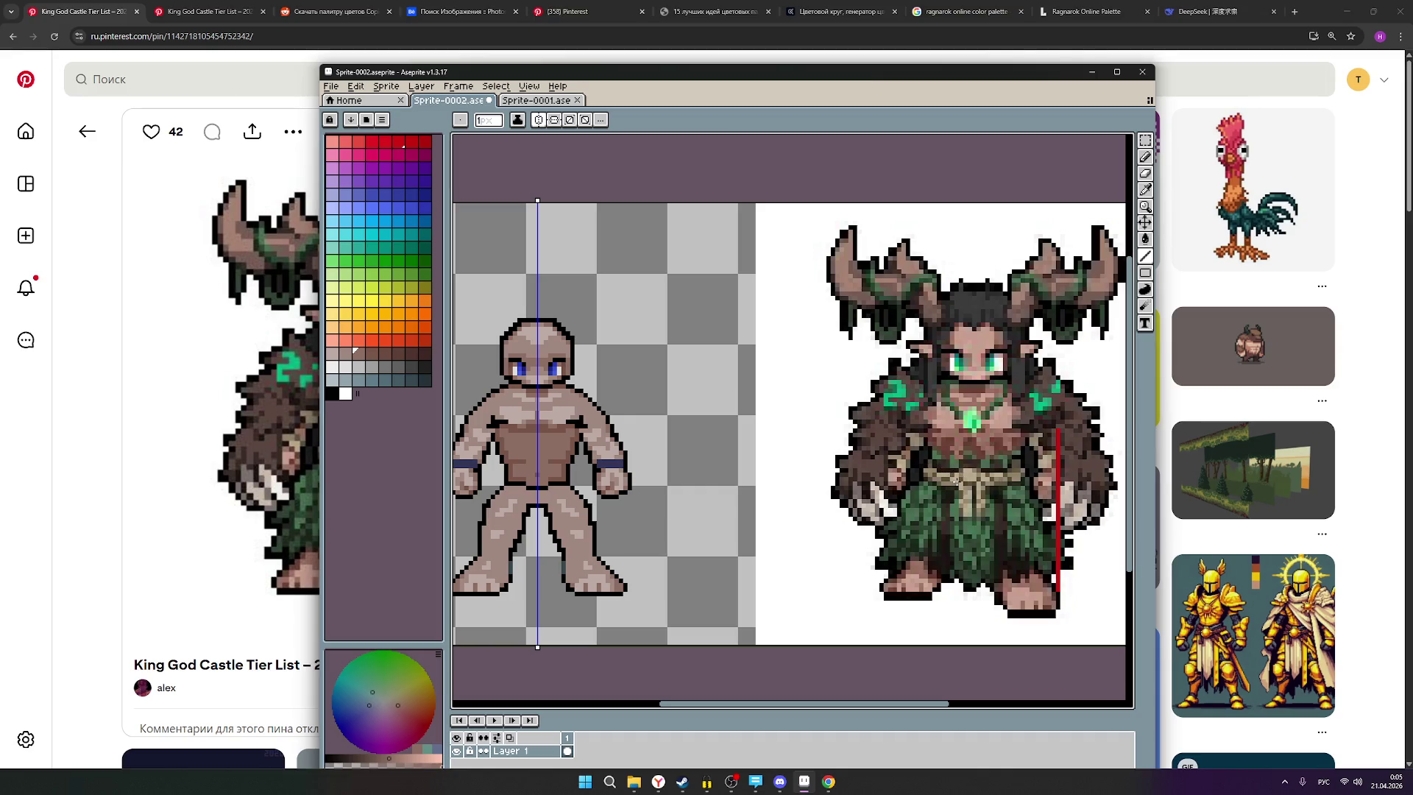
pyautogui.scroll(-1, 510, 491)
pyautogui.scroll(1, 547, 487)
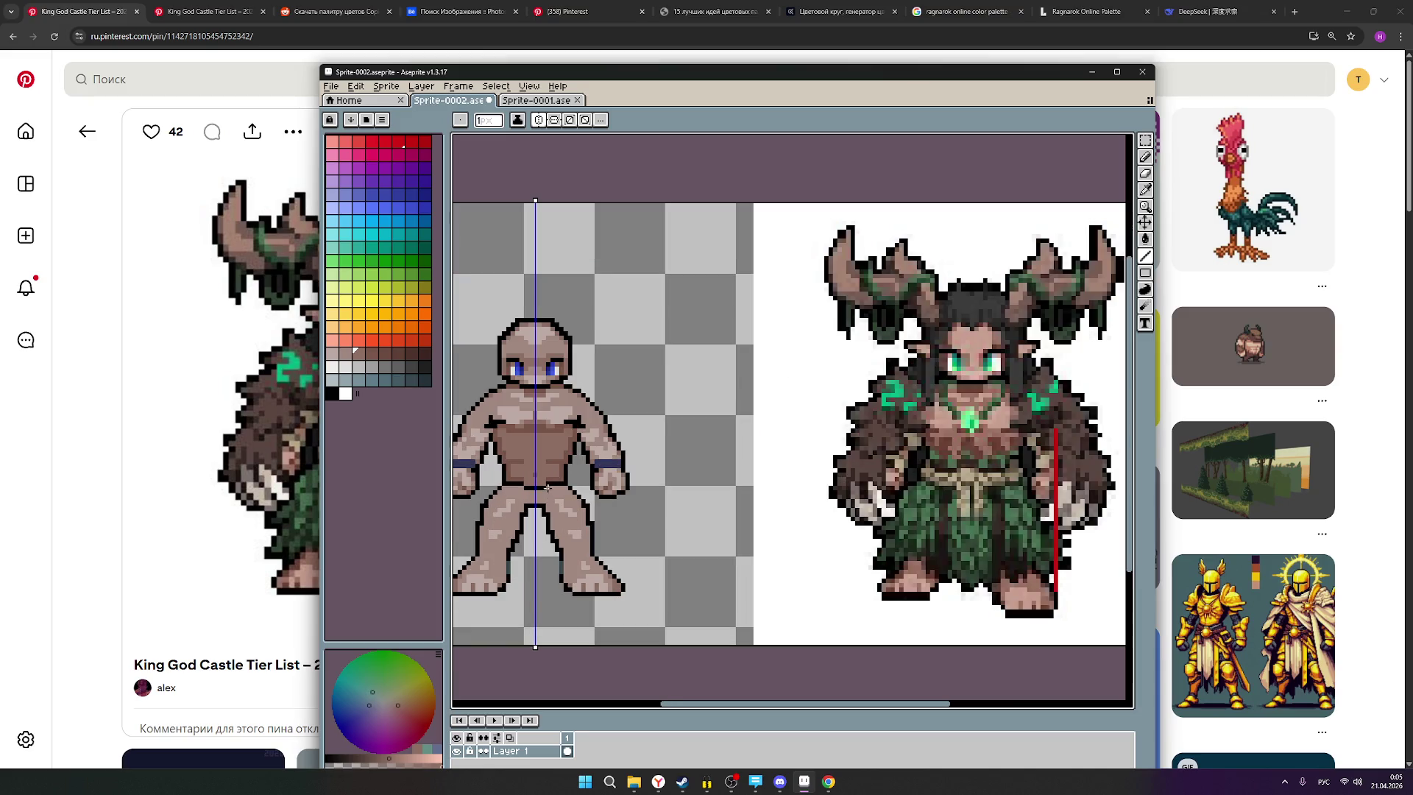
pyautogui.scroll(1, 547, 486)
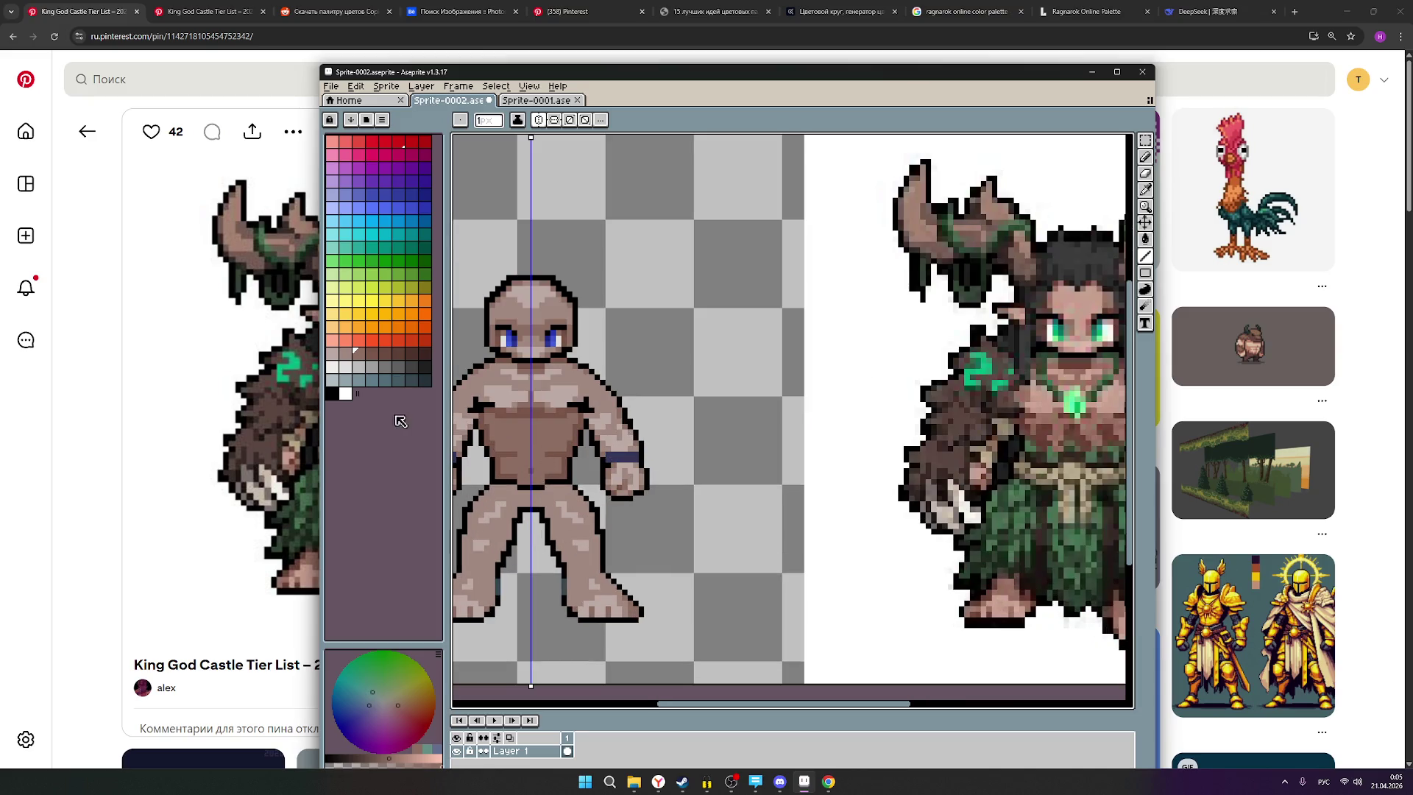
pyautogui.click(1146, 156)
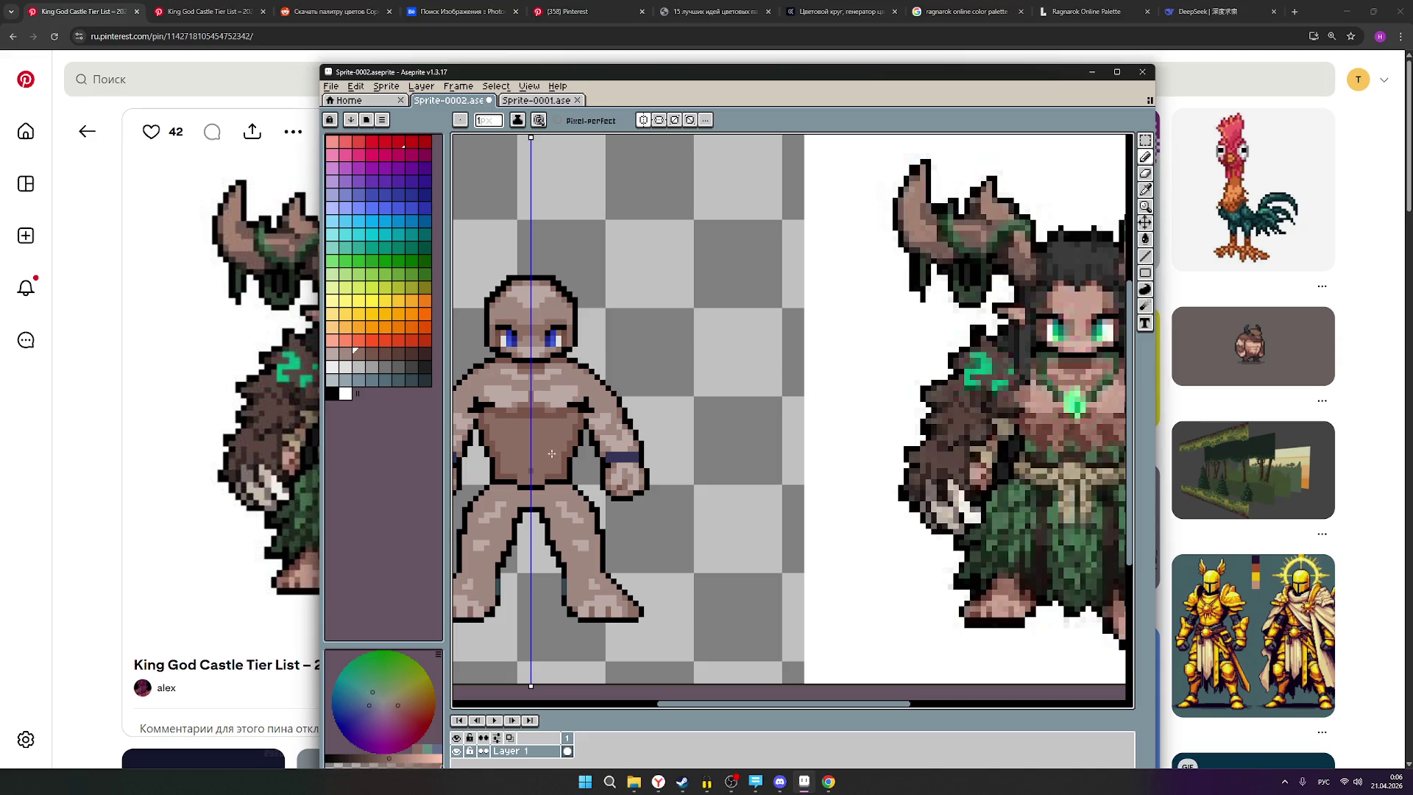
pyautogui.scroll(-2, 650, 513)
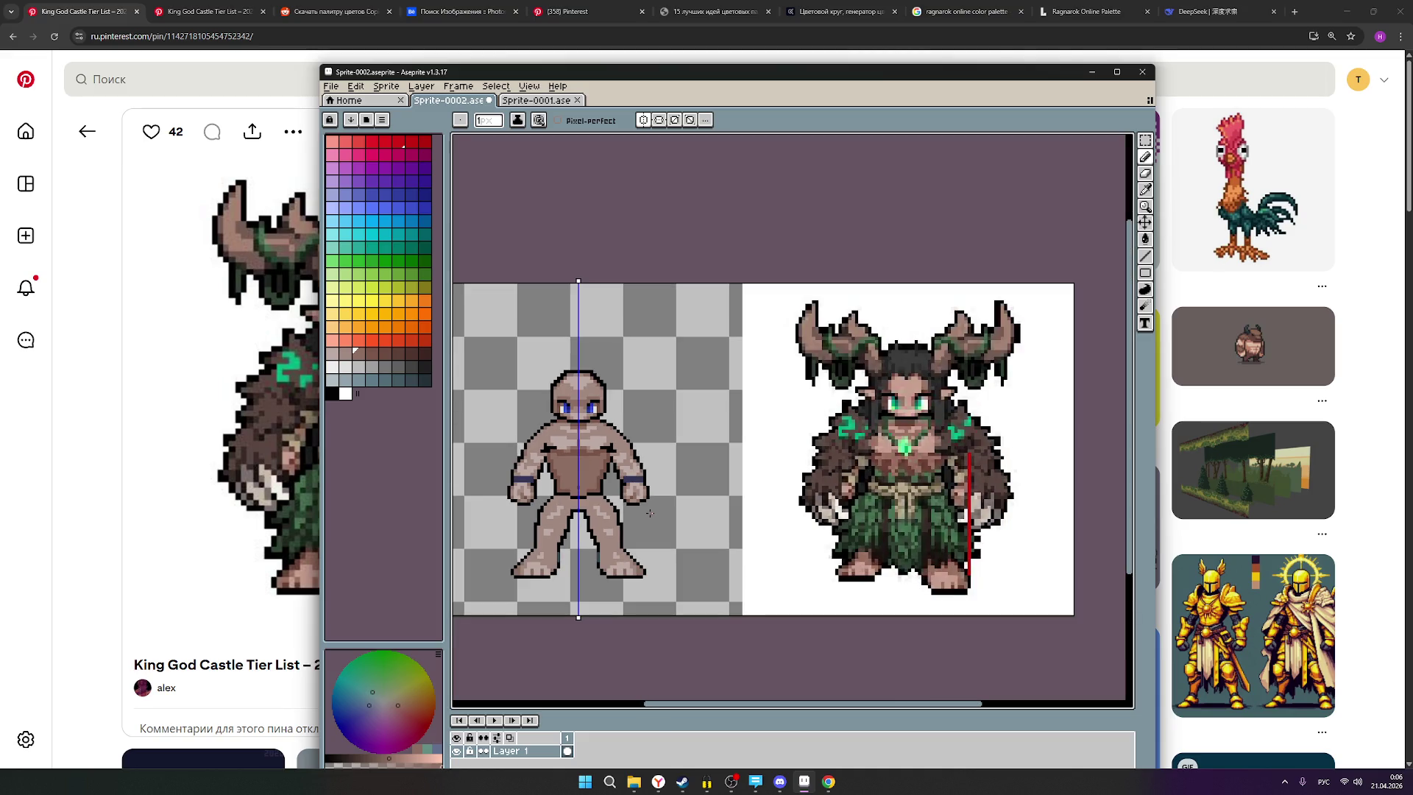
pyautogui.press('v')
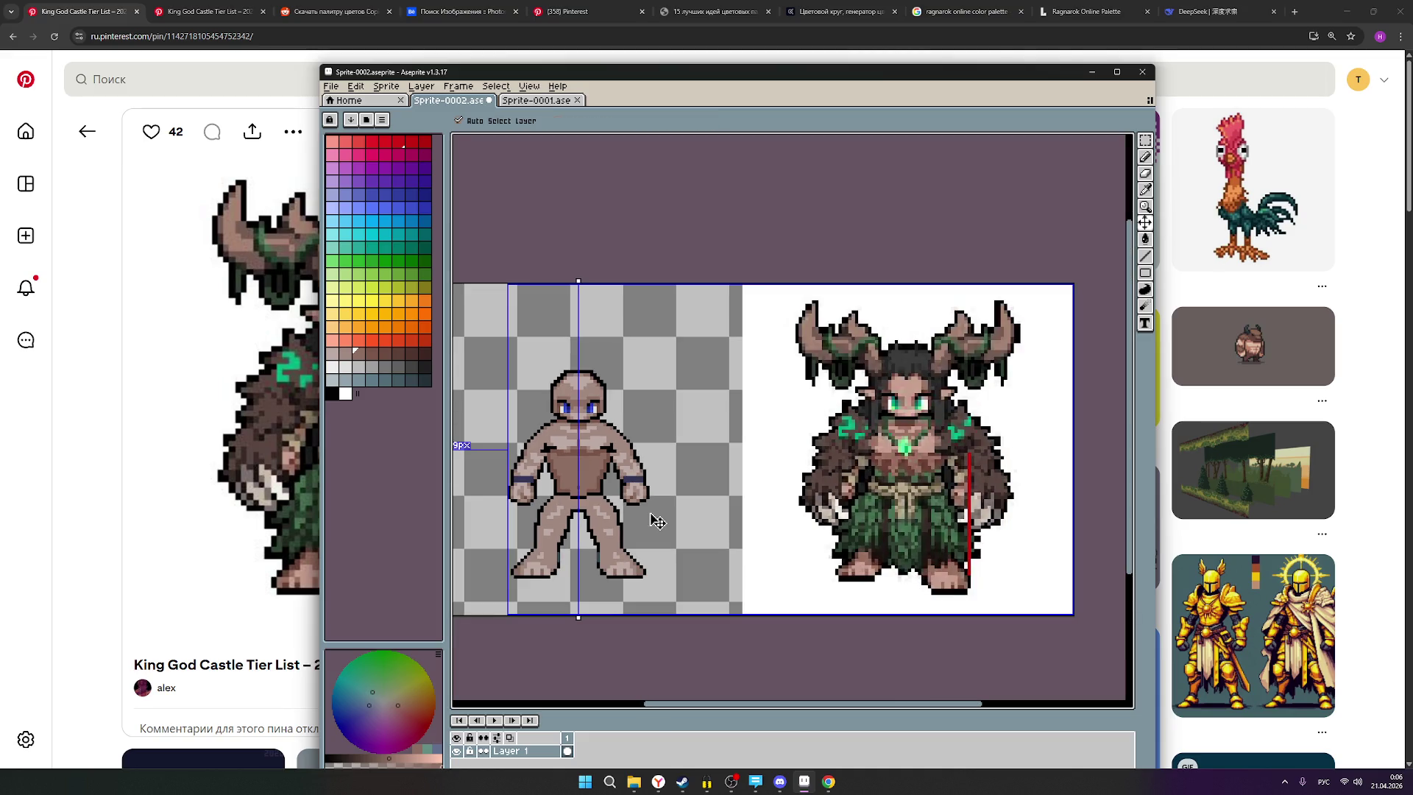
pyautogui.press('b')
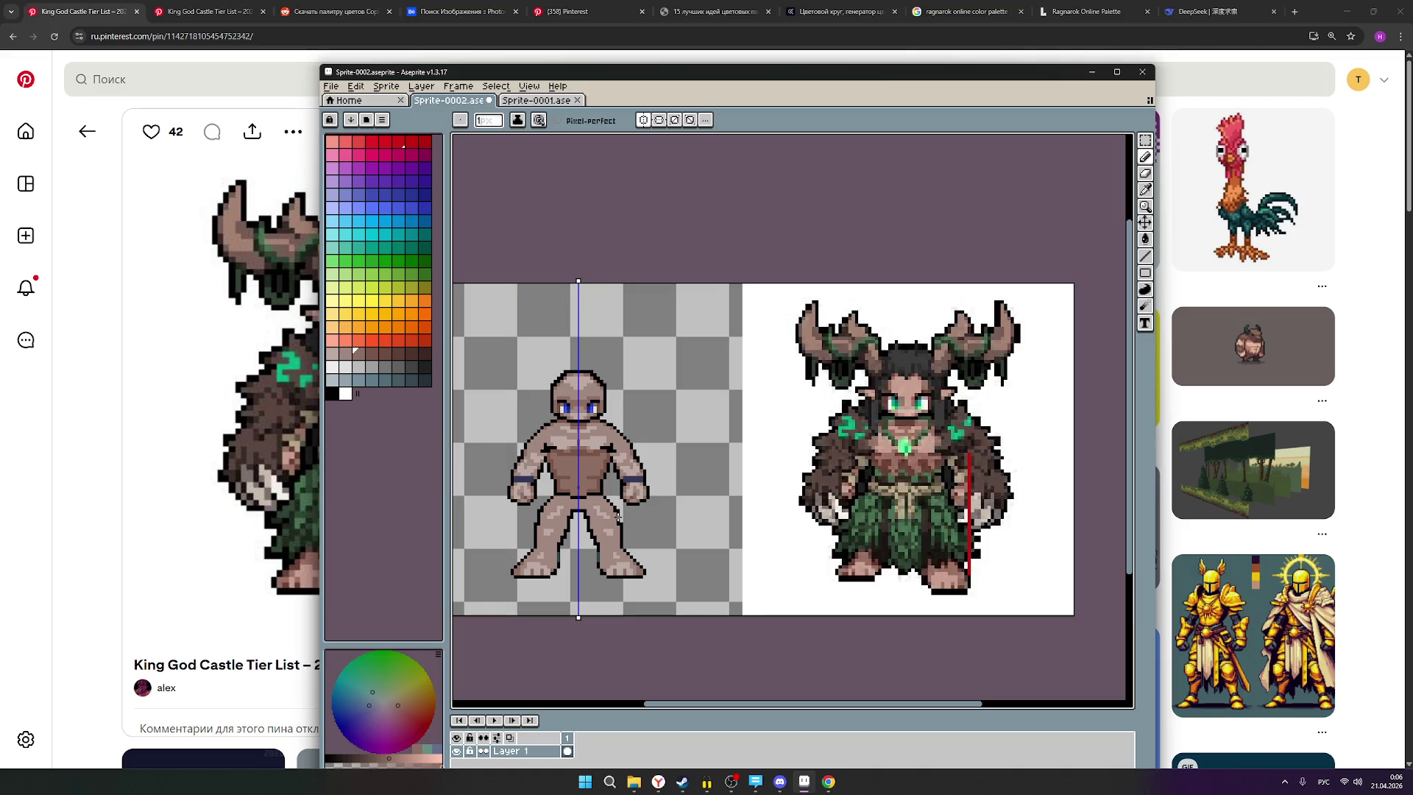
# Zoom and pan to inspect the figure's torso alongside the druid reference.
pyautogui.scroll(2, 594, 518)
pyautogui.moveTo(722, 513); pyautogui.dragTo(672, 515)
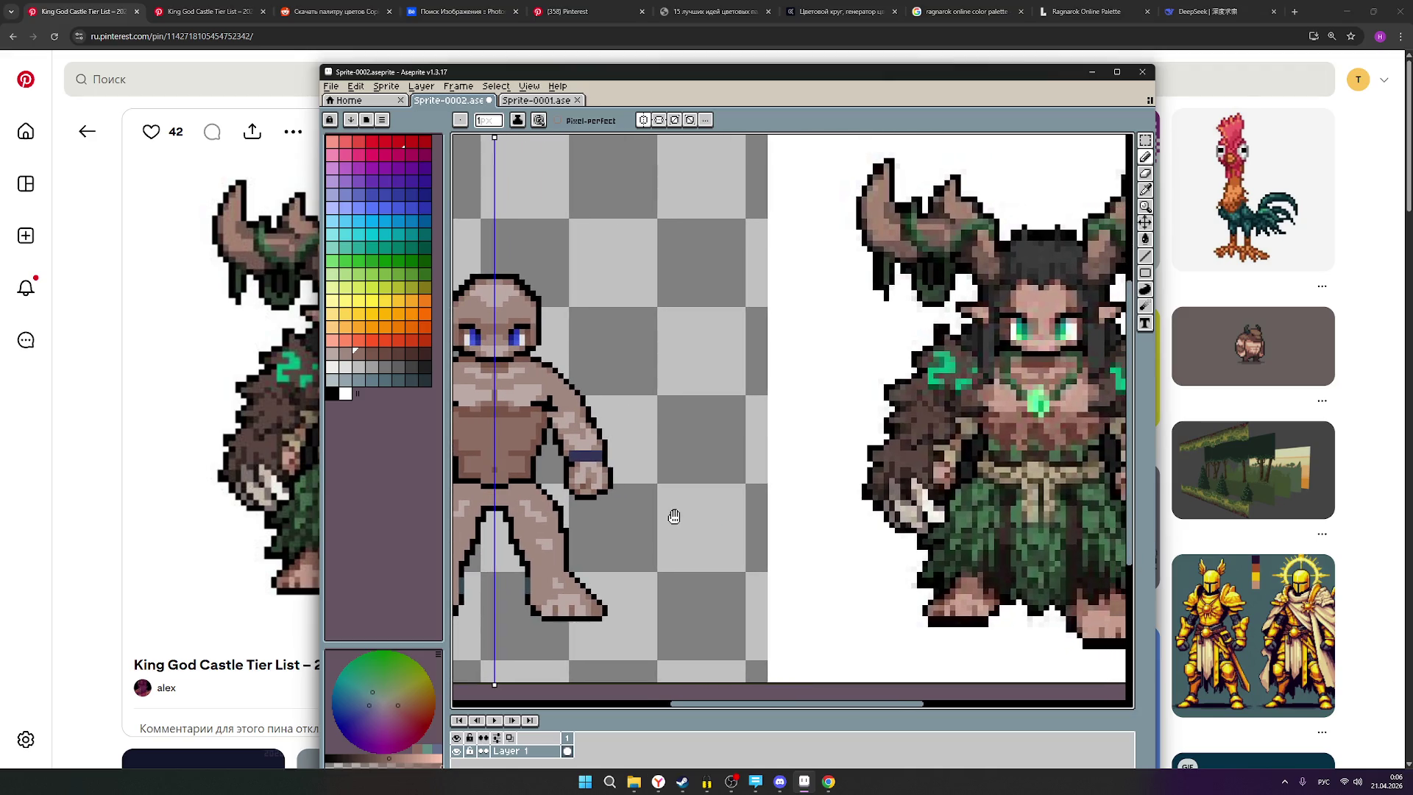
pyautogui.scroll(-1, 675, 518)
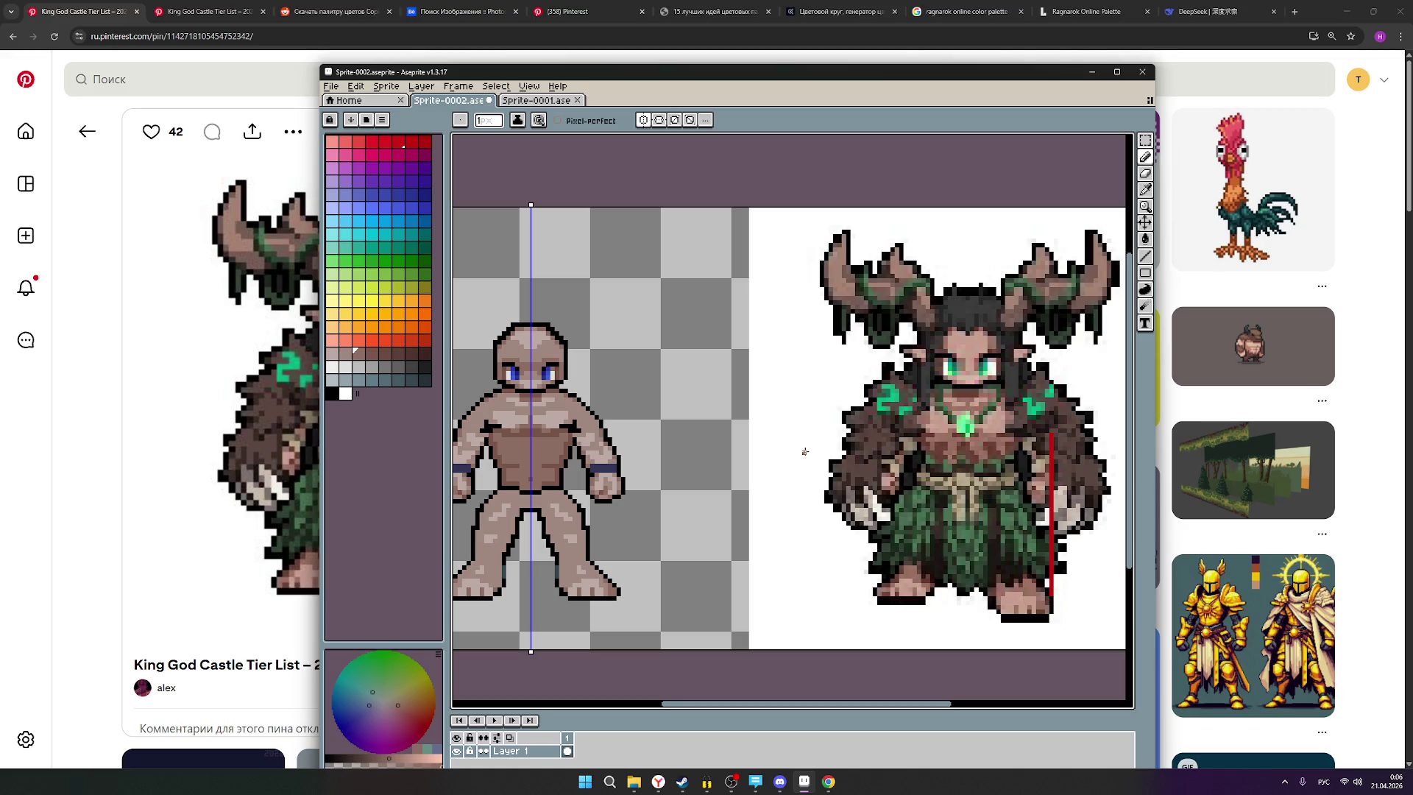
pyautogui.scroll(3, 573, 468)
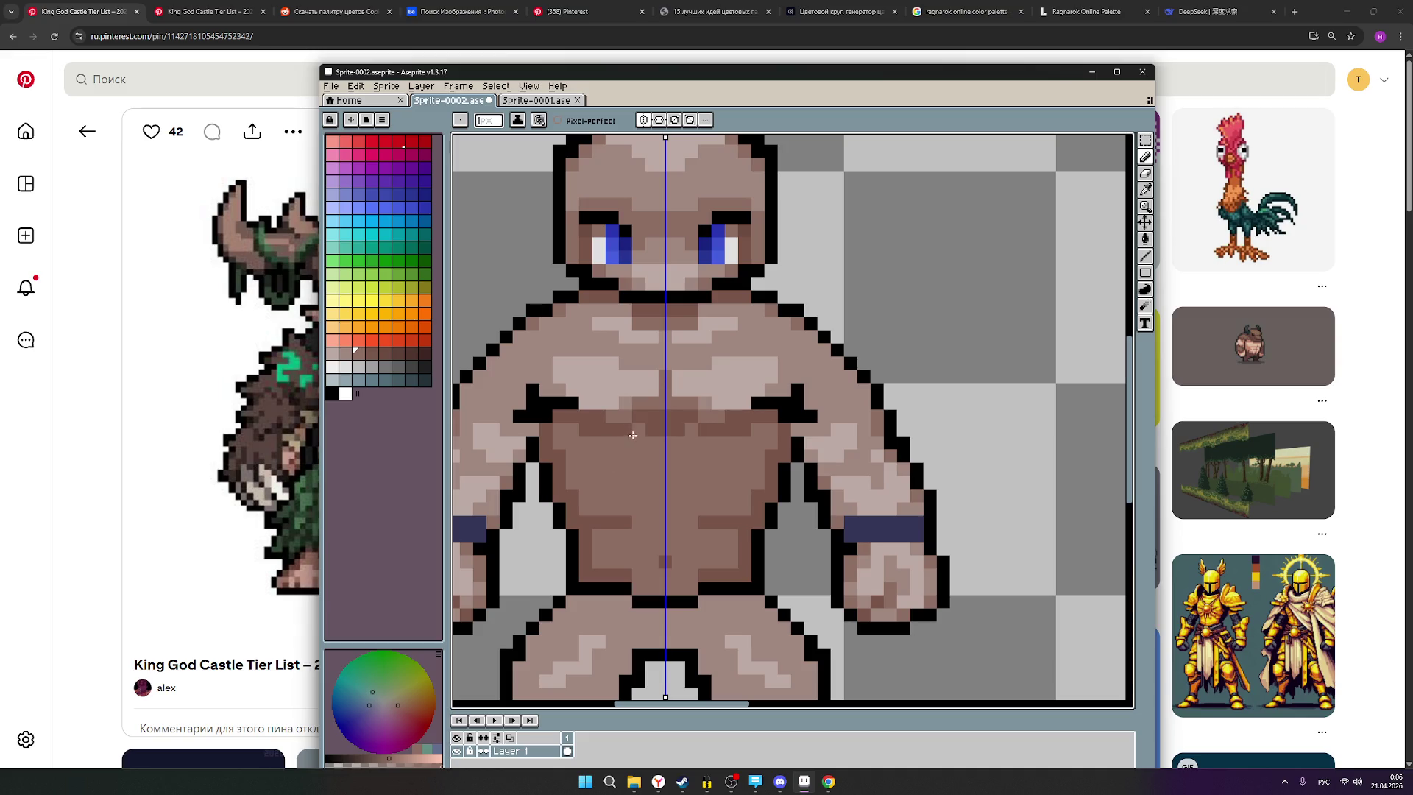
pyautogui.scroll(-2, 723, 464)
pyautogui.scroll(-1, 723, 465)
# Zoom and pan across the canvas to compare the base figure with the druid reference.
pyautogui.moveTo(763, 478); pyautogui.dragTo(649, 479)
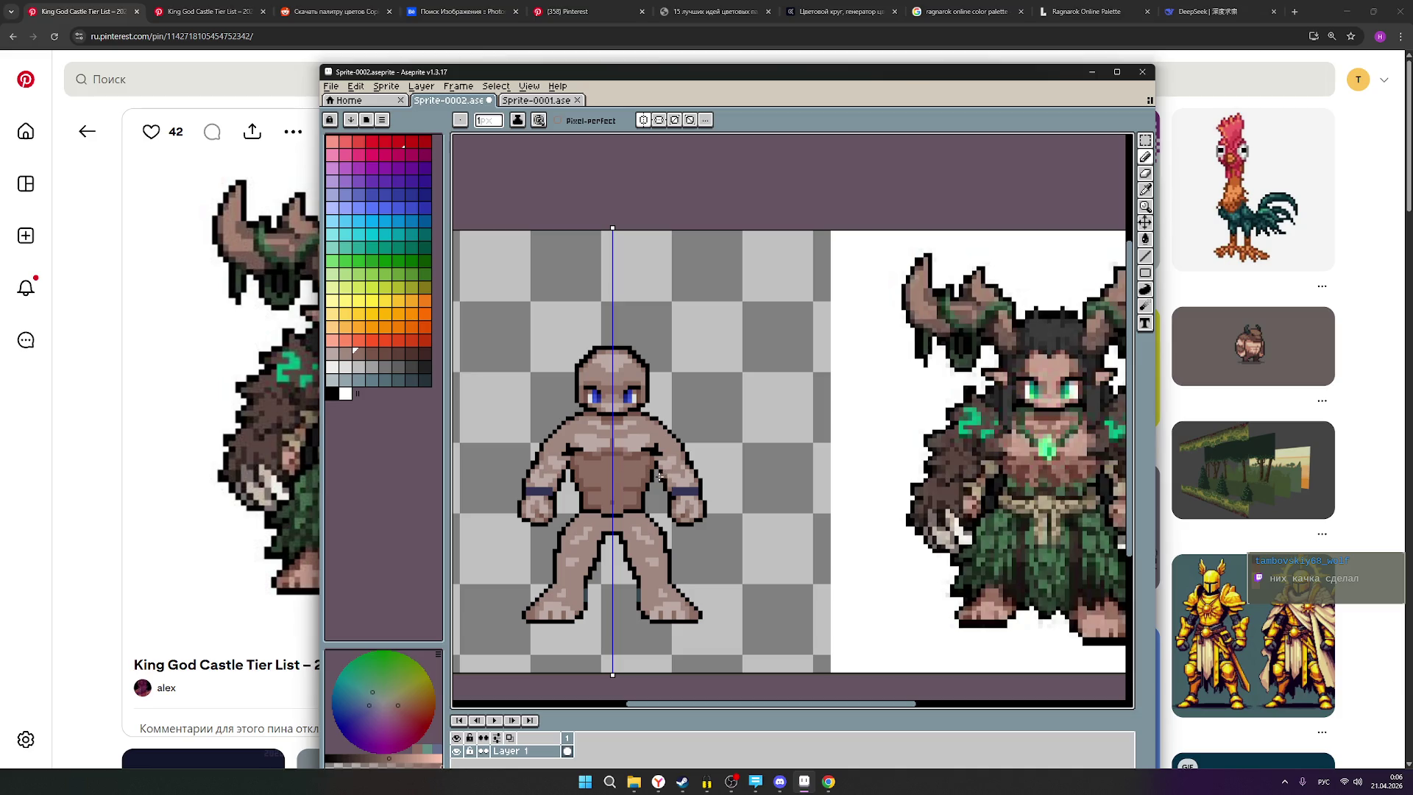
pyautogui.scroll(-1, 664, 478)
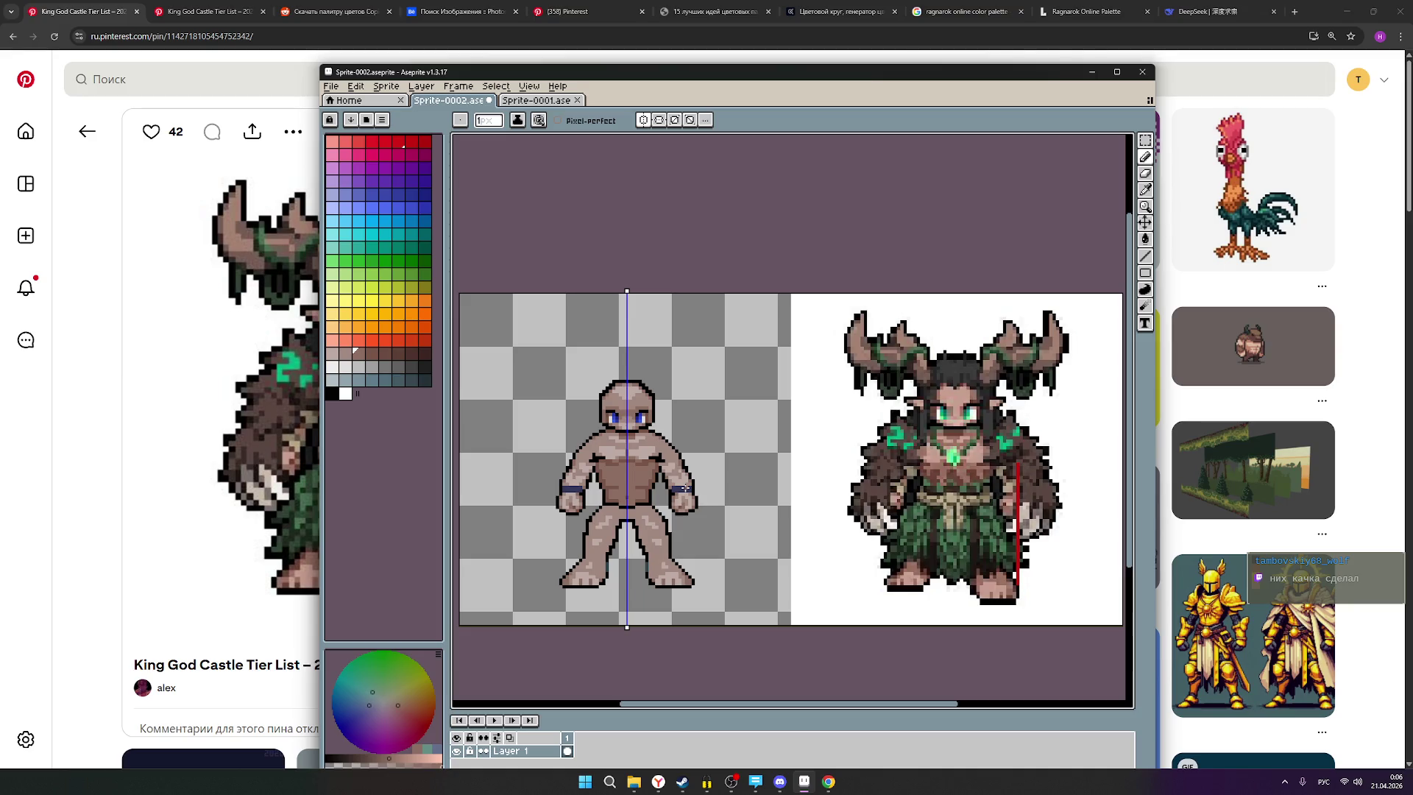
pyautogui.scroll(-1, 685, 488)
pyautogui.scroll(1, 685, 488)
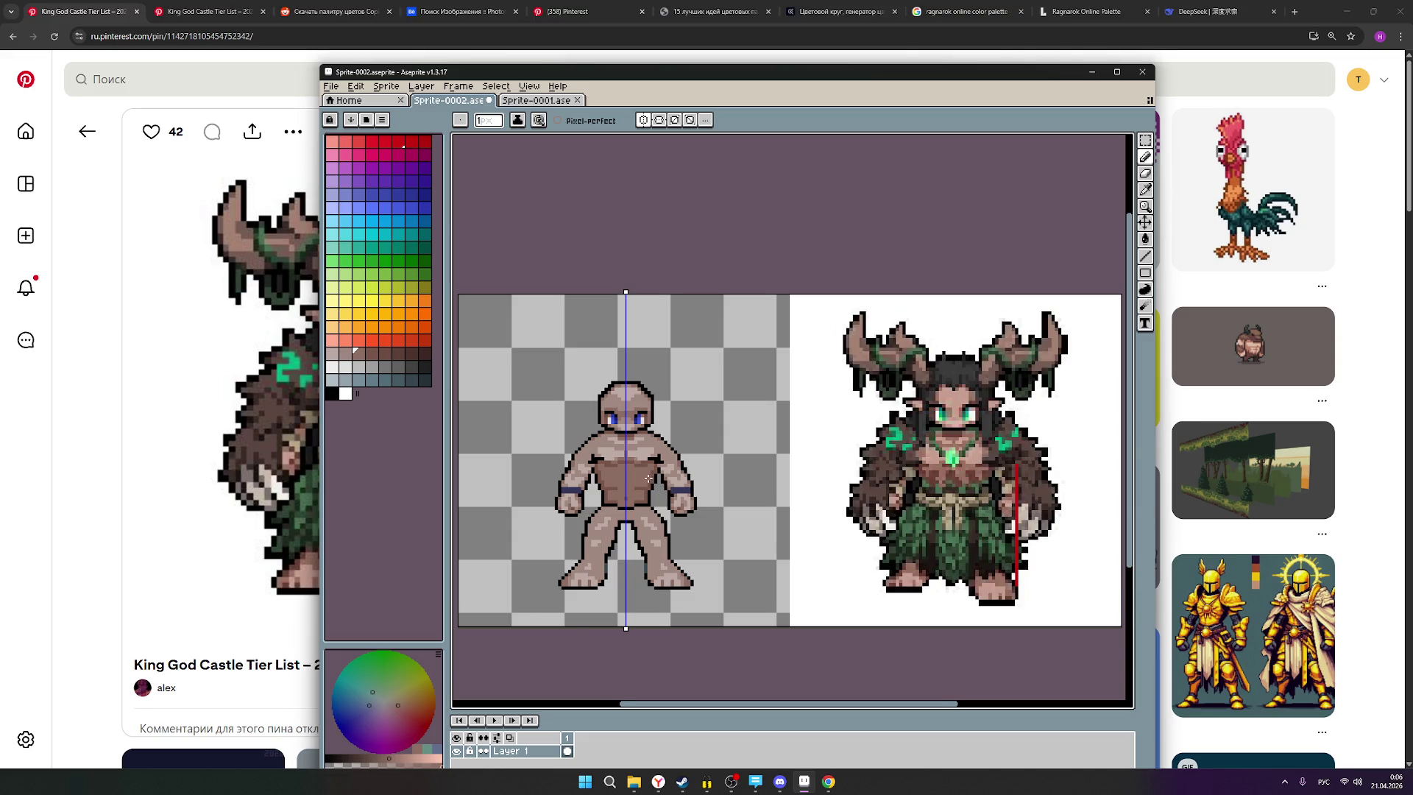
pyautogui.scroll(1, 649, 479)
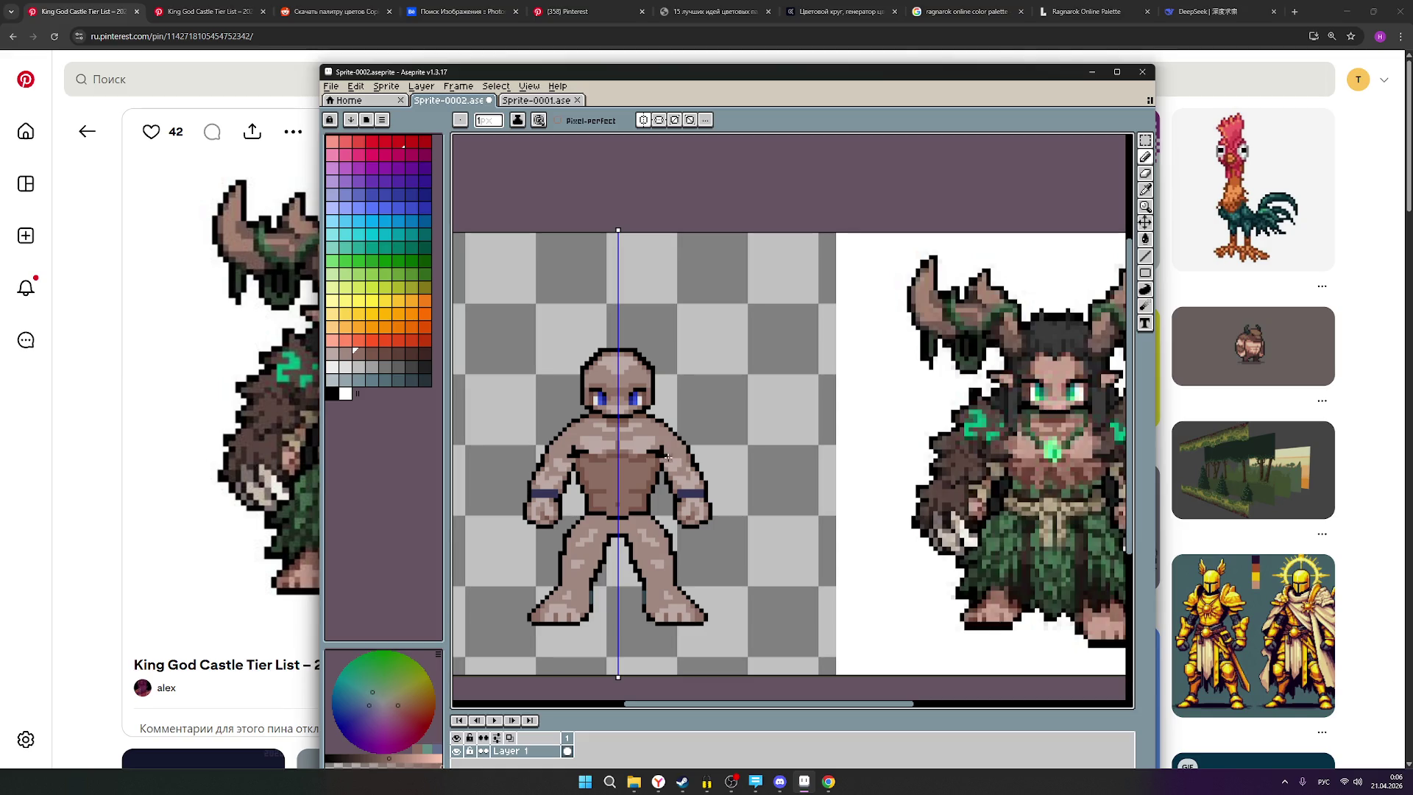
pyautogui.scroll(-2, 668, 458)
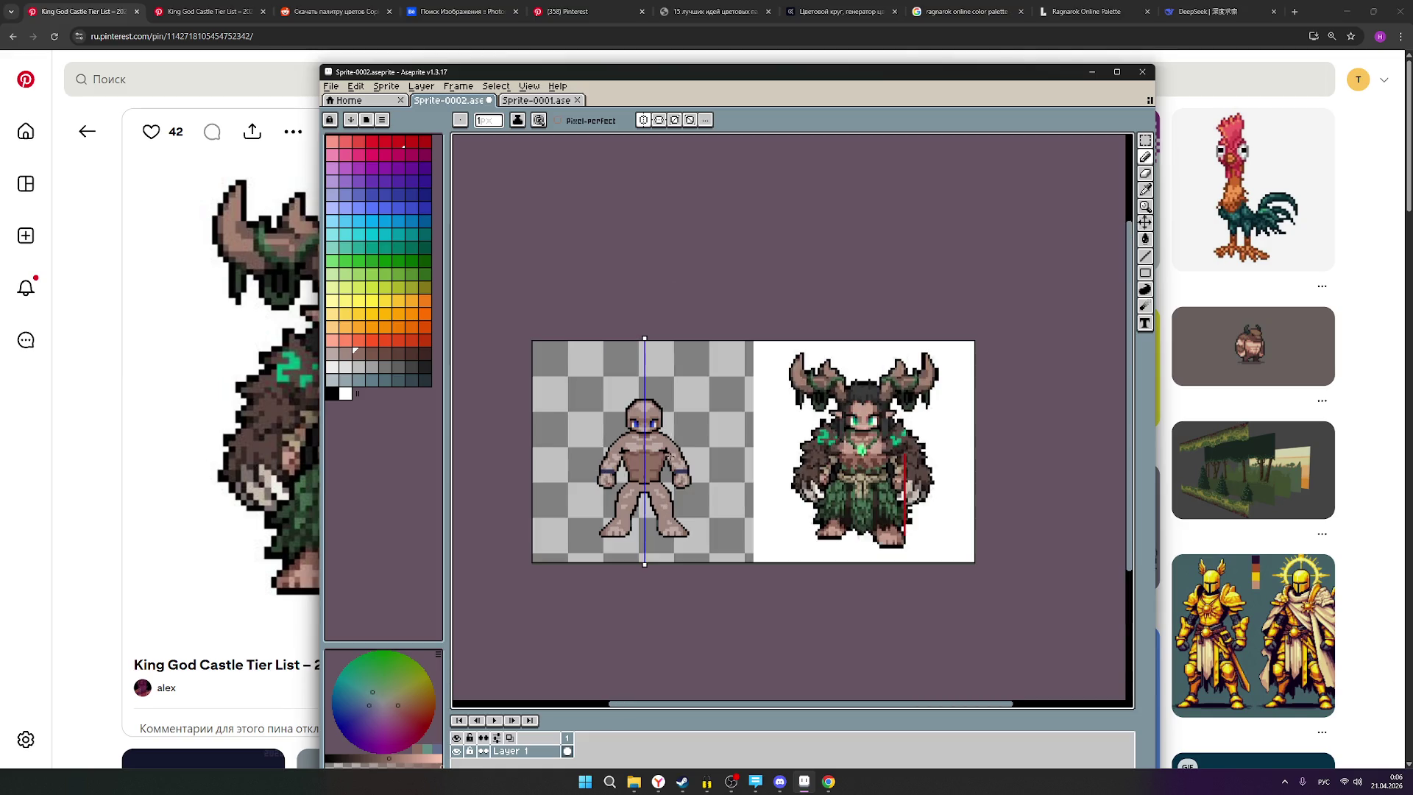
pyautogui.scroll(1, 671, 457)
pyautogui.scroll(1, 673, 457)
pyautogui.scroll(-1, 676, 458)
pyautogui.scroll(1, 676, 458)
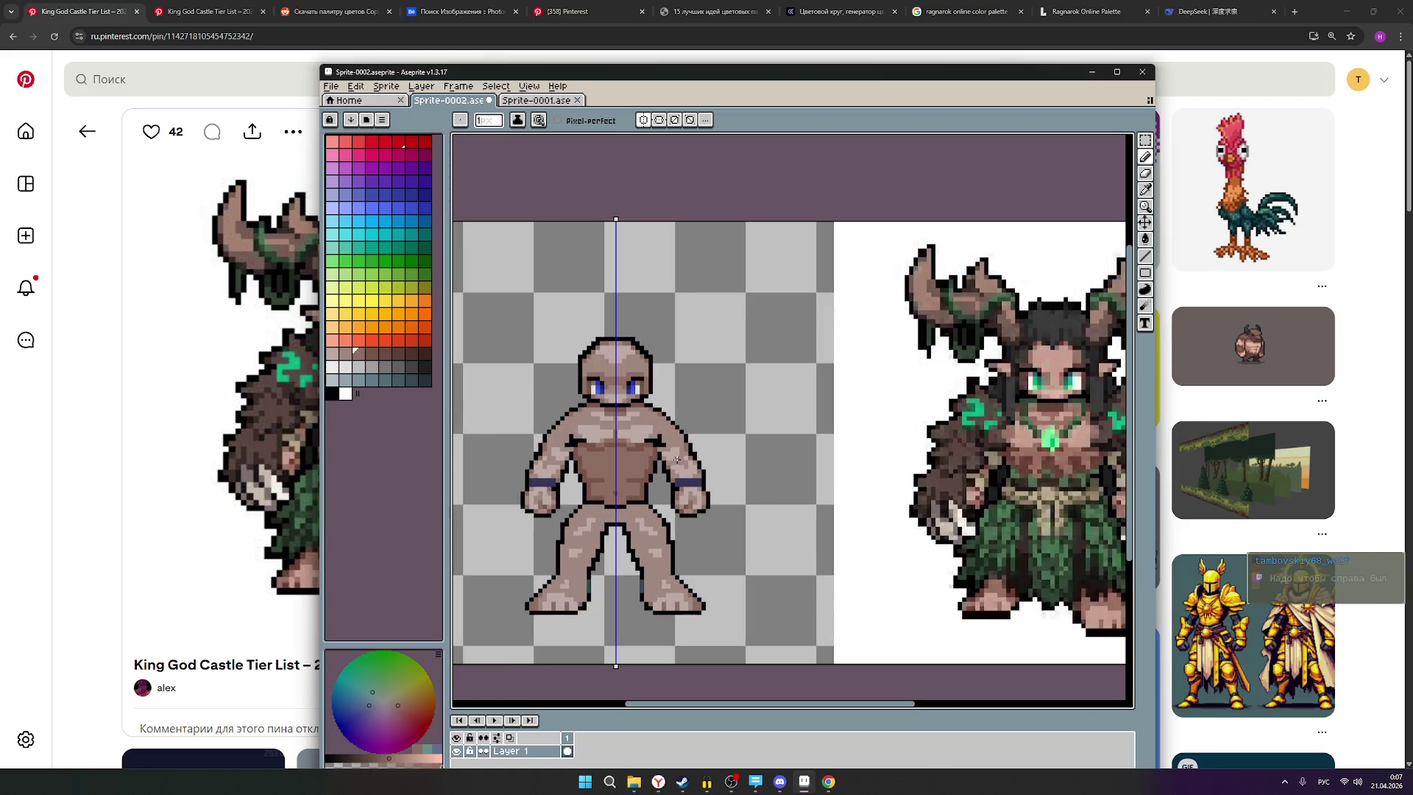
pyautogui.scroll(-2, 675, 458)
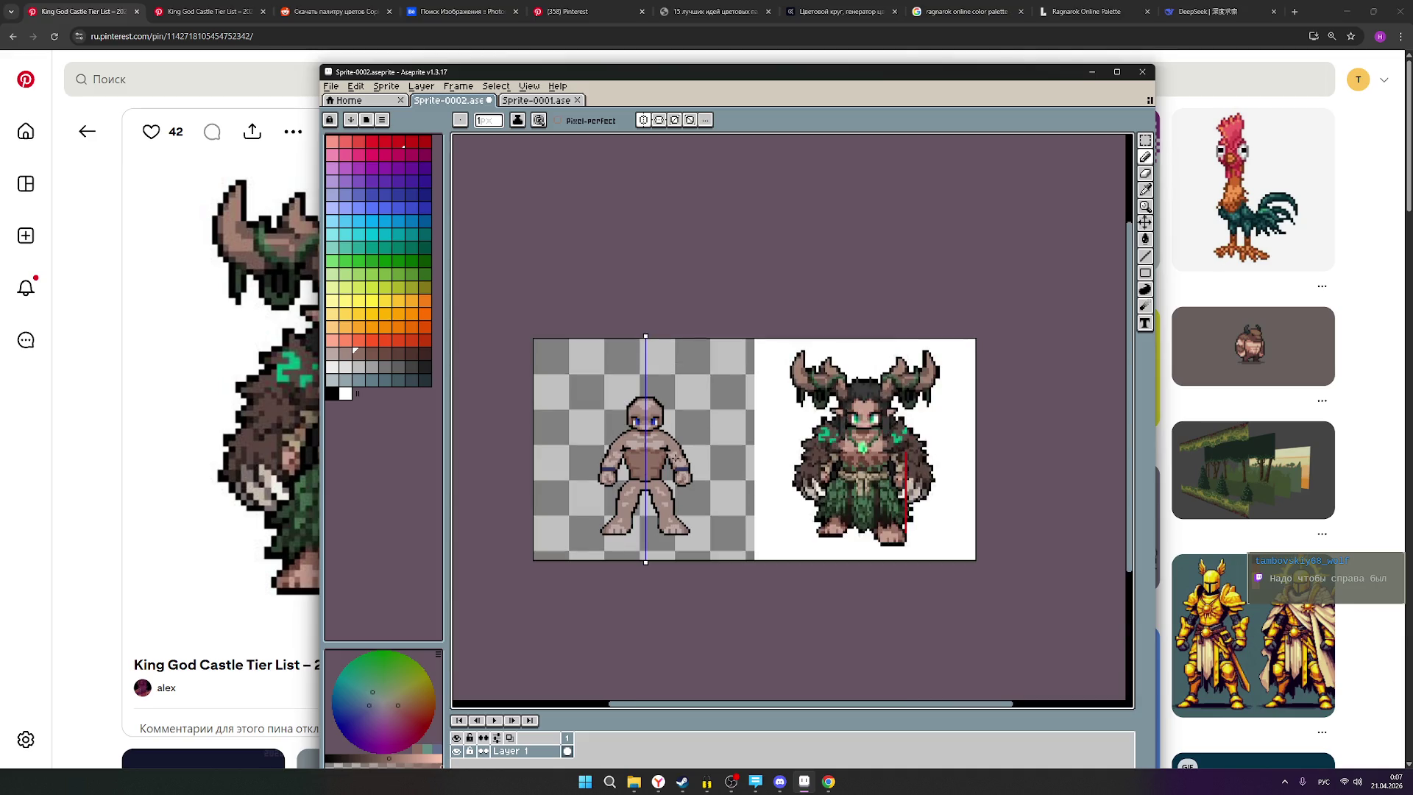
pyautogui.scroll(1, 672, 458)
pyautogui.scroll(1, 670, 462)
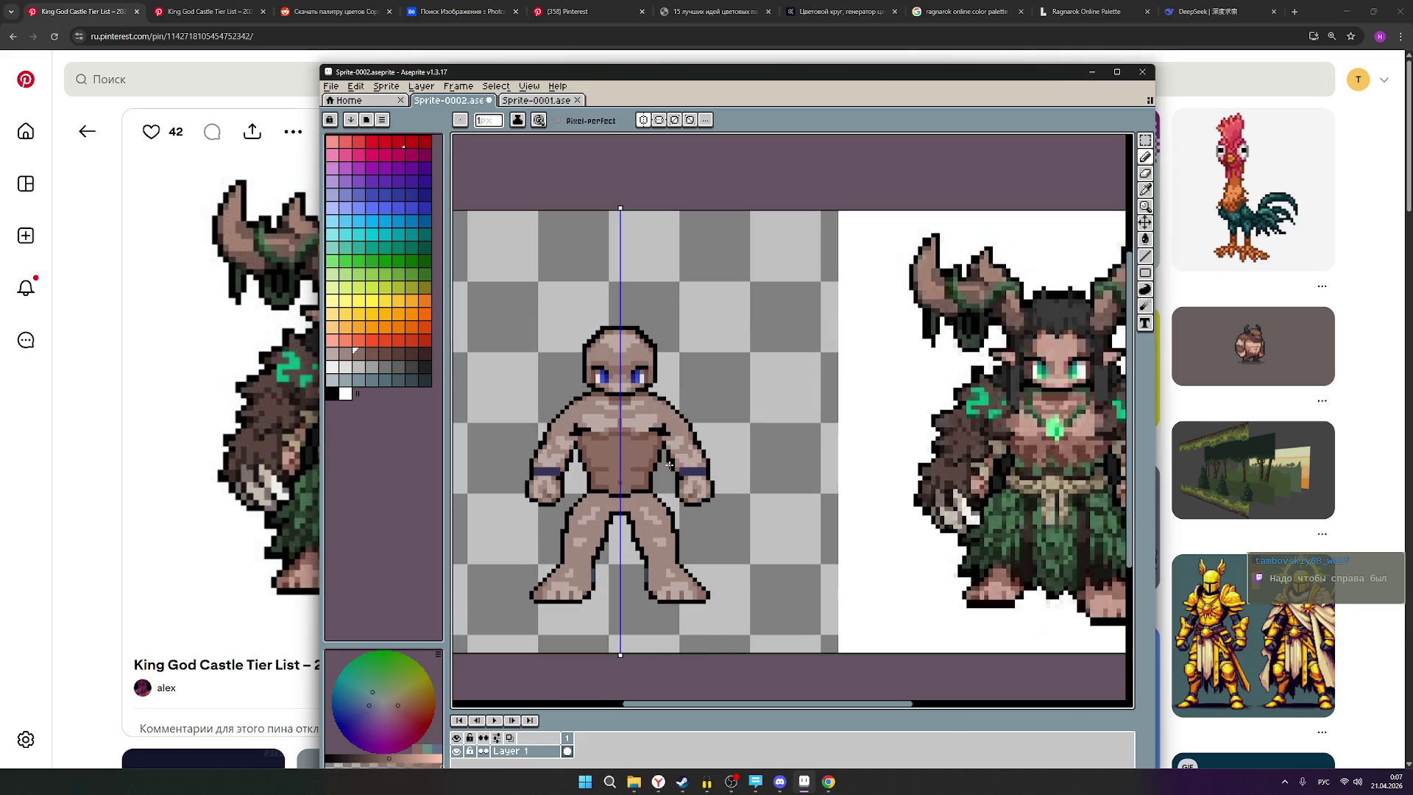
pyautogui.scroll(-1, 685, 457)
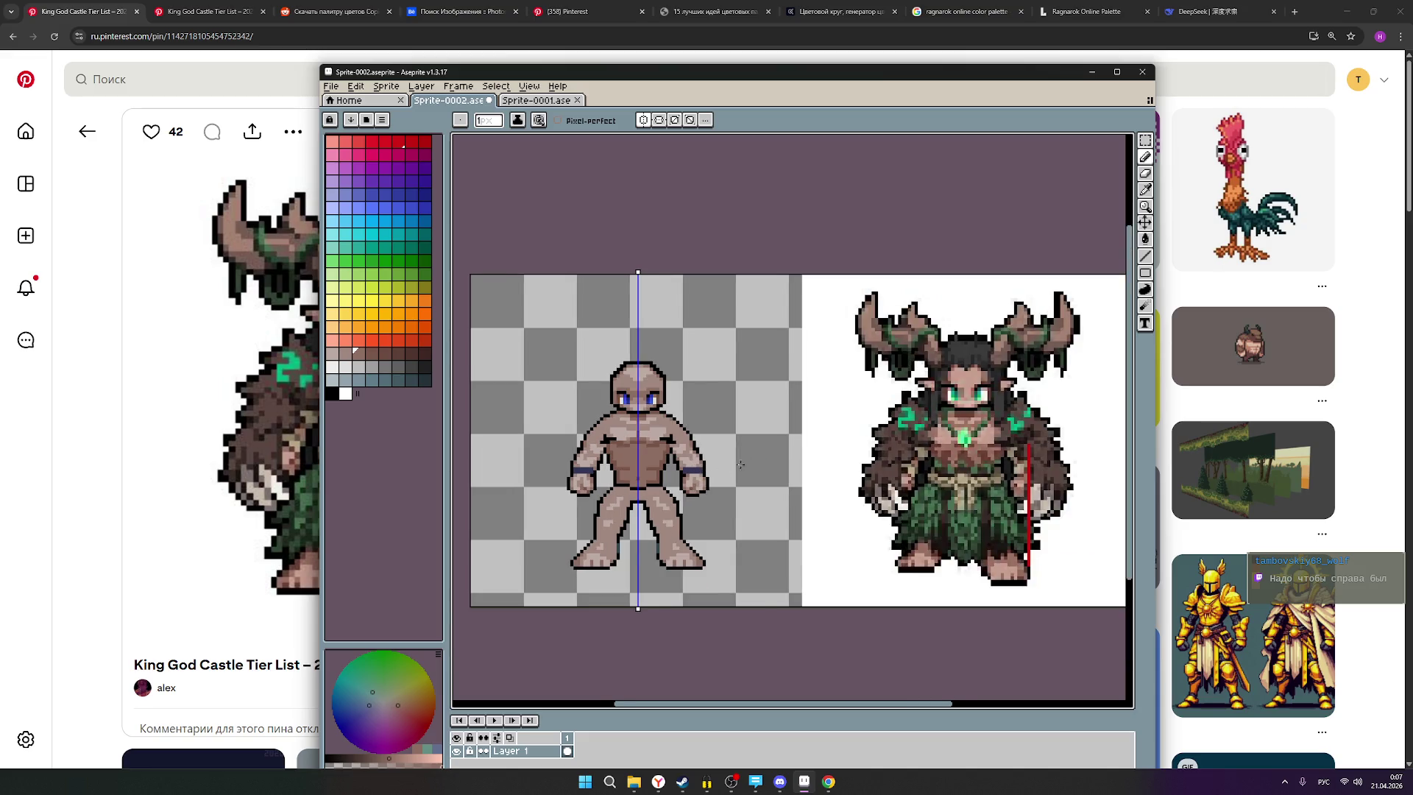
# Make yellow the current drawing colour.
pyautogui.moveTo(744, 464); pyautogui.dragTo(694, 461)
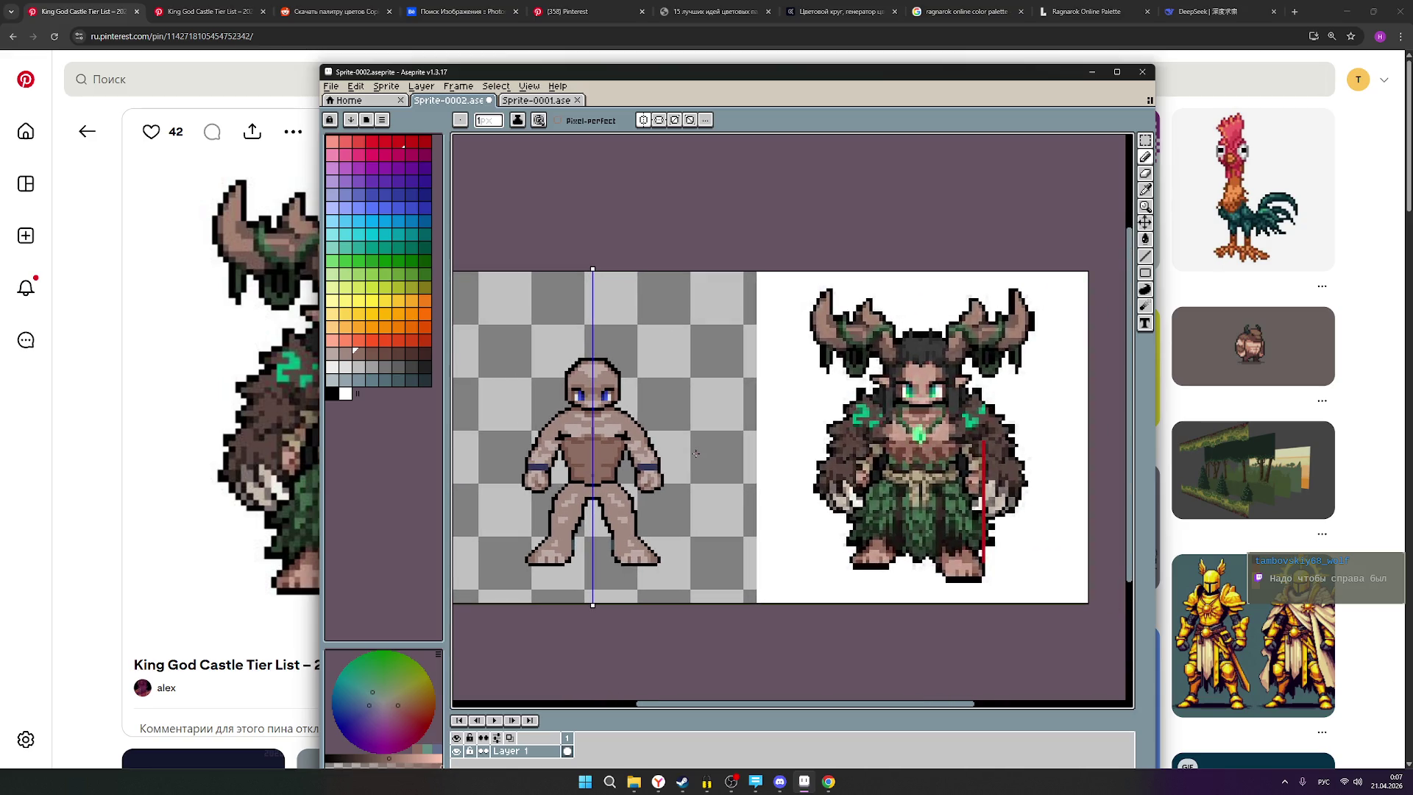
pyautogui.click(359, 301)
pyautogui.press('+')
# Pick bright cyan and draw symmetric hair over the top of the head.
pyautogui.click(372, 221)
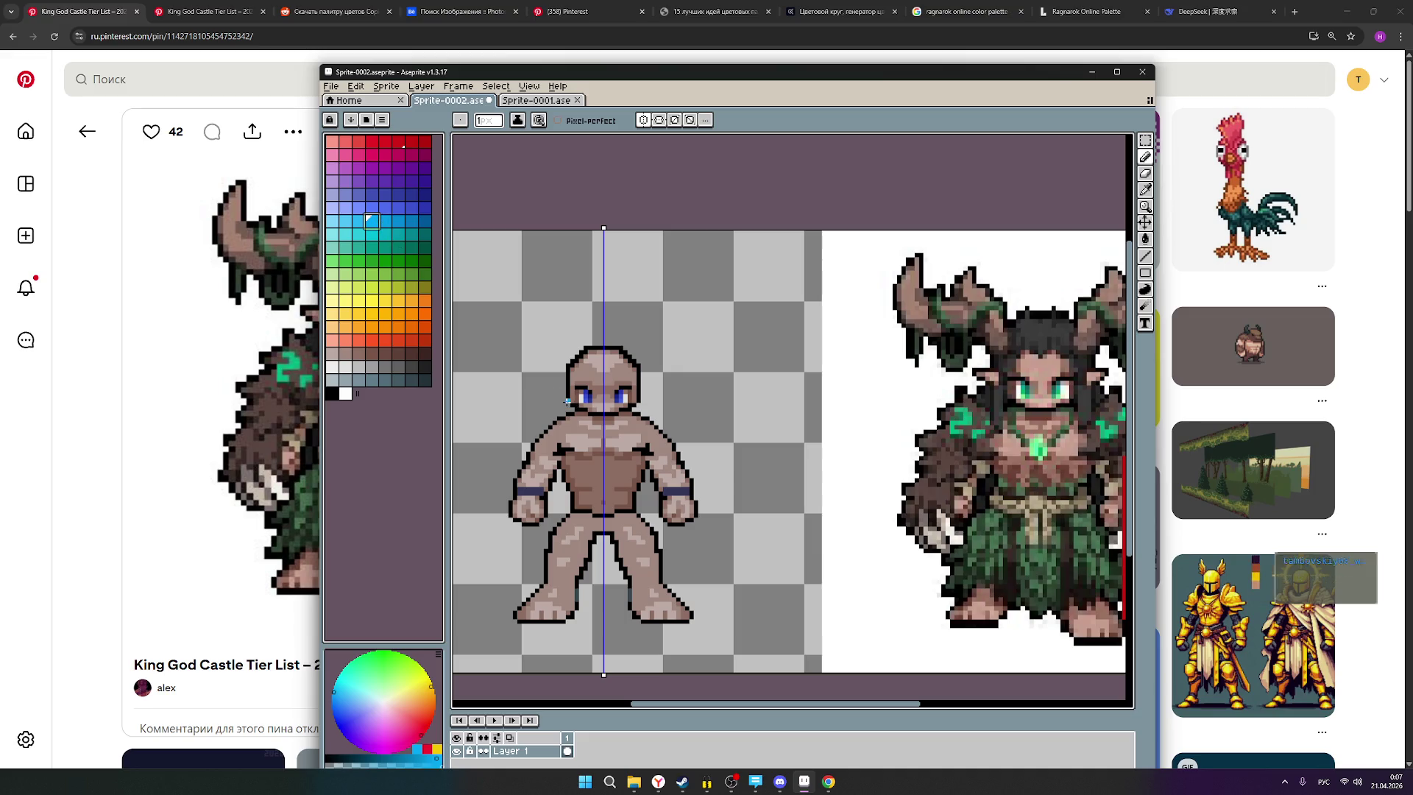
pyautogui.moveTo(567, 401)
pyautogui.mouseDown()
pyautogui.moveTo(570, 344)
pyautogui.moveTo(625, 346)
pyautogui.moveTo(642, 386)
pyautogui.moveTo(637, 372)
pyautogui.moveTo(576, 362)
pyautogui.moveTo(593, 355)
pyautogui.moveTo(573, 363)
pyautogui.mouseUp()
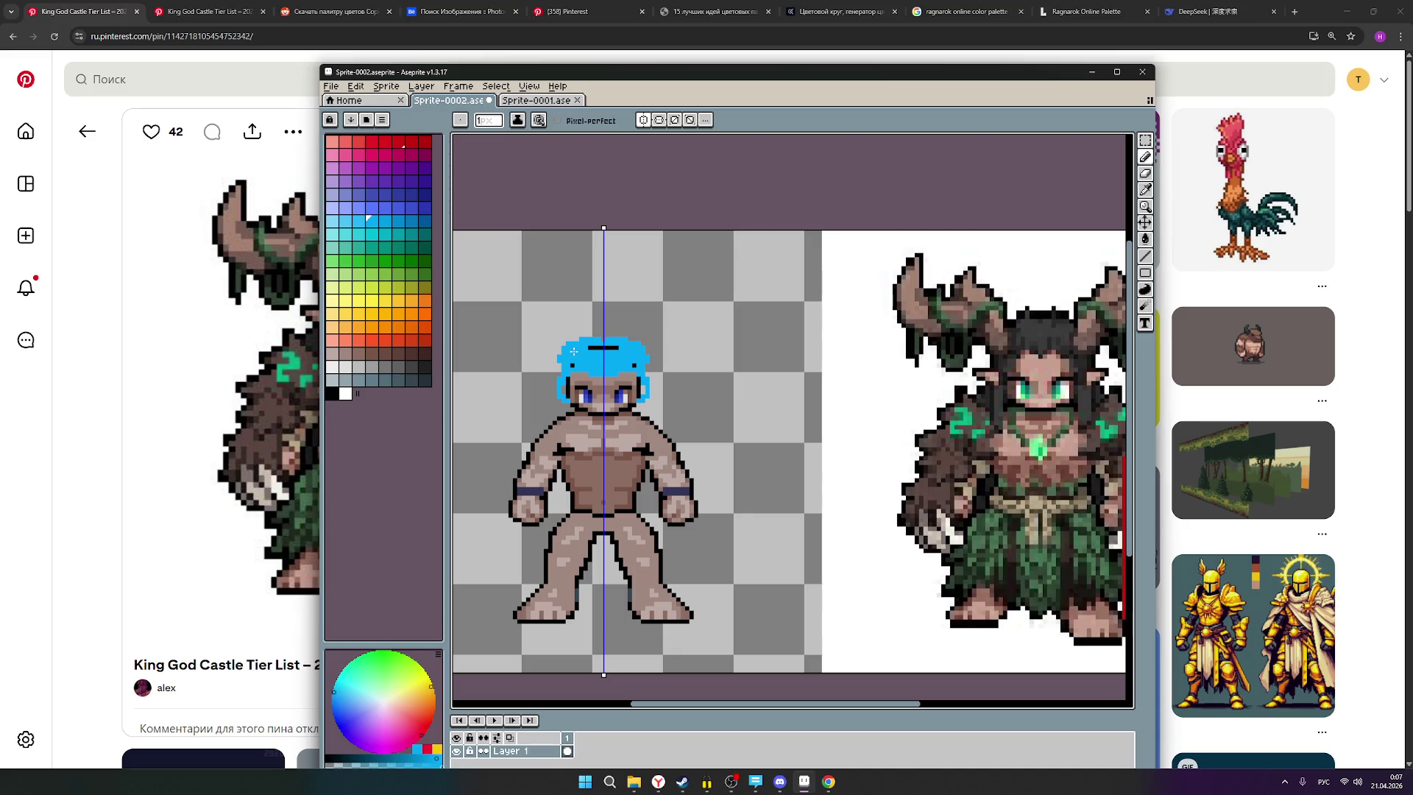
pyautogui.scroll(-1, 555, 414)
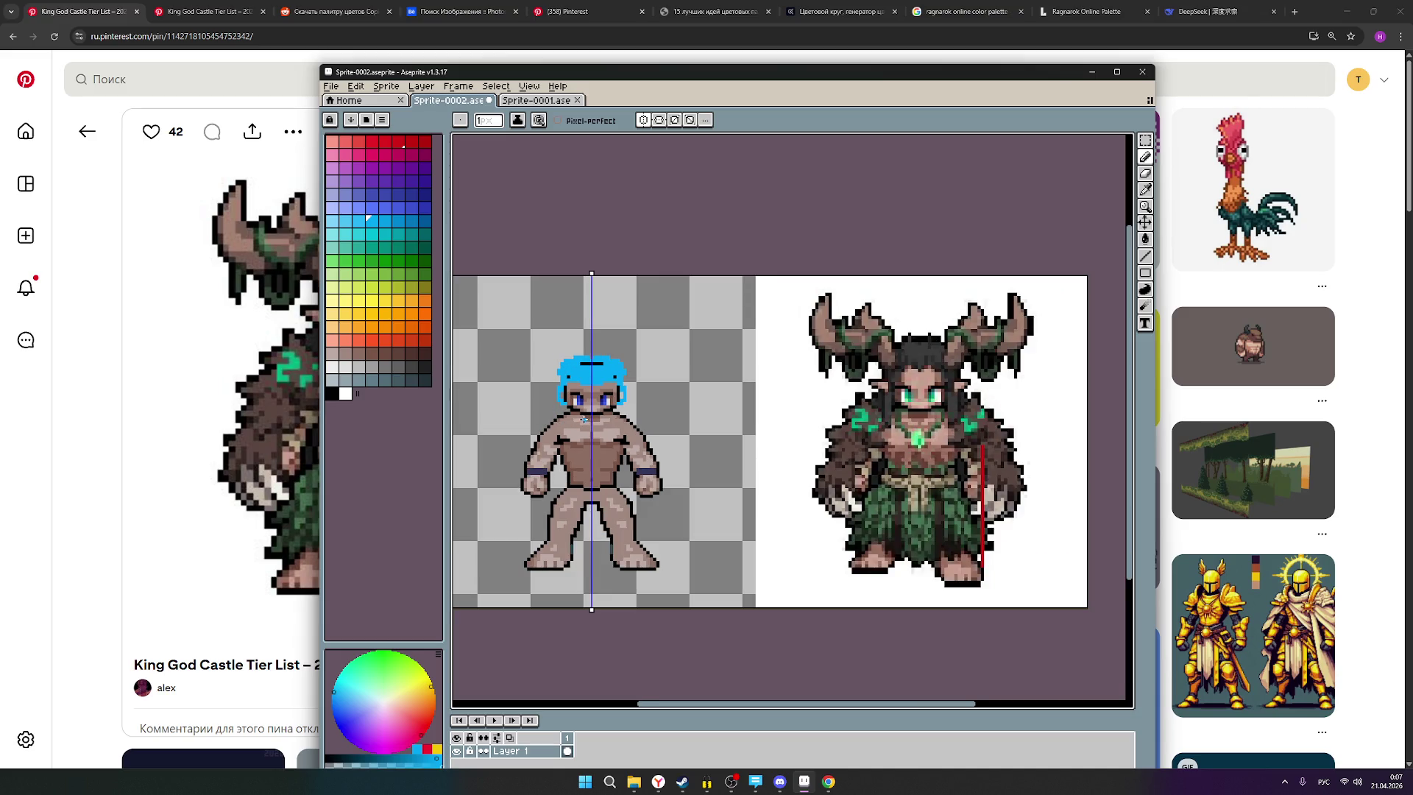
pyautogui.scroll(3, 585, 423)
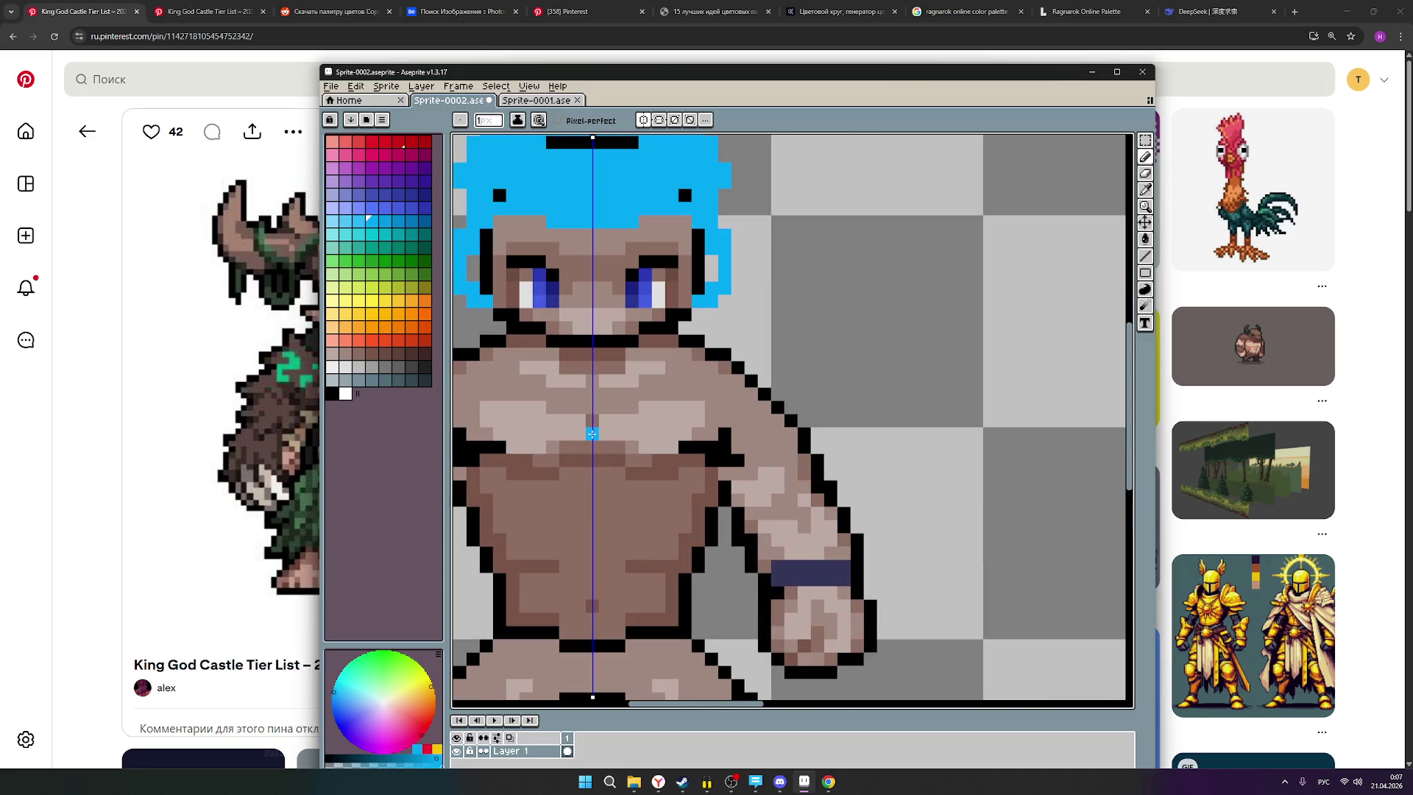
pyautogui.scroll(-3, 592, 434)
pyautogui.scroll(2, 576, 411)
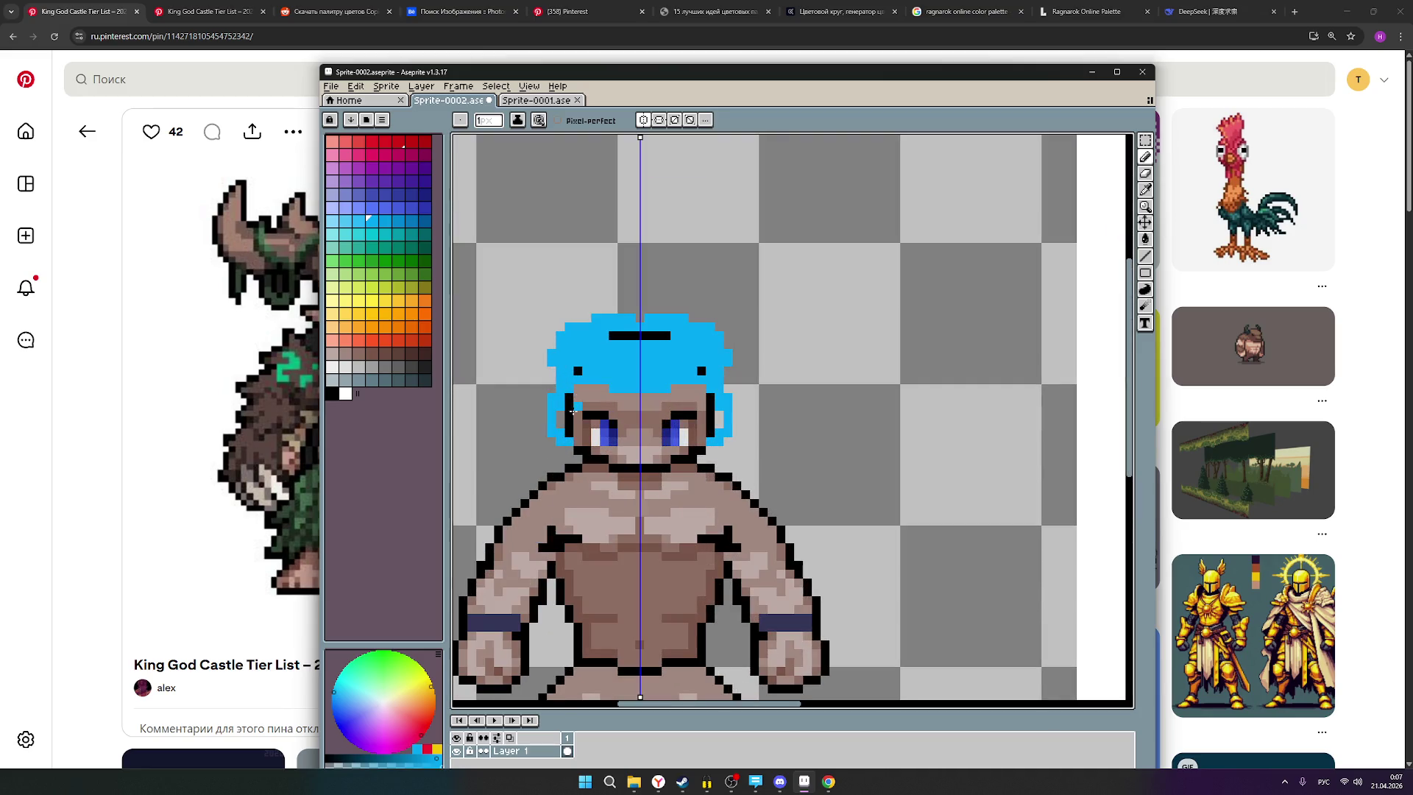
pyautogui.scroll(-2, 814, 415)
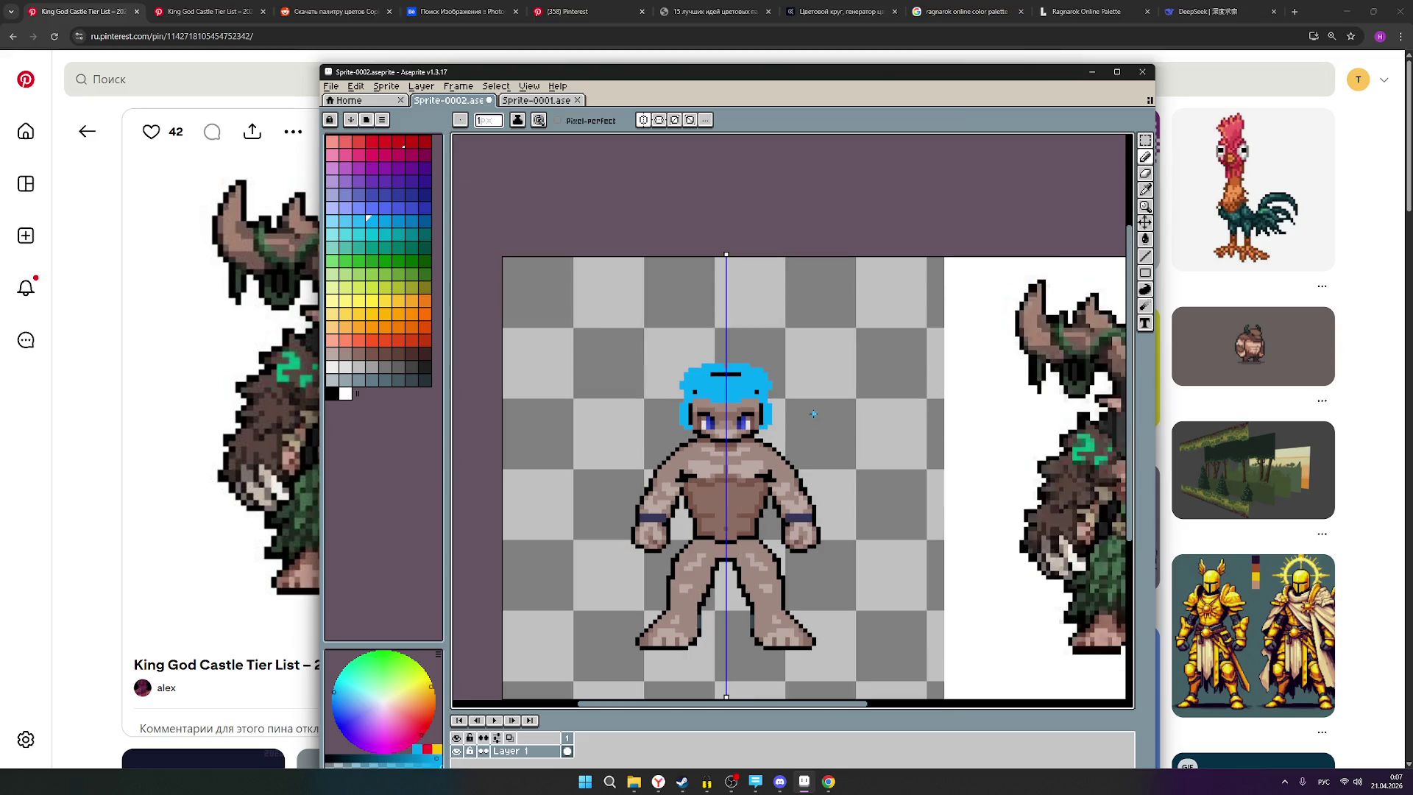
pyautogui.scroll(-2, 814, 414)
pyautogui.scroll(3, 685, 361)
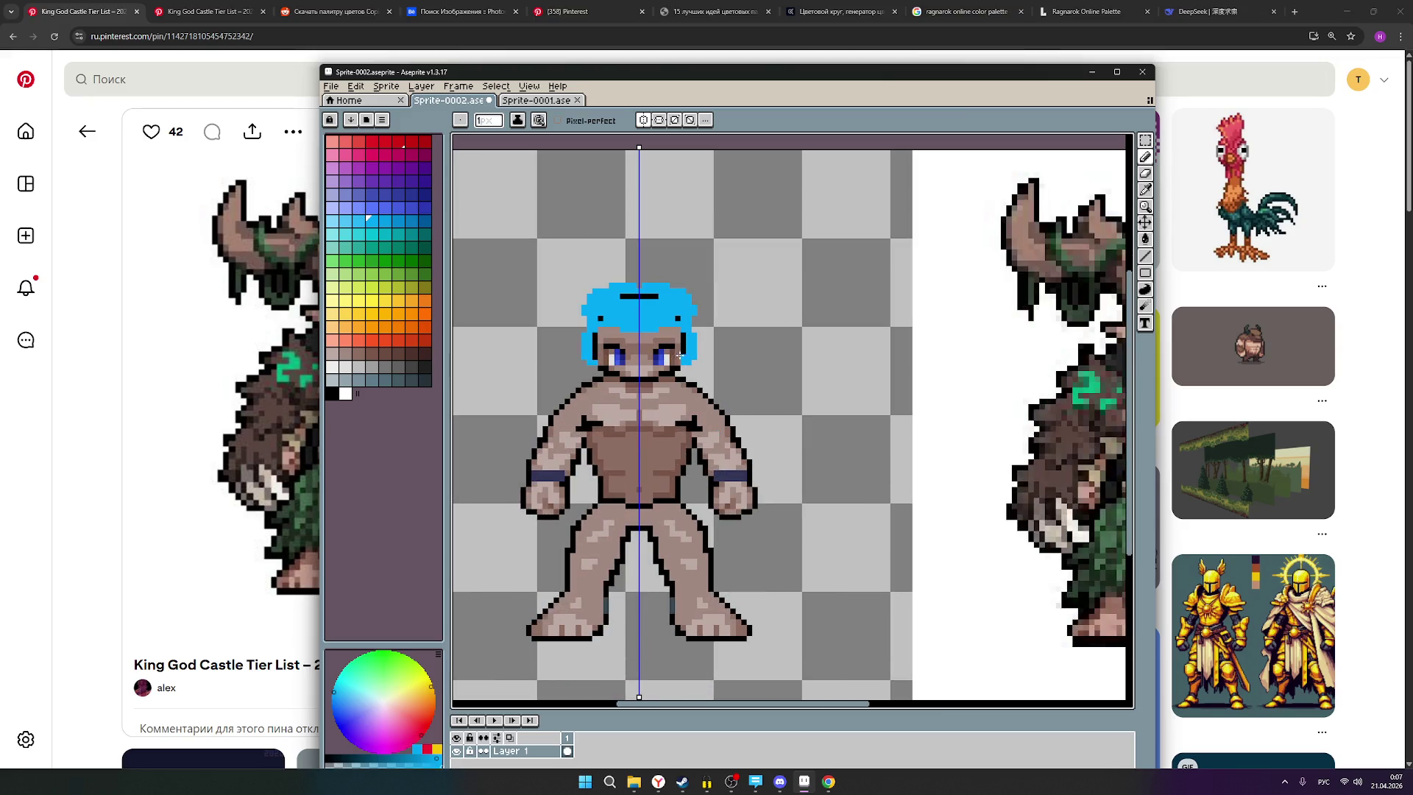
# Fill the black line and leftover black pixels in the hair with blue.
pyautogui.moveTo(622, 296); pyautogui.dragTo(649, 298)
pyautogui.click(674, 316)
pyautogui.scroll(-2, 647, 397)
pyautogui.scroll(1, 647, 397)
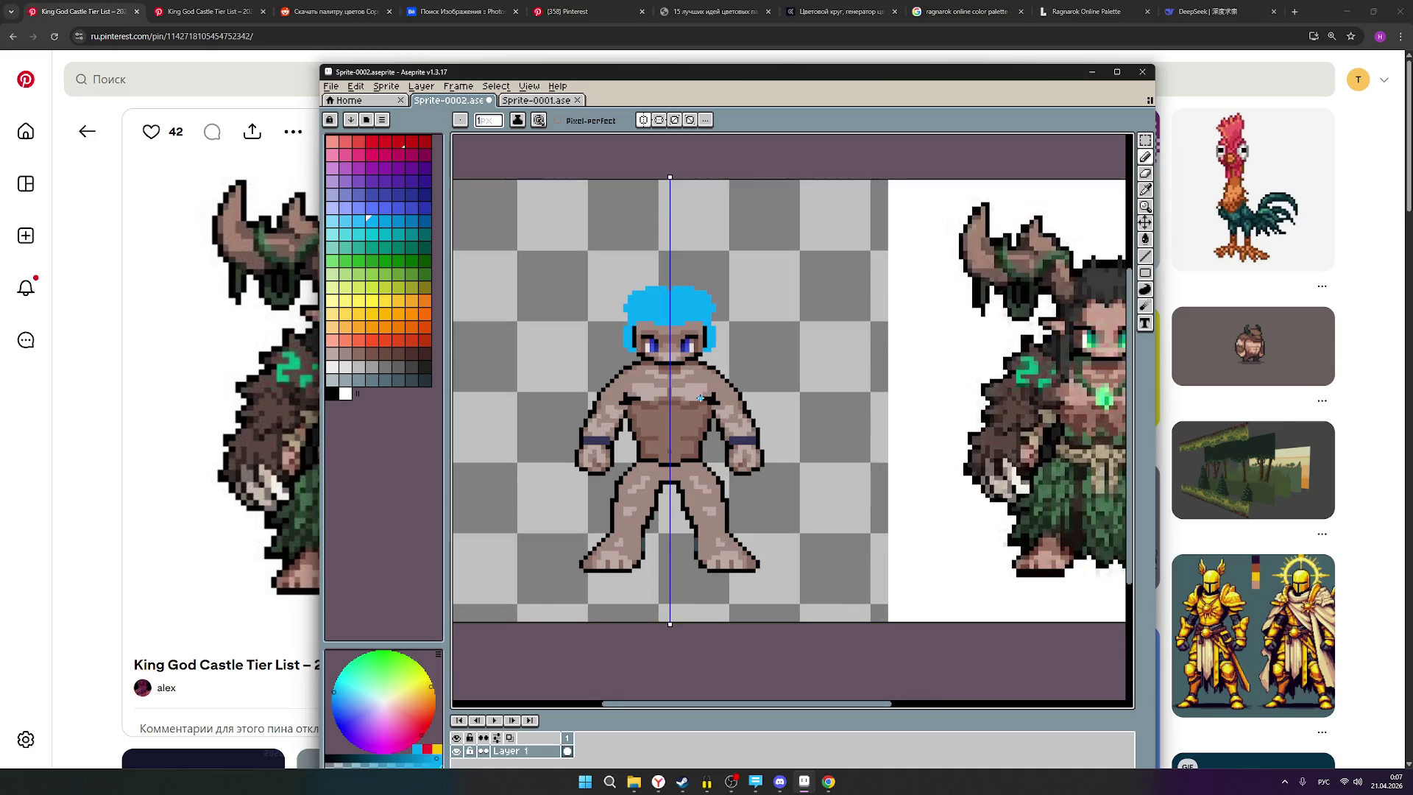
pyautogui.scroll(-1, 767, 430)
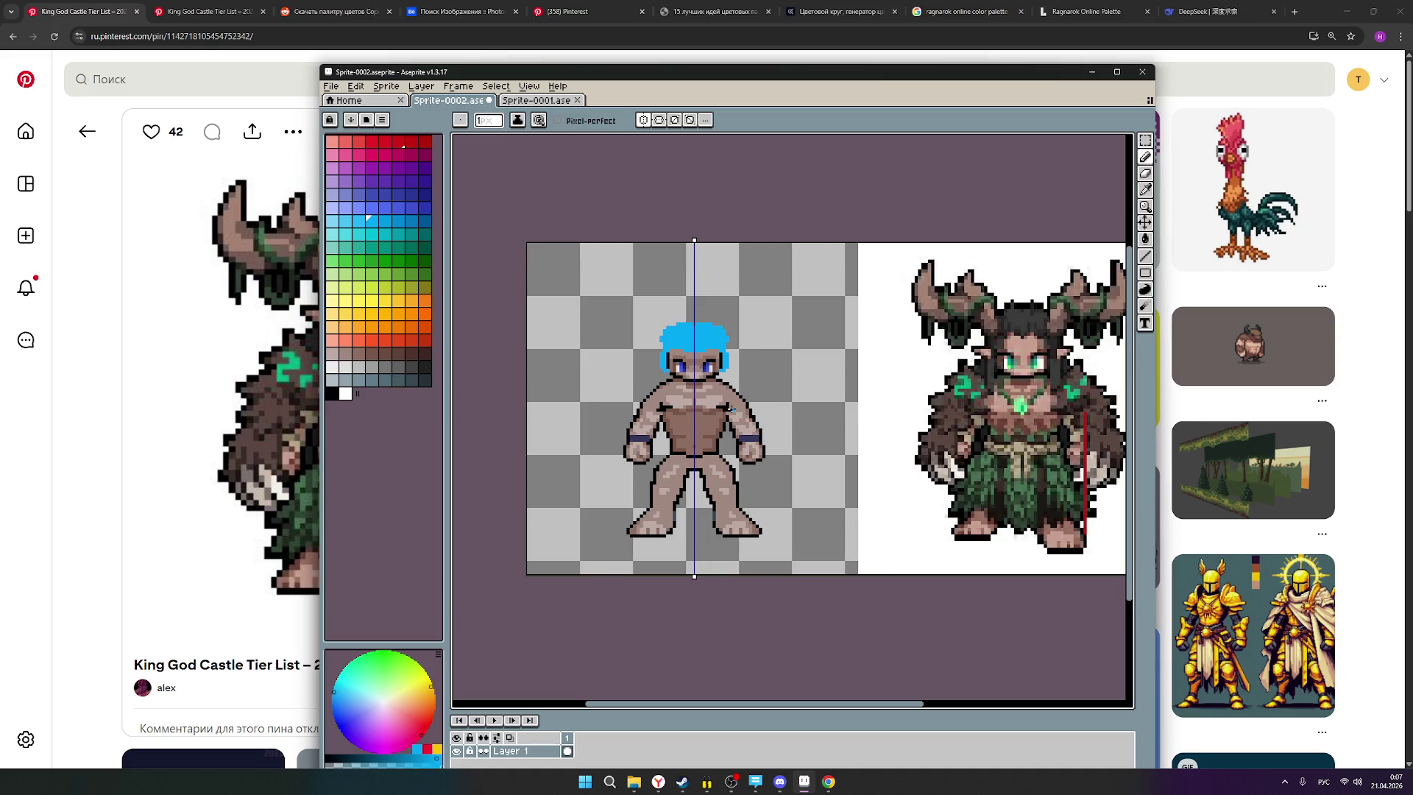
# Sketch blue strokes on the torso and wristbands, then undo them and the hair with Ctrl+Z.
pyautogui.moveTo(695, 413)
pyautogui.mouseDown()
pyautogui.moveTo(696, 444)
pyautogui.moveTo(711, 425)
pyautogui.moveTo(669, 434)
pyautogui.moveTo(692, 452)
pyautogui.moveTo(670, 416)
pyautogui.mouseUp()
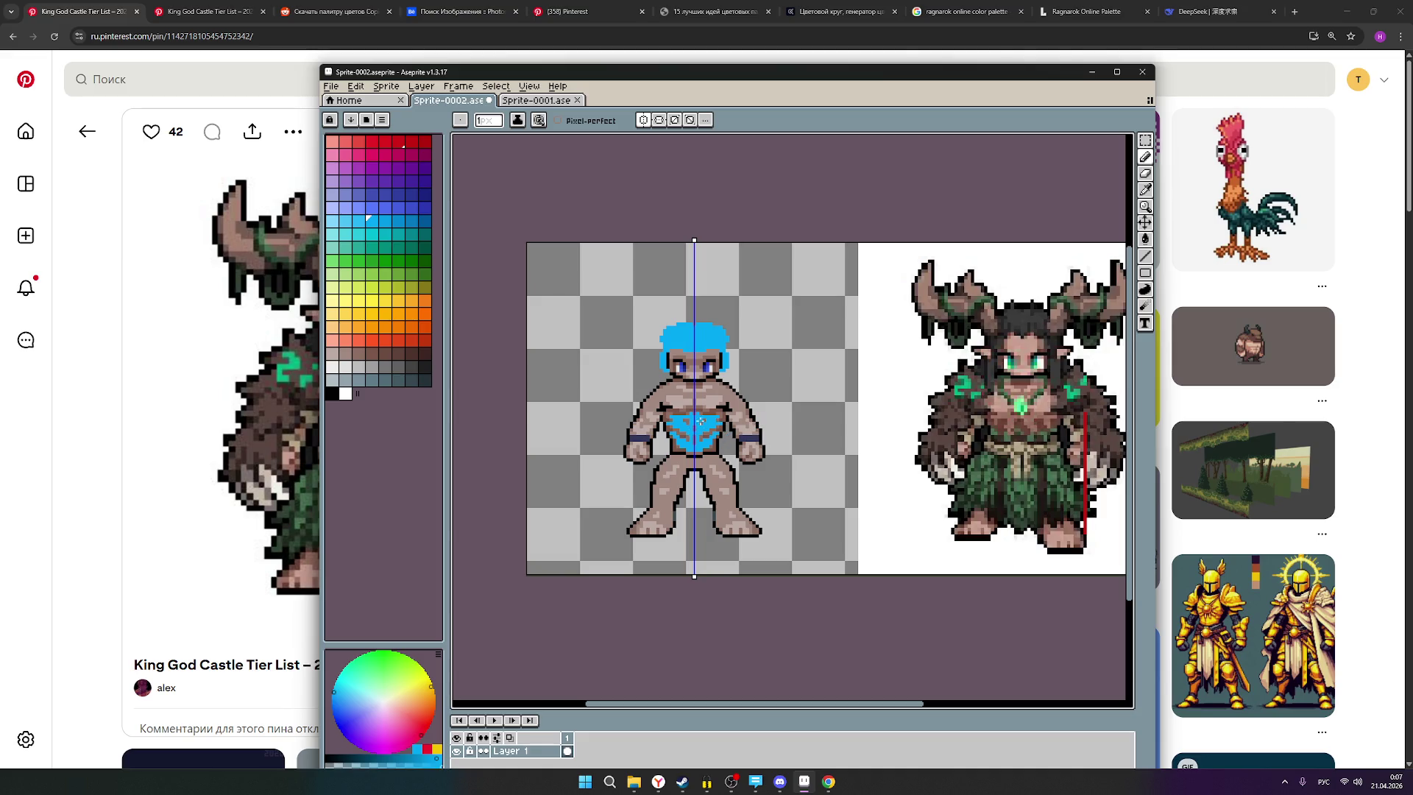
pyautogui.moveTo(732, 438)
pyautogui.mouseDown()
pyautogui.moveTo(758, 438)
pyautogui.moveTo(744, 457)
pyautogui.moveTo(734, 442)
pyautogui.moveTo(763, 457)
pyautogui.mouseUp()
pyautogui.hotkey('ctrl', 'z')
pyautogui.hotkey('ctrl', 'z')
pyautogui.hotkey('ctrl', 'z')
pyautogui.hotkey('ctrl', 'z')
pyautogui.hotkey('ctrl', 'z')
pyautogui.hotkey('ctrl', 'z')
pyautogui.hotkey('ctrl', 'z')
pyautogui.hotkey('ctrl', 'z')
pyautogui.hotkey('ctrl', 'z')
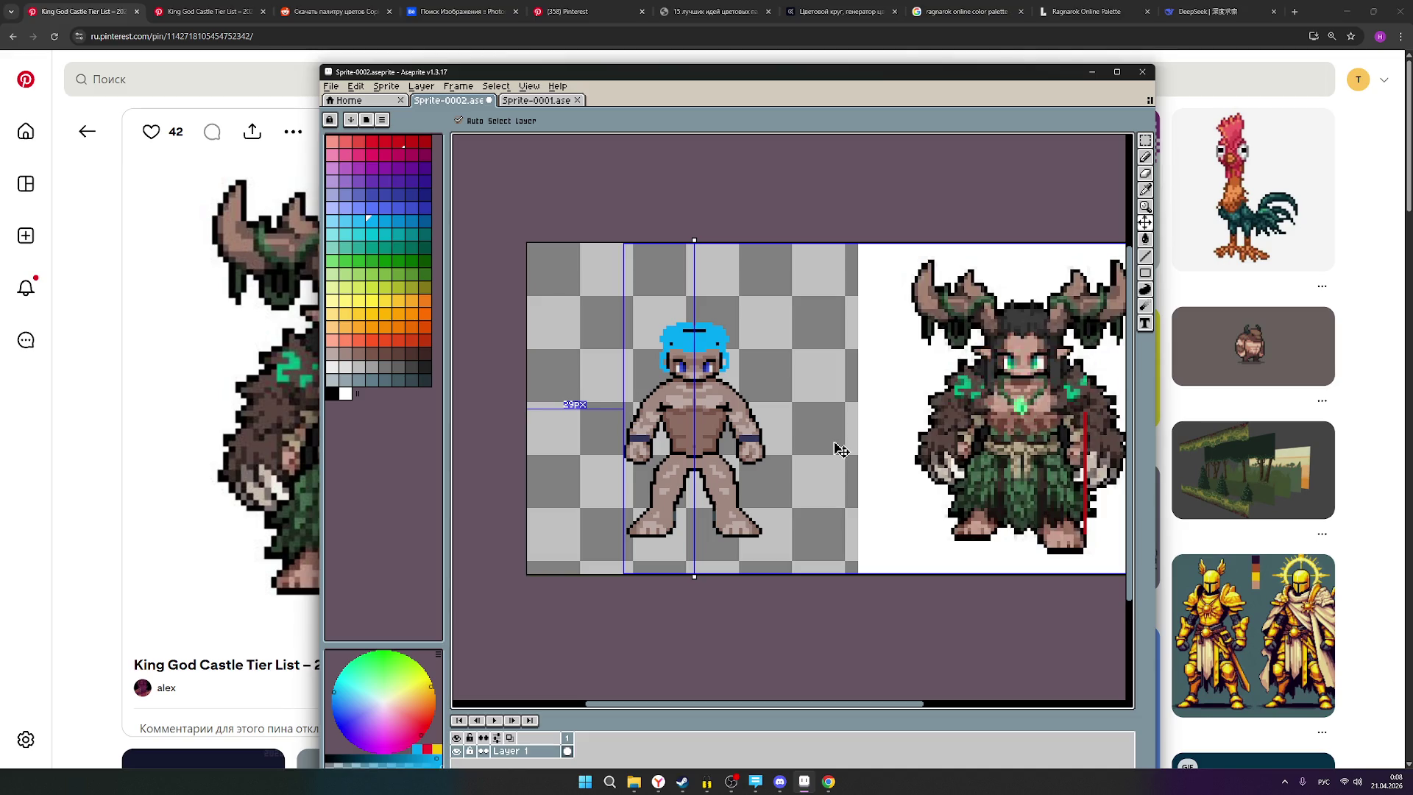
pyautogui.hotkey('ctrl', 'z')
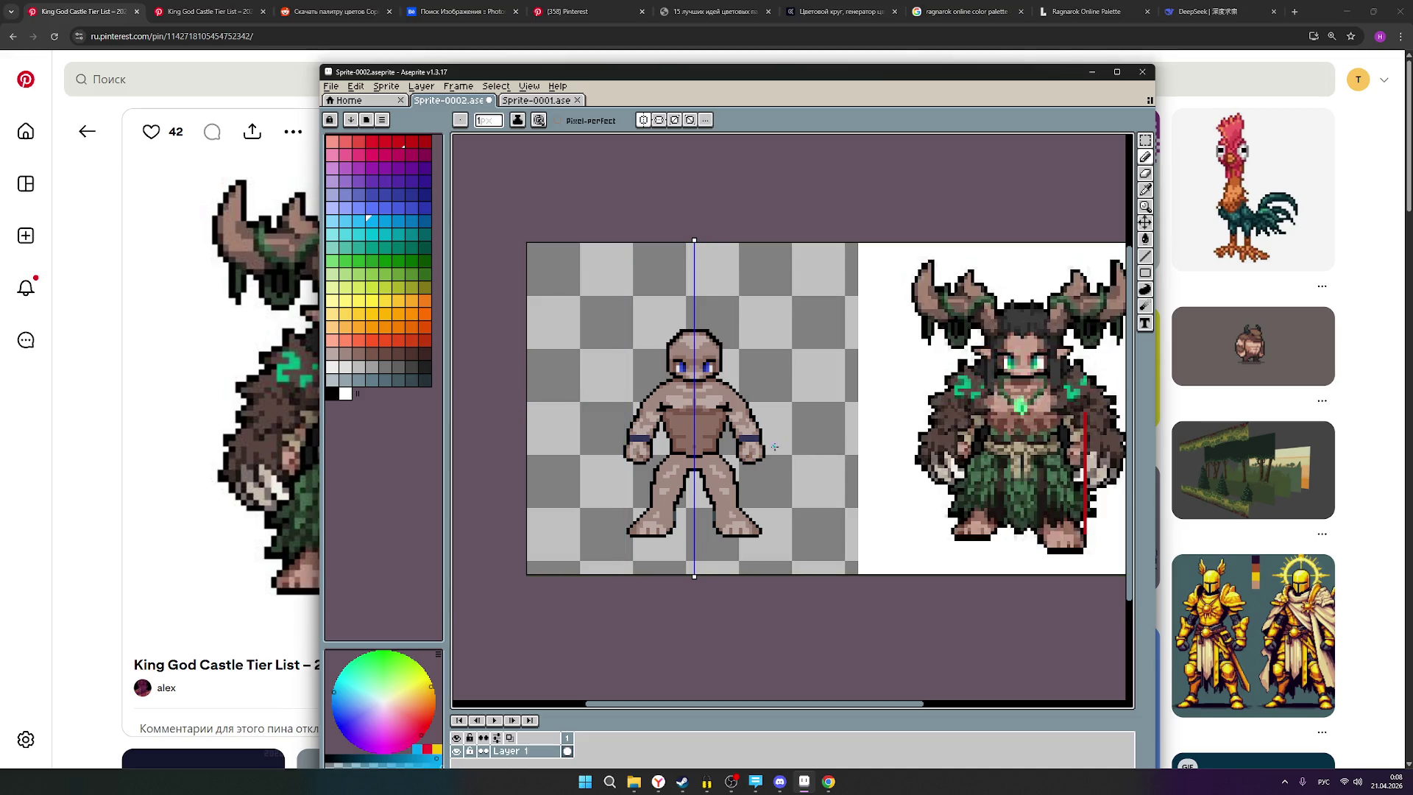
# Save the sprite, pick a grey swatch, and zoom around to inspect the figure.
pyautogui.hotkey('ctrl', 's')
pyautogui.click(371, 355)
pyautogui.scroll(1, 723, 508)
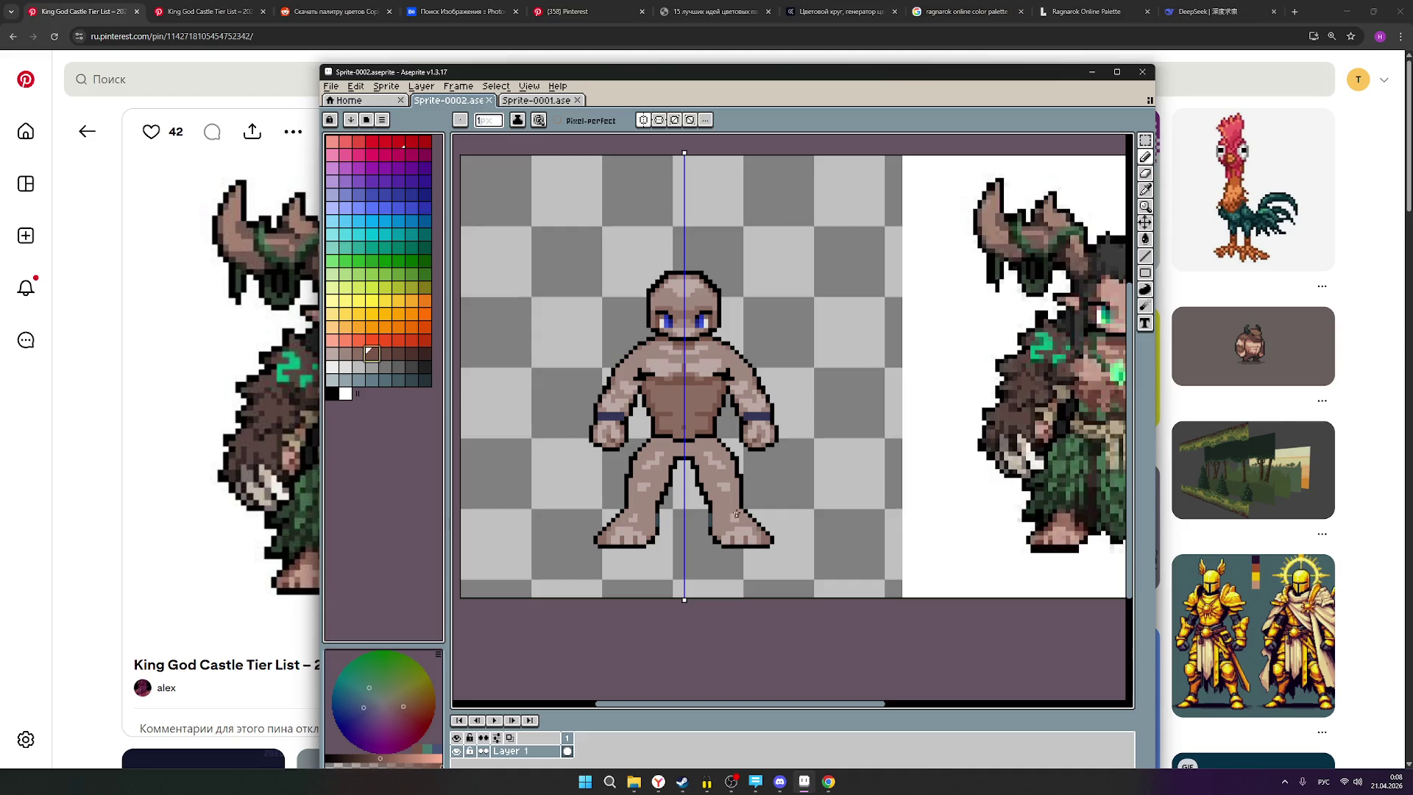
pyautogui.hscroll(3, 910, 475)
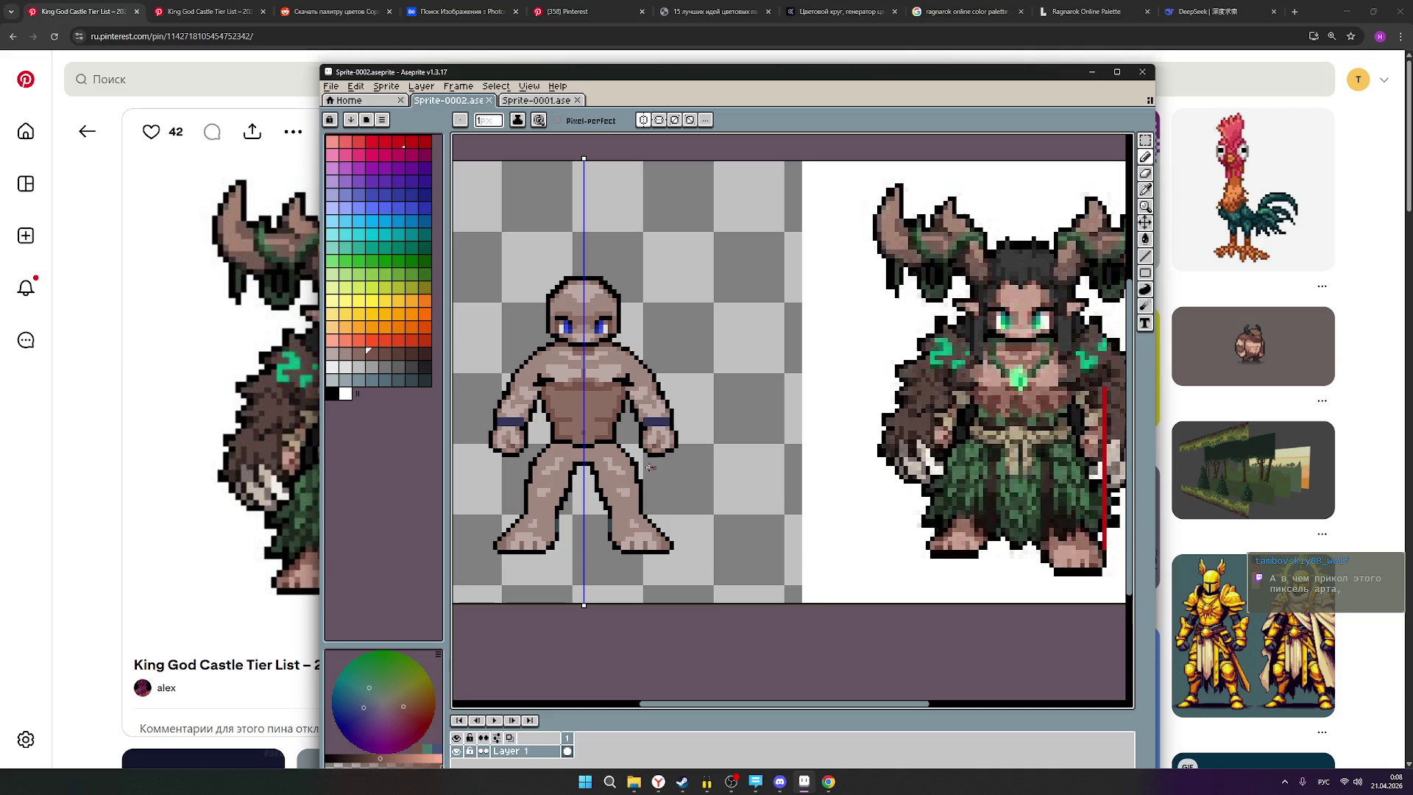
pyautogui.scroll(1, 542, 516)
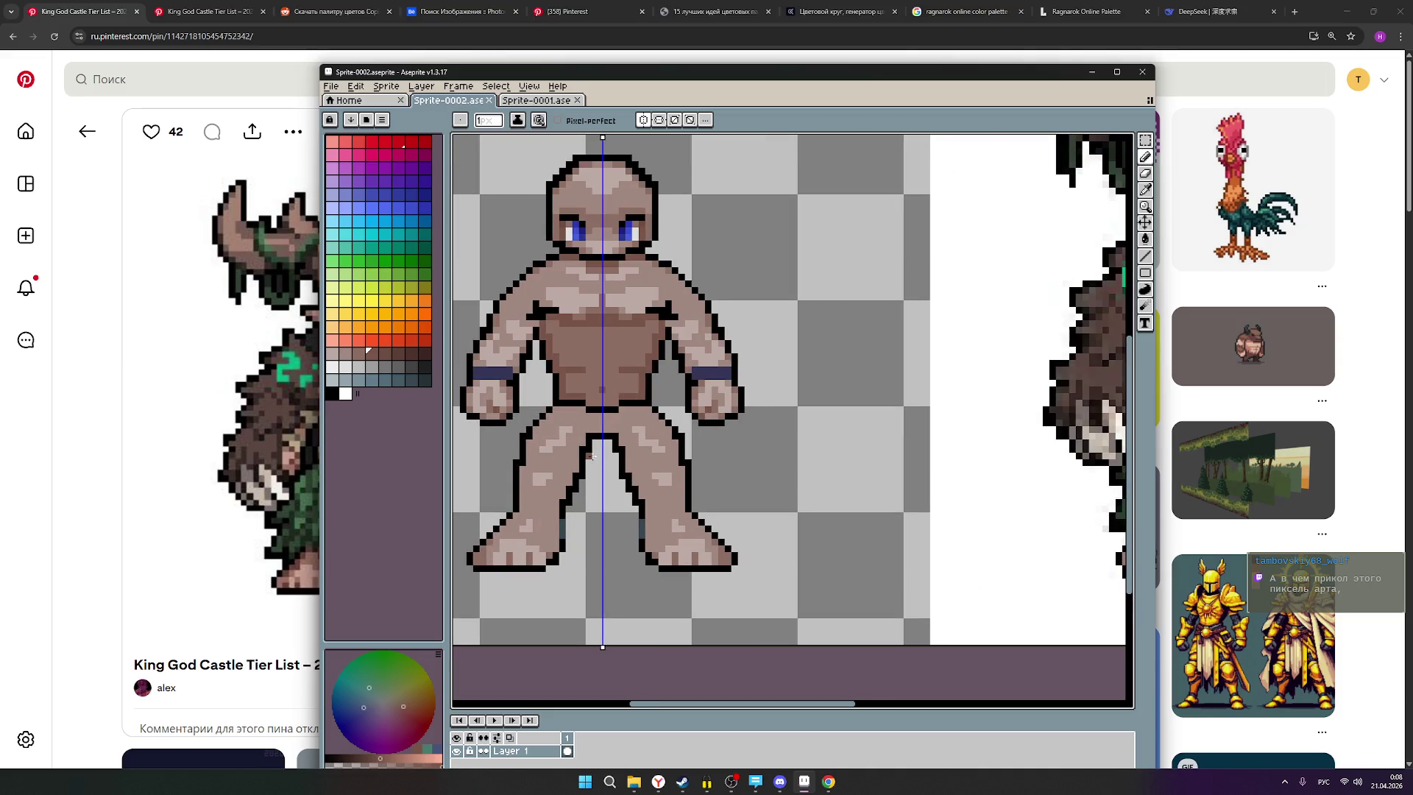
pyautogui.scroll(-1, 597, 517)
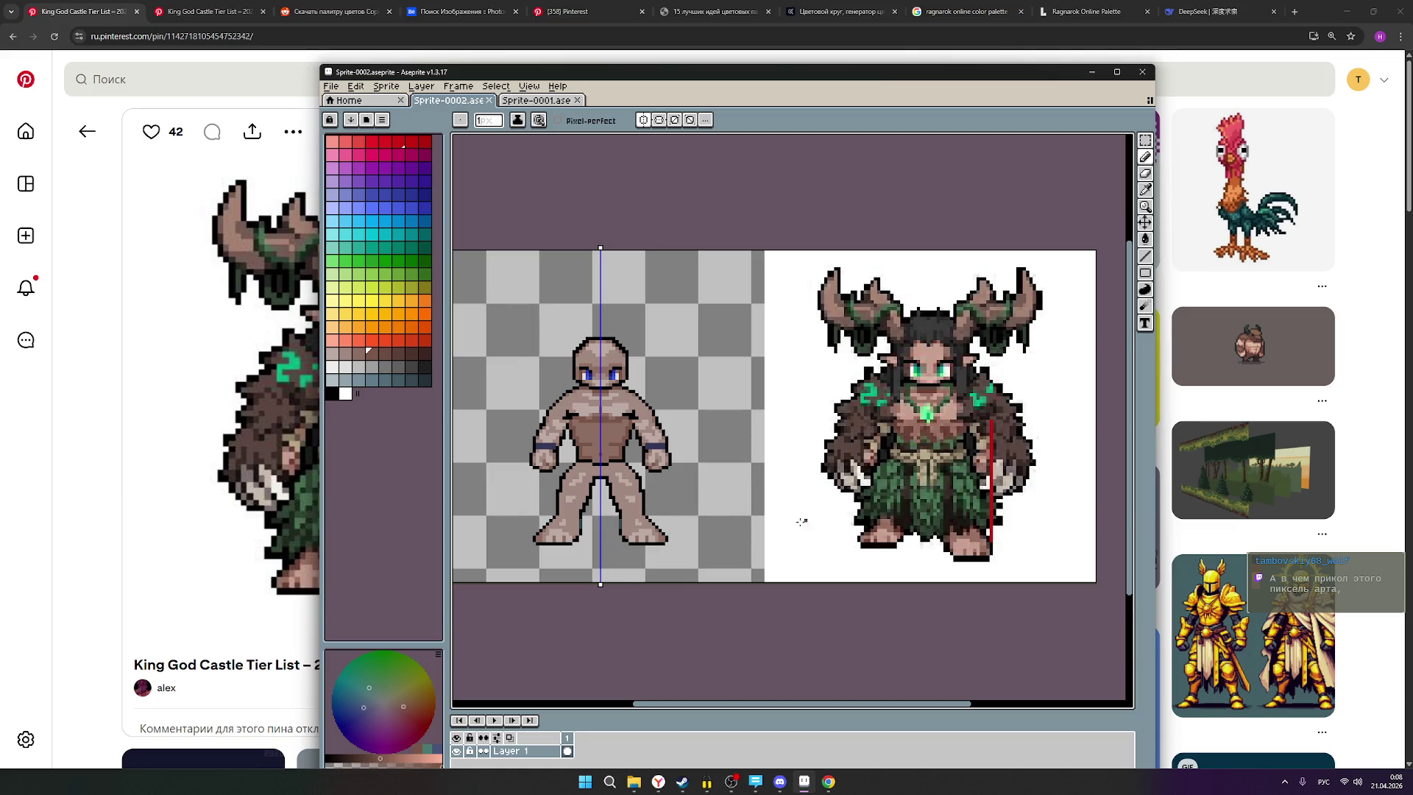
pyautogui.scroll(1, 735, 537)
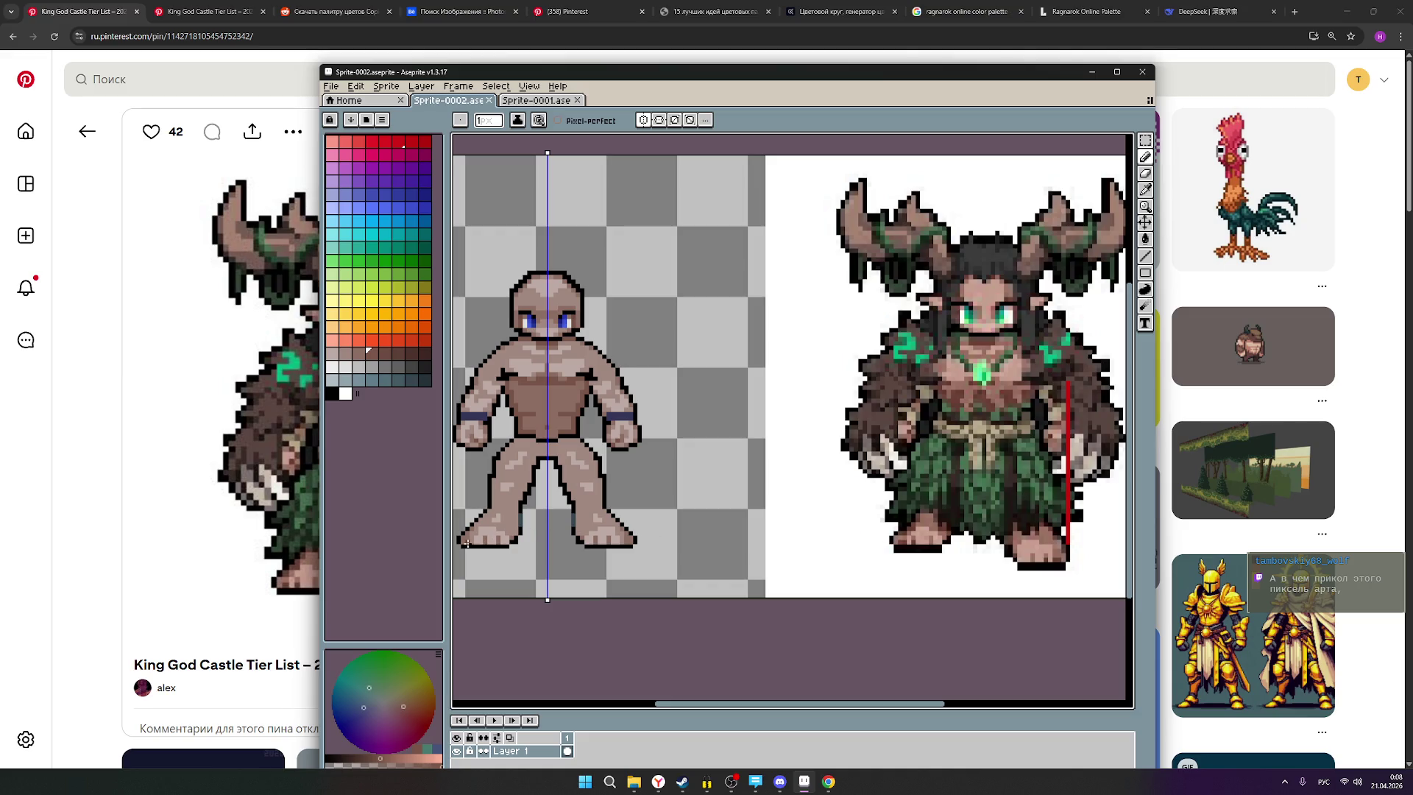
pyautogui.scroll(1, 463, 541)
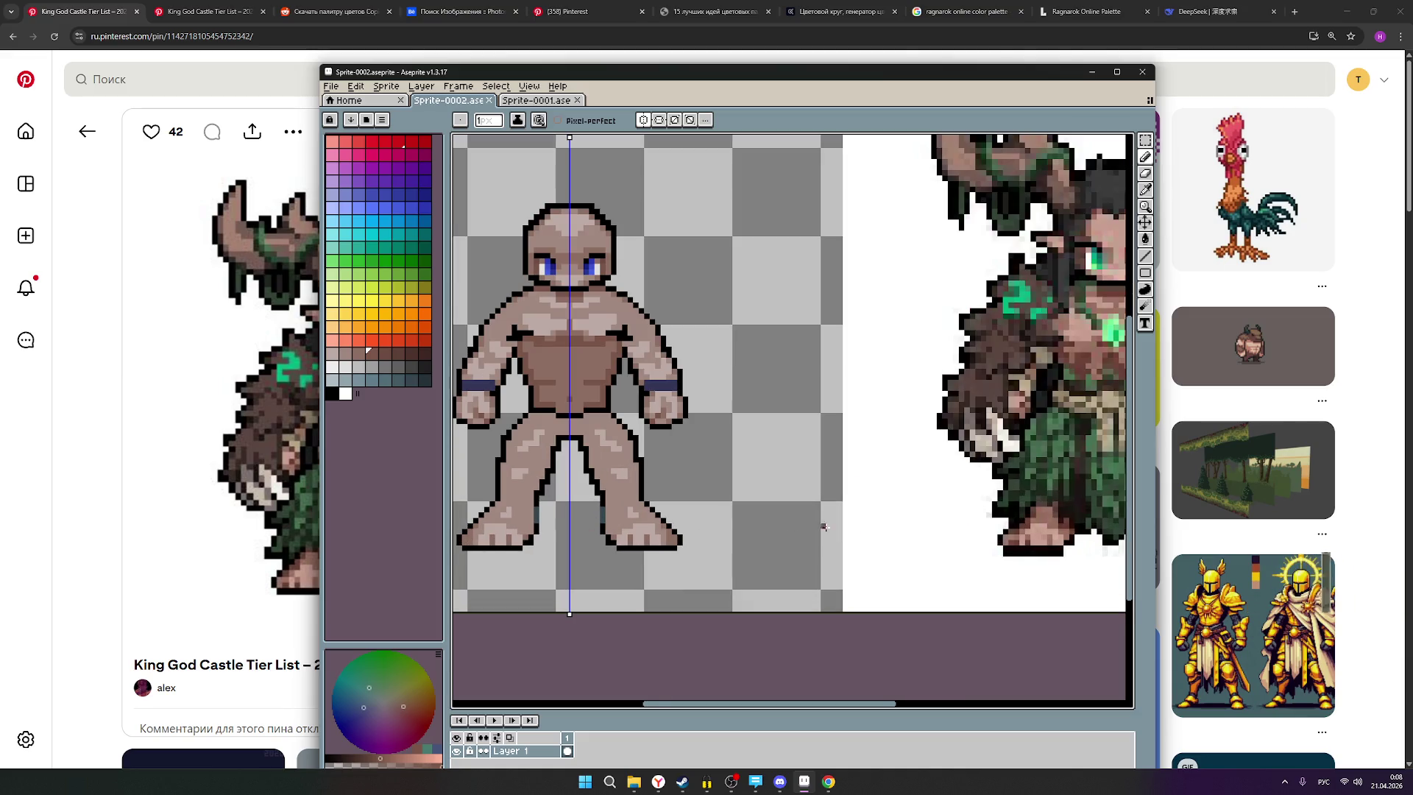
pyautogui.scroll(-2, 828, 527)
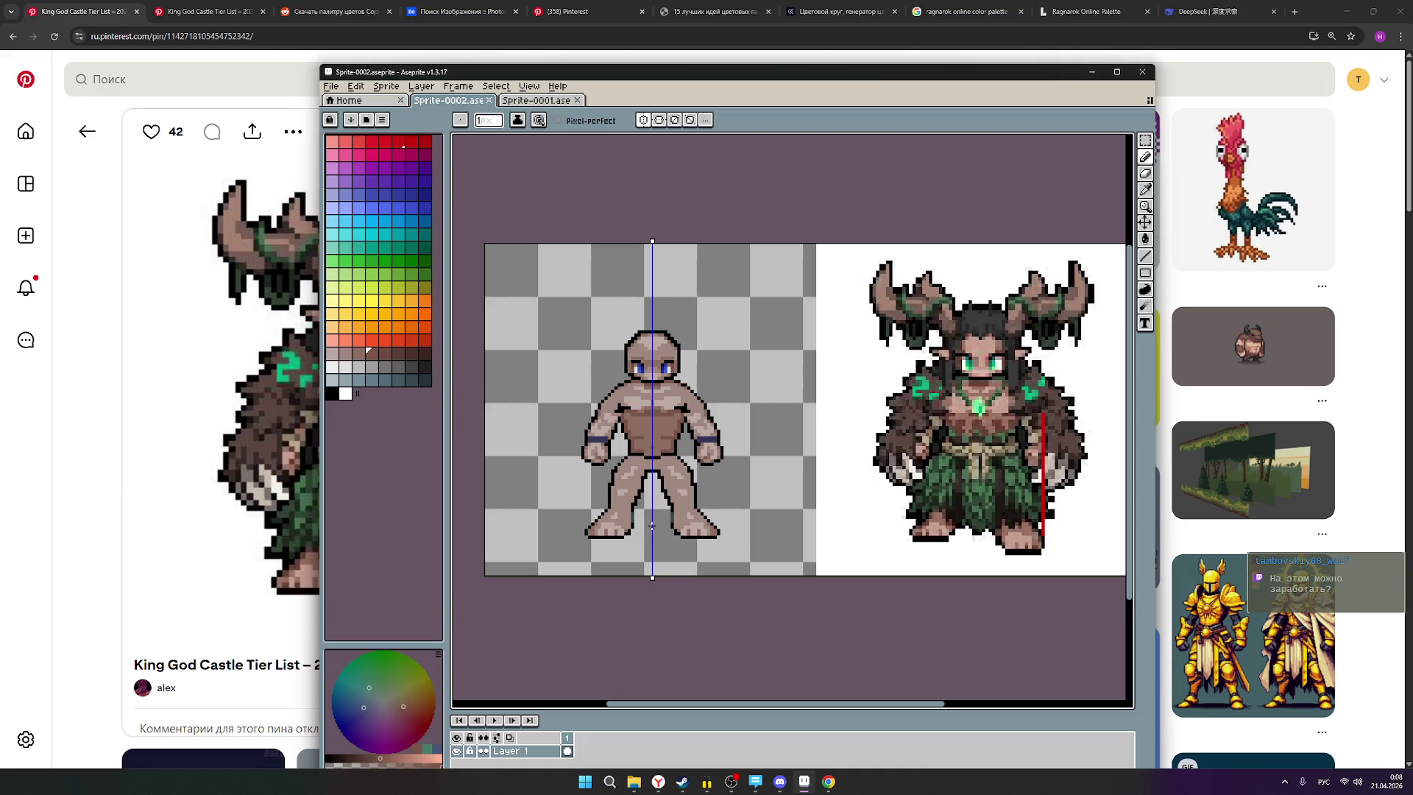
pyautogui.scroll(-1, 653, 517)
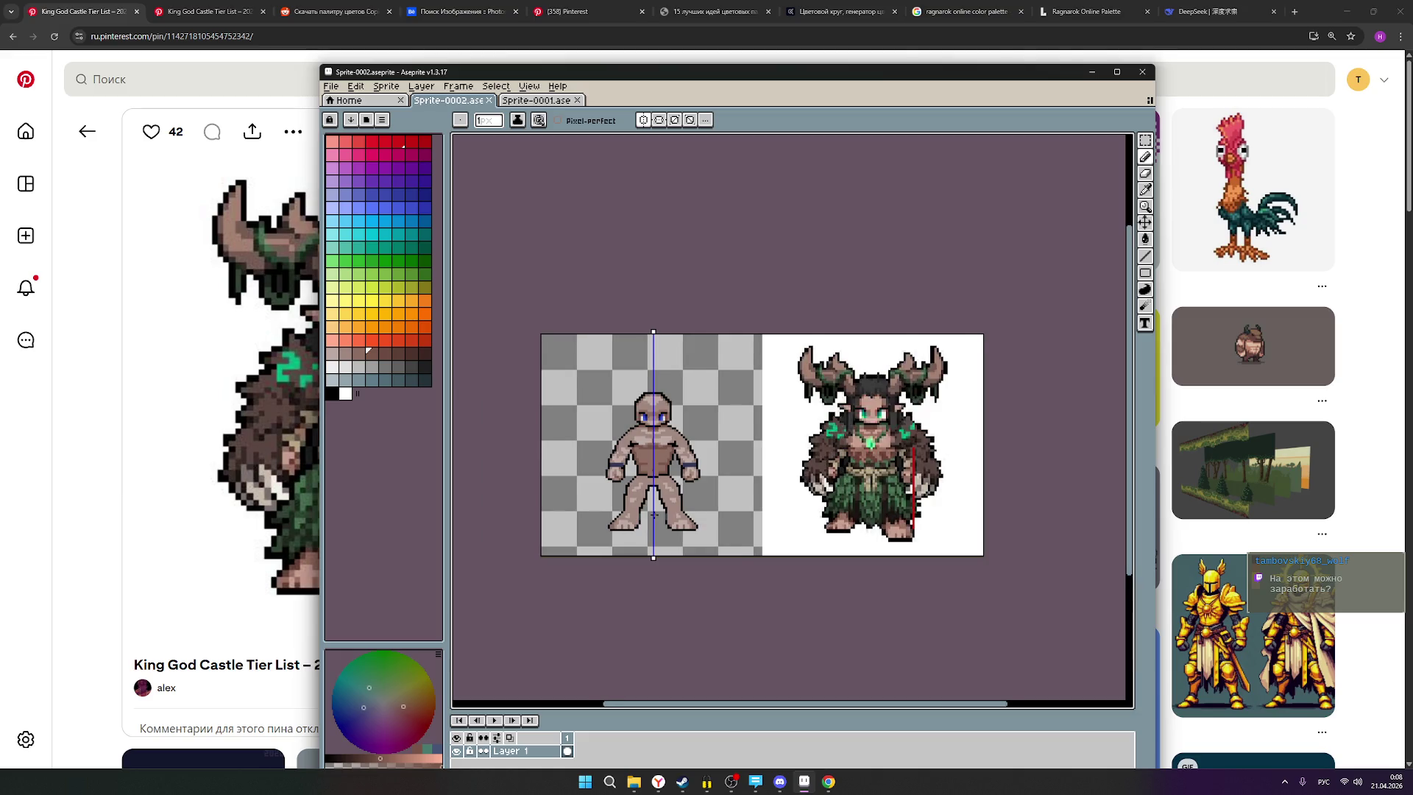
pyautogui.scroll(1, 653, 516)
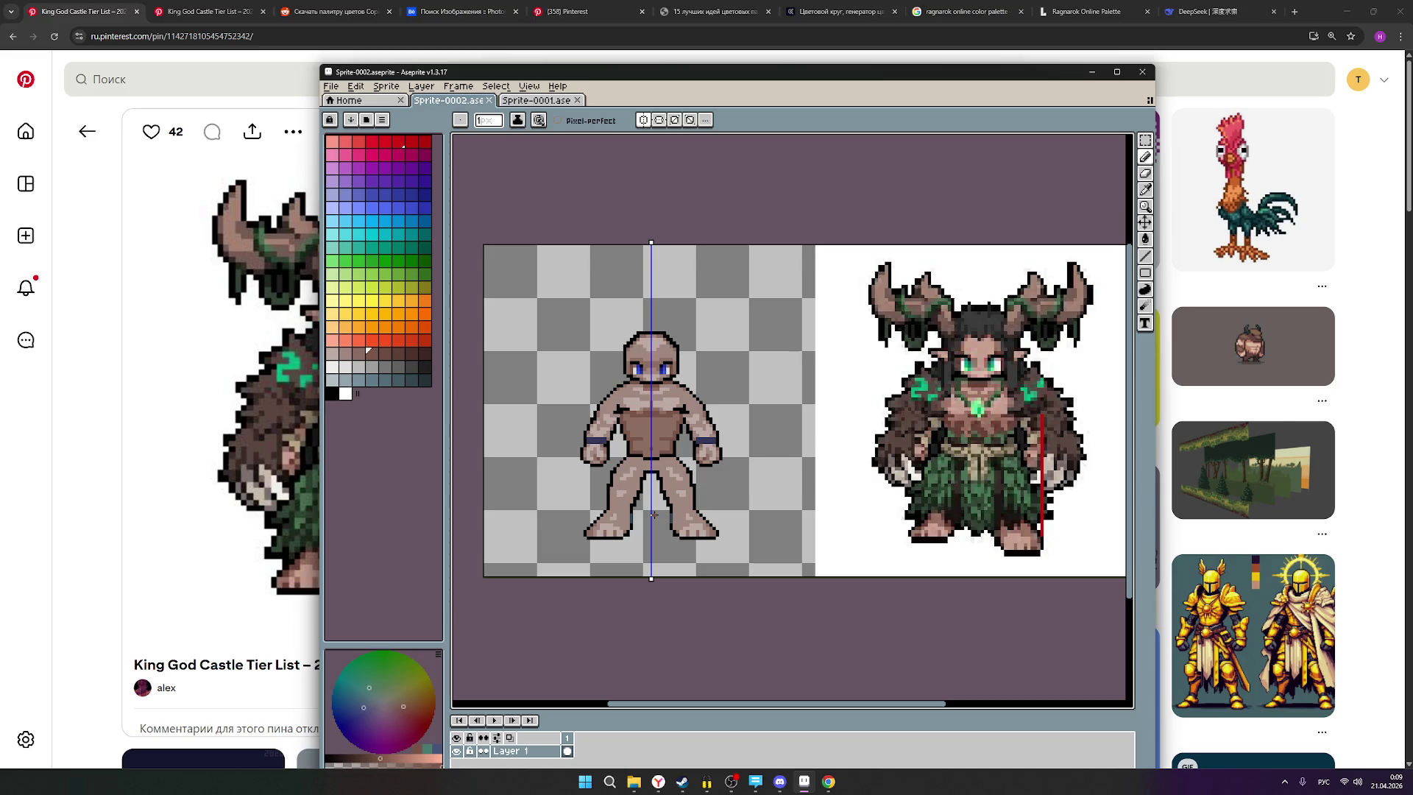
# Select all and deselect, then toggle the Move tool and return to the Pencil.
pyautogui.hotkey('ctrl', 'a')
pyautogui.hotkey('ctrl', 'd')
pyautogui.press('v')
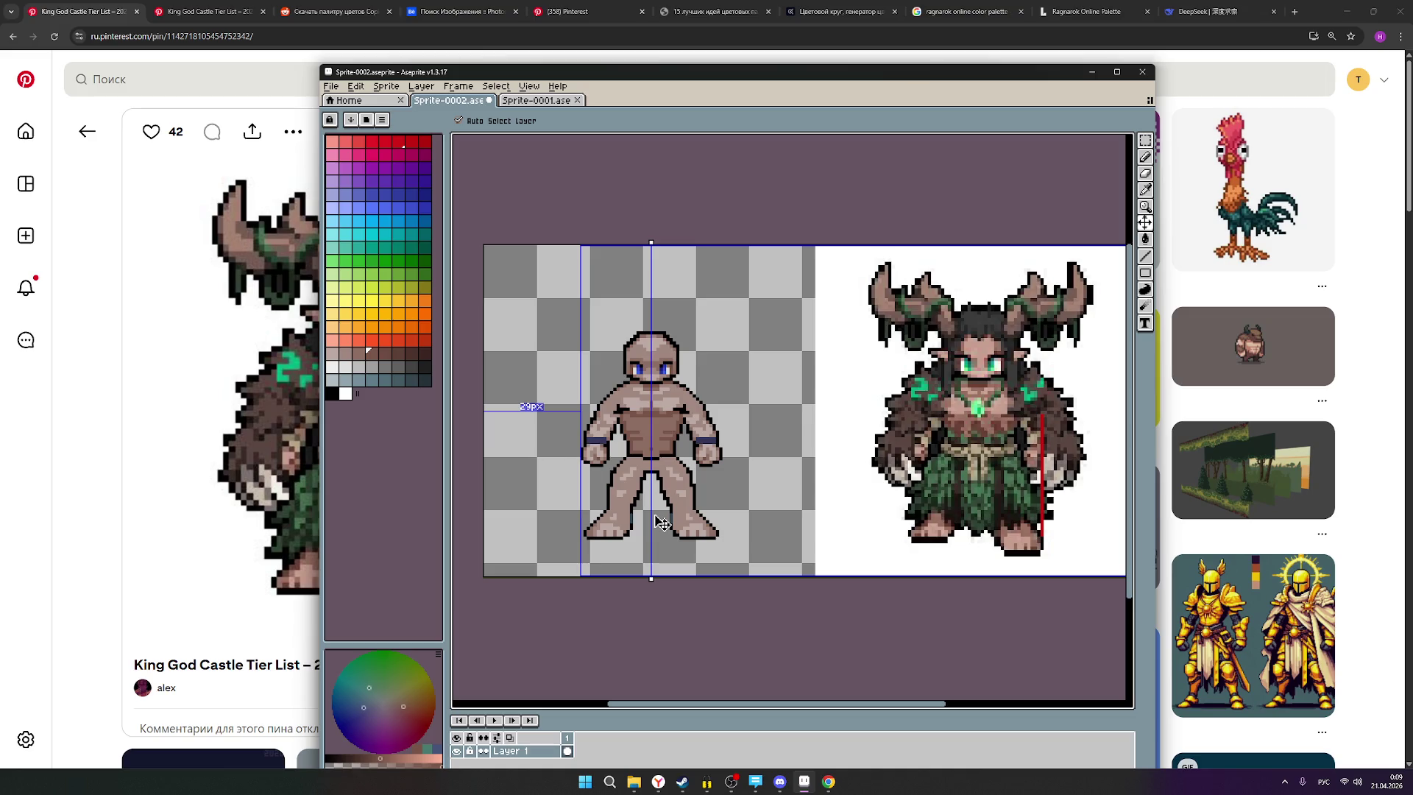
pyautogui.press('b')
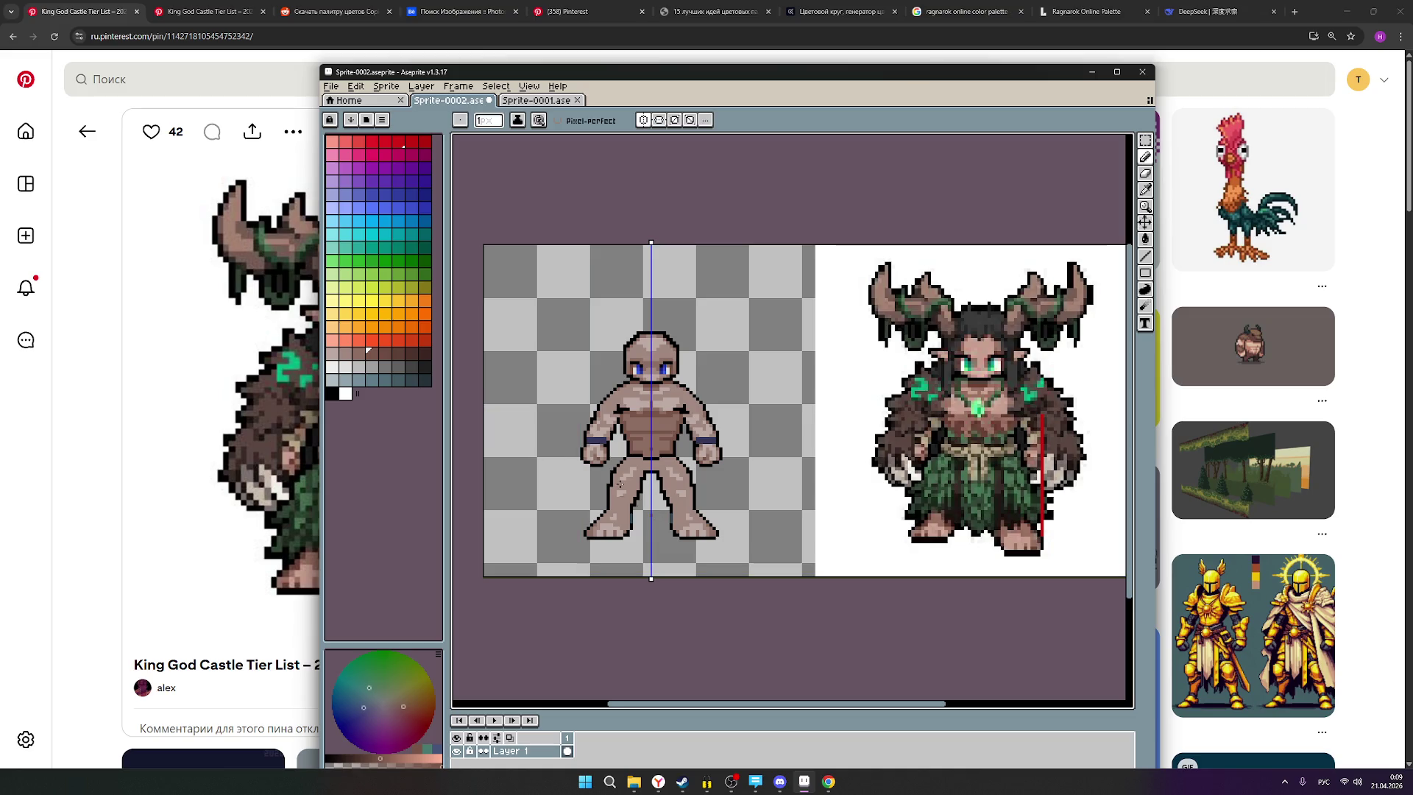
pyautogui.scroll(1, 689, 465)
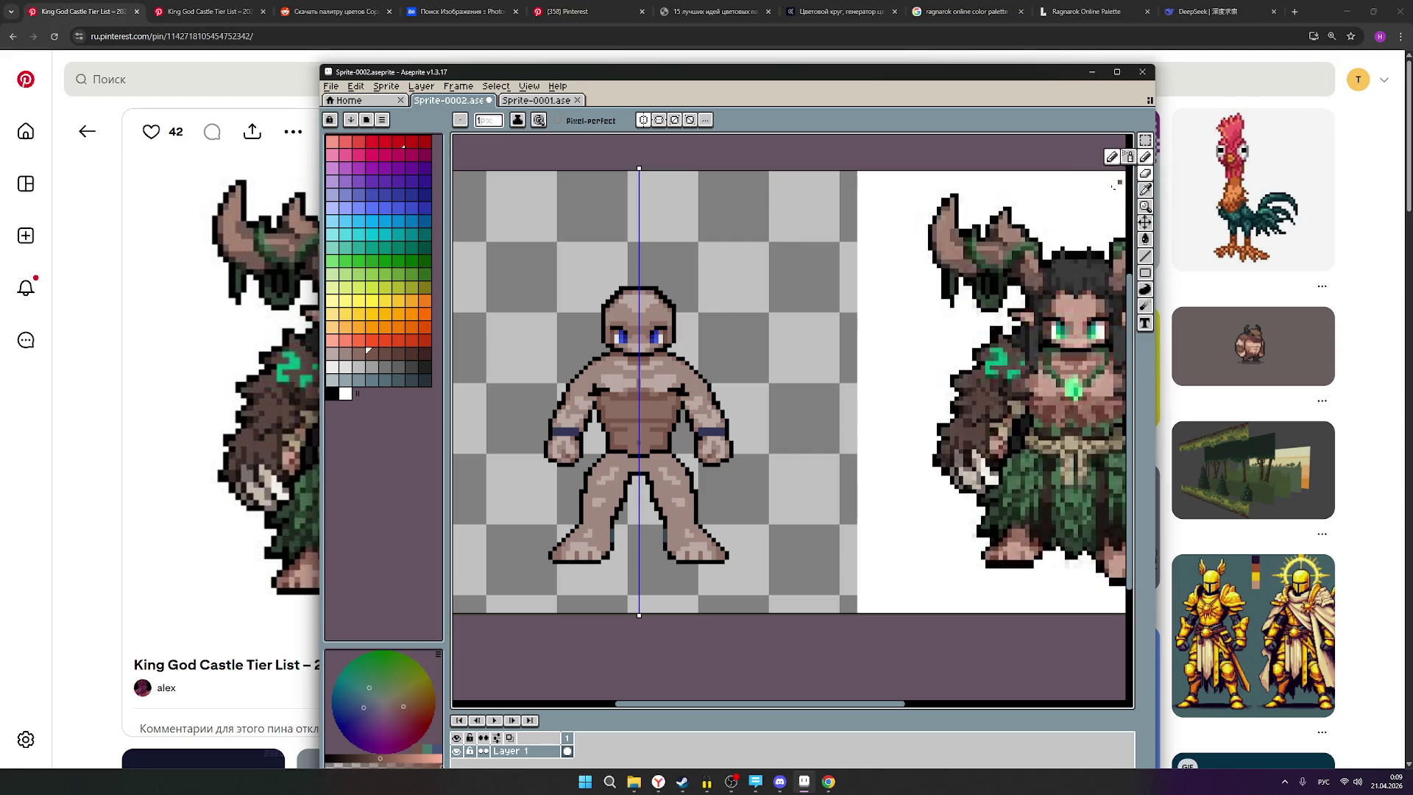
# Make the grey-beige swatch the drawing colour and zoom to check the figure.
pyautogui.click(358, 354)
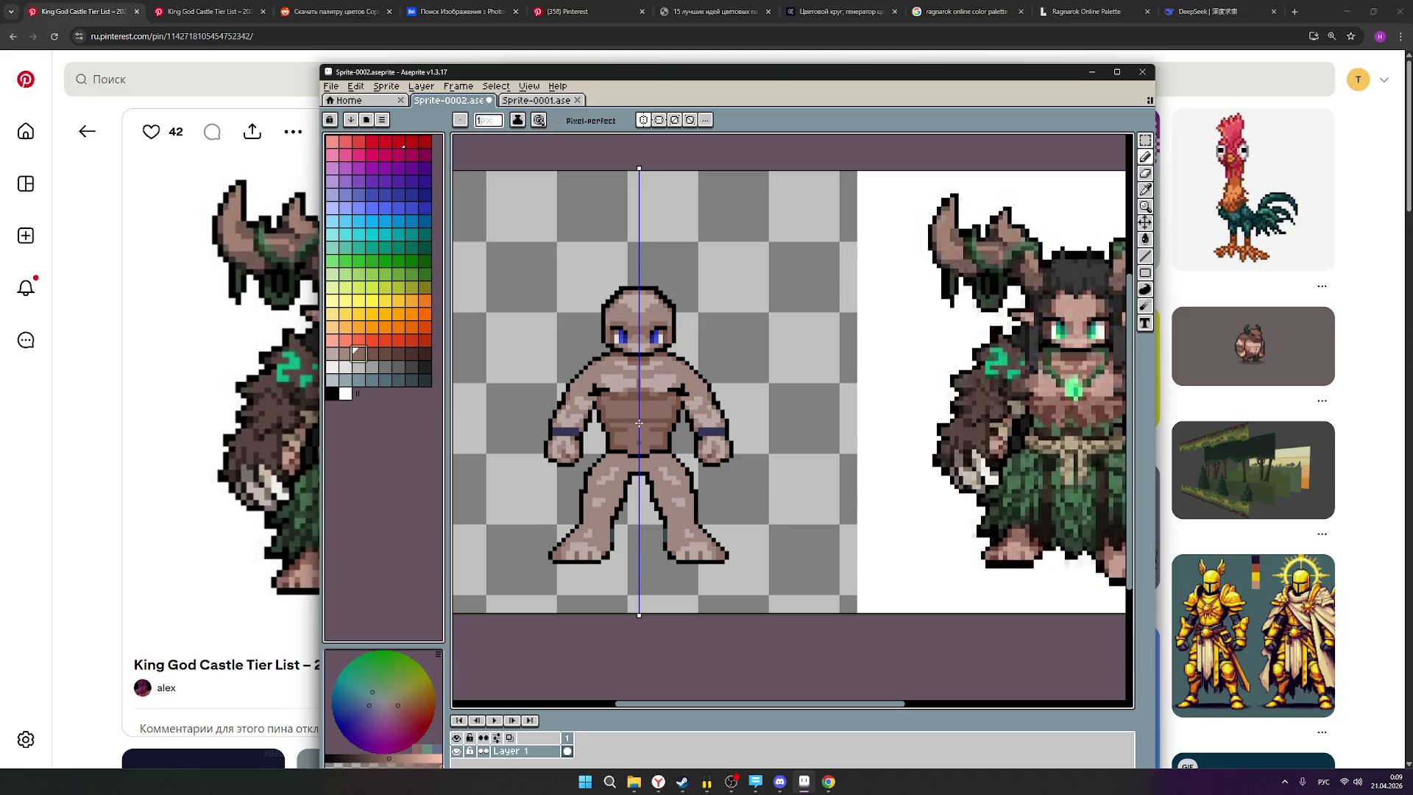
pyautogui.scroll(1, 634, 421)
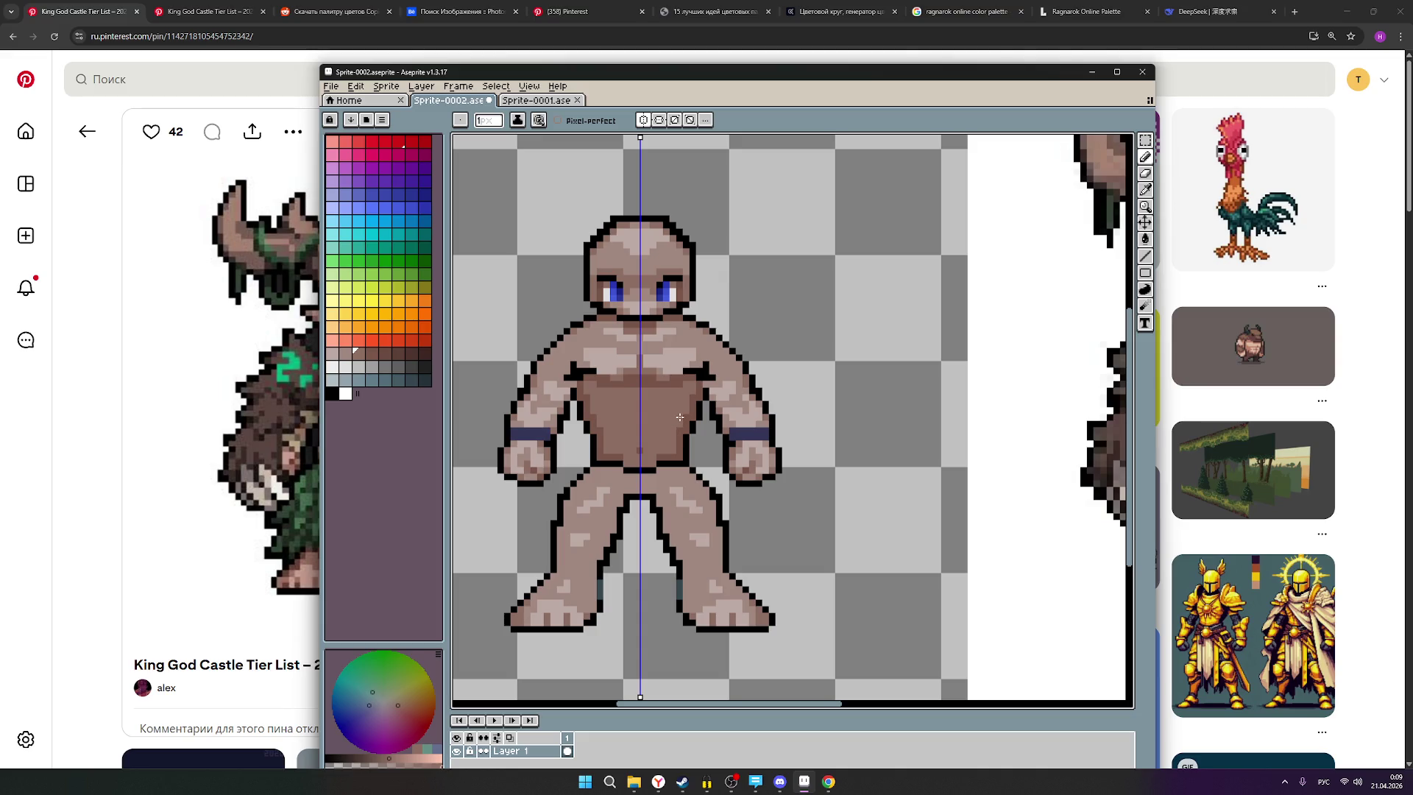
pyautogui.scroll(-4, 664, 428)
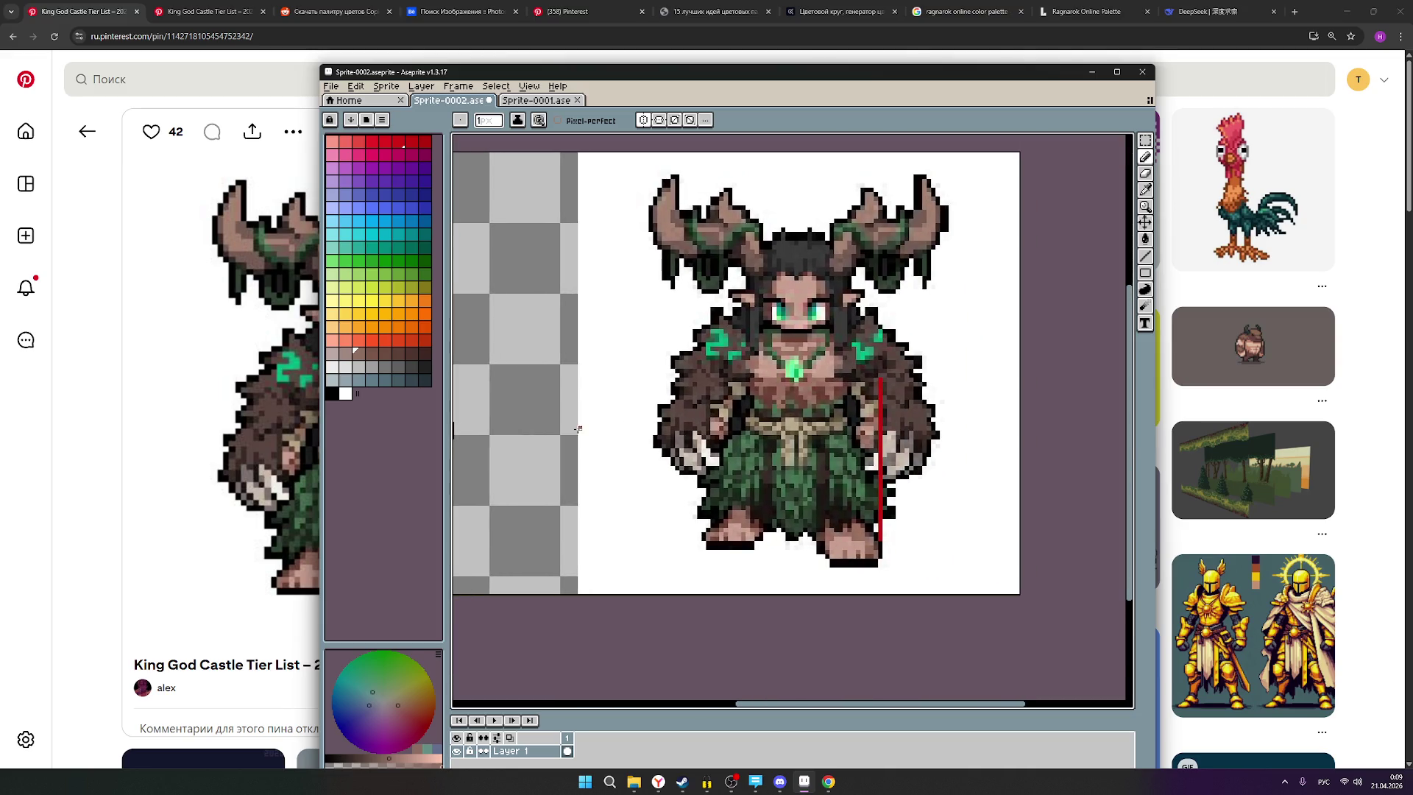
pyautogui.scroll(-1, 675, 419)
pyautogui.scroll(3, 676, 420)
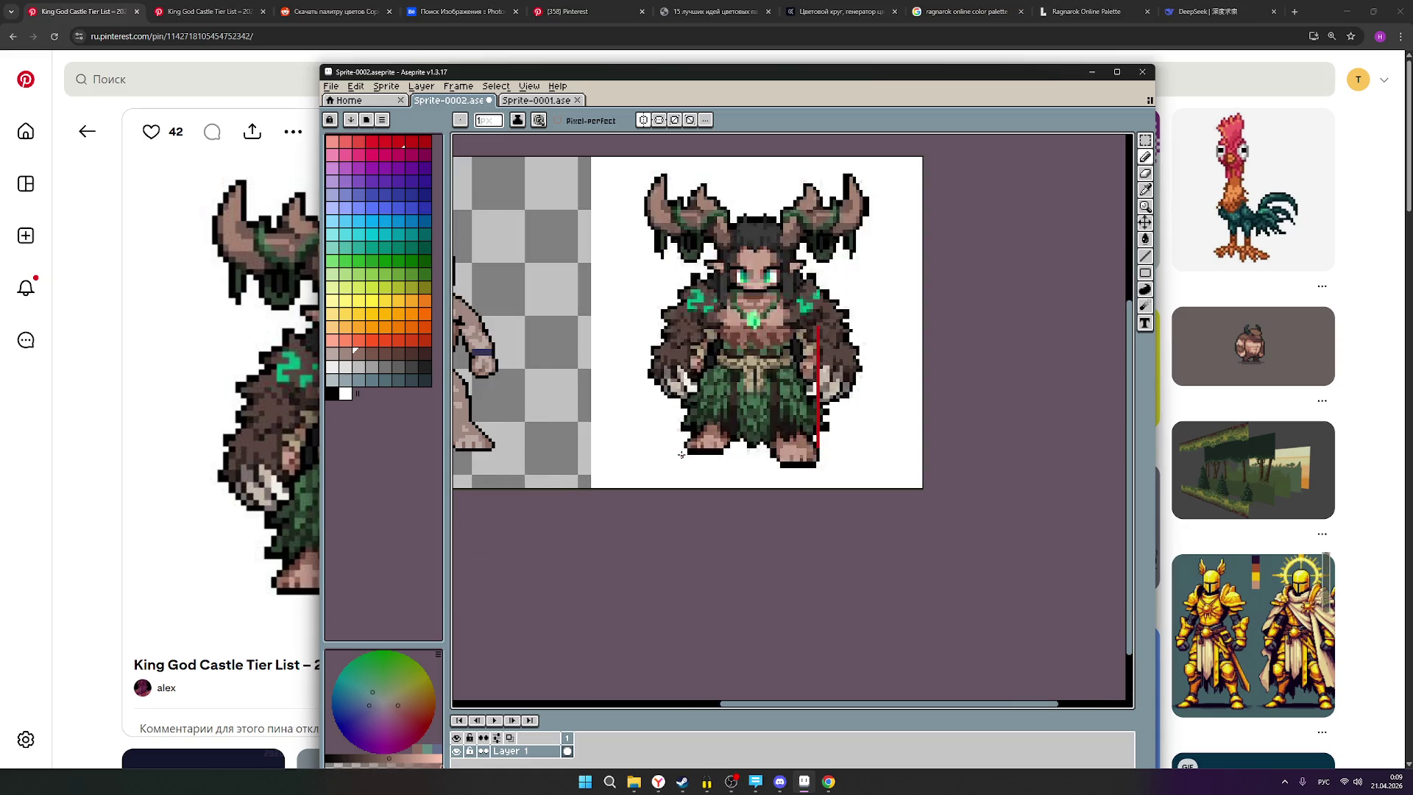
pyautogui.scroll(-2, 681, 454)
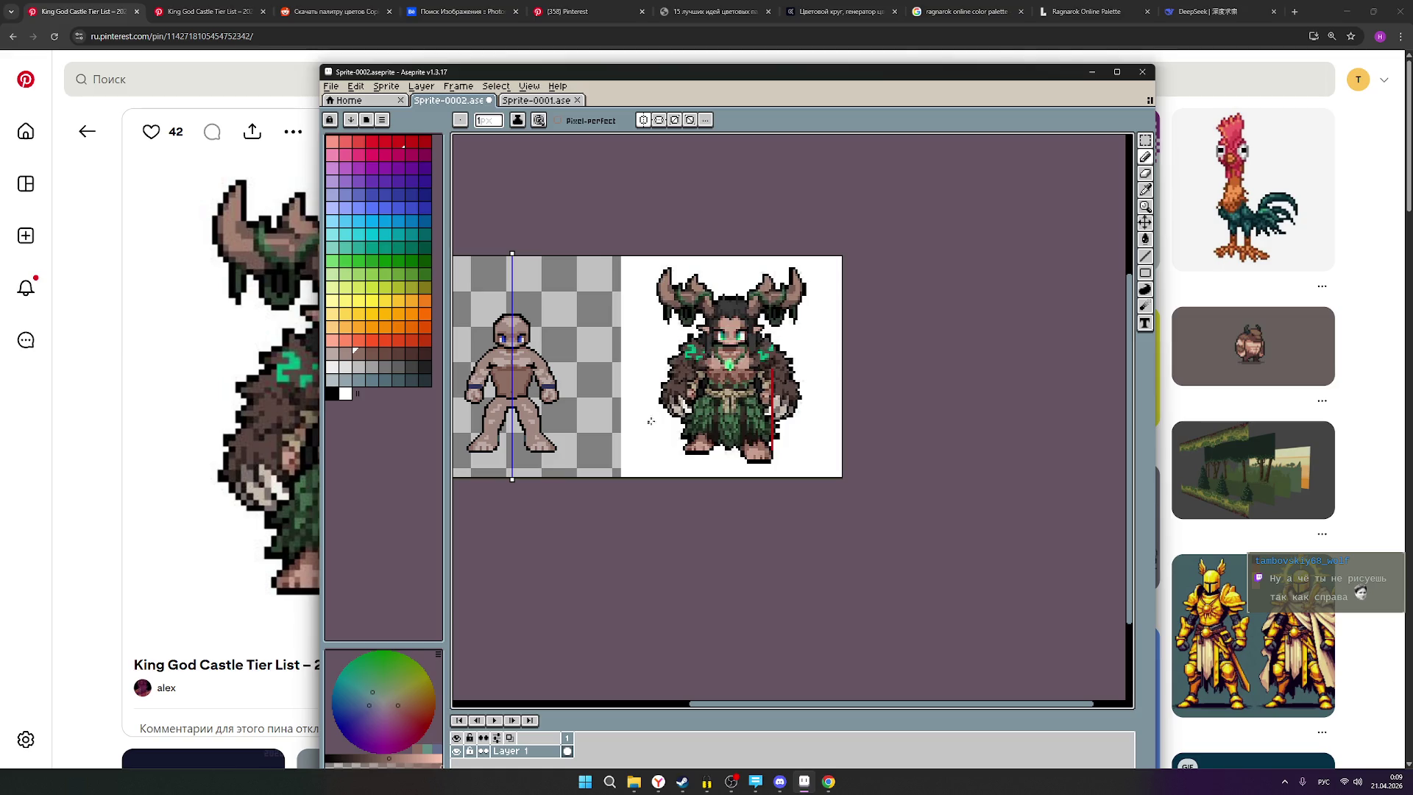
pyautogui.scroll(1, 711, 473)
pyautogui.scroll(-1, 631, 445)
# Recentre both figures in view and make black the drawing colour.
pyautogui.moveTo(618, 396); pyautogui.dragTo(726, 408)
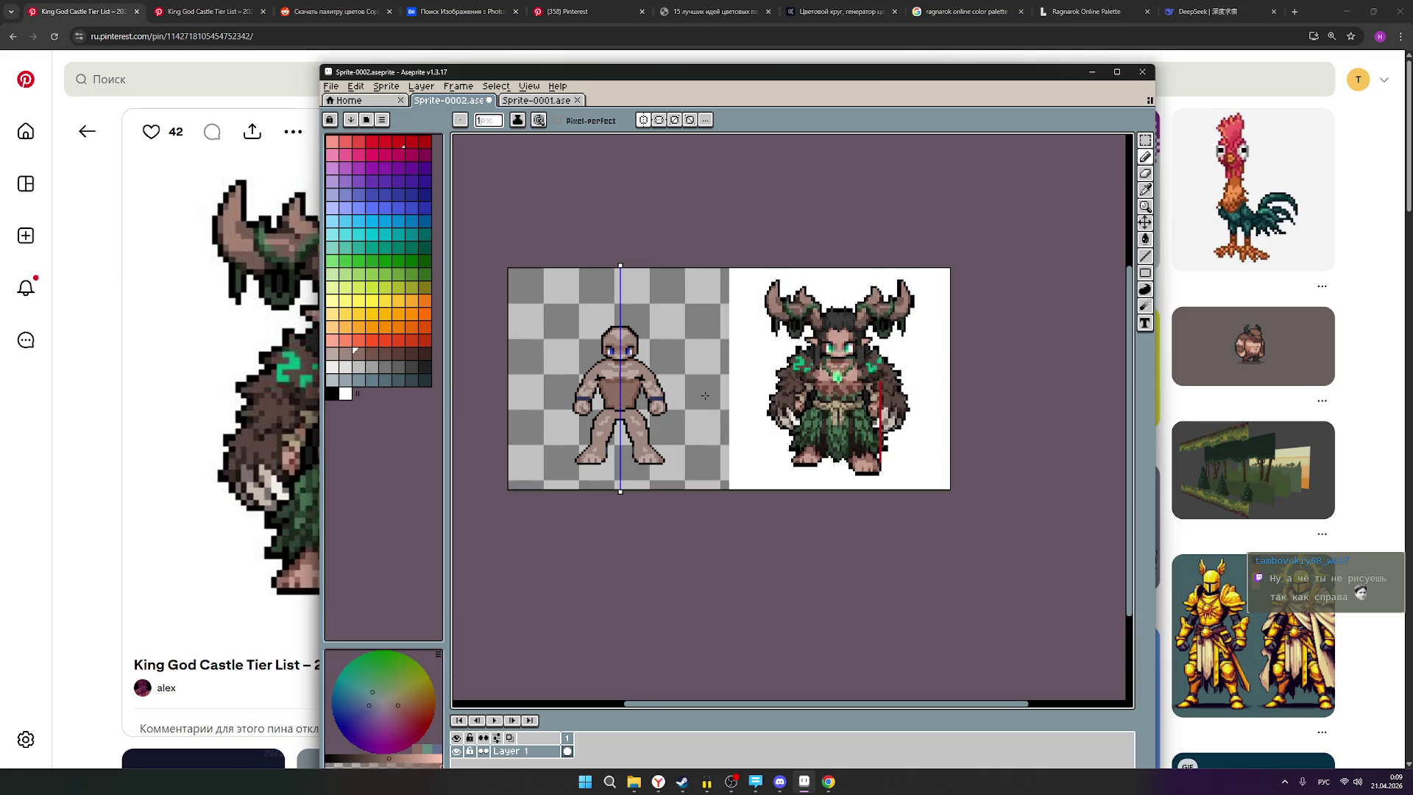
pyautogui.scroll(1, 705, 396)
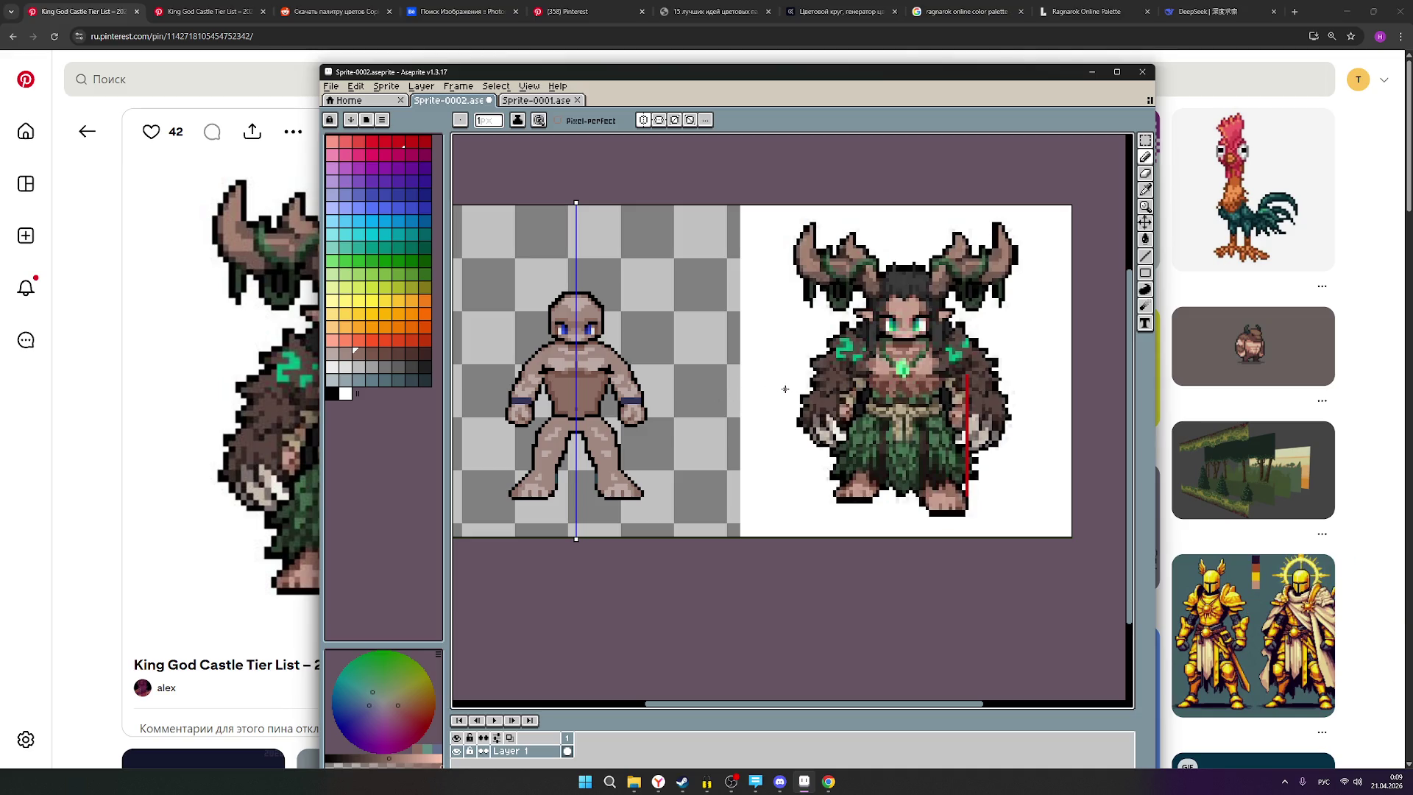
pyautogui.scroll(-1, 737, 384)
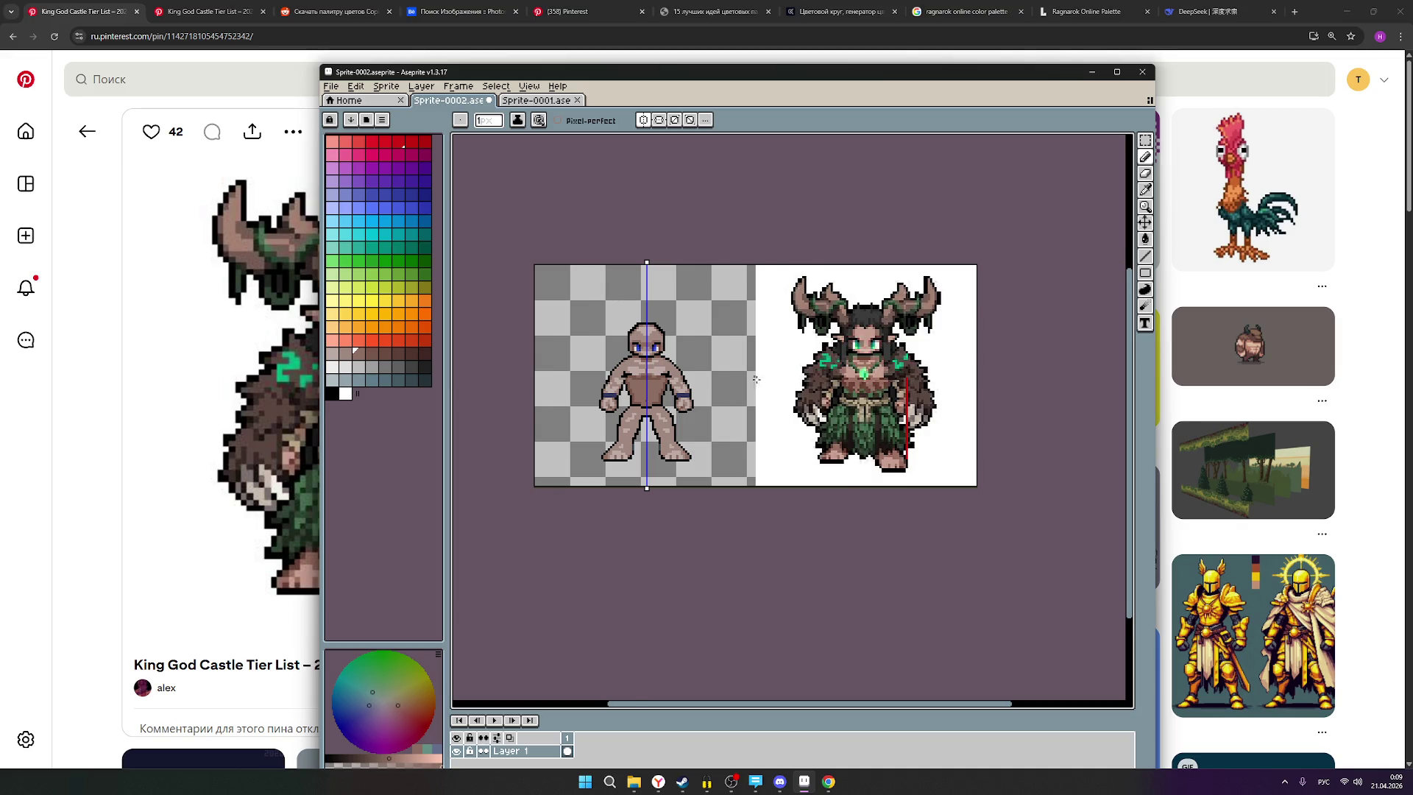
pyautogui.scroll(1, 752, 375)
pyautogui.scroll(1, 586, 412)
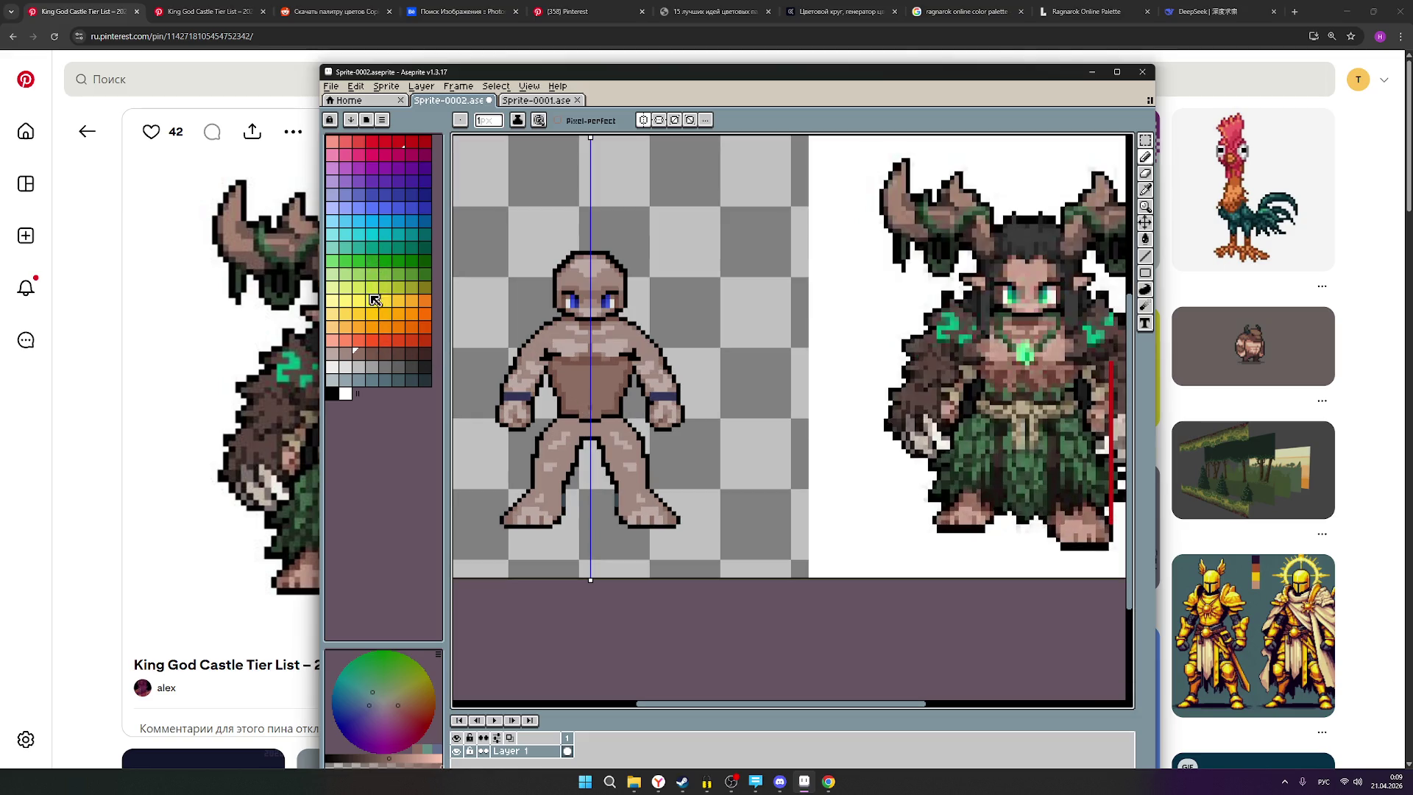
pyautogui.click(333, 395)
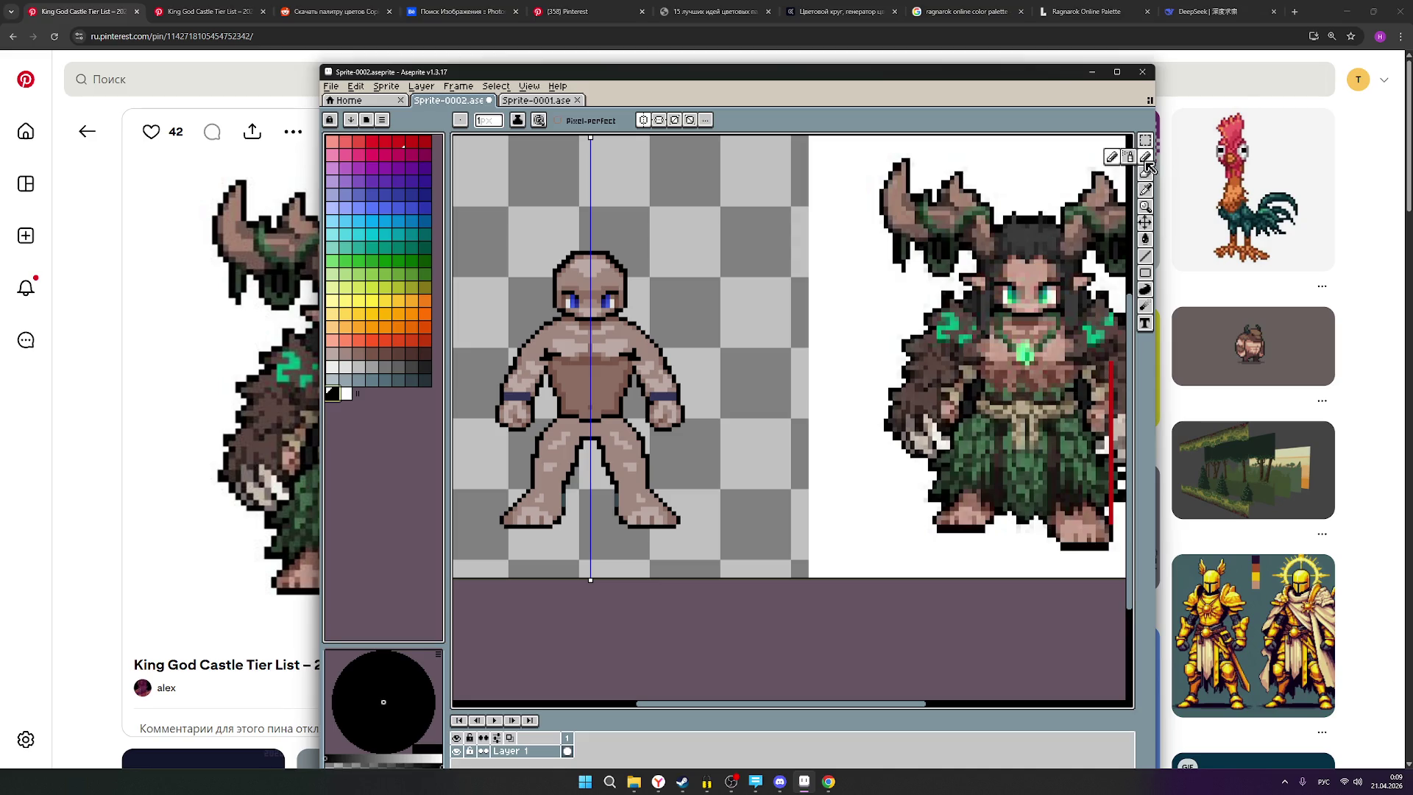
# Paint a wide mirrored black belt band across the figure's waist.
pyautogui.click(573, 394)
pyautogui.moveTo(572, 393)
pyautogui.mouseDown()
pyautogui.moveTo(625, 396)
pyautogui.moveTo(617, 410)
pyautogui.moveTo(577, 398)
pyautogui.moveTo(608, 404)
pyautogui.moveTo(572, 403)
pyautogui.moveTo(606, 405)
pyautogui.moveTo(592, 417)
pyautogui.mouseUp()
pyautogui.scroll(-1, 654, 414)
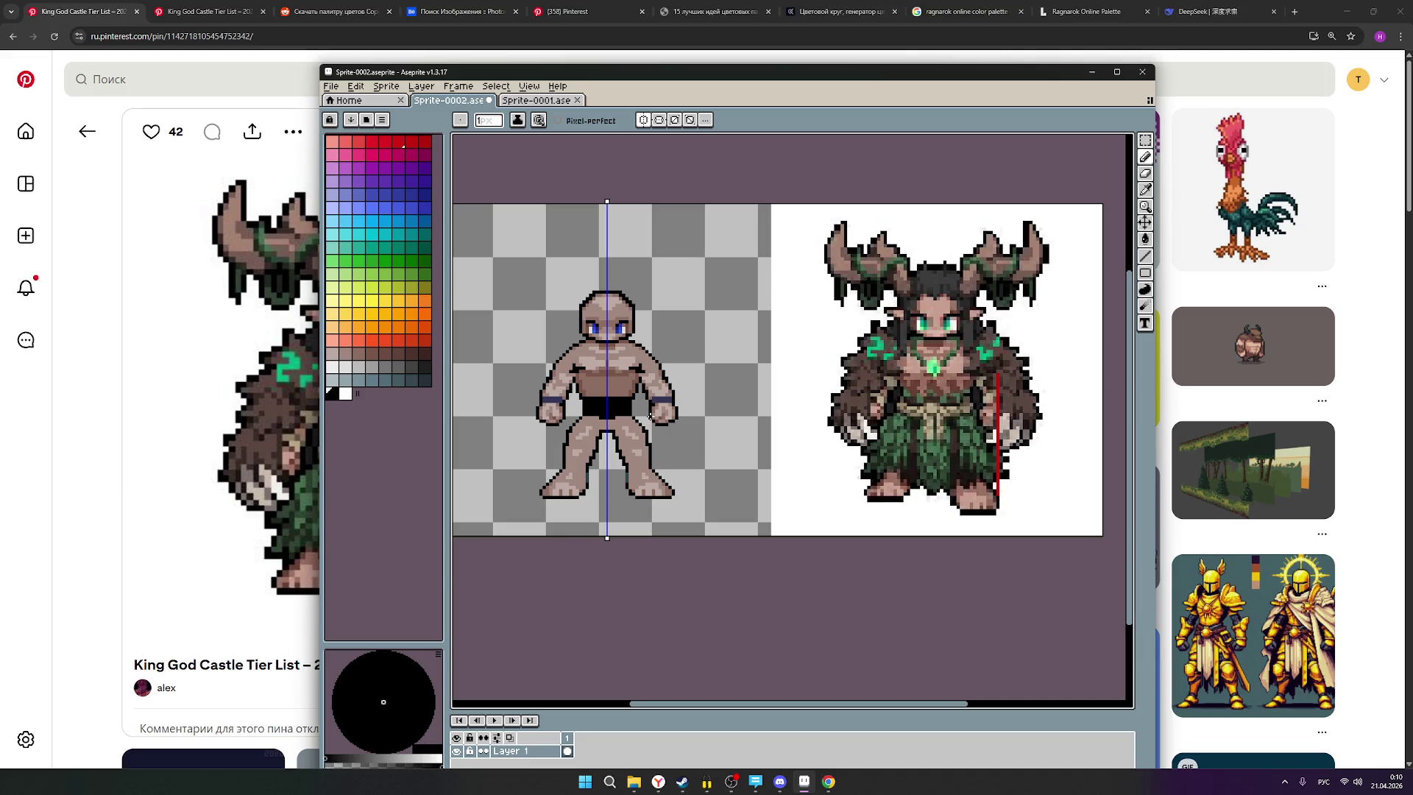
pyautogui.scroll(2, 645, 401)
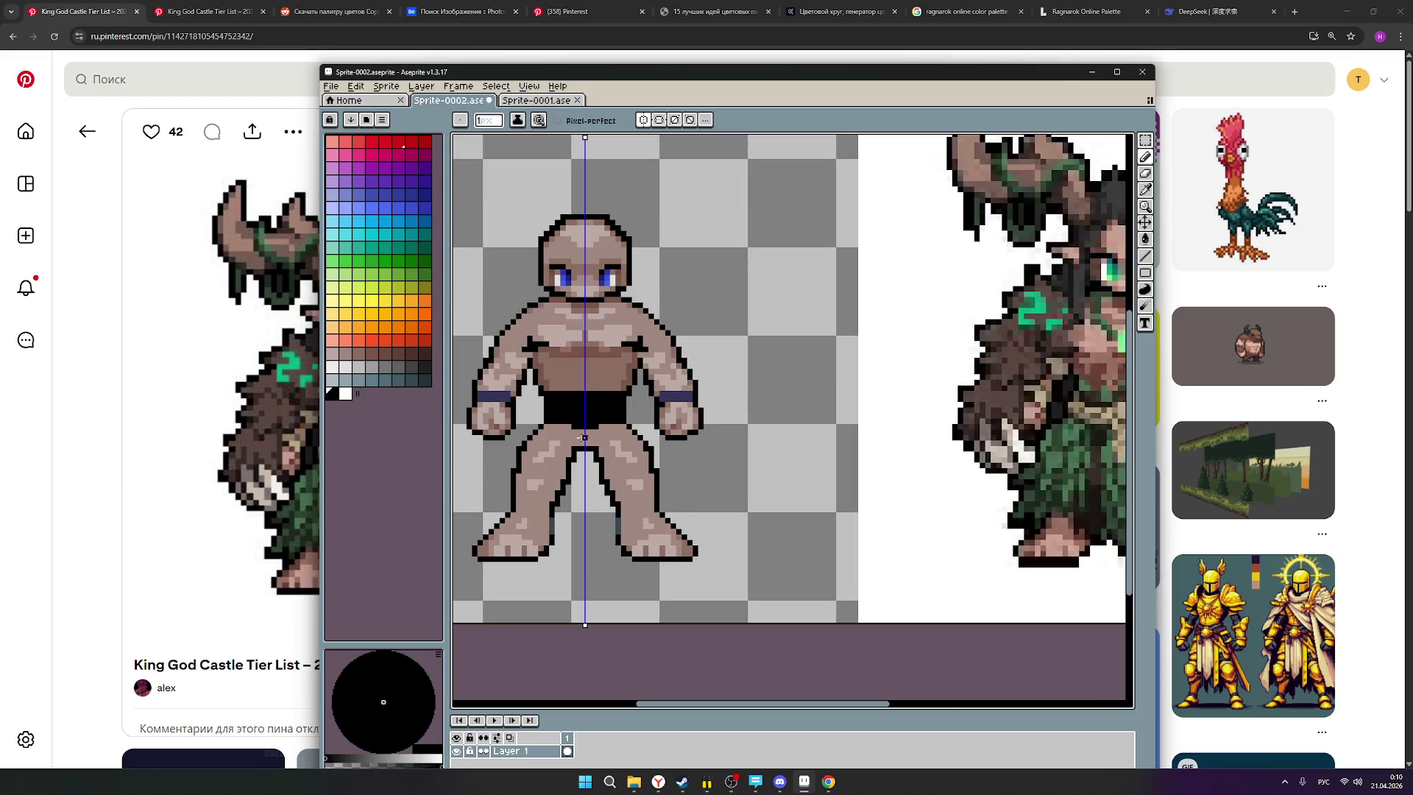
pyautogui.scroll(-2, 585, 443)
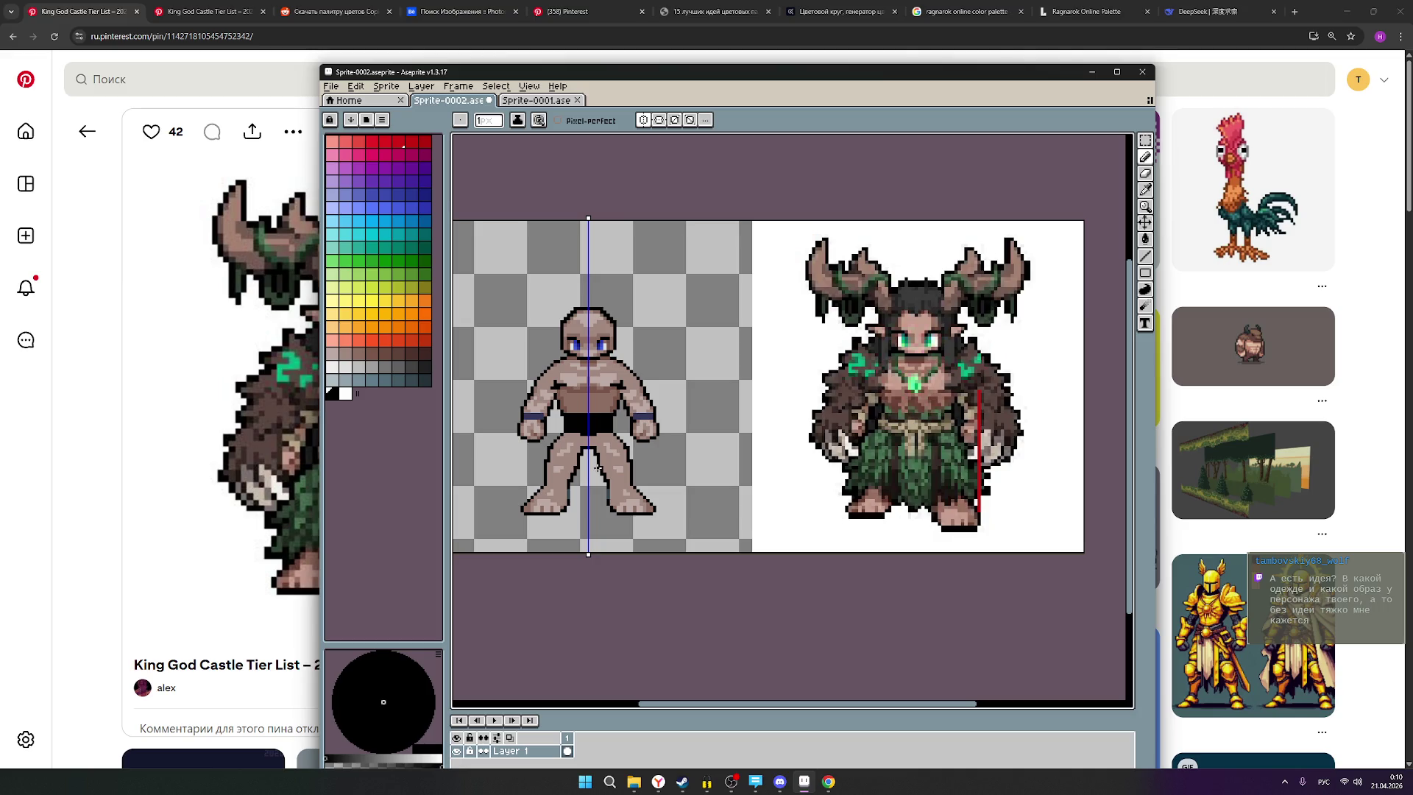
pyautogui.scroll(1, 585, 435)
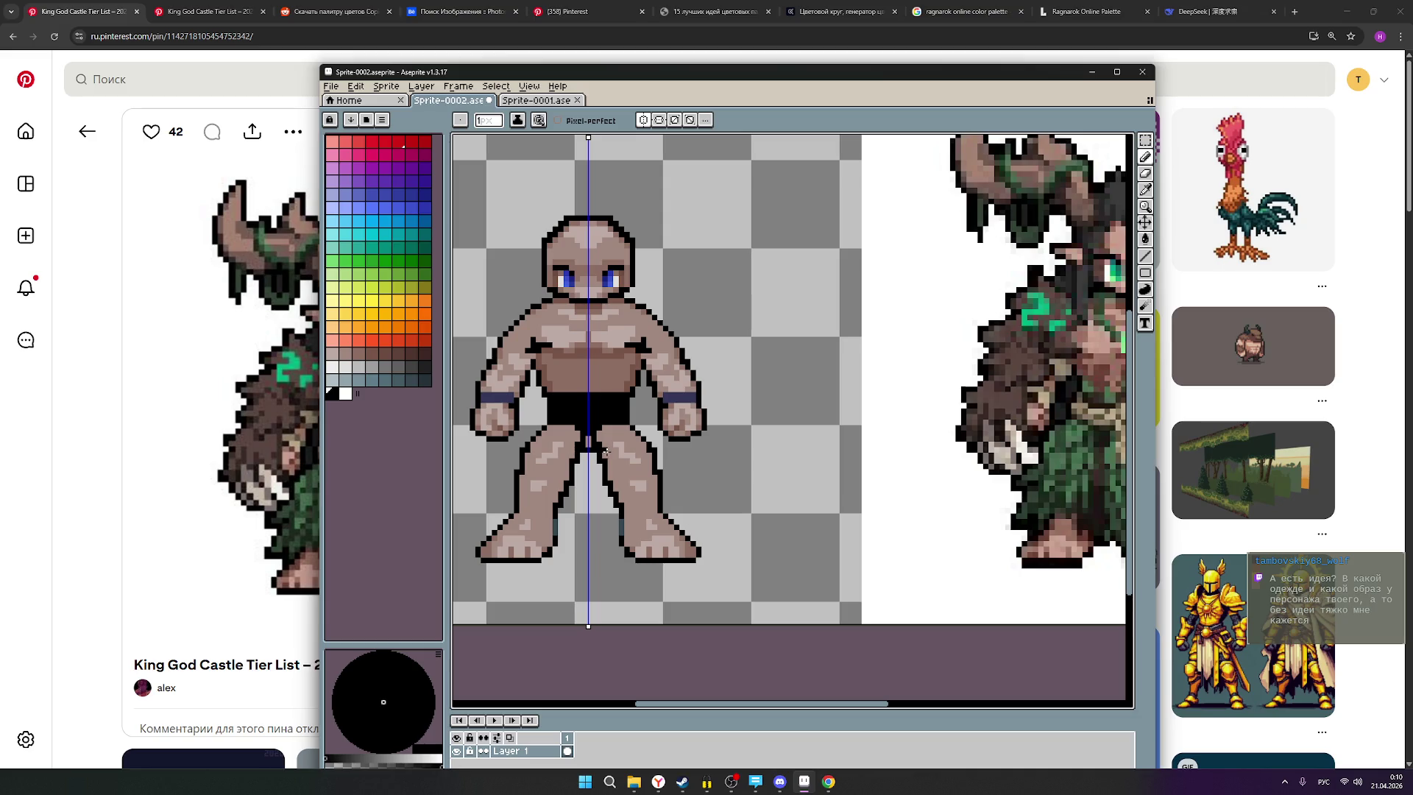
# Pick dark grey from the palette and undo the black belt band.
pyautogui.press('v')
pyautogui.press('b')
pyautogui.scroll(-1, 678, 442)
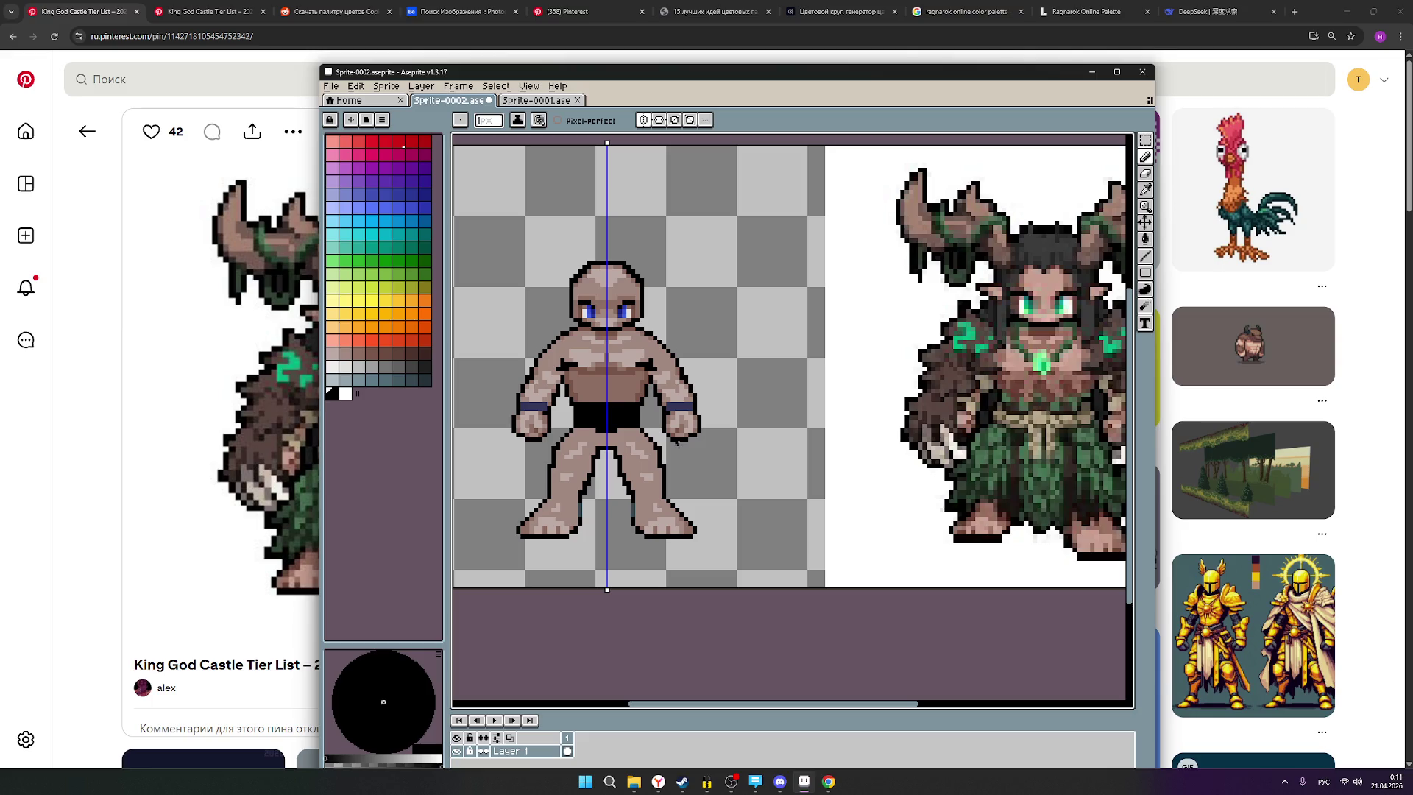
pyautogui.scroll(-2, 643, 430)
pyautogui.scroll(1, 641, 427)
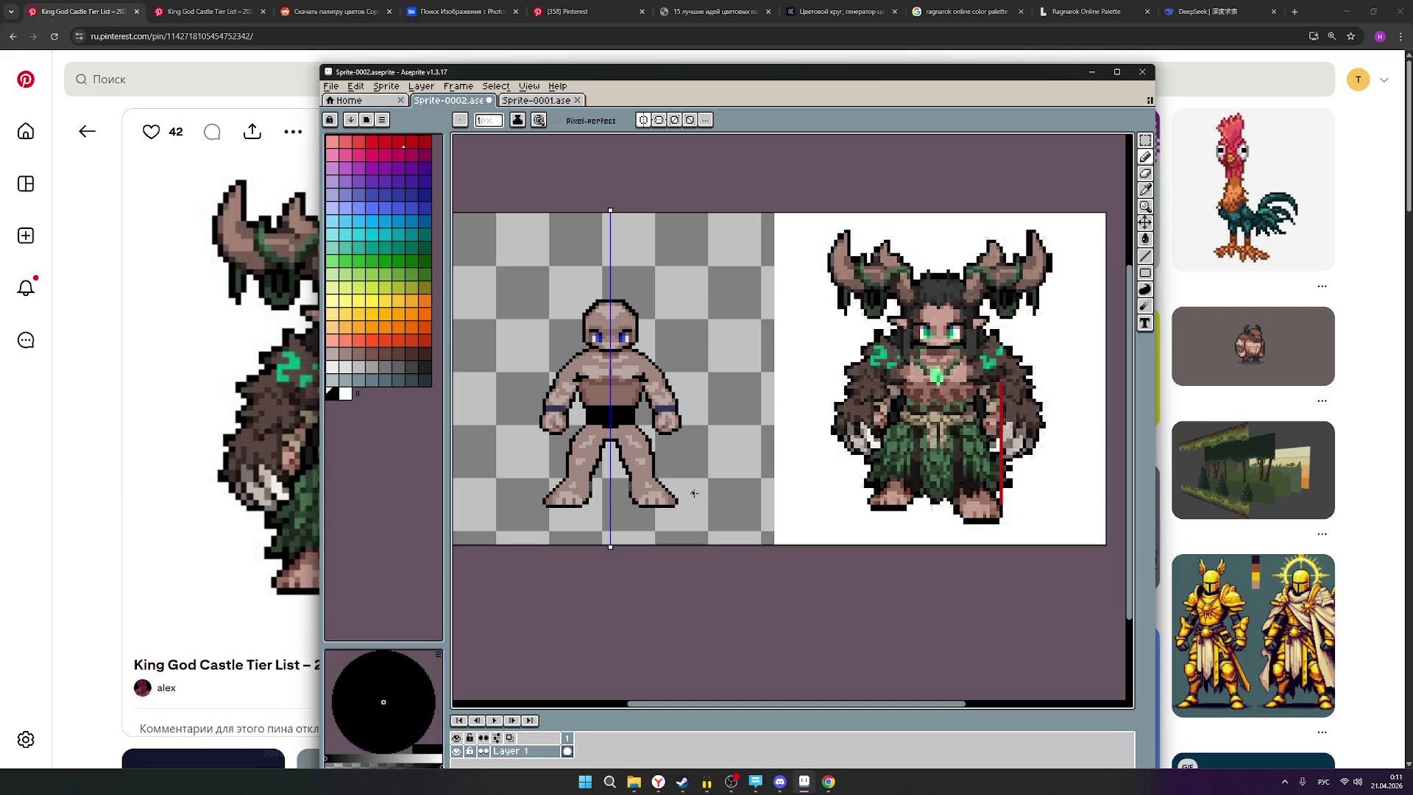
pyautogui.scroll(1, 575, 485)
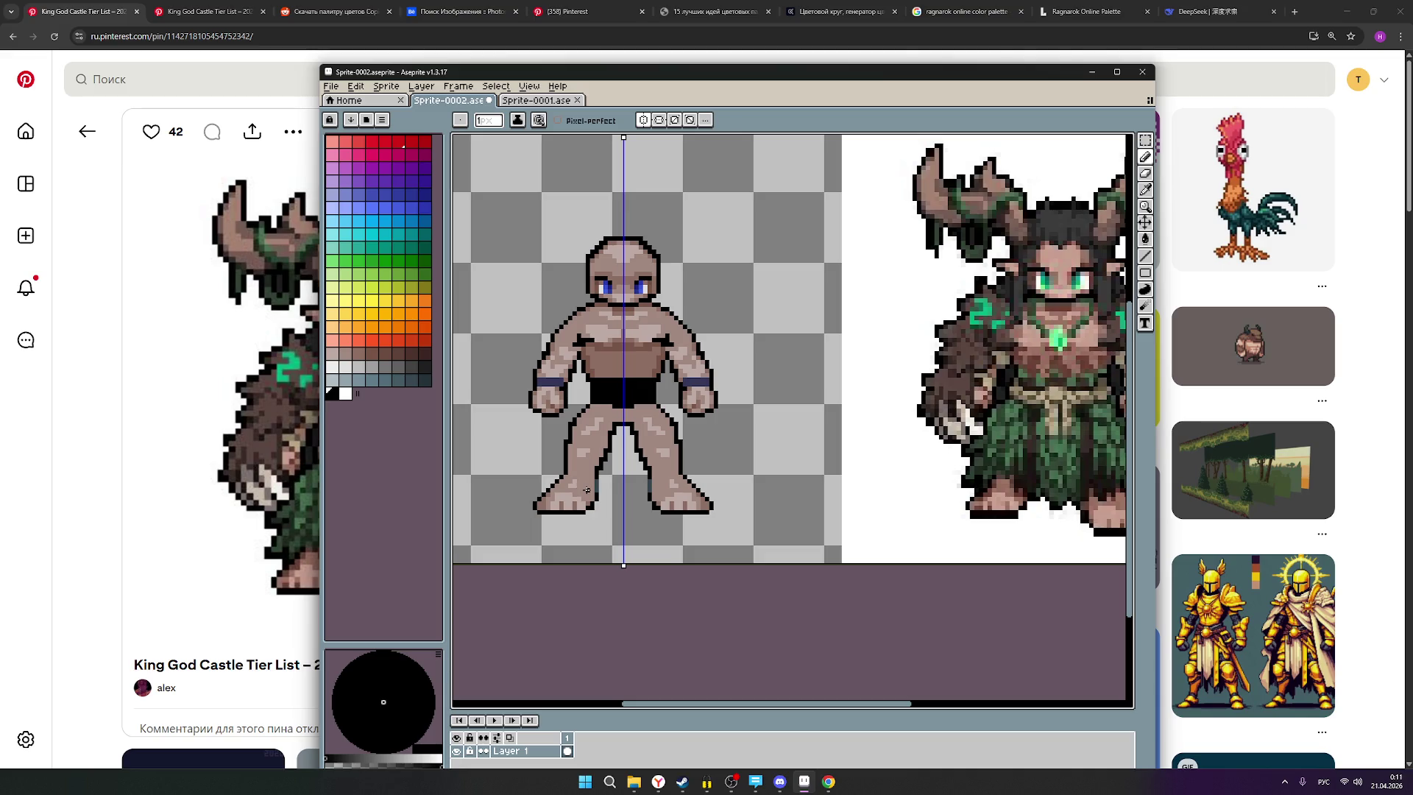
pyautogui.scroll(1, 578, 491)
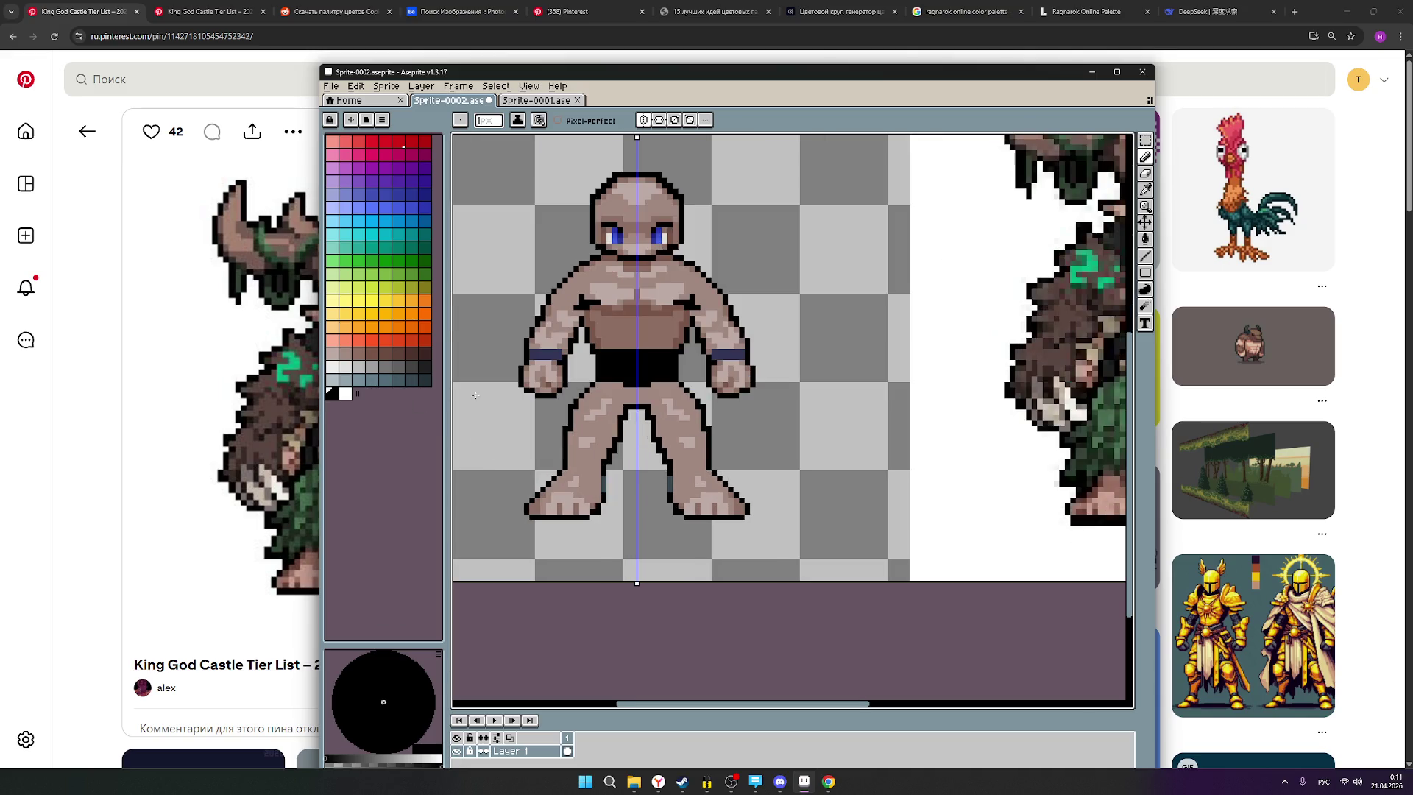
pyautogui.scroll(-2, 707, 431)
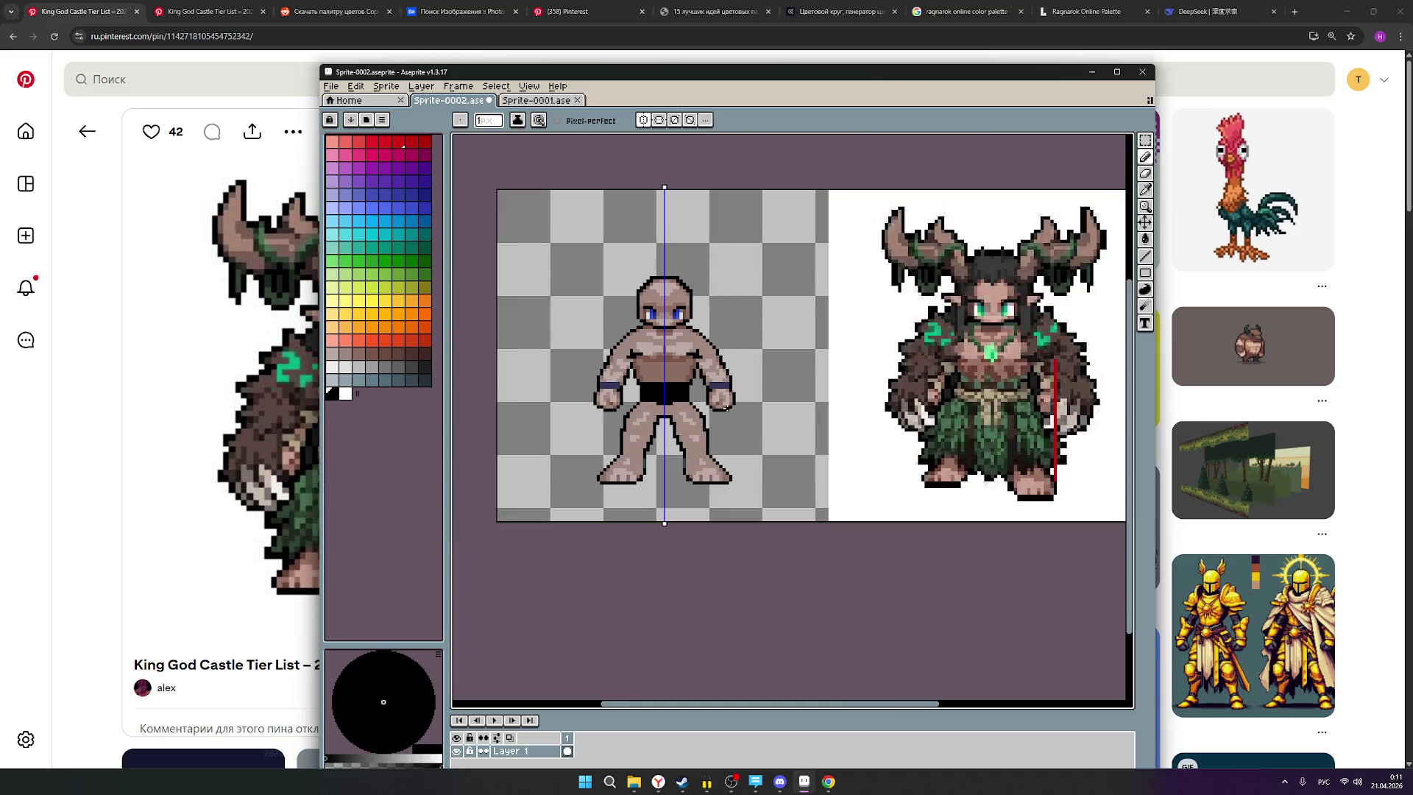
pyautogui.scroll(1, 598, 349)
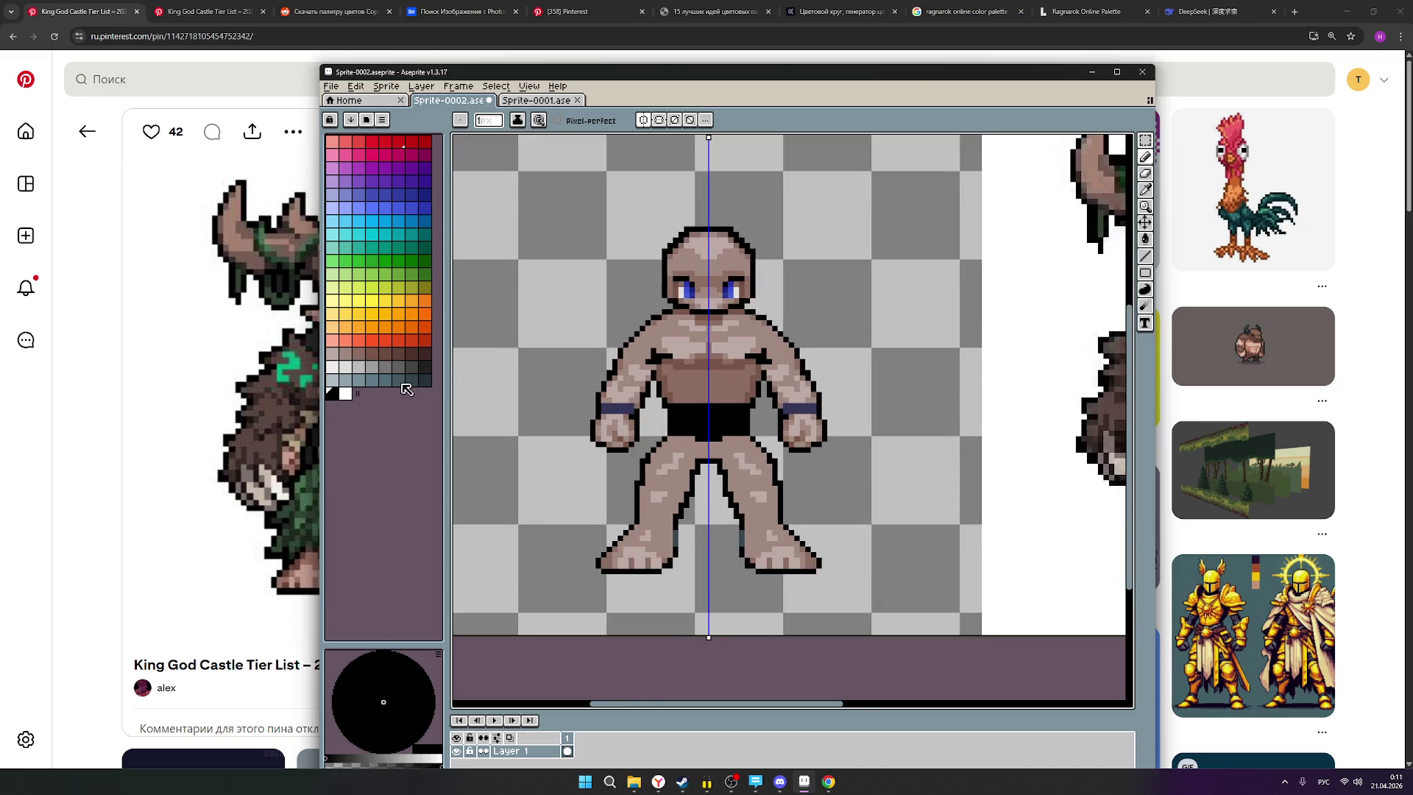
pyautogui.click(424, 366)
pyautogui.scroll(2, 752, 413)
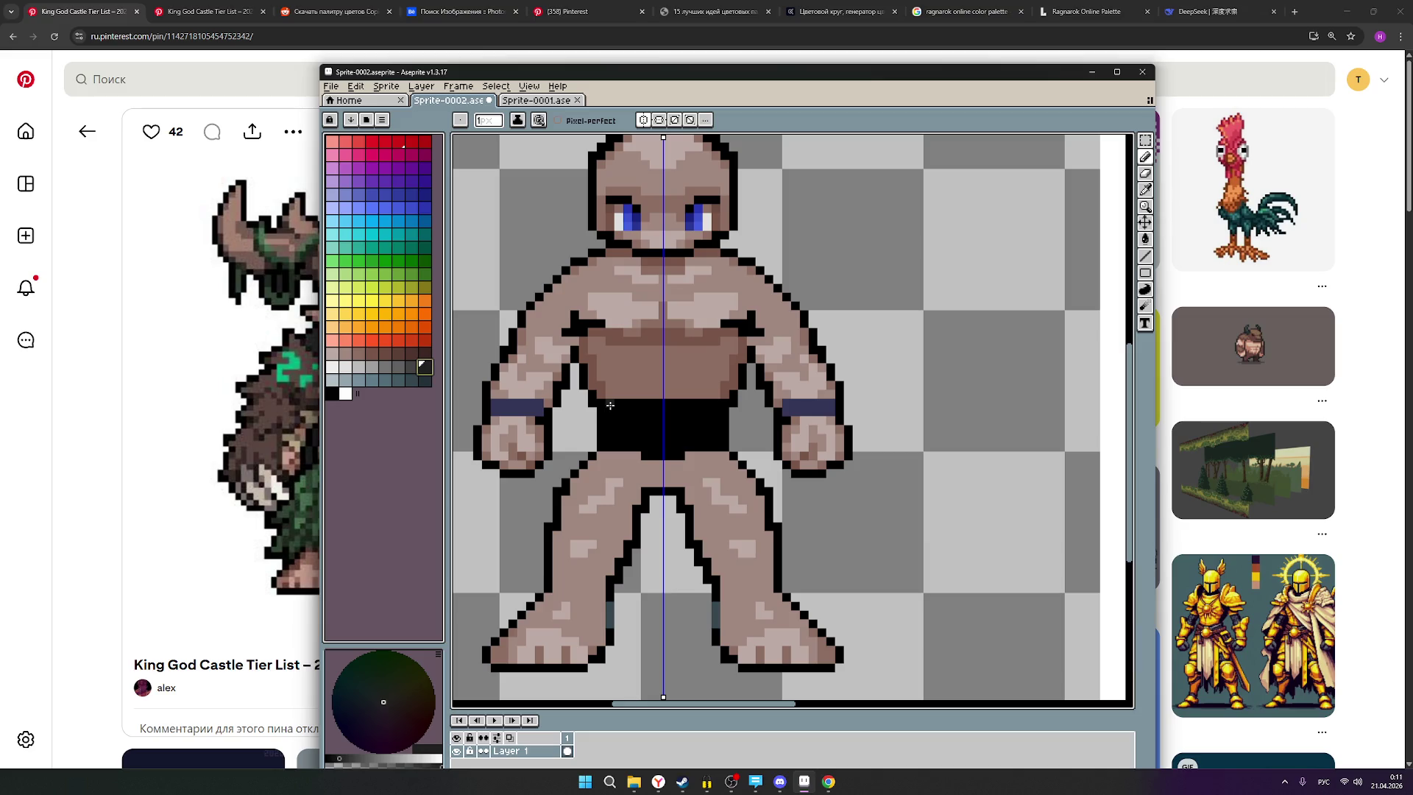
pyautogui.hotkey('ctrl', 'z')
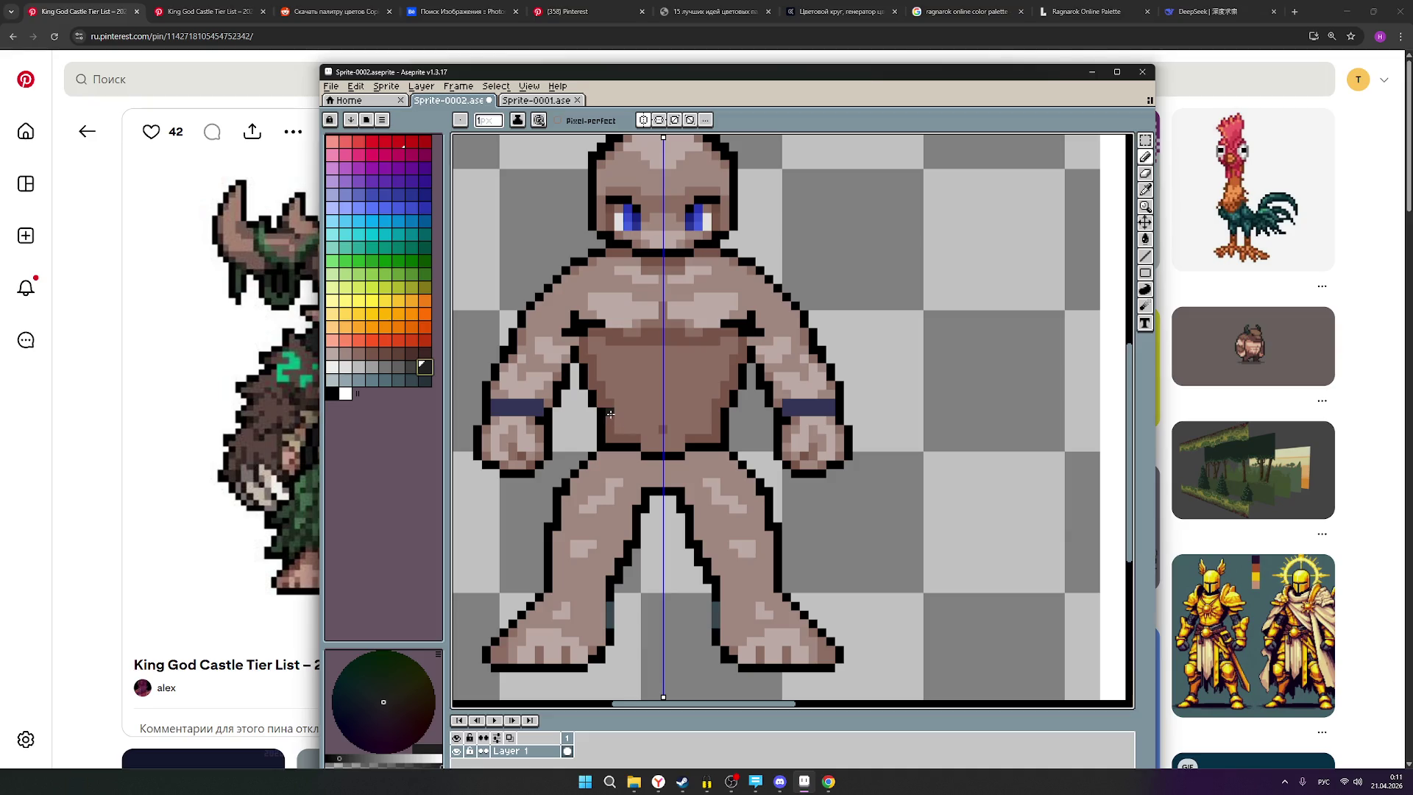
# Draw two short mirrored dark waistline strokes across the lower torso at the hips.
pyautogui.scroll(-2, 611, 414)
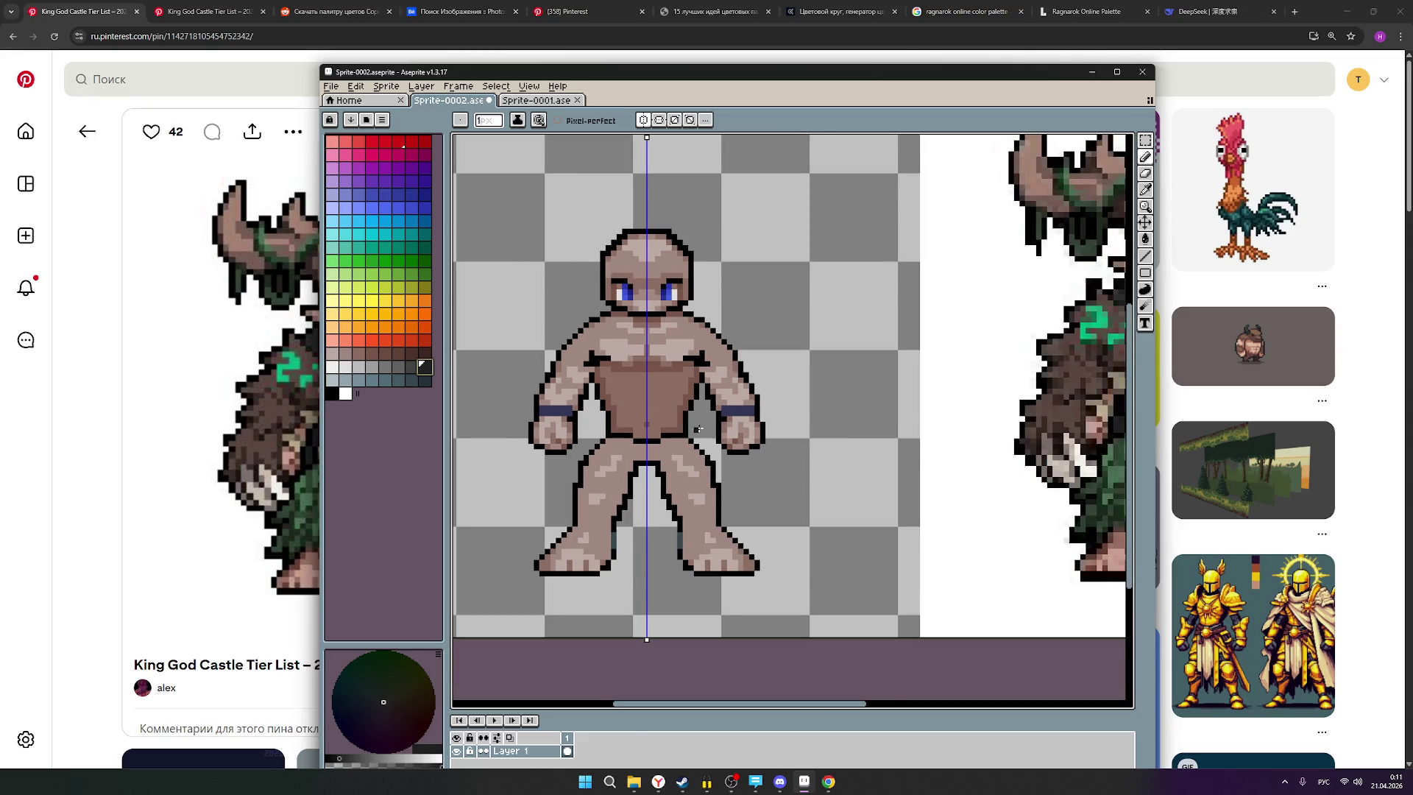
pyautogui.scroll(-1, 696, 429)
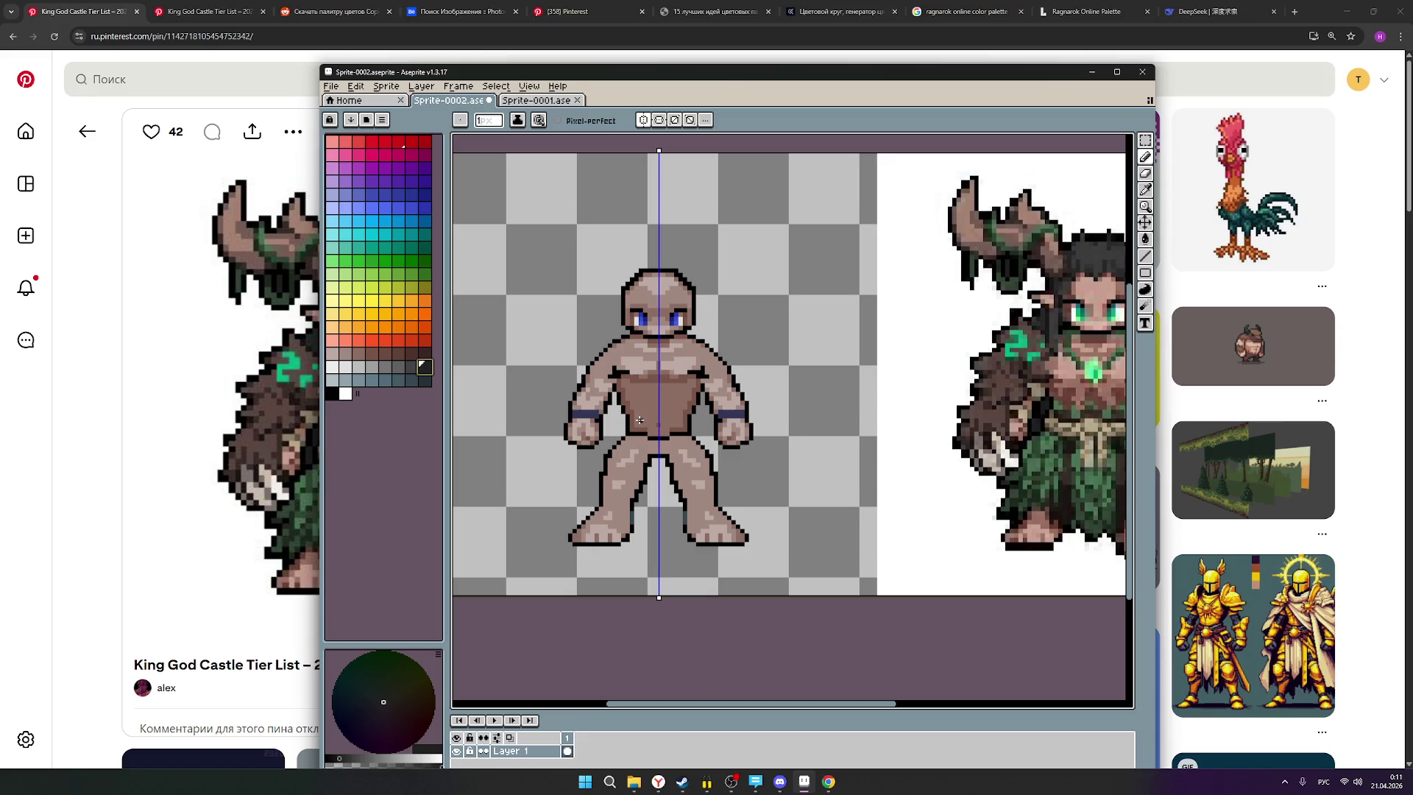
pyautogui.scroll(1, 640, 417)
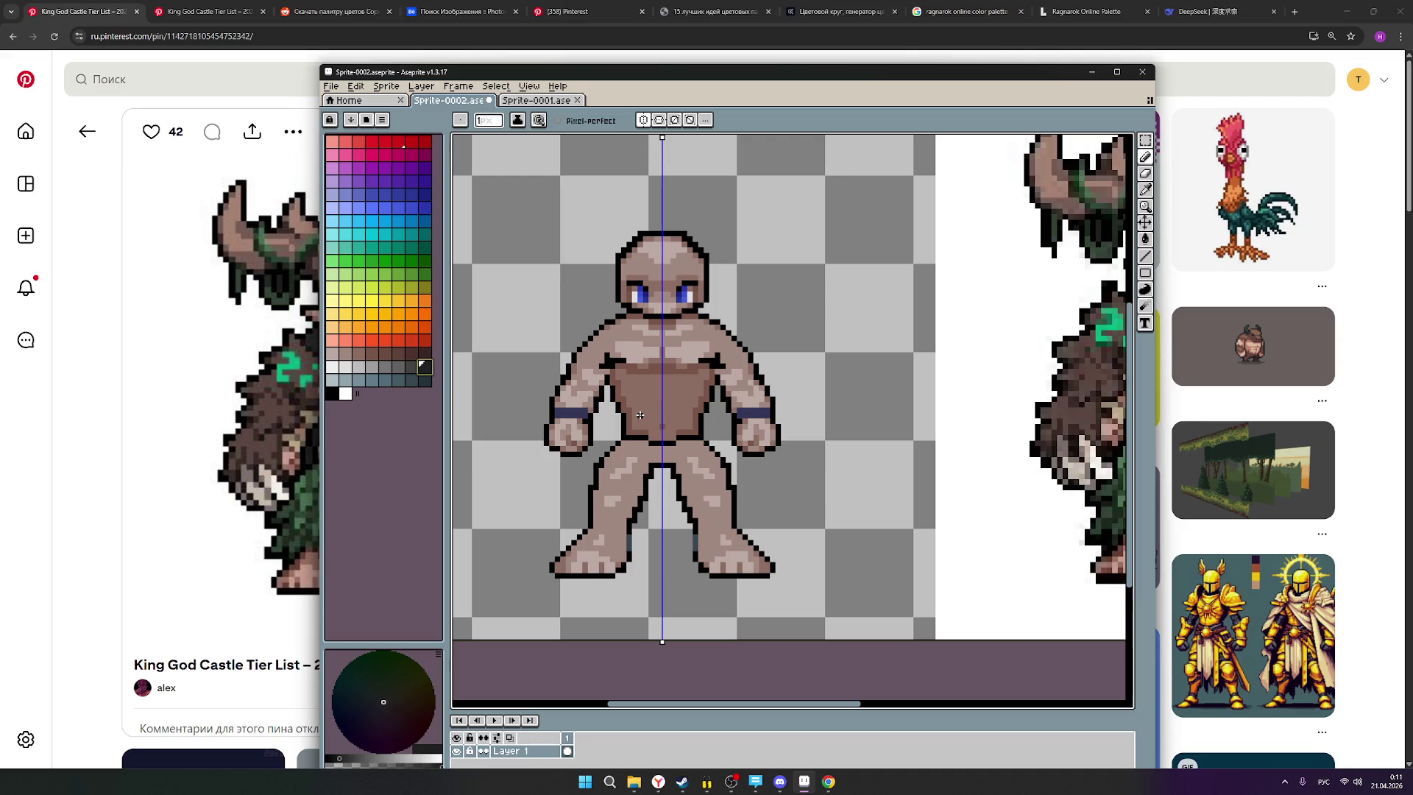
pyautogui.scroll(-1, 644, 415)
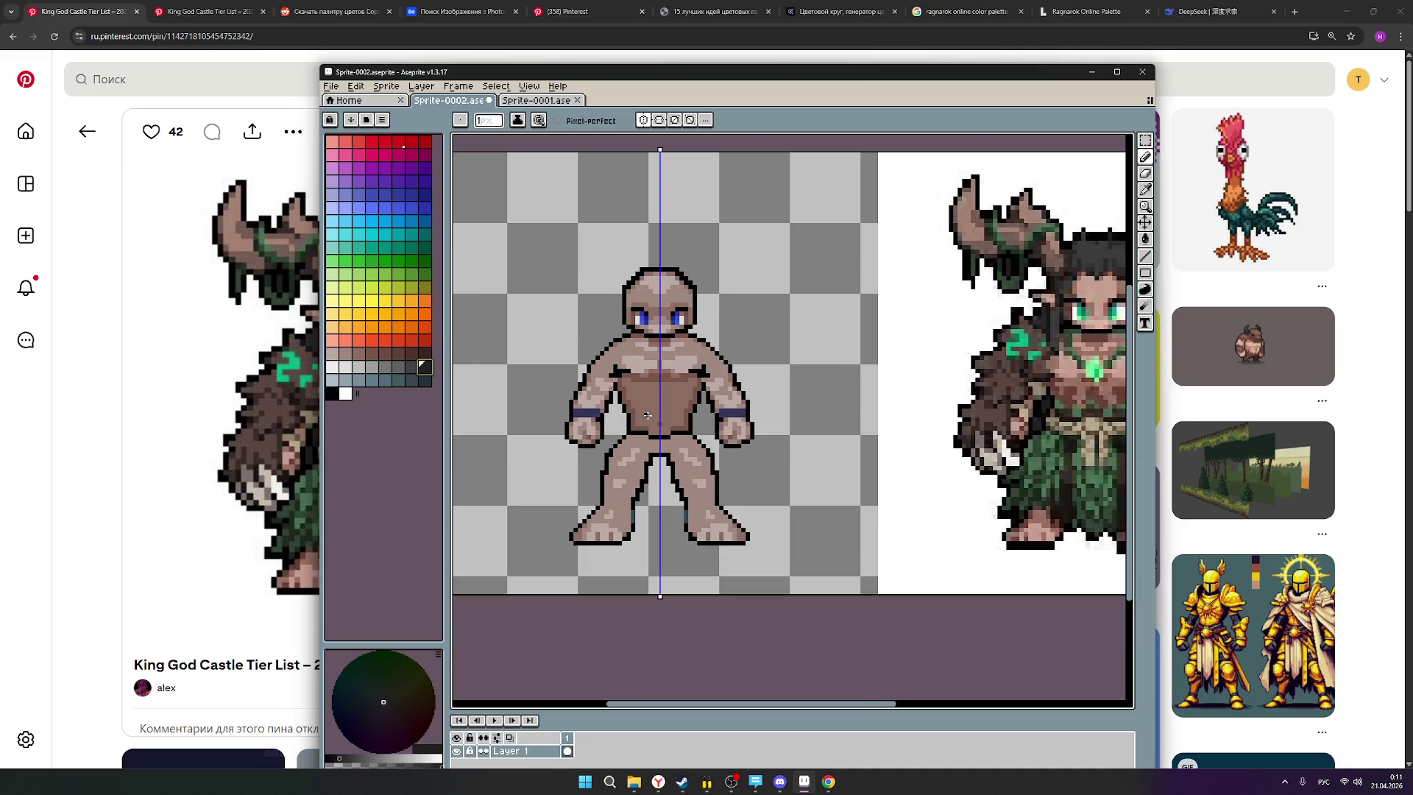
pyautogui.scroll(2, 991, 423)
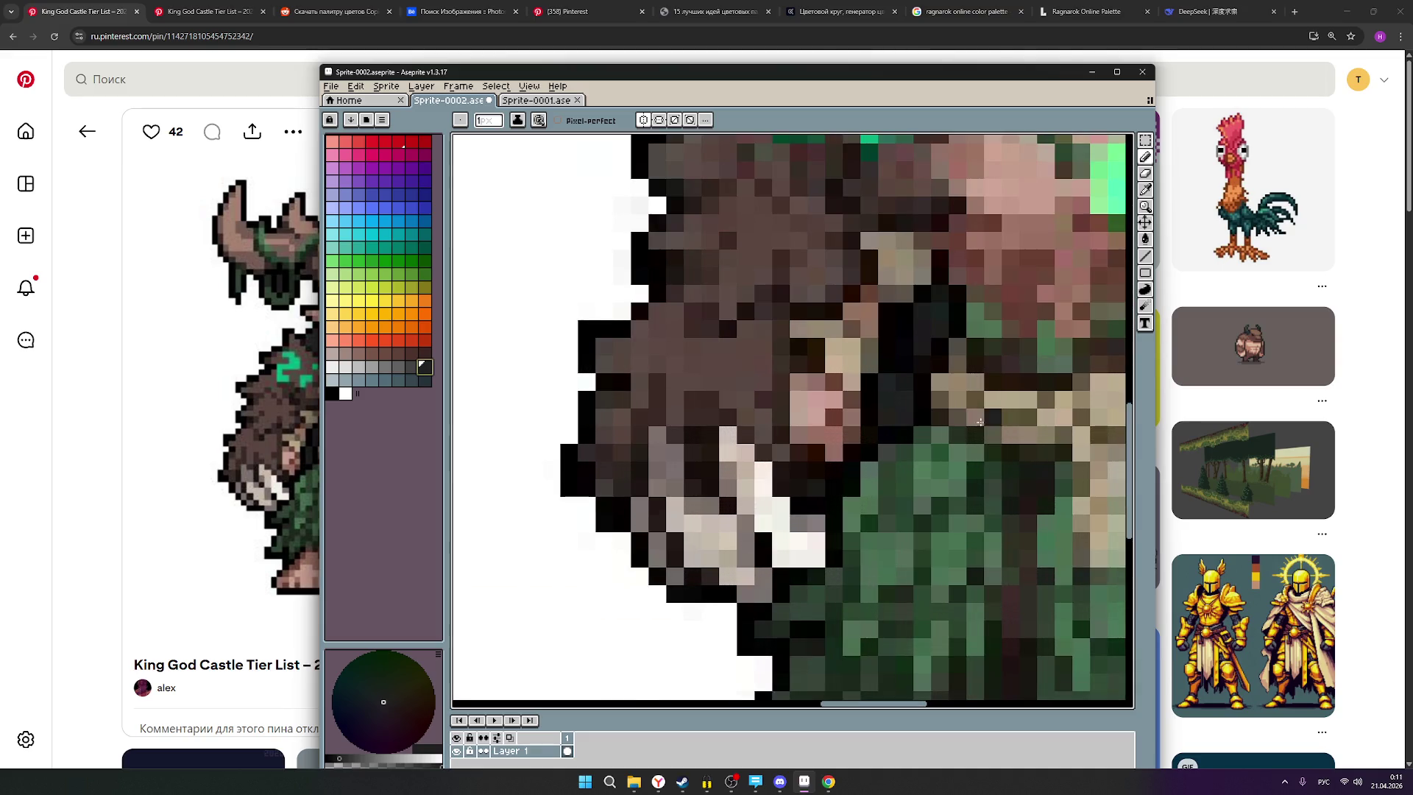
pyautogui.scroll(-1, 971, 413)
pyautogui.scroll(-2, 972, 412)
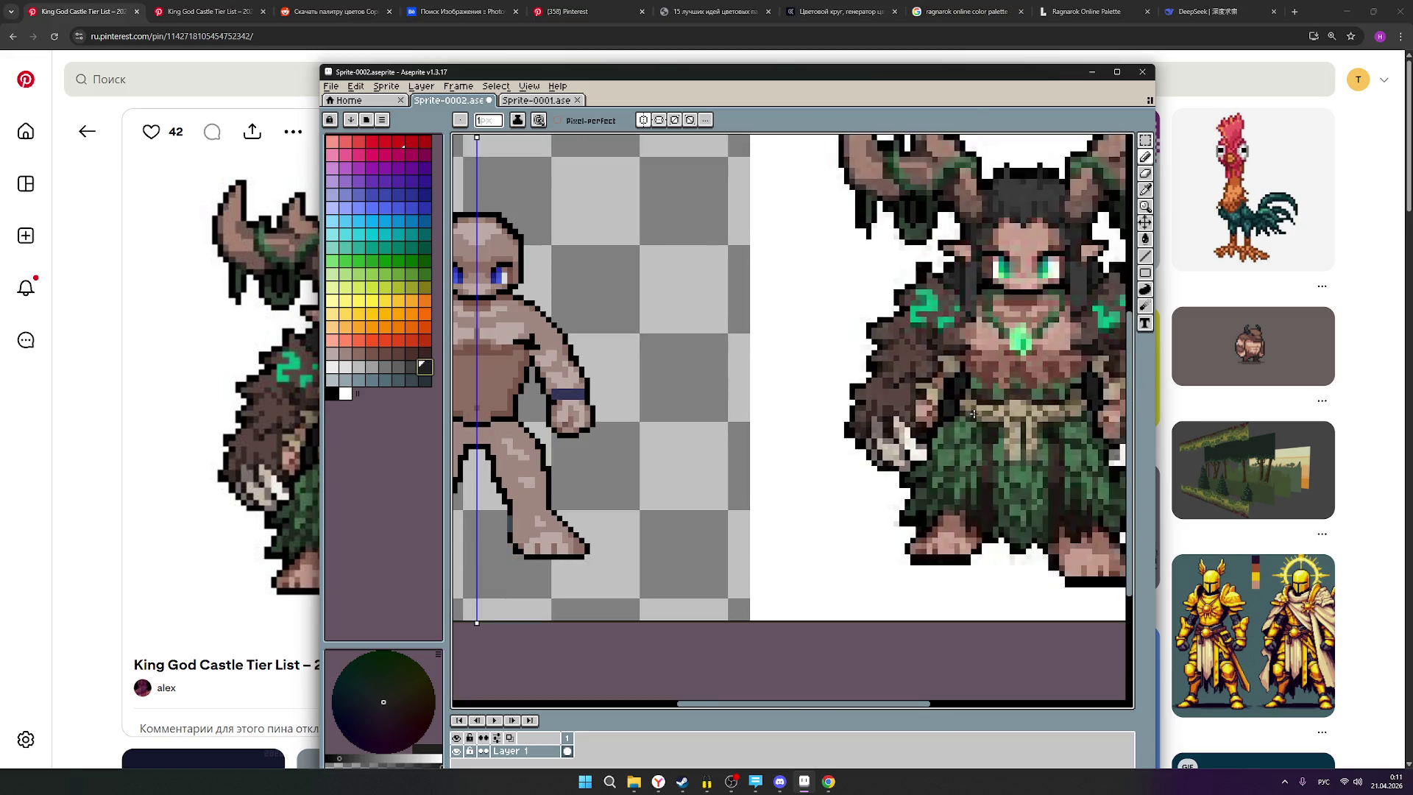
pyautogui.scroll(2, 991, 428)
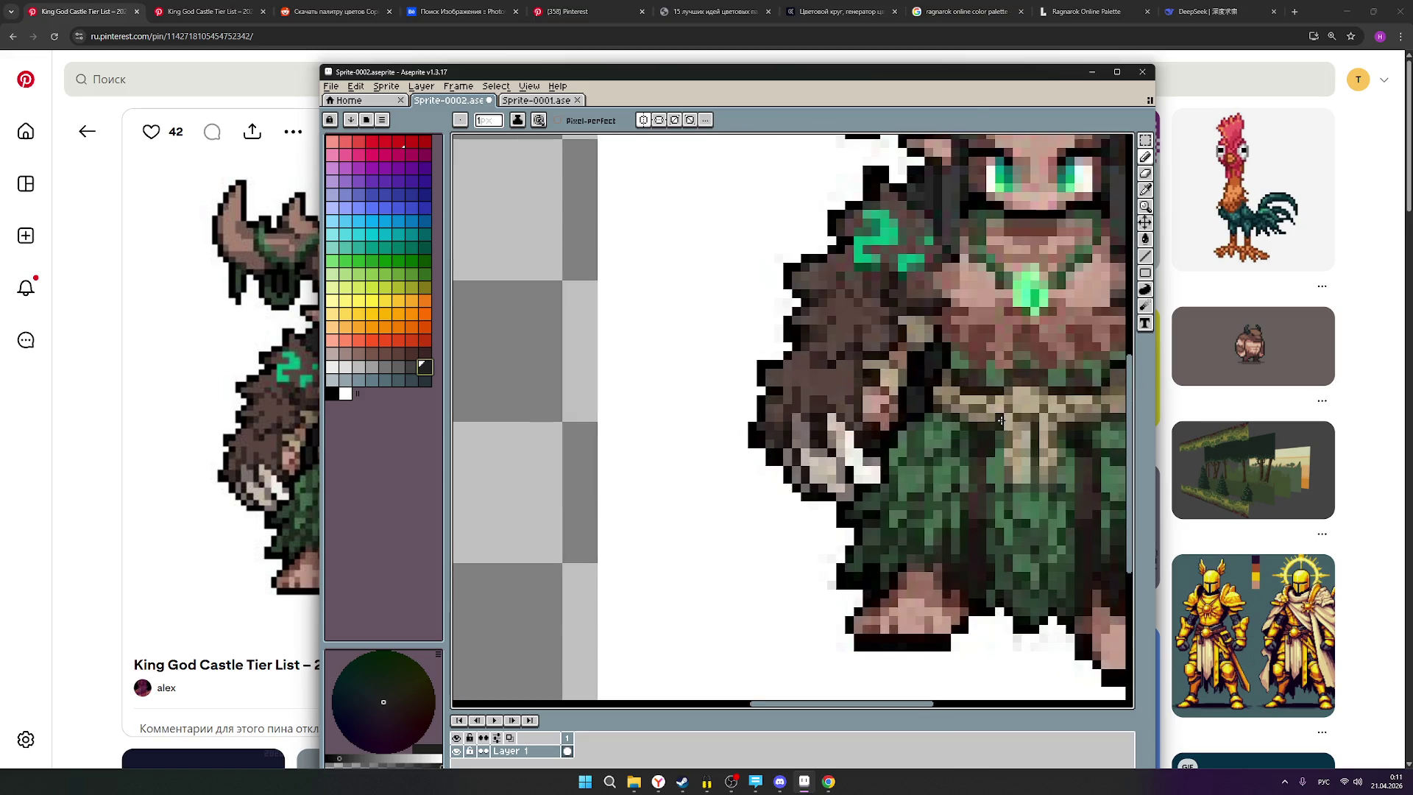
pyautogui.scroll(-2, 746, 404)
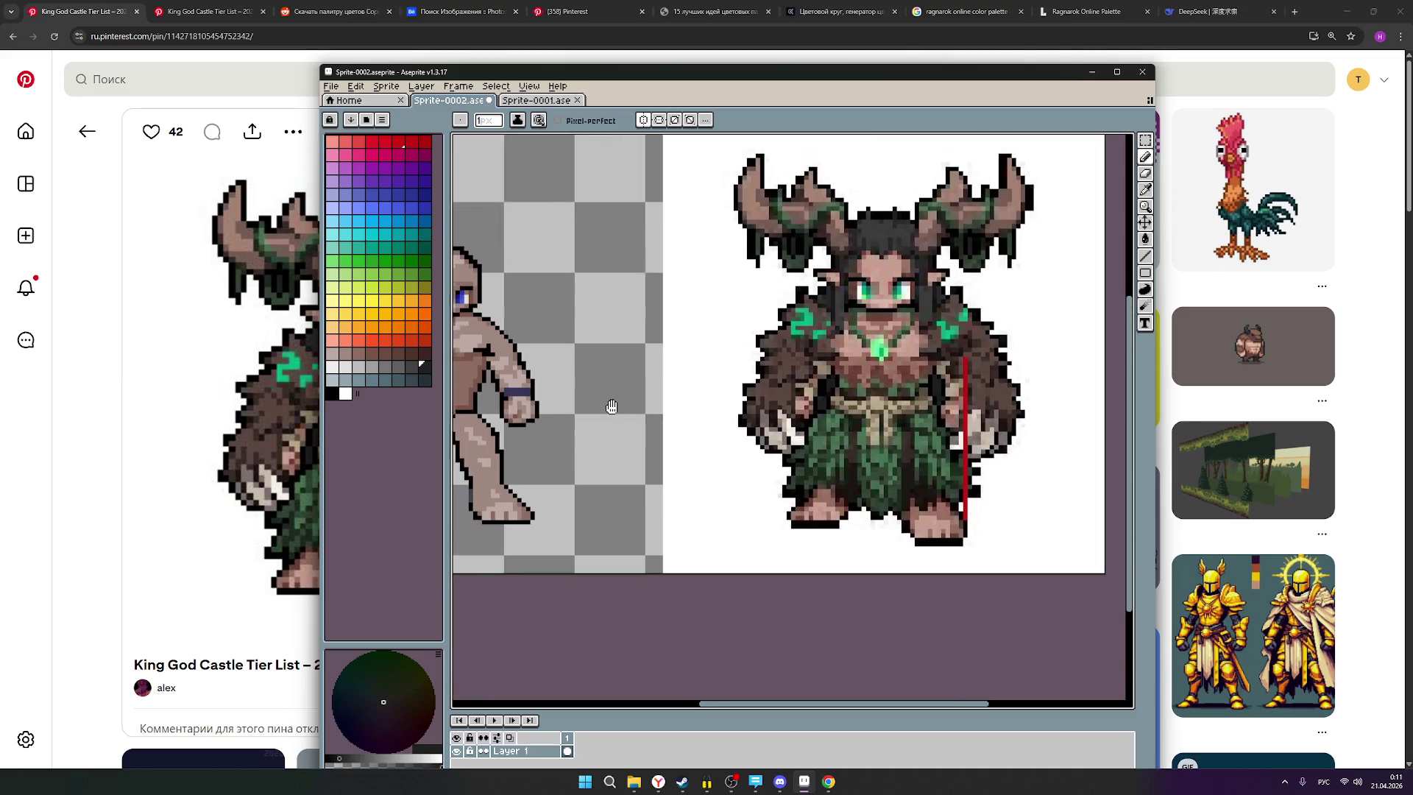
pyautogui.scroll(1, 606, 404)
pyautogui.scroll(1, 611, 415)
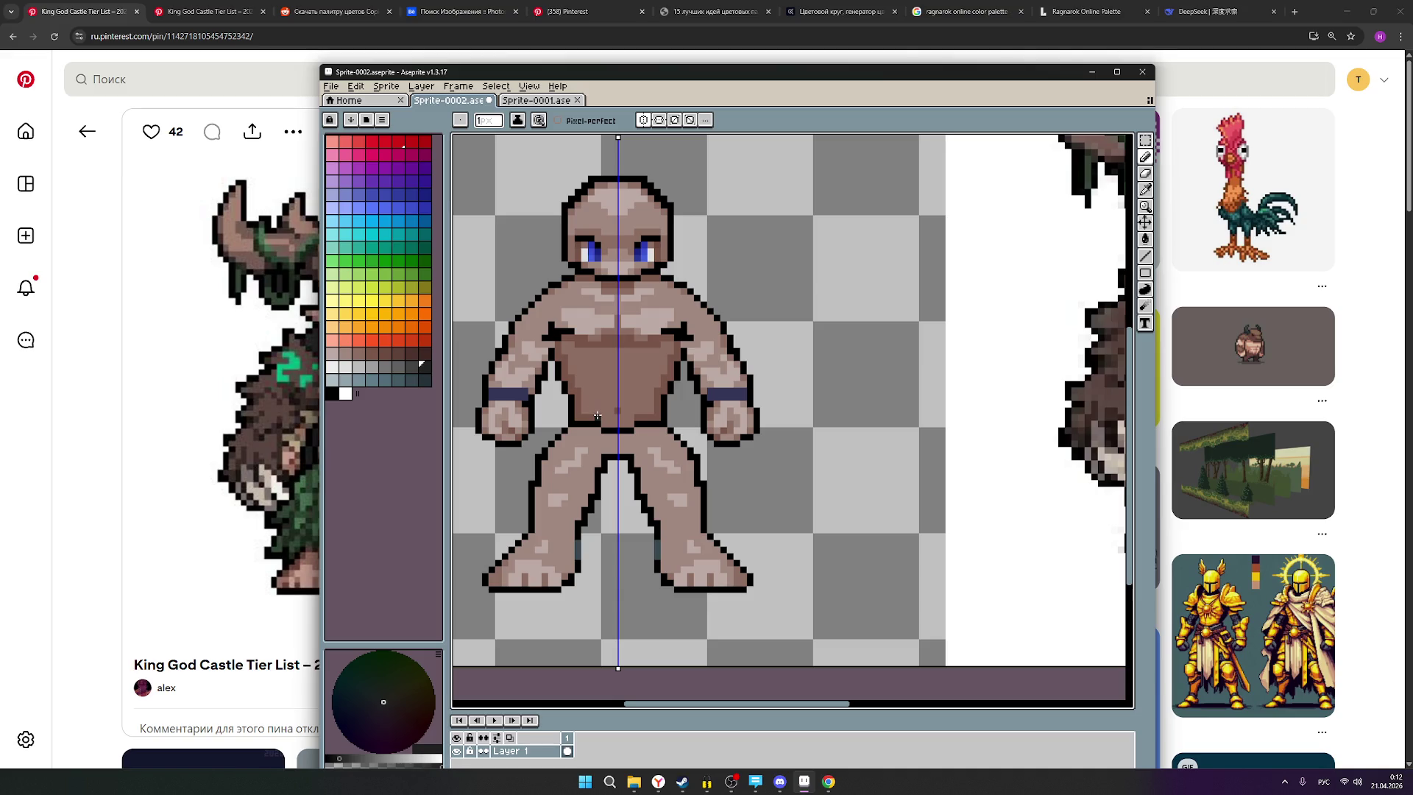
pyautogui.moveTo(597, 416); pyautogui.dragTo(594, 404)
pyautogui.moveTo(595, 404); pyautogui.dragTo(582, 412)
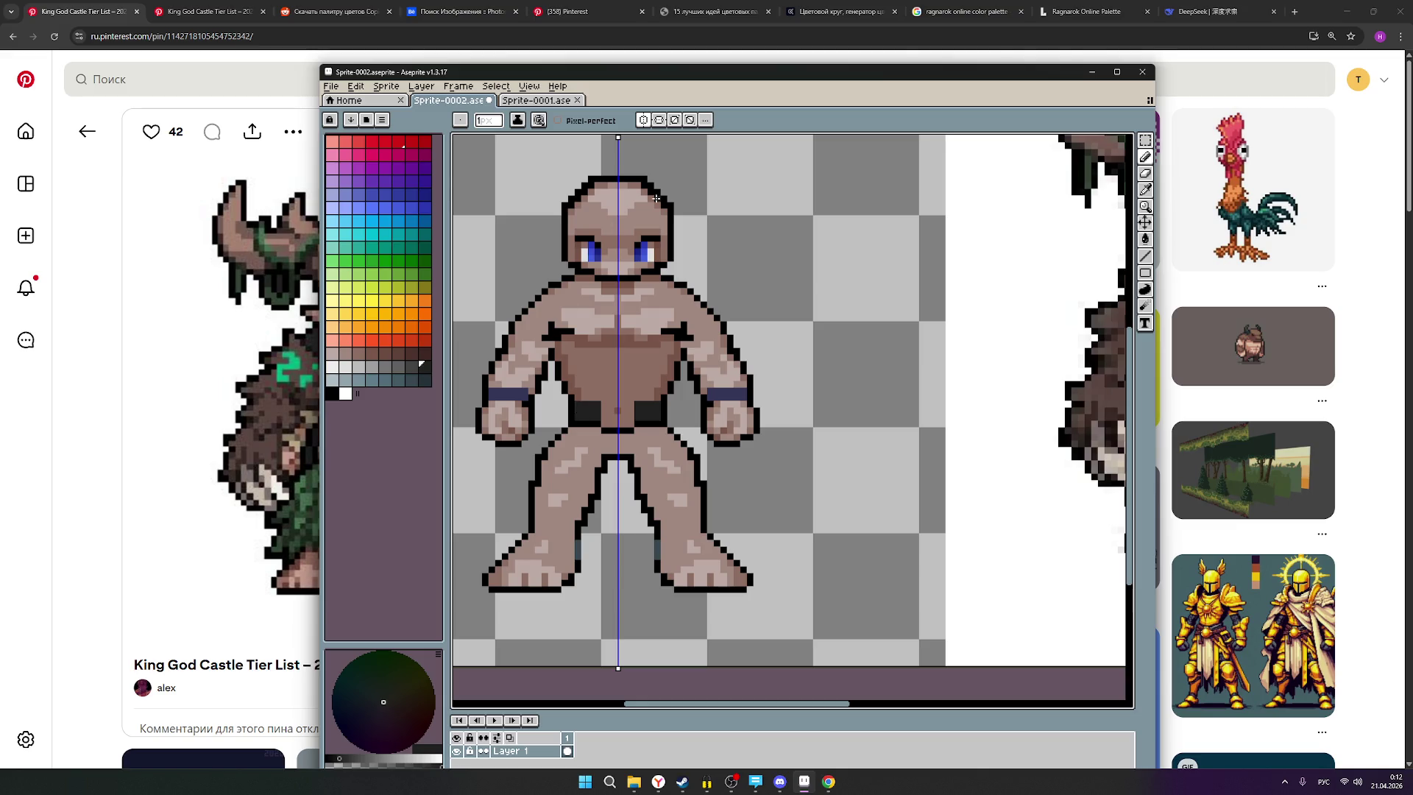
pyautogui.click(398, 142)
# Sketch a red shorts outline down the thighs, then undo it.
pyautogui.moveTo(612, 456)
pyautogui.mouseDown()
pyautogui.moveTo(603, 500)
pyautogui.moveTo(615, 532)
pyautogui.moveTo(622, 508)
pyautogui.moveTo(617, 525)
pyautogui.mouseUp()
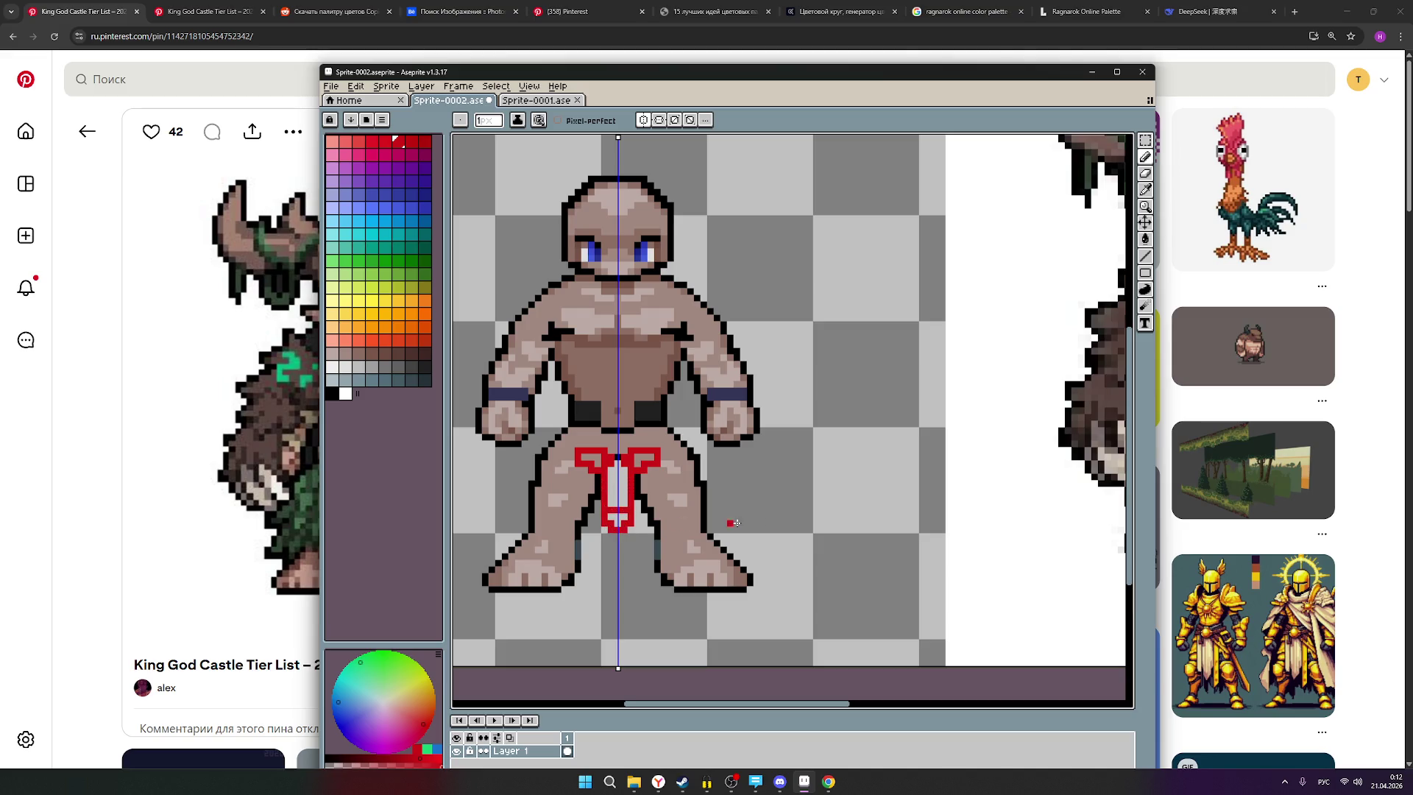
pyautogui.scroll(-1, 828, 502)
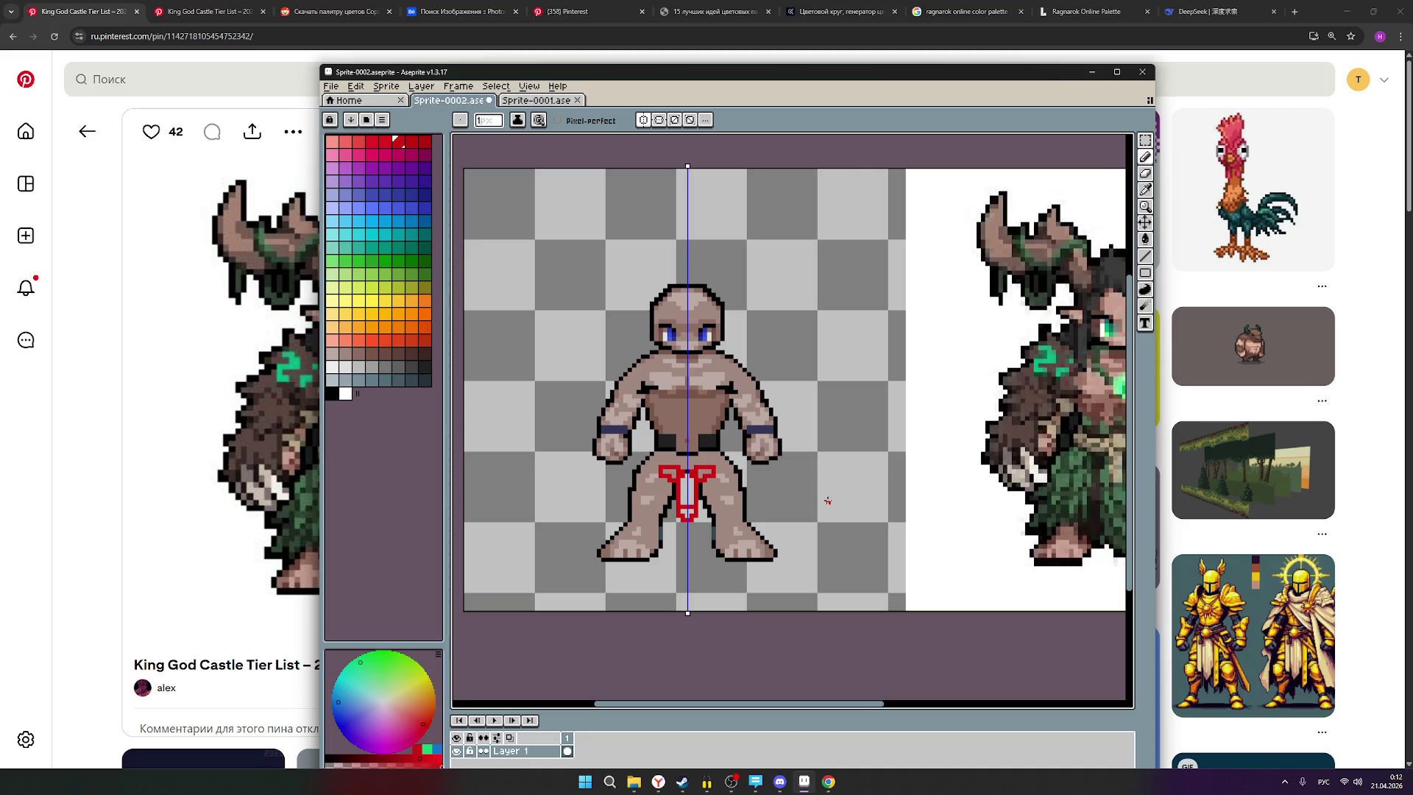
pyautogui.hotkey('ctrl', 'z')
pyautogui.hotkey('ctrl', 'z')
pyautogui.hotkey('ctrl', 'z')
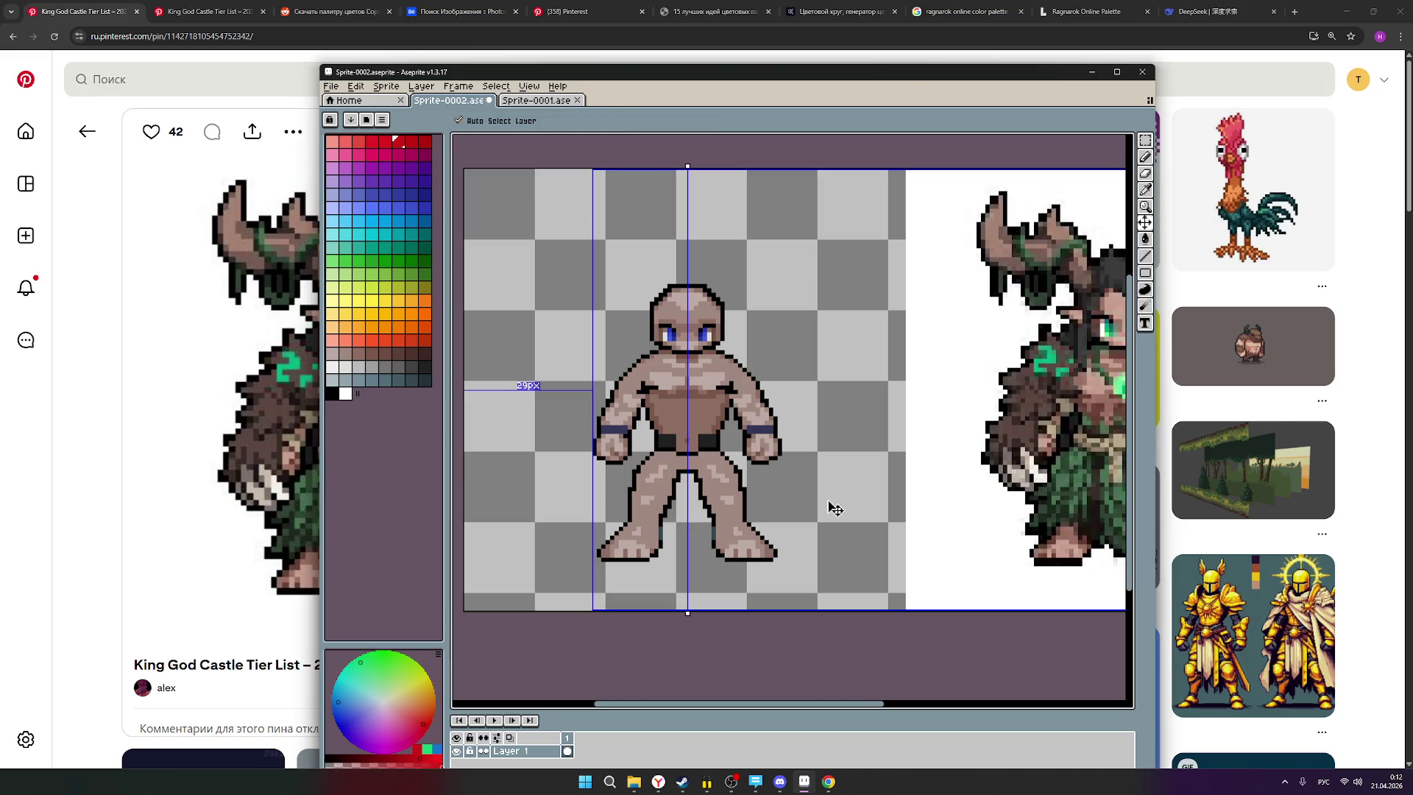
pyautogui.scroll(1, 749, 475)
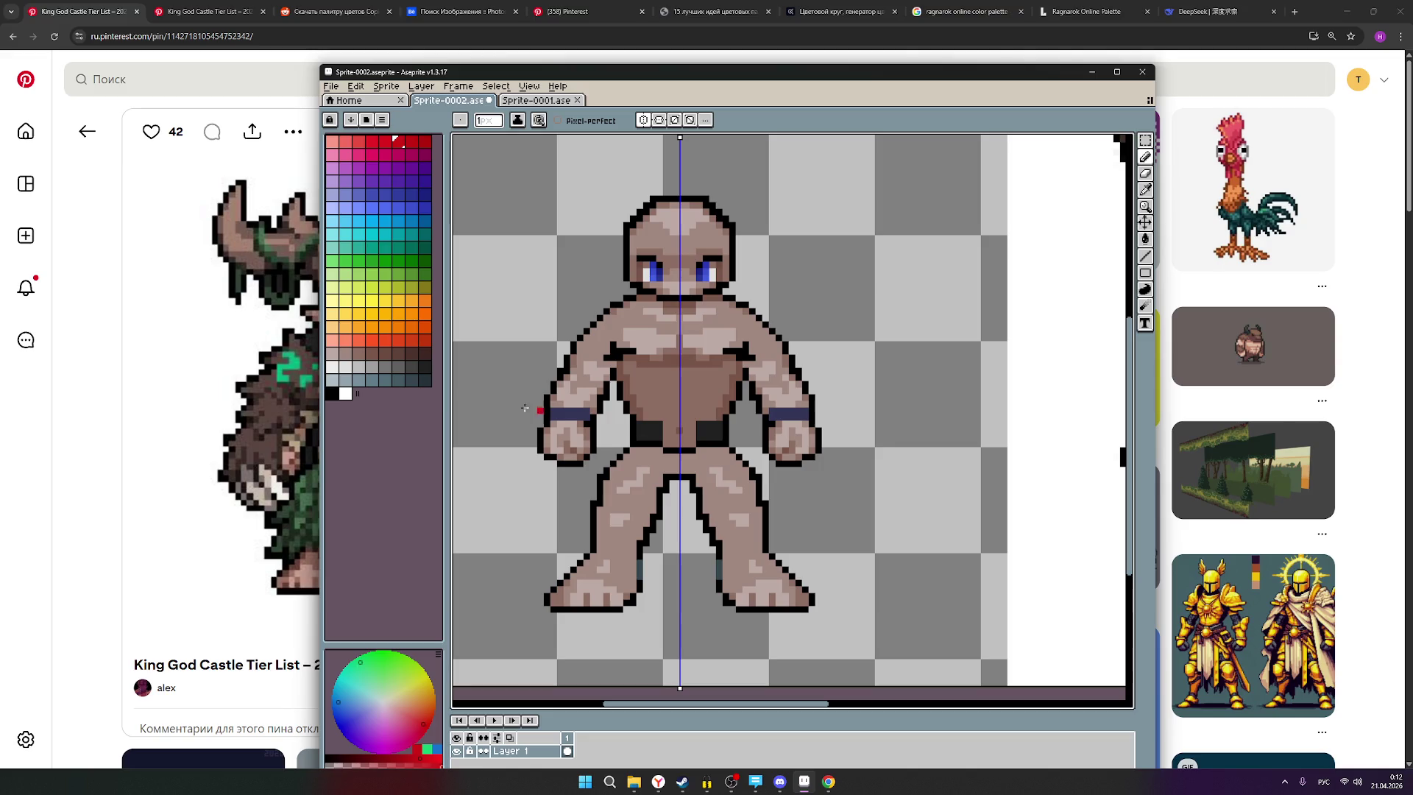
# Fill the gap in the middle of the belt with dark grey.
pyautogui.click(411, 366)
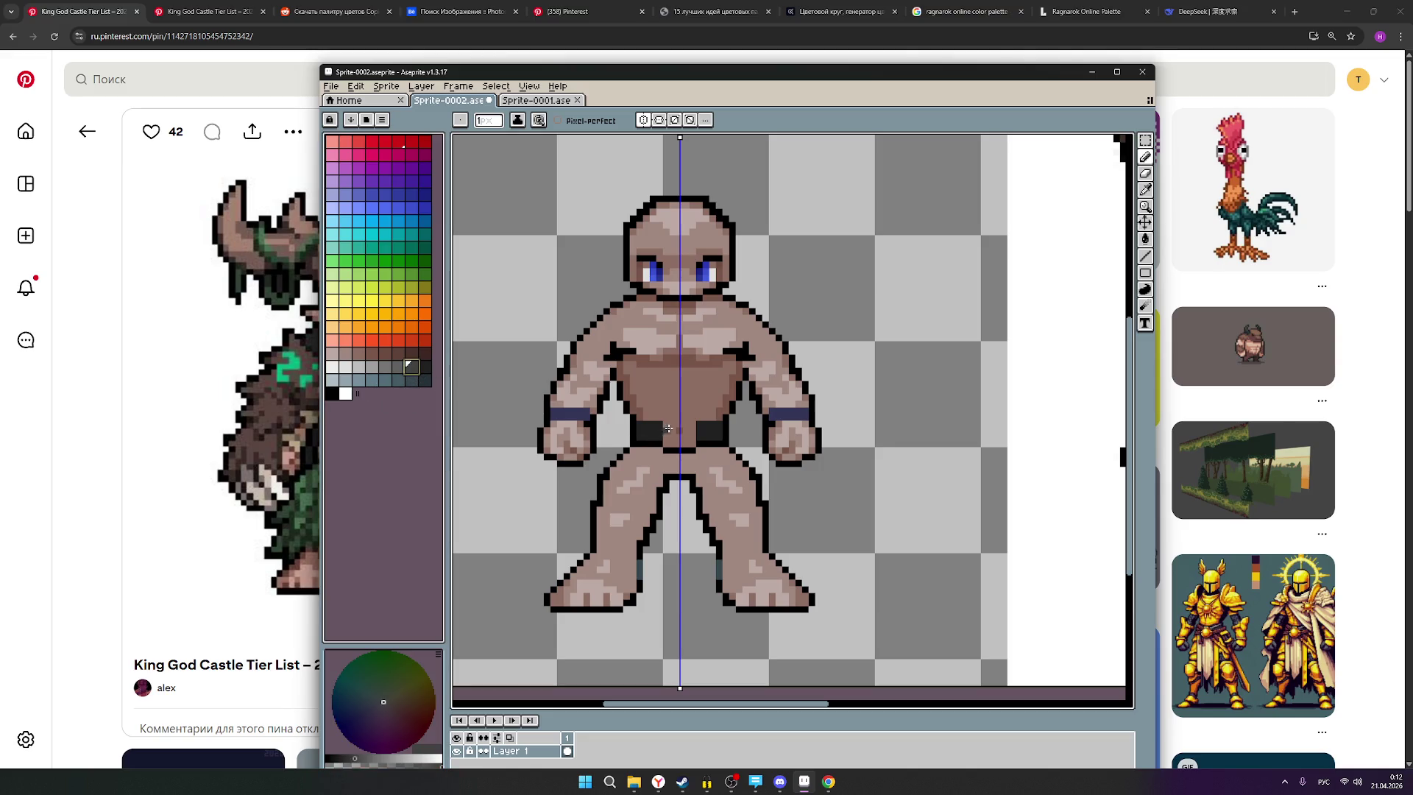
pyautogui.moveTo(665, 425)
pyautogui.mouseDown()
pyautogui.moveTo(720, 438)
pyautogui.moveTo(679, 444)
pyautogui.mouseUp()
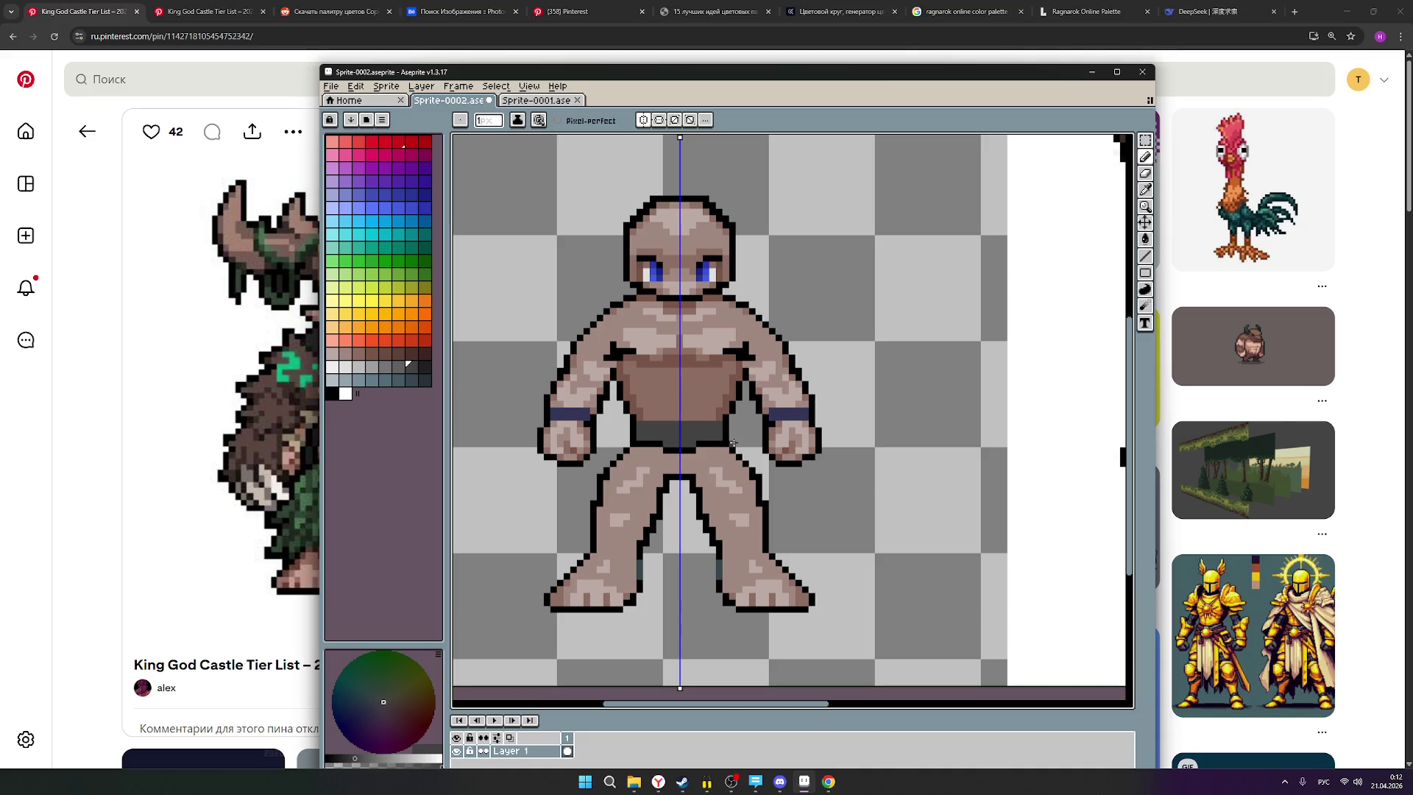
pyautogui.scroll(-2, 770, 457)
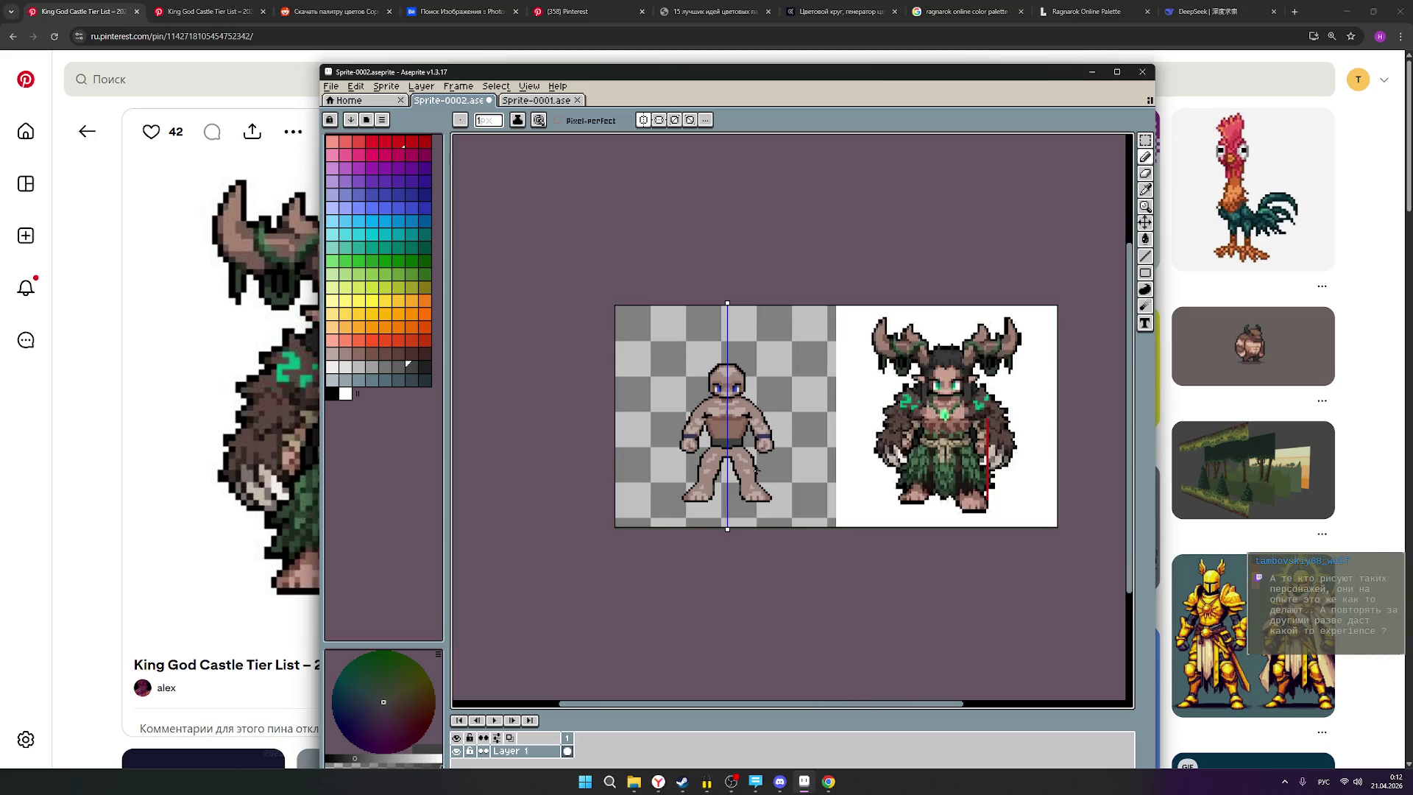
# Zoom around to compare the grey-belted figure with the druid, then bring OBS Studio forward.
pyautogui.scroll(1, 756, 468)
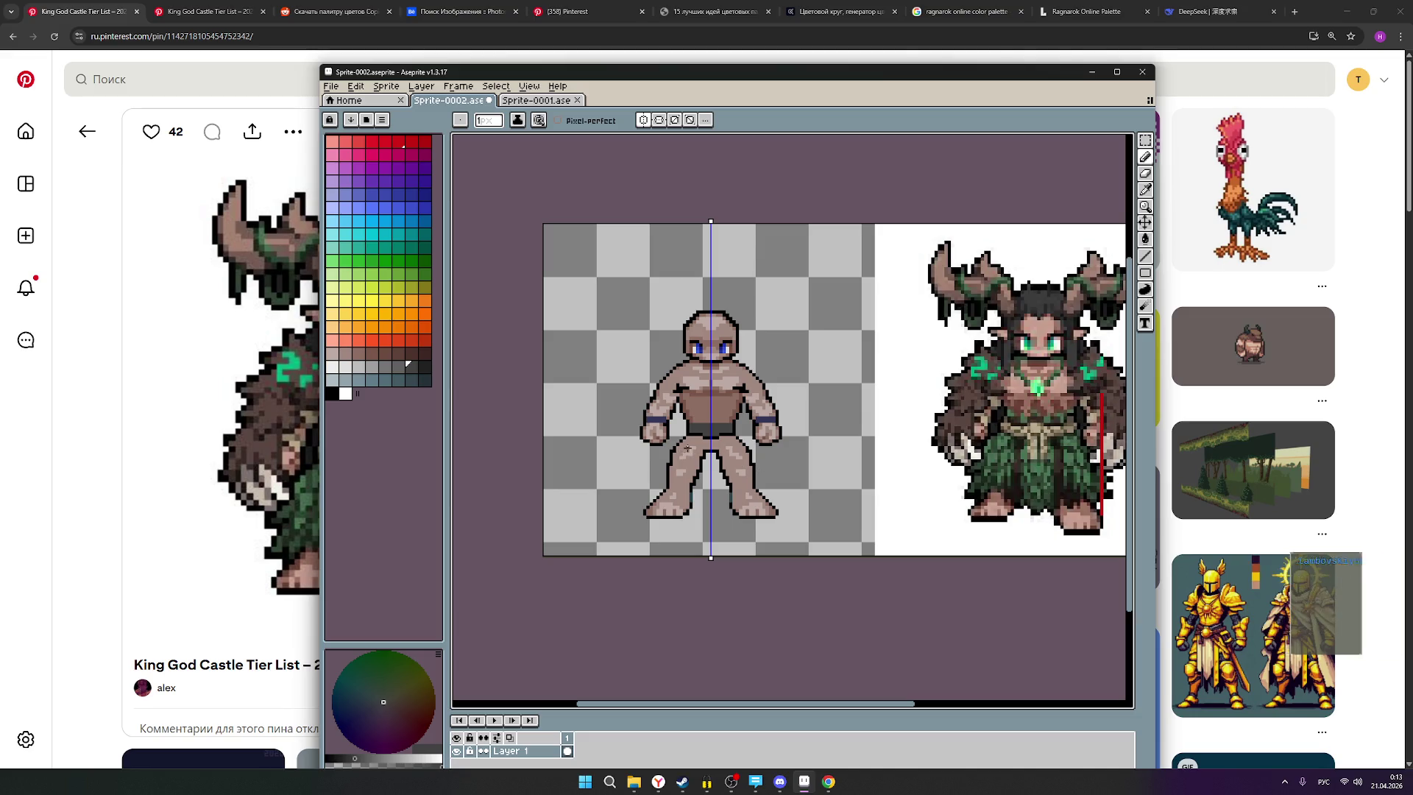
pyautogui.scroll(2, 714, 456)
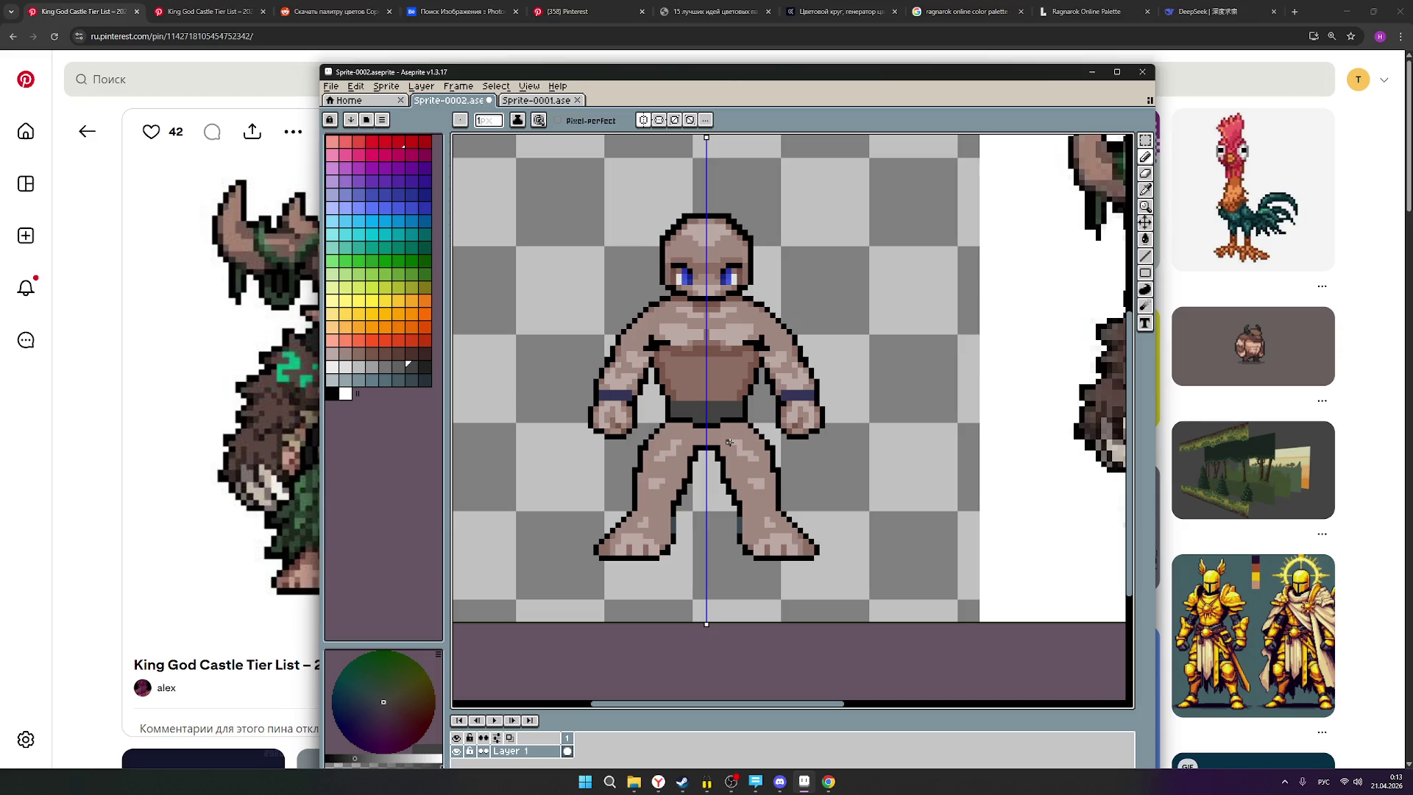
pyautogui.scroll(-2, 753, 424)
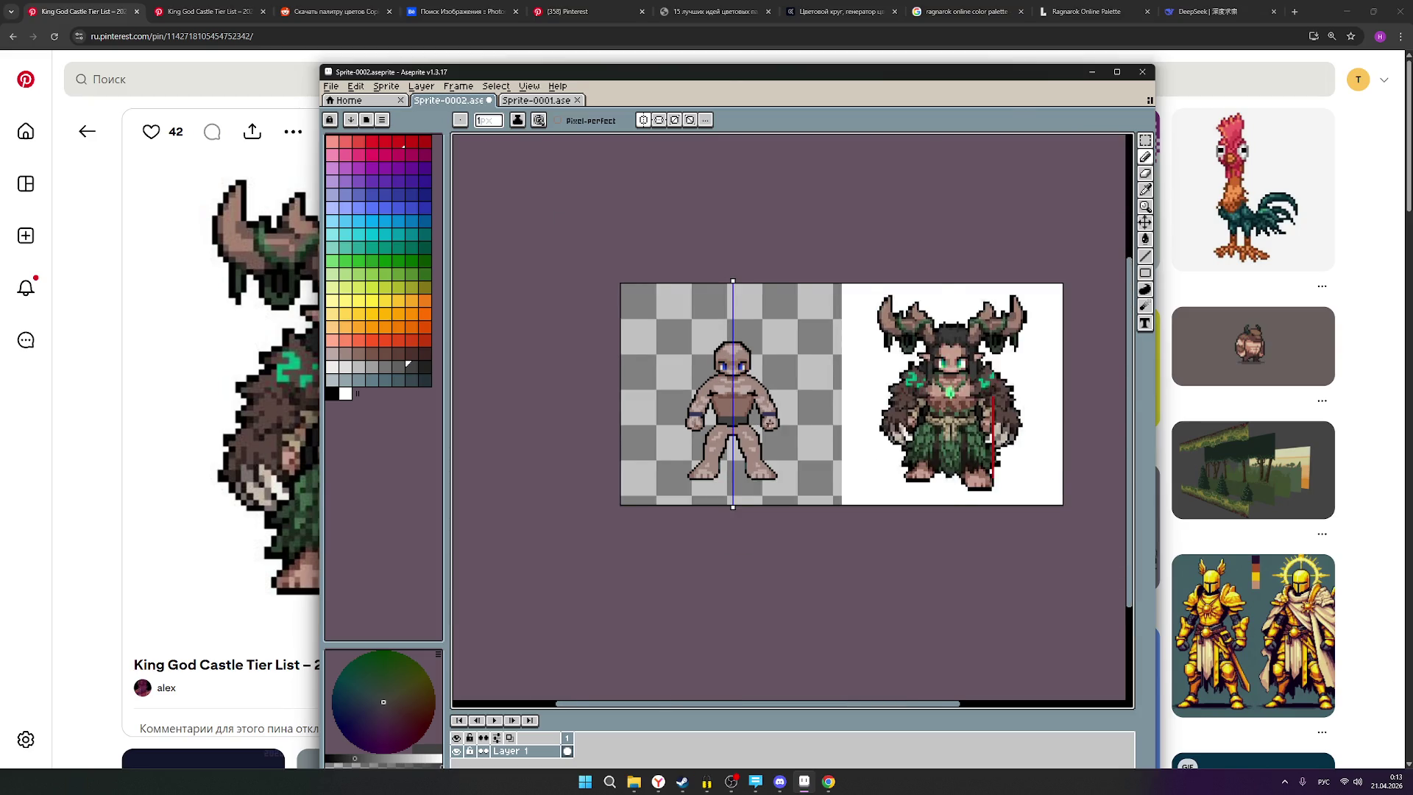
pyautogui.scroll(1, 753, 424)
pyautogui.scroll(1, 737, 423)
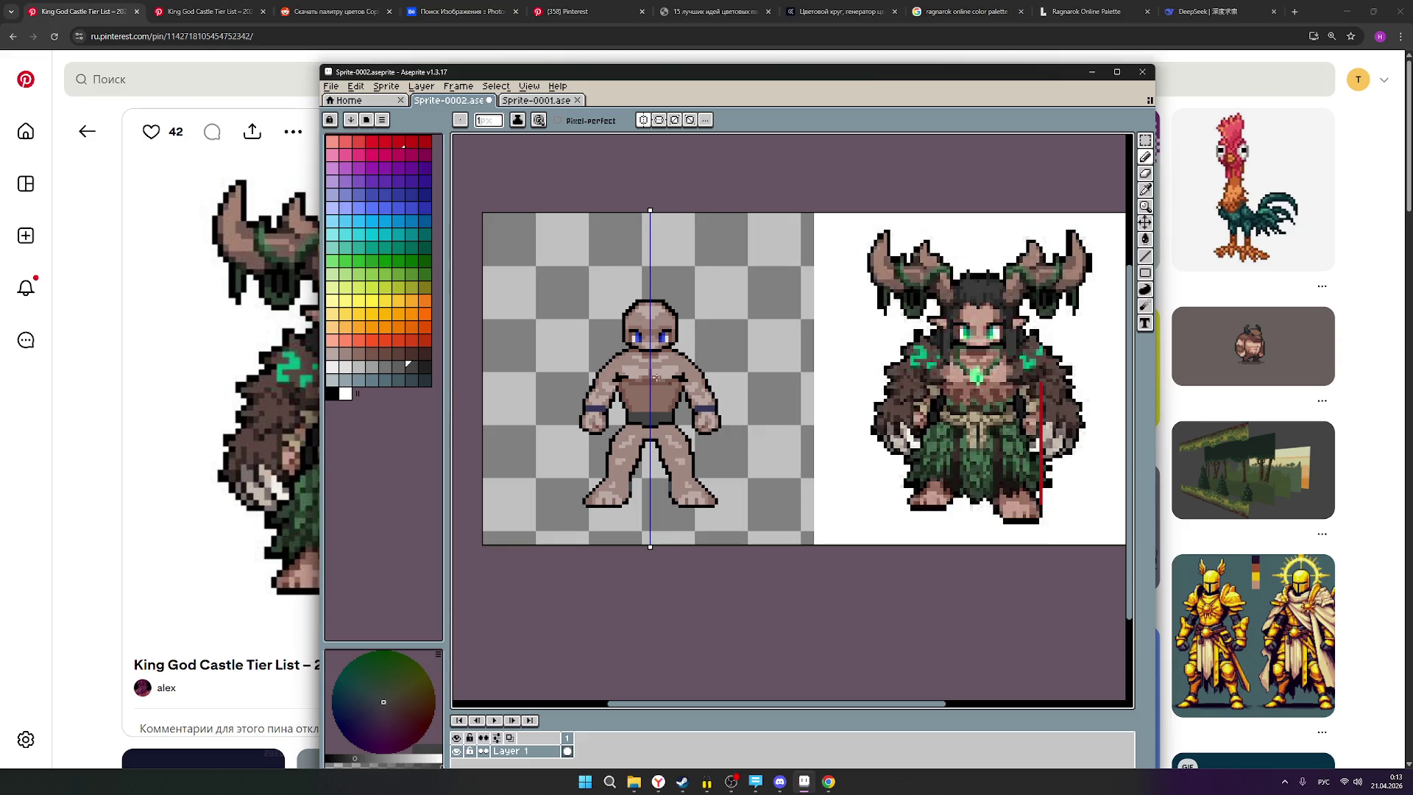
pyautogui.scroll(1, 668, 404)
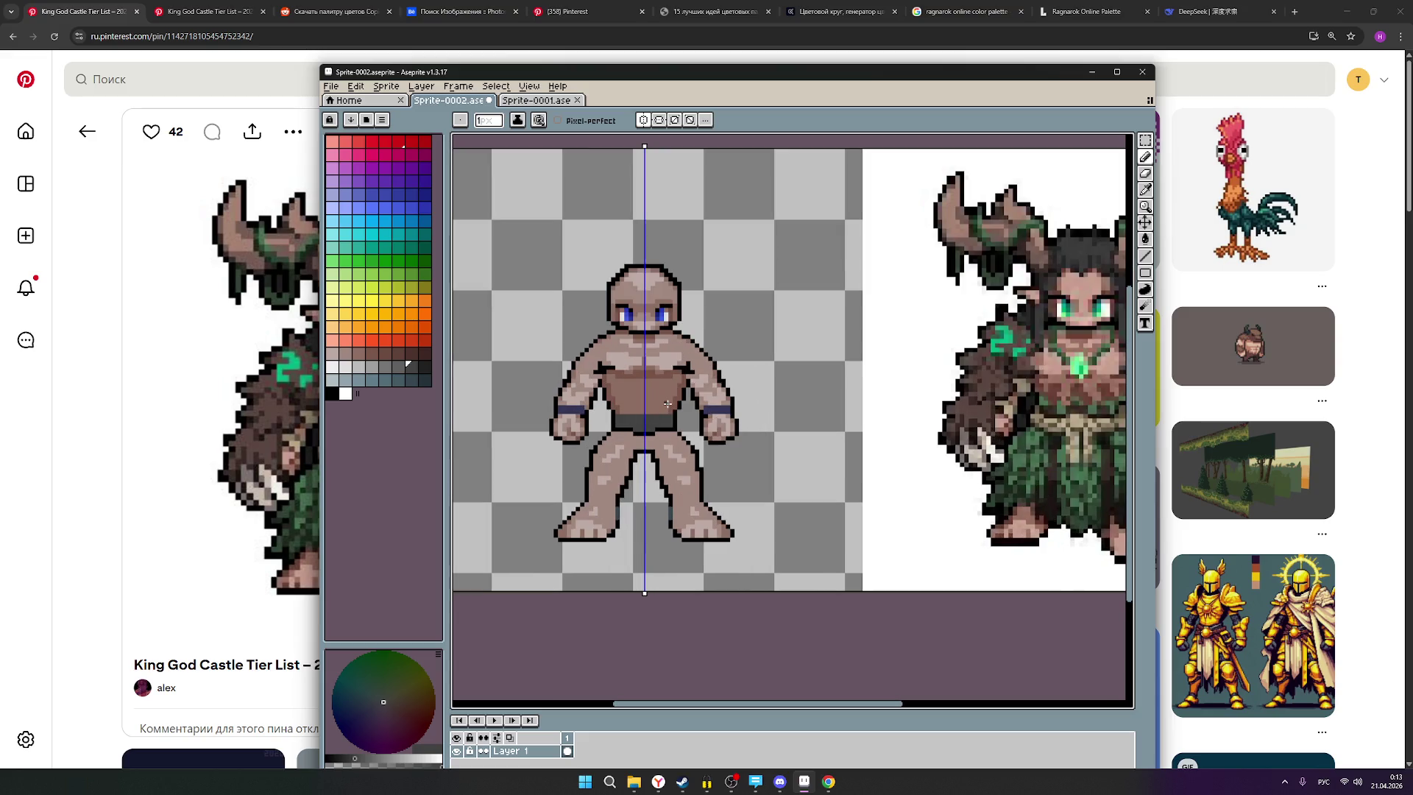
pyautogui.click(731, 781)
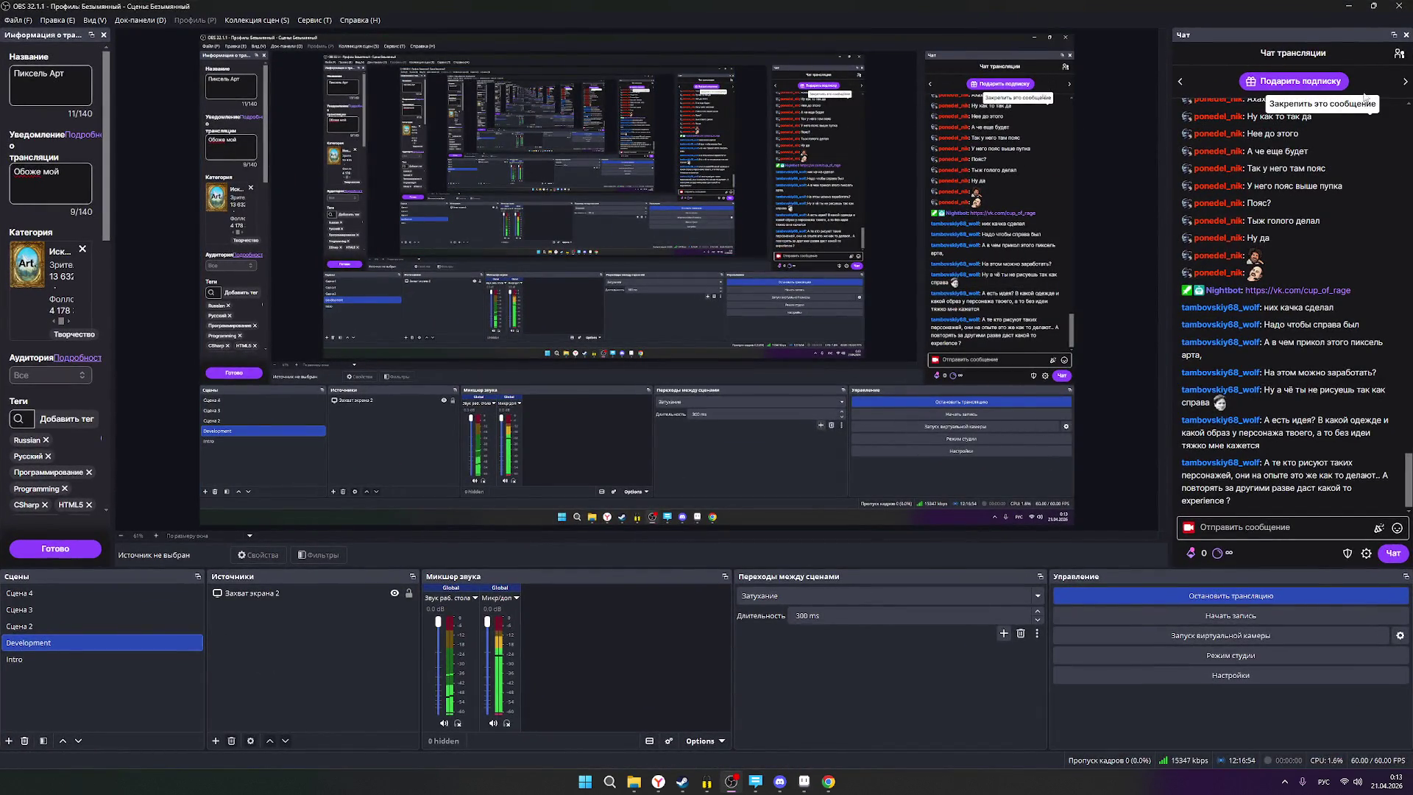
# View the OBS chat user list, return to chat messages, and minimize OBS.
pyautogui.click(1400, 56)
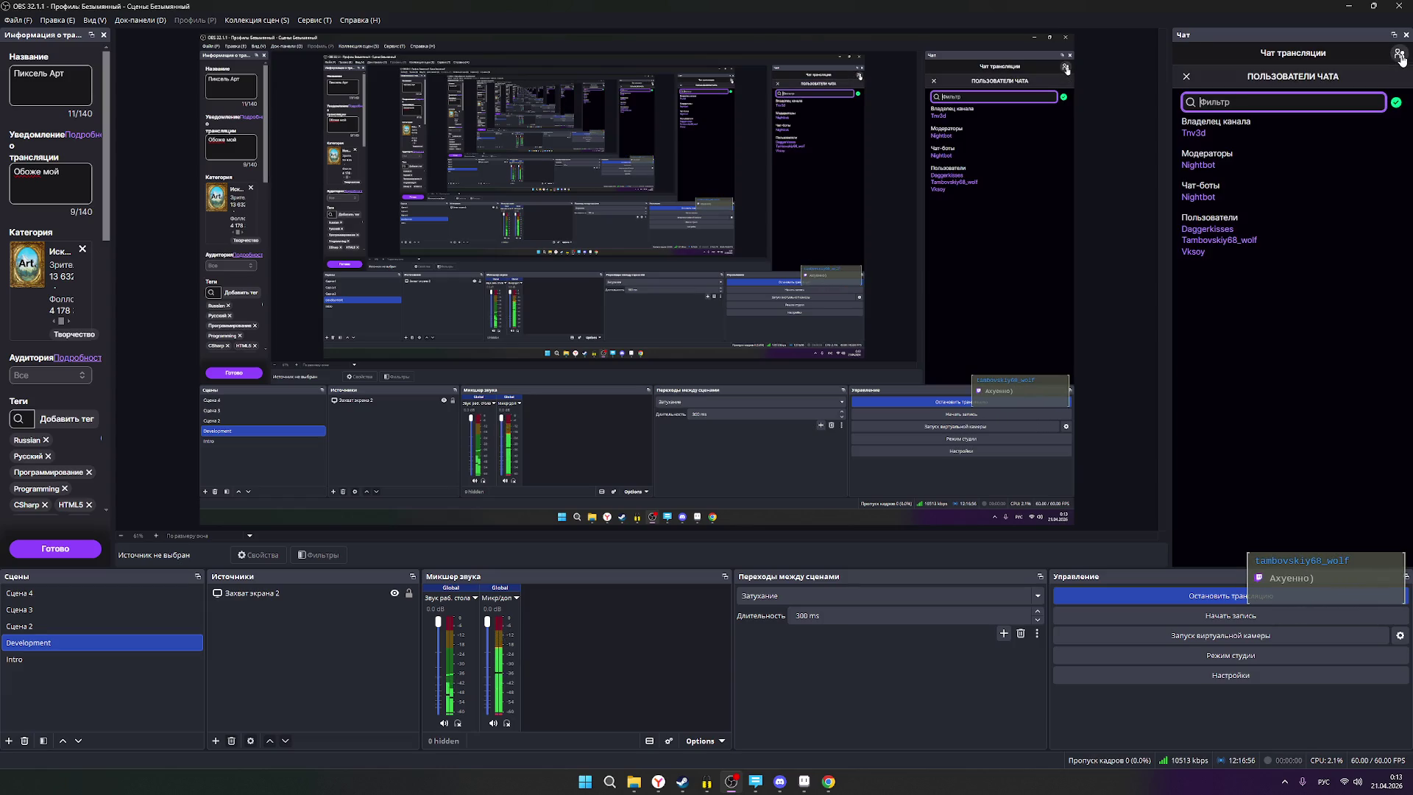
pyautogui.click(1400, 56)
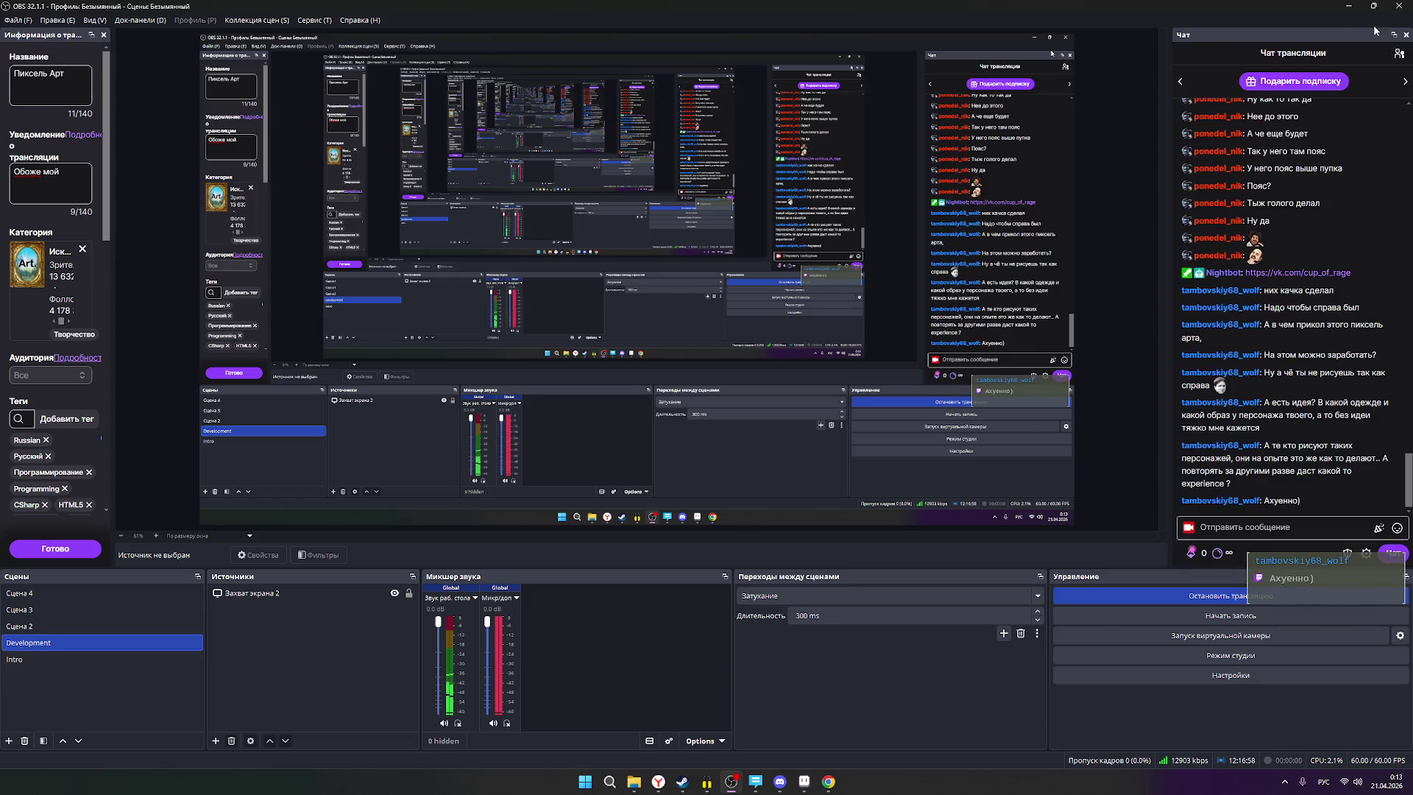
pyautogui.click(1350, 6)
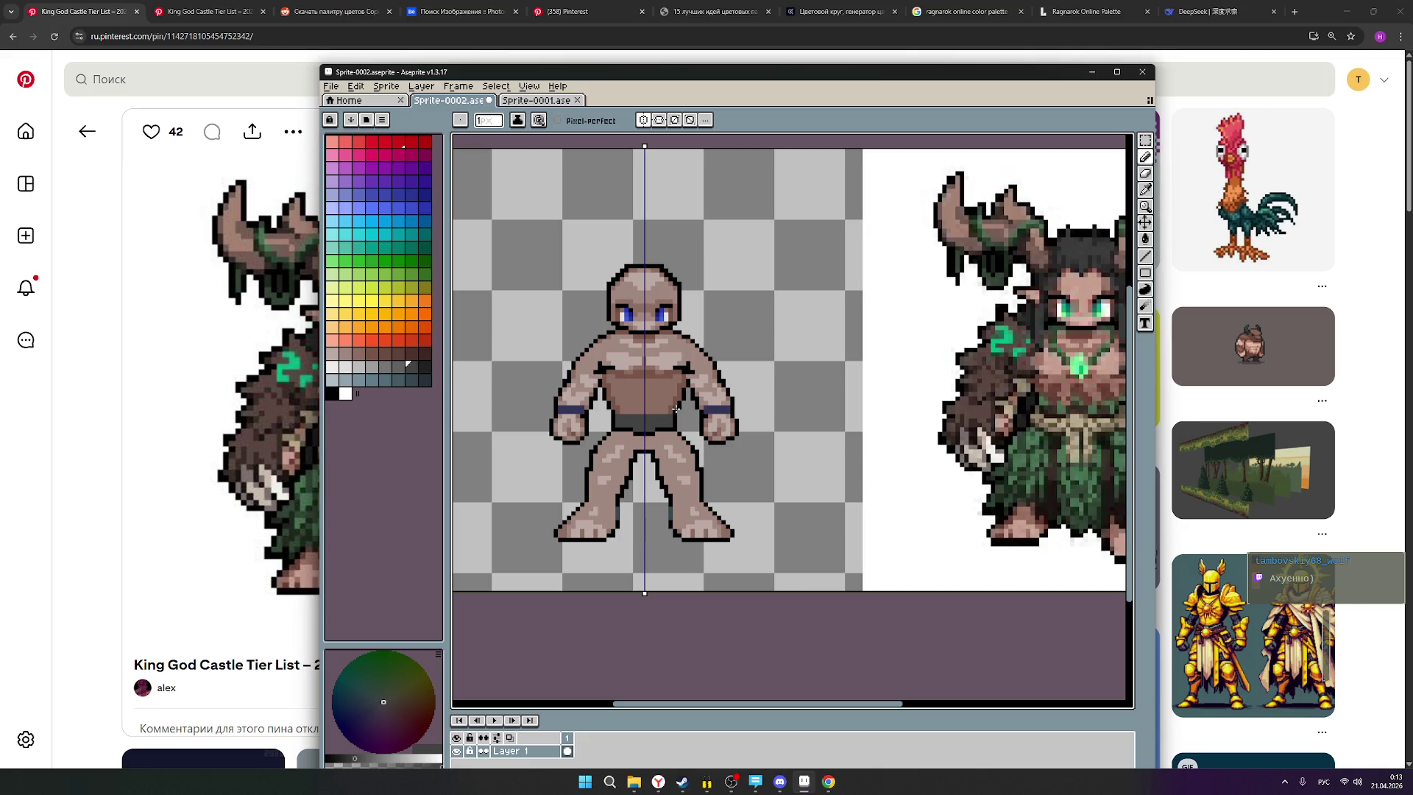
pyautogui.scroll(-1, 706, 414)
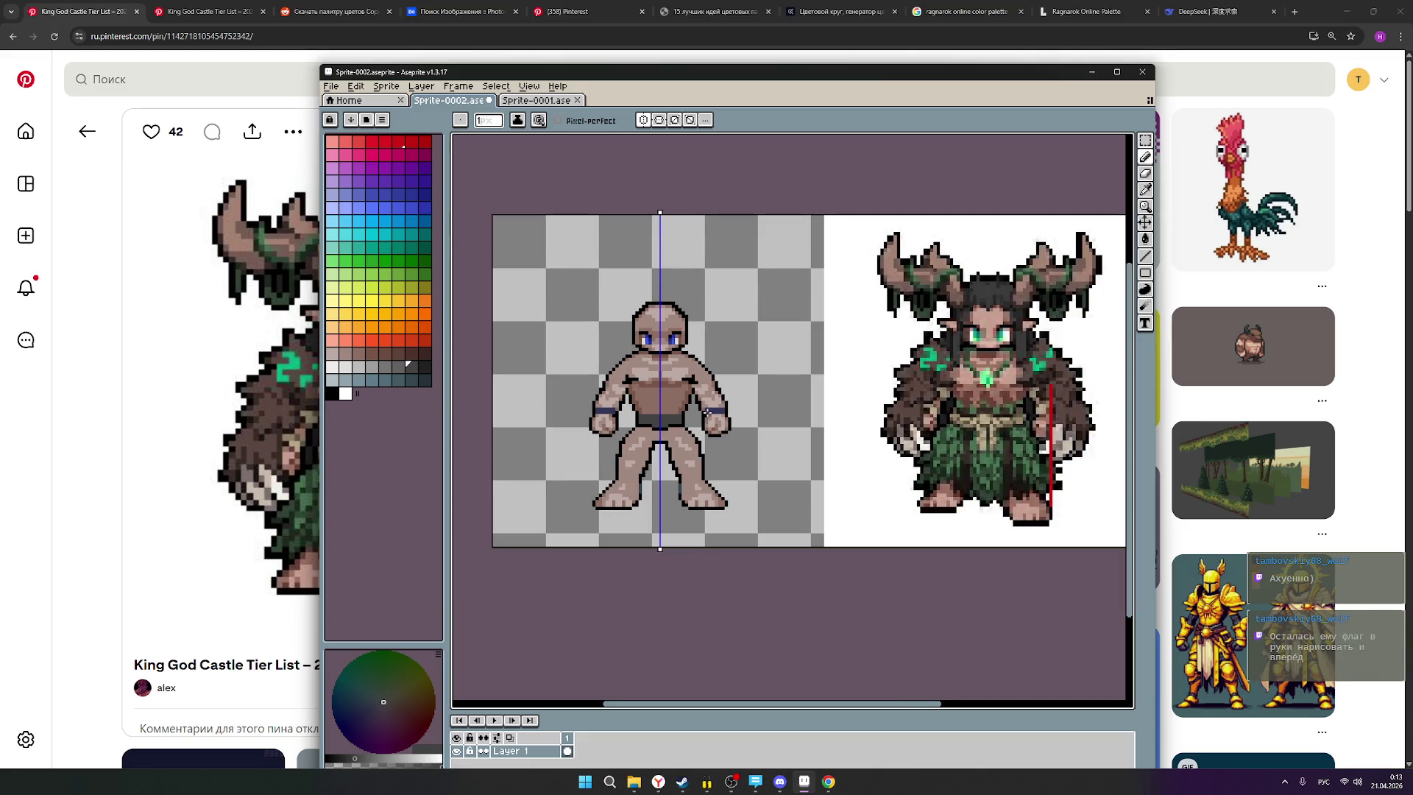
pyautogui.scroll(1, 708, 411)
pyautogui.scroll(-1, 709, 410)
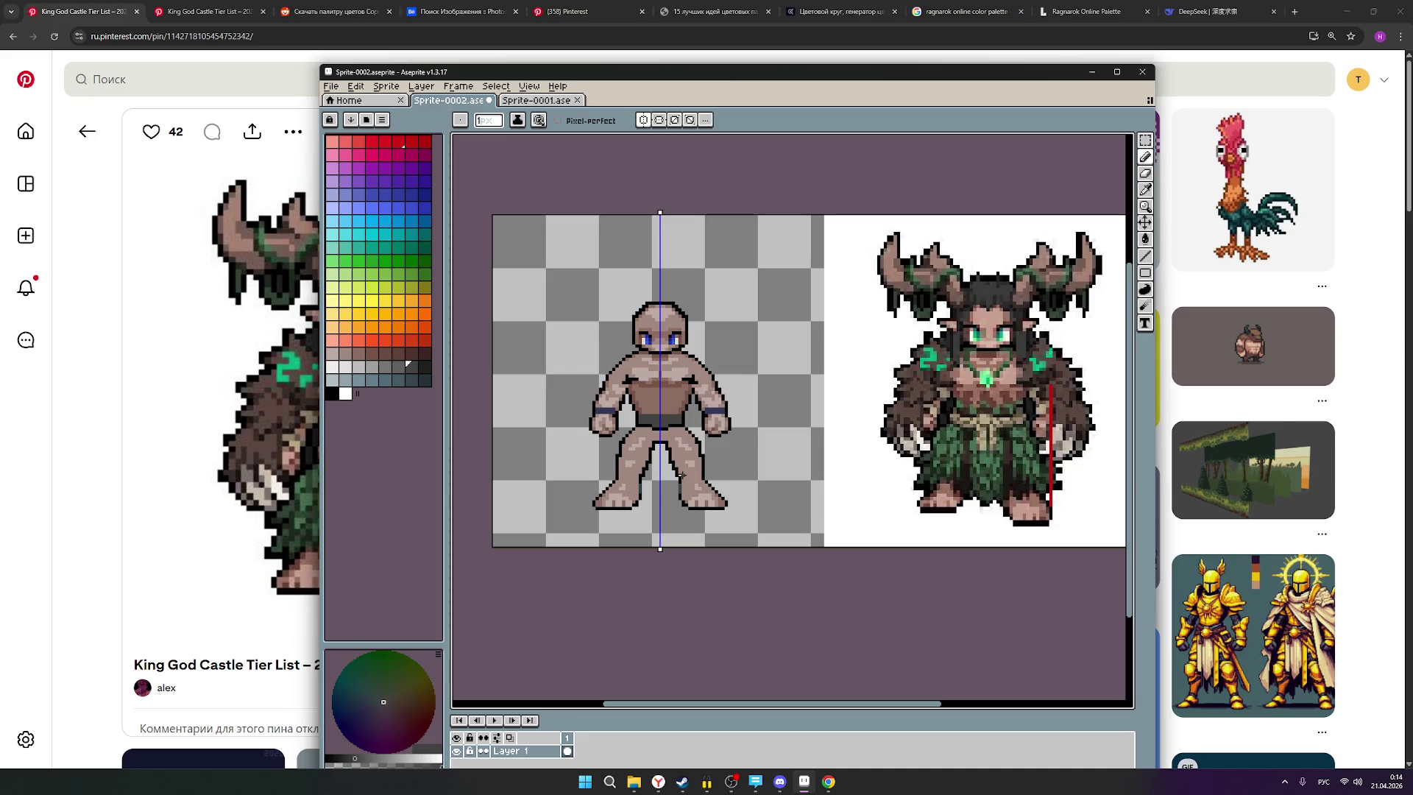
pyautogui.scroll(1, 660, 453)
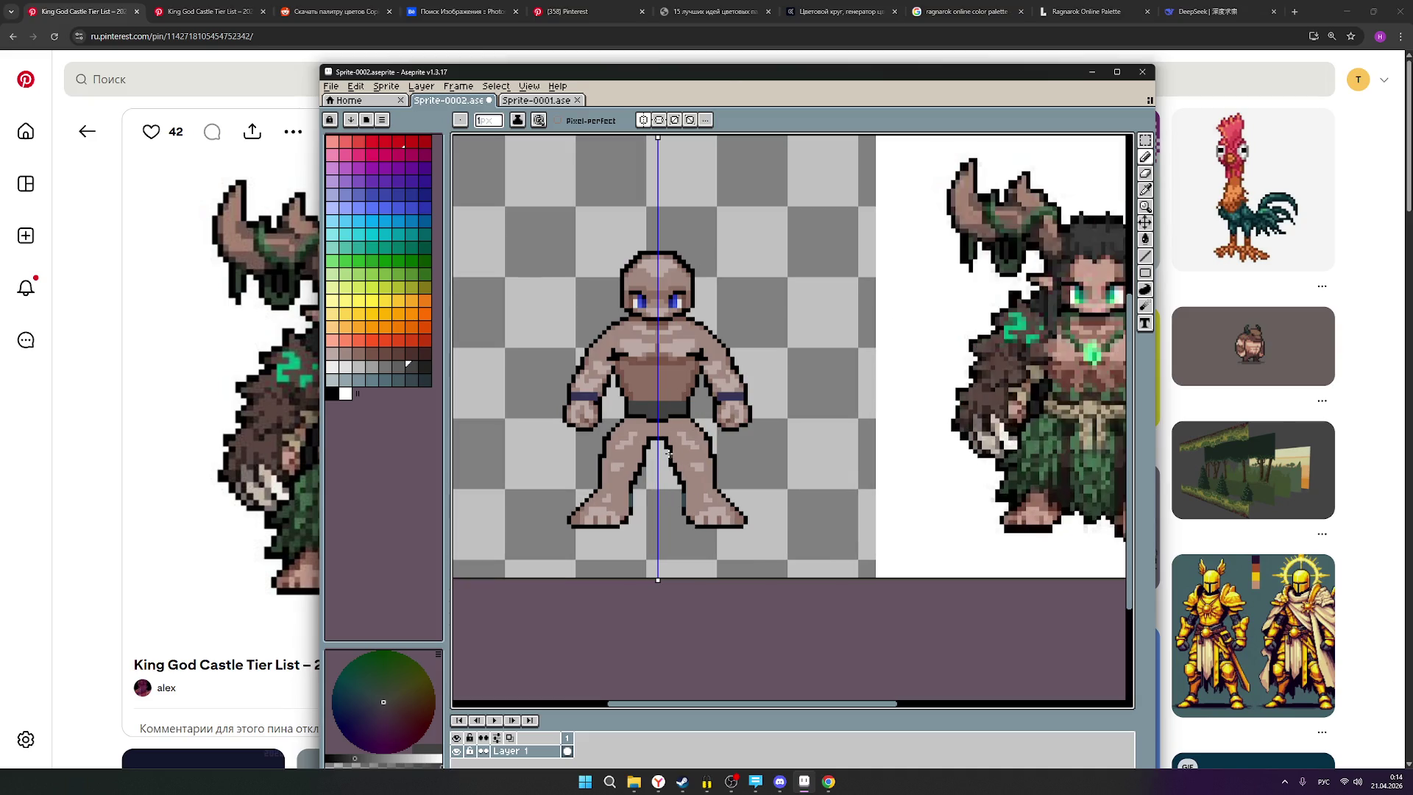
pyautogui.click(332, 393)
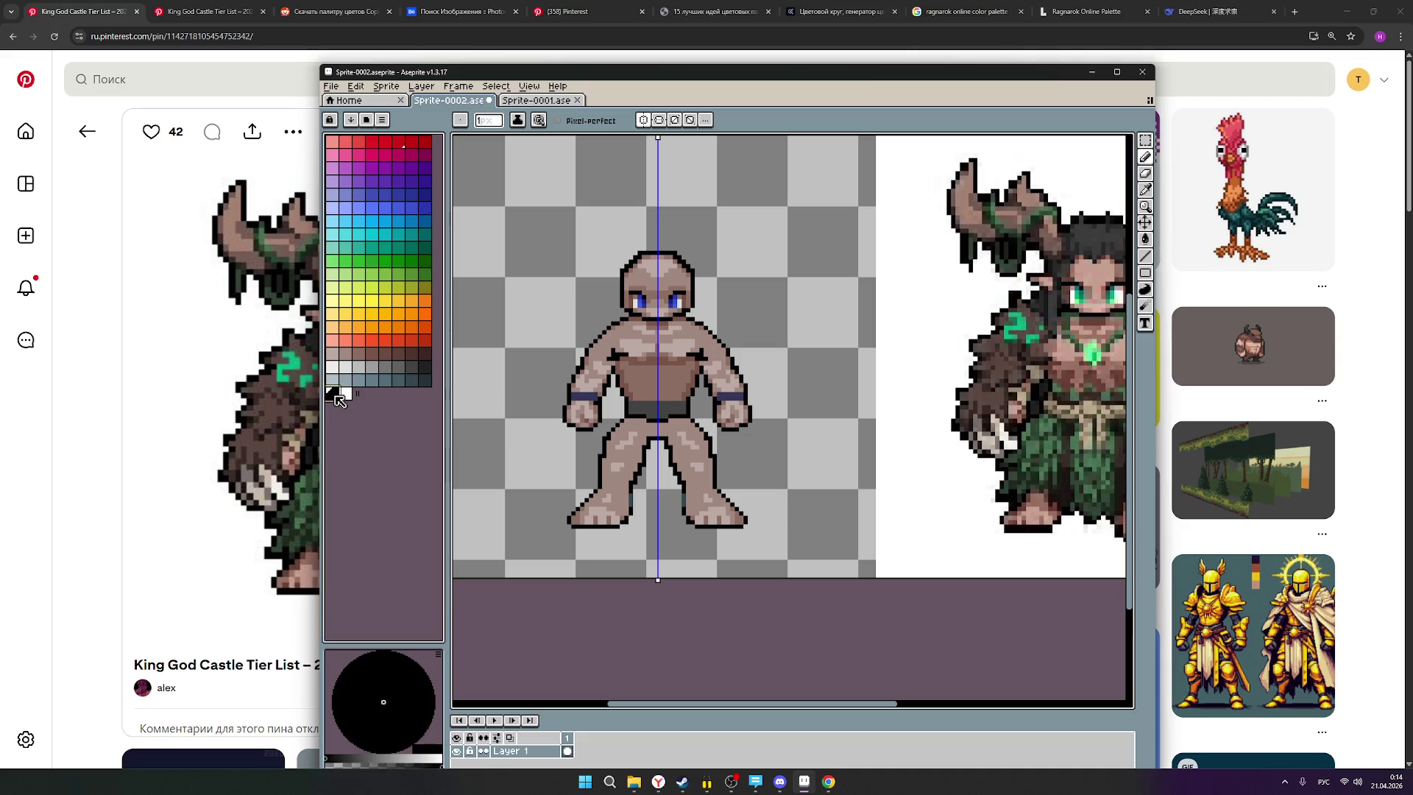
pyautogui.scroll(1, 736, 453)
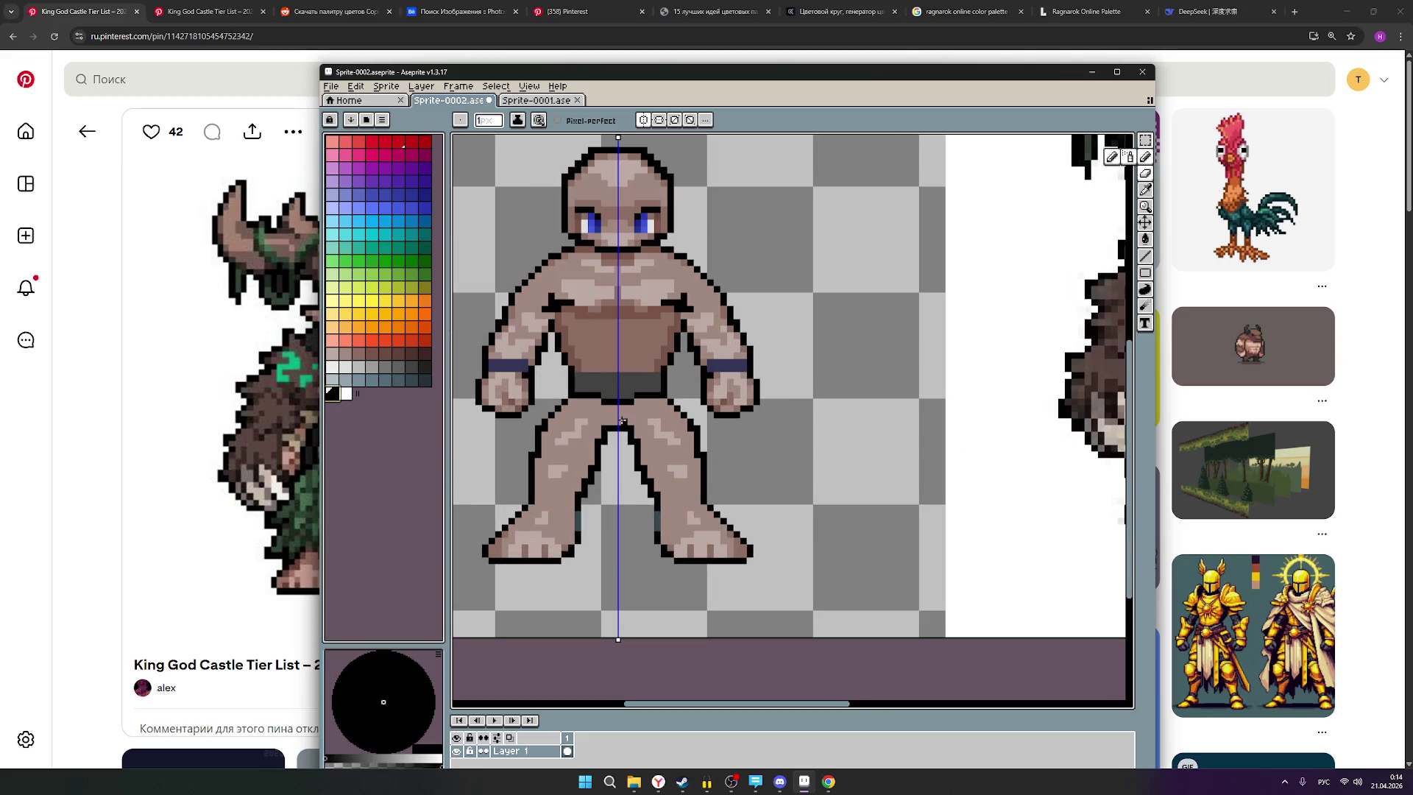
pyautogui.scroll(-2, 762, 474)
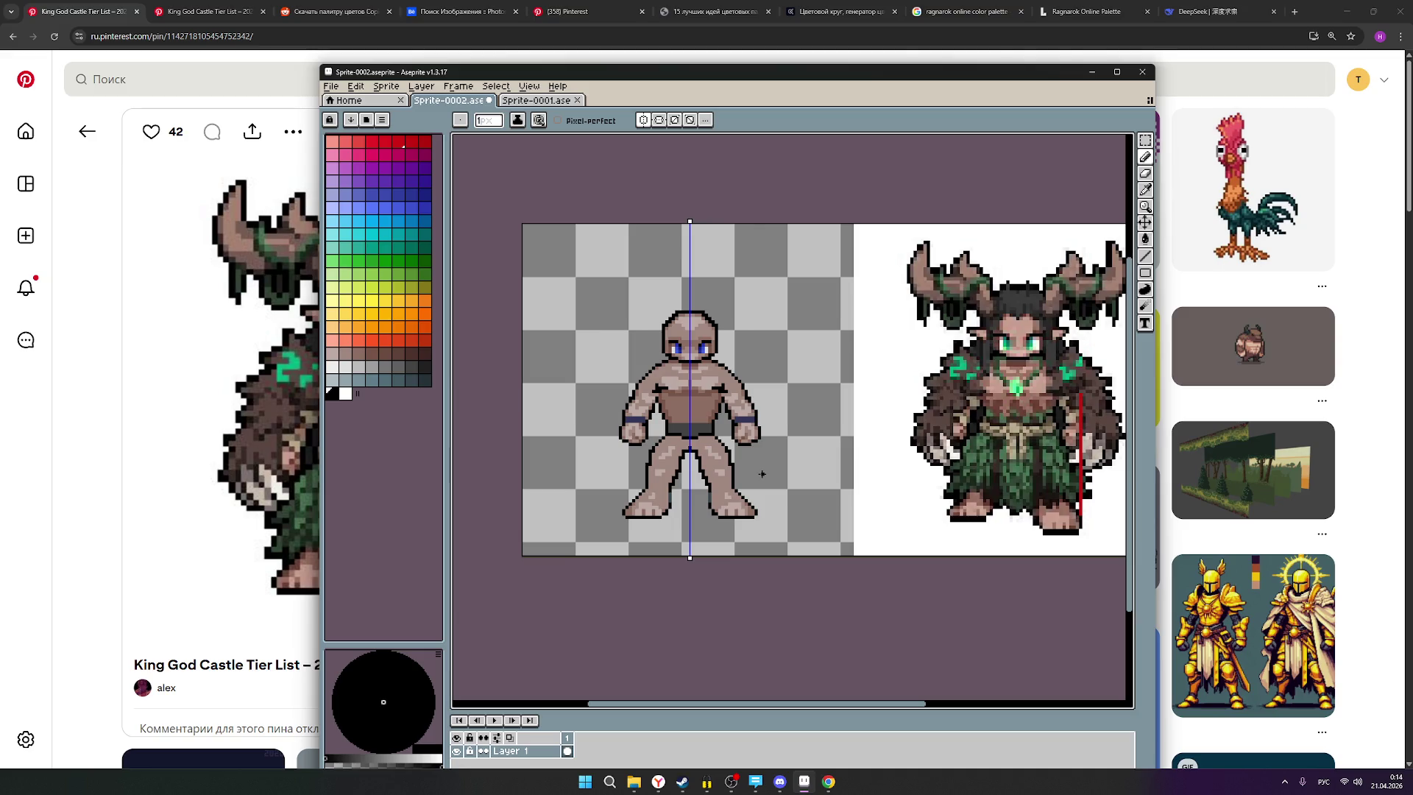
pyautogui.scroll(1, 718, 466)
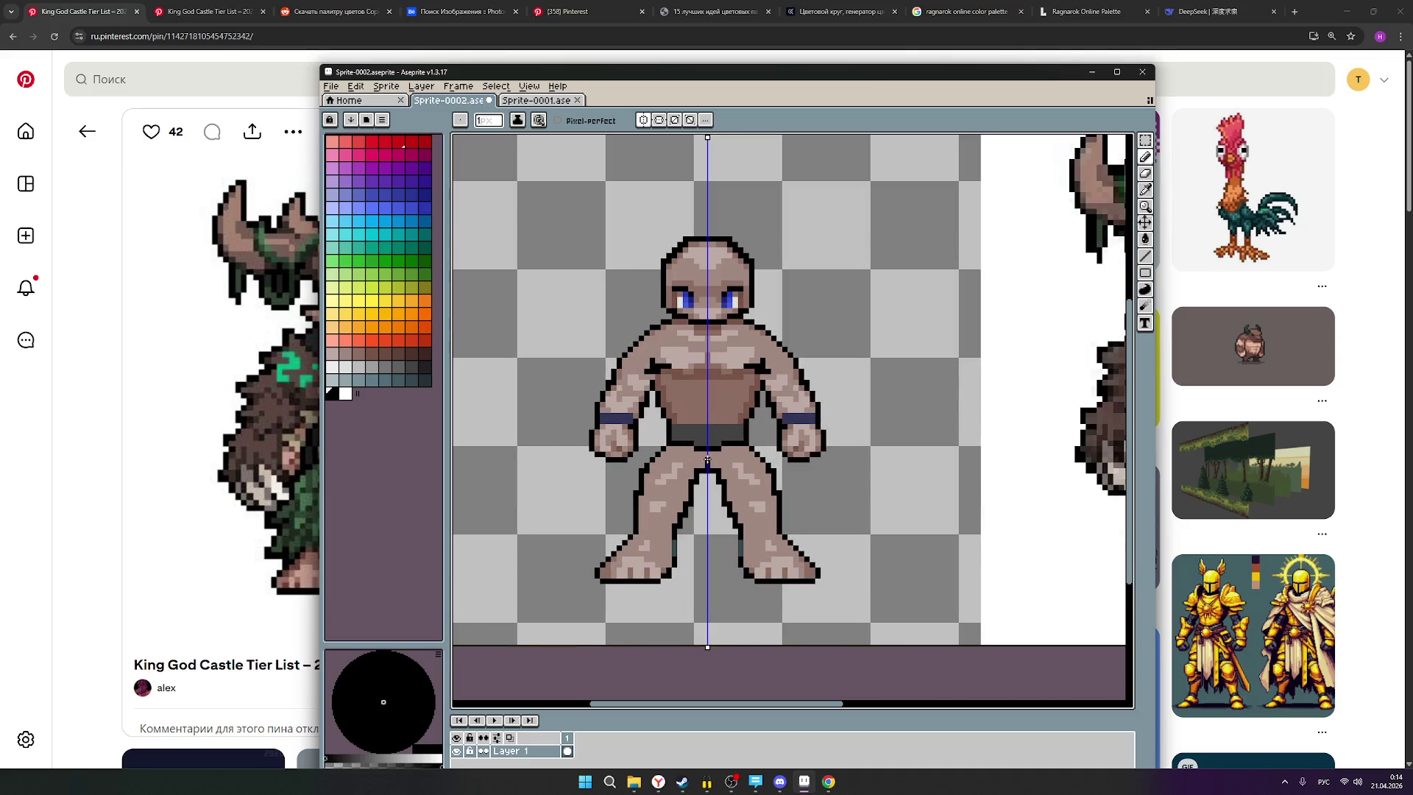
pyautogui.scroll(3, 707, 451)
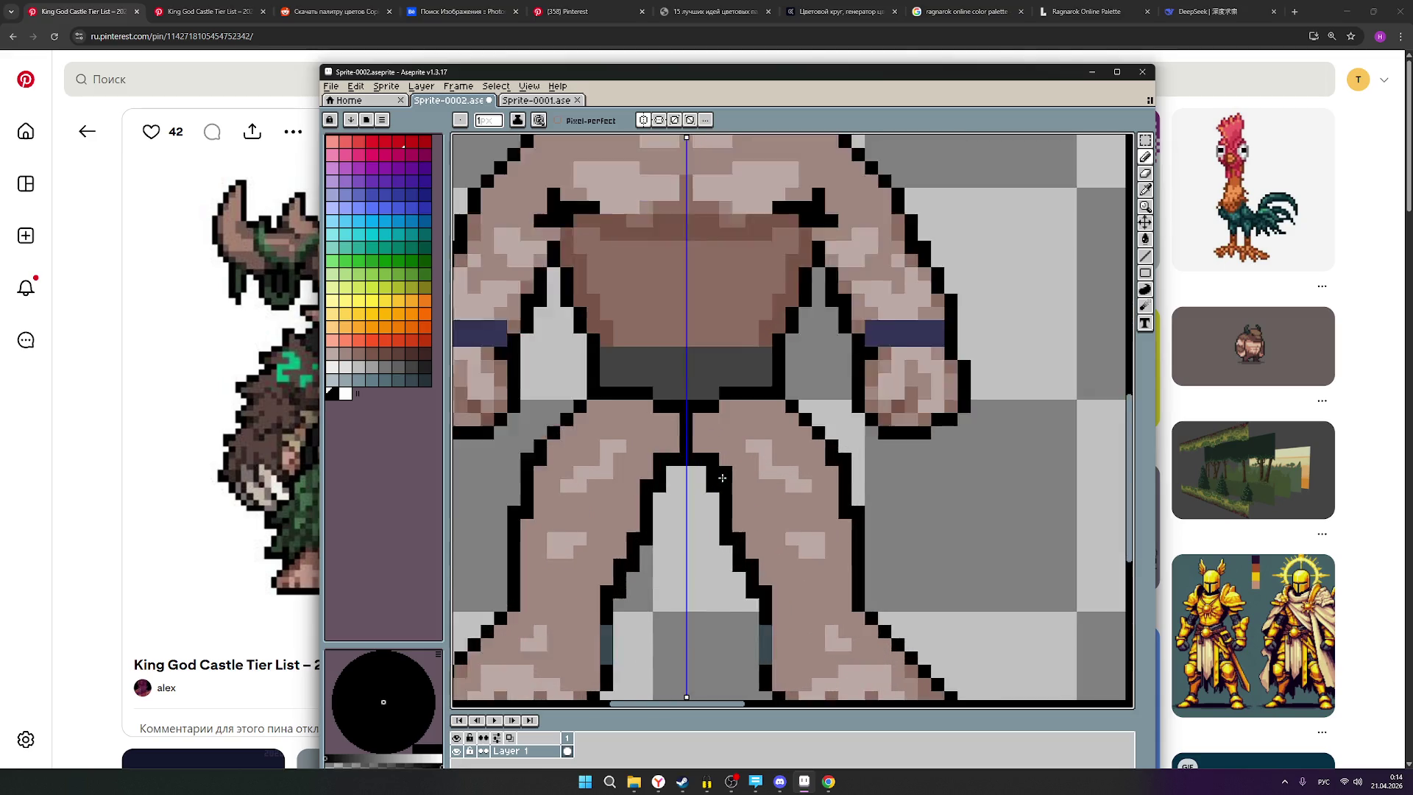
pyautogui.scroll(-2, 703, 471)
pyautogui.scroll(-3, 703, 474)
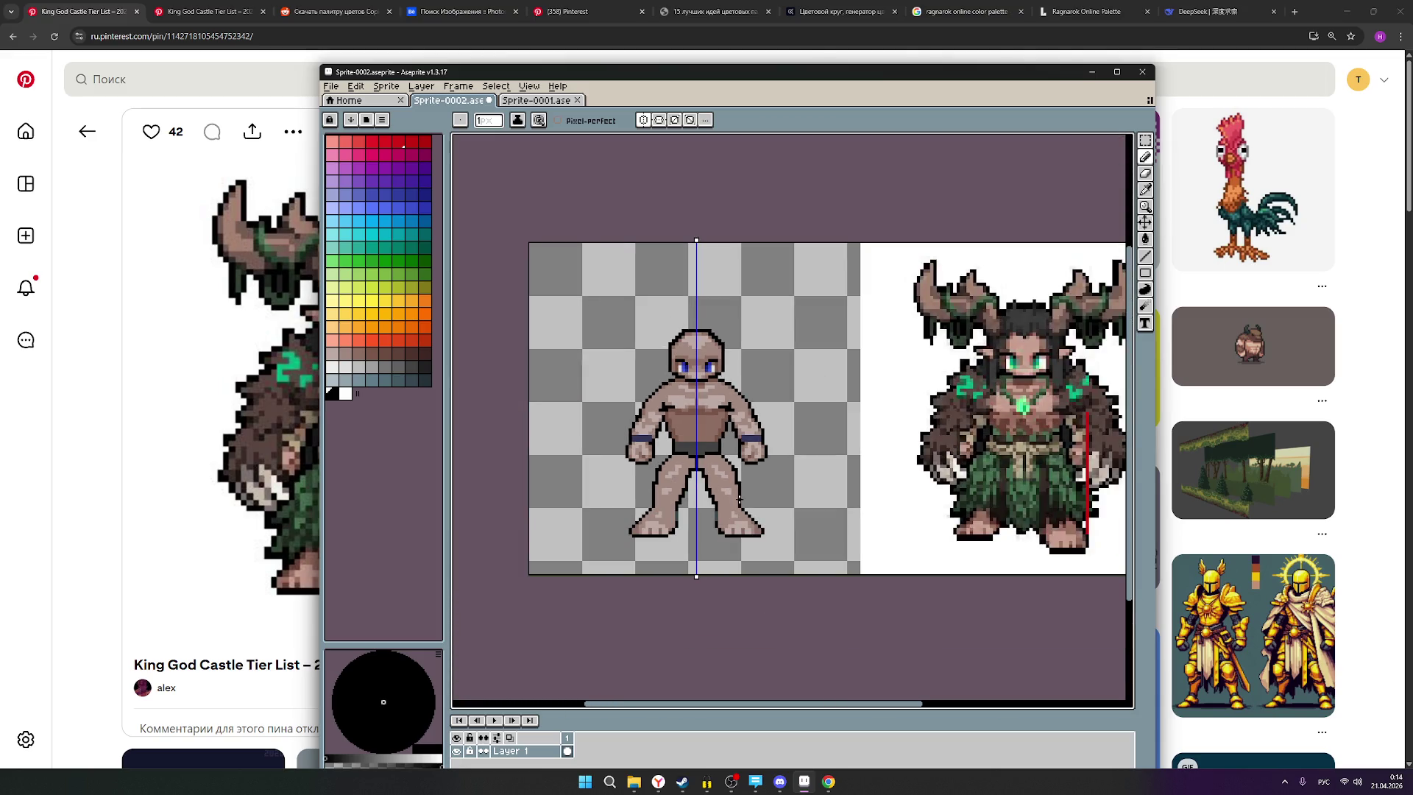
pyautogui.click(646, 122)
pyautogui.click(647, 123)
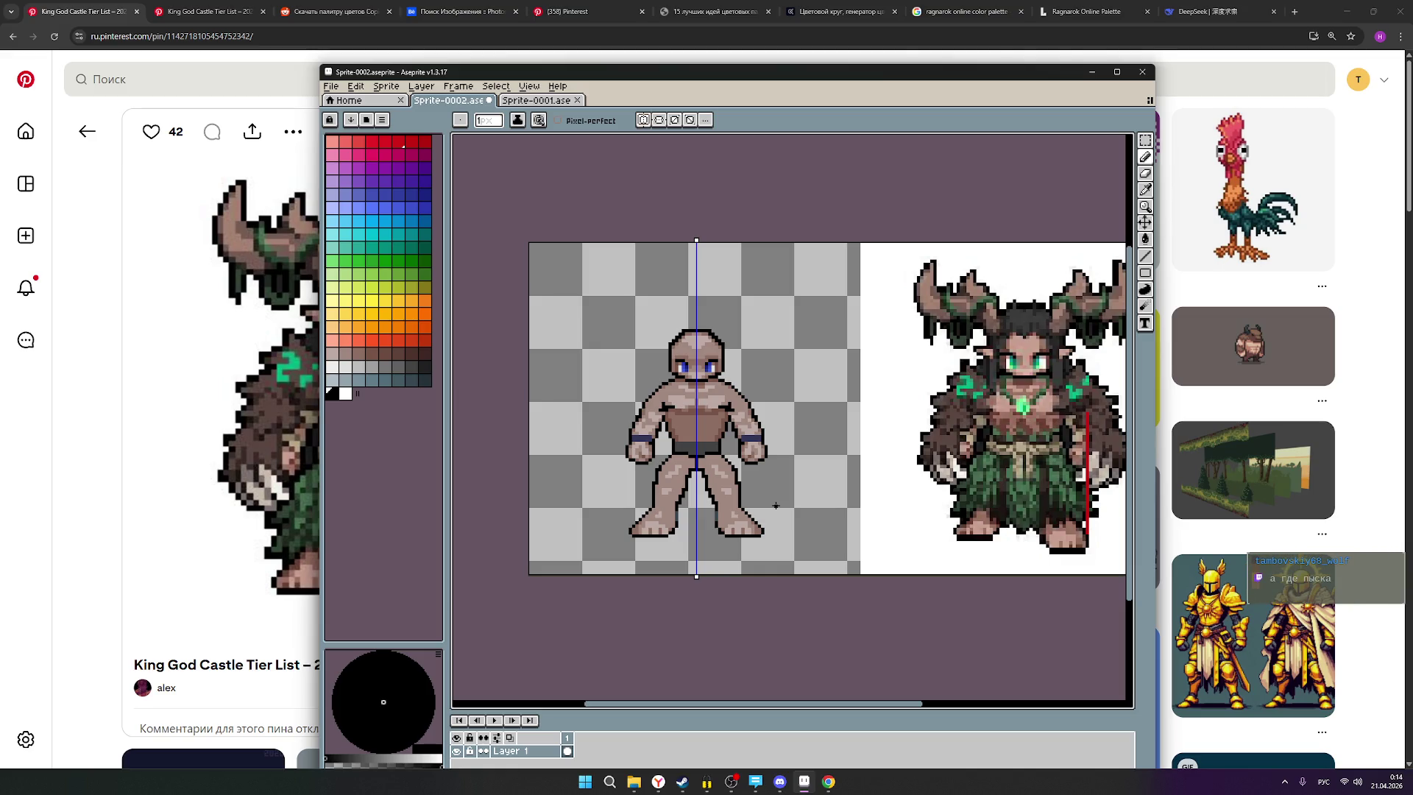
pyautogui.scroll(1, 774, 503)
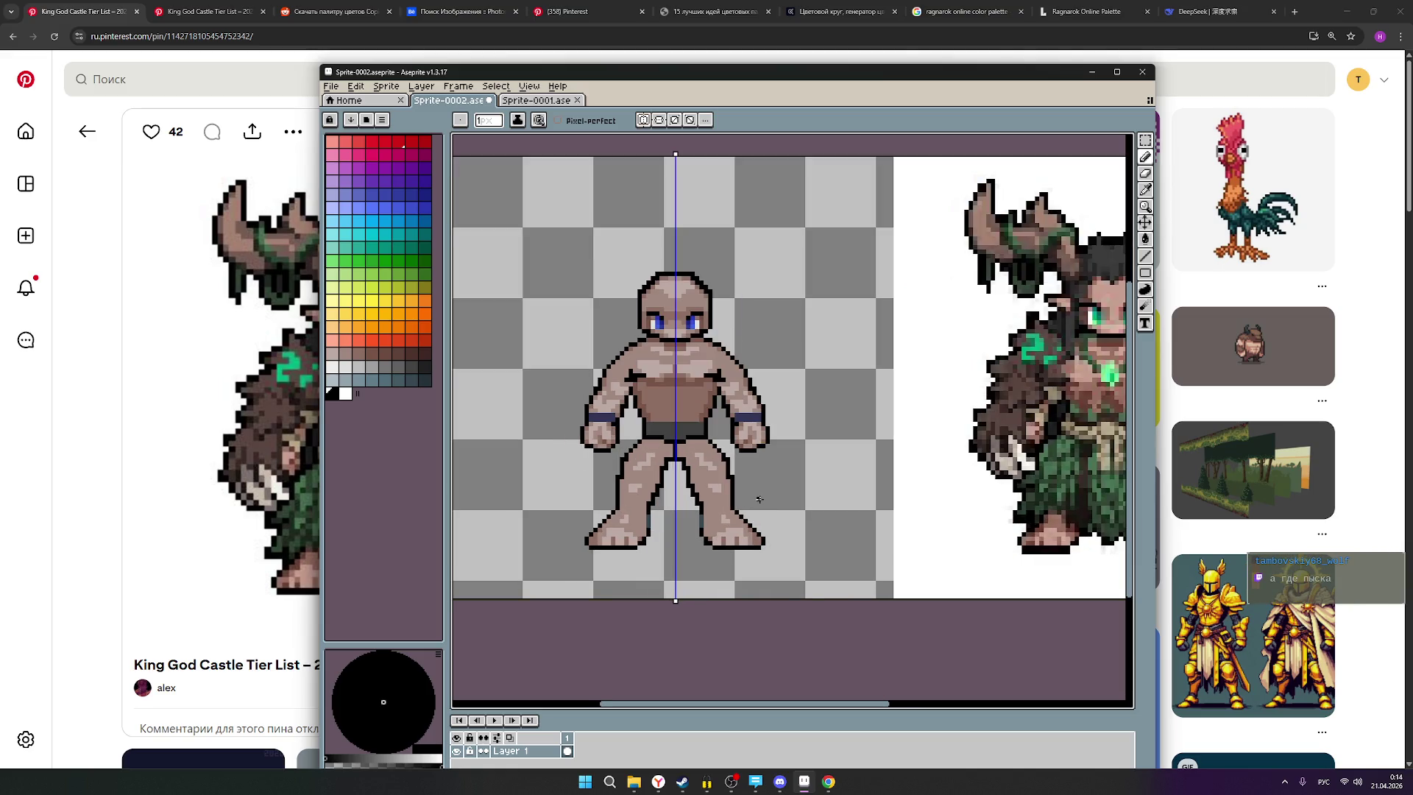
pyautogui.scroll(-1, 760, 499)
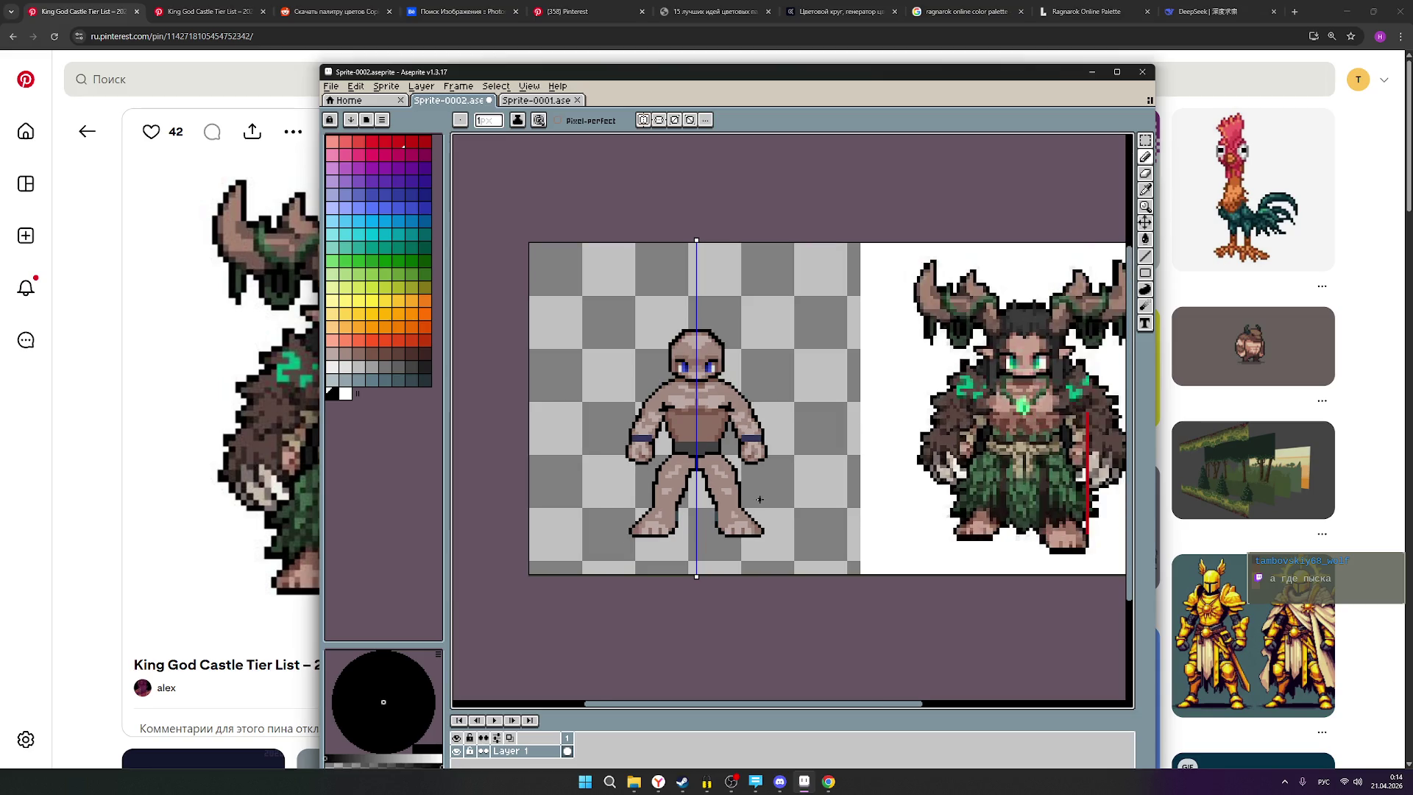
pyautogui.scroll(1, 671, 475)
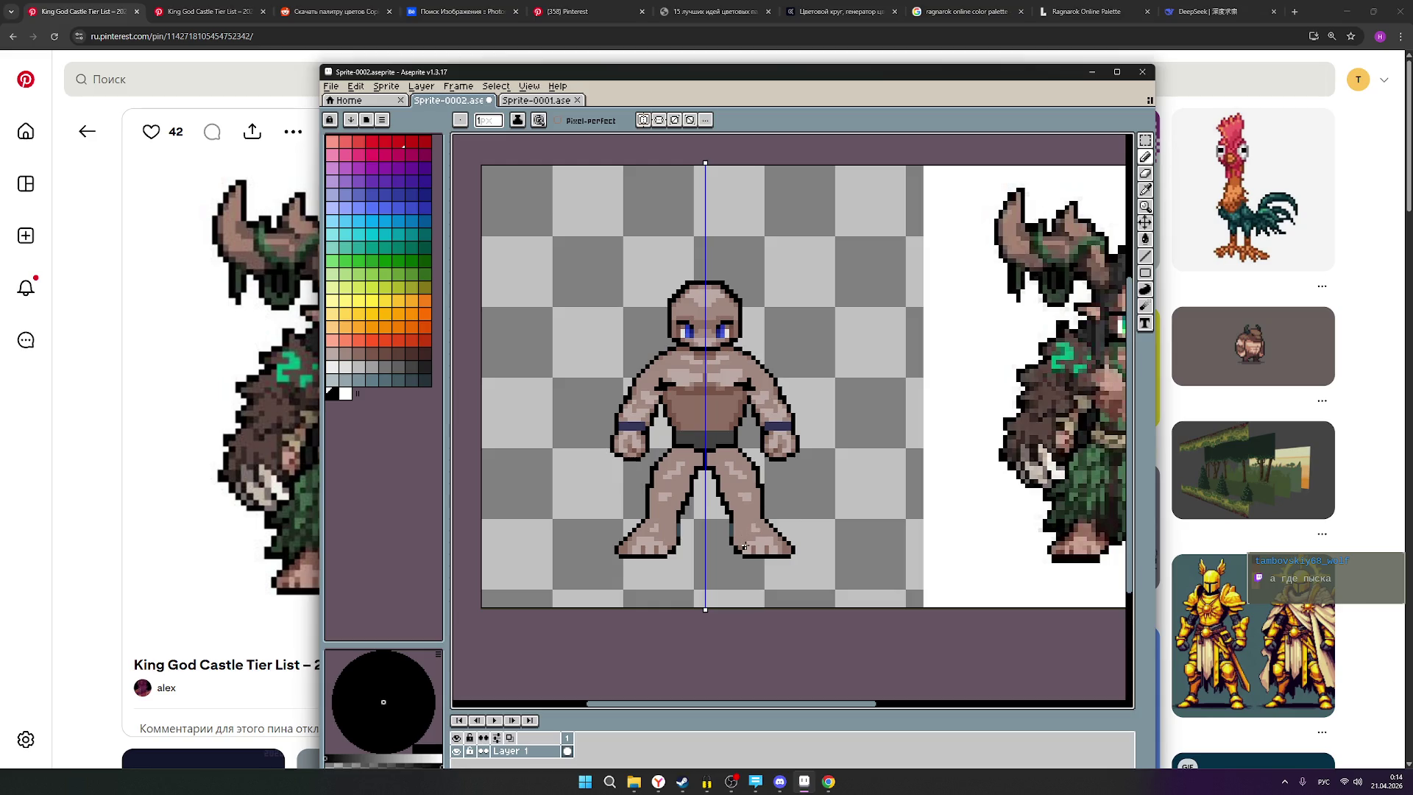
pyautogui.scroll(-1, 756, 531)
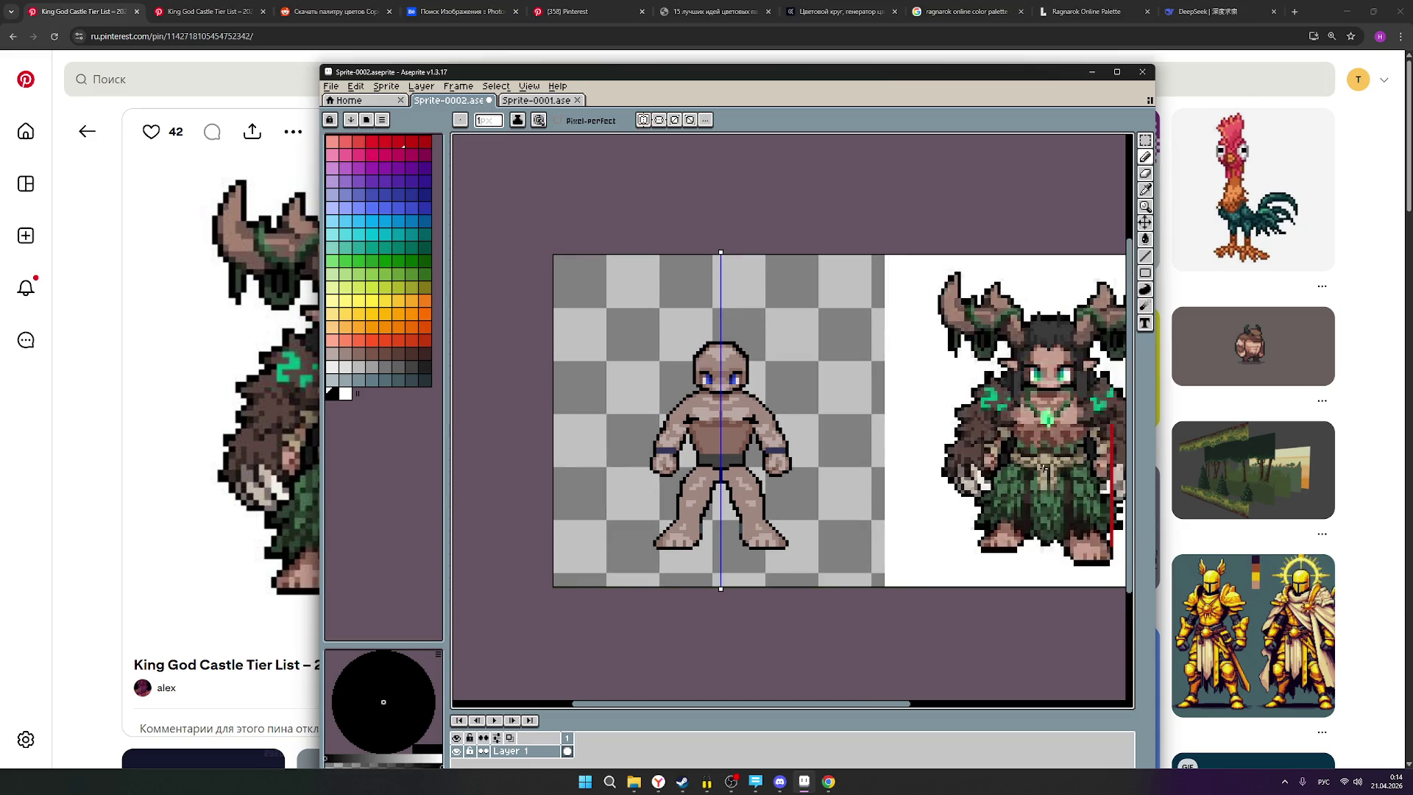
pyautogui.scroll(1, 1040, 470)
pyautogui.scroll(1, 1039, 471)
pyautogui.scroll(-3, 1039, 471)
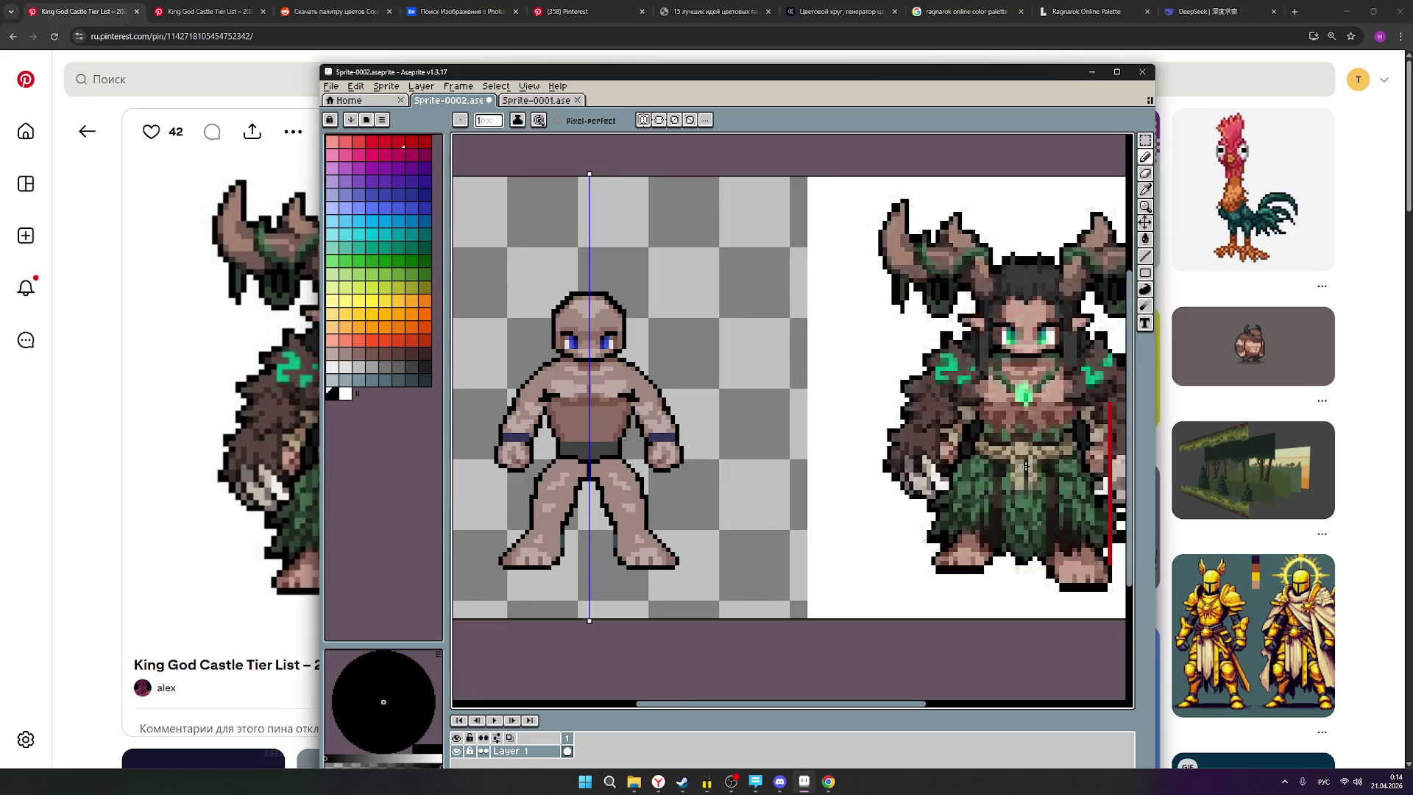
pyautogui.scroll(1, 1038, 480)
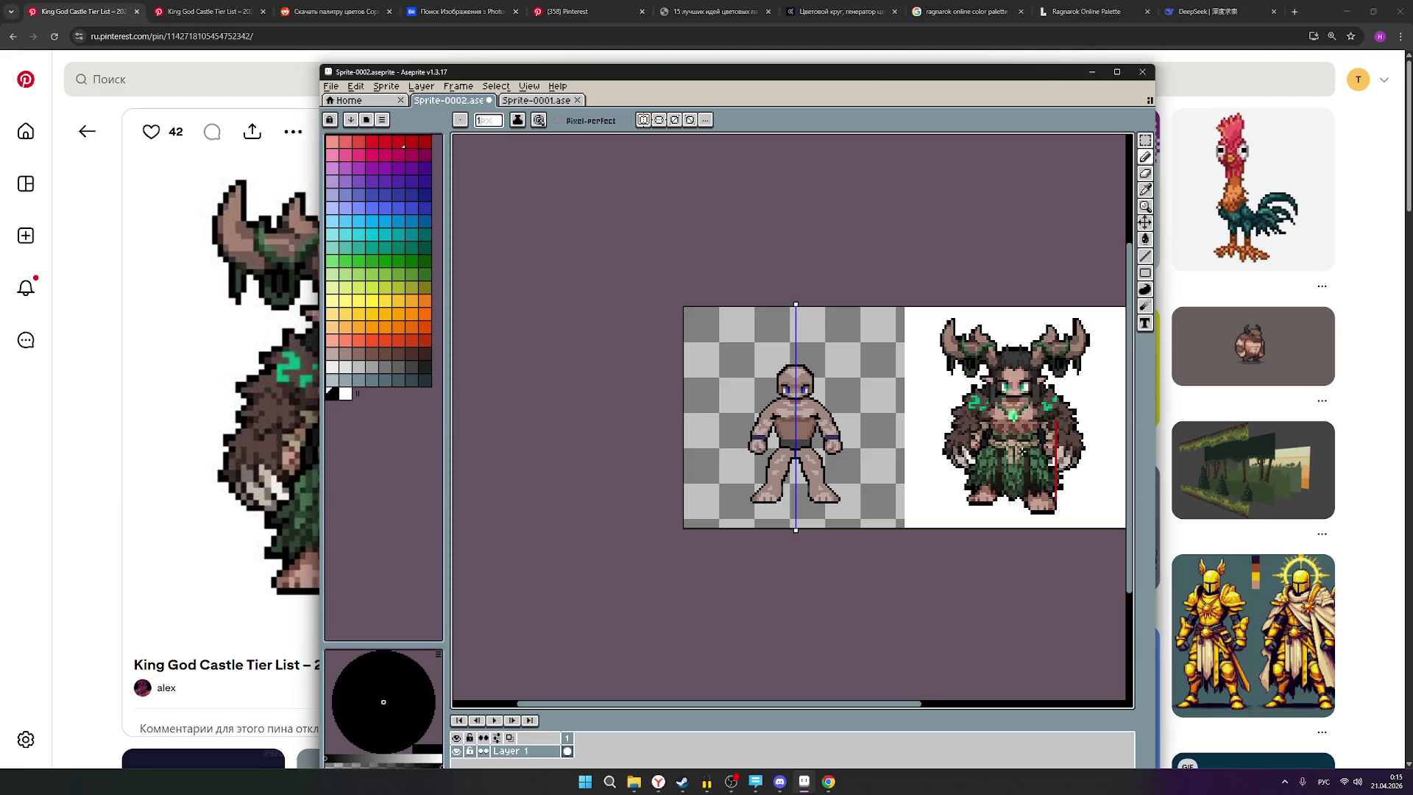
pyautogui.scroll(4, 1021, 454)
pyautogui.scroll(-1, 698, 444)
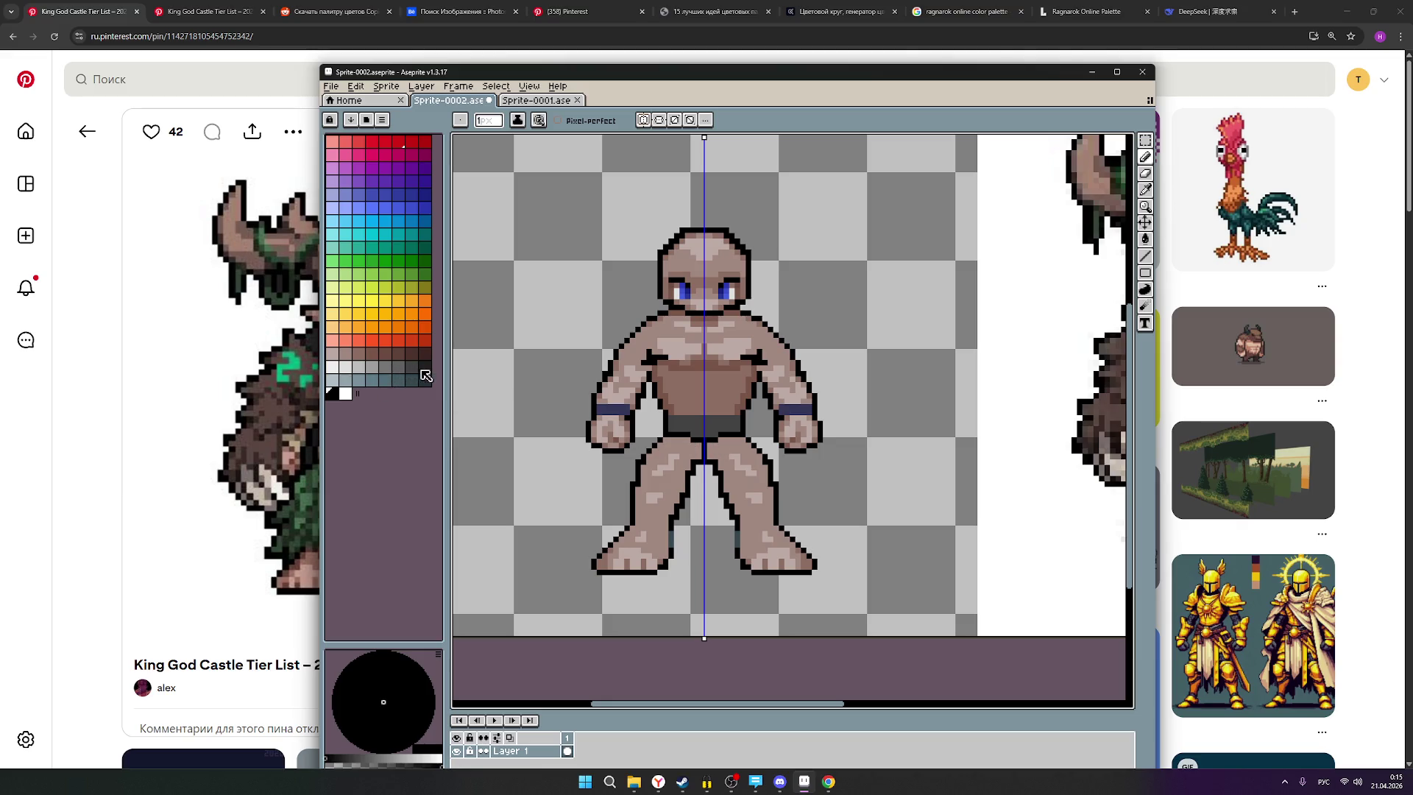
pyautogui.click(398, 366)
pyautogui.scroll(1, 725, 463)
# Select orange and paint the whole waistband orange with mirrored strokes.
pyautogui.scroll(1, 726, 463)
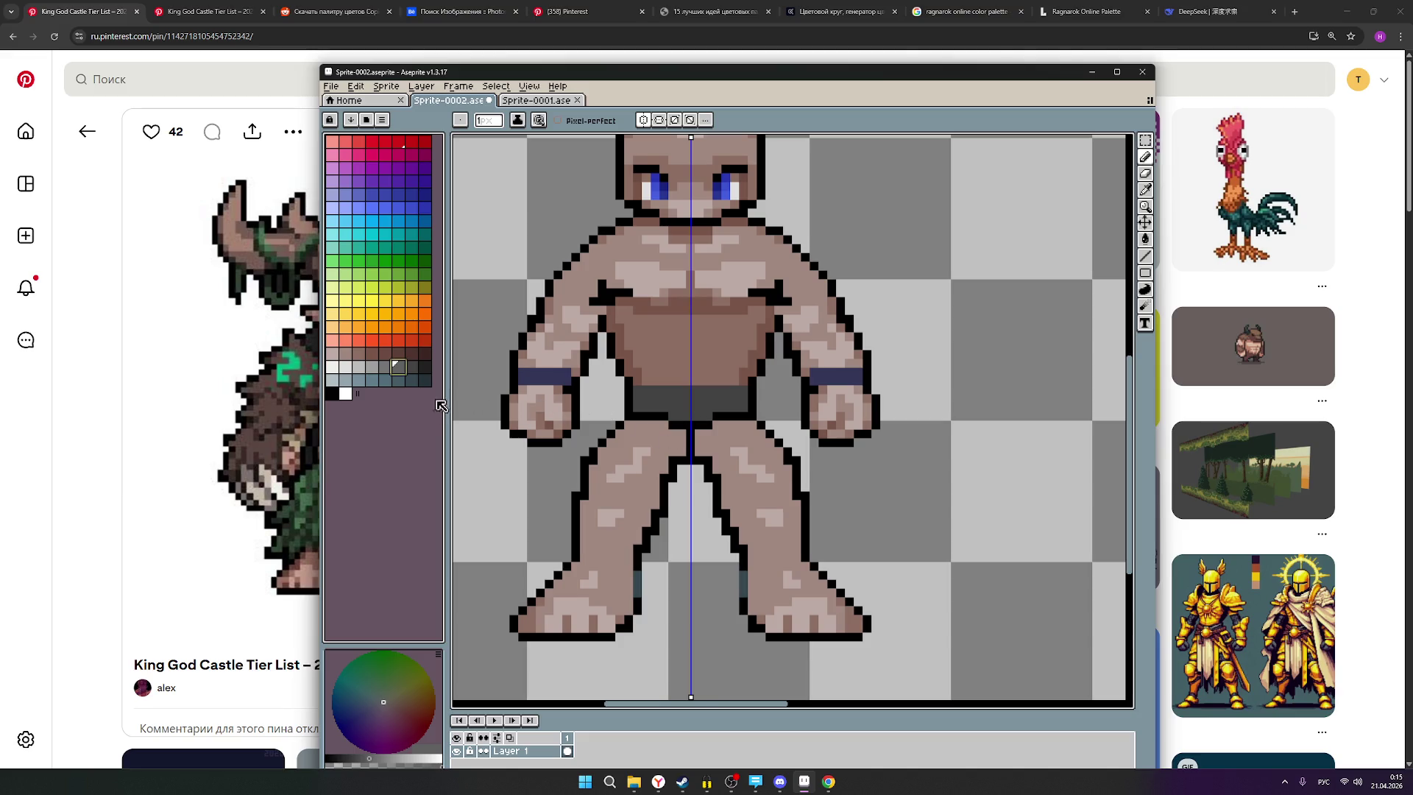
pyautogui.click(398, 327)
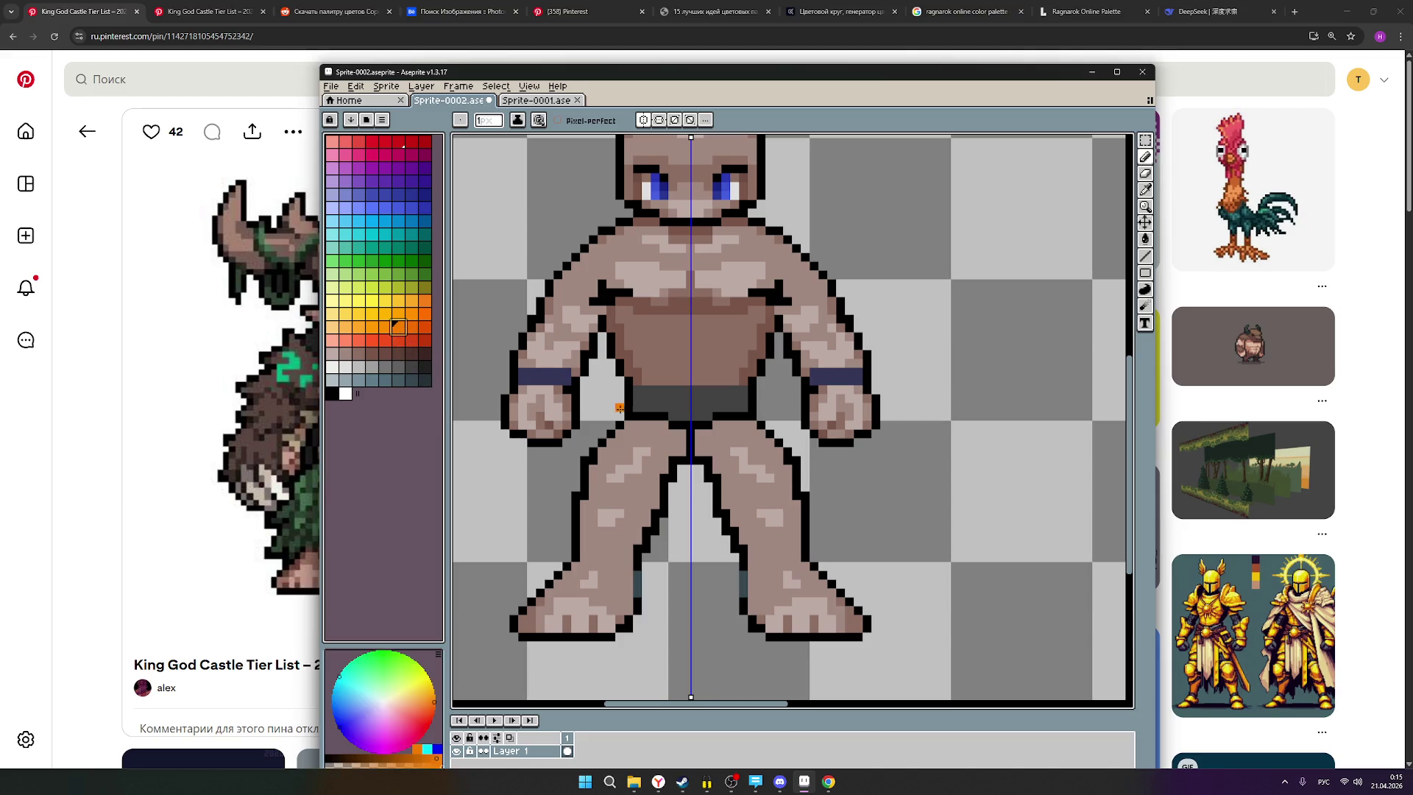
pyautogui.moveTo(646, 407)
pyautogui.mouseDown()
pyautogui.moveTo(738, 394)
pyautogui.moveTo(685, 389)
pyautogui.moveTo(733, 406)
pyautogui.moveTo(681, 408)
pyautogui.moveTo(699, 398)
pyautogui.mouseUp()
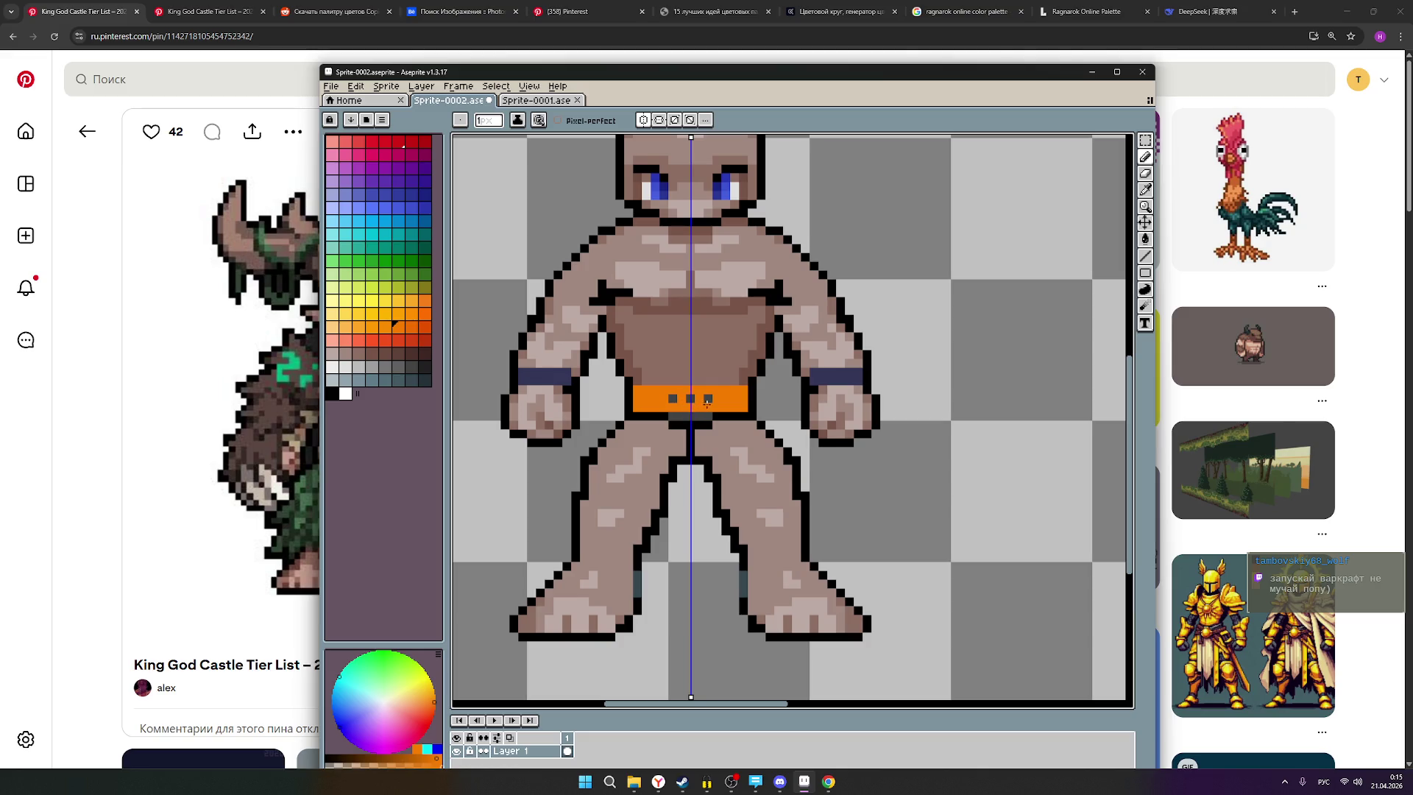
pyautogui.moveTo(666, 399)
pyautogui.mouseDown()
pyautogui.moveTo(700, 398)
pyautogui.moveTo(675, 415)
pyautogui.mouseUp()
pyautogui.scroll(-1, 695, 453)
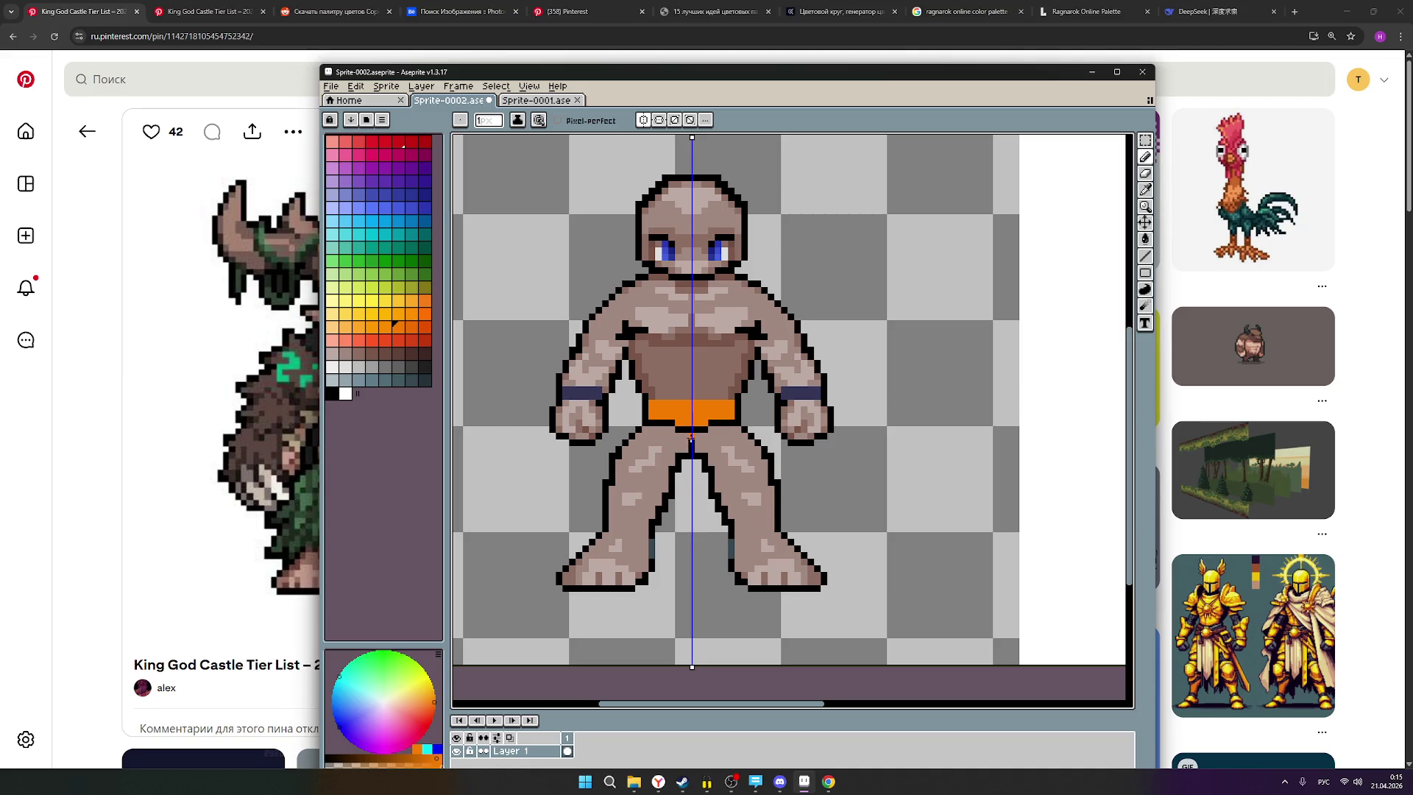
# Try adding orange rows just under the belt, undoing the first attempts.
pyautogui.click(691, 442)
pyautogui.moveTo(692, 446)
pyautogui.mouseDown()
pyautogui.moveTo(652, 430)
pyautogui.moveTo(660, 448)
pyautogui.moveTo(669, 437)
pyautogui.mouseUp()
pyautogui.hotkey('ctrl', 'z')
pyautogui.hotkey('ctrl', 'z')
pyautogui.hotkey('ctrl', 'z')
pyautogui.moveTo(712, 430); pyautogui.dragTo(735, 429)
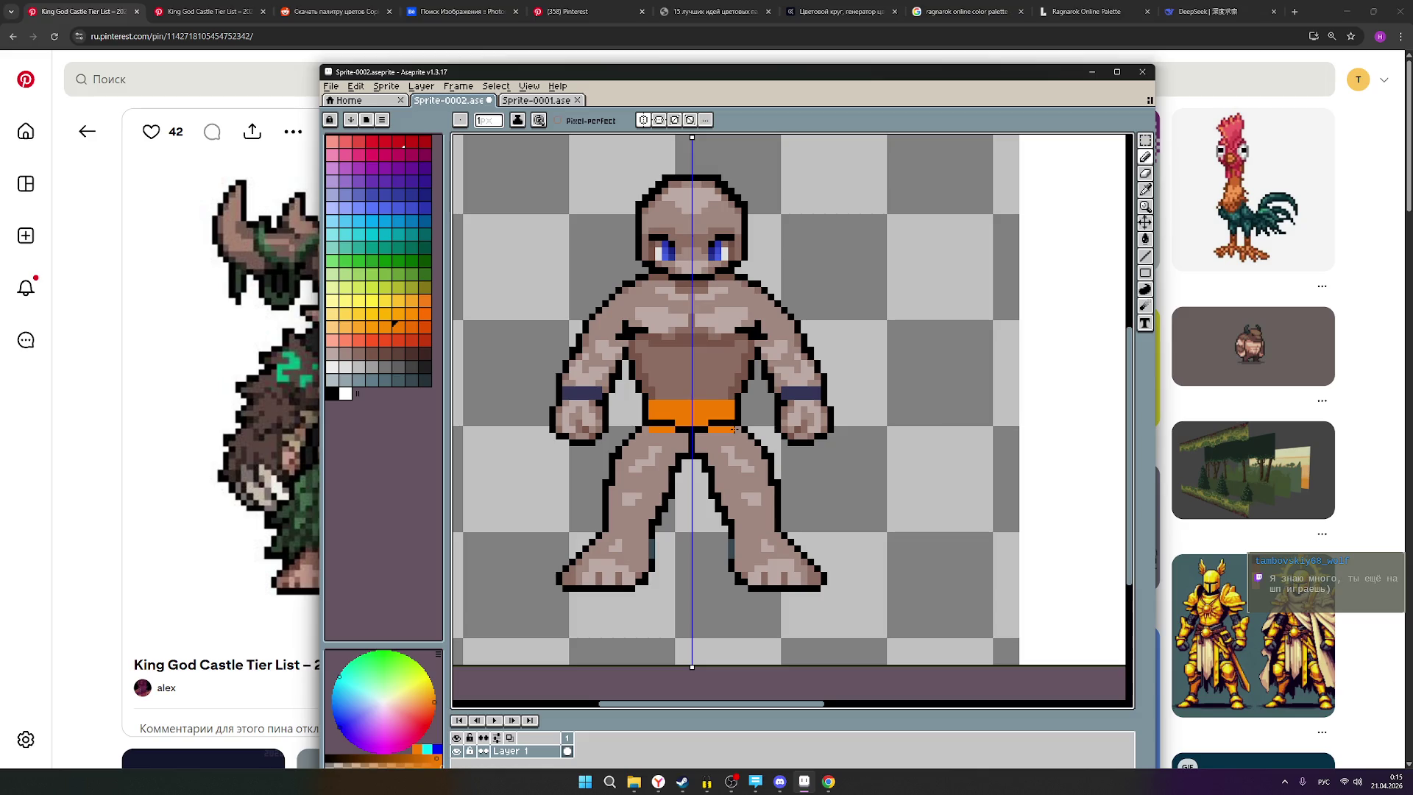
pyautogui.moveTo(736, 435); pyautogui.dragTo(710, 435)
pyautogui.hotkey('ctrl', 'z')
# Repaint the orange band under the belt, add an edge pixel, then undo it.
pyautogui.moveTo(670, 431)
pyautogui.mouseDown()
pyautogui.moveTo(653, 437)
pyautogui.moveTo(671, 436)
pyautogui.mouseUp()
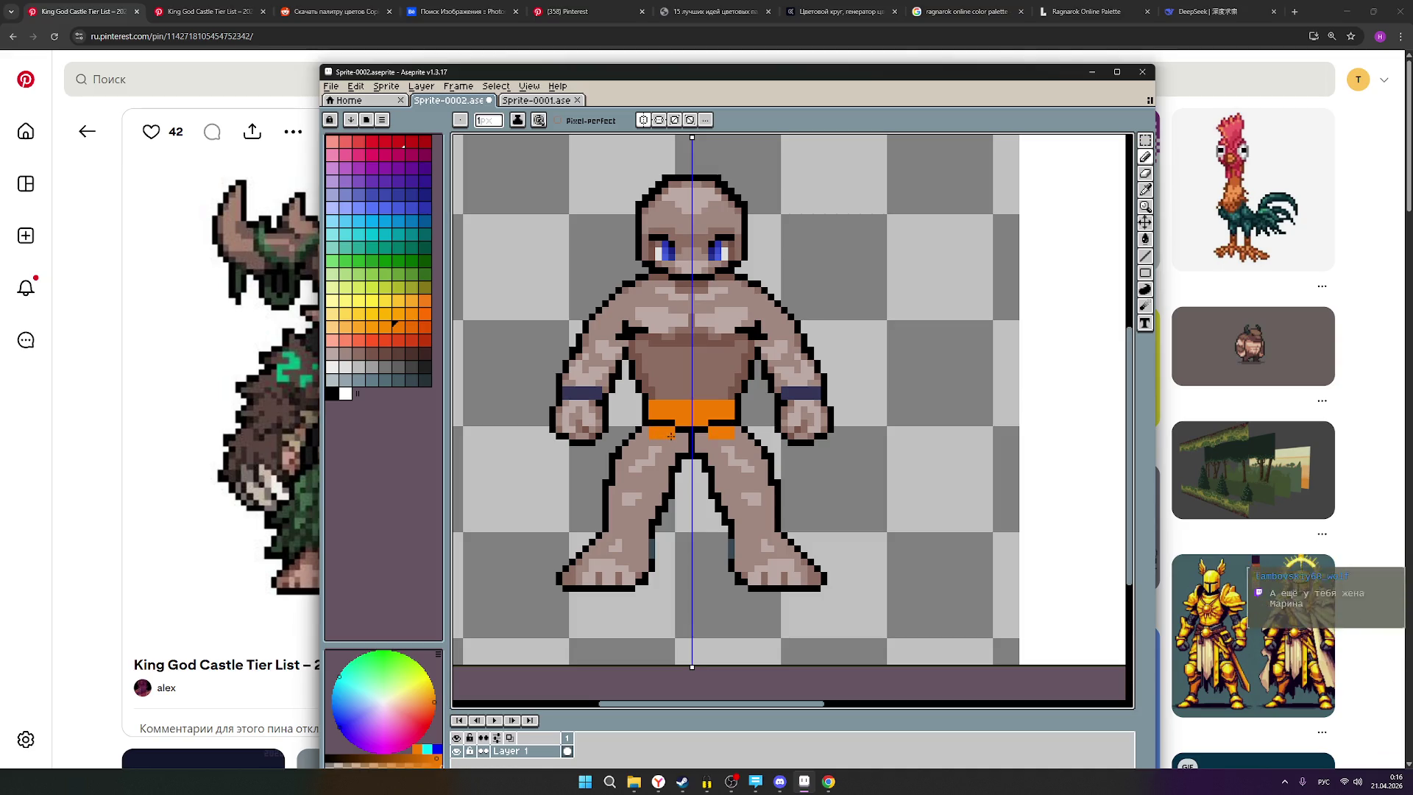
pyautogui.scroll(2, 719, 449)
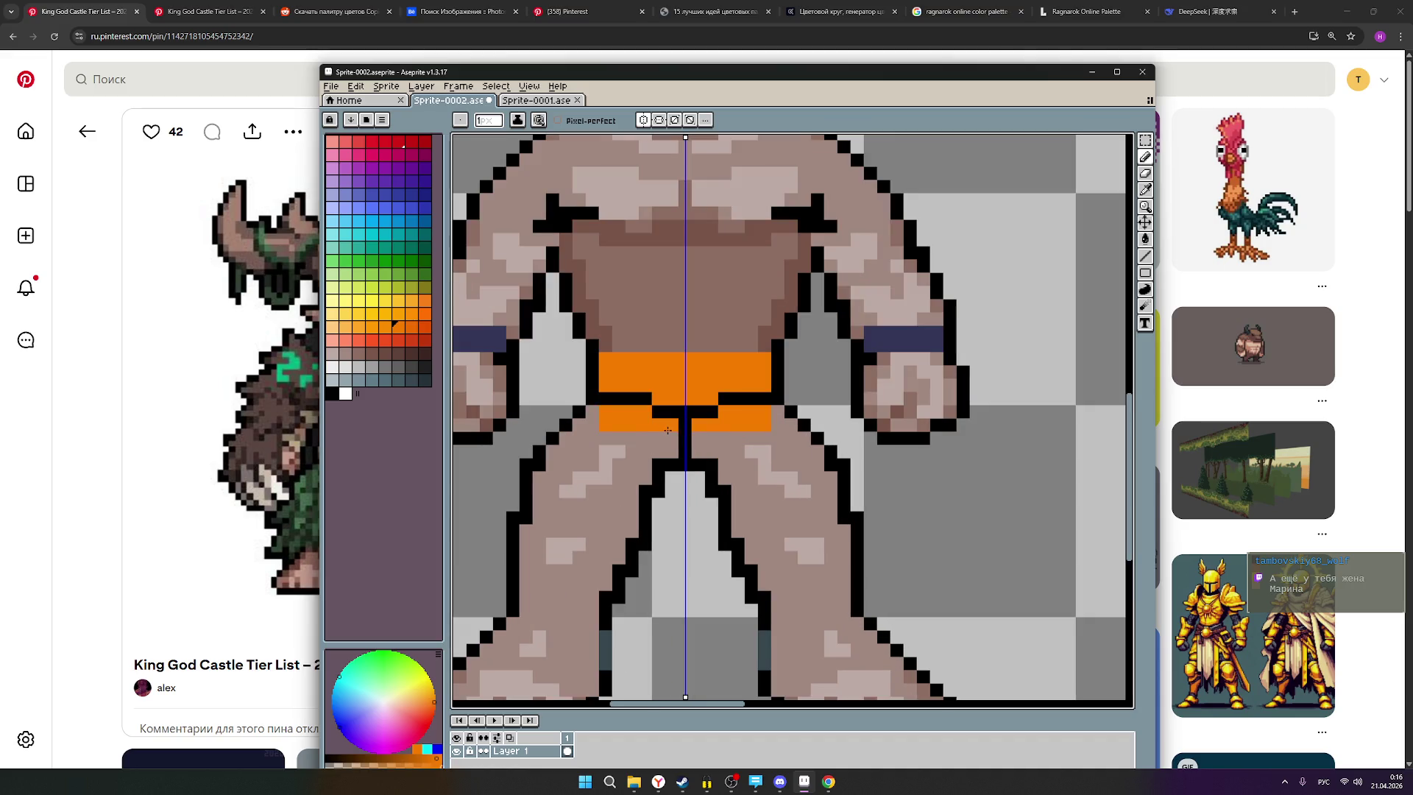
pyautogui.scroll(-2, 690, 445)
pyautogui.scroll(1, 691, 444)
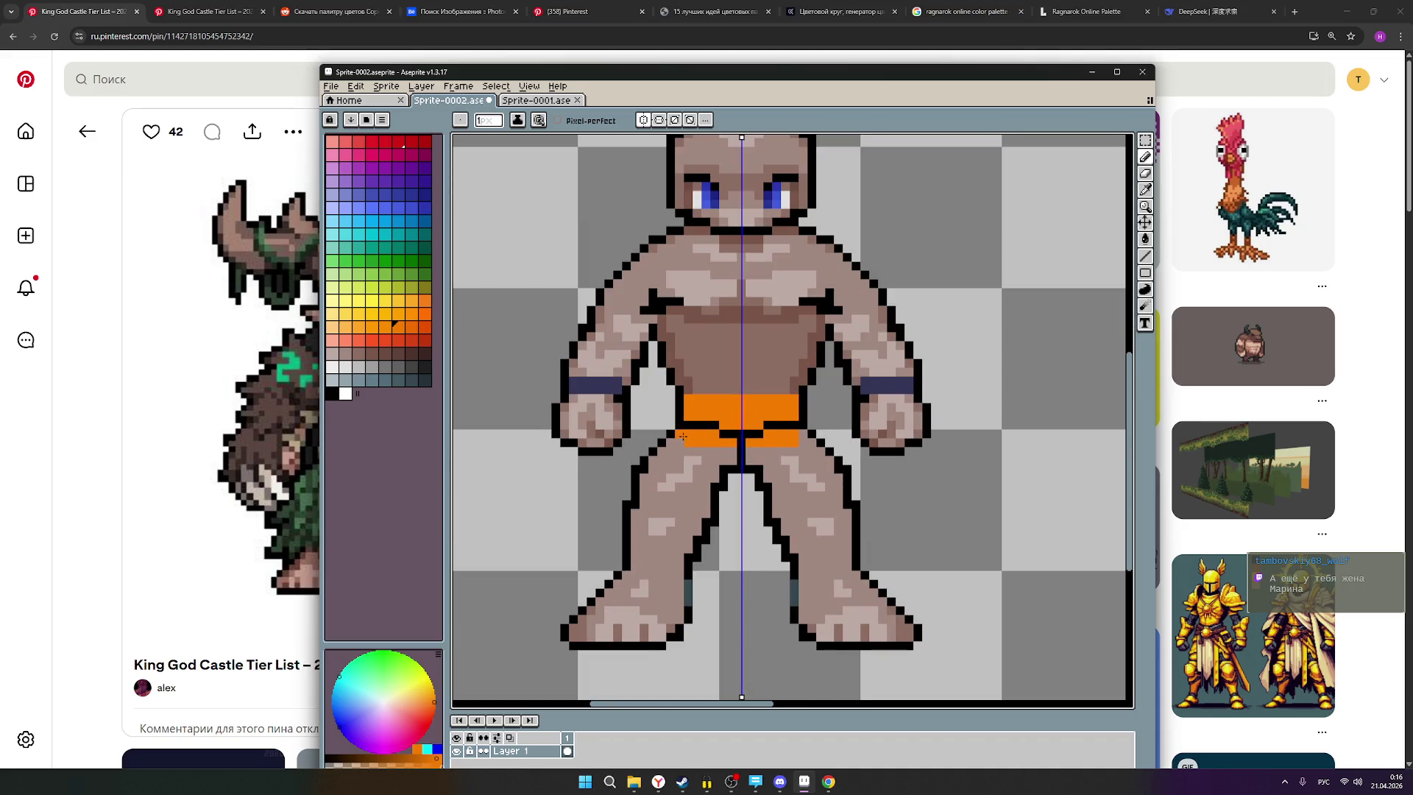
pyautogui.click(803, 439)
pyautogui.hotkey('ctrl', 'z')
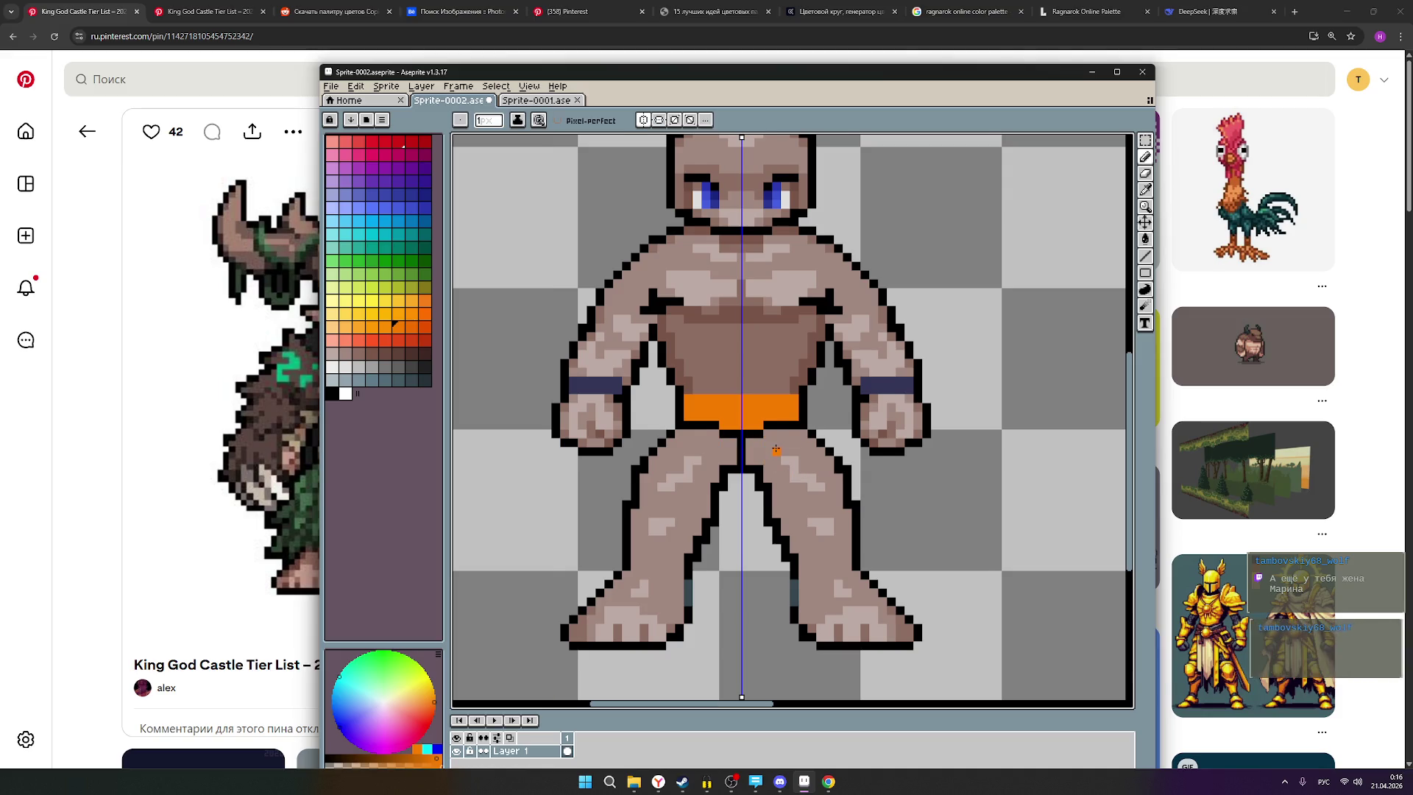
pyautogui.scroll(-1, 799, 482)
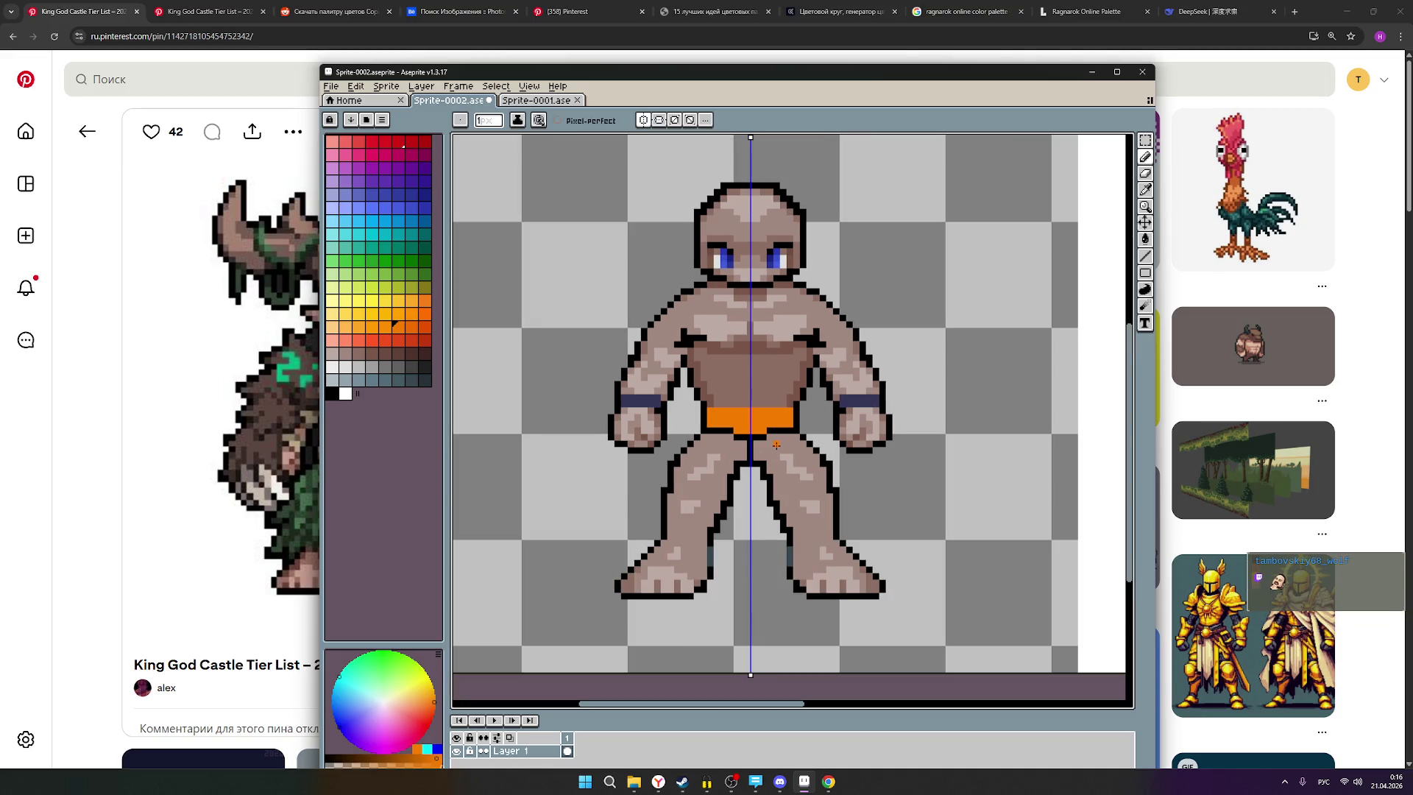
# Undo the orange waistband back to dark grey and turn off symmetry.
pyautogui.press('ctrl')
pyautogui.hotkey('ctrl', 'z')
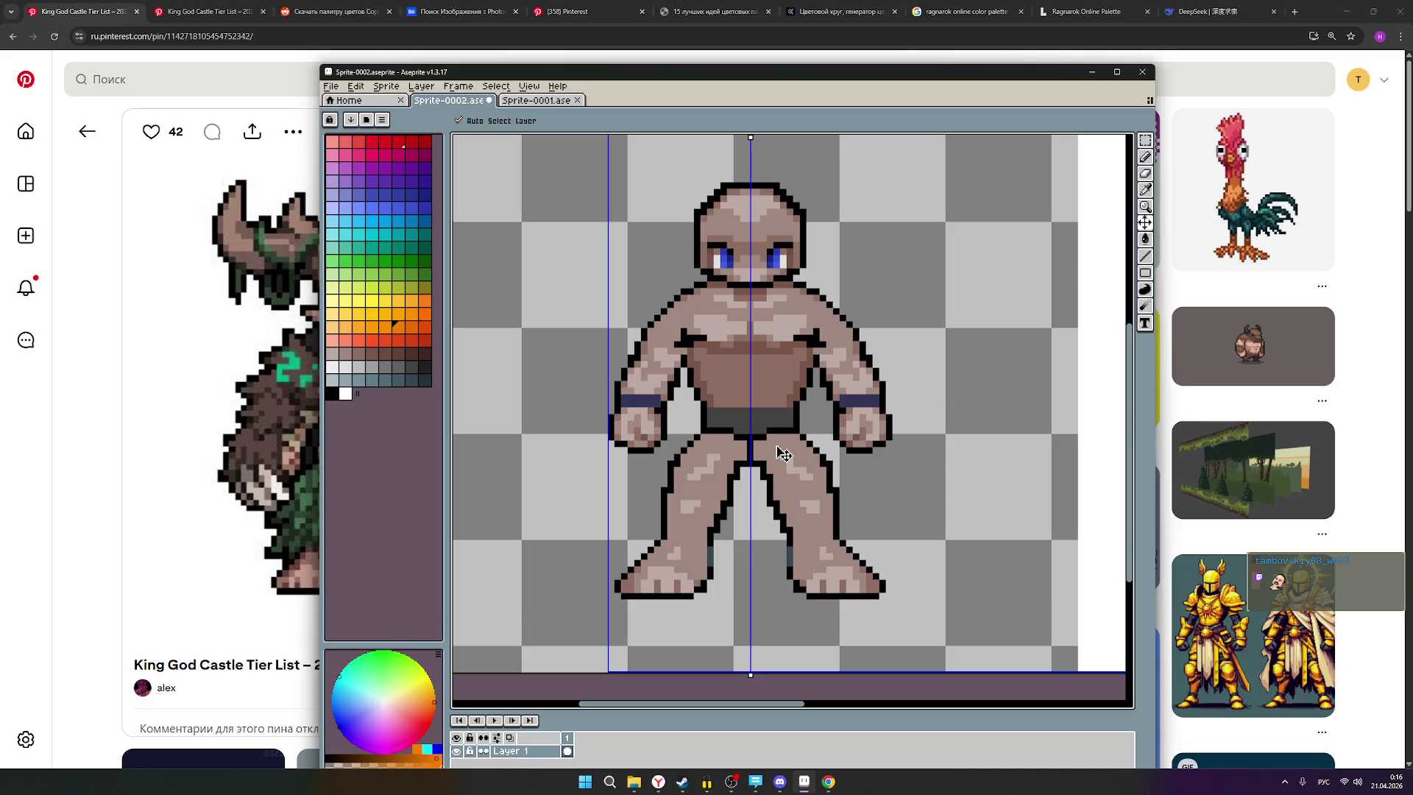
pyautogui.hotkey('ctrl', 'z')
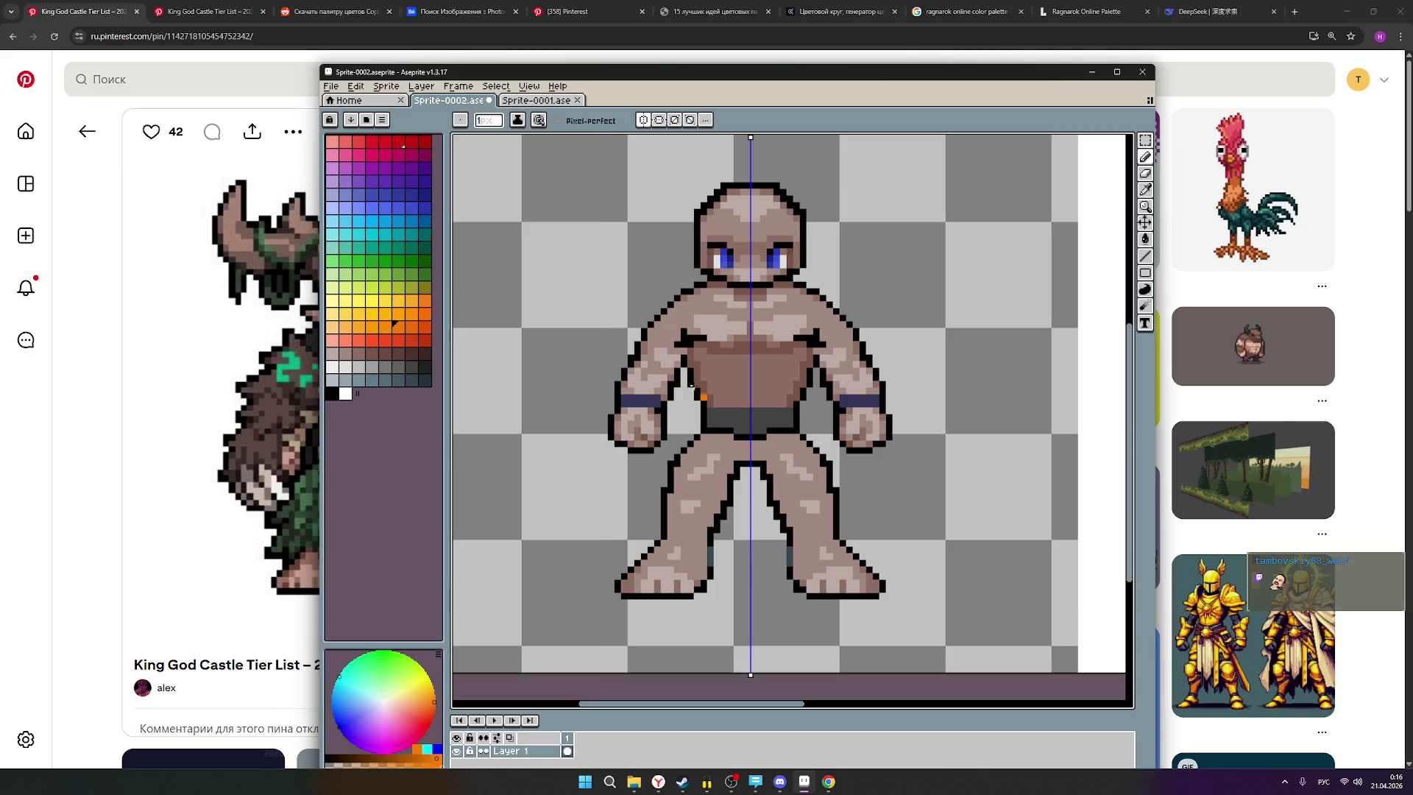
pyautogui.click(644, 121)
# Zoom and pan the canvas to frame both the base figure and the druid.
pyautogui.scroll(-3, 810, 464)
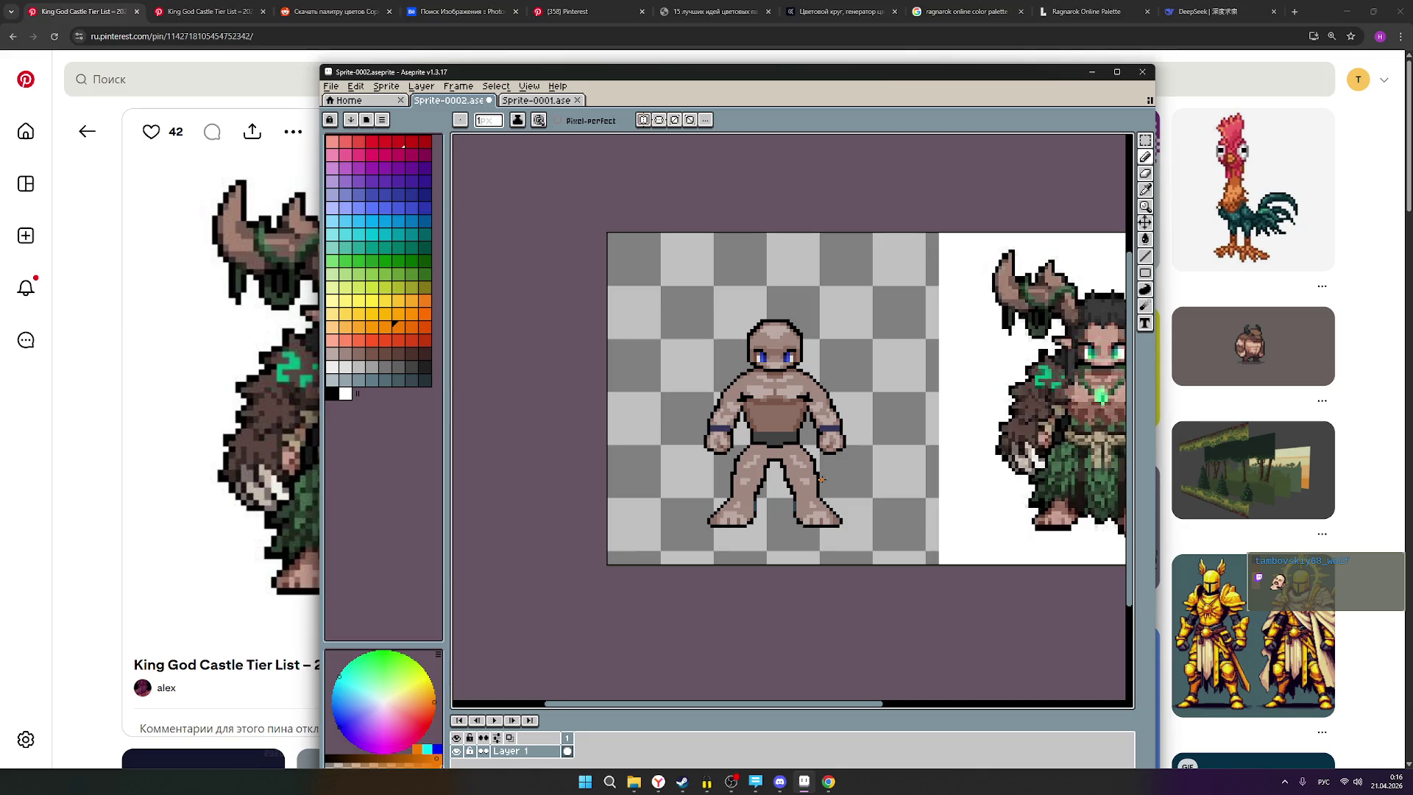
pyautogui.scroll(3, 1071, 454)
pyautogui.scroll(-2, 913, 480)
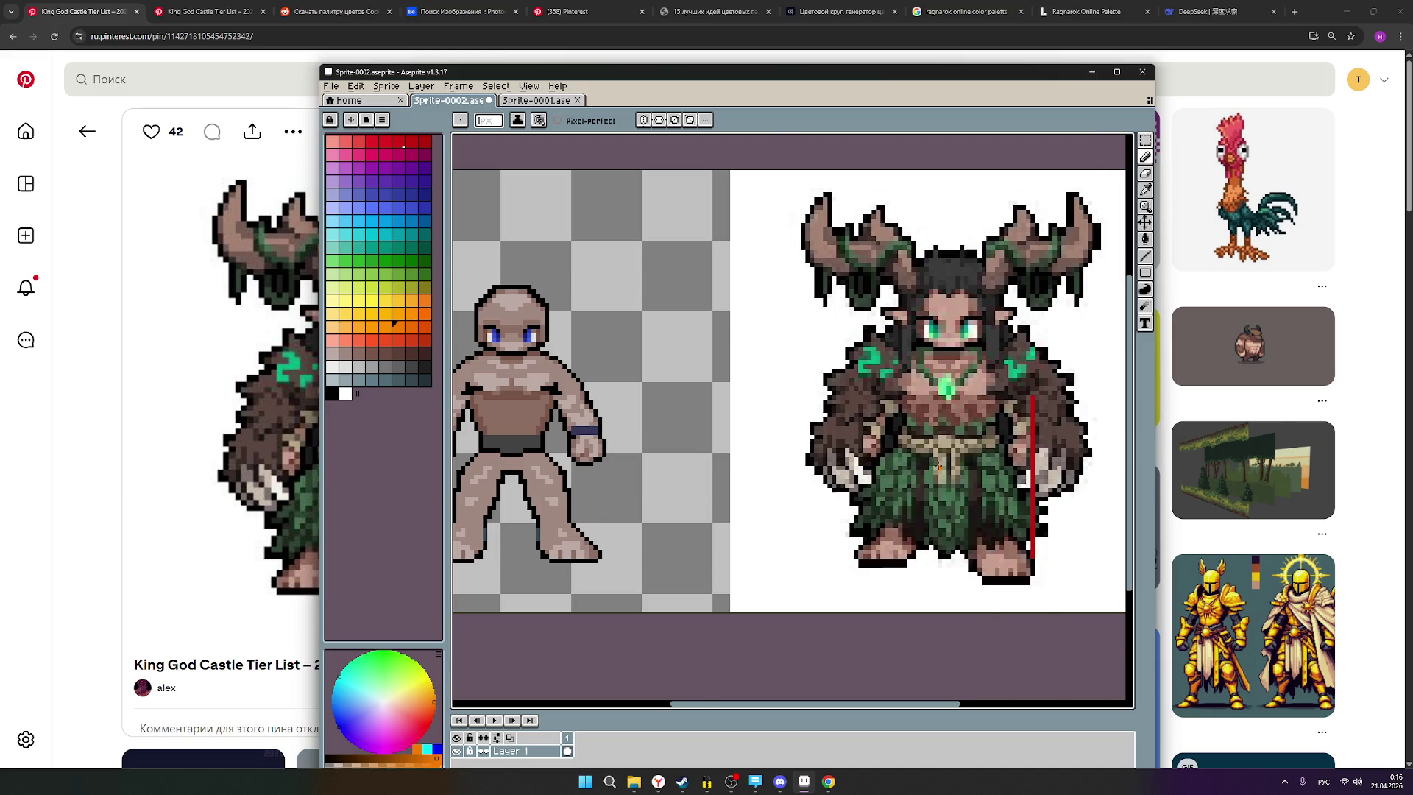
pyautogui.scroll(1, 944, 464)
pyautogui.scroll(-2, 948, 462)
pyautogui.scroll(1, 681, 456)
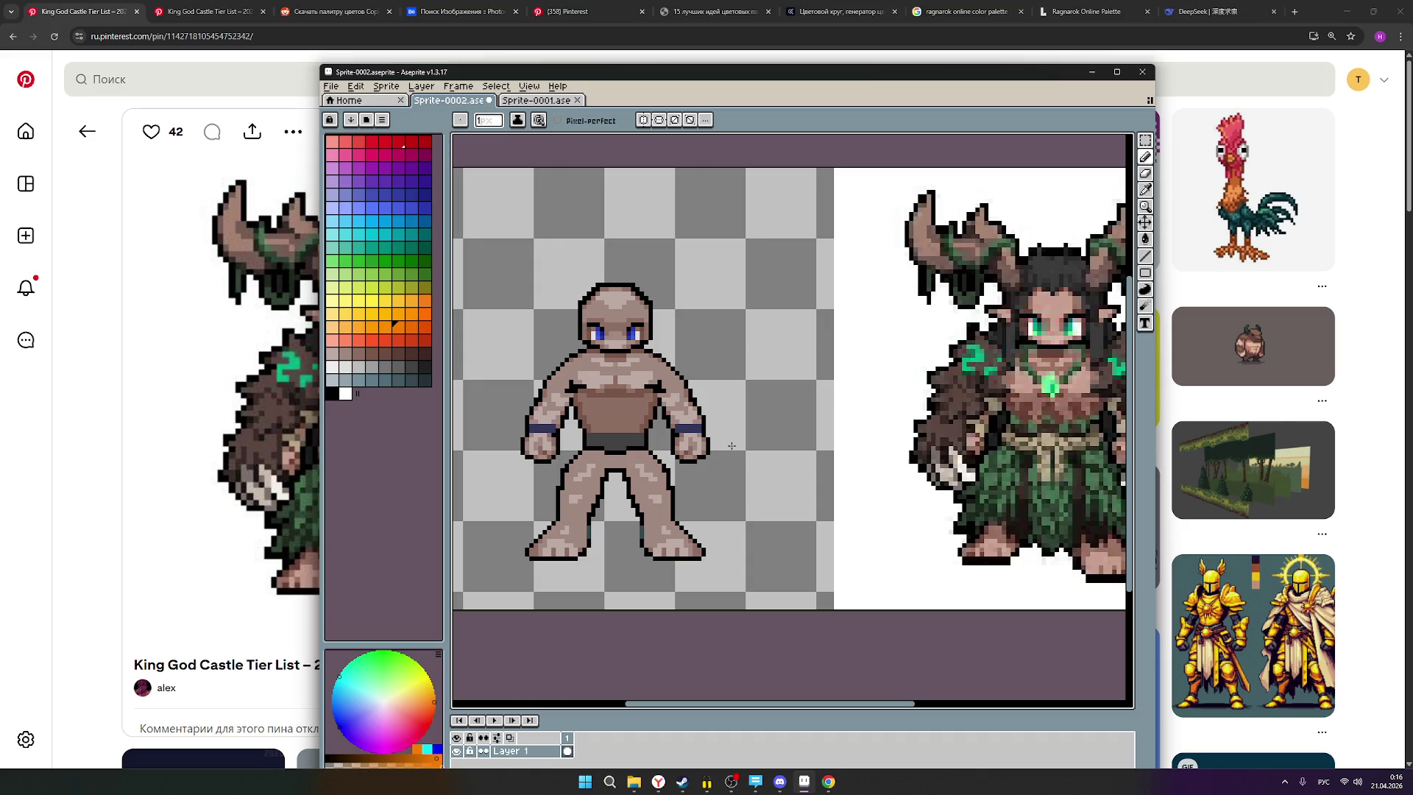
pyautogui.moveTo(869, 457)
pyautogui.mouseDown()
pyautogui.moveTo(835, 472)
pyautogui.moveTo(892, 462)
pyautogui.moveTo(834, 459)
pyautogui.mouseUp()
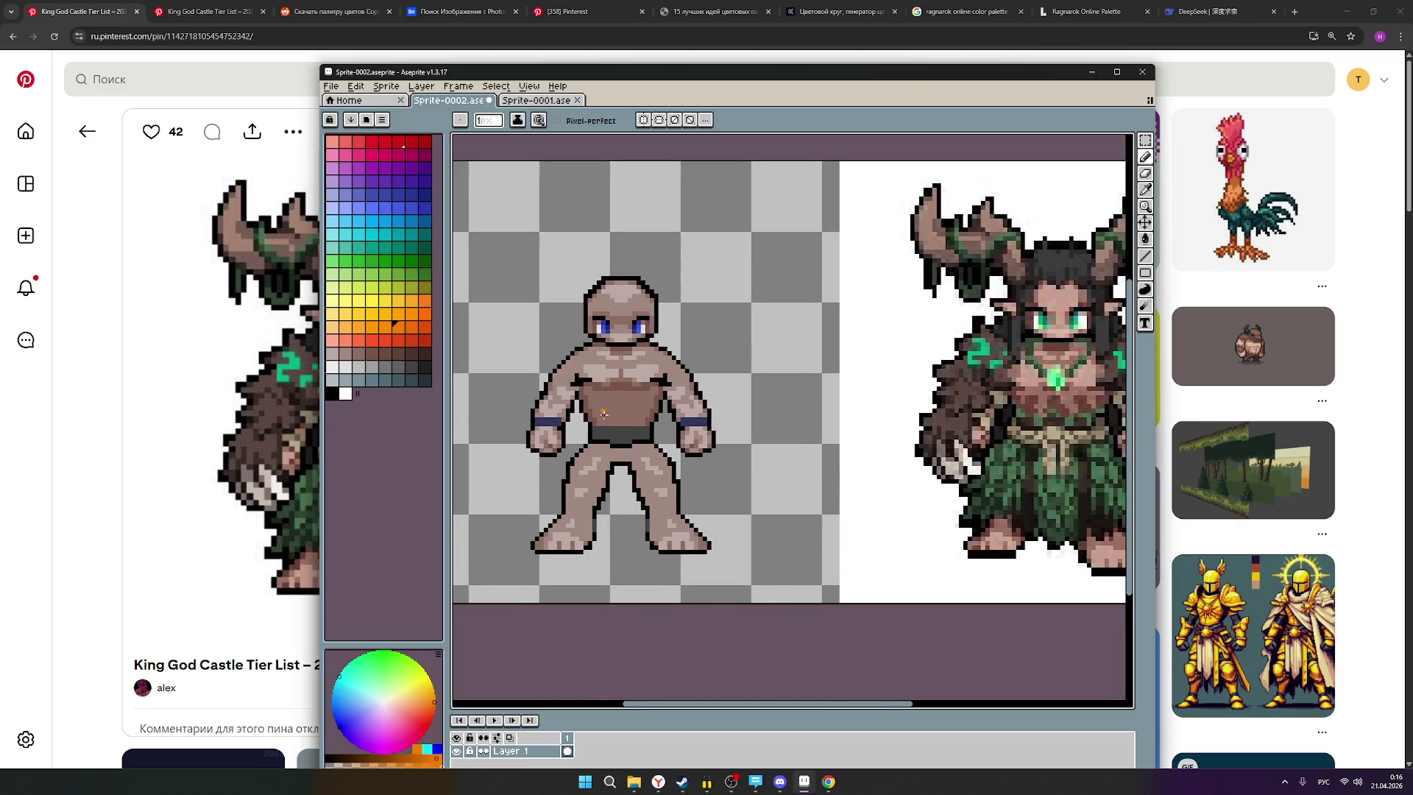
pyautogui.scroll(-1, 602, 407)
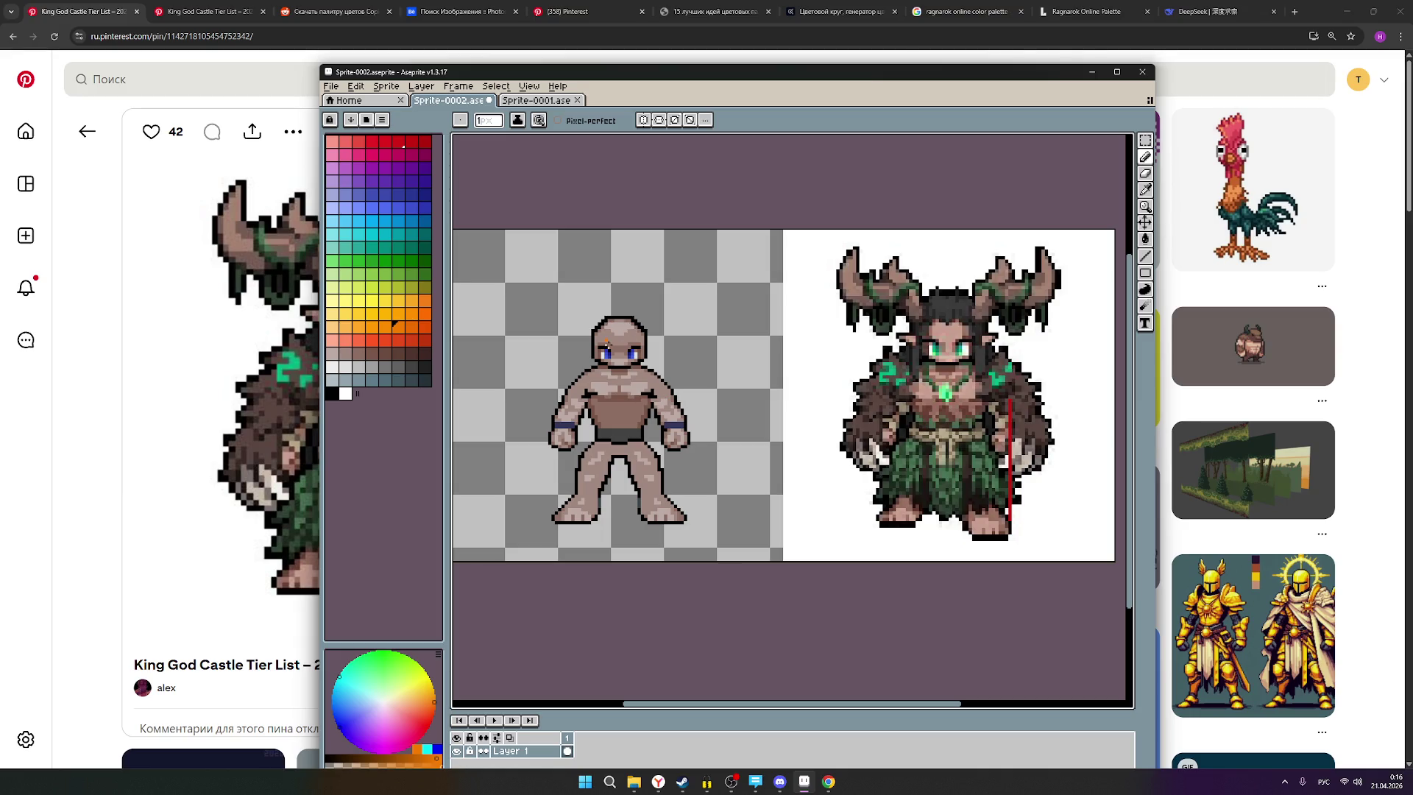
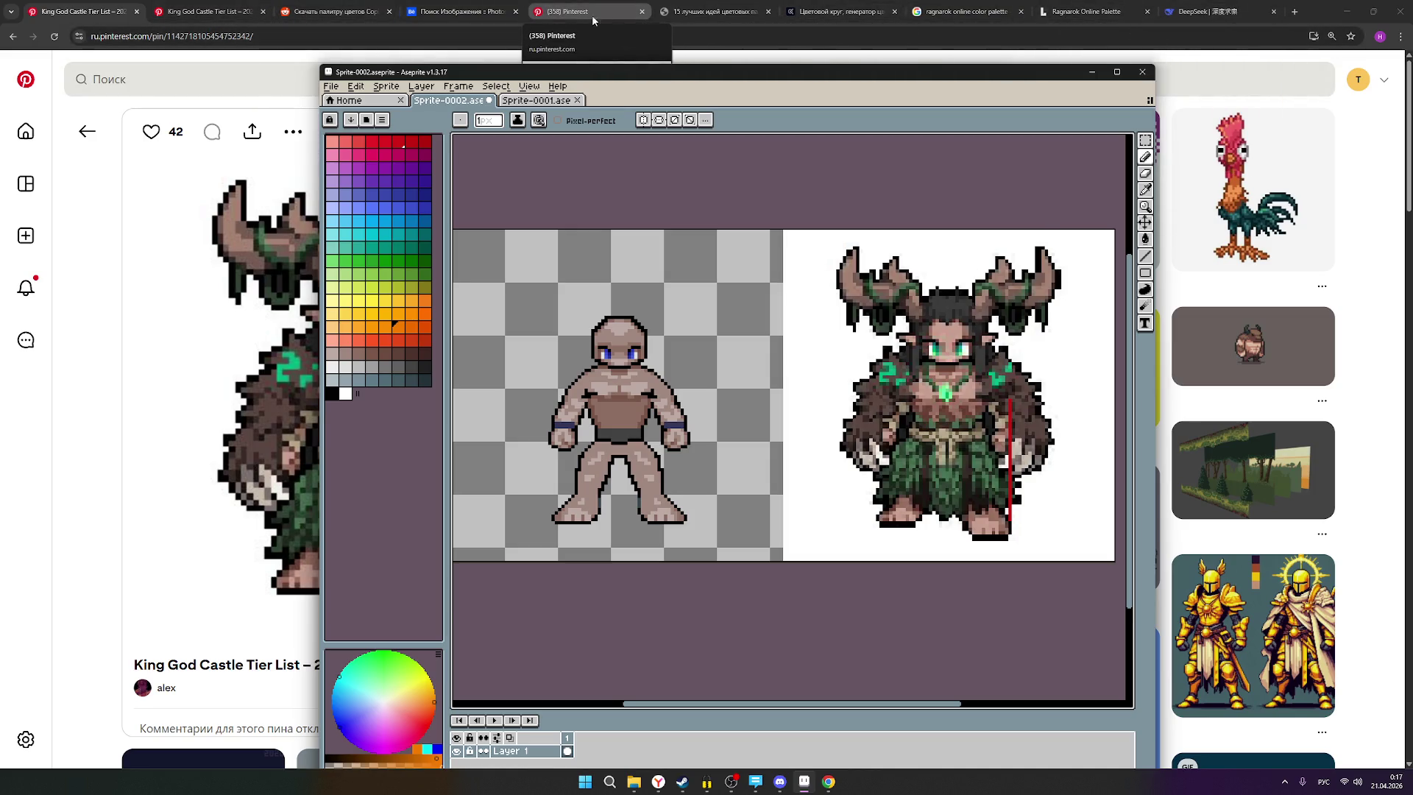
# Compare the King God Castle druid pins in Chrome, then minimize the browser.
pyautogui.click(209, 15)
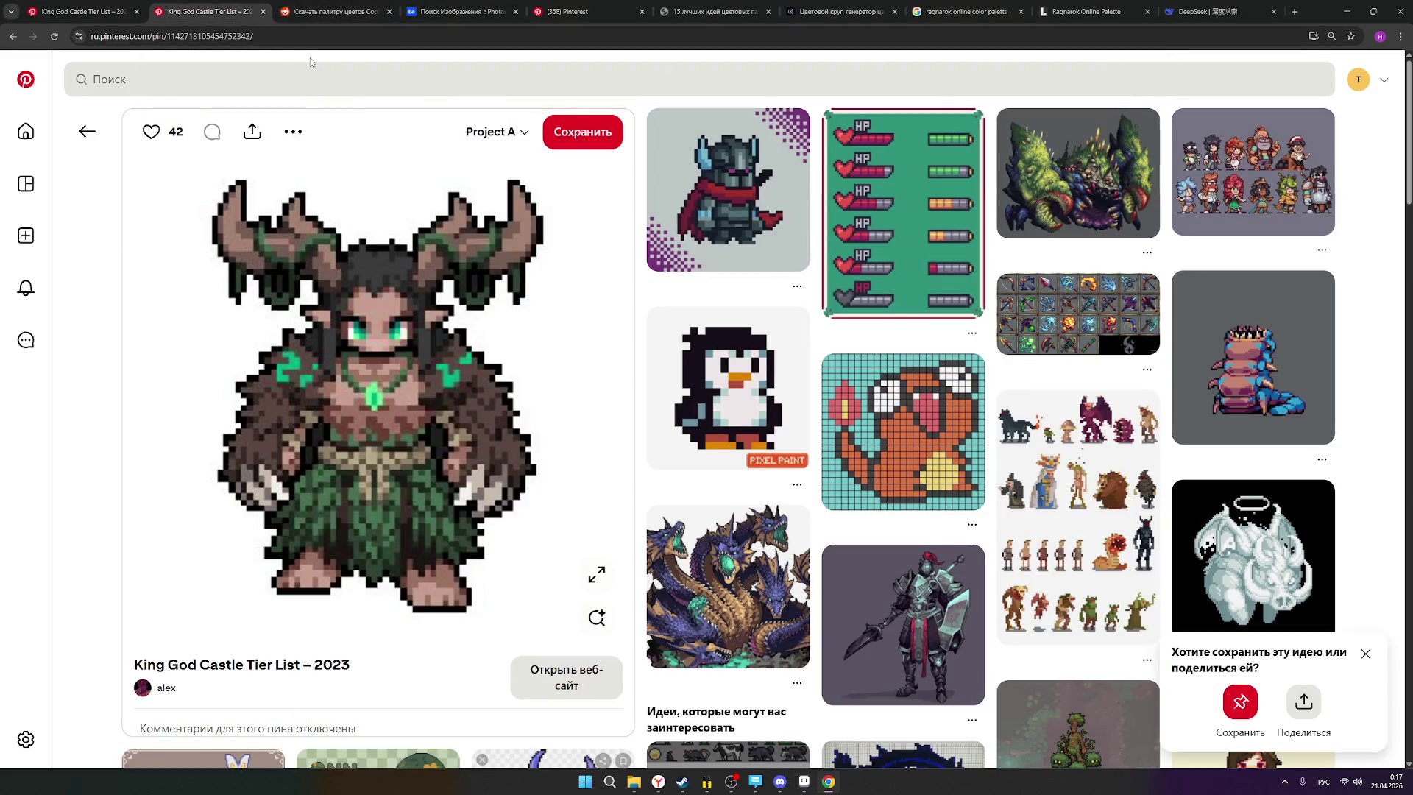
pyautogui.click(61, 15)
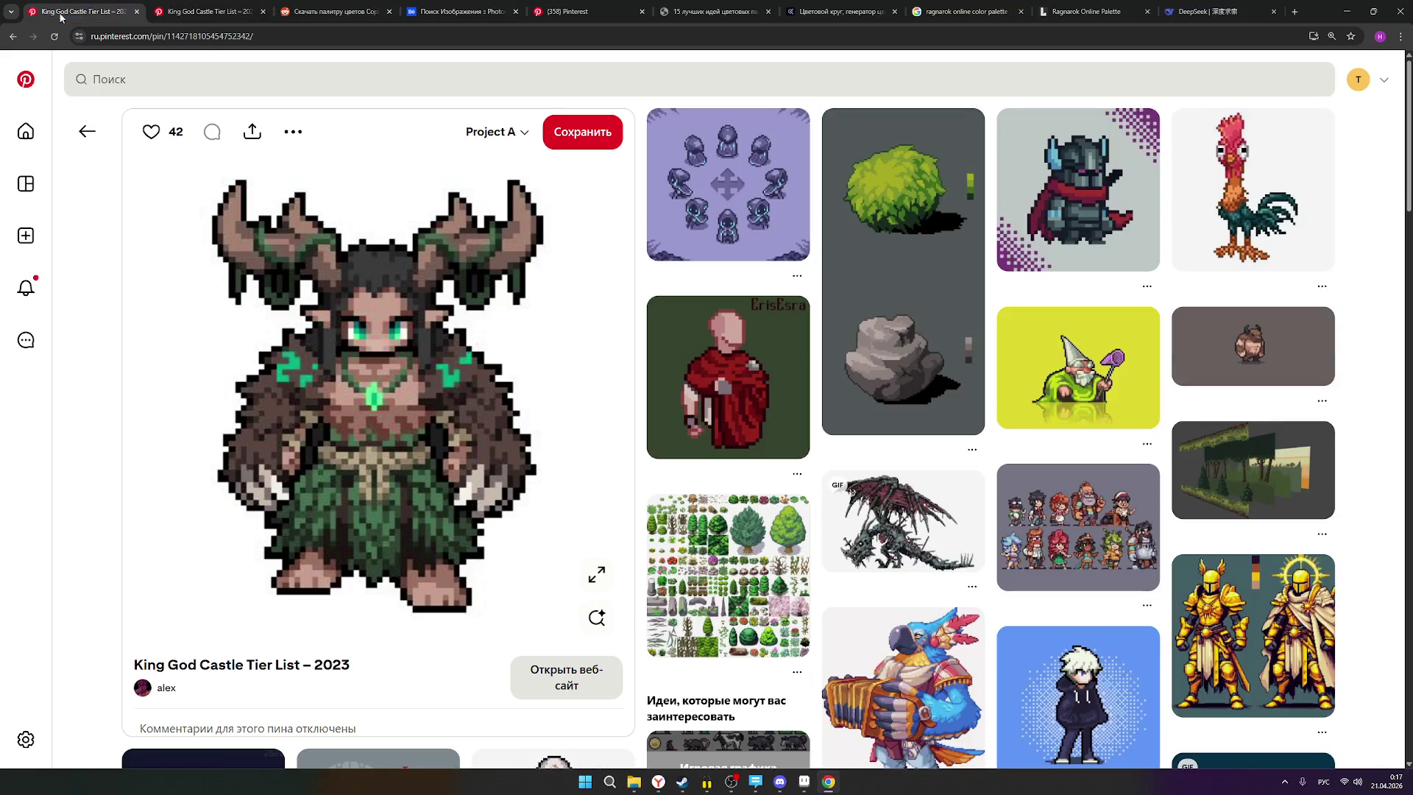
pyautogui.click(197, 13)
pyautogui.click(79, 10)
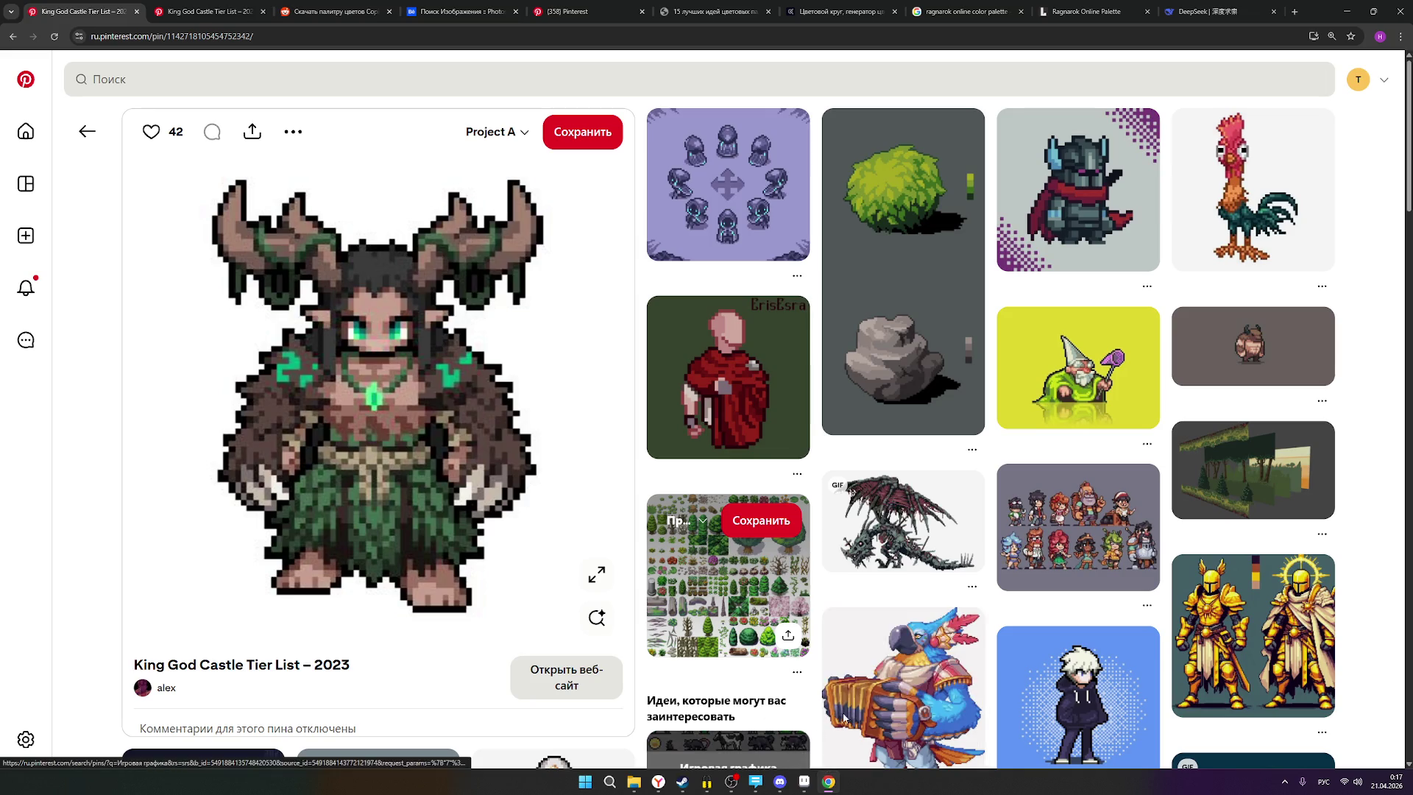
pyautogui.click(1344, 12)
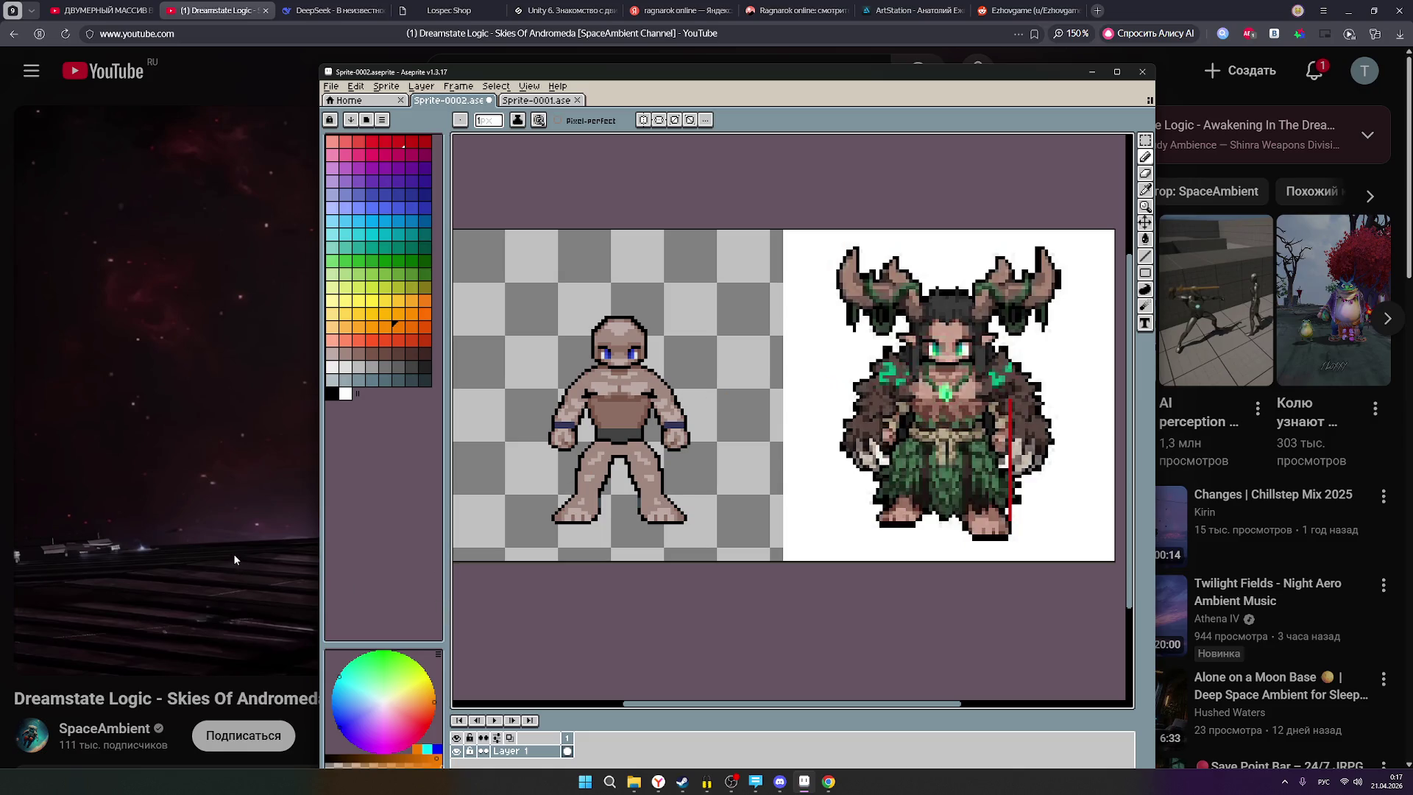
# Zoom into the waist and repaint the dark shorts band in light grey.
pyautogui.scroll(1, 631, 404)
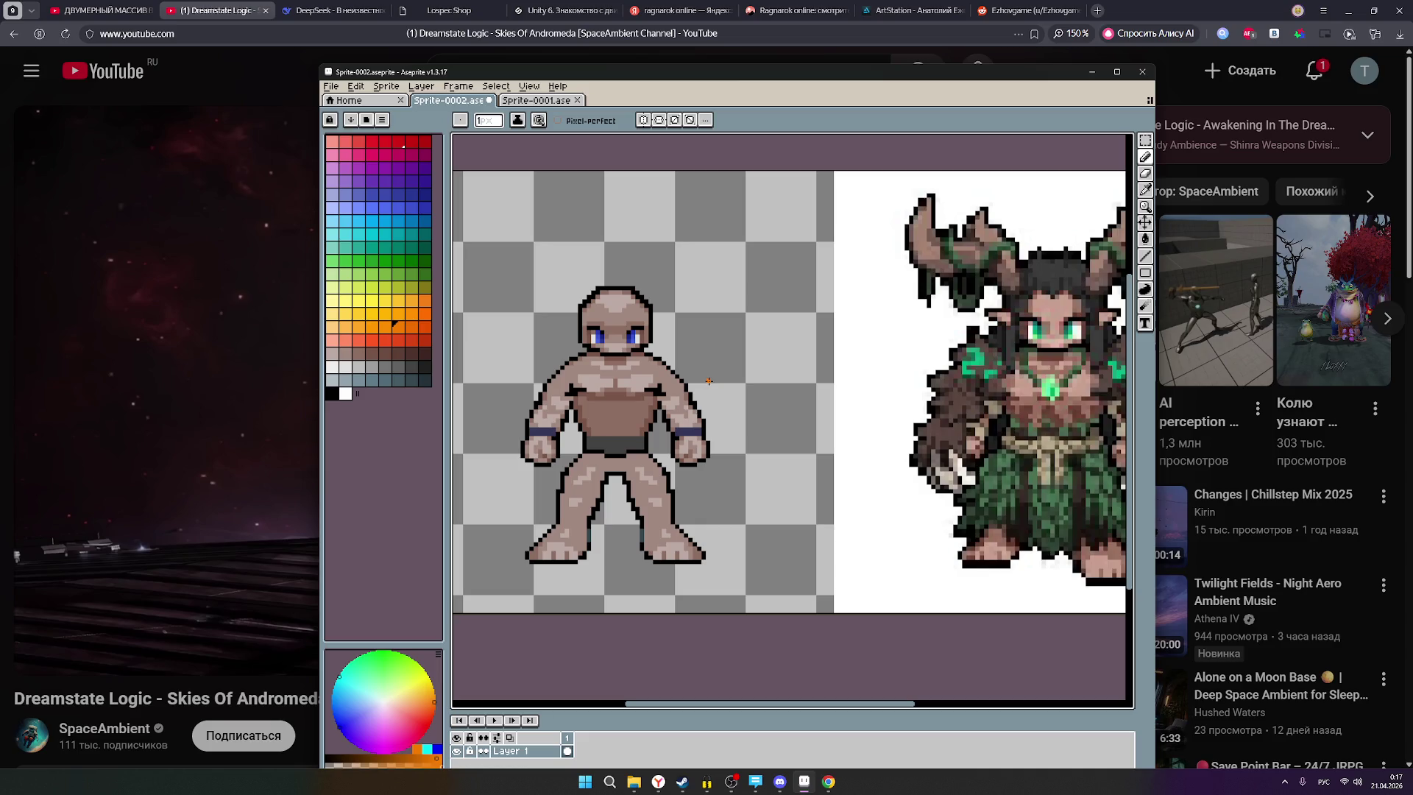
pyautogui.scroll(1, 670, 416)
pyautogui.scroll(2, 581, 438)
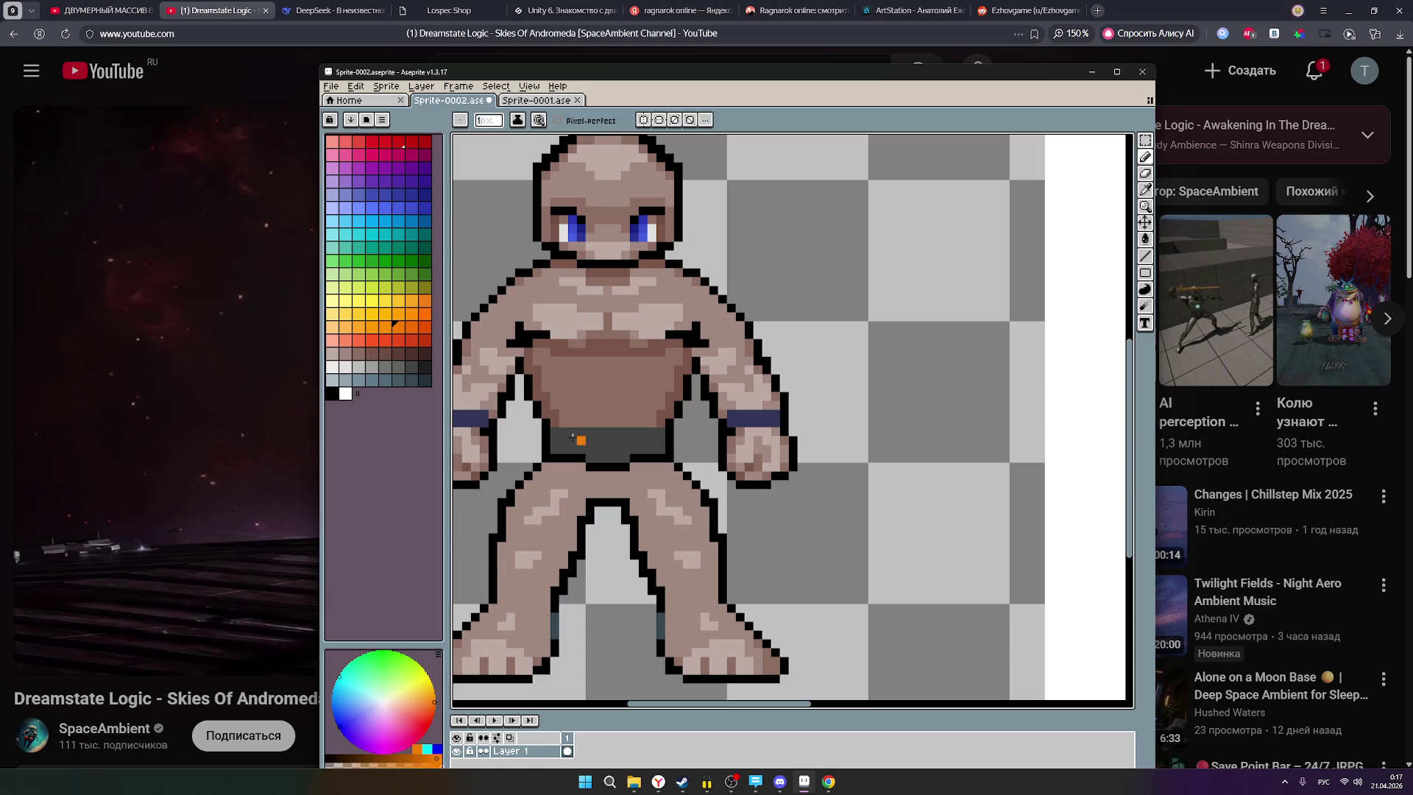
pyautogui.scroll(-2, 560, 452)
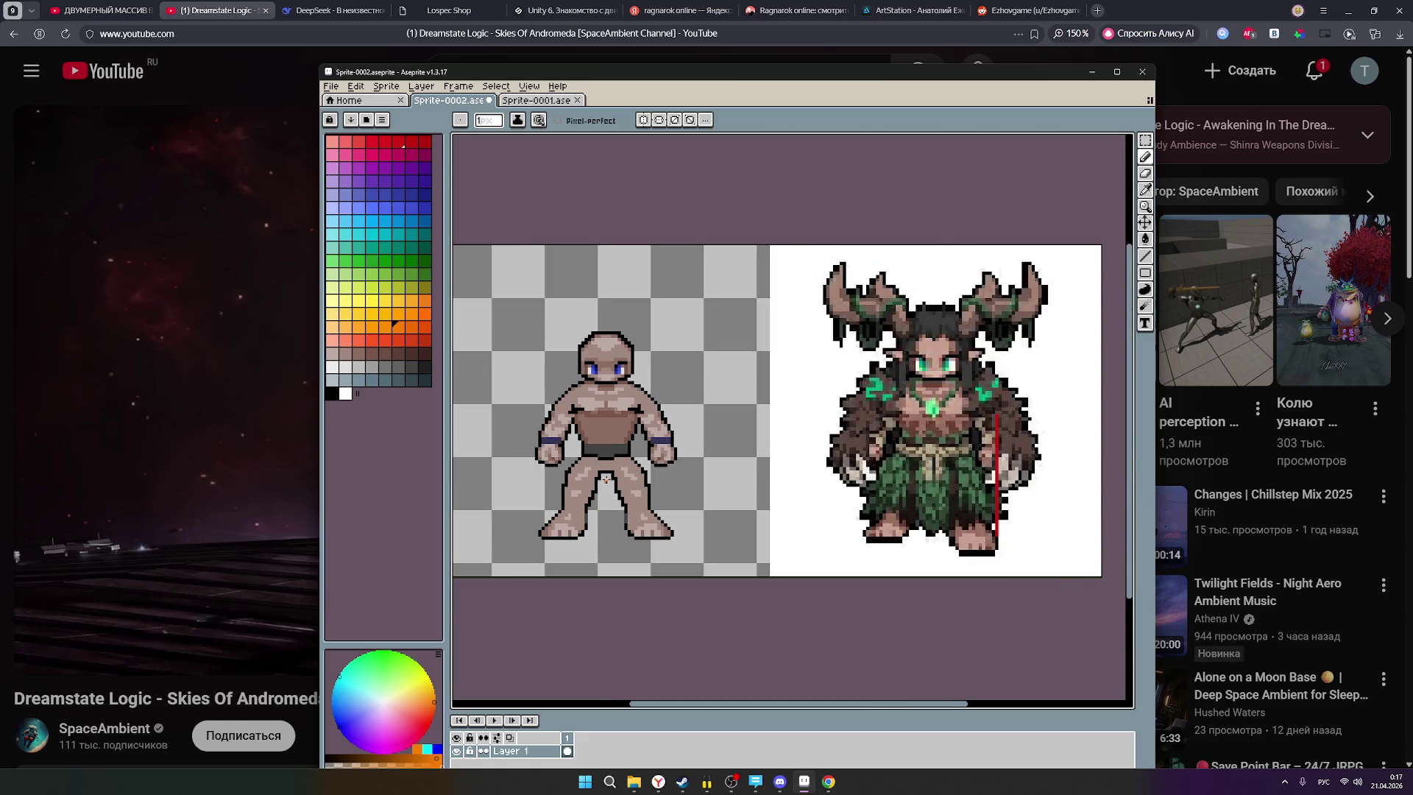
pyautogui.scroll(1, 607, 481)
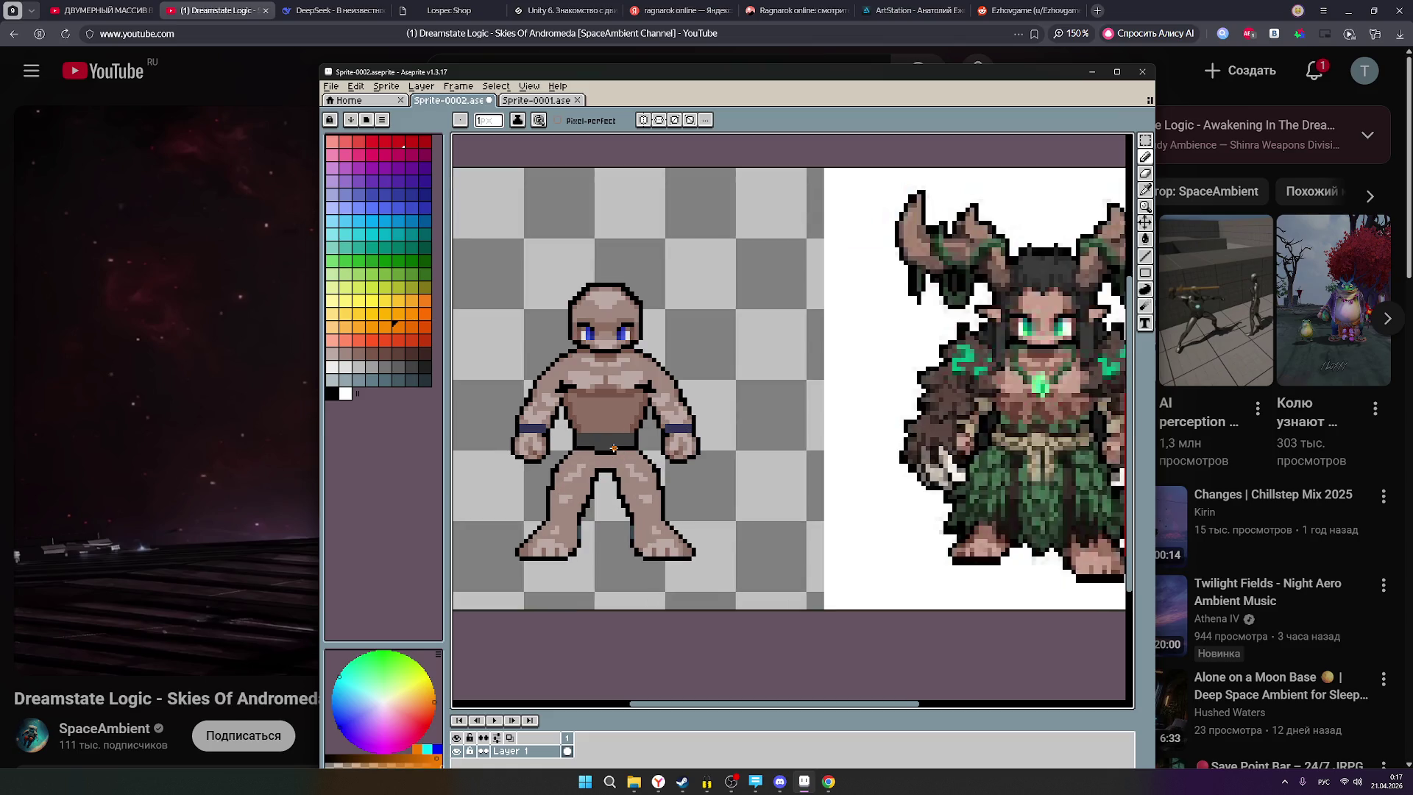
pyautogui.click(372, 368)
pyautogui.scroll(2, 600, 442)
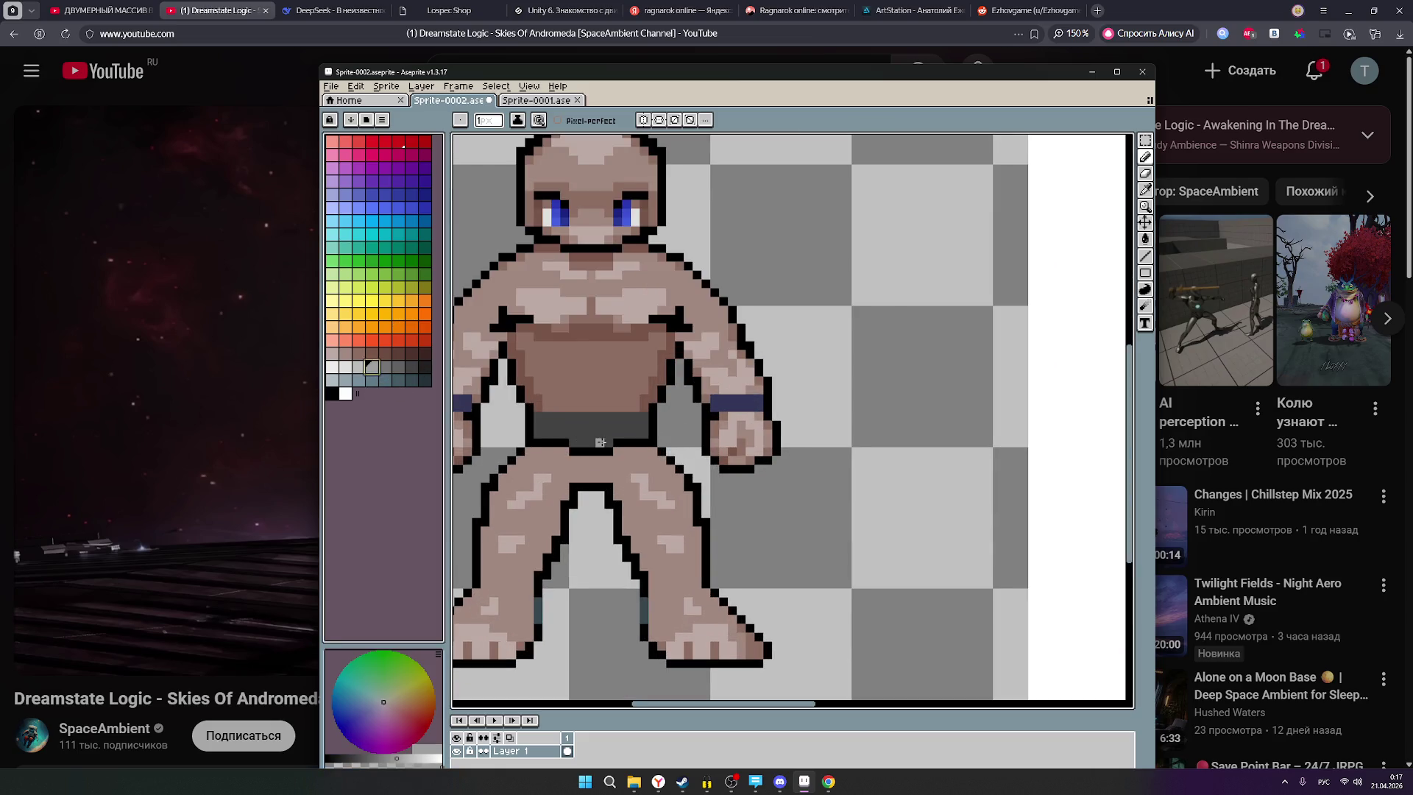
pyautogui.moveTo(606, 442)
pyautogui.mouseDown()
pyautogui.moveTo(541, 419)
pyautogui.moveTo(644, 418)
pyautogui.moveTo(640, 434)
pyautogui.moveTo(574, 427)
pyautogui.moveTo(634, 426)
pyautogui.mouseUp()
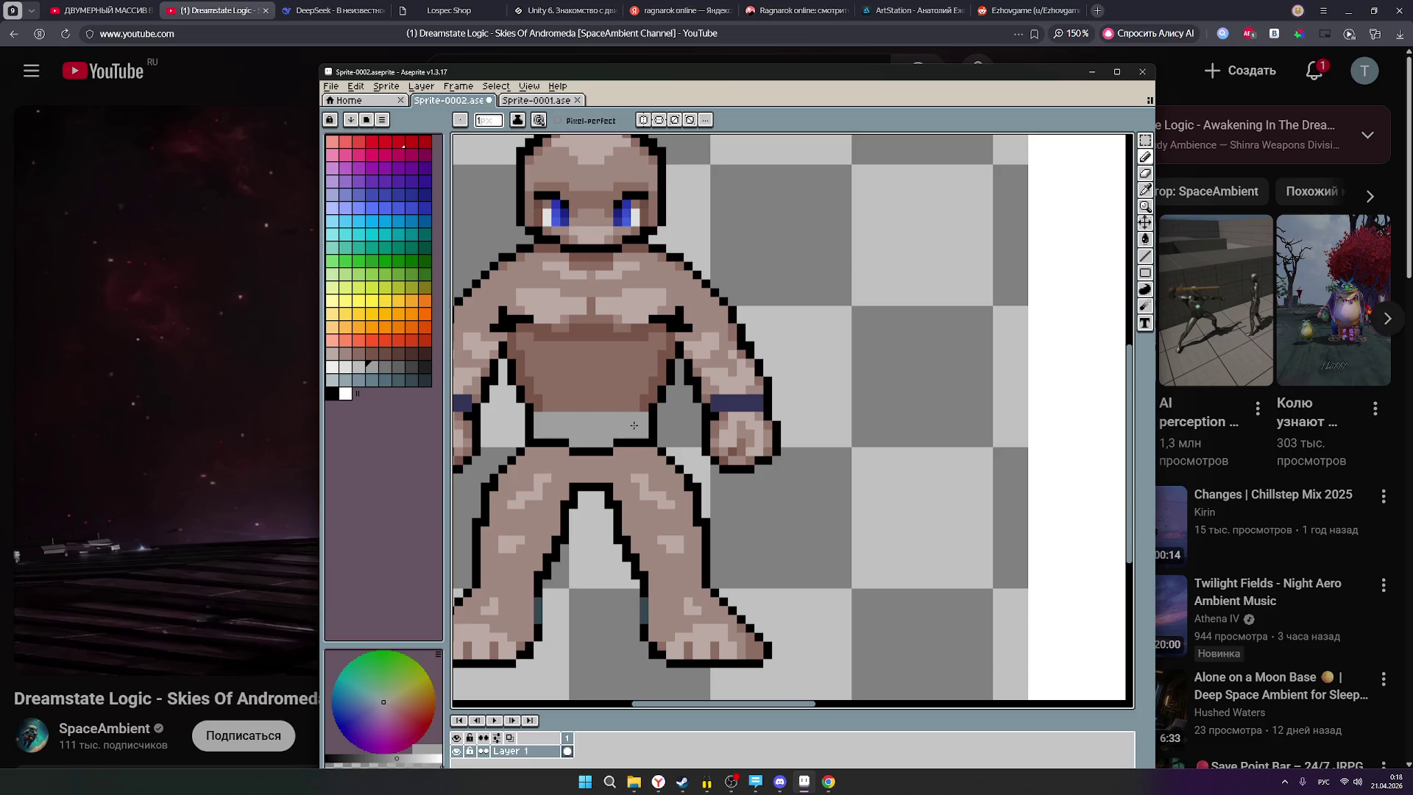
# Shade the shorts' top row and left edge in darker grey and darken the stray pixel.
pyautogui.scroll(-1, 629, 425)
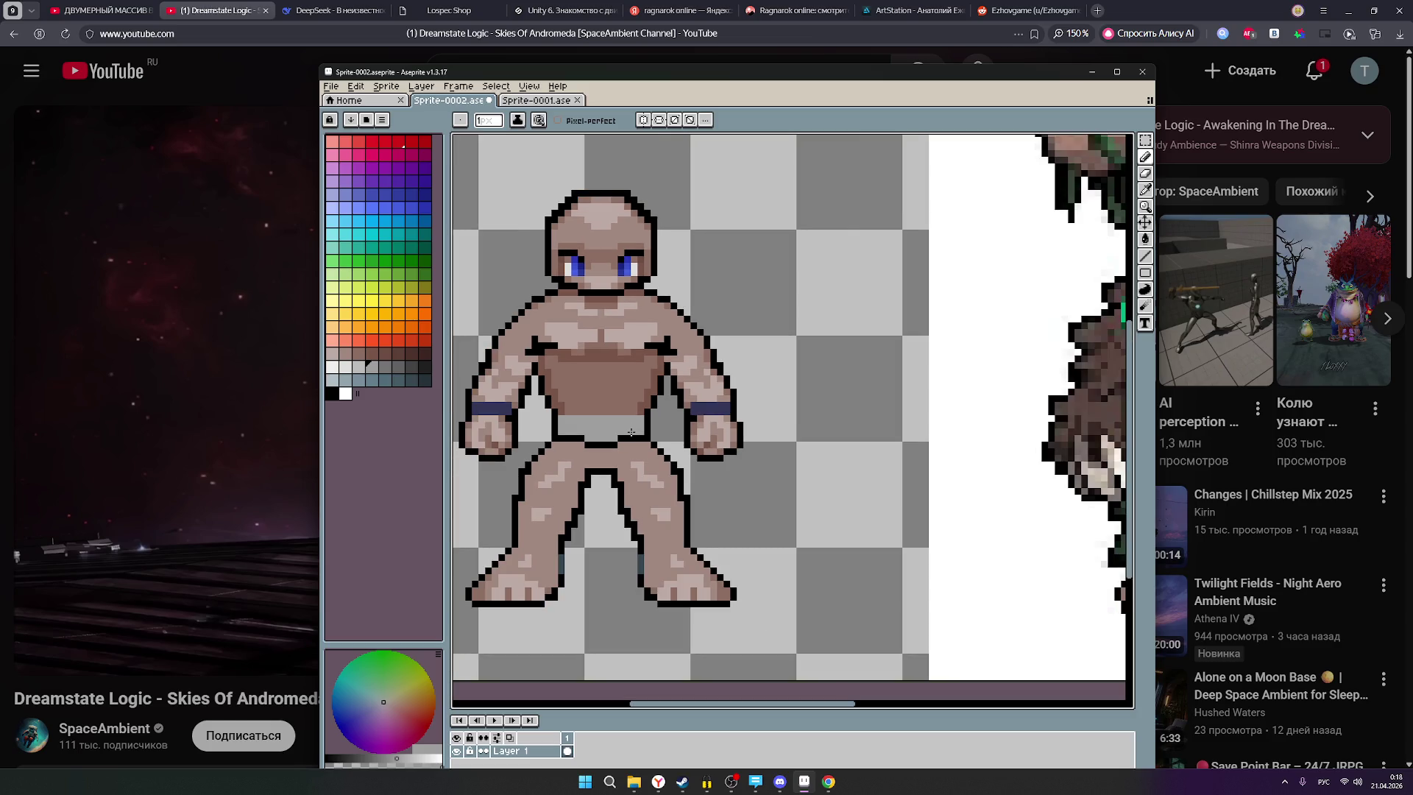
pyautogui.click(384, 367)
pyautogui.scroll(2, 581, 427)
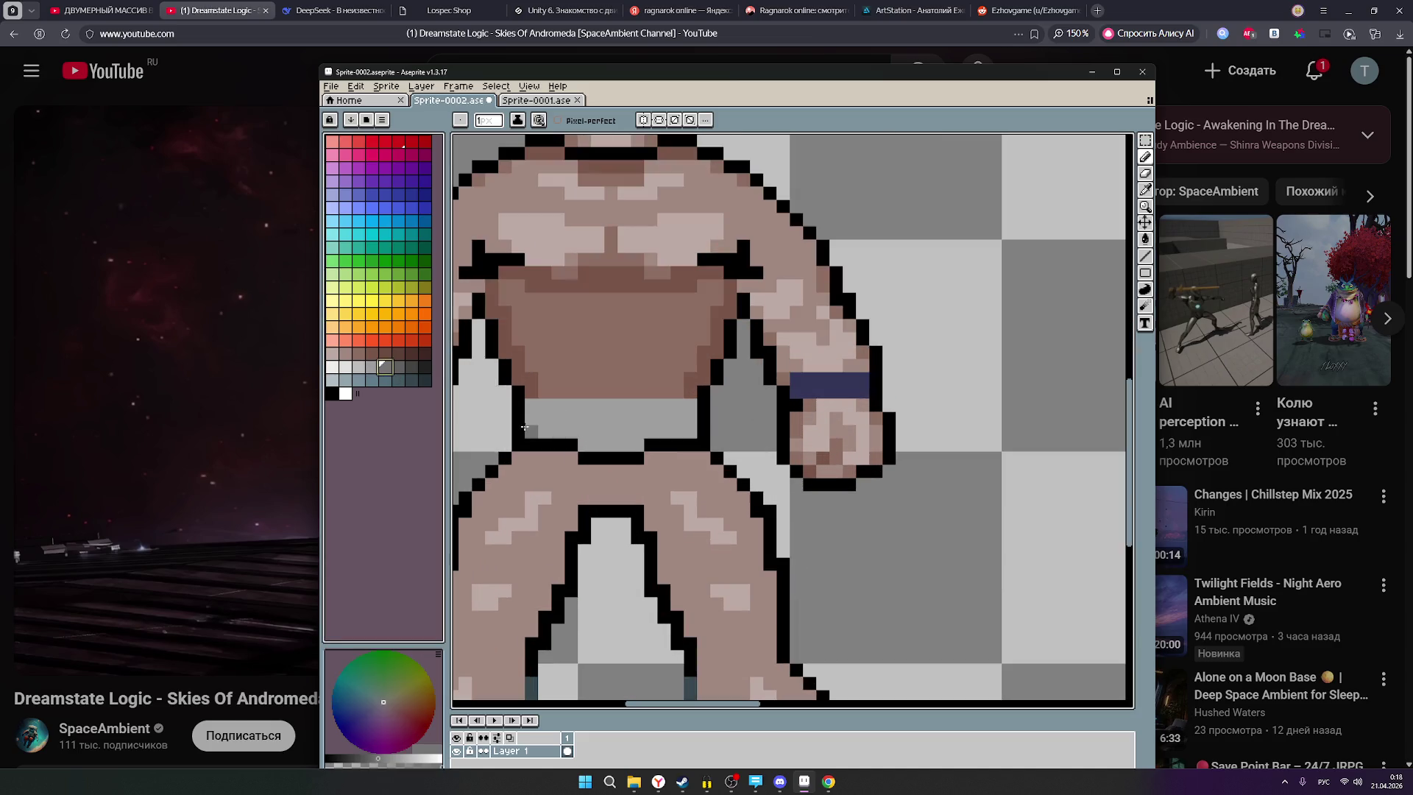
pyautogui.moveTo(528, 424)
pyautogui.mouseDown()
pyautogui.moveTo(533, 405)
pyautogui.moveTo(690, 409)
pyautogui.moveTo(690, 433)
pyautogui.moveTo(541, 427)
pyautogui.moveTo(676, 416)
pyautogui.moveTo(581, 445)
pyautogui.mouseUp()
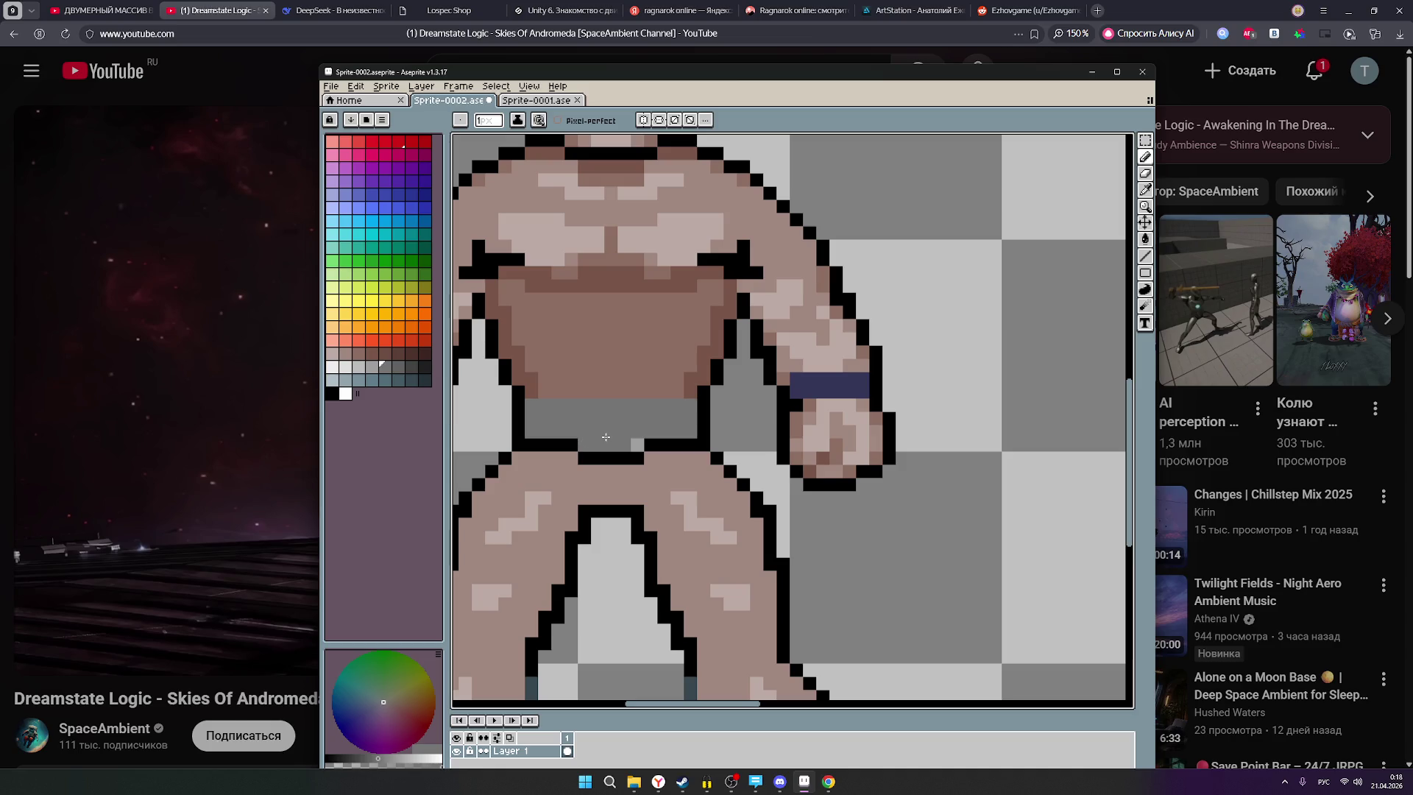
pyautogui.click(638, 444)
# Pick another grey, then a brown swatch for the belly's edge.
pyautogui.scroll(-2, 731, 421)
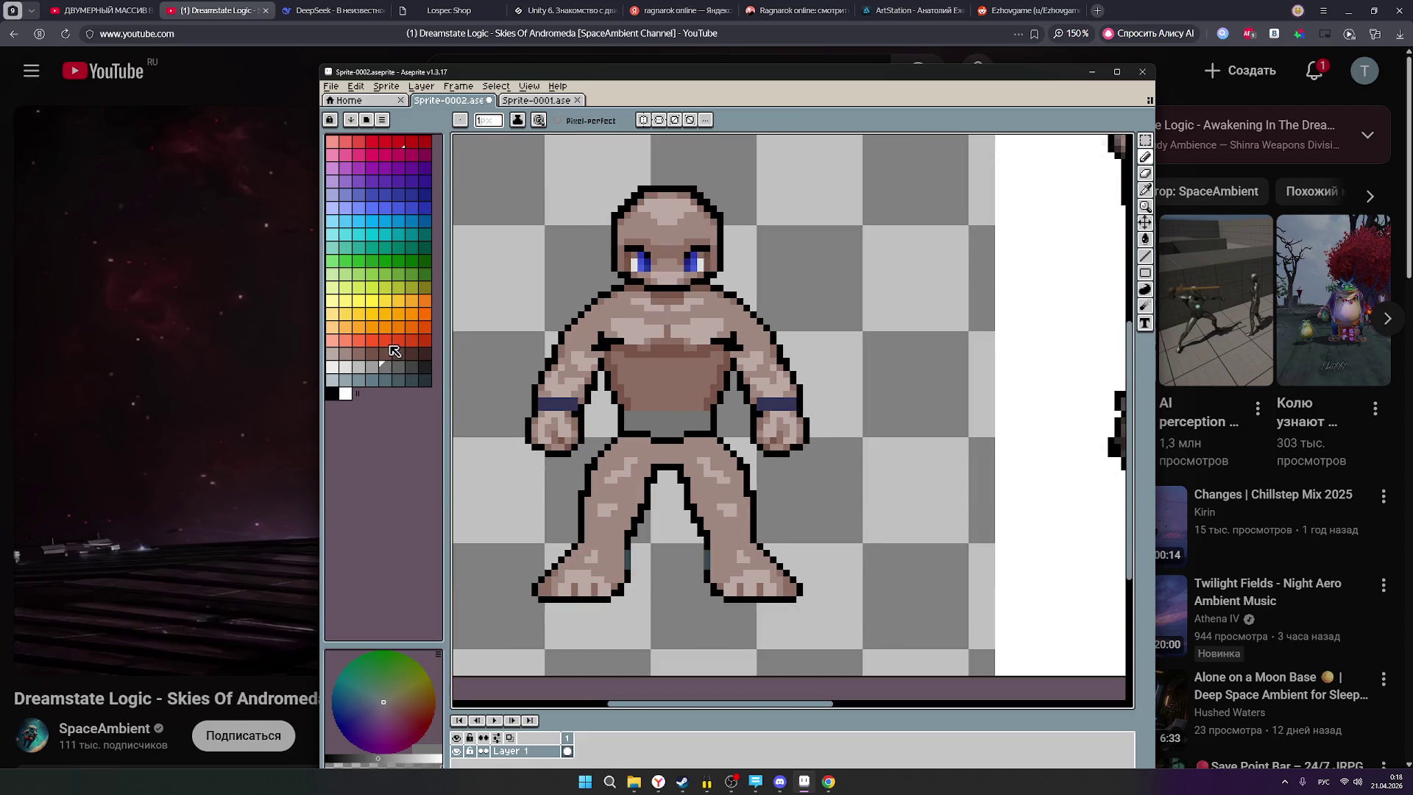
pyautogui.click(374, 365)
pyautogui.scroll(-1, 933, 252)
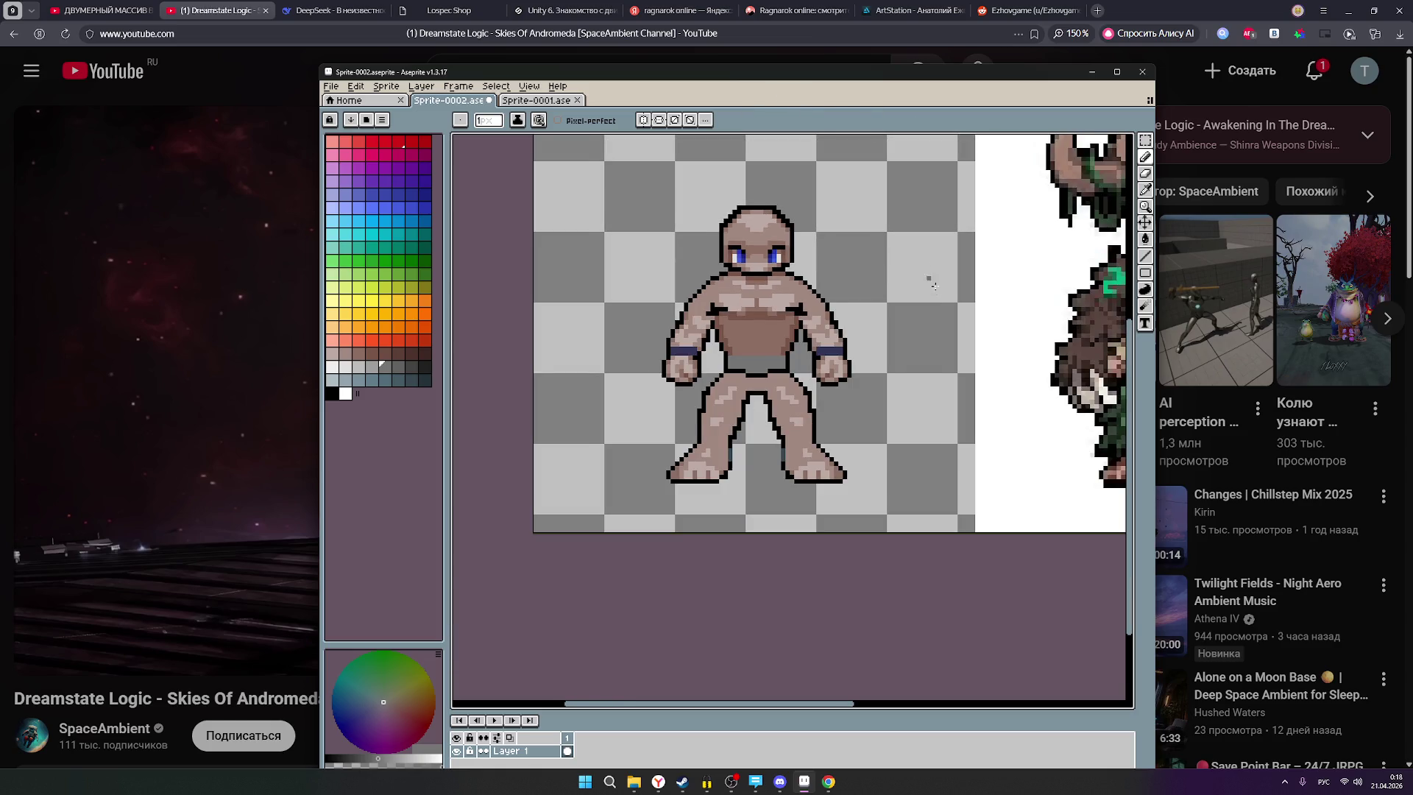
pyautogui.scroll(-1, 930, 280)
pyautogui.scroll(2, 933, 377)
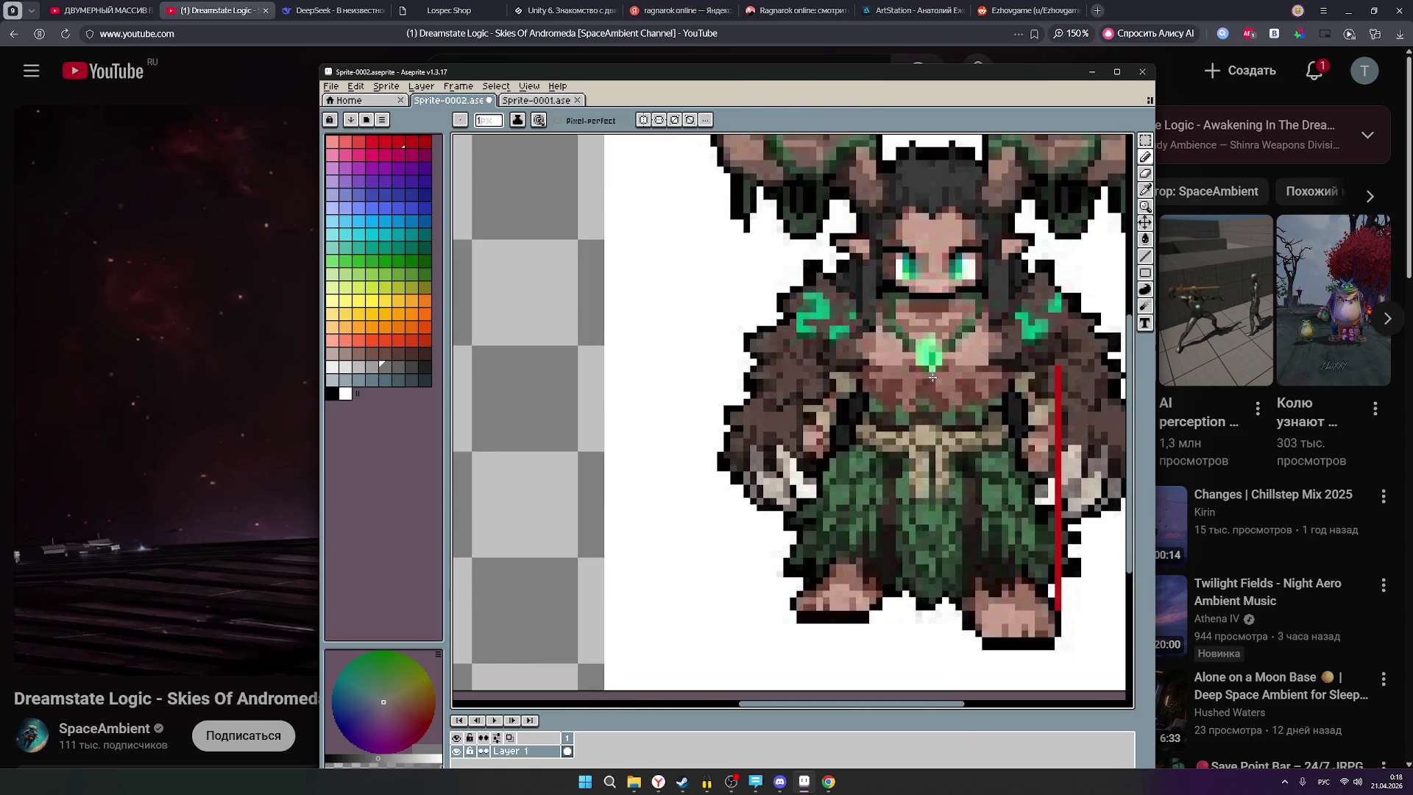
pyautogui.scroll(-2, 932, 377)
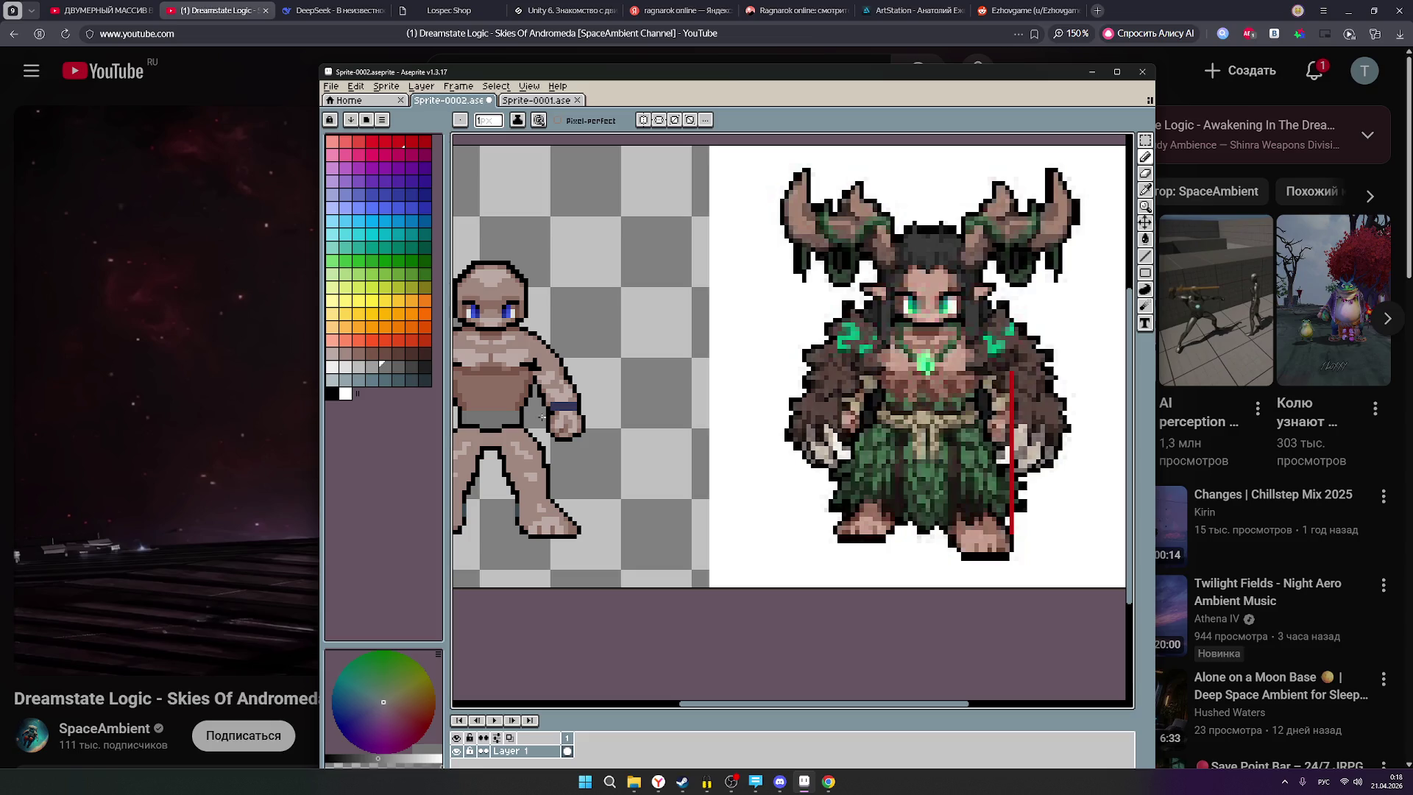
pyautogui.scroll(-1, 560, 417)
pyautogui.click(372, 354)
pyautogui.scroll(3, 659, 413)
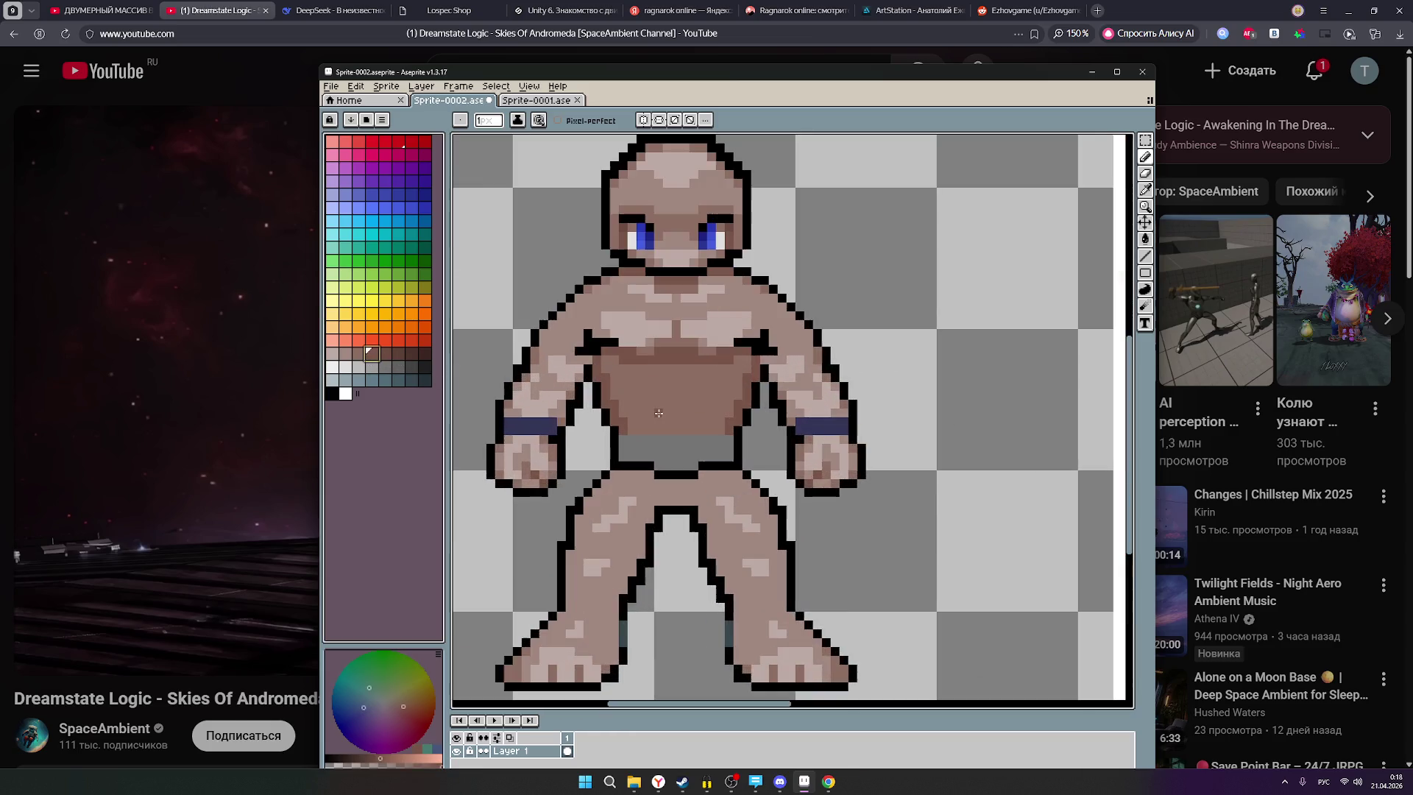
pyautogui.click(648, 430)
pyautogui.click(639, 430)
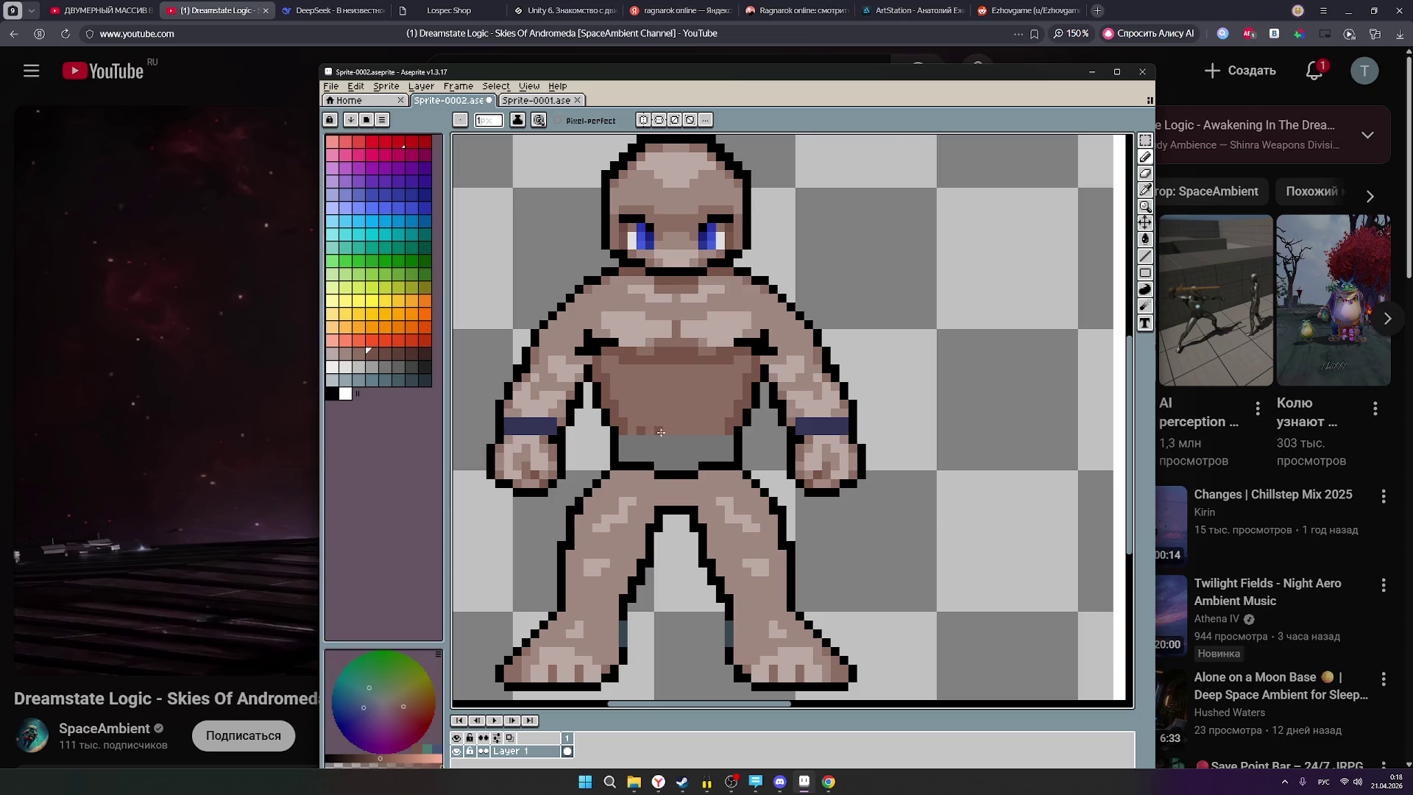
pyautogui.scroll(-2, 810, 456)
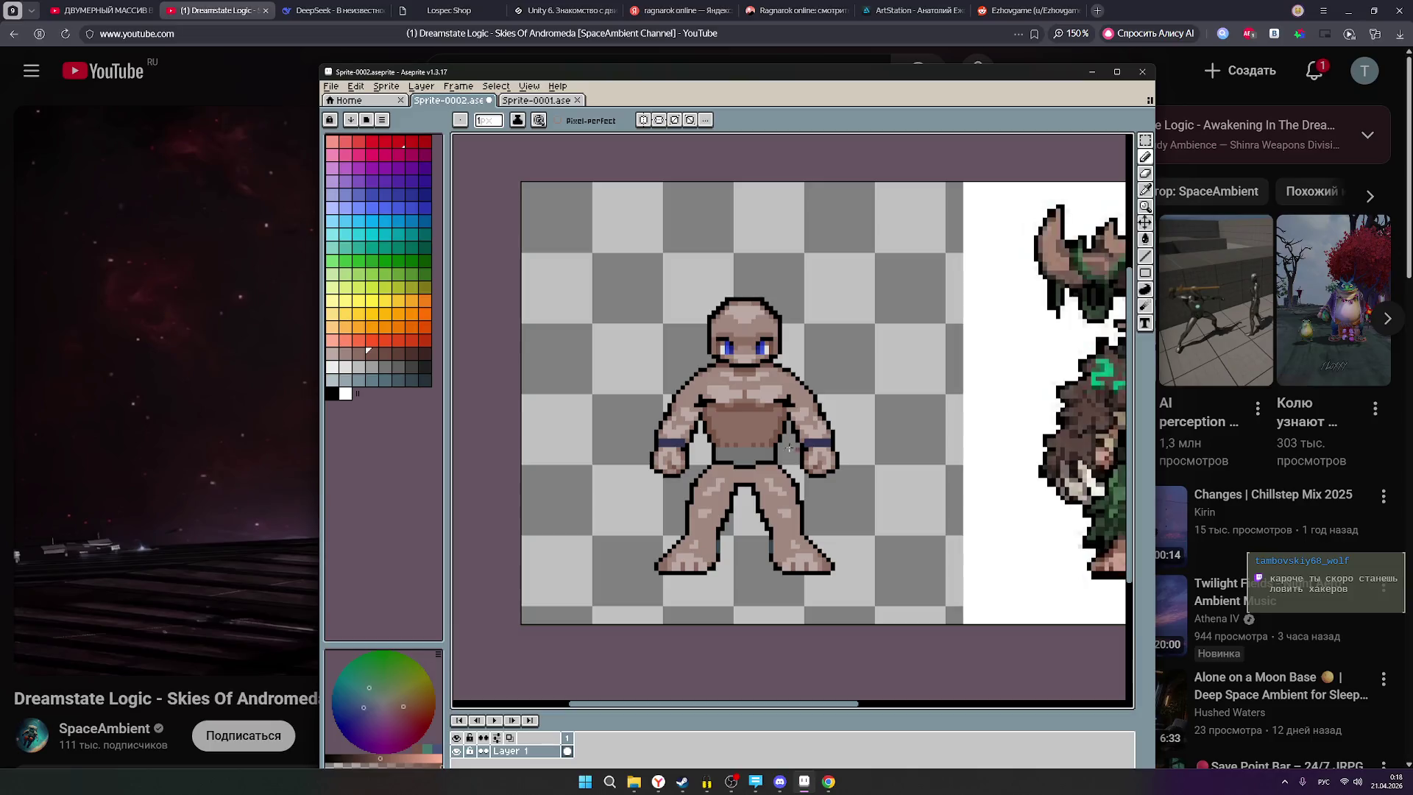
pyautogui.scroll(-1, 781, 485)
pyautogui.scroll(3, 648, 460)
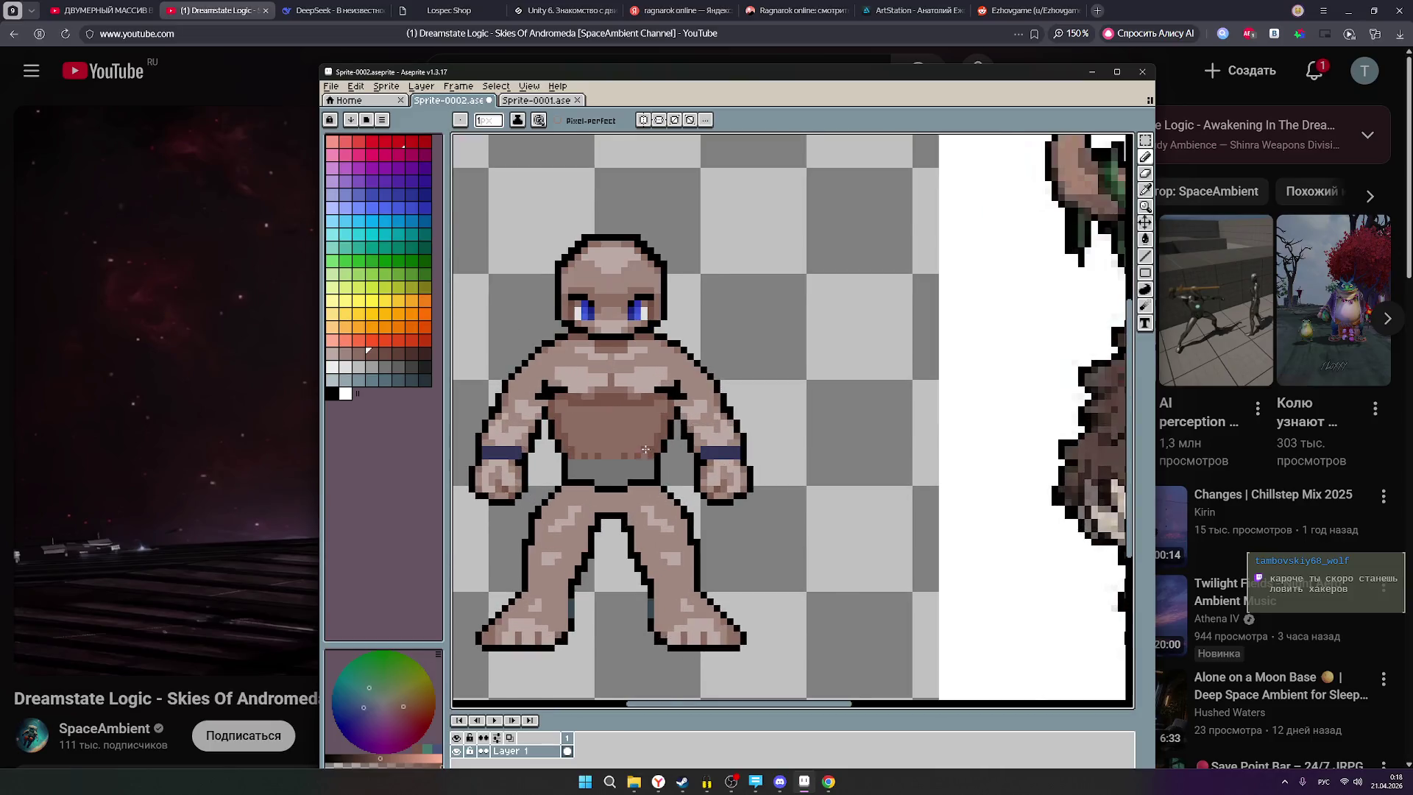
pyautogui.scroll(1, 645, 458)
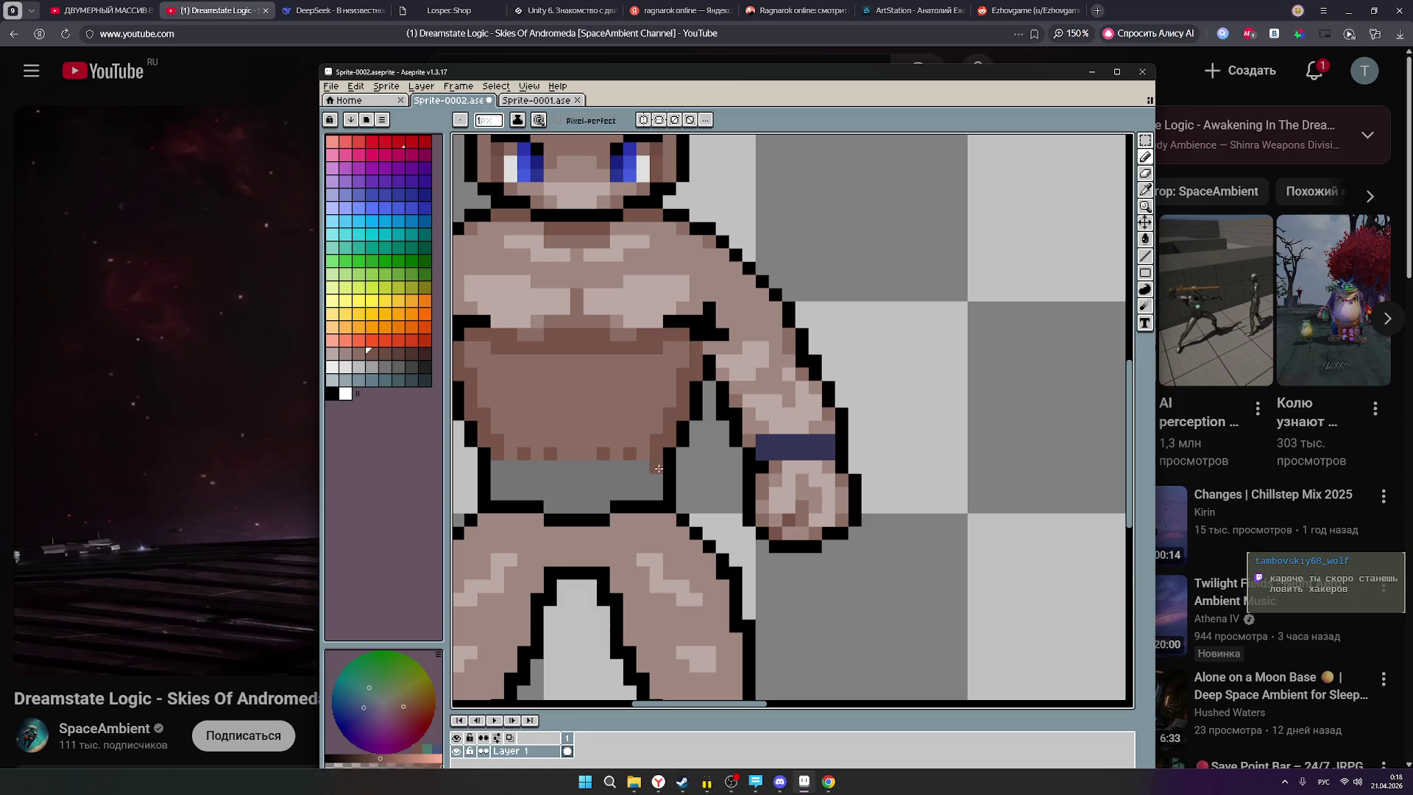
pyautogui.click(510, 454)
pyautogui.scroll(-2, 699, 442)
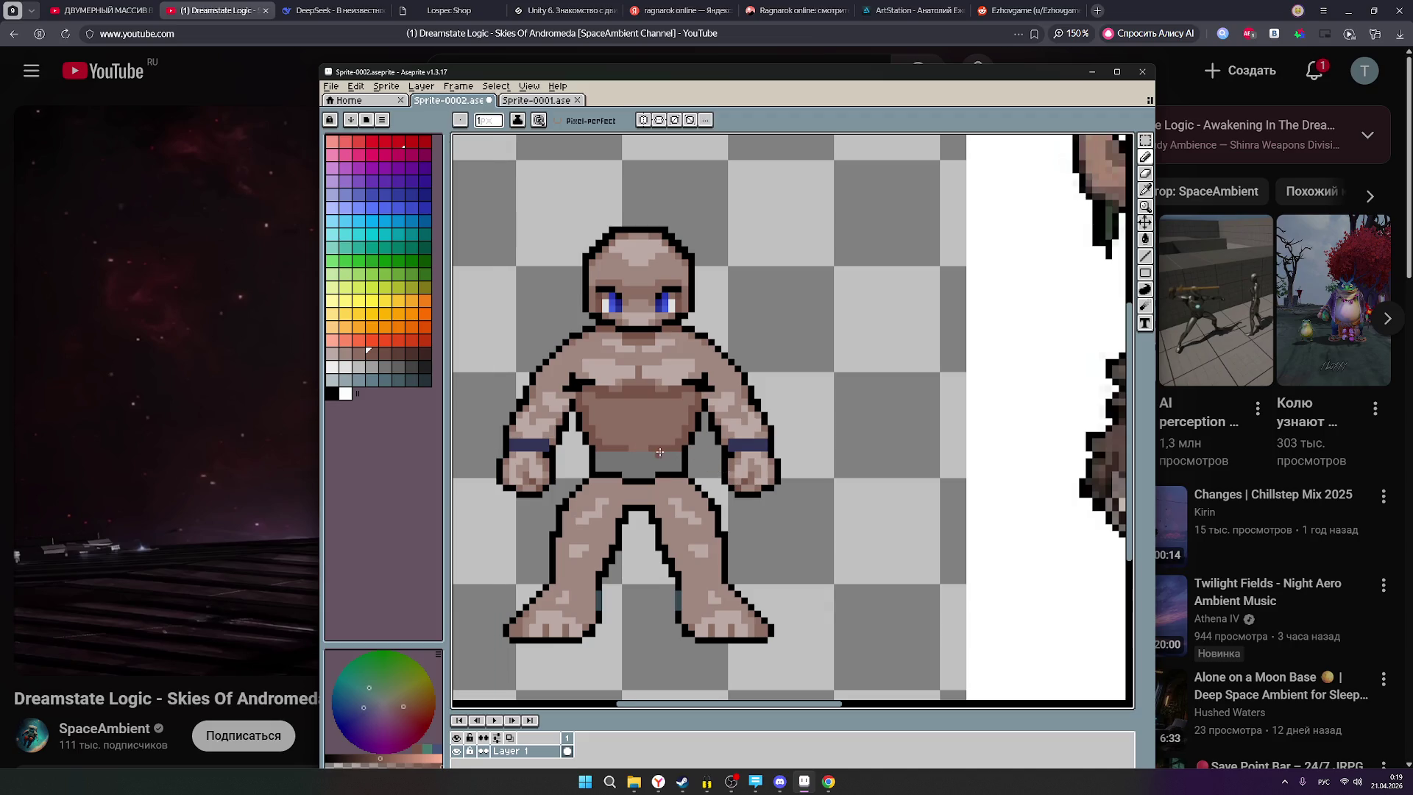
pyautogui.click(359, 353)
pyautogui.scroll(2, 596, 428)
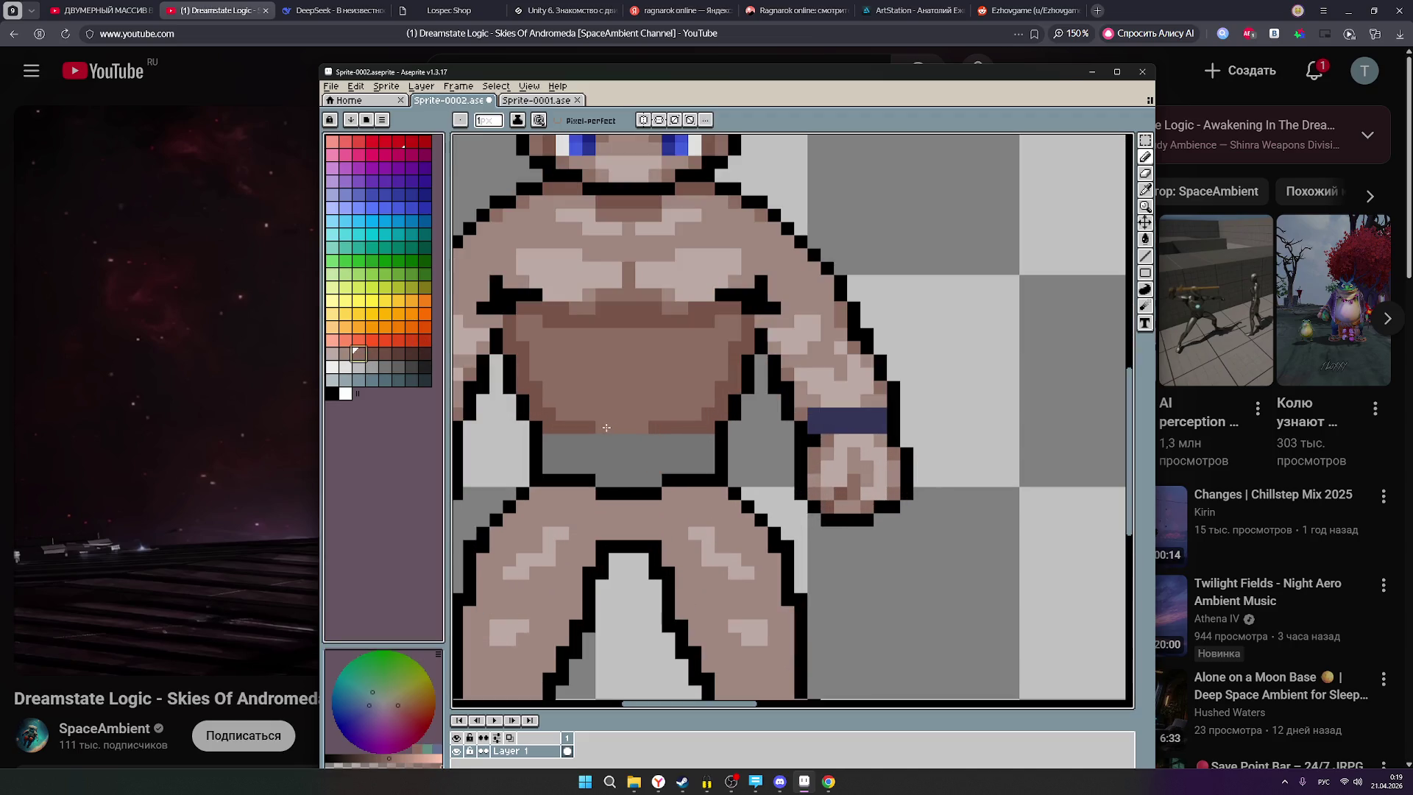
pyautogui.scroll(-2, 662, 410)
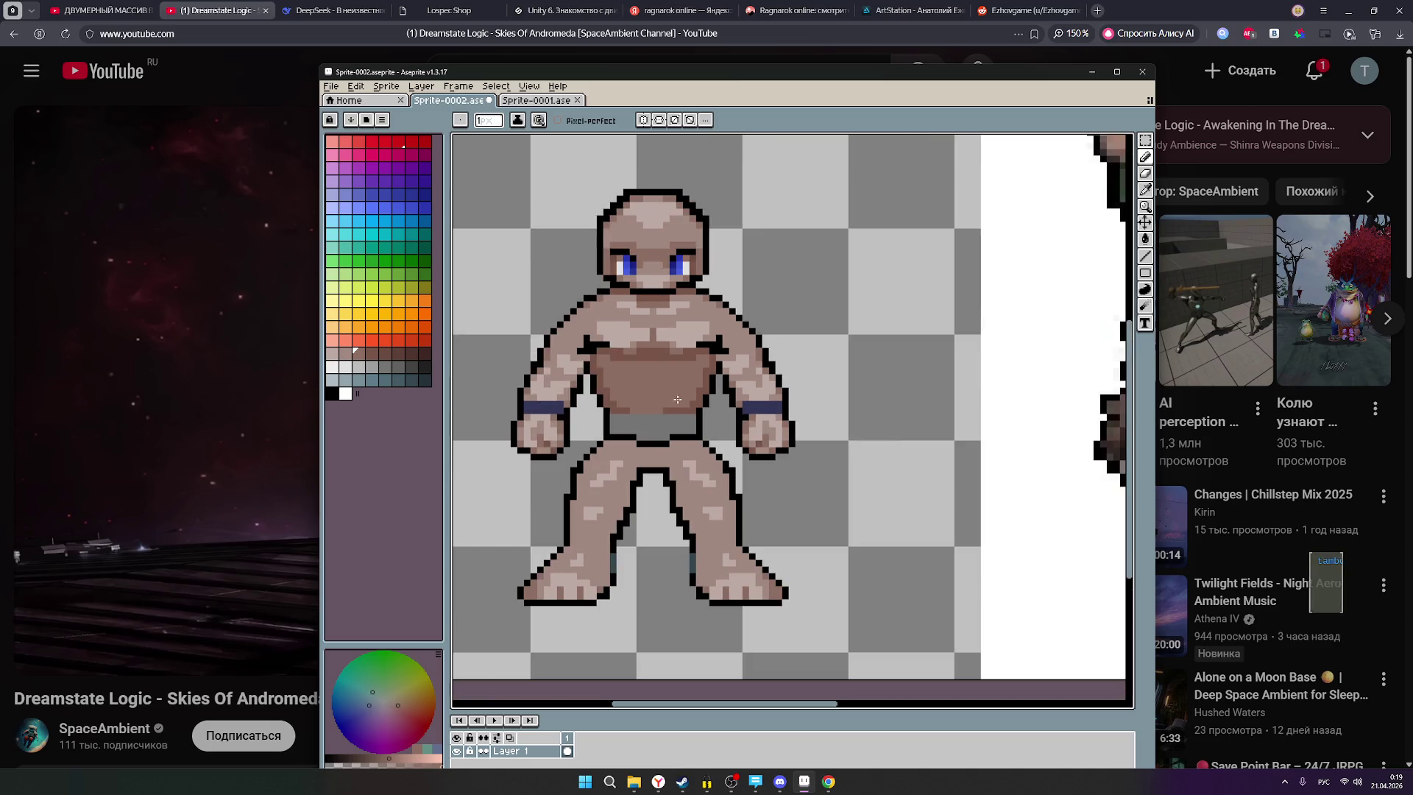
pyautogui.scroll(2, 663, 410)
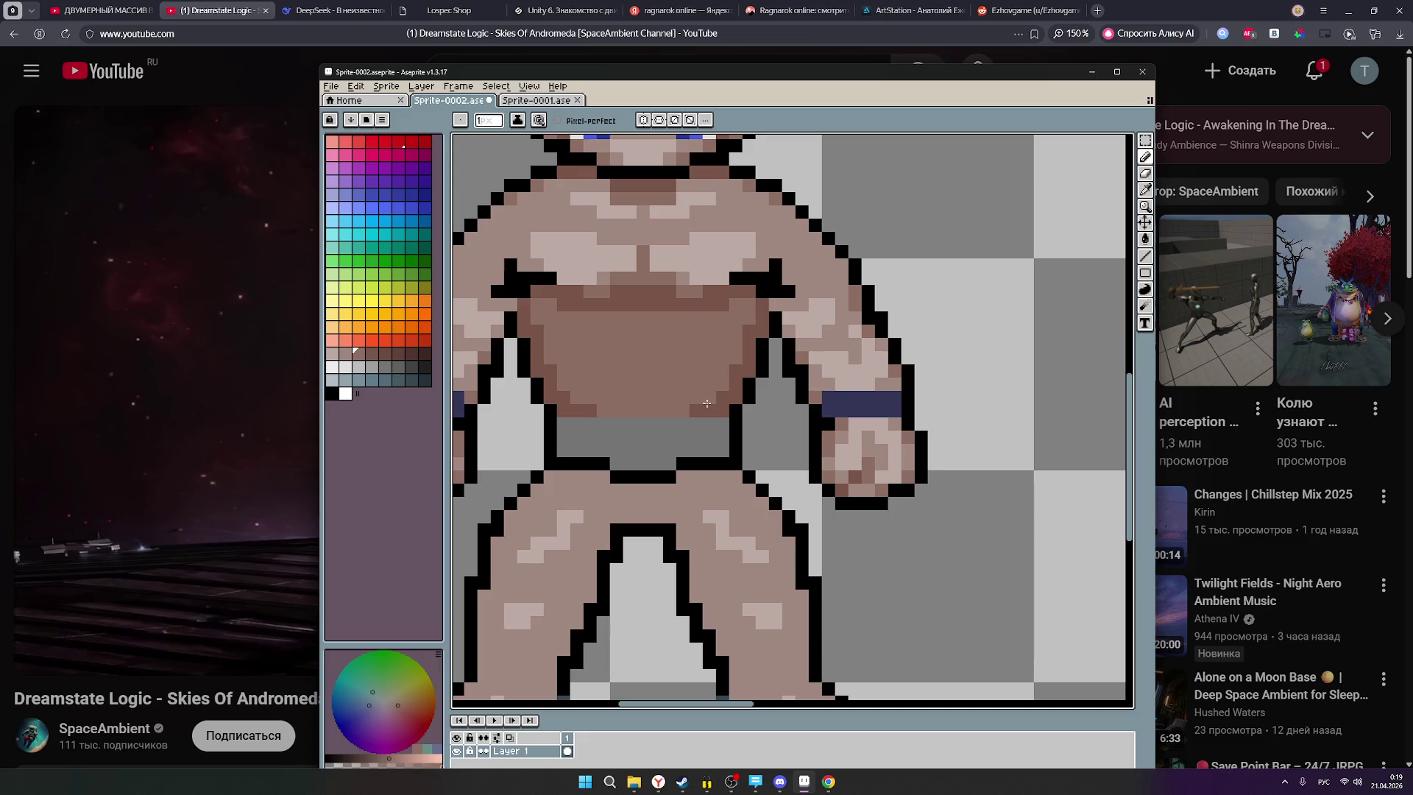
pyautogui.scroll(-2, 692, 404)
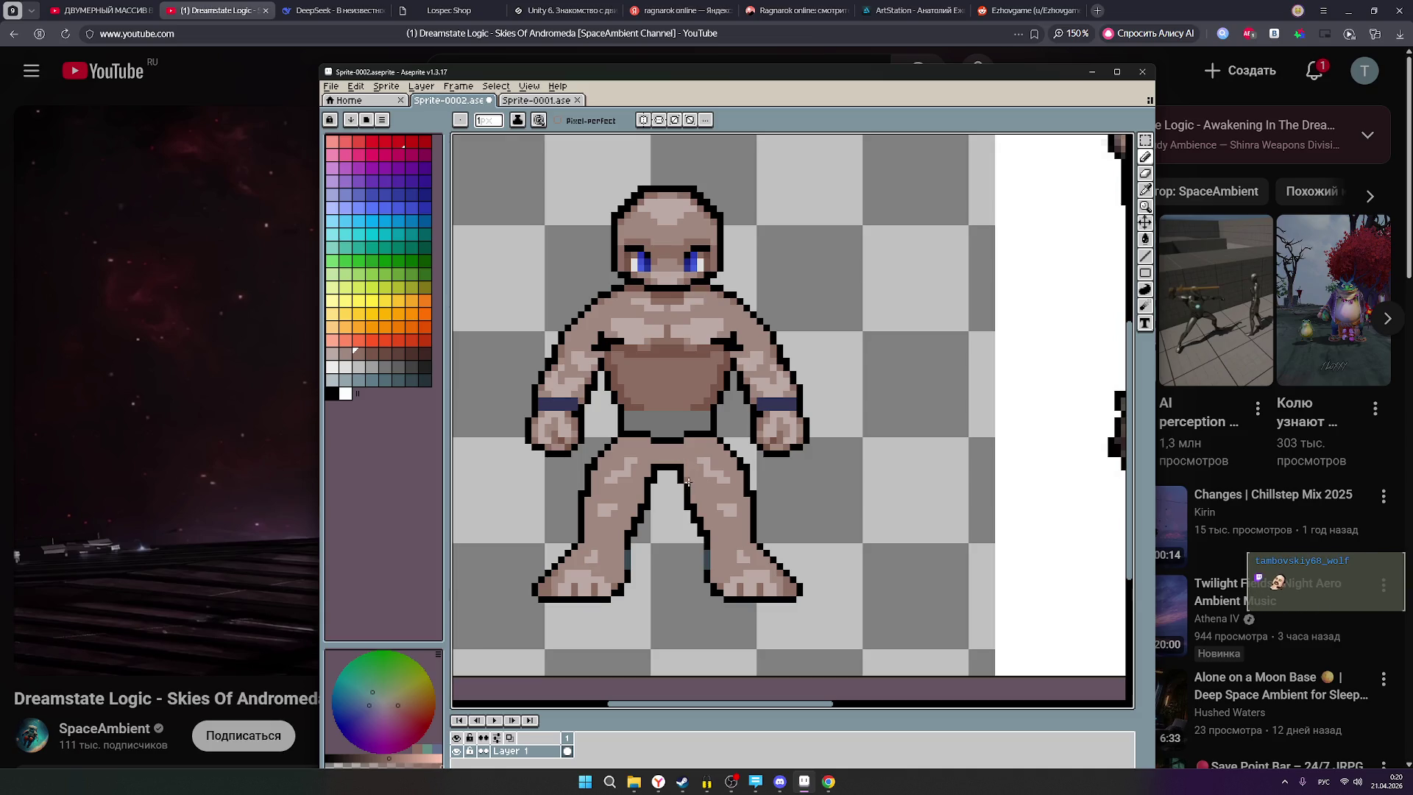
pyautogui.scroll(-3, 739, 483)
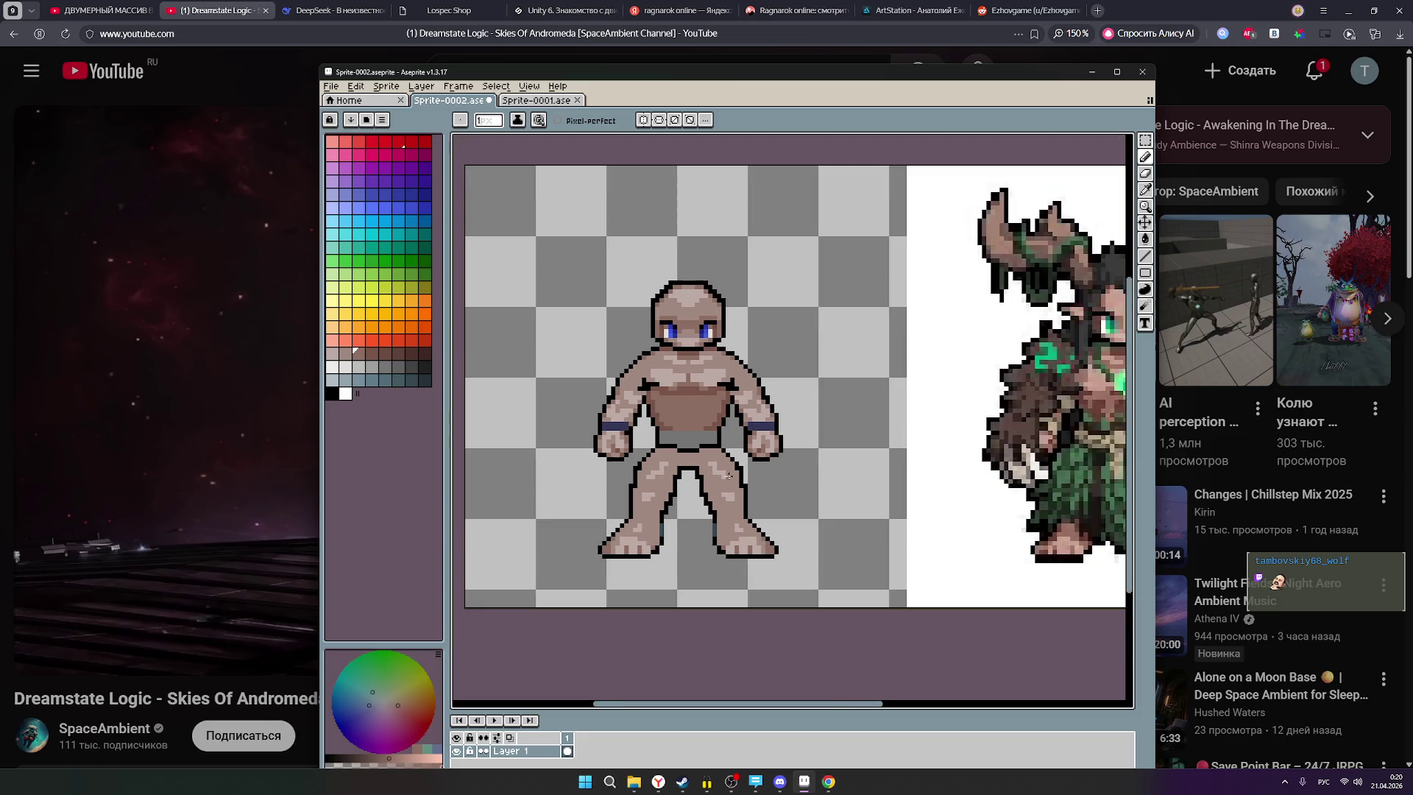
pyautogui.scroll(2, 684, 464)
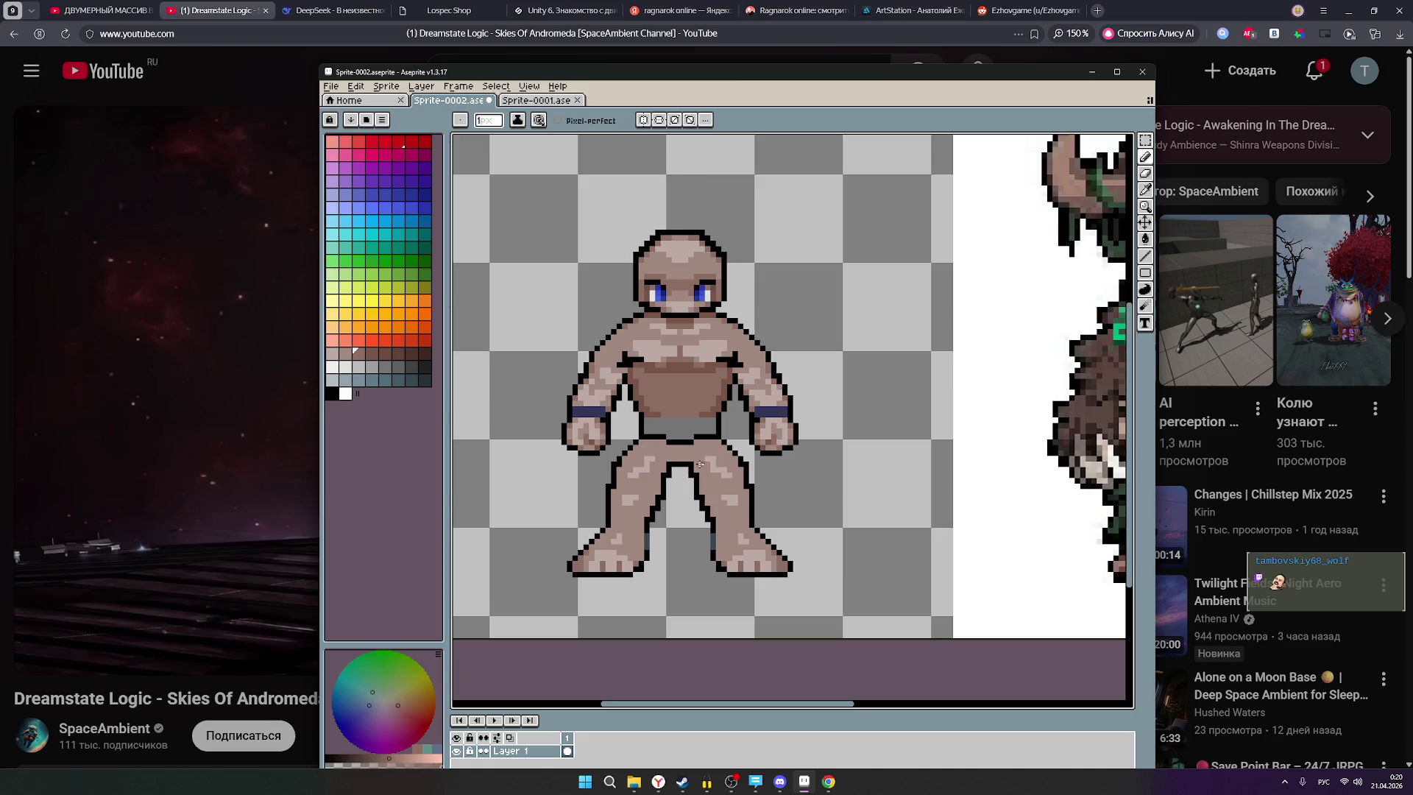
pyautogui.scroll(1, 685, 459)
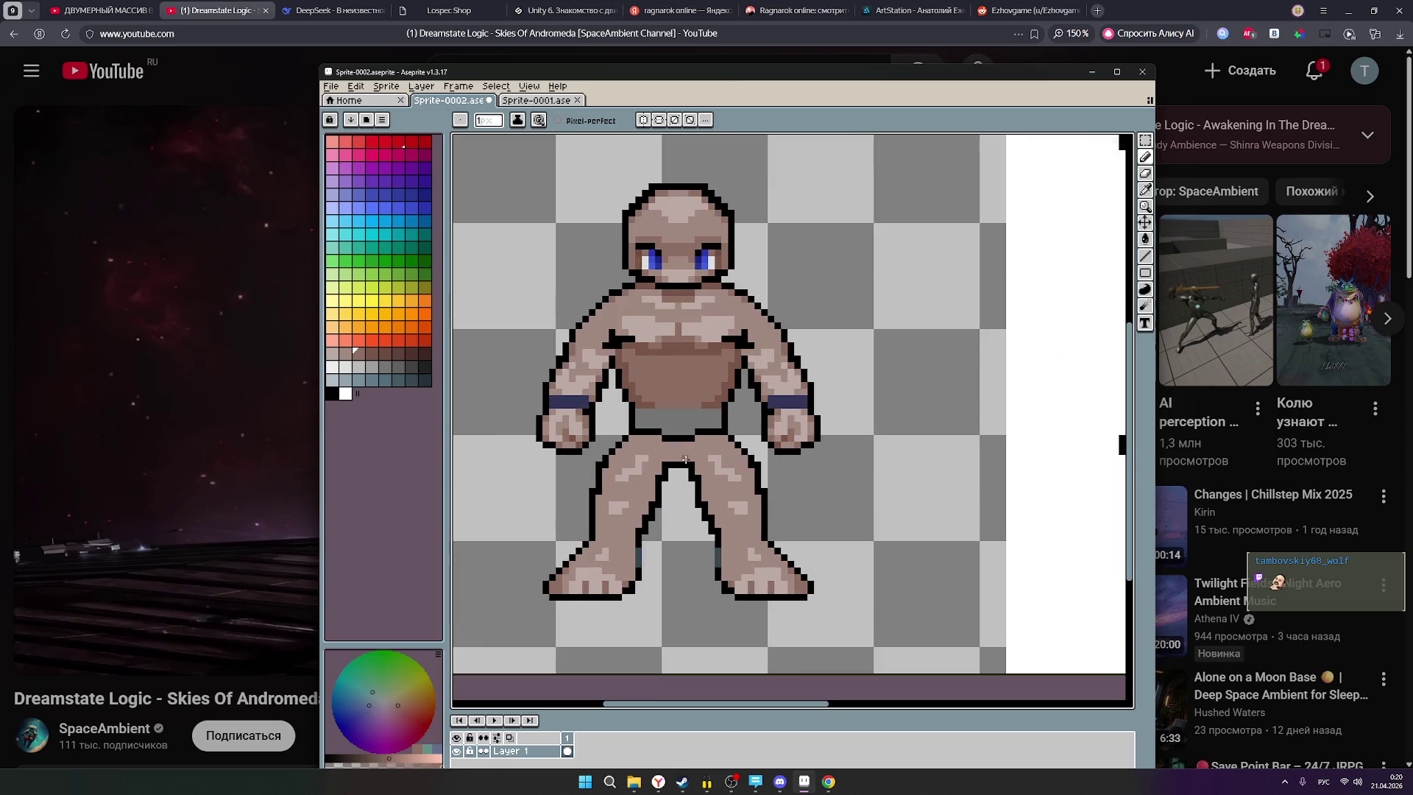
pyautogui.scroll(-2, 687, 458)
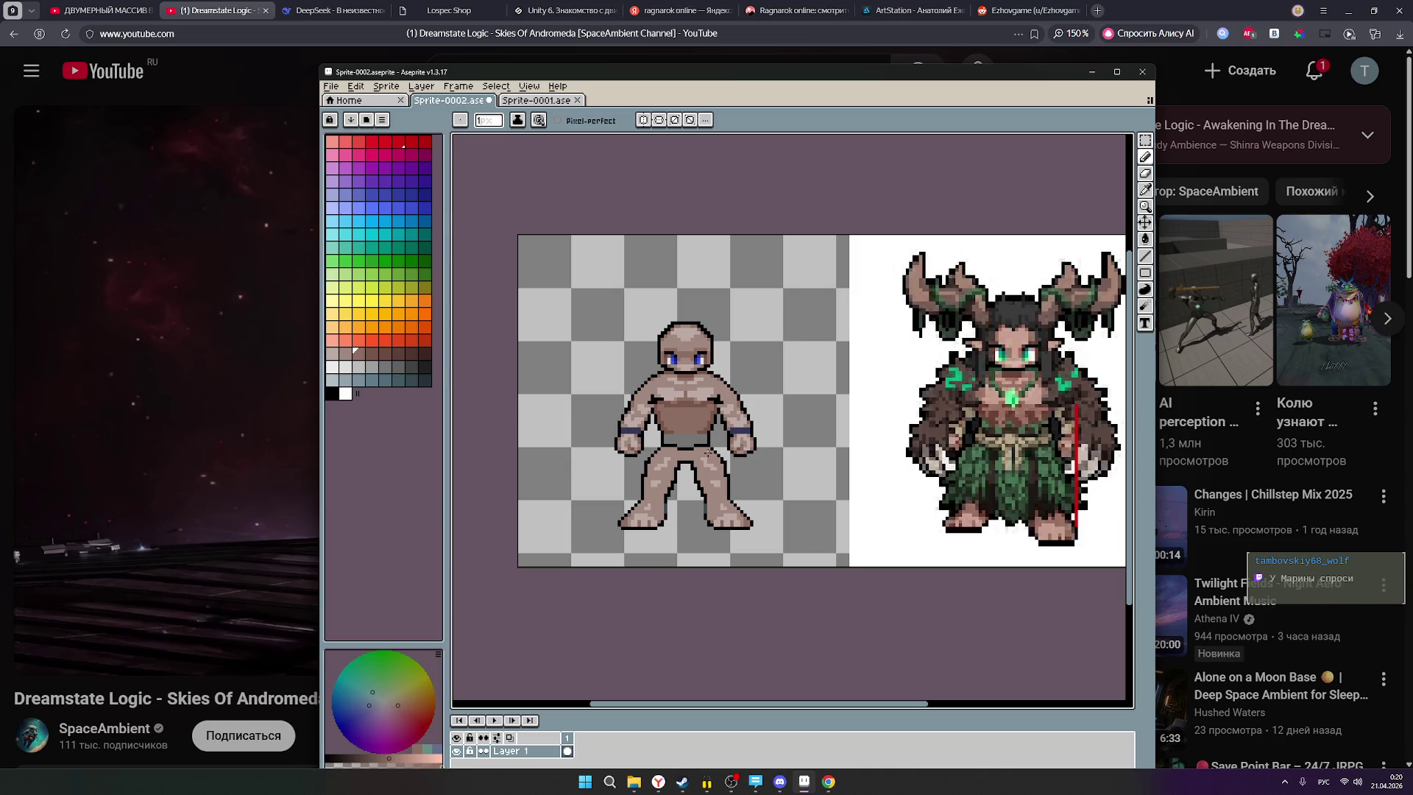
pyautogui.scroll(3, 707, 452)
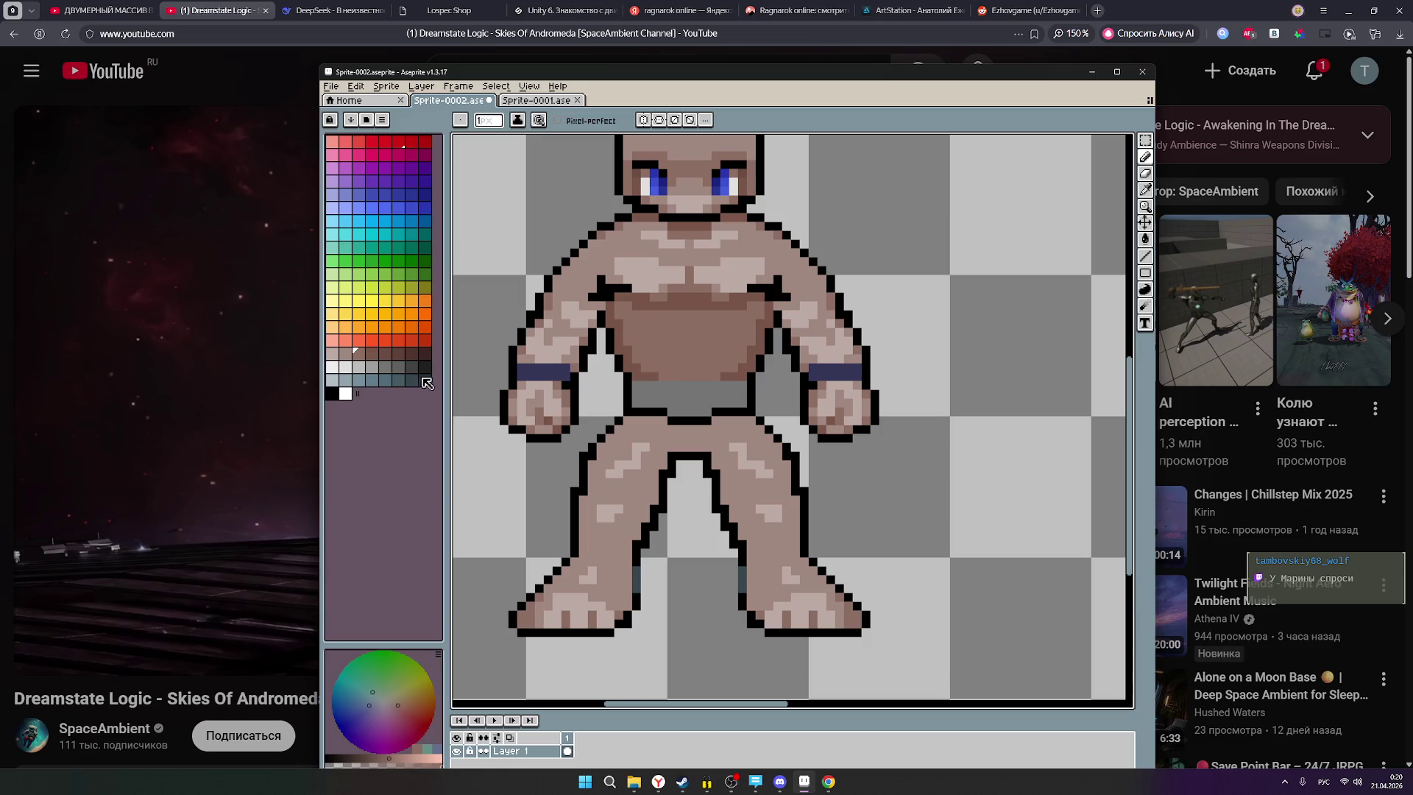
# Select black and place outline pixels just under the shorts, undoing misplaced ones.
pyautogui.scroll(2, 633, 437)
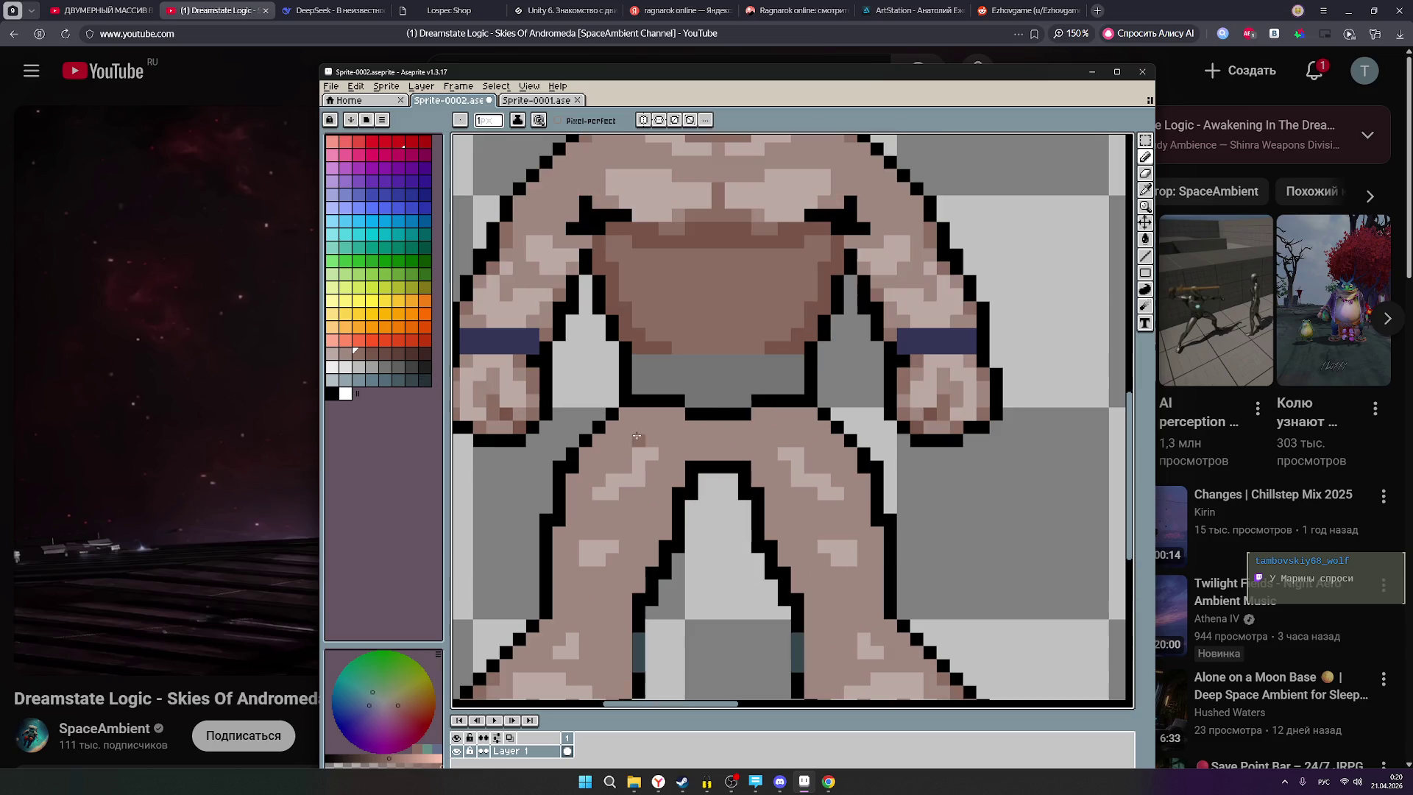
pyautogui.click(333, 396)
pyautogui.click(727, 454)
pyautogui.click(717, 441)
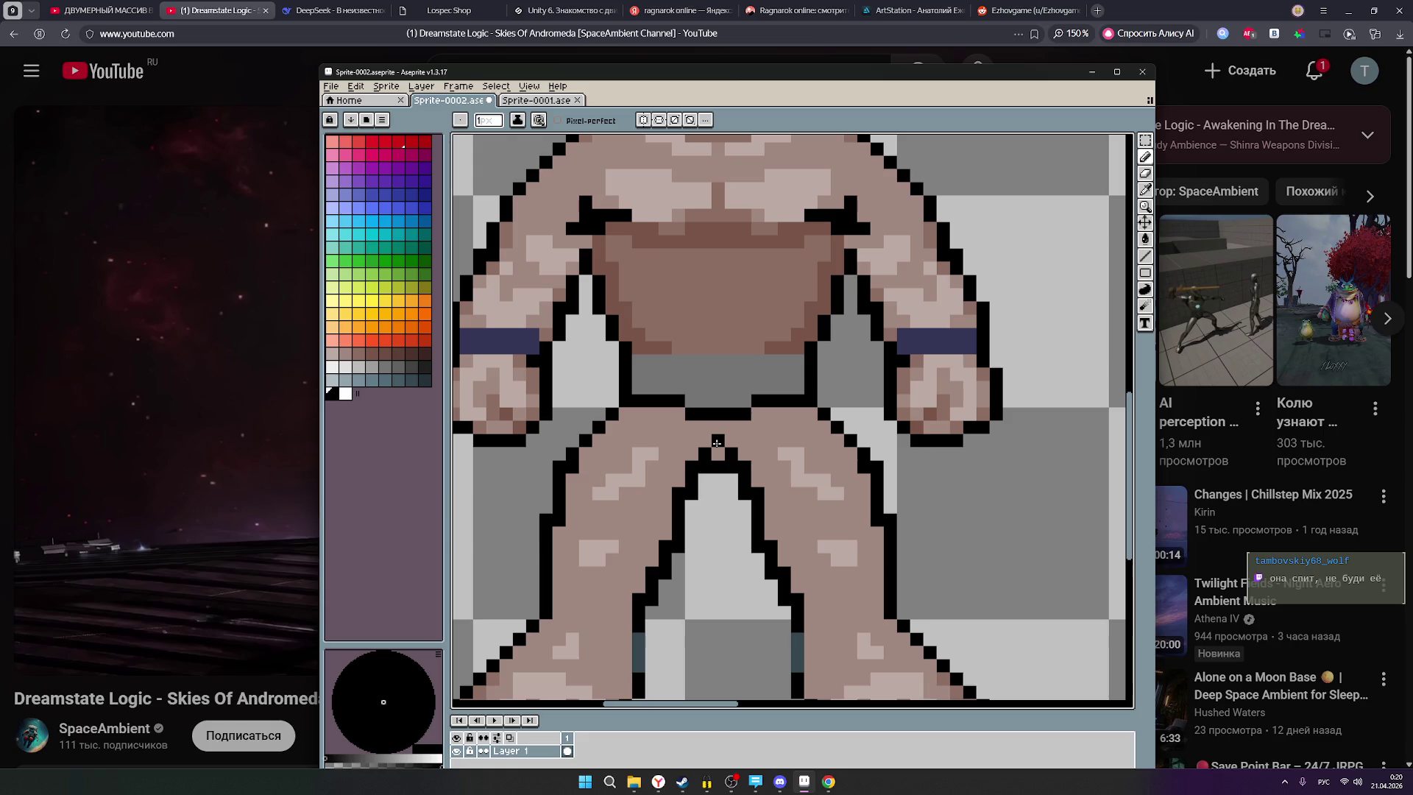
pyautogui.hotkey('ctrl', 'z')
pyautogui.click(703, 429)
pyautogui.hotkey('ctrl', 'z')
pyautogui.click(714, 431)
# Add black pixels on the left and right of the crotch gap.
pyautogui.click(706, 439)
pyautogui.click(728, 439)
pyautogui.scroll(-1, 746, 487)
pyautogui.scroll(-1, 745, 492)
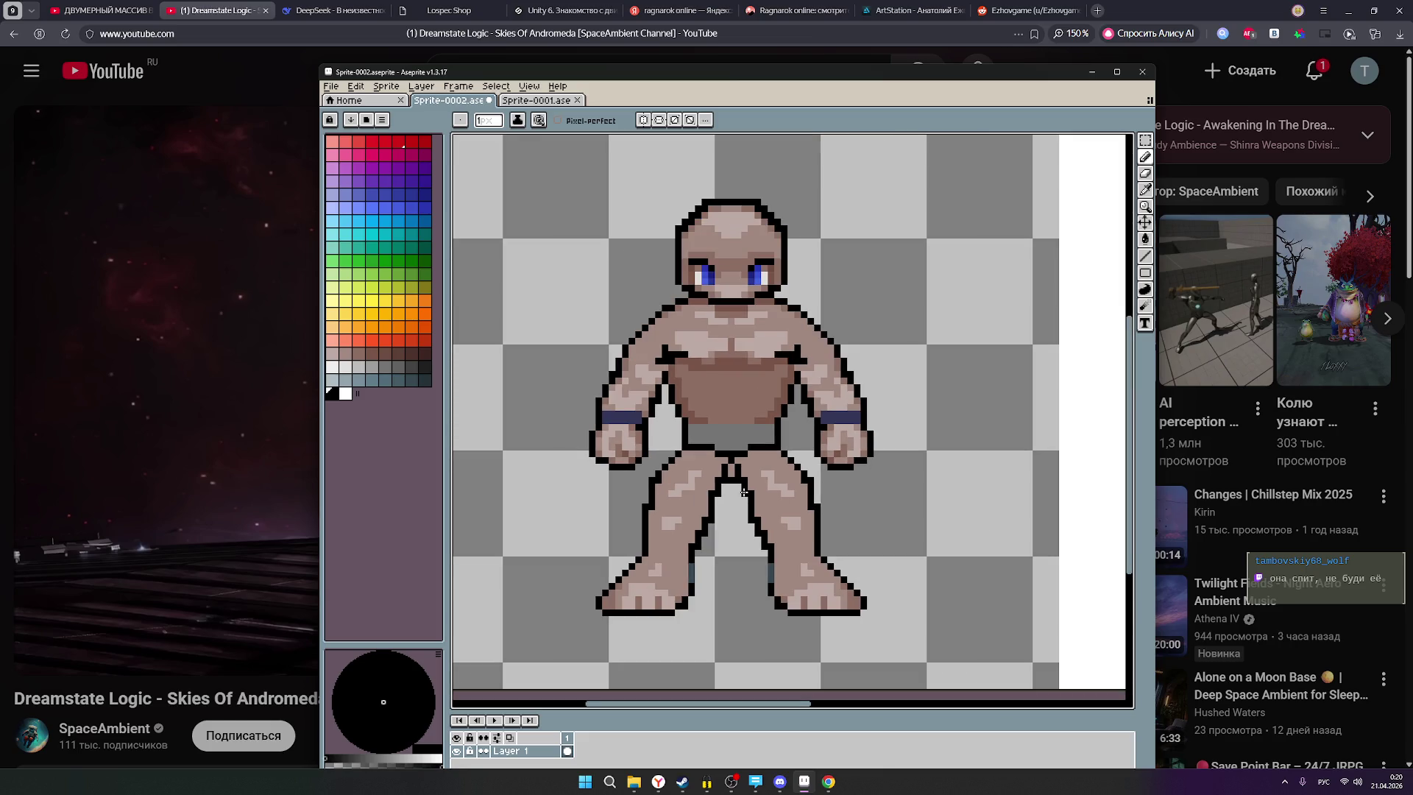
pyautogui.scroll(2, 753, 525)
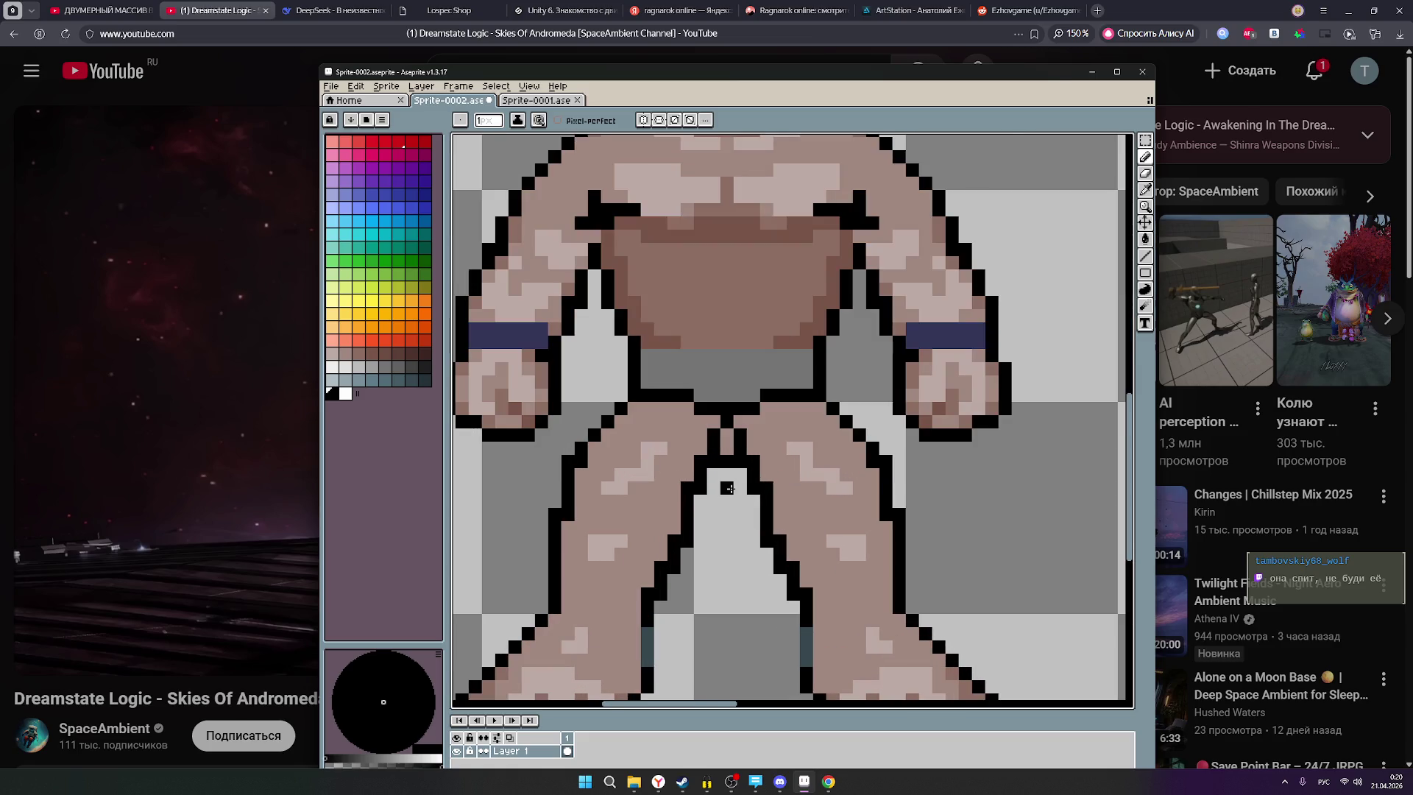
pyautogui.scroll(-2, 727, 487)
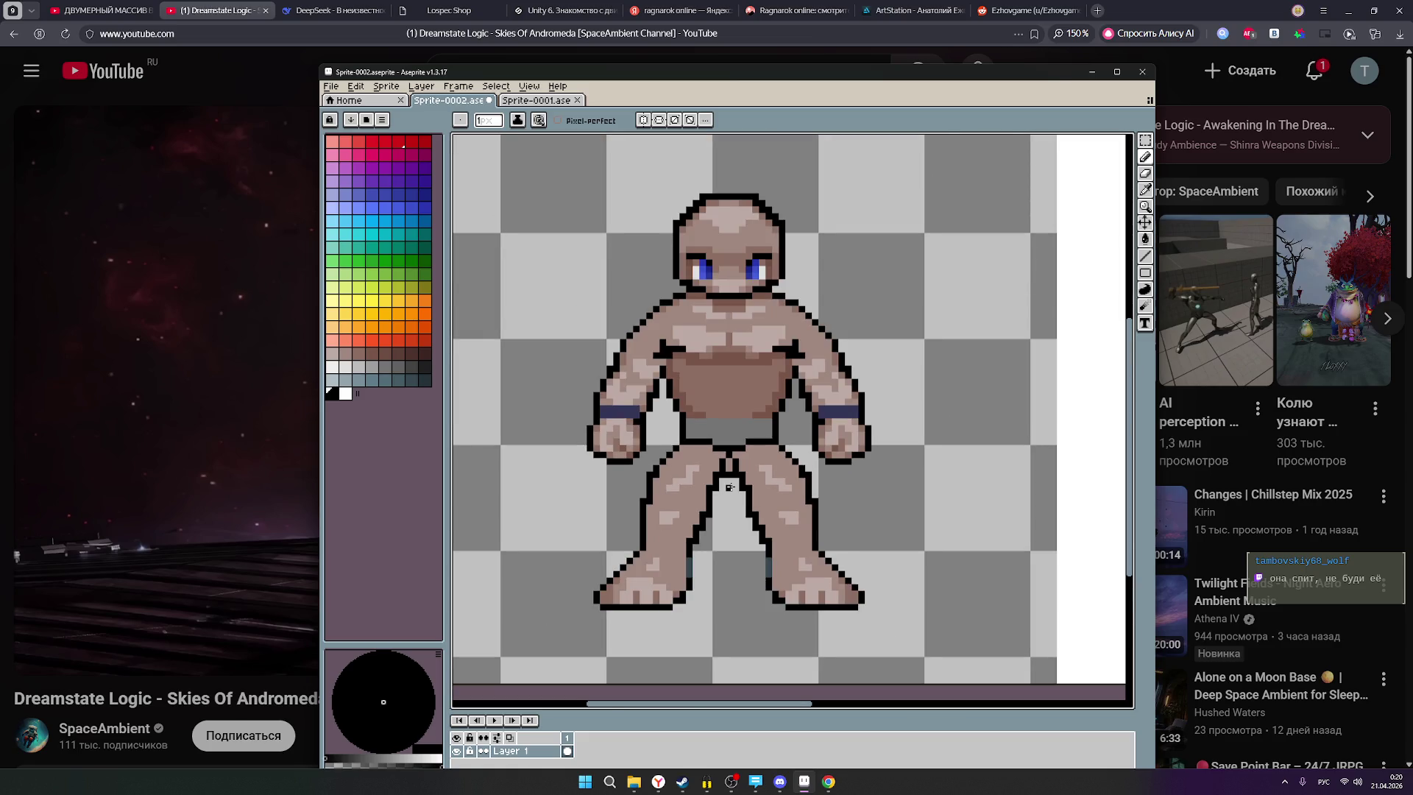
pyautogui.scroll(-1, 740, 489)
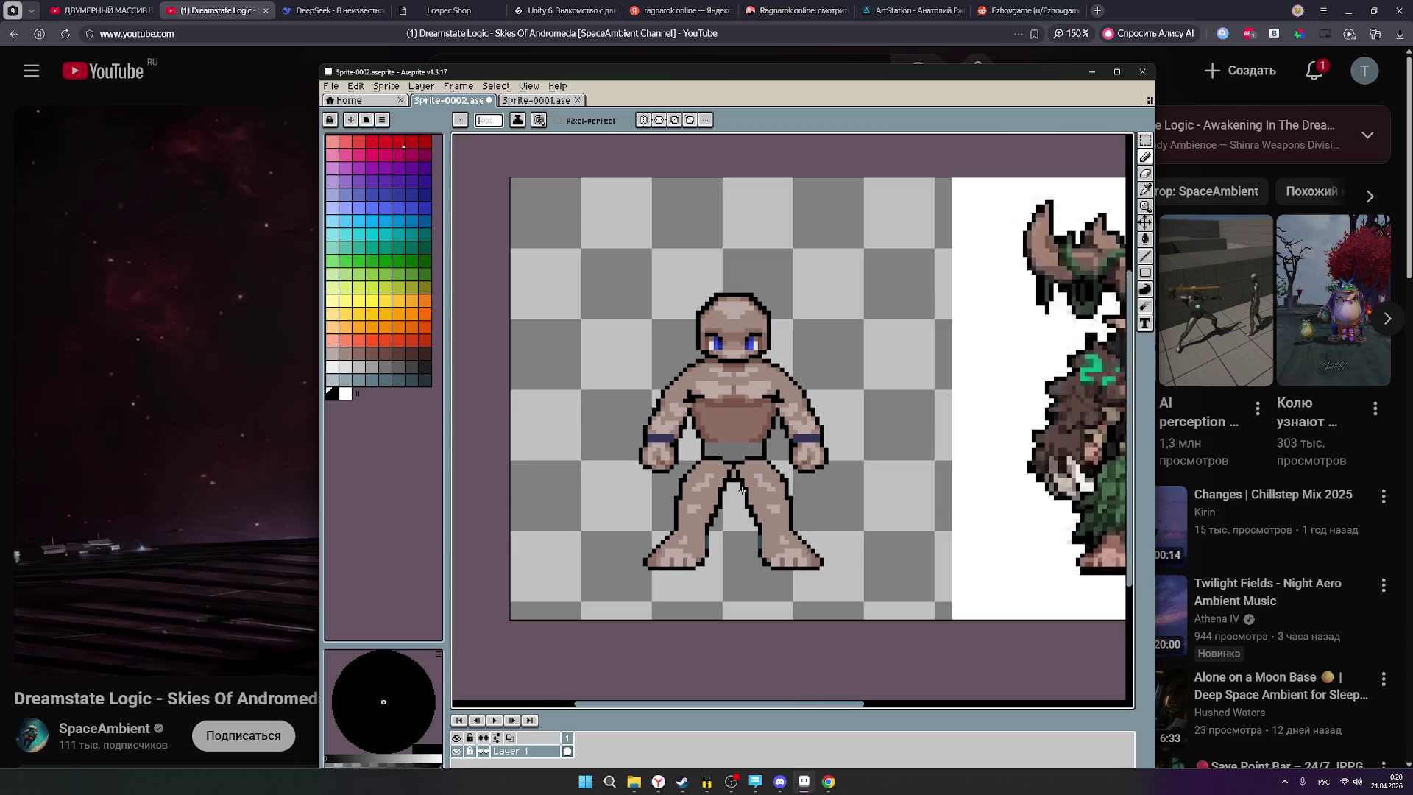
pyautogui.scroll(-2, 742, 490)
pyautogui.scroll(2, 764, 514)
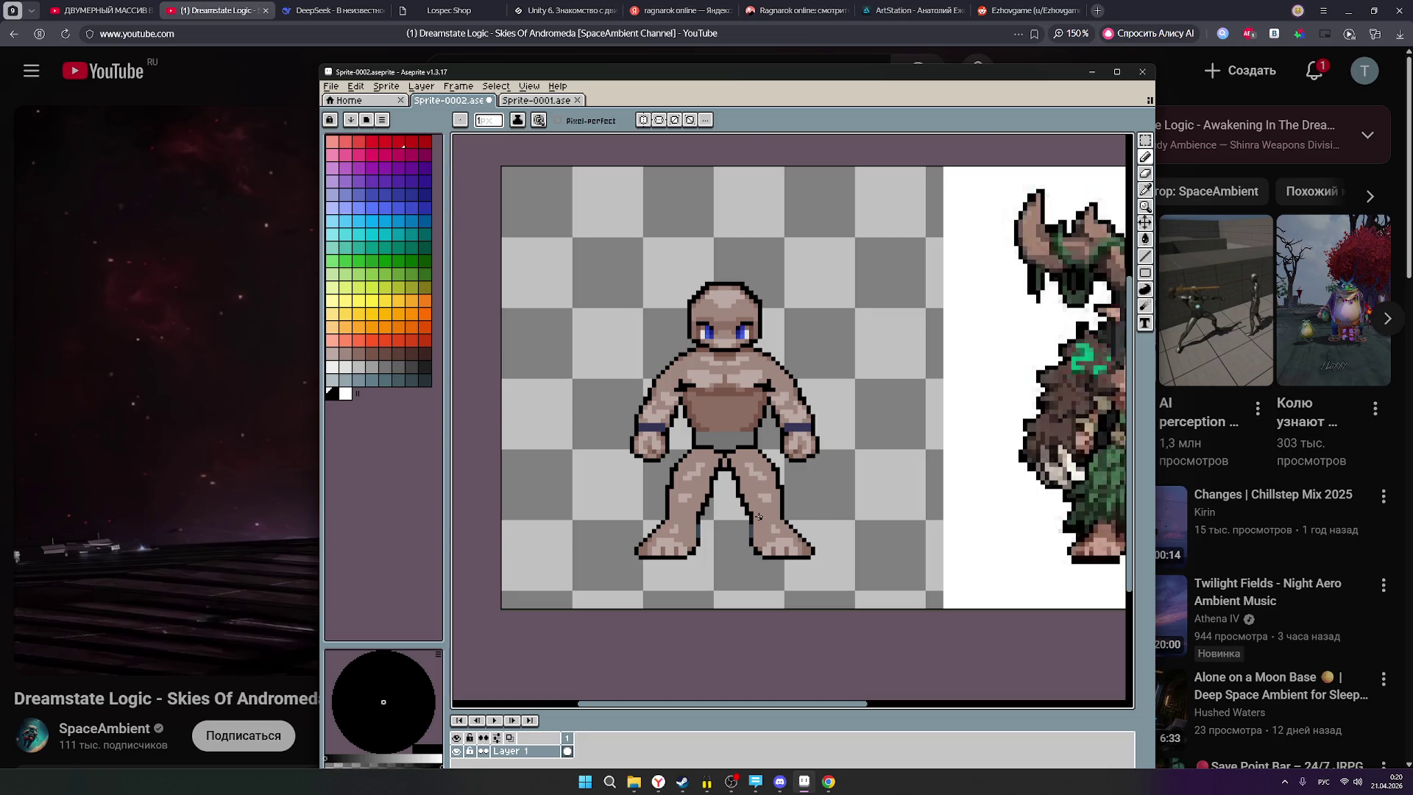
# Undo the stray strokes across the legs and fill the leg gap with a black pixel.
pyautogui.moveTo(569, 474)
pyautogui.mouseDown()
pyautogui.moveTo(886, 464)
pyautogui.moveTo(895, 533)
pyautogui.moveTo(848, 580)
pyautogui.moveTo(852, 541)
pyautogui.moveTo(812, 517)
pyautogui.moveTo(559, 503)
pyautogui.moveTo(525, 561)
pyautogui.moveTo(544, 611)
pyautogui.mouseUp()
pyautogui.moveTo(603, 611)
pyautogui.mouseDown()
pyautogui.moveTo(587, 541)
pyautogui.moveTo(597, 514)
pyautogui.mouseUp()
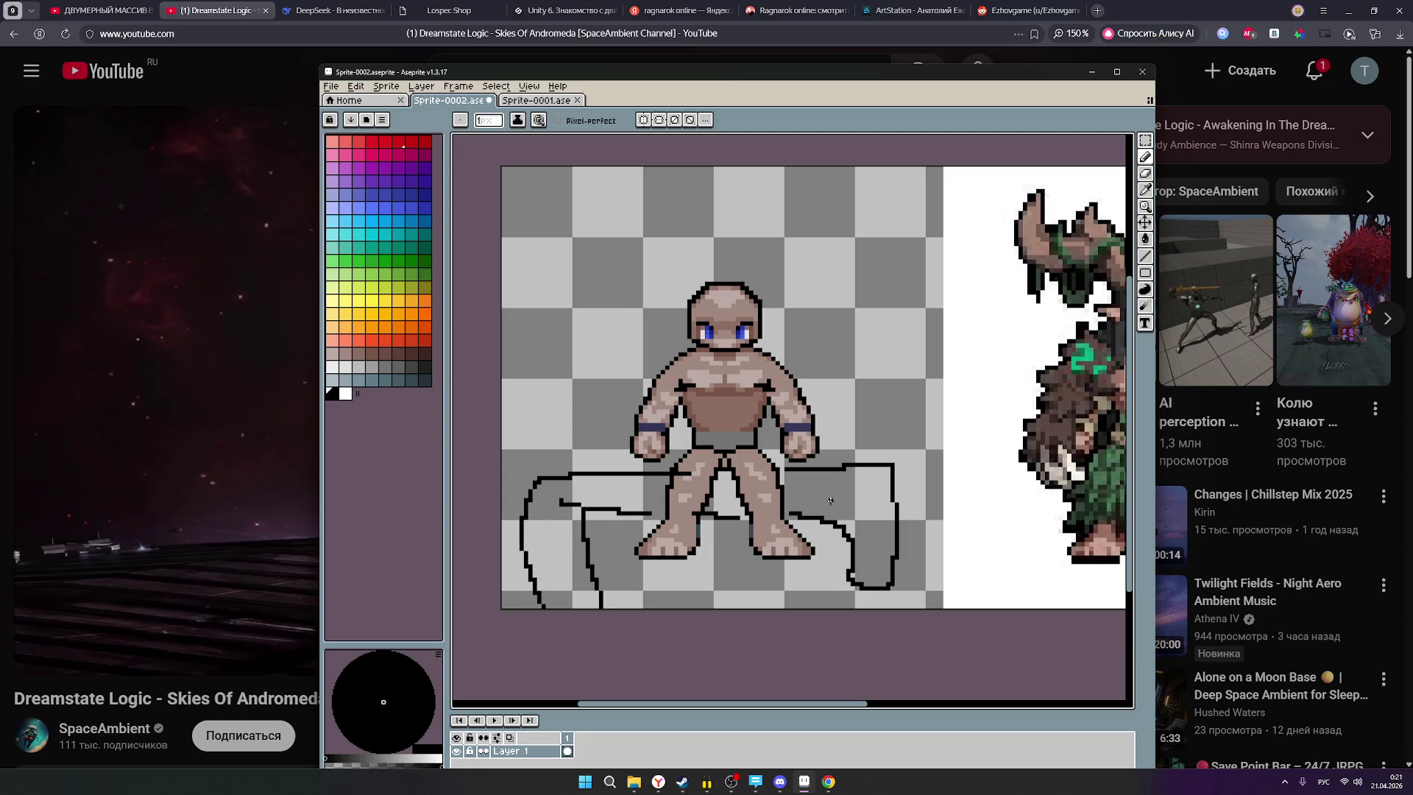
pyautogui.hotkey('ctrl', 'z')
pyautogui.hotkey('ctrl', 'z')
pyautogui.hotkey('ctrl', 'z')
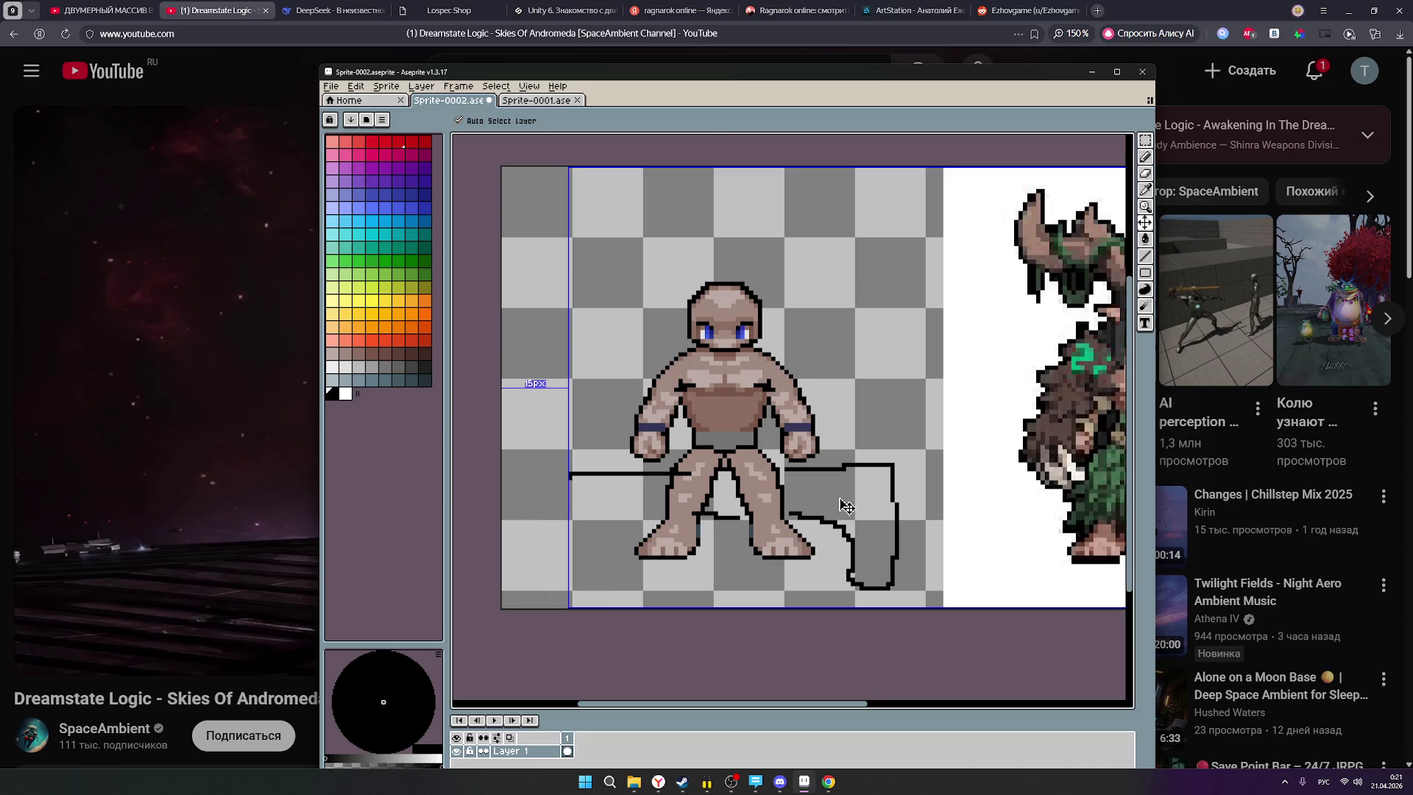
pyautogui.press('b')
pyautogui.scroll(-1, 833, 496)
pyautogui.scroll(1, 833, 497)
pyautogui.scroll(1, 733, 468)
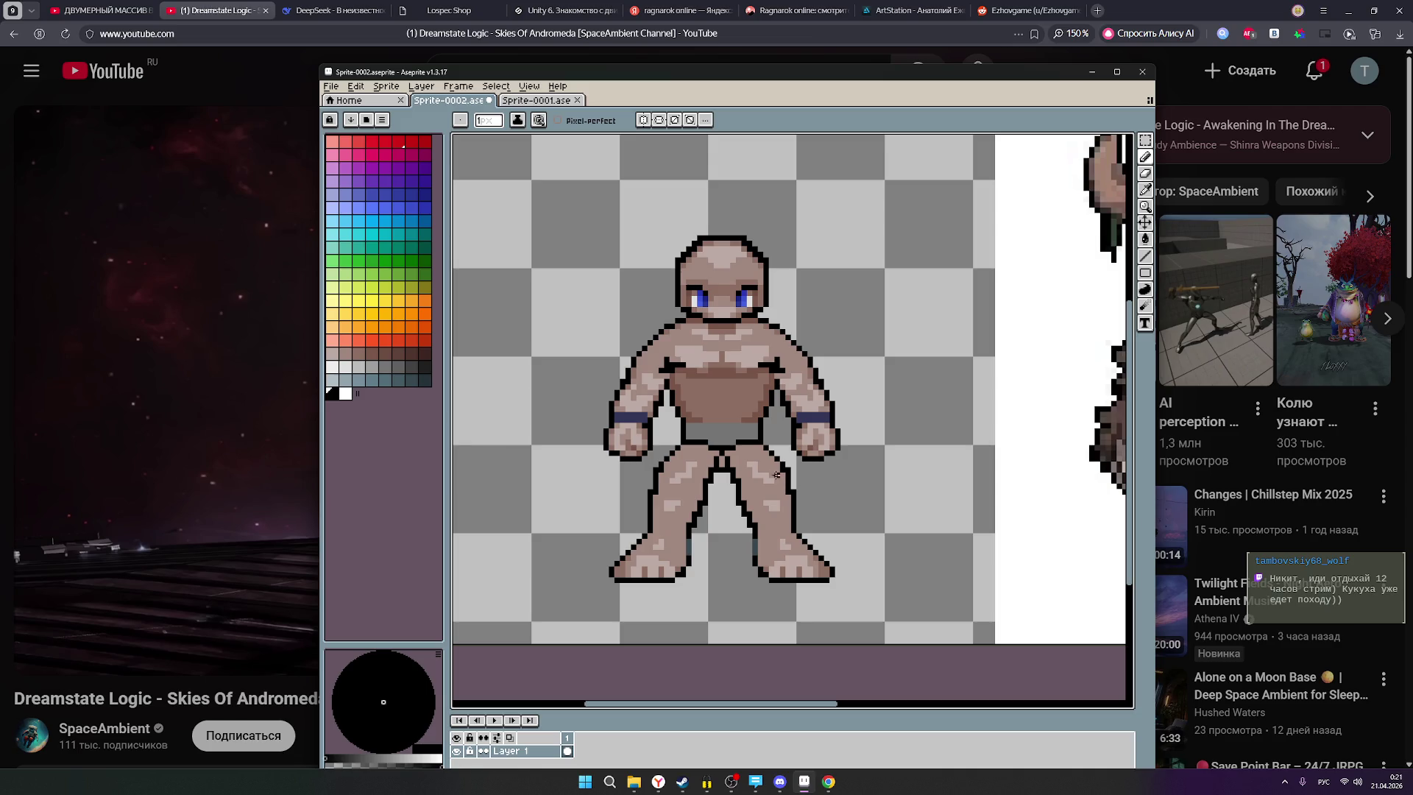
pyautogui.scroll(4, 755, 510)
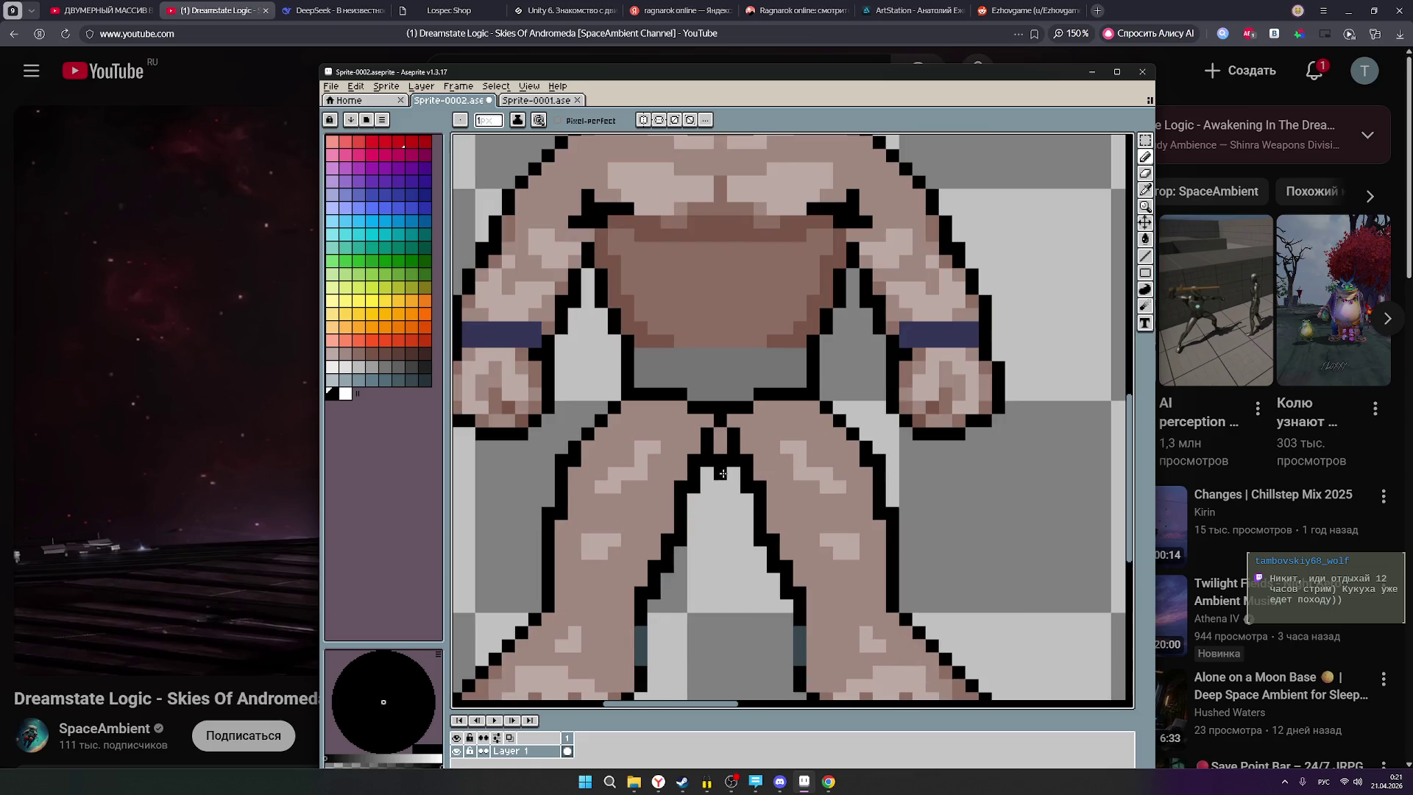
pyautogui.scroll(-1, 736, 460)
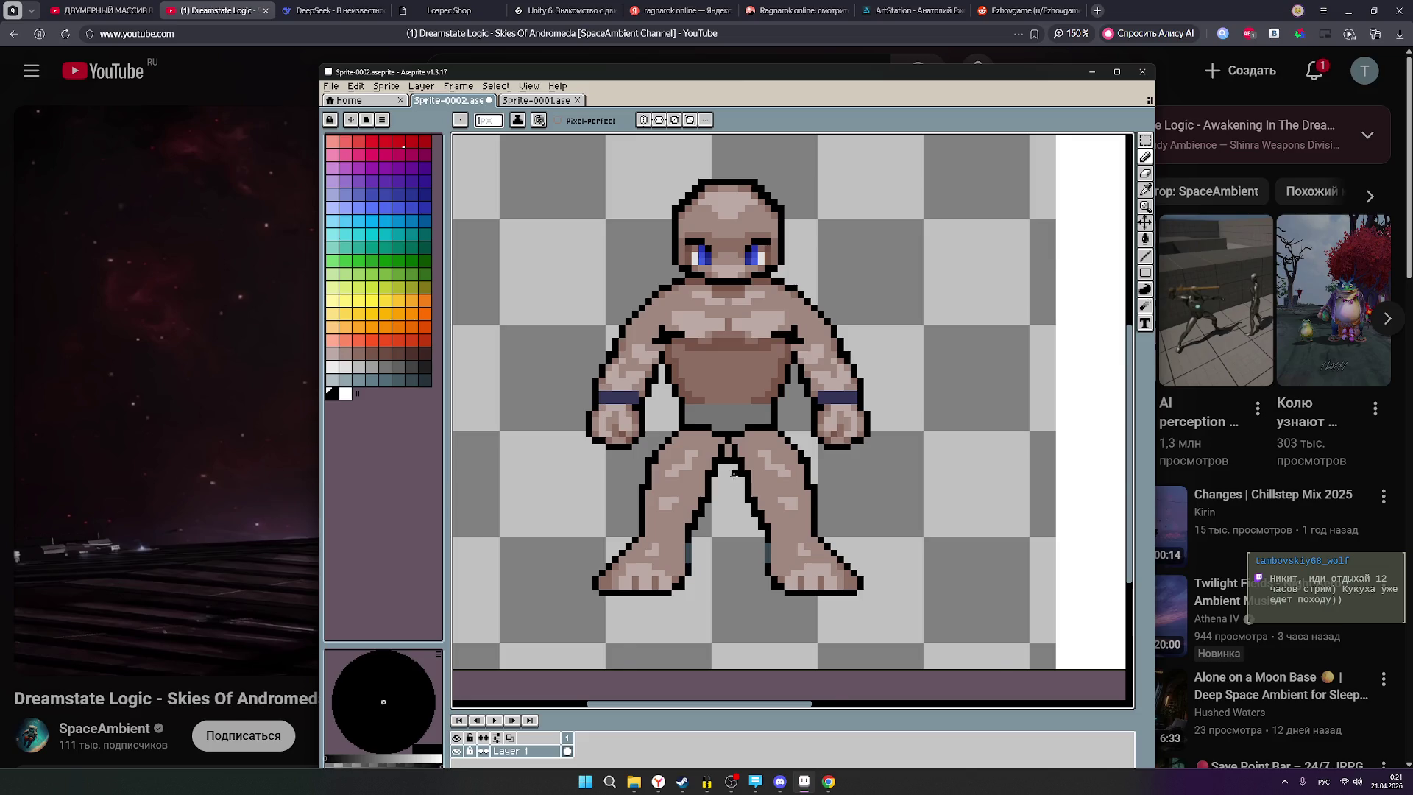
pyautogui.scroll(-1, 732, 475)
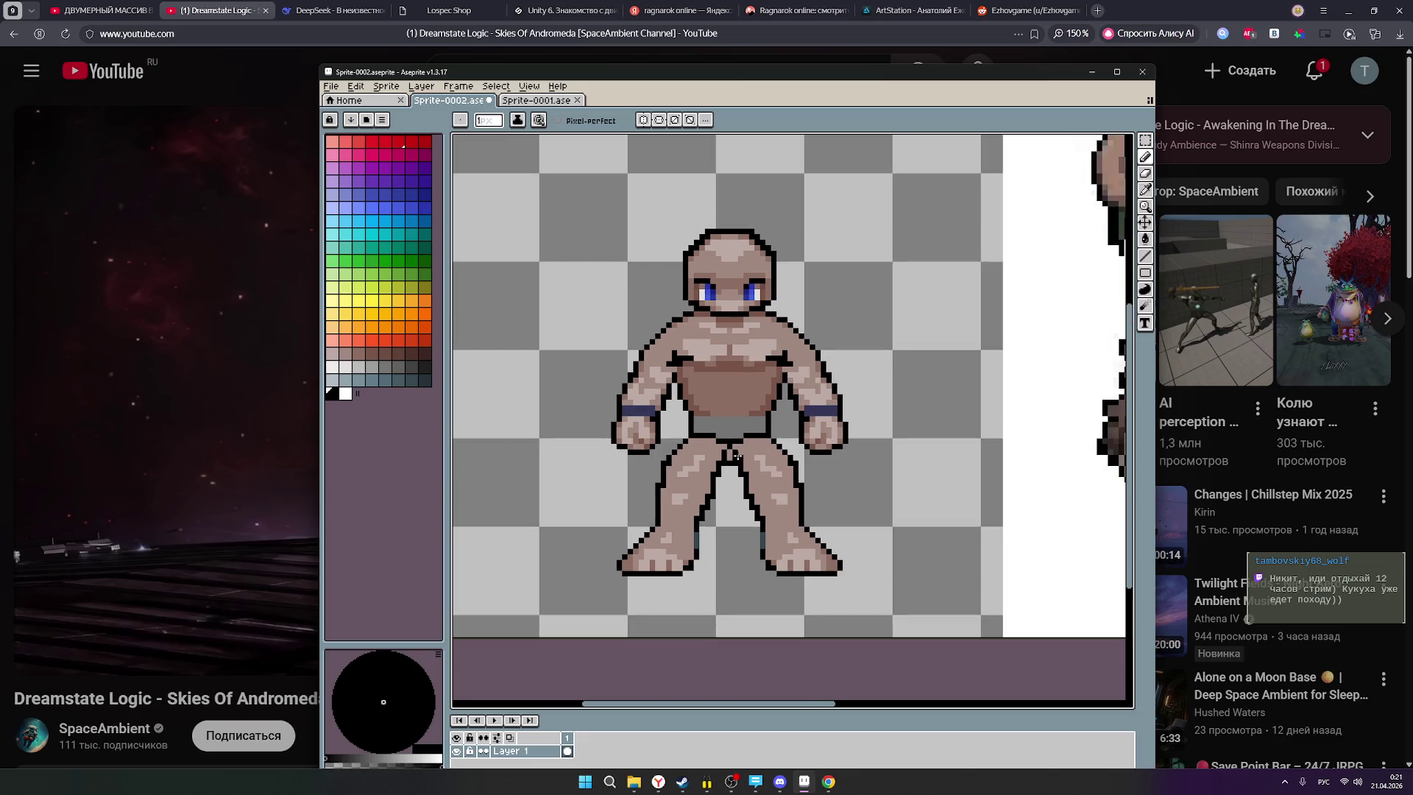
pyautogui.click(730, 458)
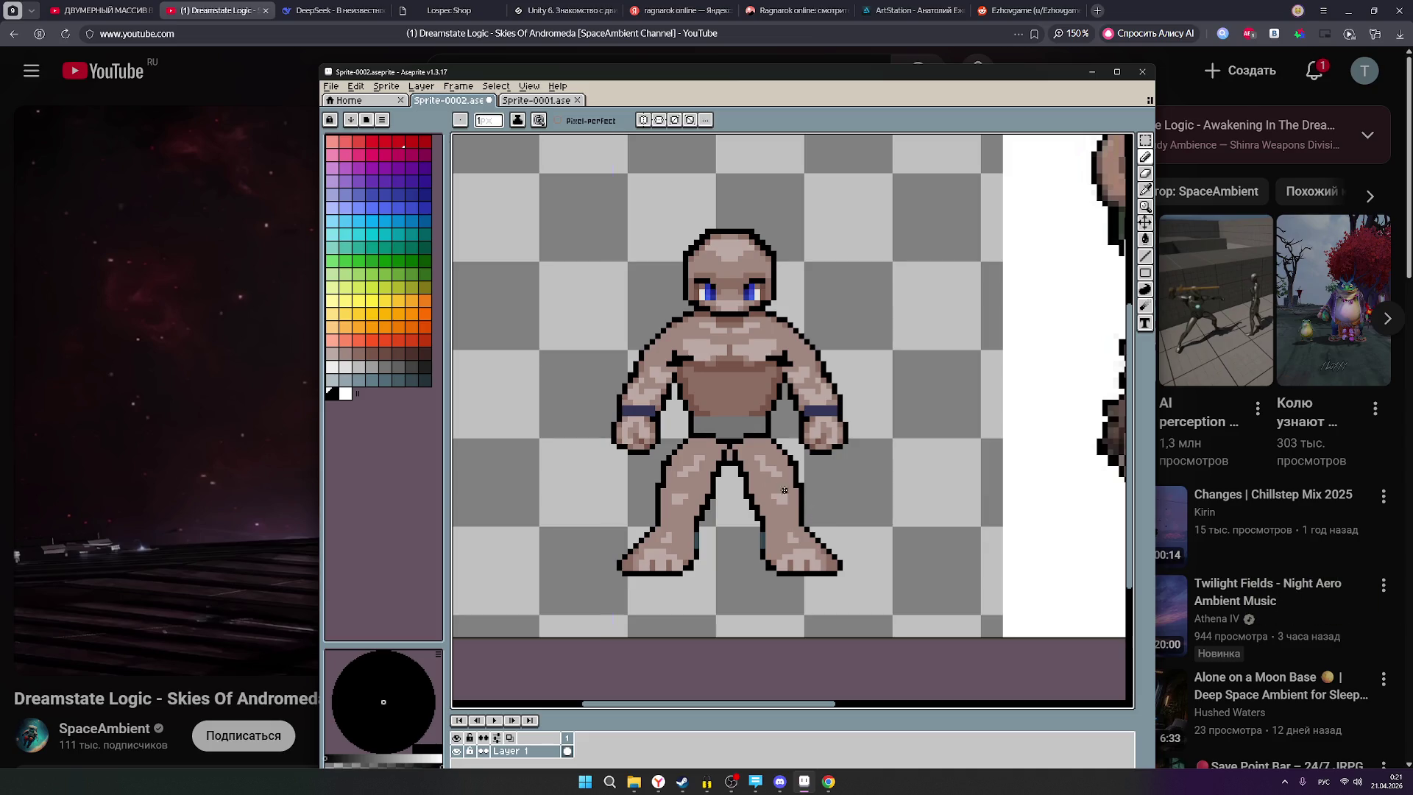
# Switch to the Eraser and recentre the sprite in the view.
pyautogui.scroll(1, 723, 466)
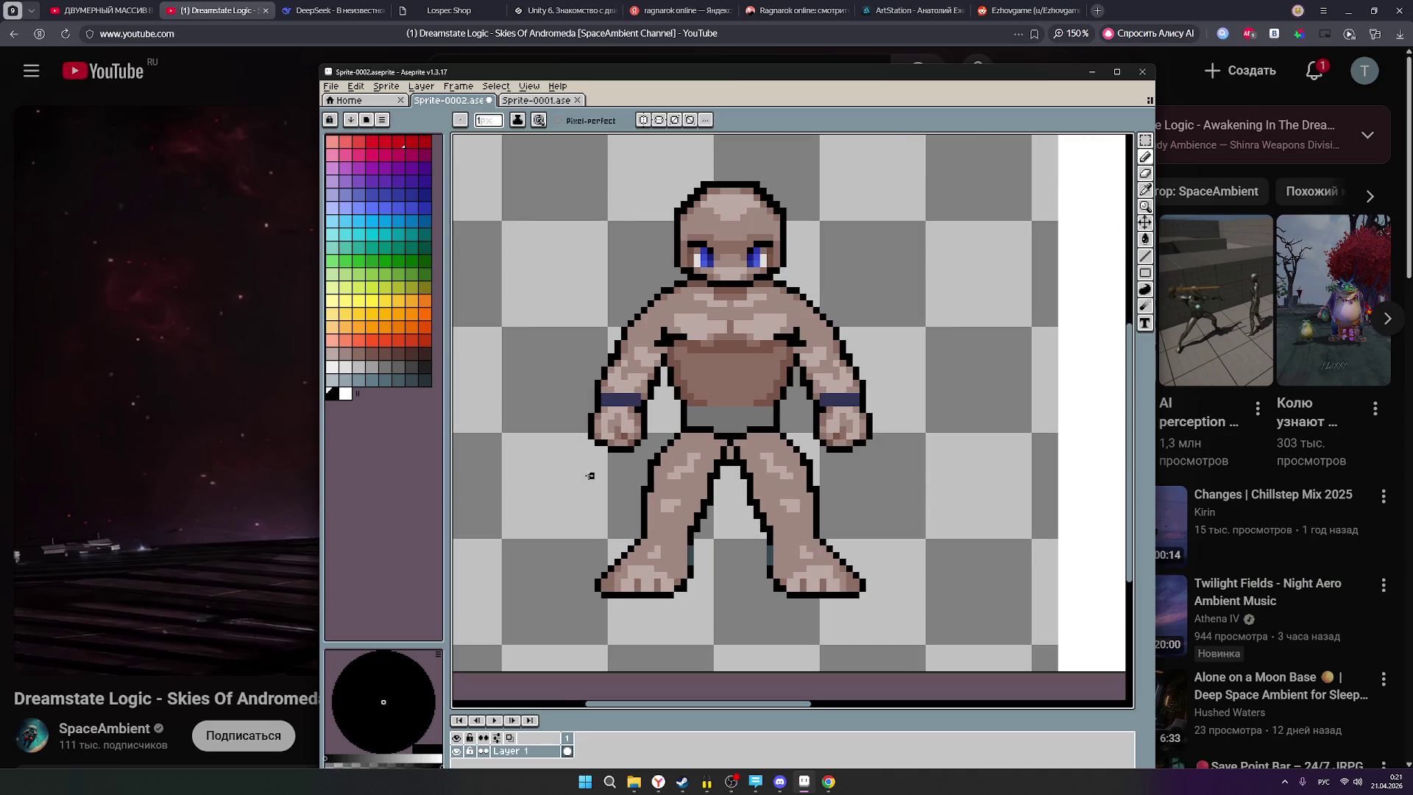
pyautogui.click(1146, 173)
pyautogui.scroll(3, 837, 464)
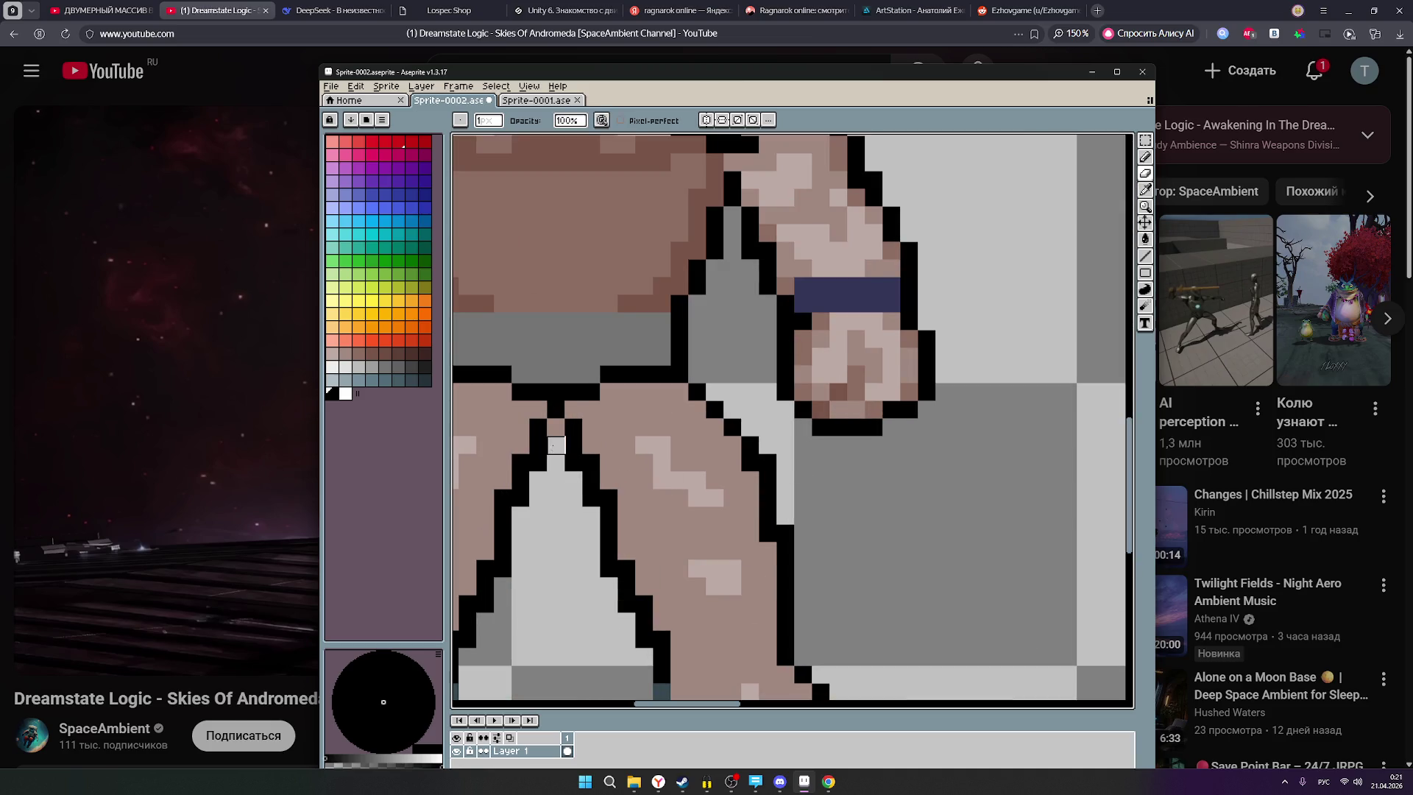
pyautogui.scroll(-2, 595, 490)
pyautogui.scroll(-1, 594, 489)
pyautogui.moveTo(759, 463); pyautogui.dragTo(851, 491)
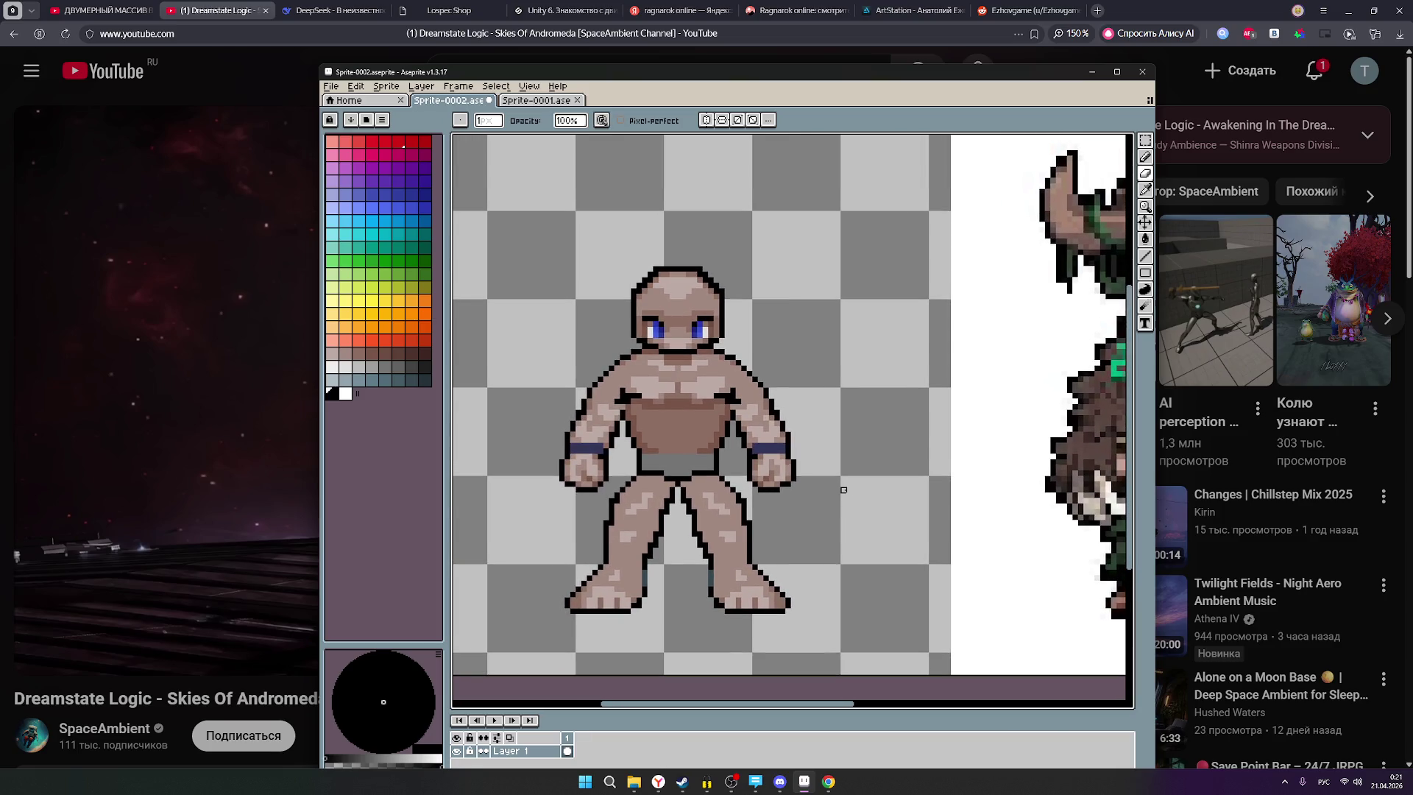
# Zoom in and out over the canvas, then choose a brownish skin swatch from the palette.
pyautogui.scroll(-1, 845, 490)
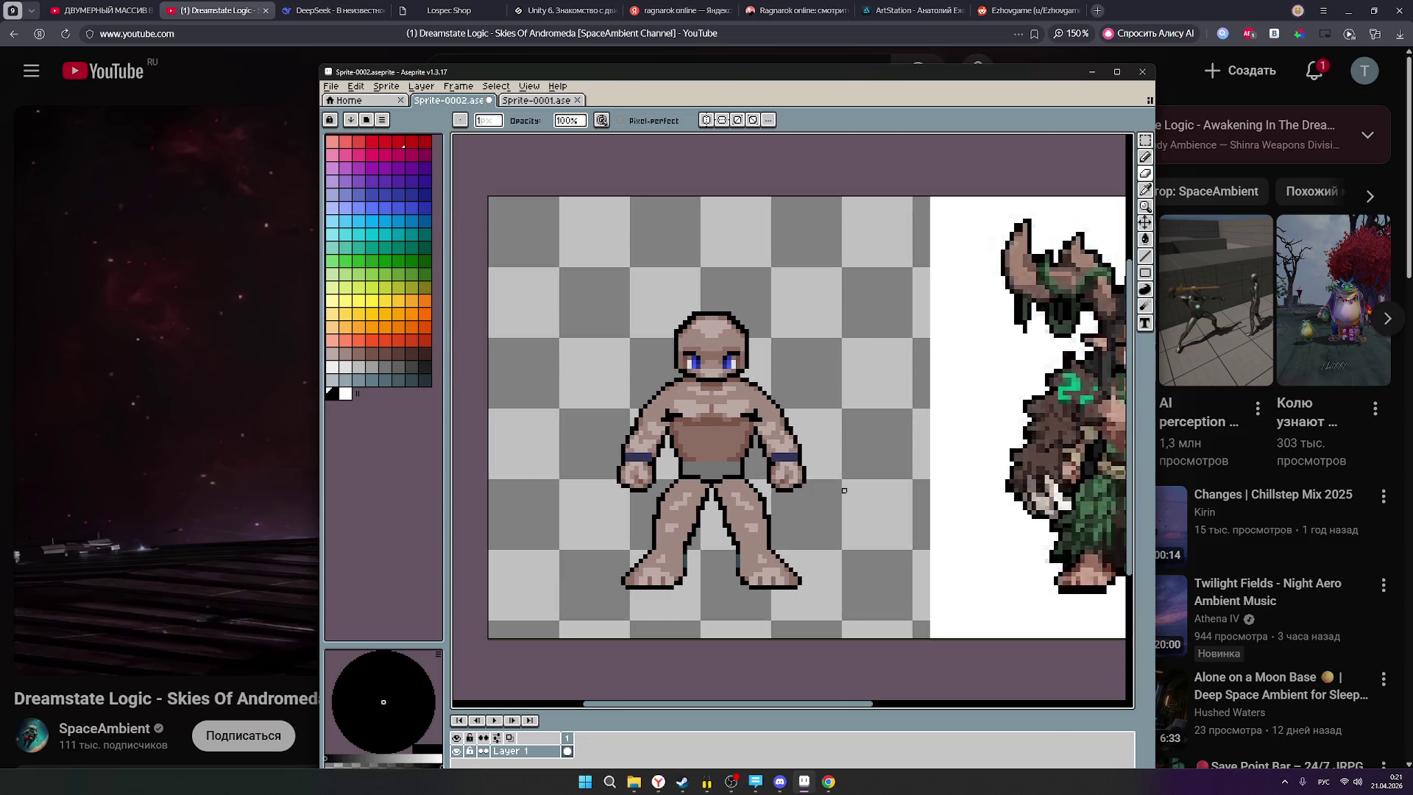
pyautogui.scroll(1, 721, 511)
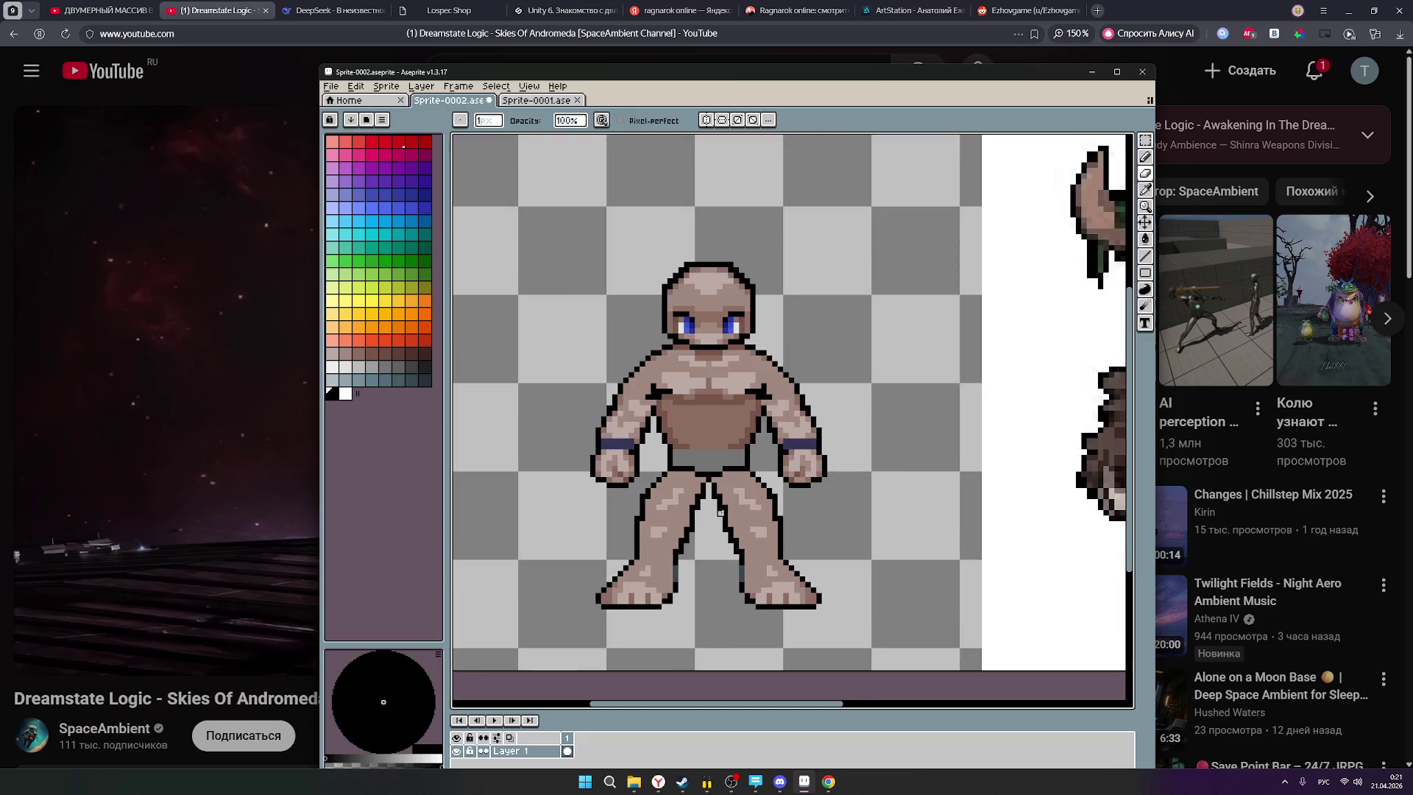
pyautogui.scroll(-2, 721, 511)
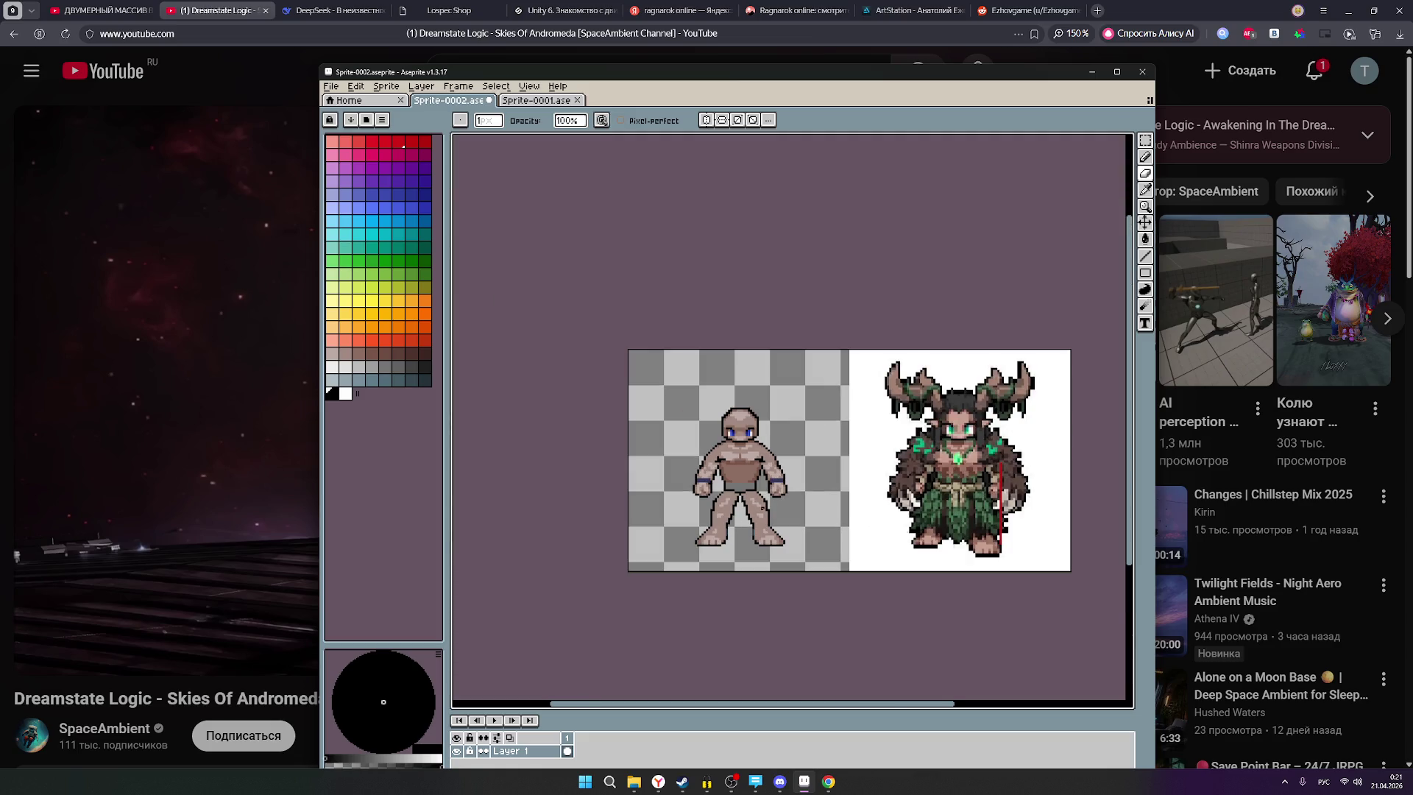
pyautogui.scroll(1, 745, 510)
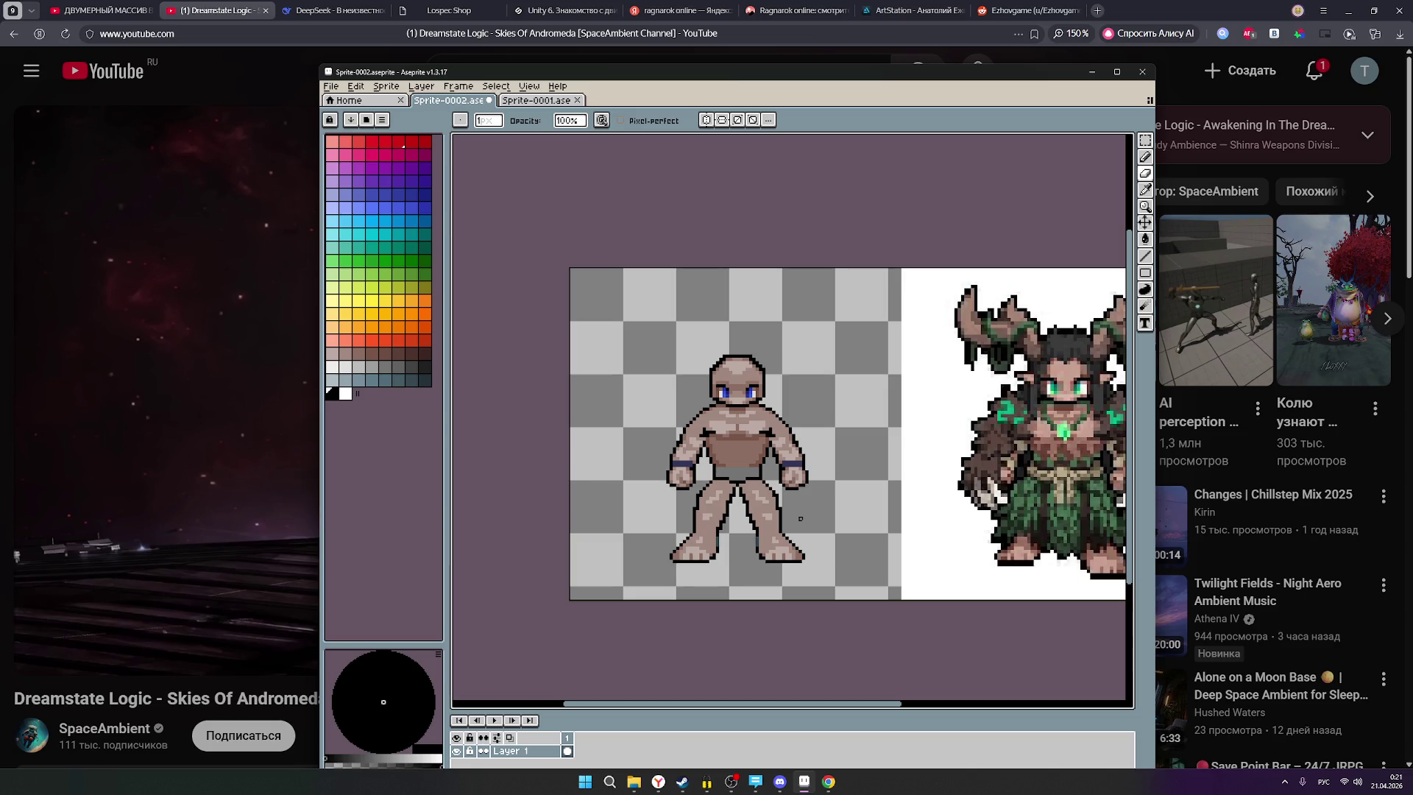
pyautogui.scroll(1, 801, 519)
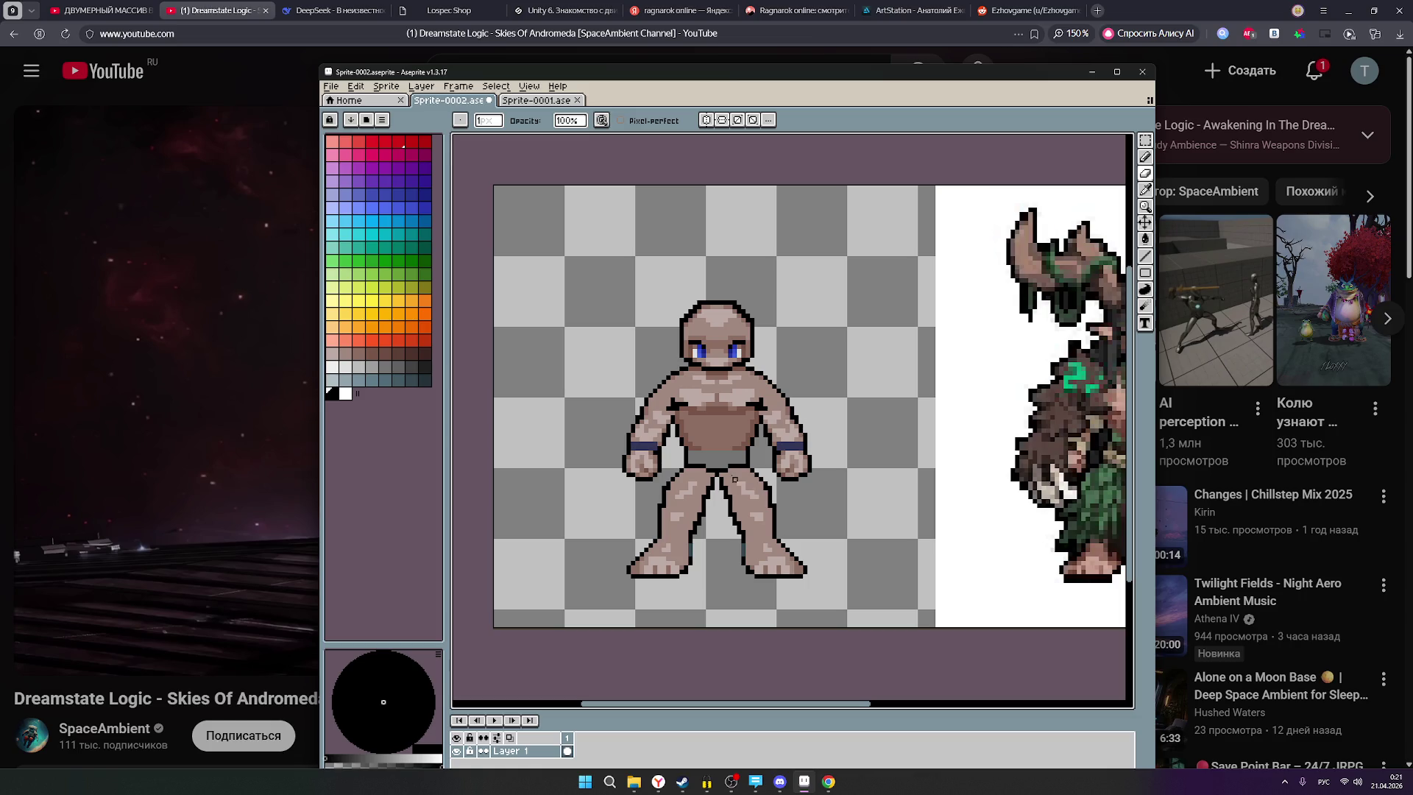
pyautogui.scroll(-2, 820, 505)
pyautogui.scroll(1, 822, 508)
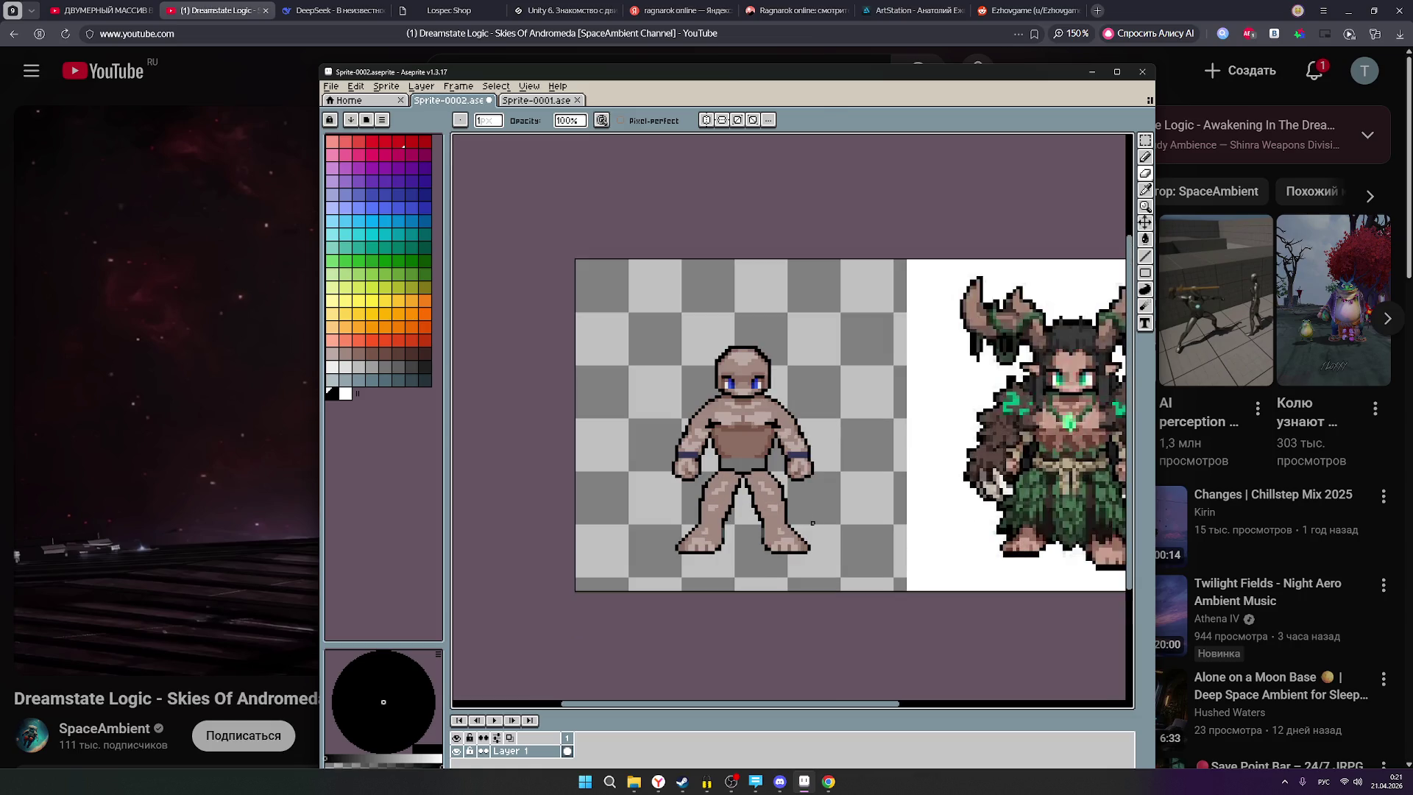
pyautogui.scroll(1, 809, 522)
pyautogui.scroll(1, 786, 511)
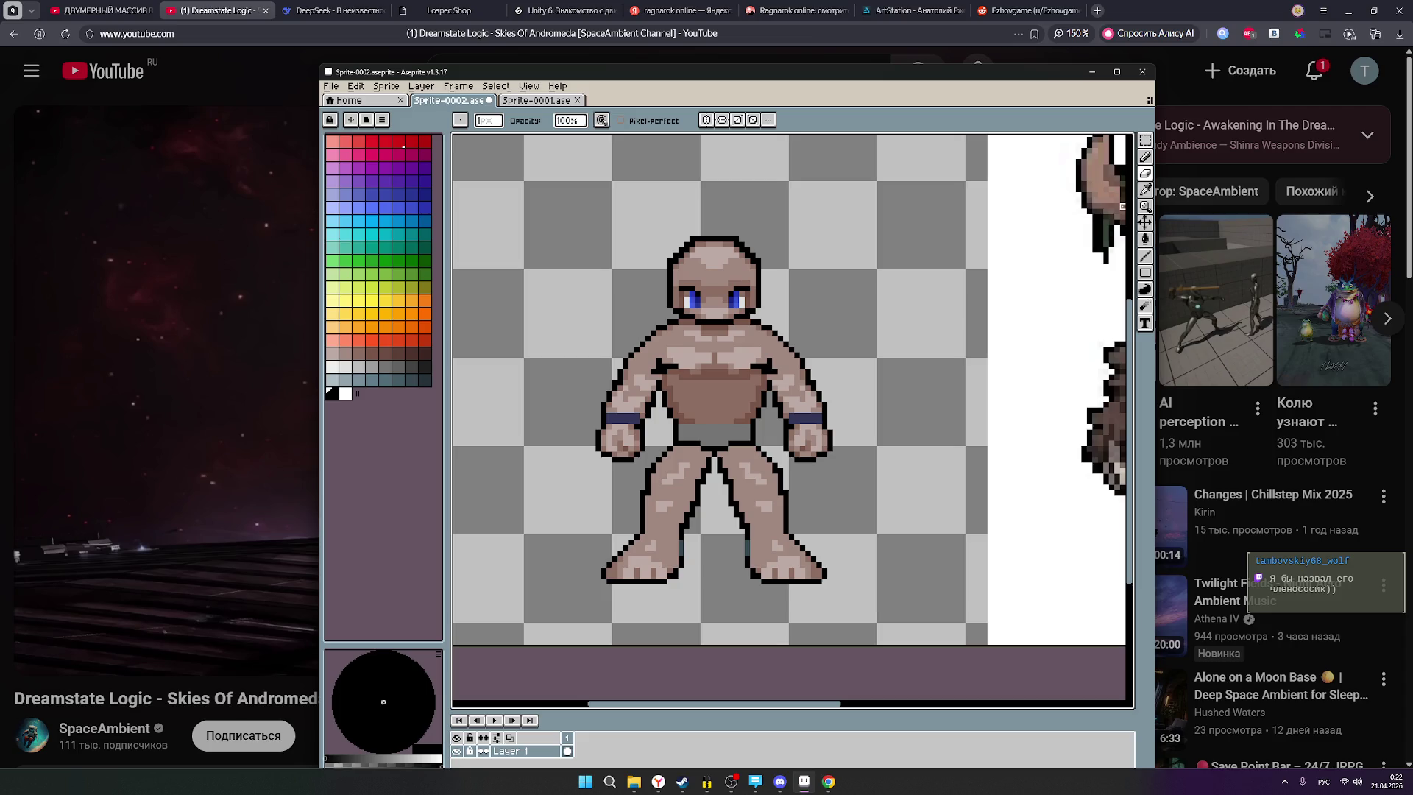
pyautogui.scroll(-2, 969, 377)
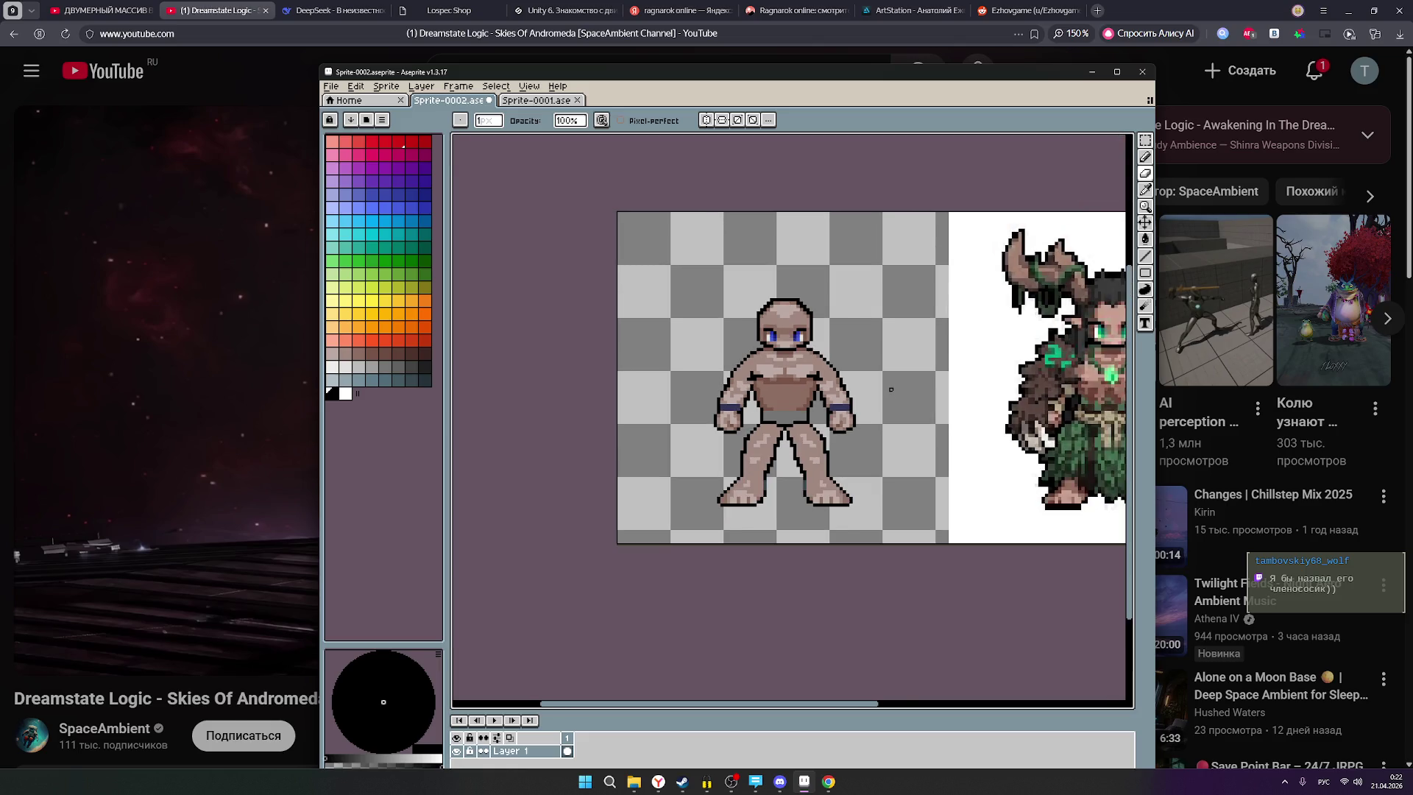
pyautogui.scroll(-1, 890, 389)
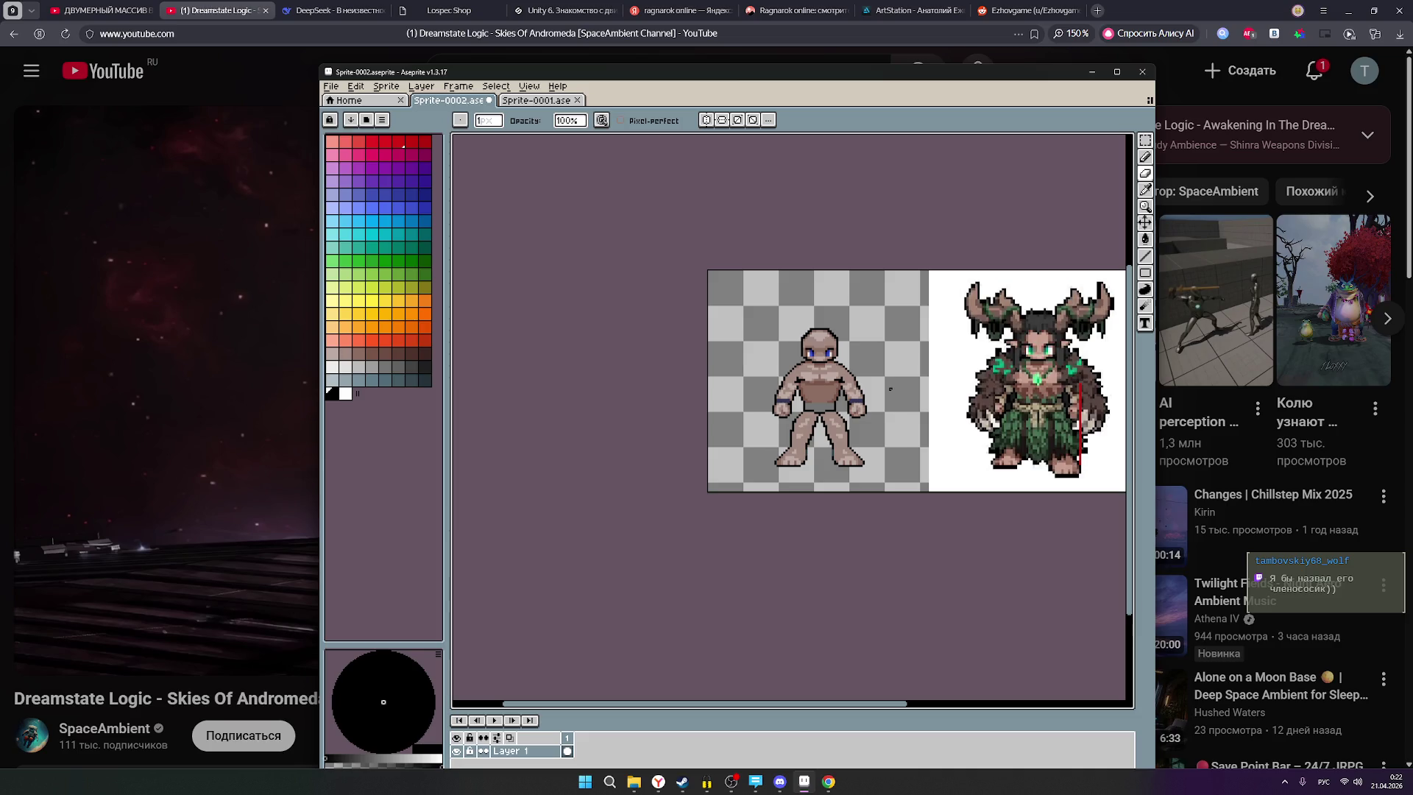
pyautogui.scroll(1, 891, 390)
pyautogui.scroll(1, 890, 388)
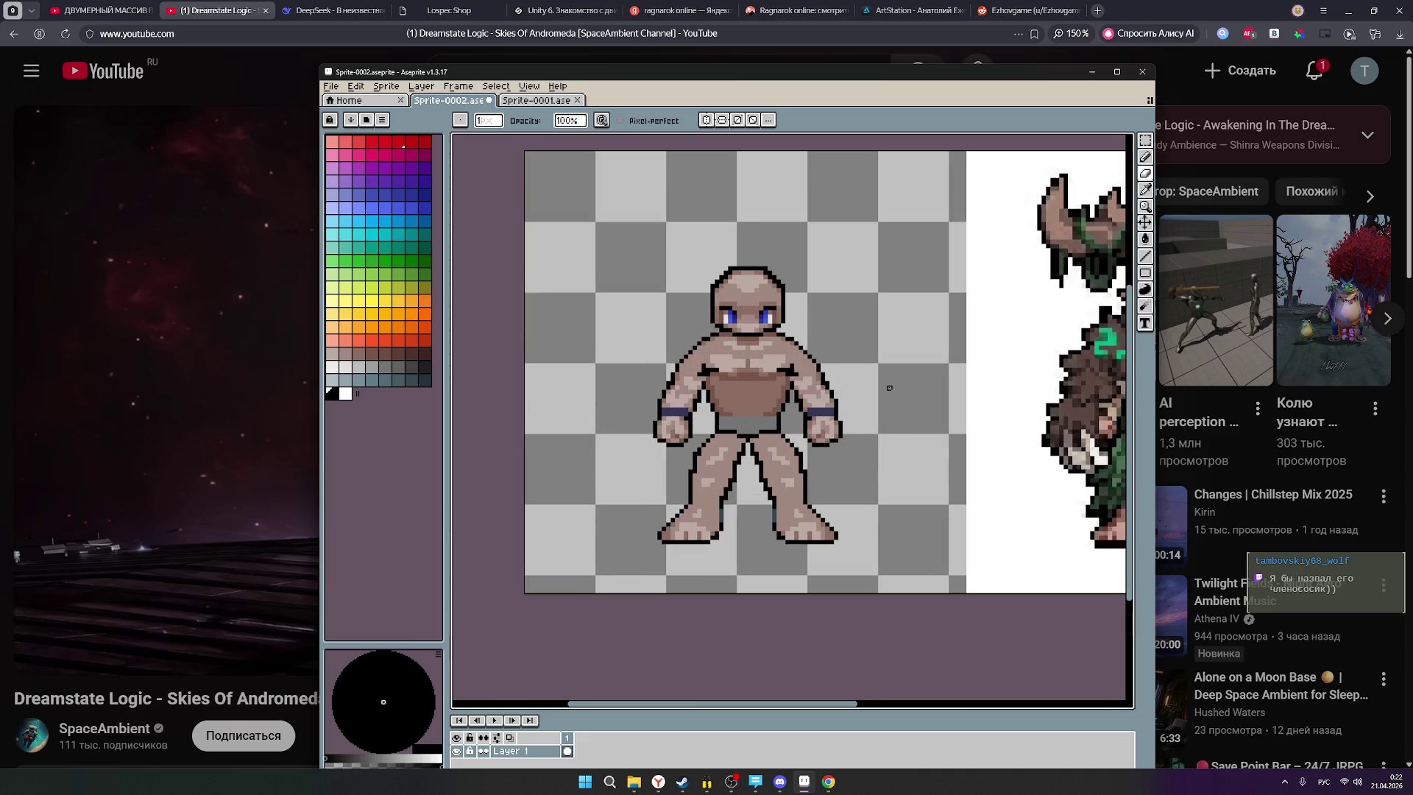
pyautogui.scroll(1, 758, 433)
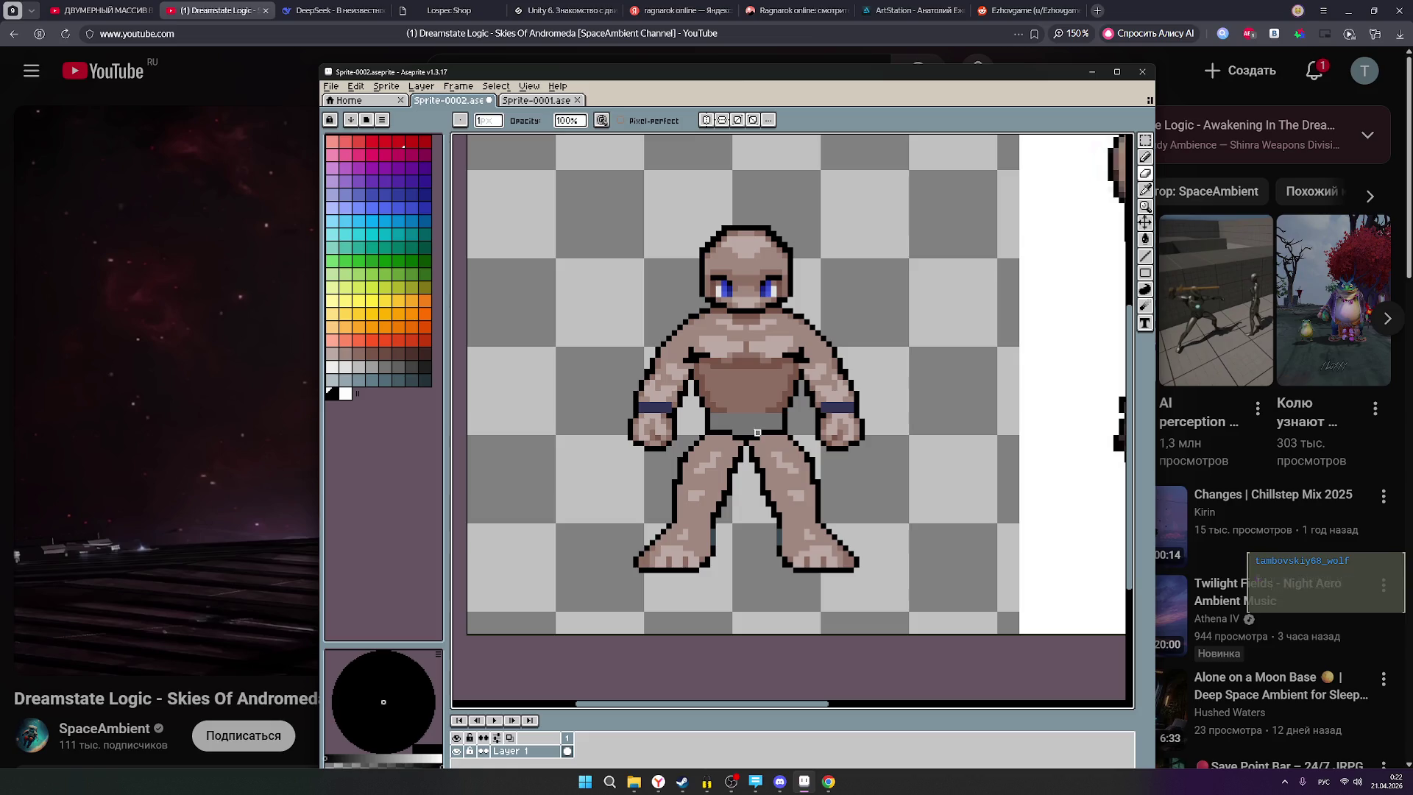
pyautogui.scroll(1, 752, 419)
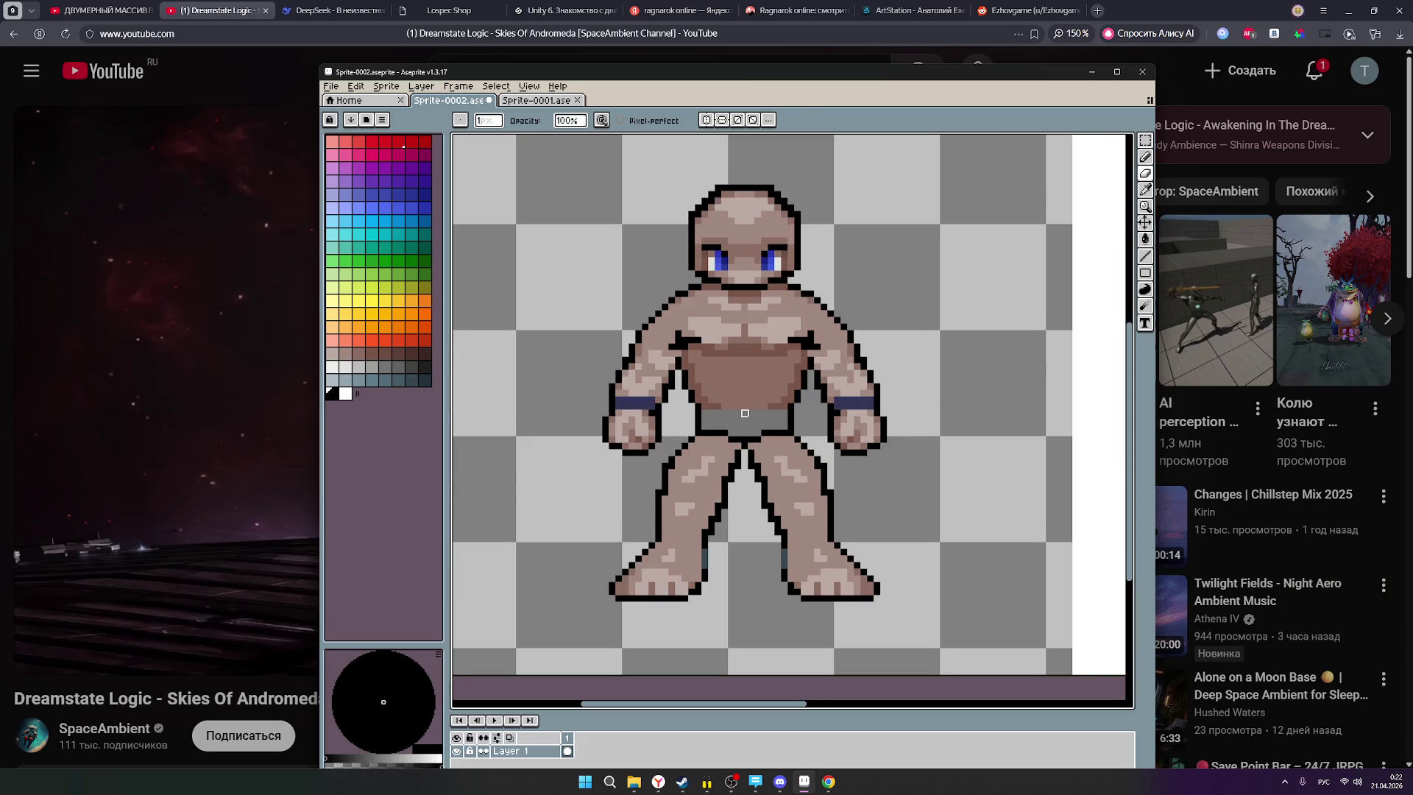
pyautogui.scroll(-1, 725, 414)
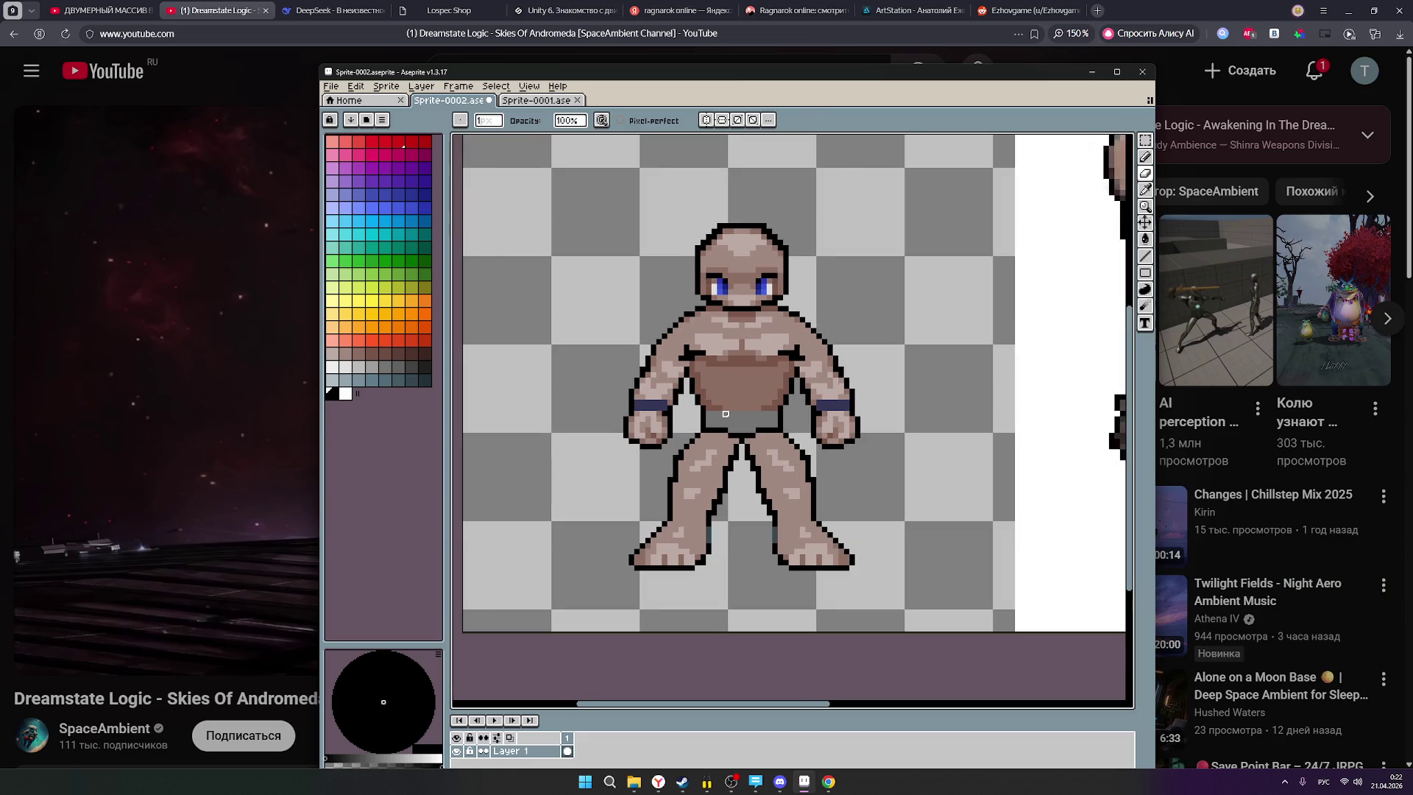
pyautogui.scroll(-1, 729, 417)
pyautogui.scroll(1, 731, 420)
pyautogui.scroll(-4, 731, 419)
pyautogui.scroll(3, 761, 419)
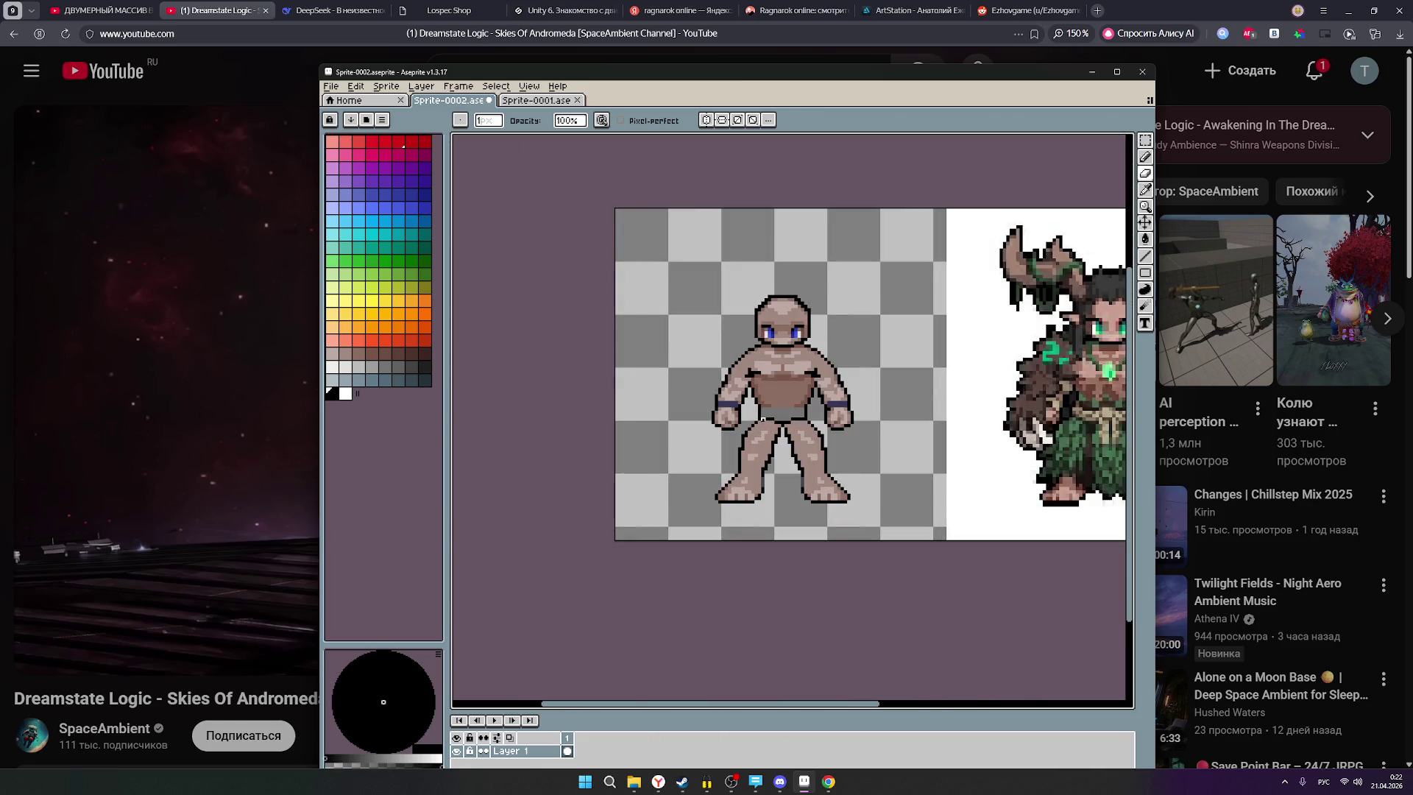
pyautogui.scroll(1, 736, 416)
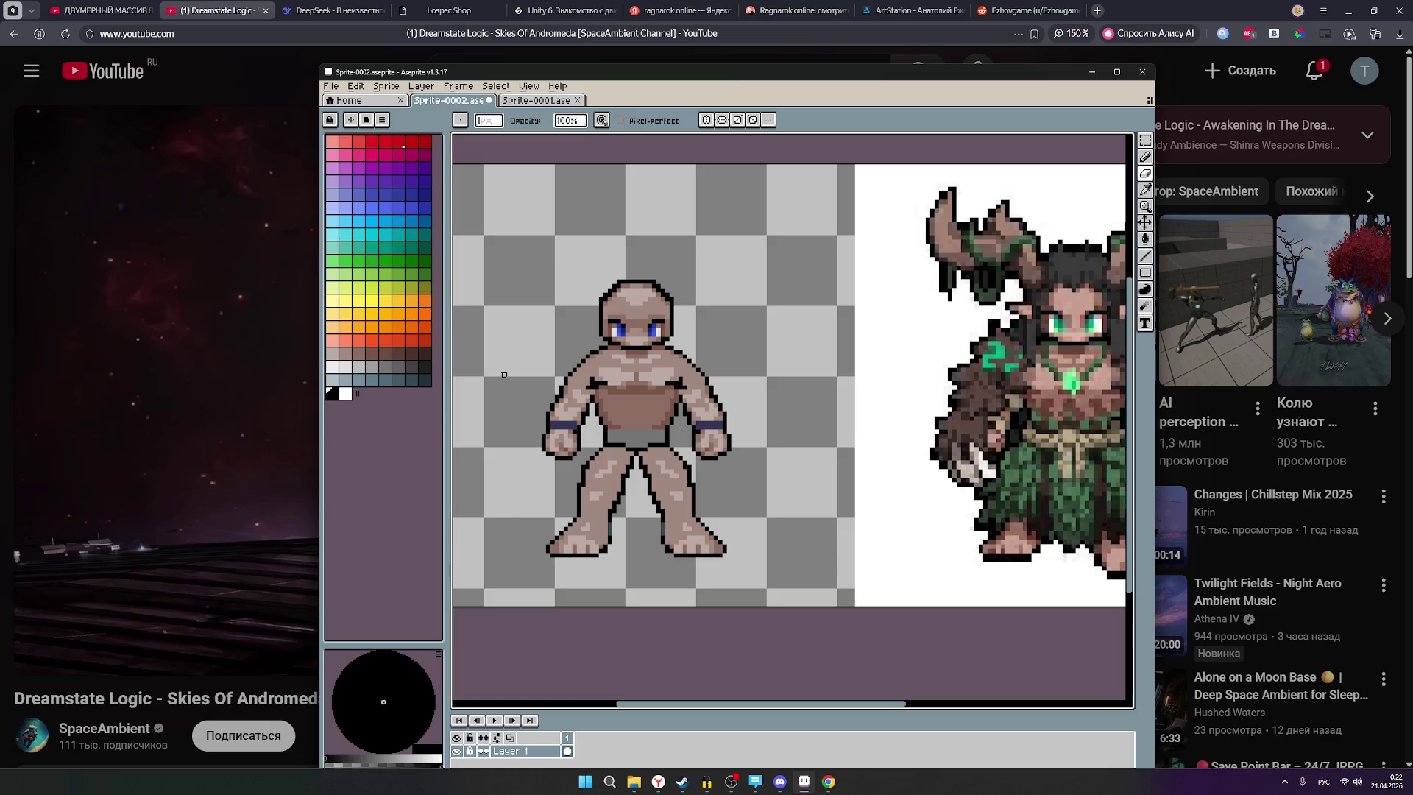
pyautogui.click(371, 353)
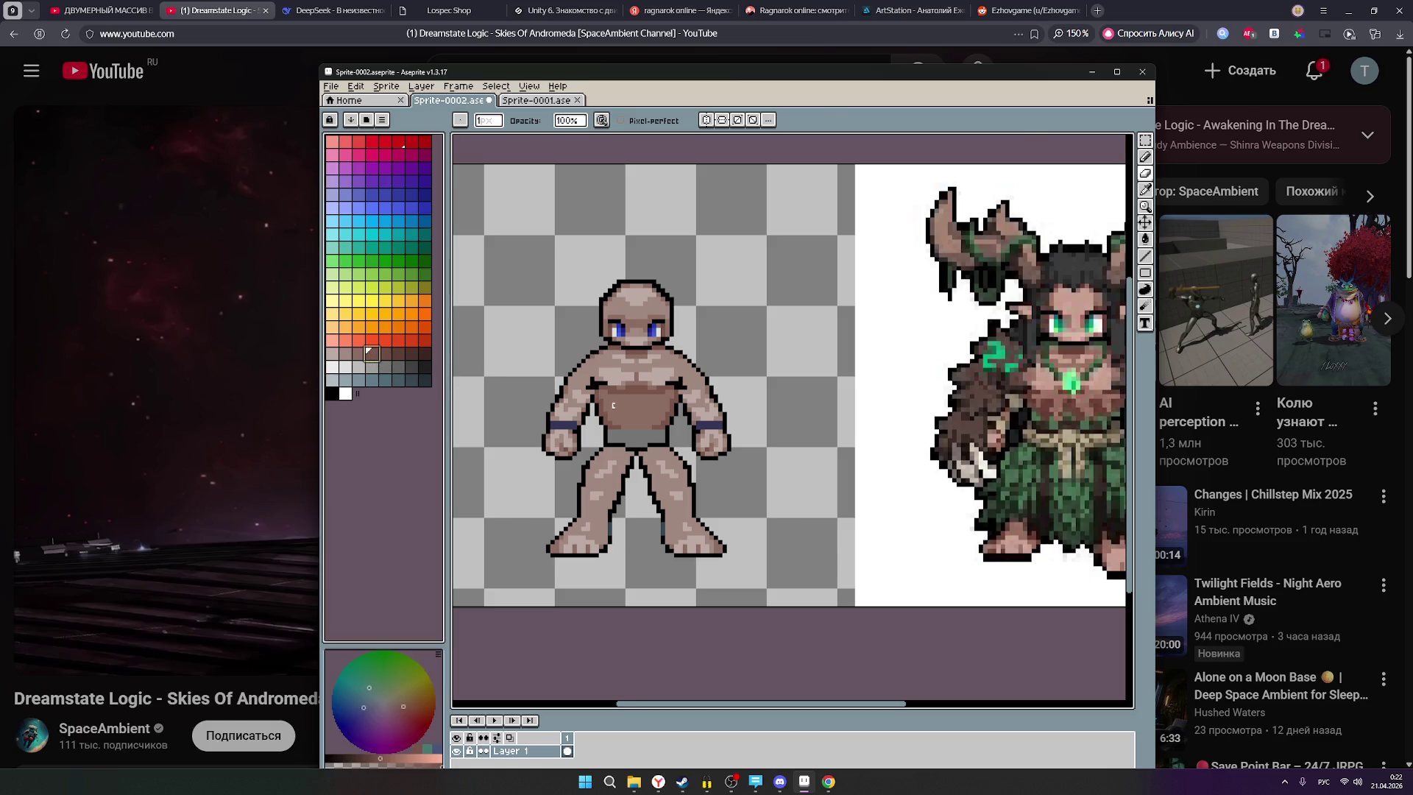
# Switch to the Pencil and pick a different brown shade from the palette.
pyautogui.scroll(1, 601, 401)
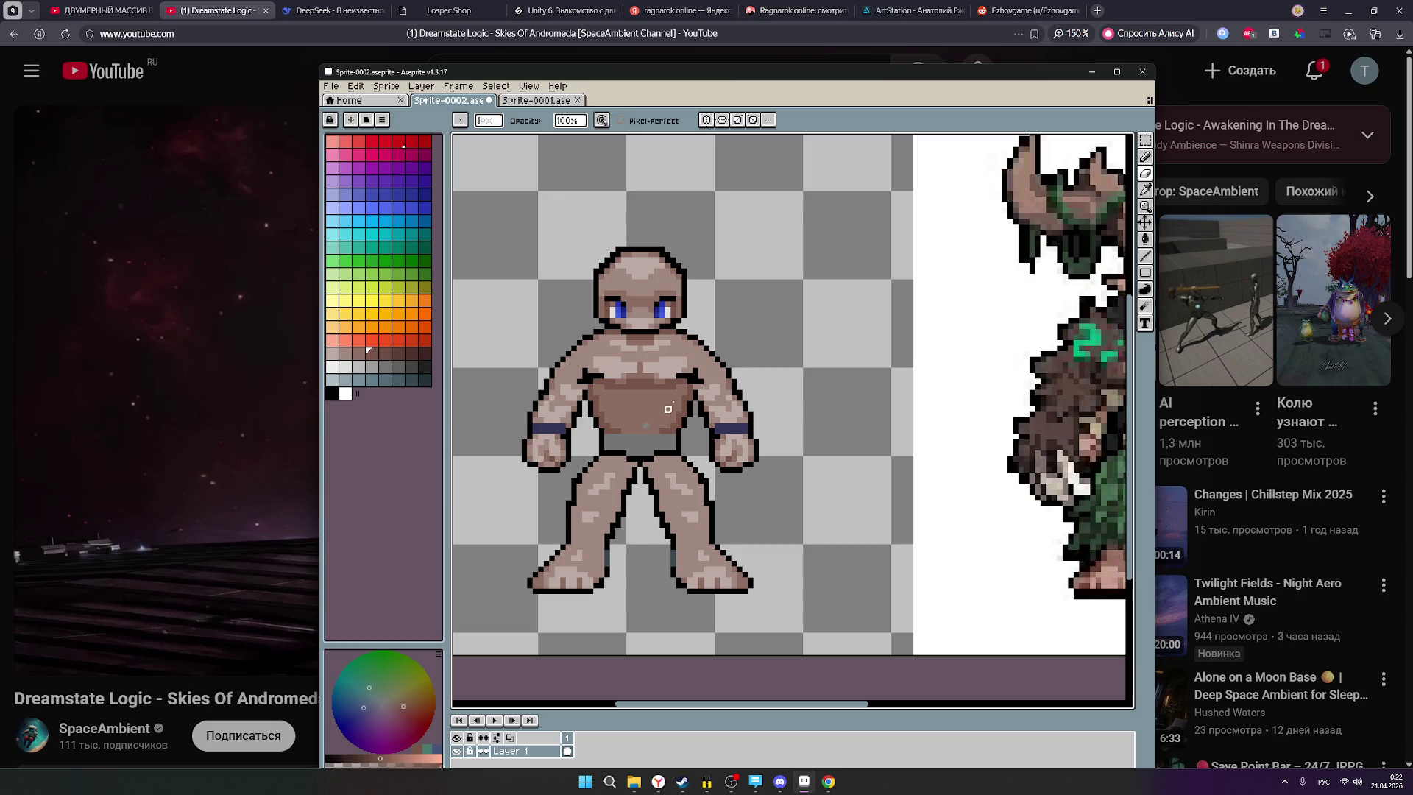
pyautogui.click(1146, 157)
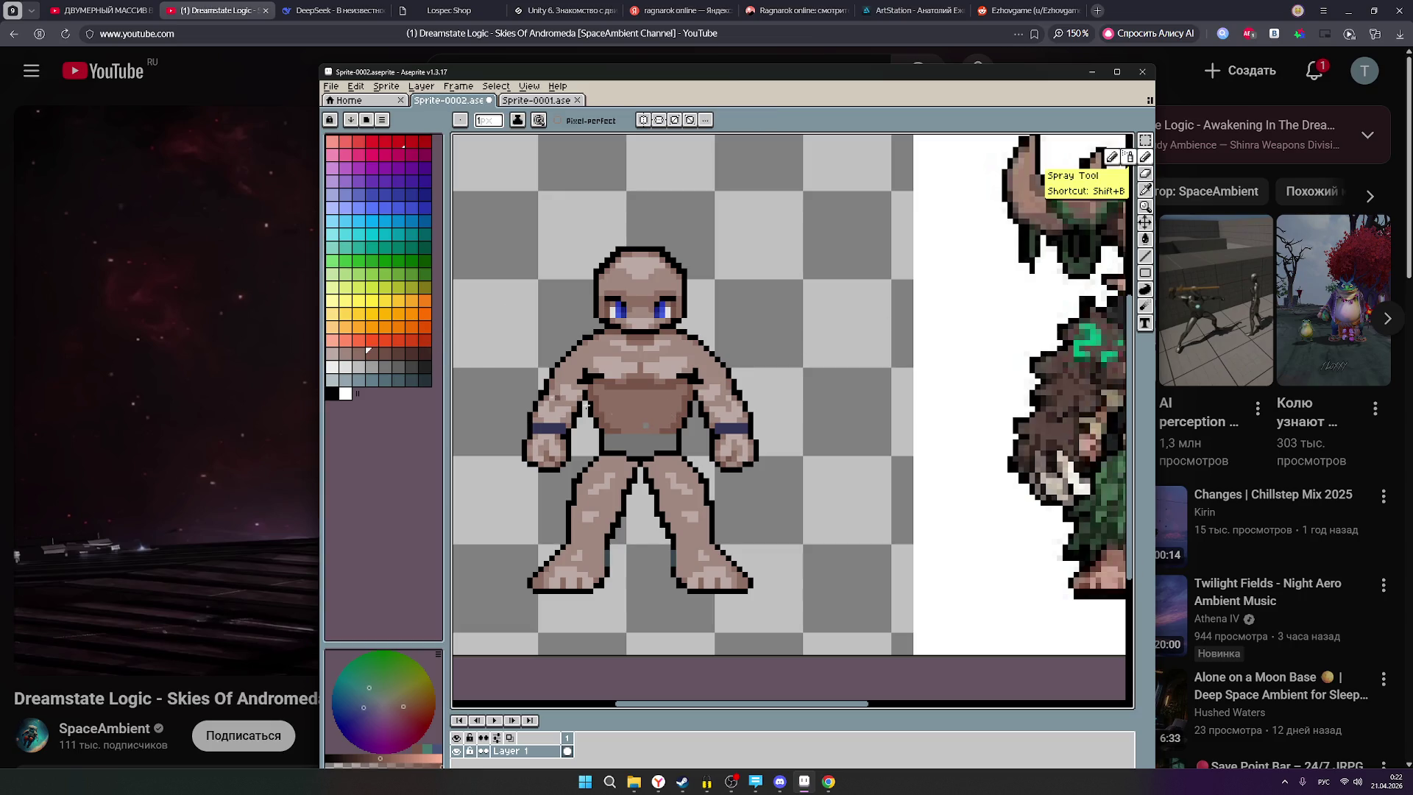
pyautogui.scroll(1, 651, 430)
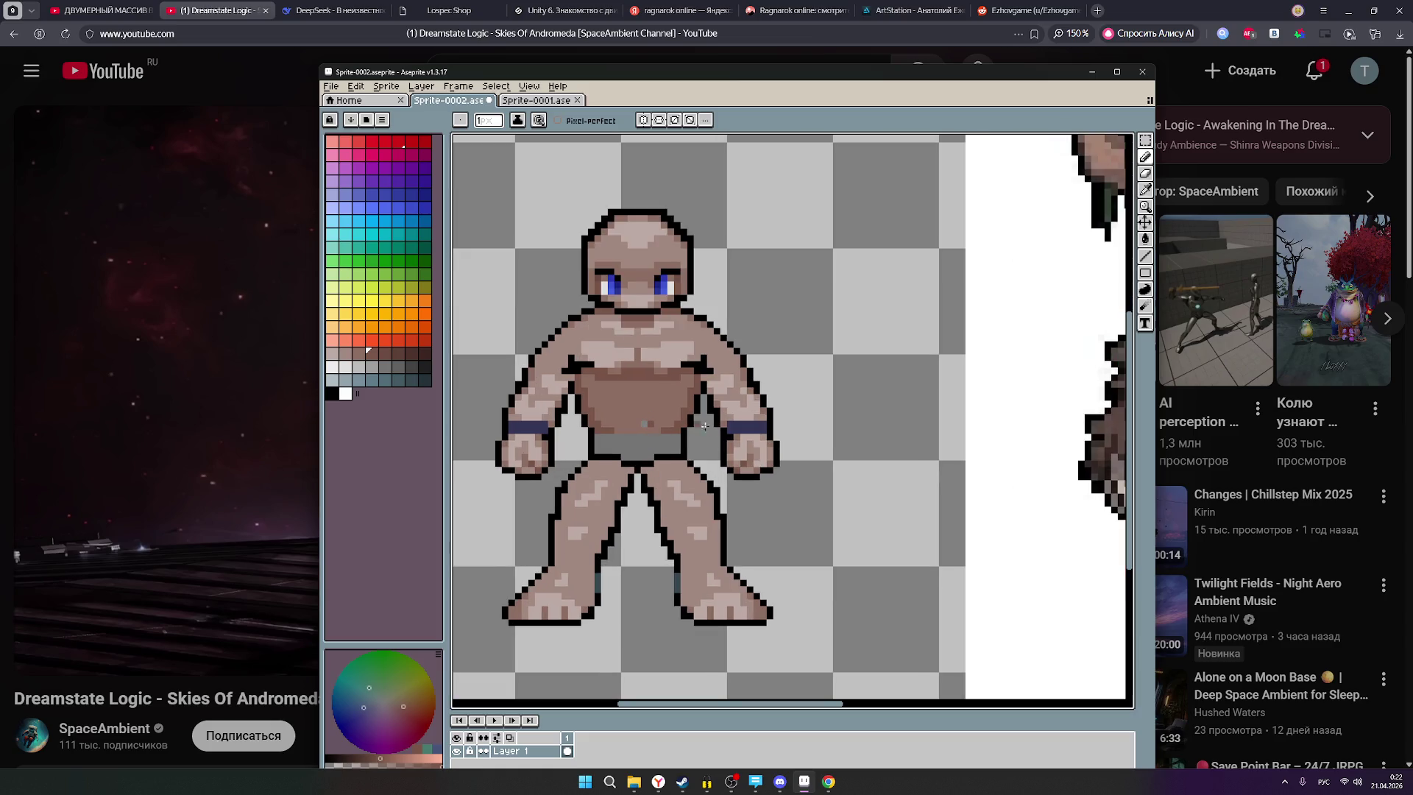
pyautogui.moveTo(854, 451); pyautogui.dragTo(812, 452)
pyautogui.hscroll(3, 812, 452)
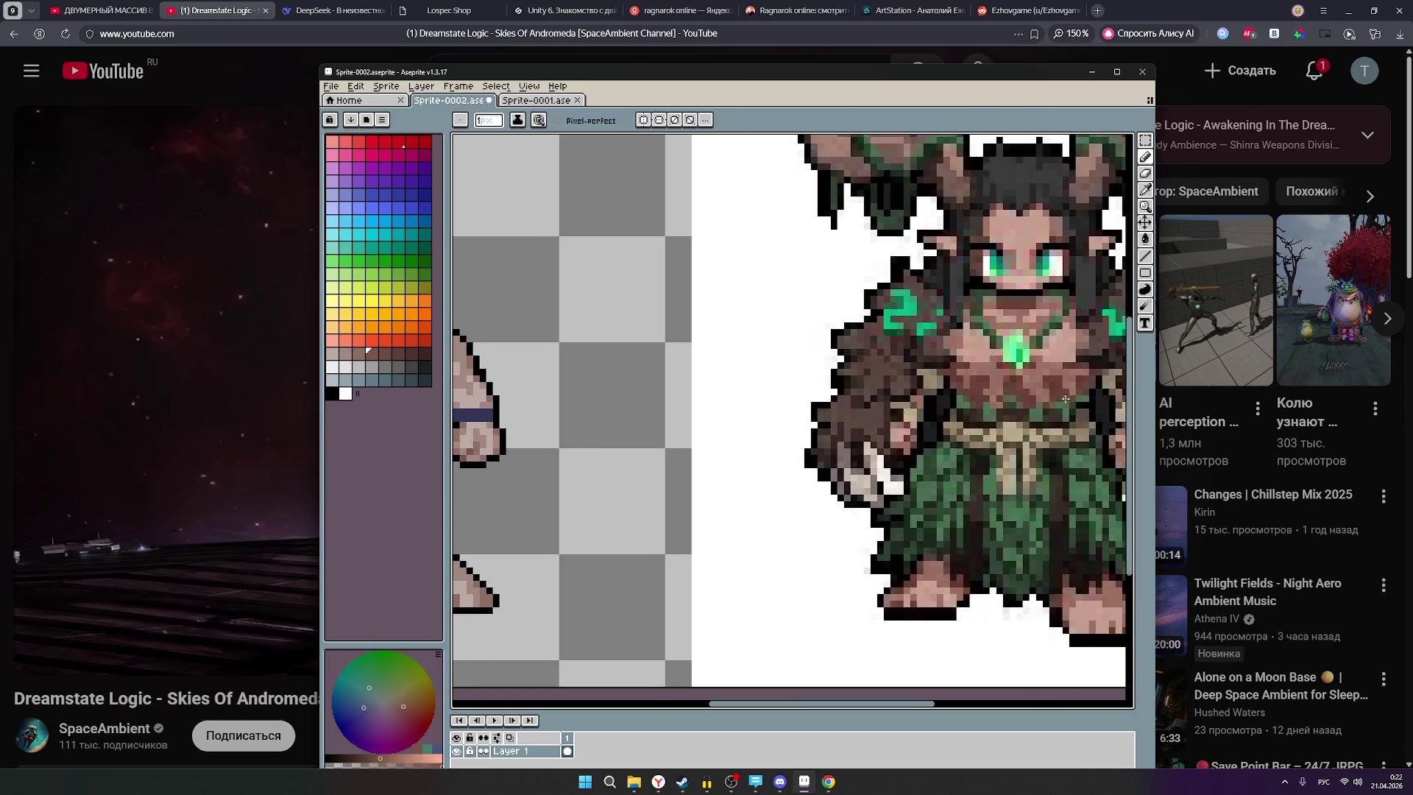
pyautogui.scroll(-3, 1046, 411)
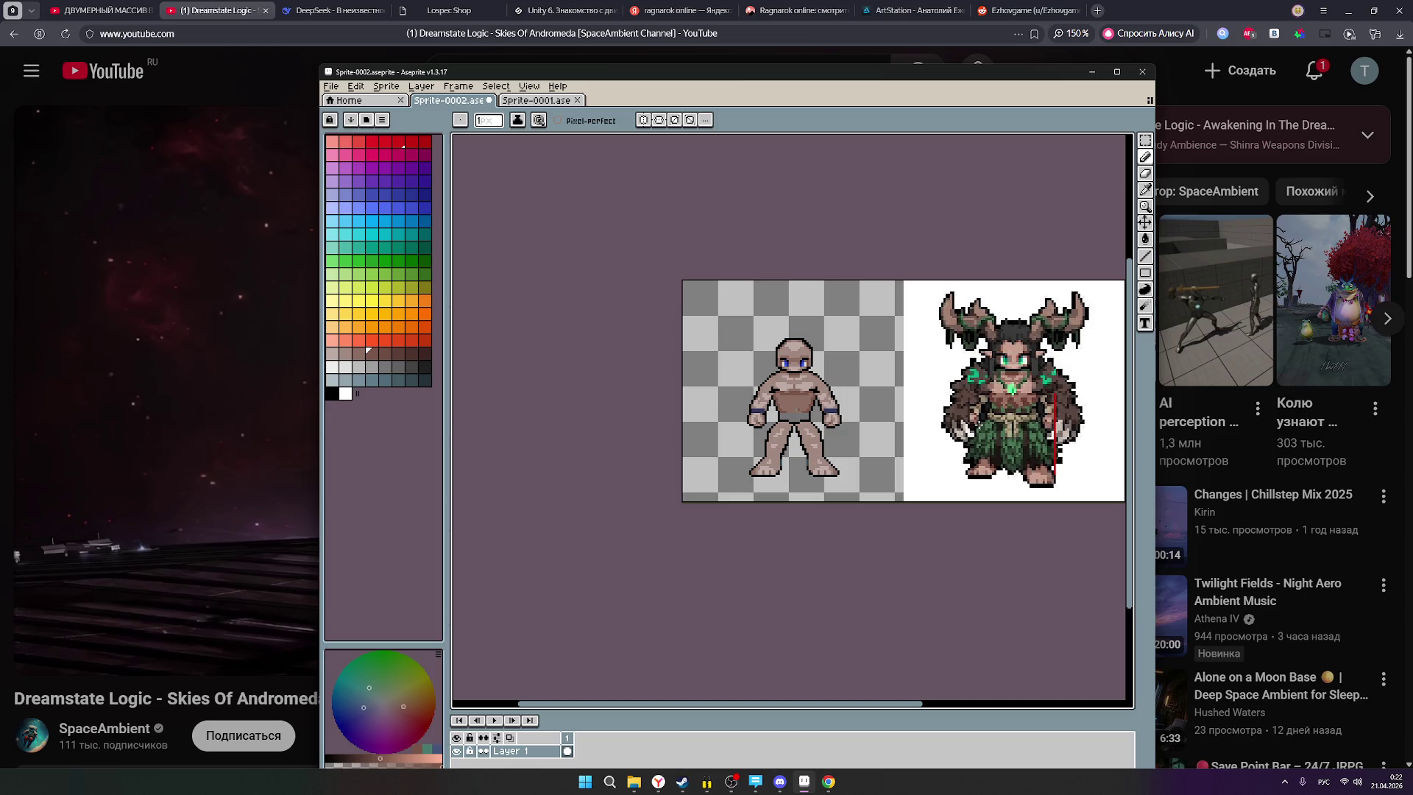
pyautogui.scroll(5, 750, 407)
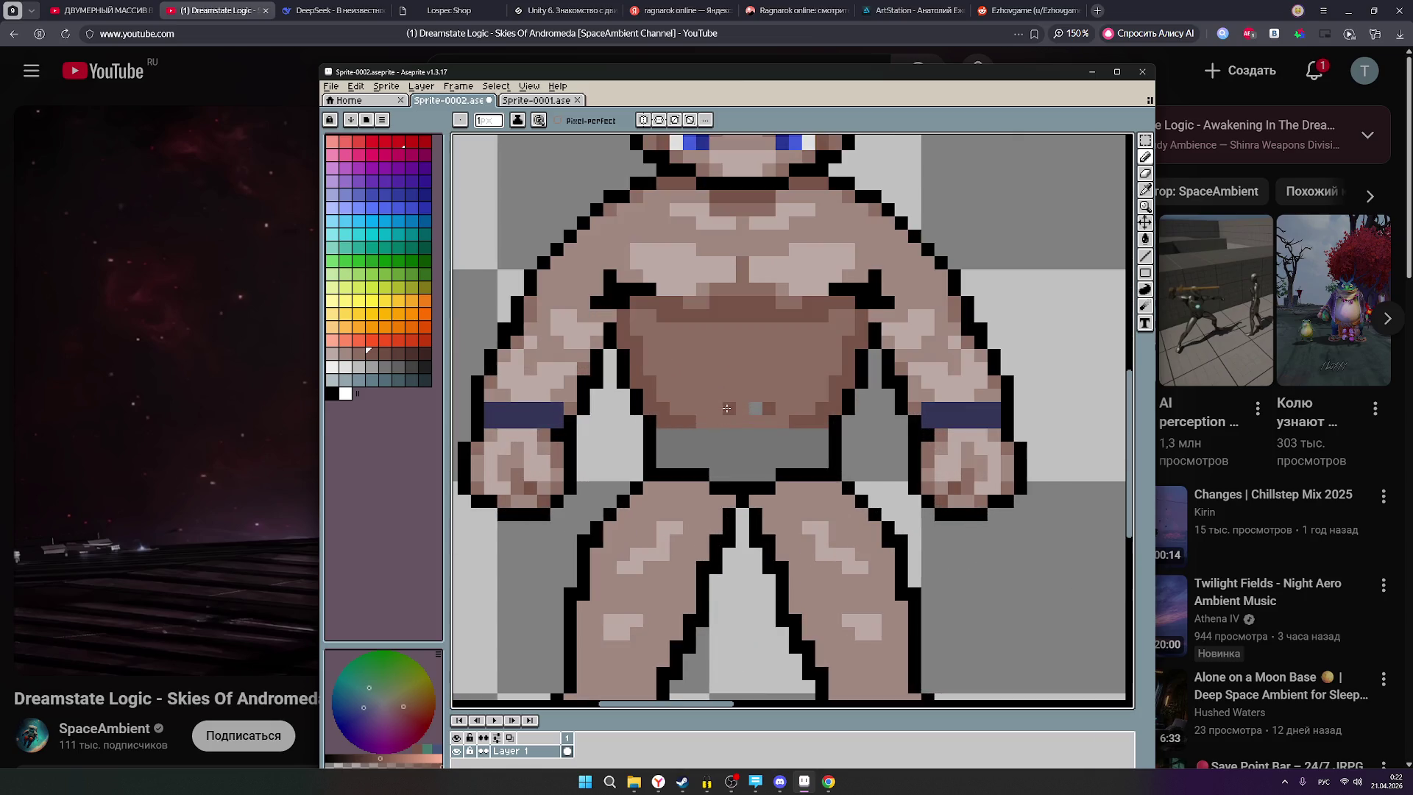
pyautogui.click(358, 353)
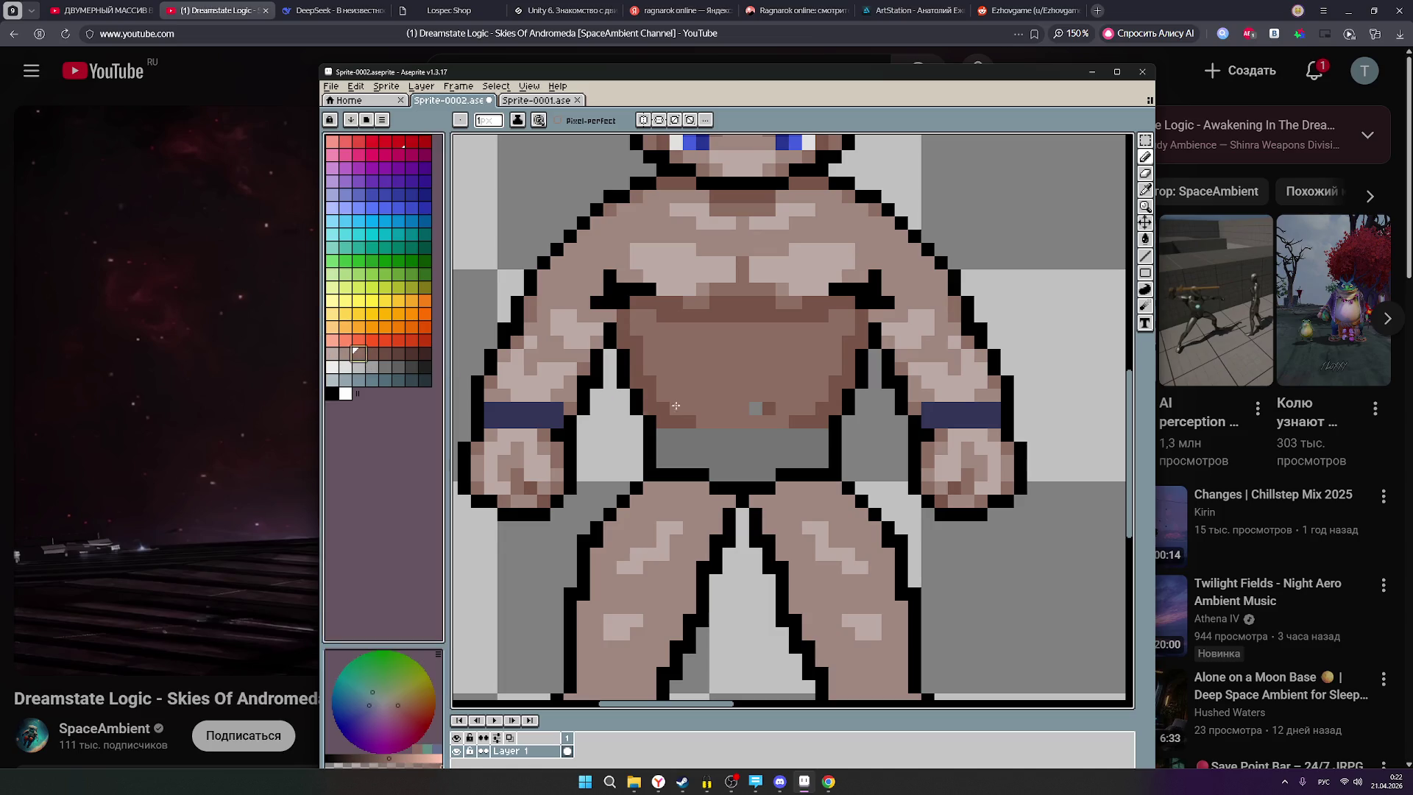
# Pan both sprites into view and zoom in closer on the bald character.
pyautogui.scroll(-5, 751, 412)
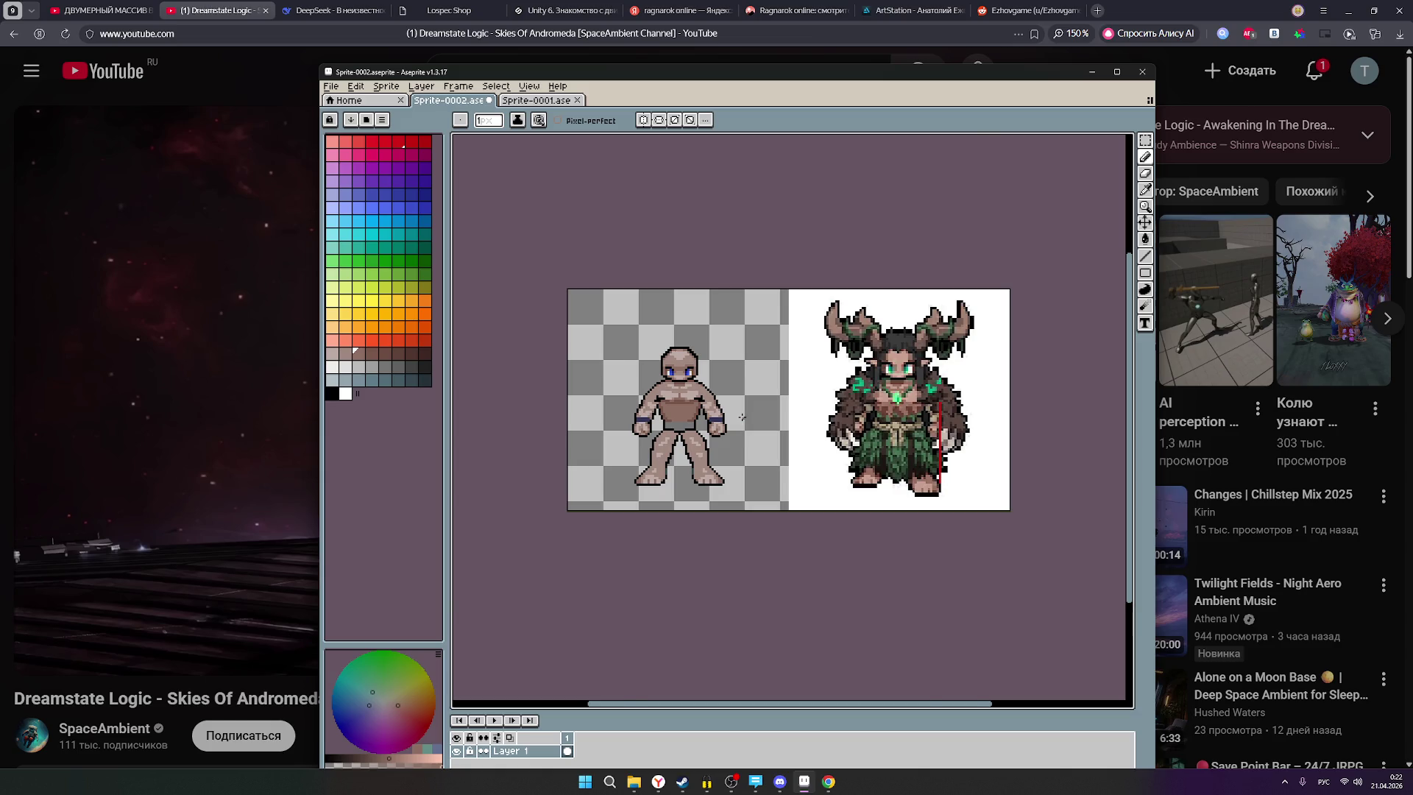
pyautogui.scroll(2, 742, 417)
pyautogui.scroll(-1, 610, 385)
pyautogui.moveTo(642, 397); pyautogui.dragTo(654, 399)
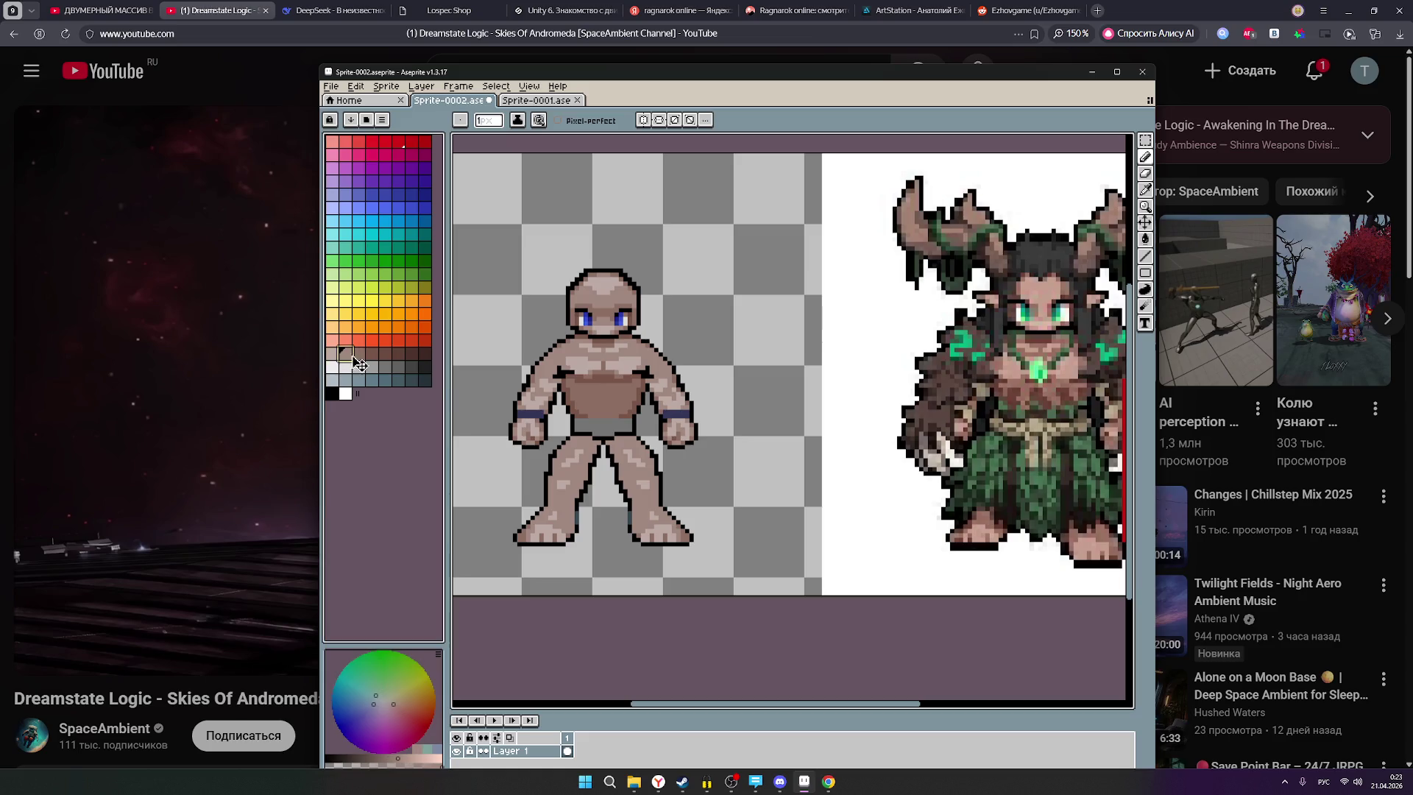
pyautogui.press('+')
pyautogui.press('+')
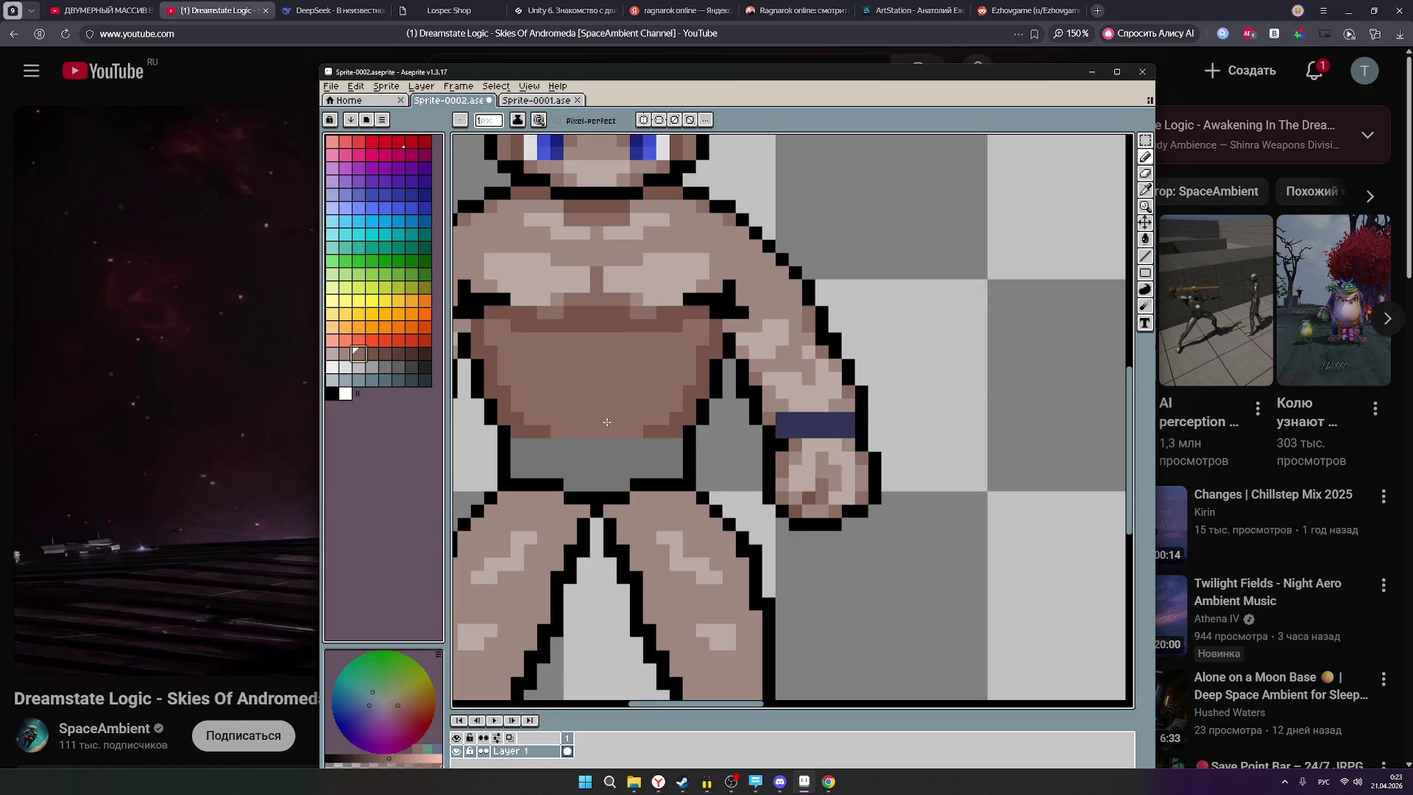
# Draw dark brown vertical ab lines down the belly, redrawing the too-long one shorter.
pyautogui.click(372, 354)
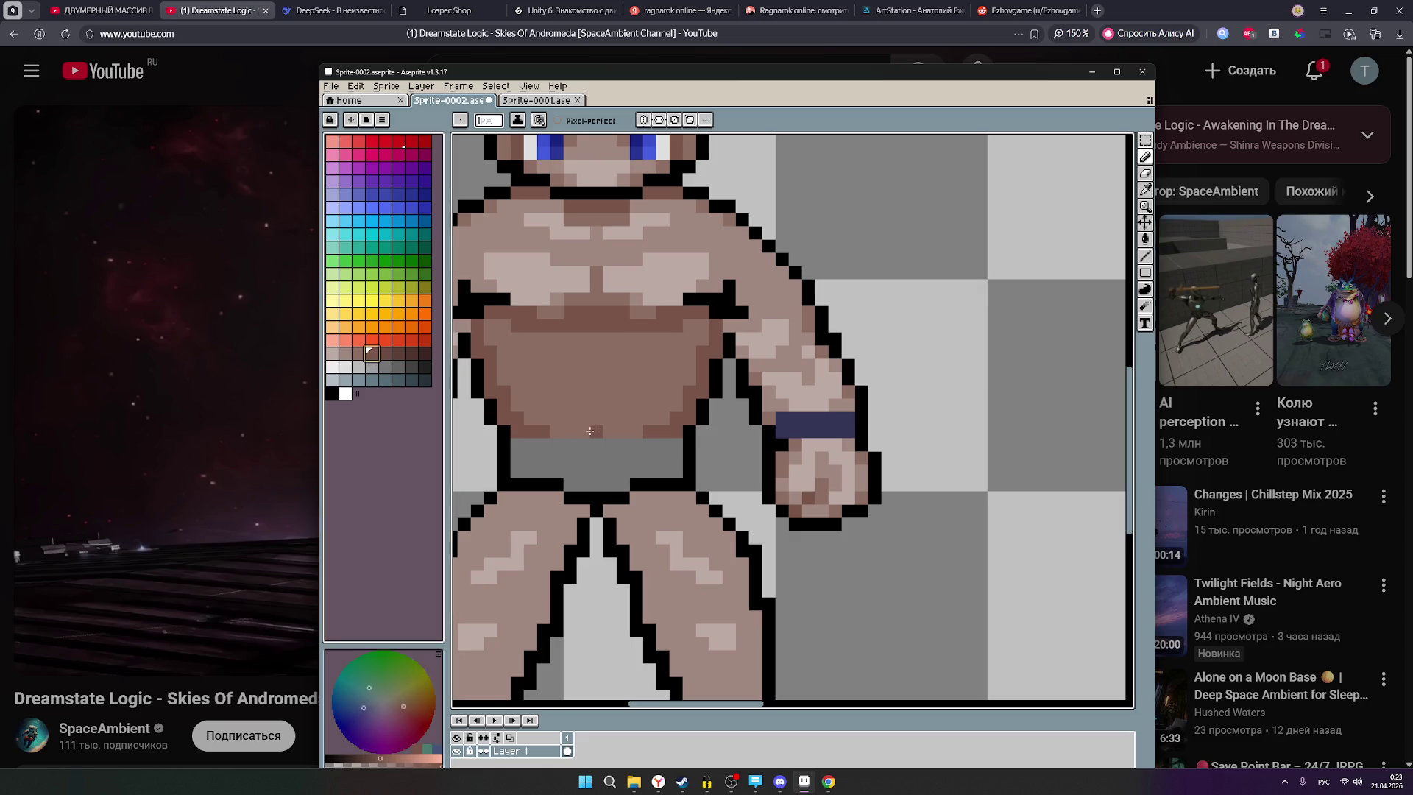
pyautogui.moveTo(597, 376); pyautogui.dragTo(583, 438)
pyautogui.hotkey('ctrl', 'z')
pyautogui.moveTo(597, 373)
pyautogui.mouseDown()
pyautogui.moveTo(597, 436)
pyautogui.moveTo(565, 379)
pyautogui.moveTo(642, 378)
pyautogui.moveTo(635, 435)
pyautogui.mouseUp()
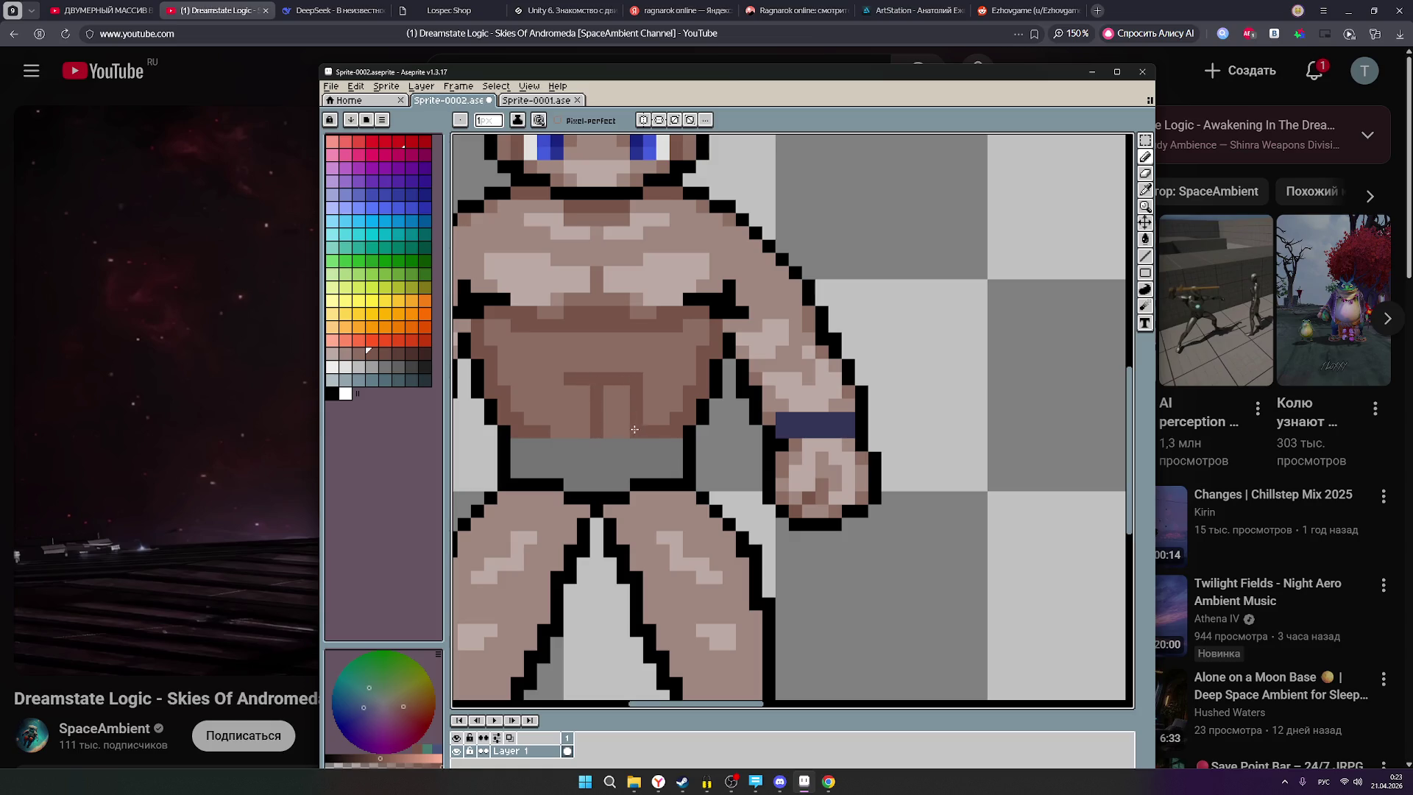
pyautogui.click(557, 379)
pyautogui.moveTo(561, 395); pyautogui.dragTo(562, 430)
# Zoom and pan to bring the druid reference fully into view.
pyautogui.scroll(-2, 605, 412)
pyautogui.scroll(-1, 742, 401)
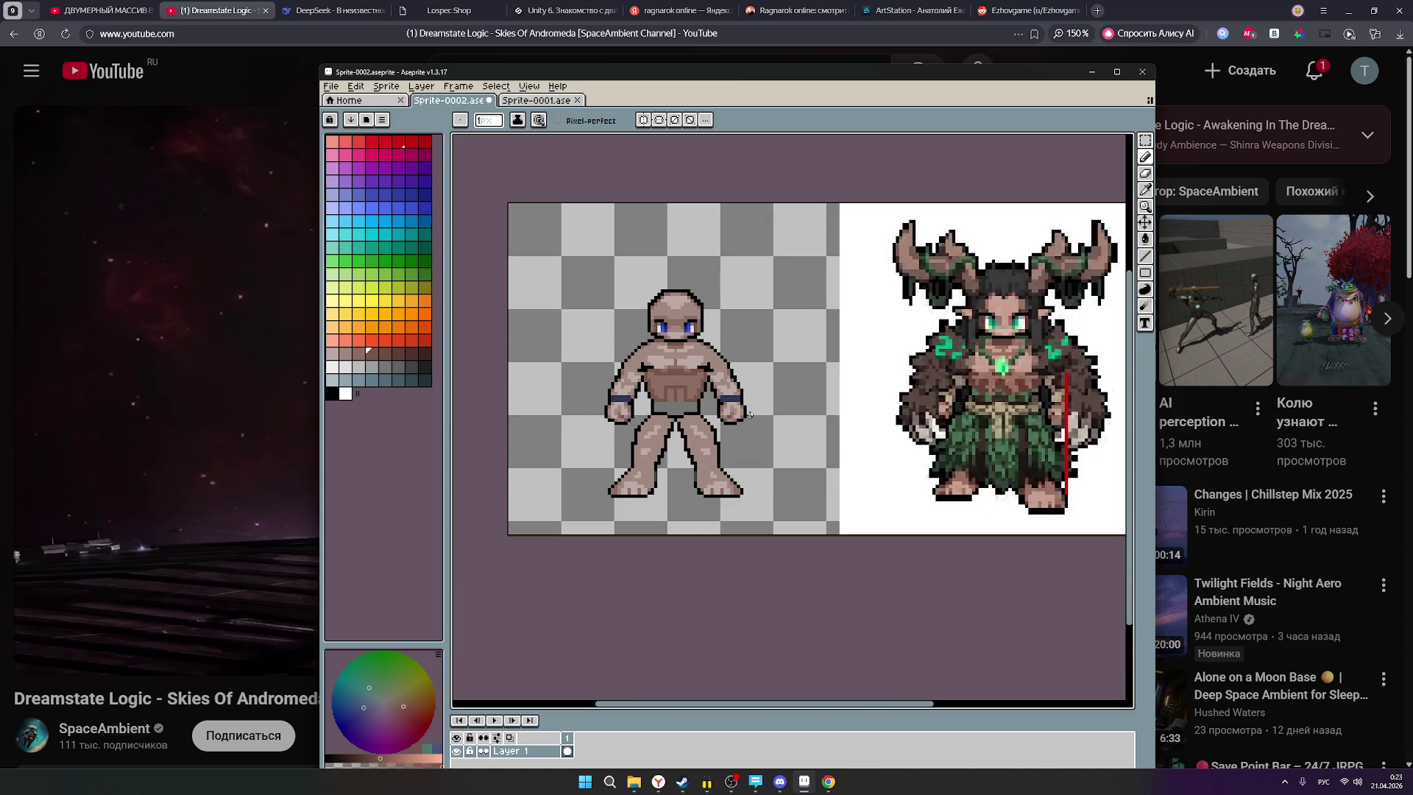
pyautogui.scroll(3, 738, 407)
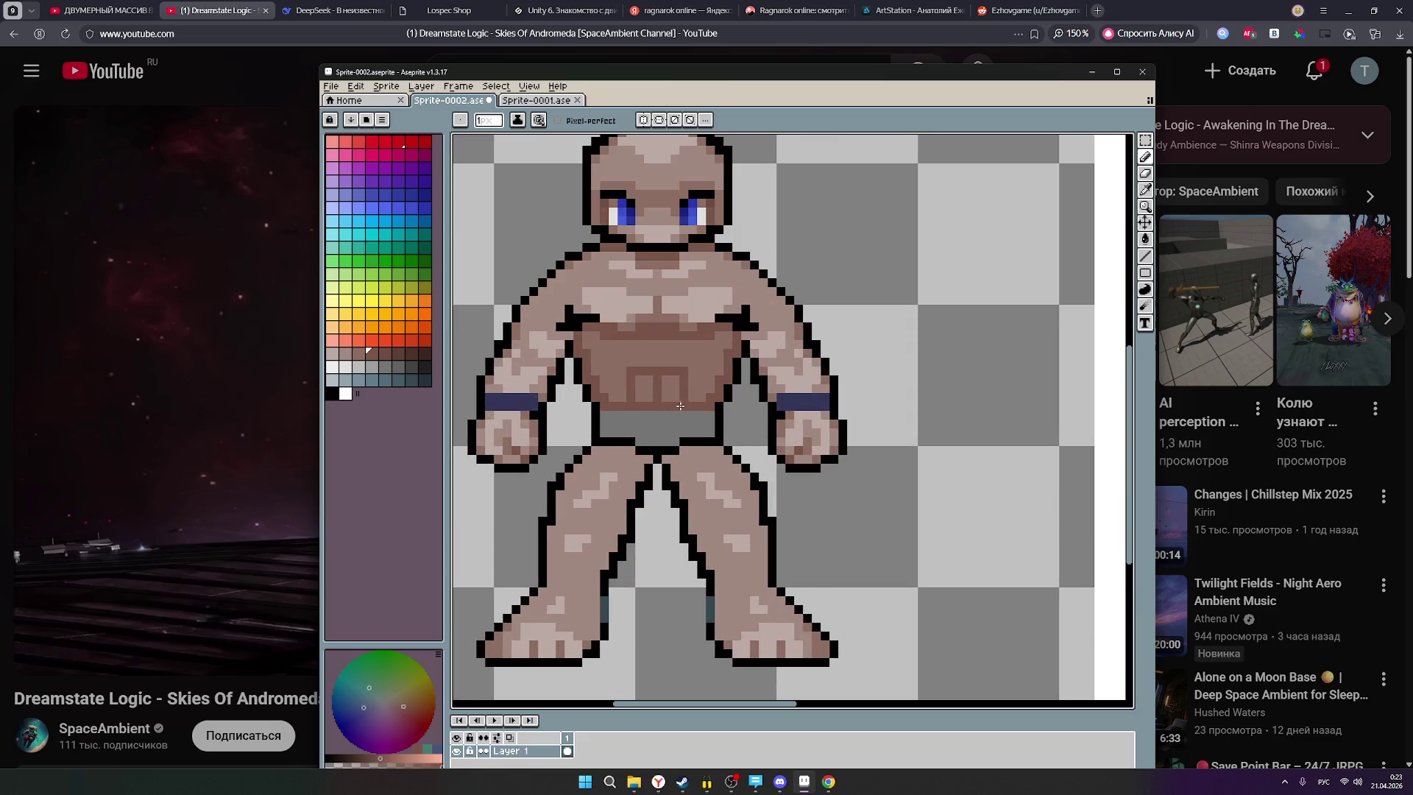
pyautogui.scroll(-3, 839, 415)
pyautogui.moveTo(837, 403); pyautogui.dragTo(703, 420)
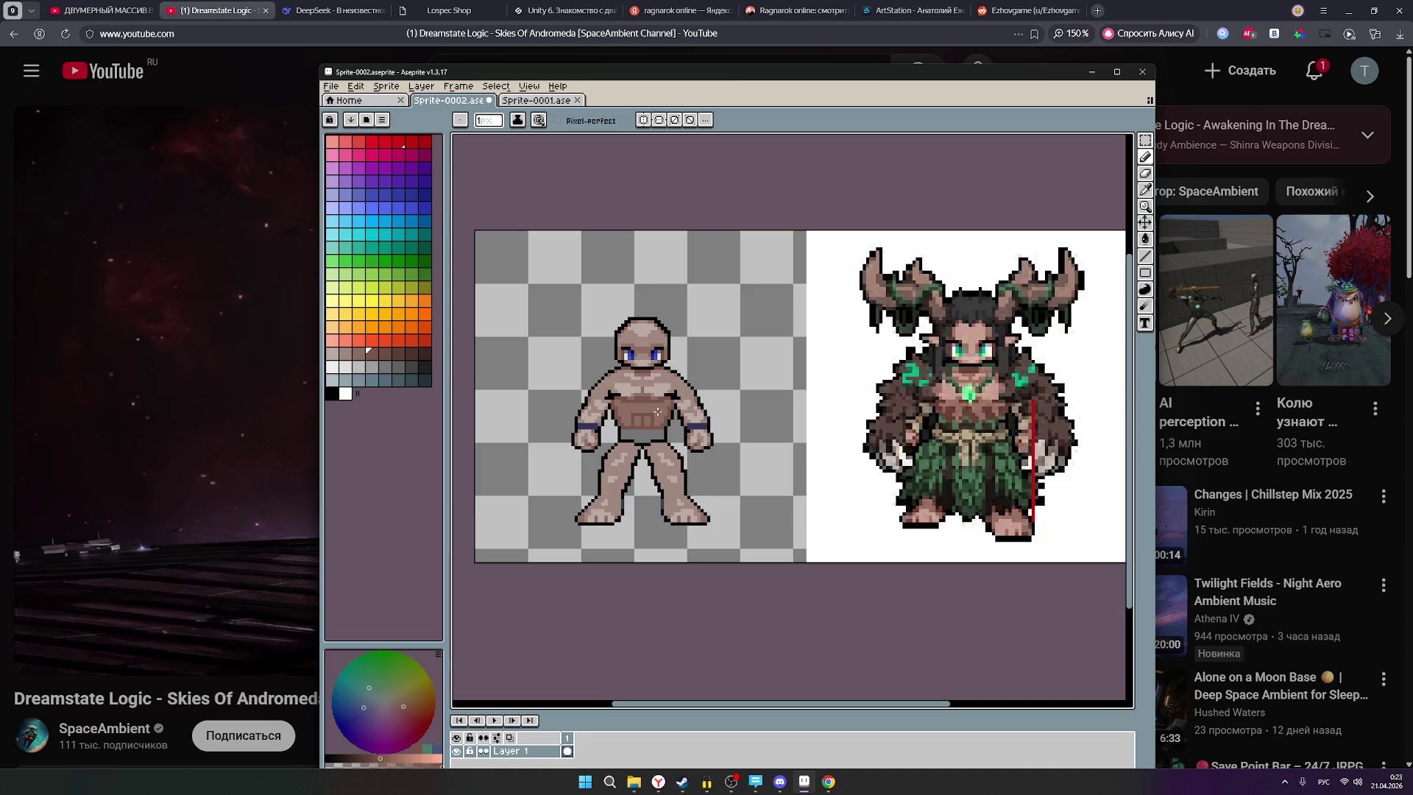
pyautogui.scroll(4, 667, 414)
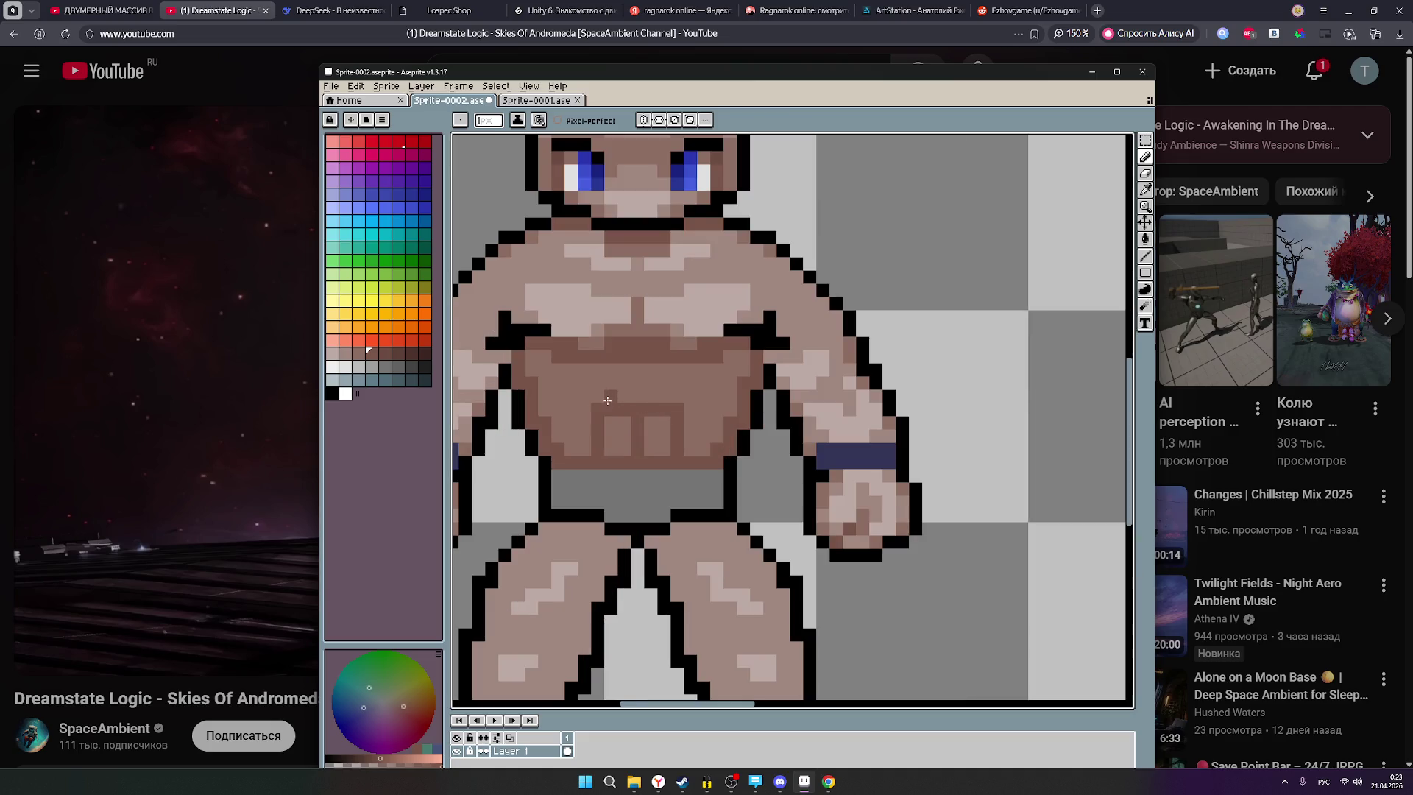
# Paint dark brown pixels on the upper belly and a diagonal line across the chest.
pyautogui.click(610, 383)
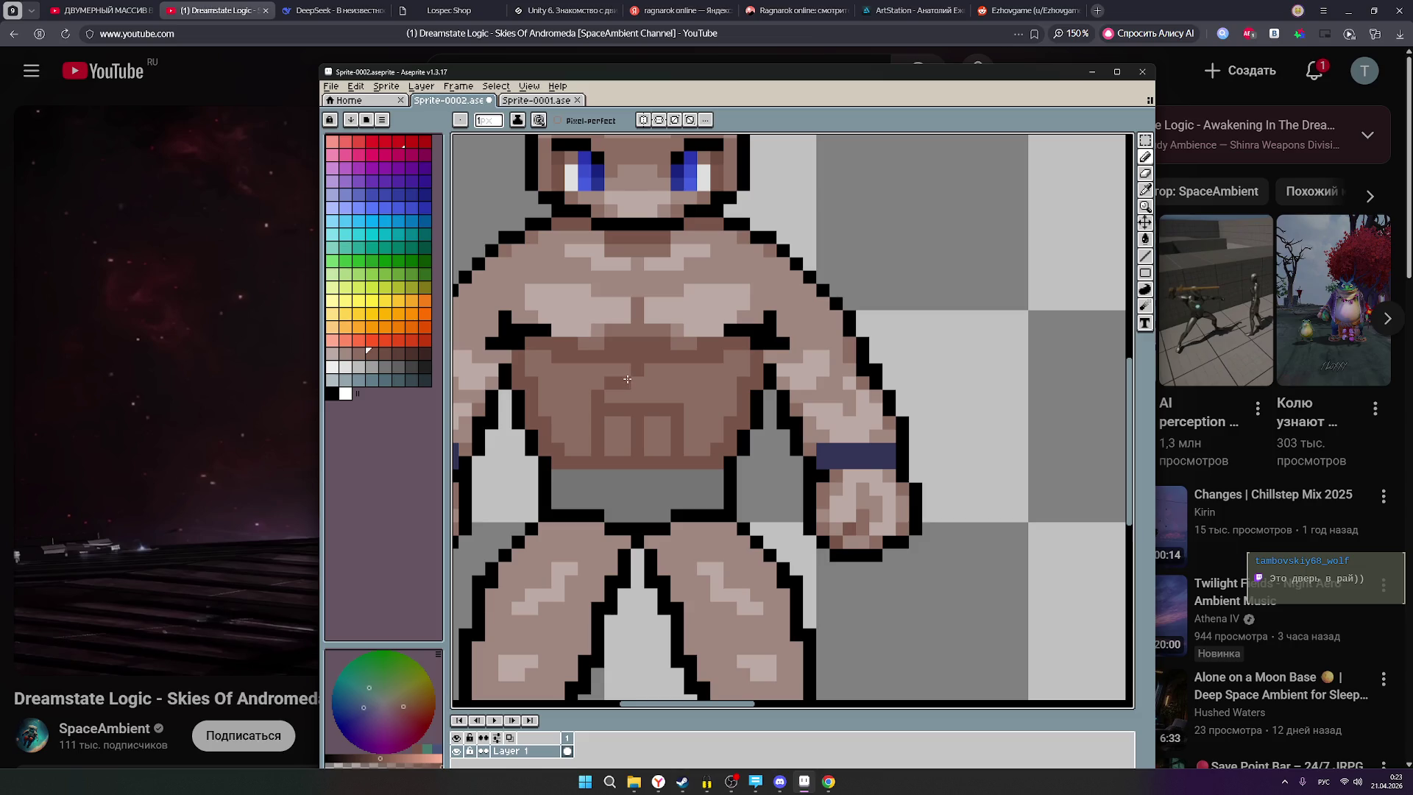
pyautogui.click(631, 374)
pyautogui.press('v')
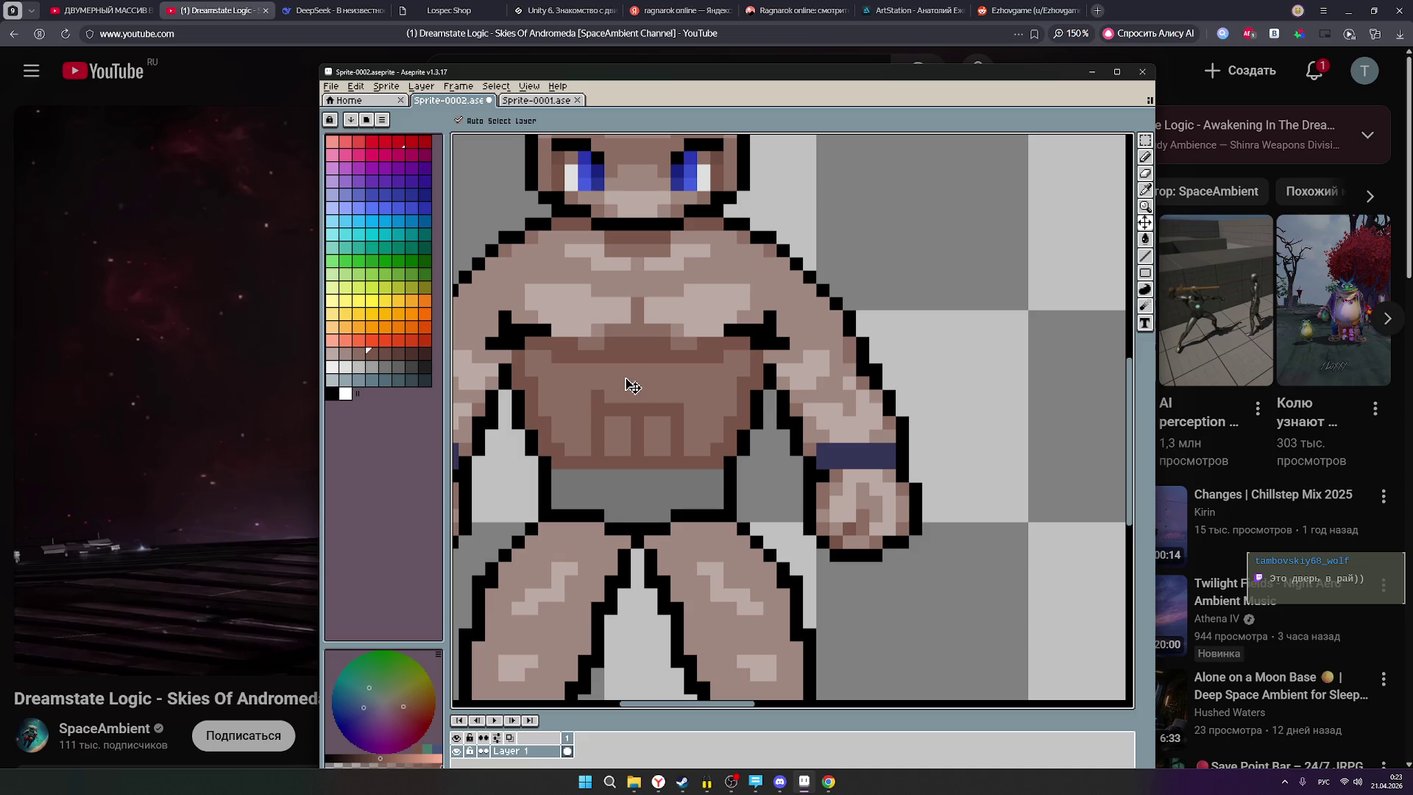
pyautogui.press('b')
pyautogui.click(626, 370)
pyautogui.click(611, 383)
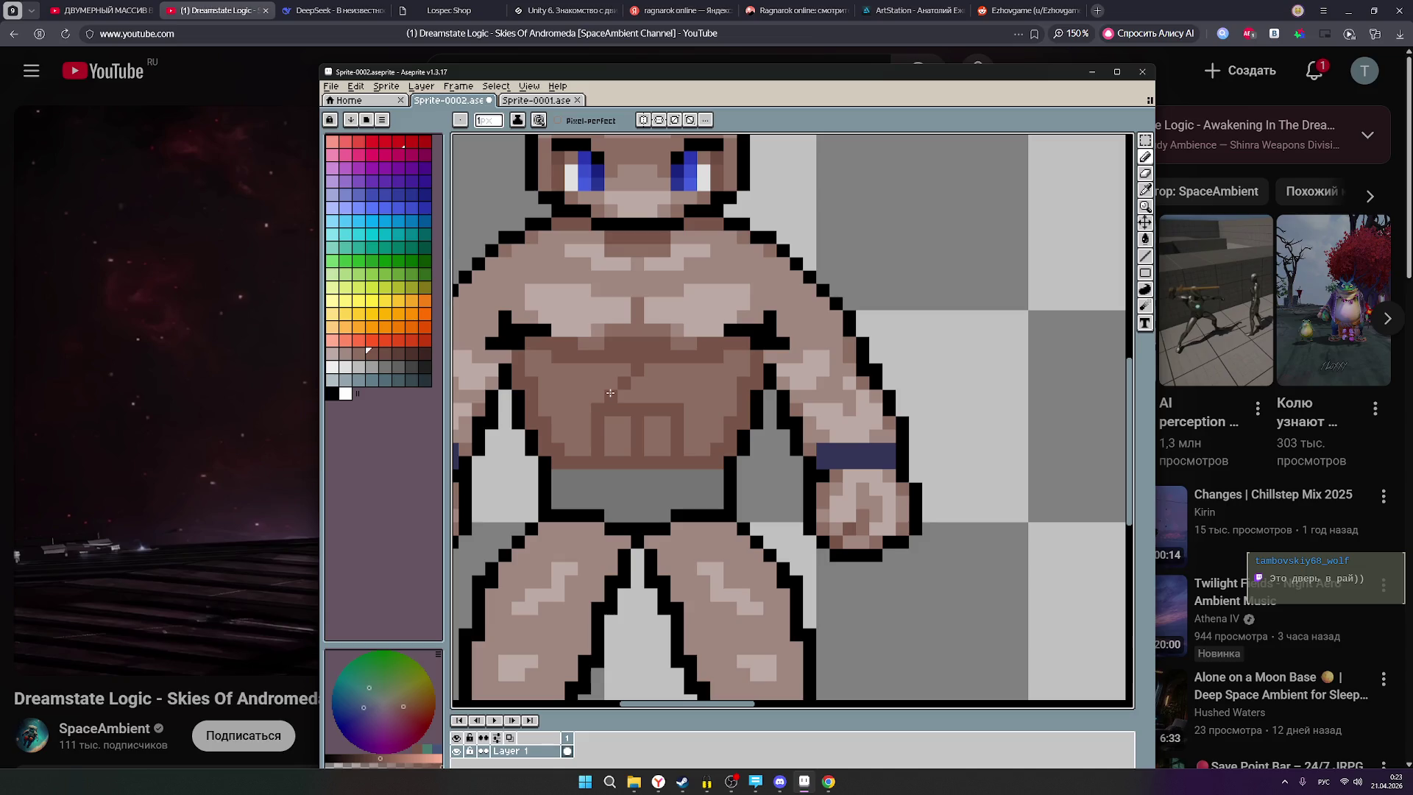
pyautogui.click(610, 393)
# Add dark shading pixels on the abs and chest, then a lighter highlight down the right abs.
pyautogui.click(611, 430)
pyautogui.click(665, 449)
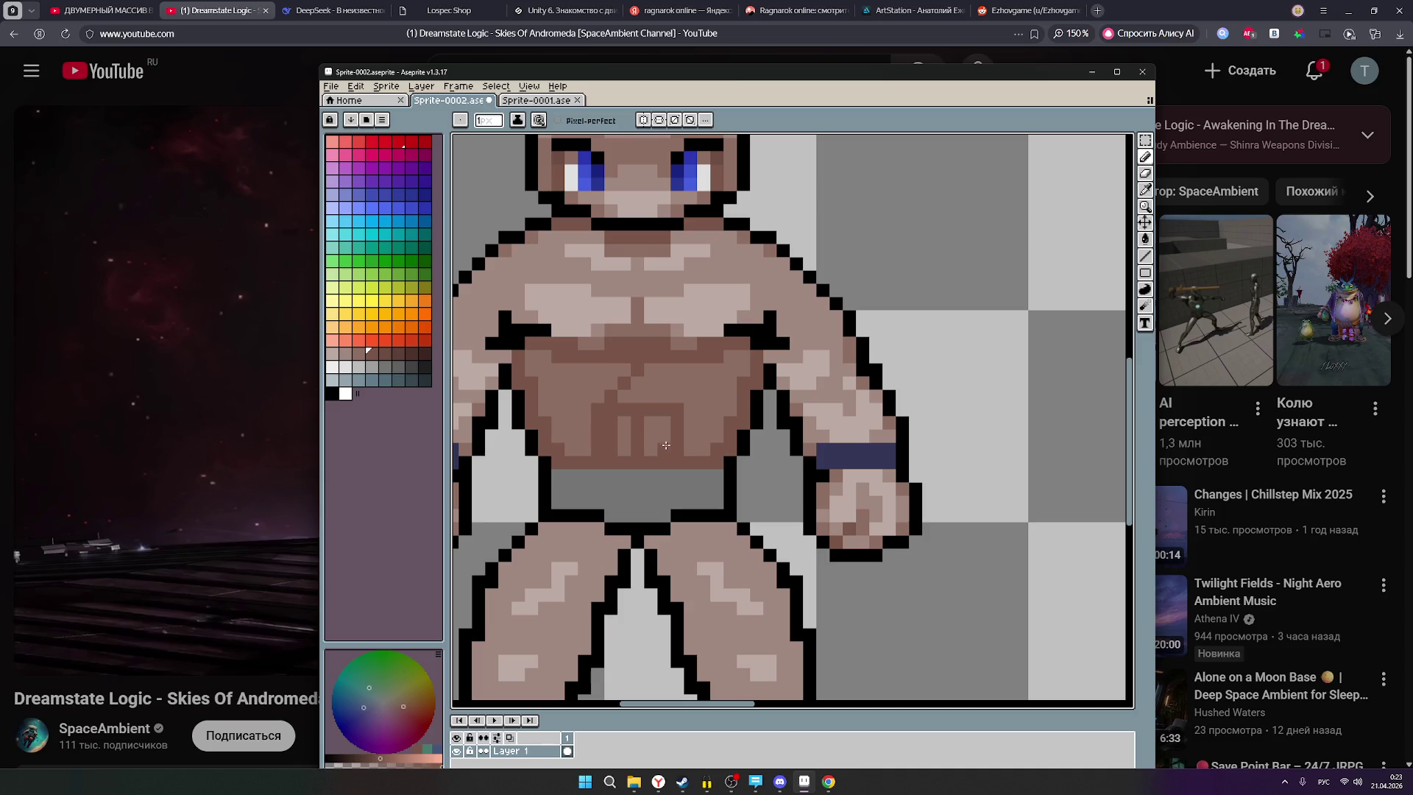
pyautogui.click(651, 384)
pyautogui.click(359, 354)
pyautogui.moveTo(681, 449); pyautogui.dragTo(678, 409)
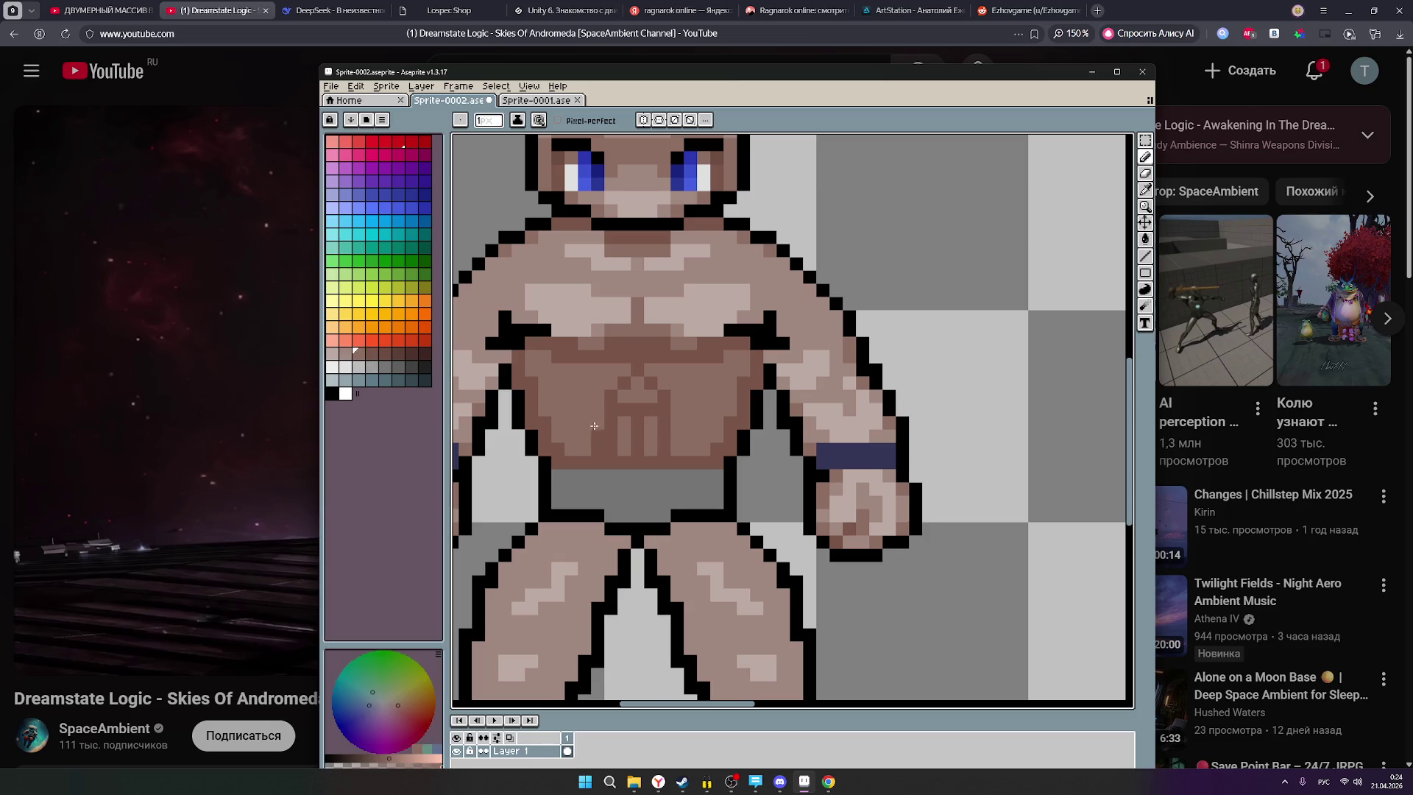
# Zoom in on the torso and pick a brown palette swatch for shading it.
pyautogui.scroll(-2, 736, 407)
pyautogui.scroll(-1, 764, 406)
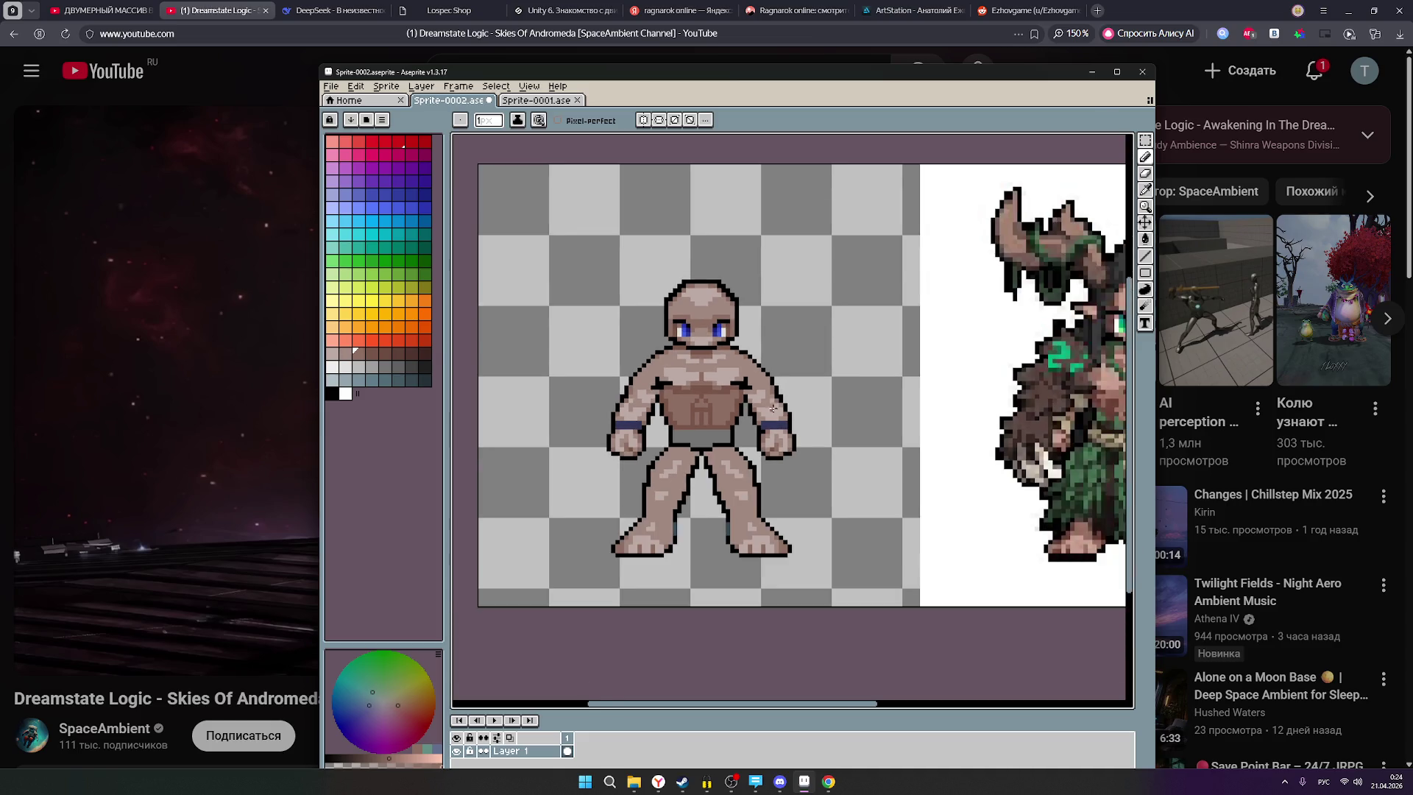
pyautogui.scroll(-1, 770, 440)
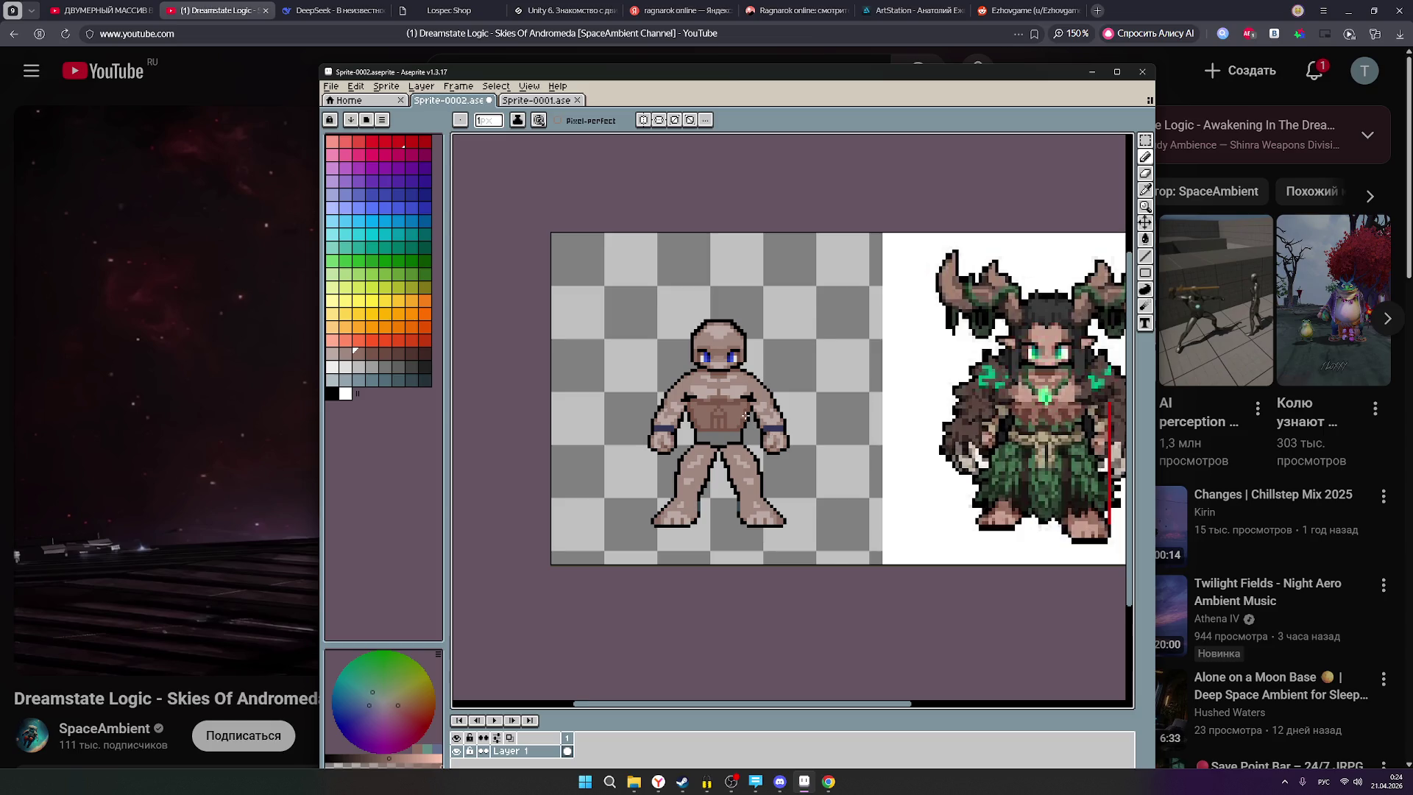
pyautogui.scroll(-1, 747, 415)
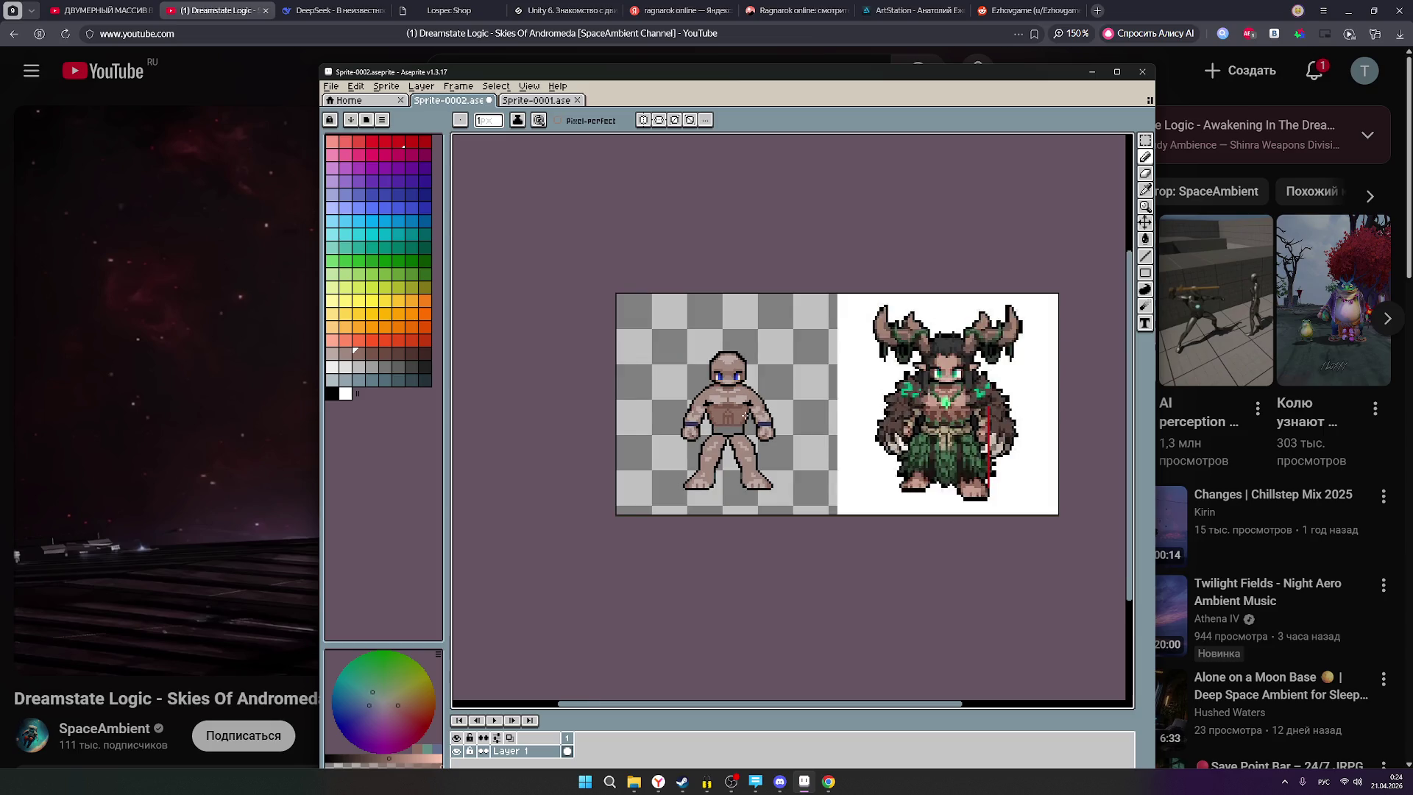
pyautogui.scroll(-1, 746, 415)
pyautogui.scroll(3, 746, 416)
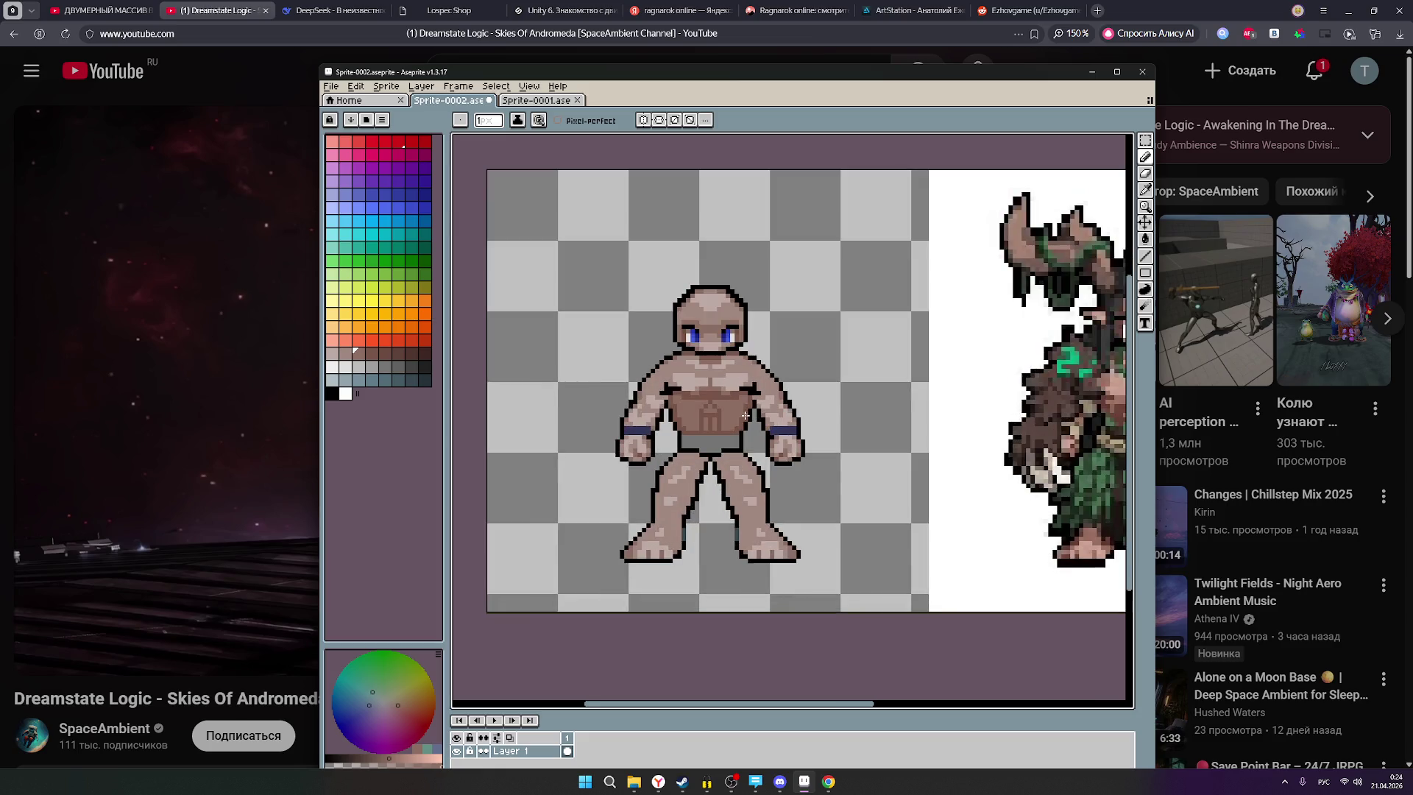
pyautogui.scroll(1, 746, 415)
pyautogui.scroll(-1, 746, 415)
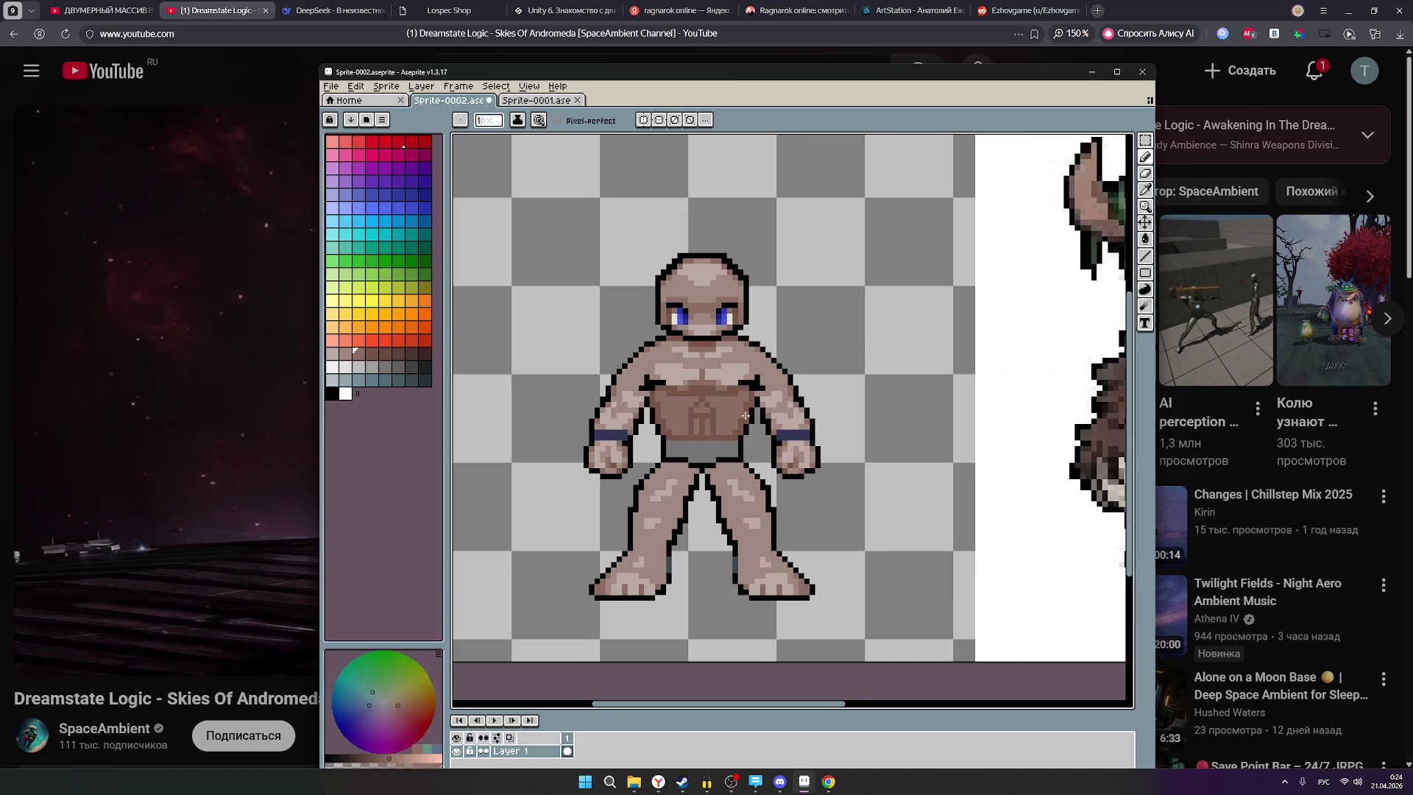
pyautogui.scroll(1, 746, 415)
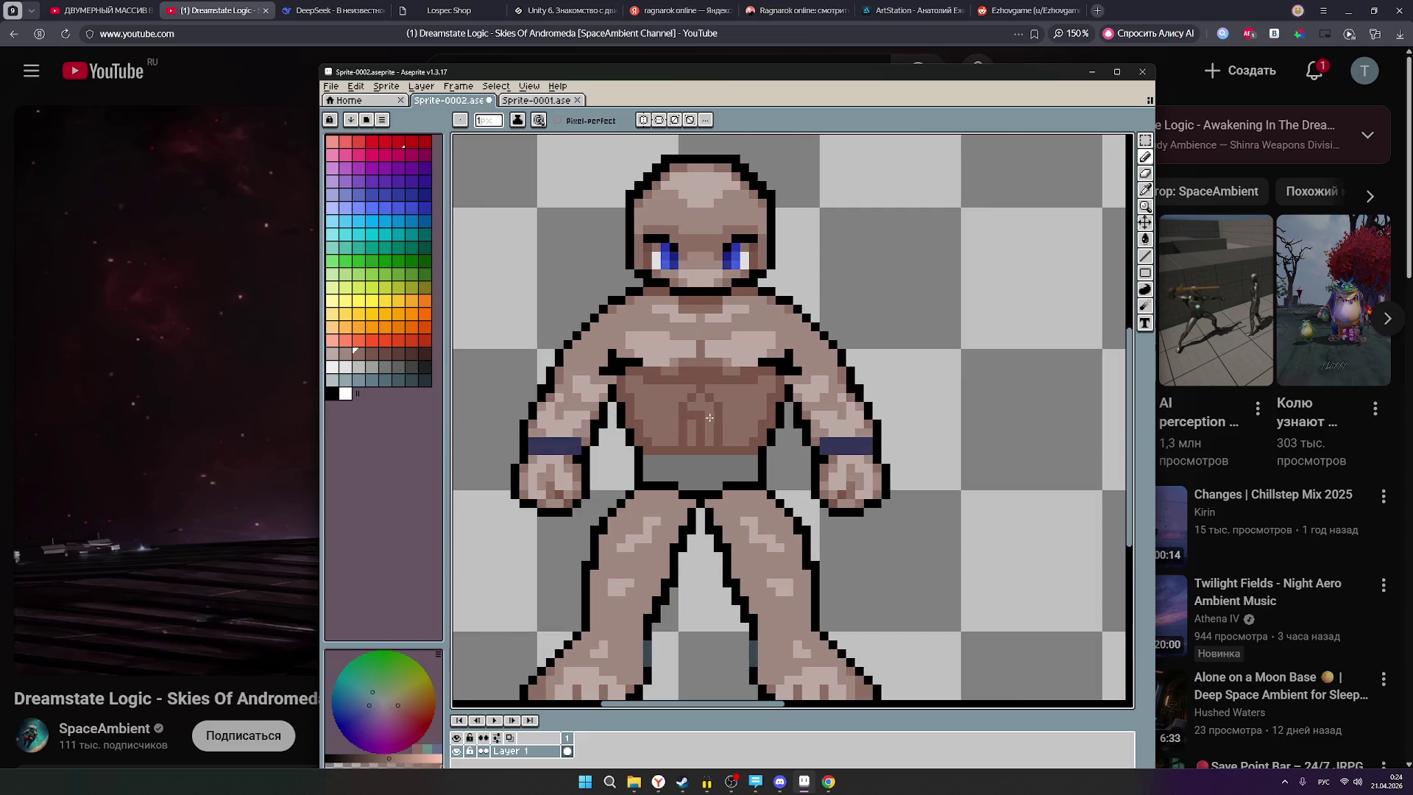
pyautogui.click(371, 355)
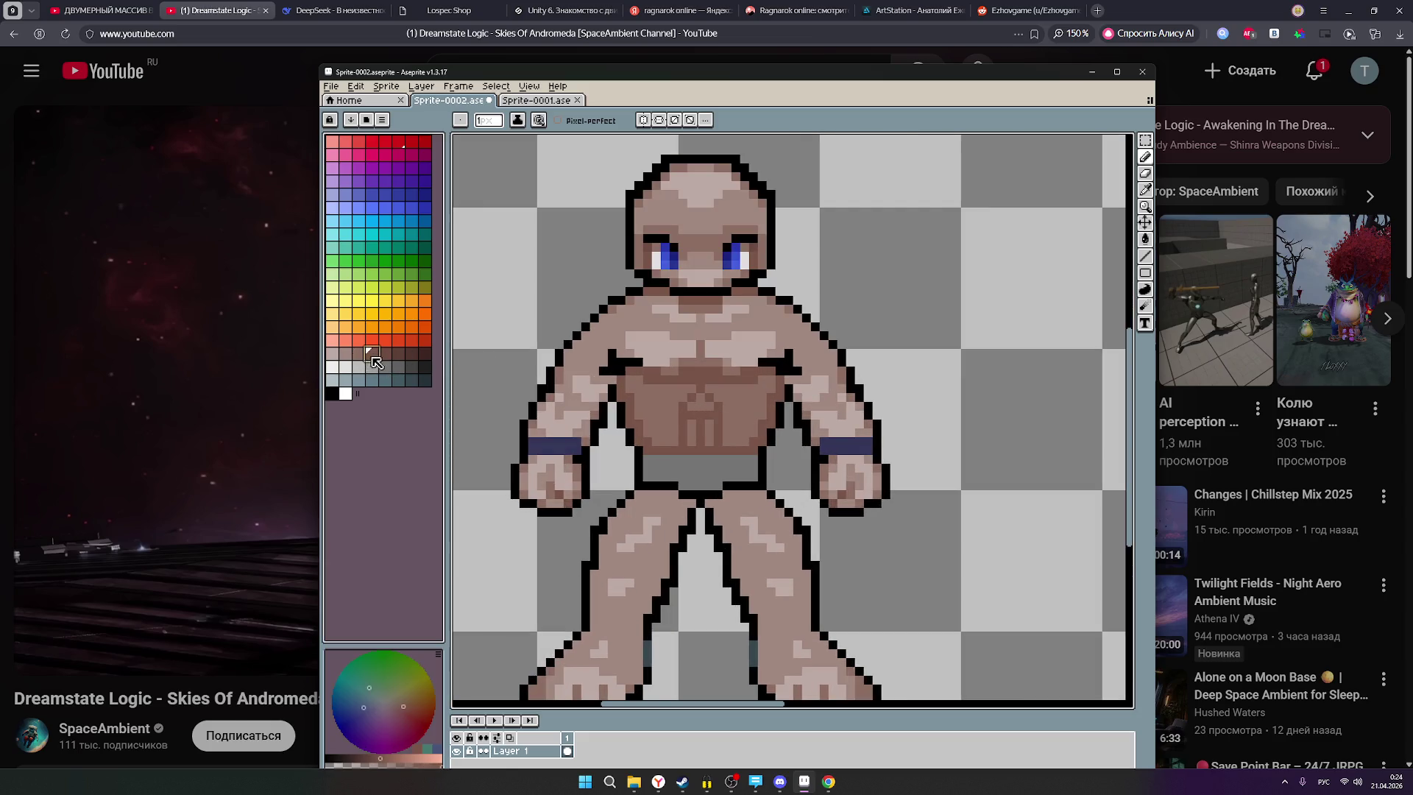
pyautogui.scroll(2, 712, 407)
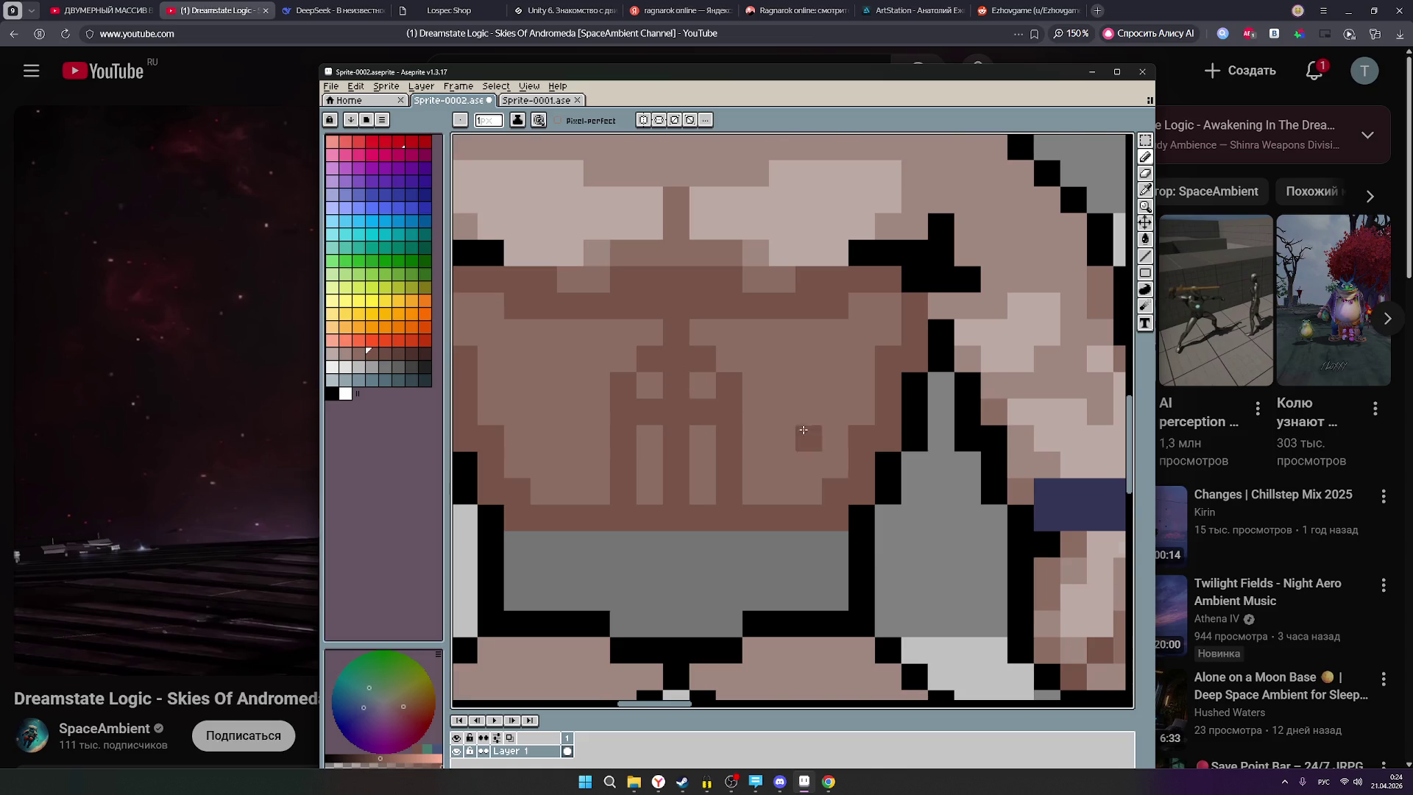
# Bring the druid reference into view beside the figure and select a brown shading swatch.
pyautogui.scroll(-5, 805, 432)
pyautogui.scroll(-2, 805, 432)
pyautogui.moveTo(716, 470); pyautogui.dragTo(677, 476)
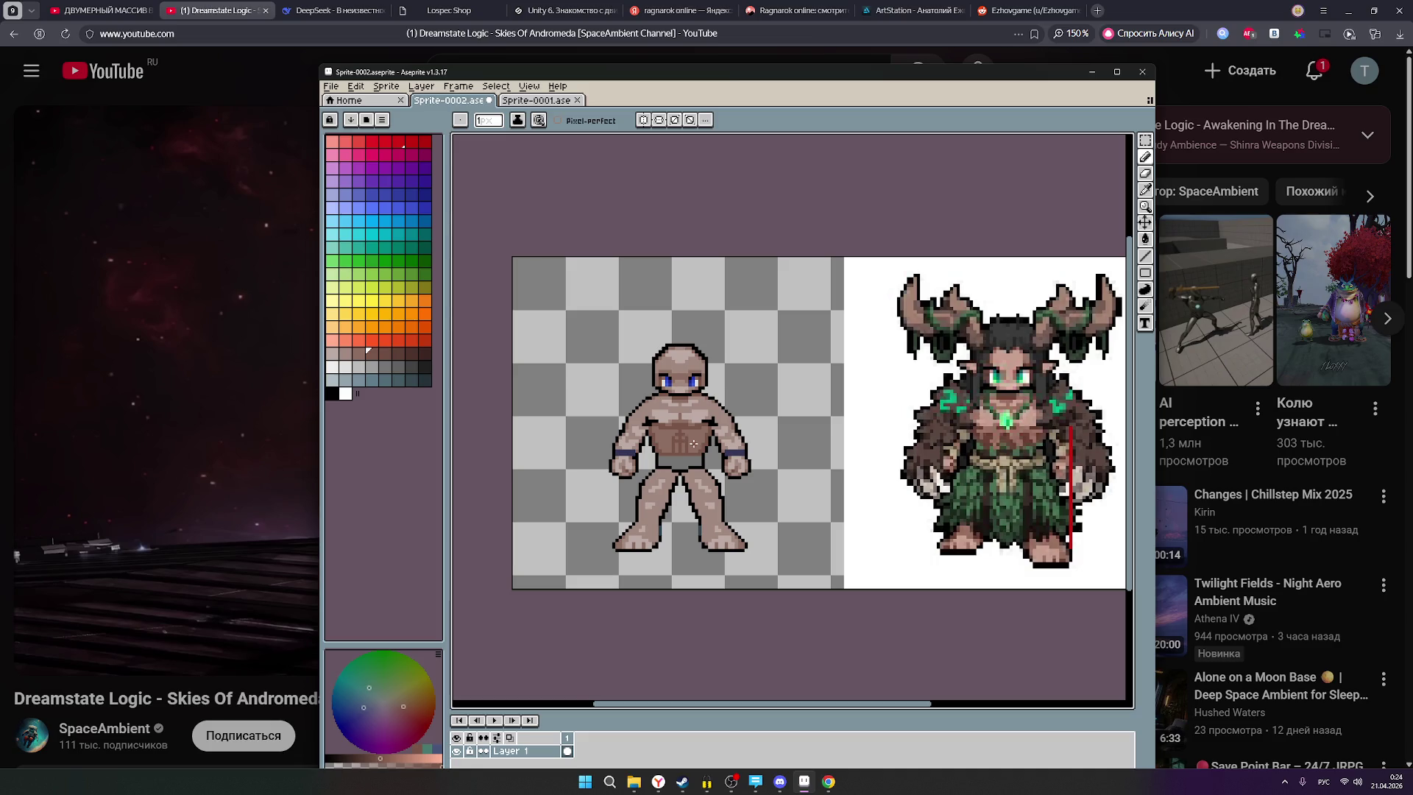
pyautogui.scroll(3, 695, 442)
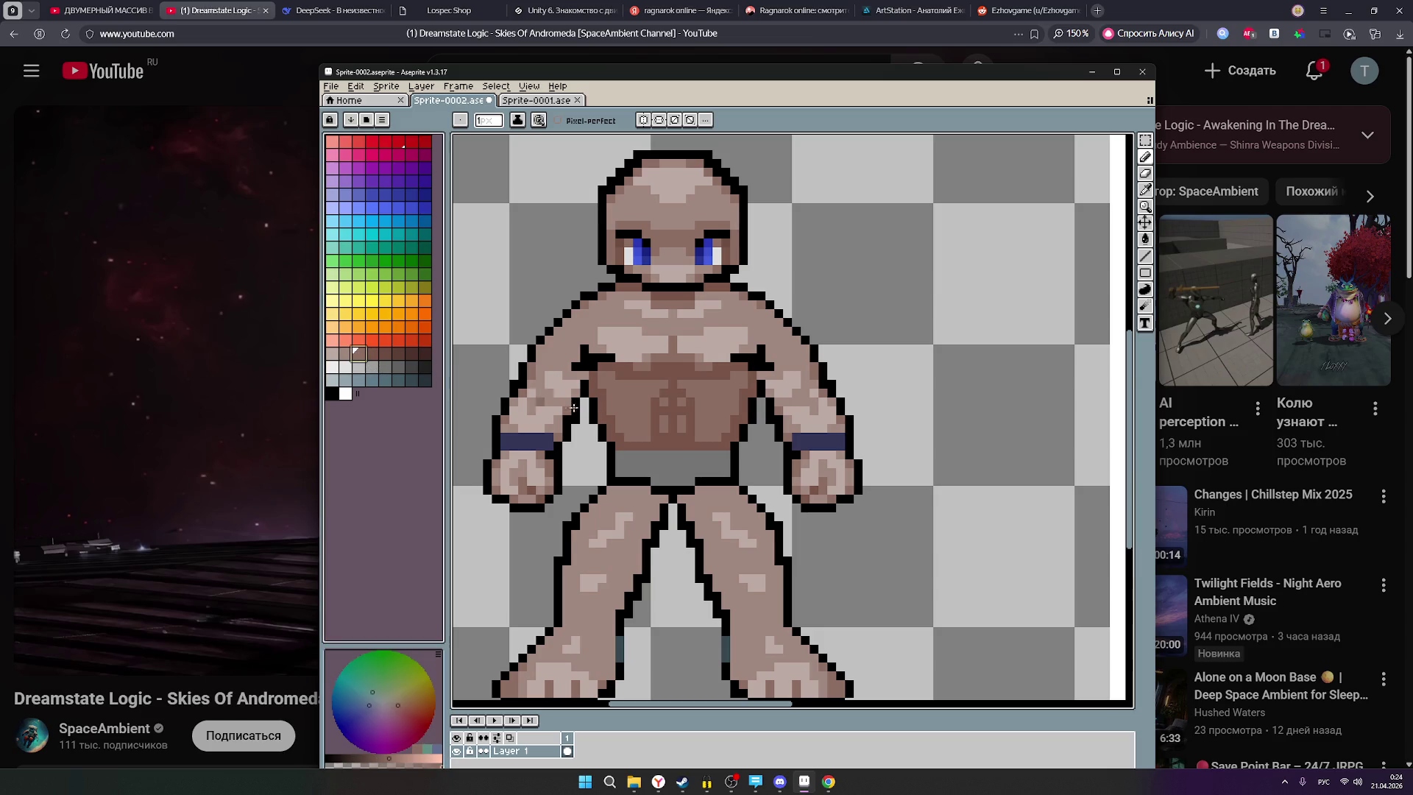
pyautogui.scroll(2, 680, 439)
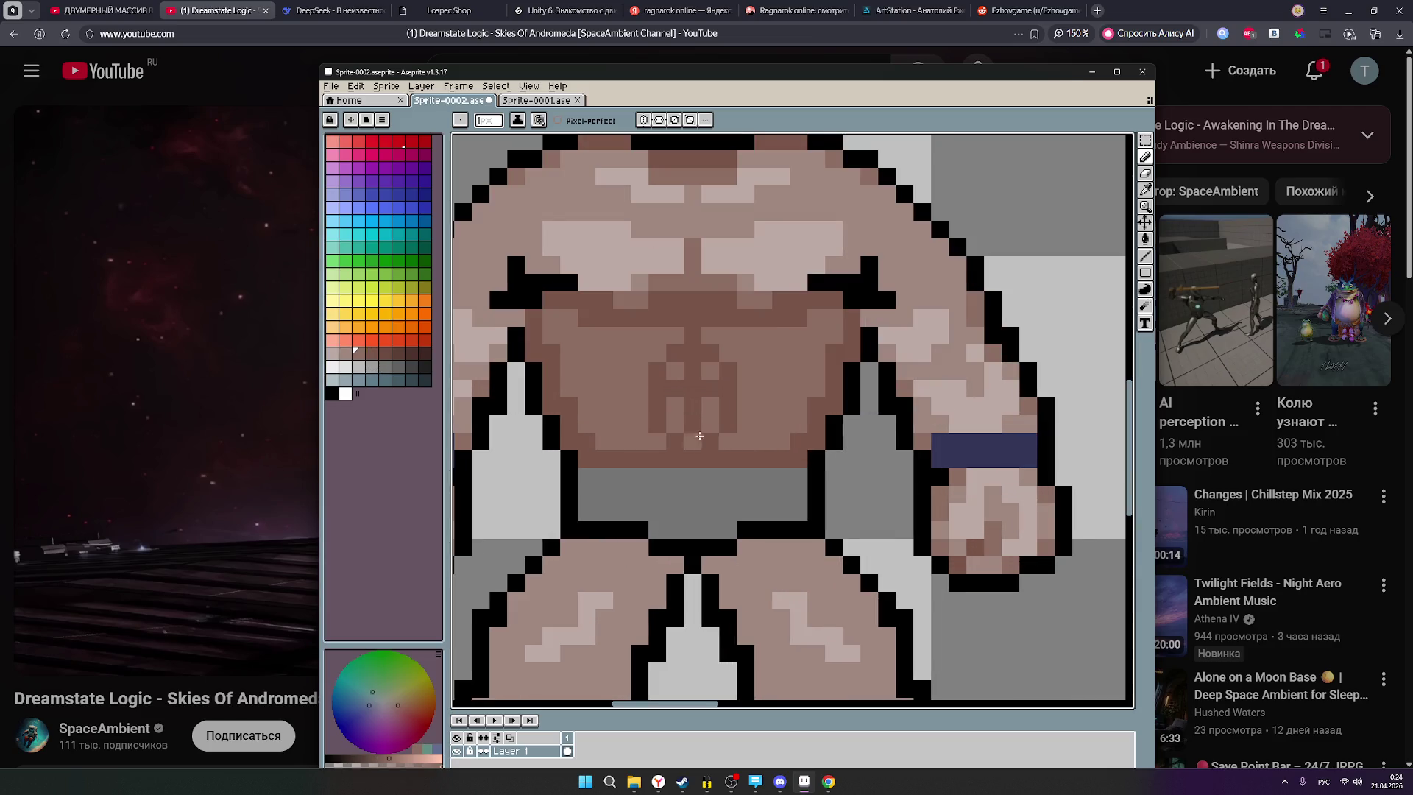
pyautogui.scroll(-3, 822, 416)
pyautogui.scroll(-1, 821, 416)
pyautogui.moveTo(821, 416); pyautogui.dragTo(624, 485)
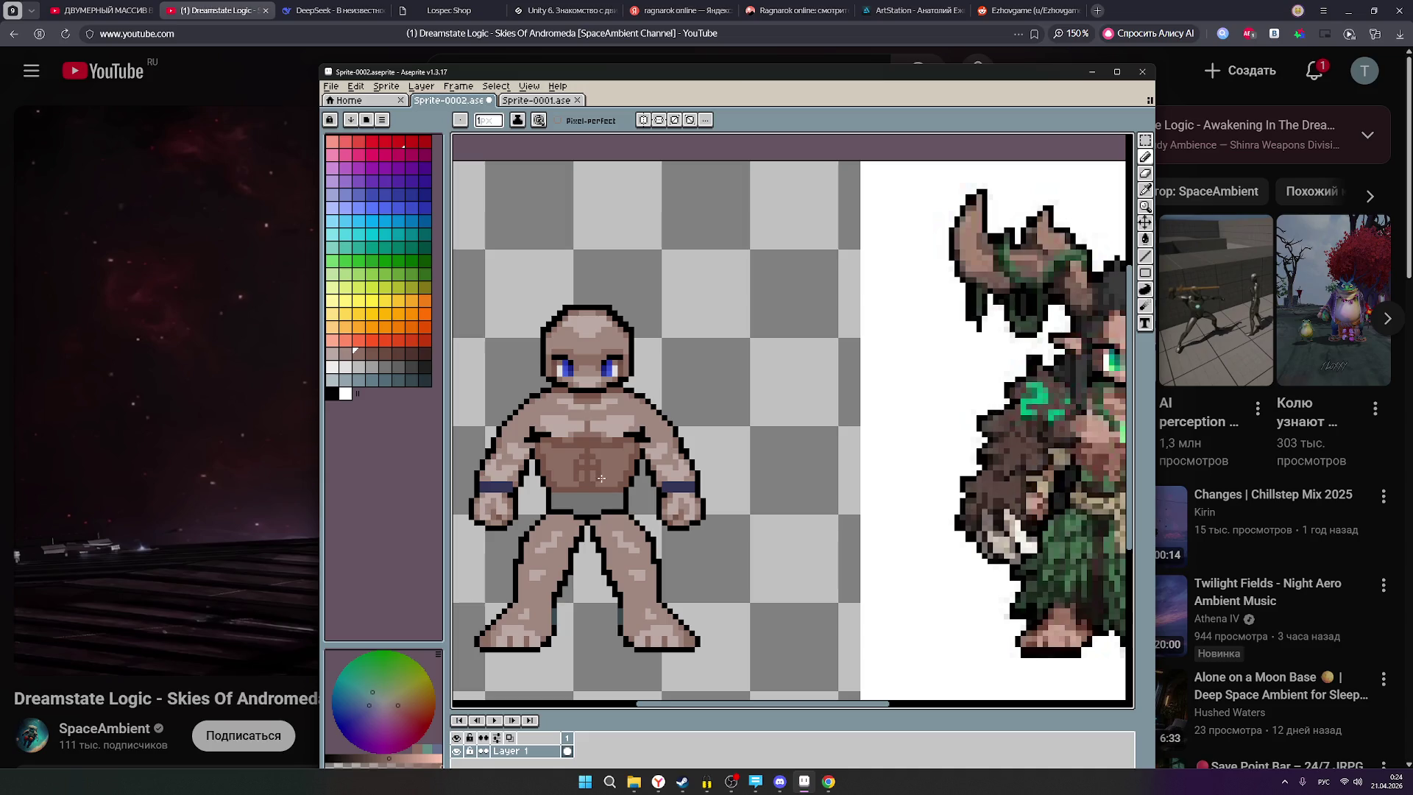
pyautogui.scroll(-2, 605, 480)
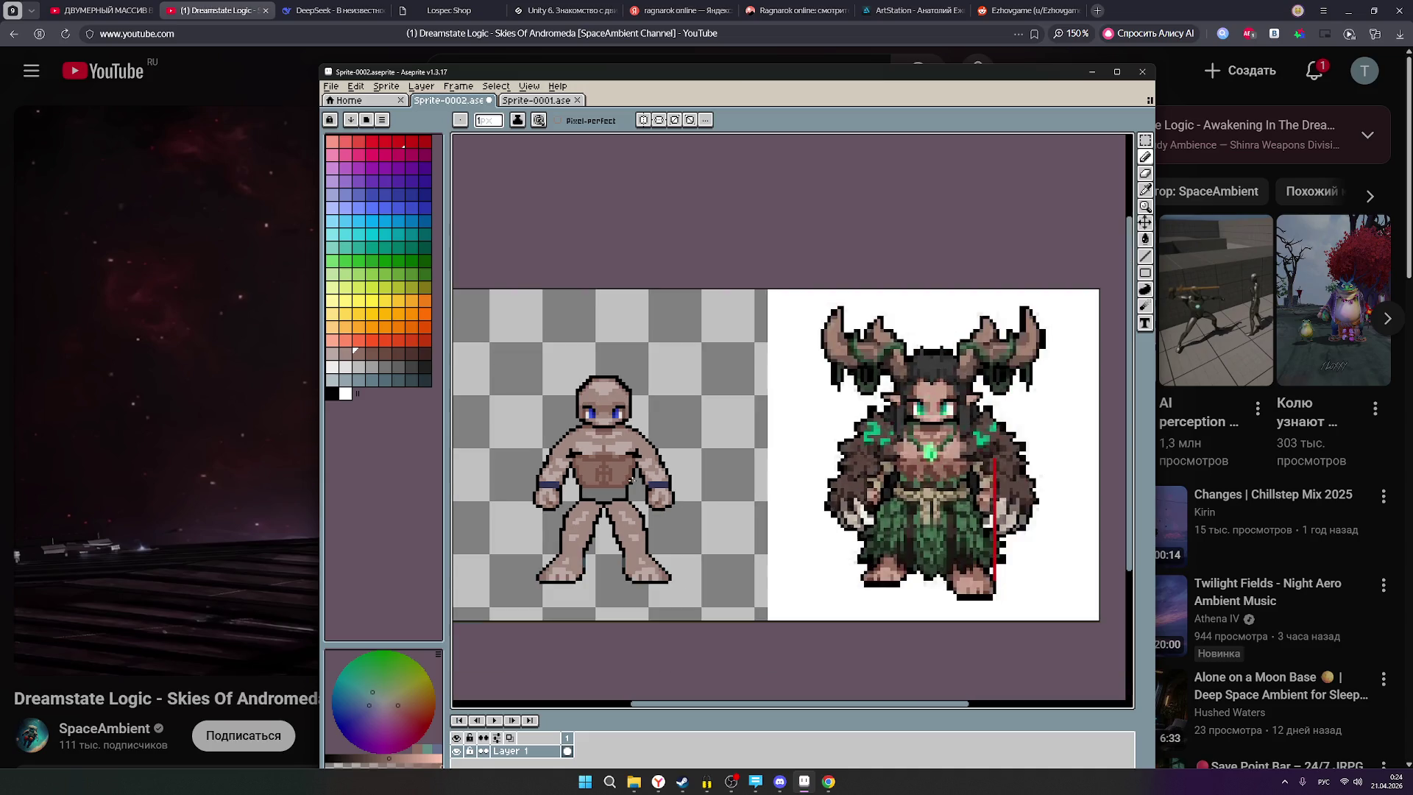
pyautogui.scroll(-1, 605, 480)
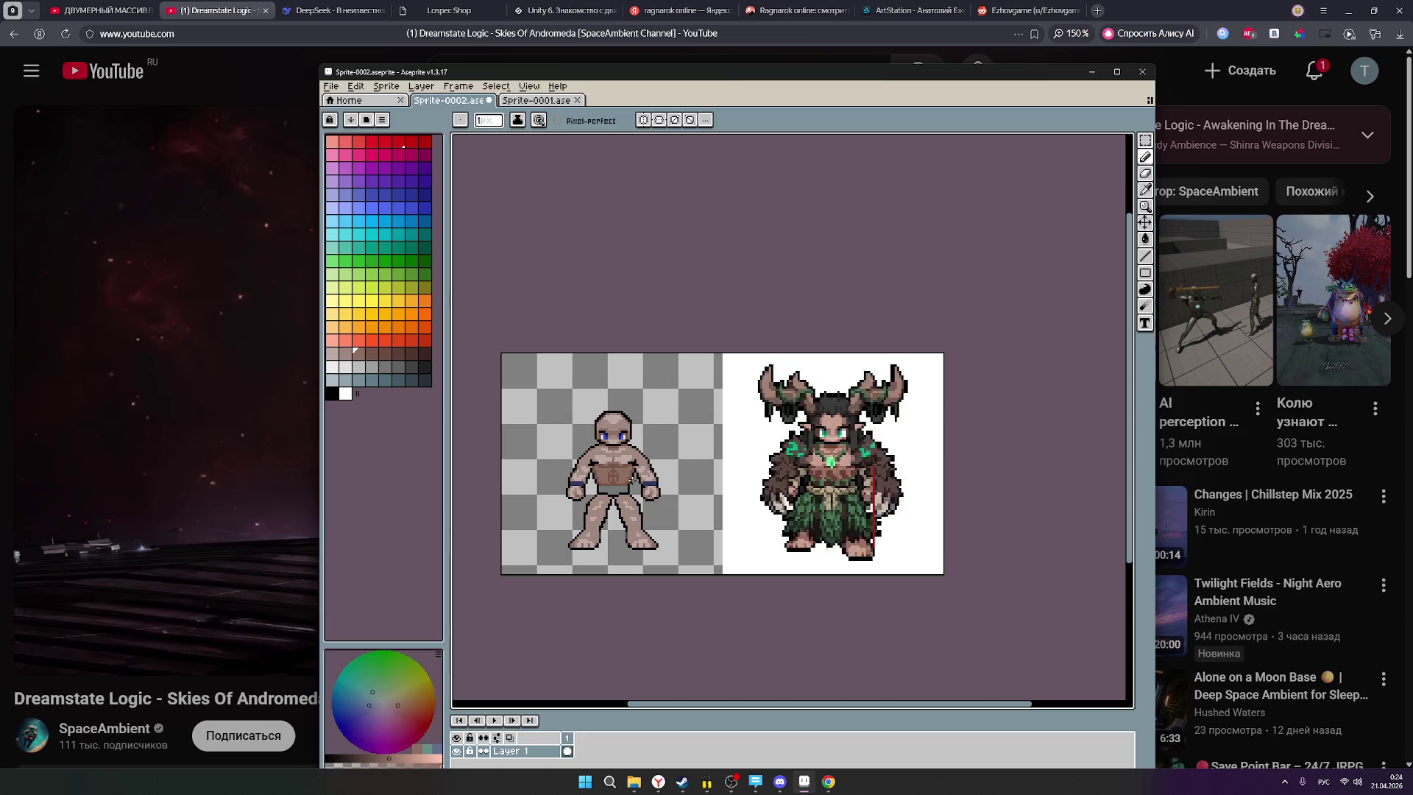
pyautogui.scroll(4, 630, 479)
pyautogui.scroll(-3, 632, 480)
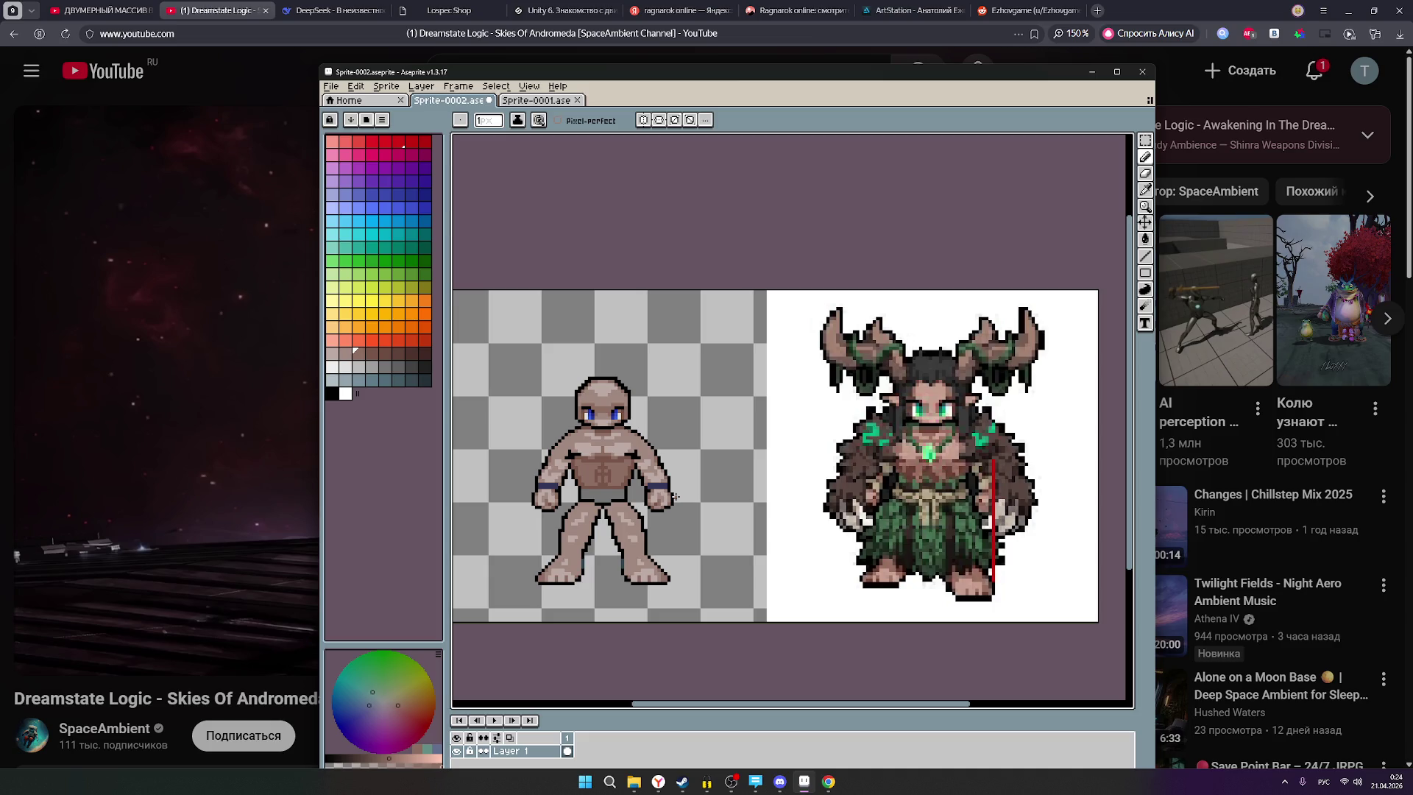
pyautogui.scroll(3, 588, 465)
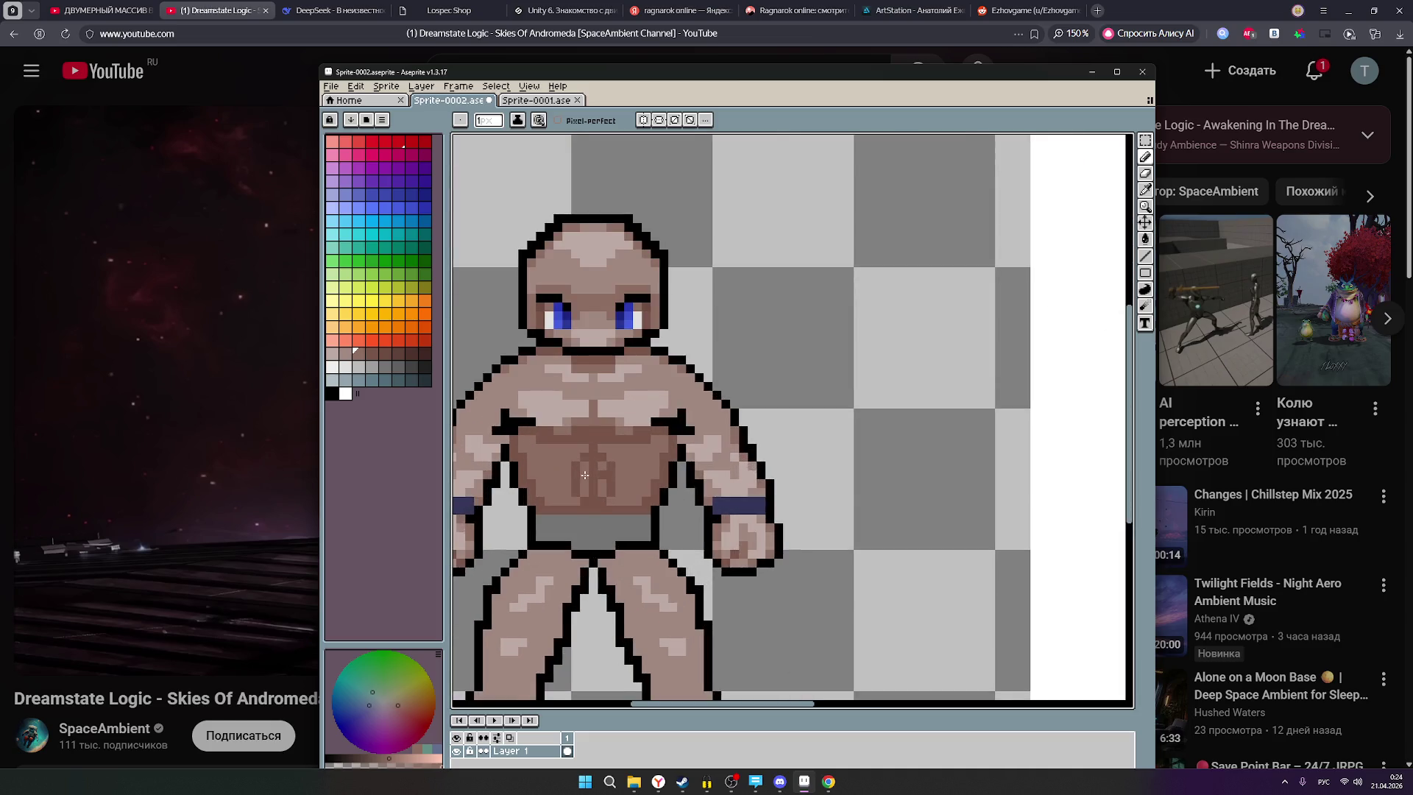
pyautogui.click(372, 353)
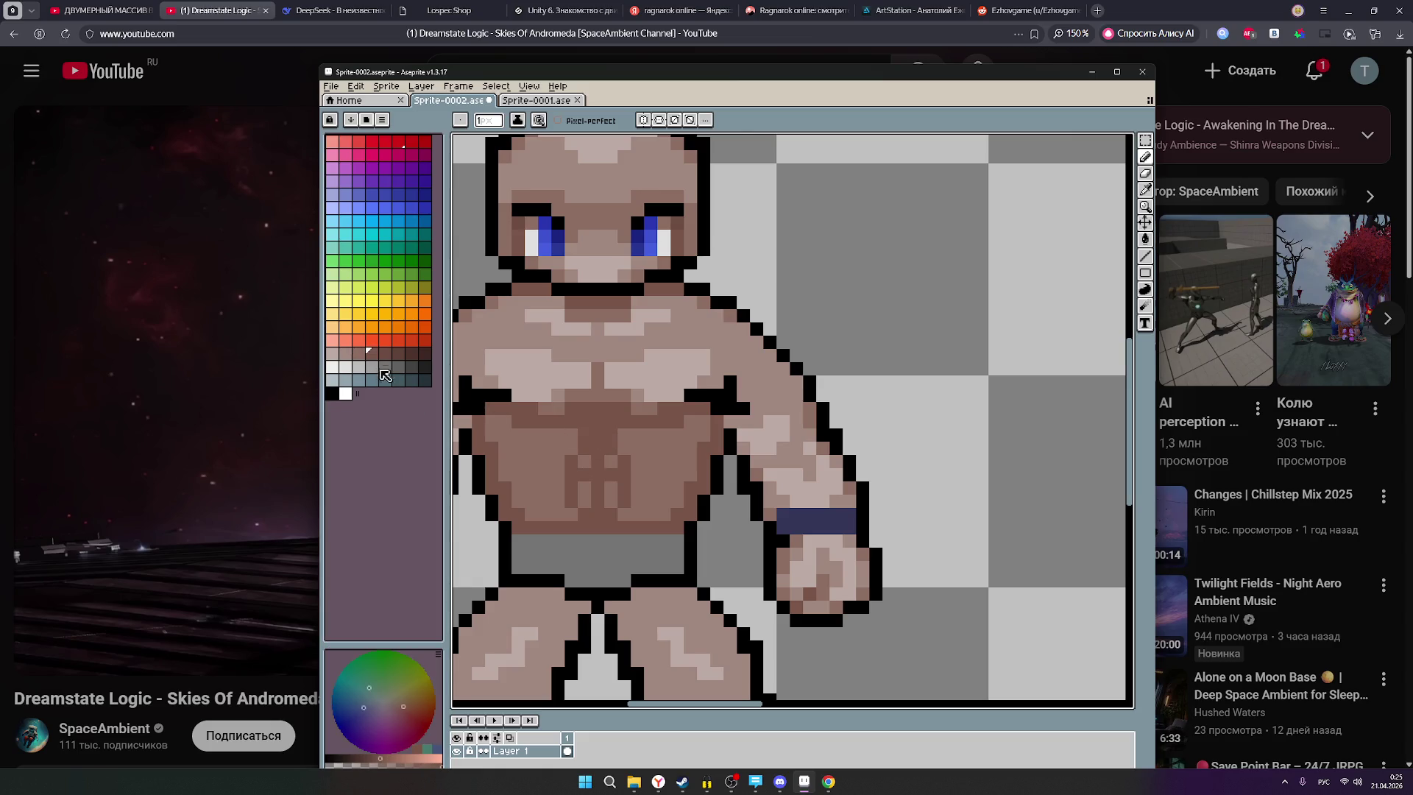
pyautogui.click(359, 353)
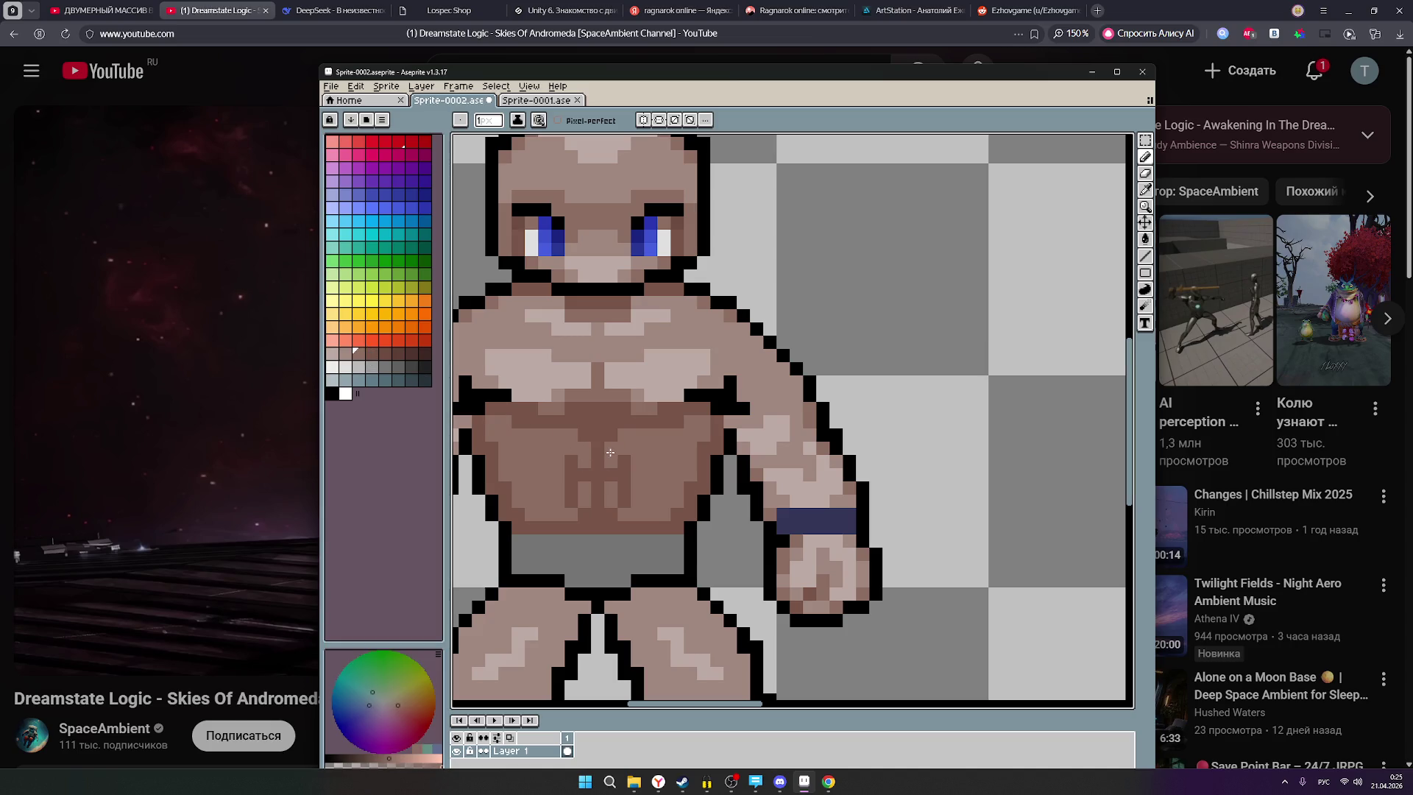
pyautogui.click(372, 353)
# Darken three abdomen pixels in brown to sharpen the ab shading.
pyautogui.click(572, 446)
pyautogui.click(625, 449)
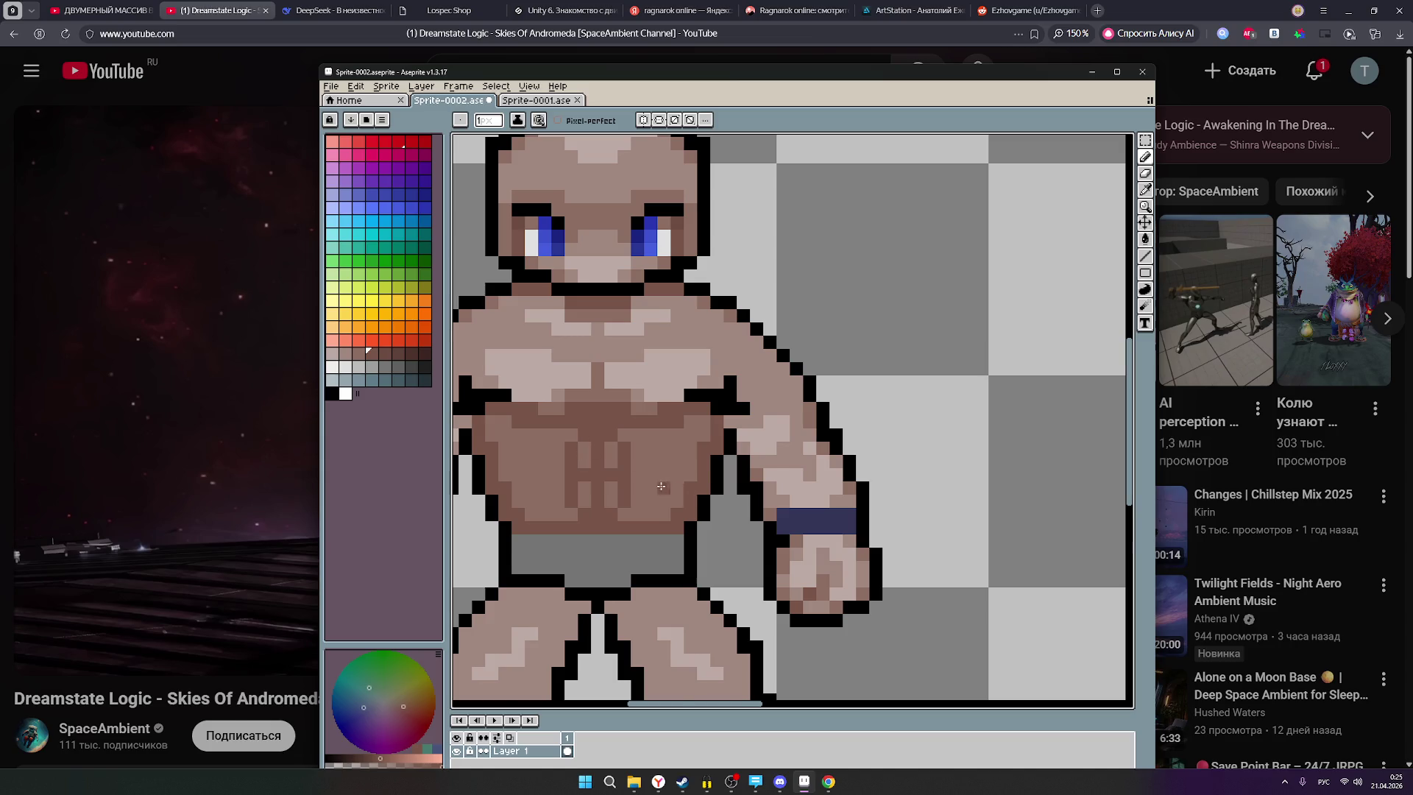
pyautogui.scroll(-3, 662, 490)
pyautogui.scroll(-2, 661, 490)
pyautogui.moveTo(831, 471); pyautogui.dragTo(724, 485)
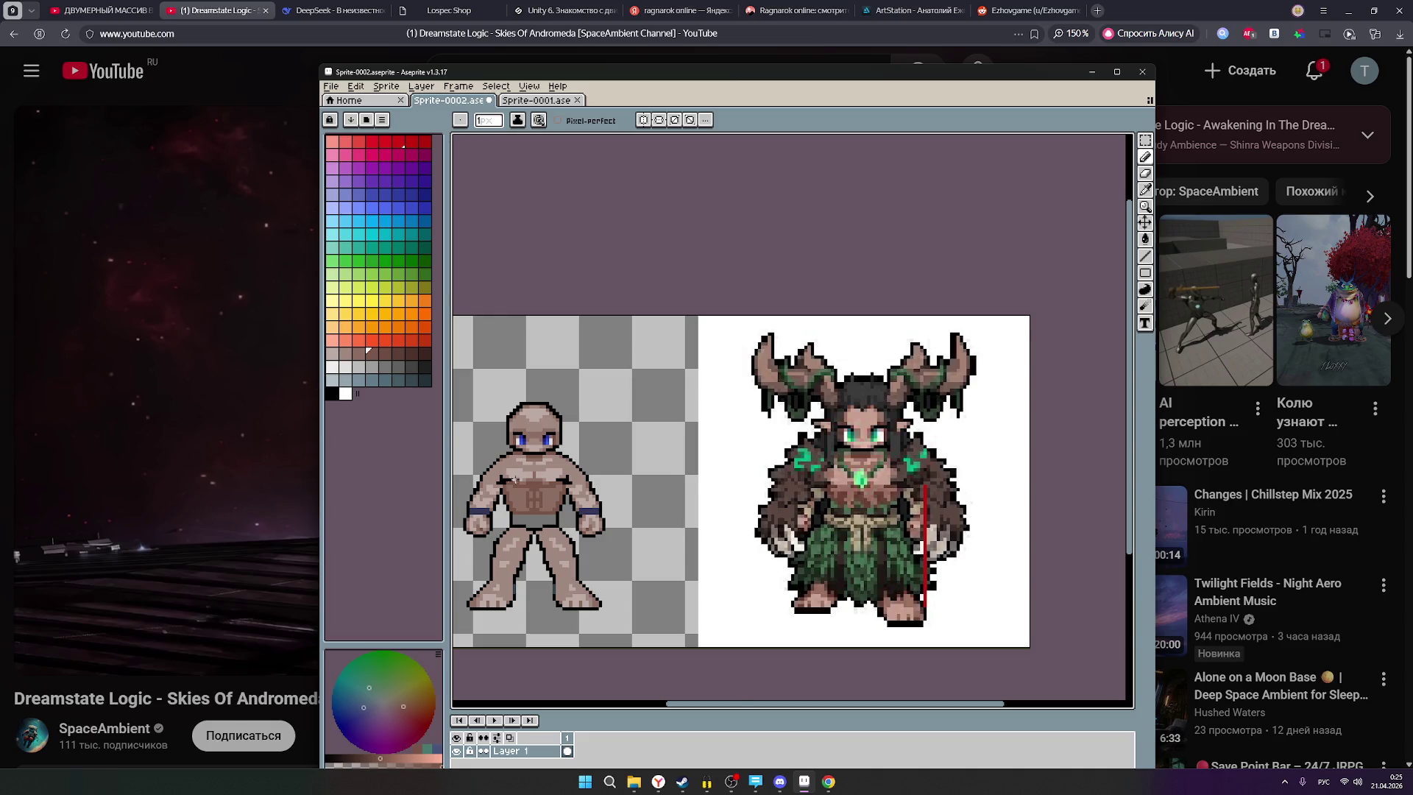
pyautogui.scroll(5, 537, 508)
pyautogui.click(564, 526)
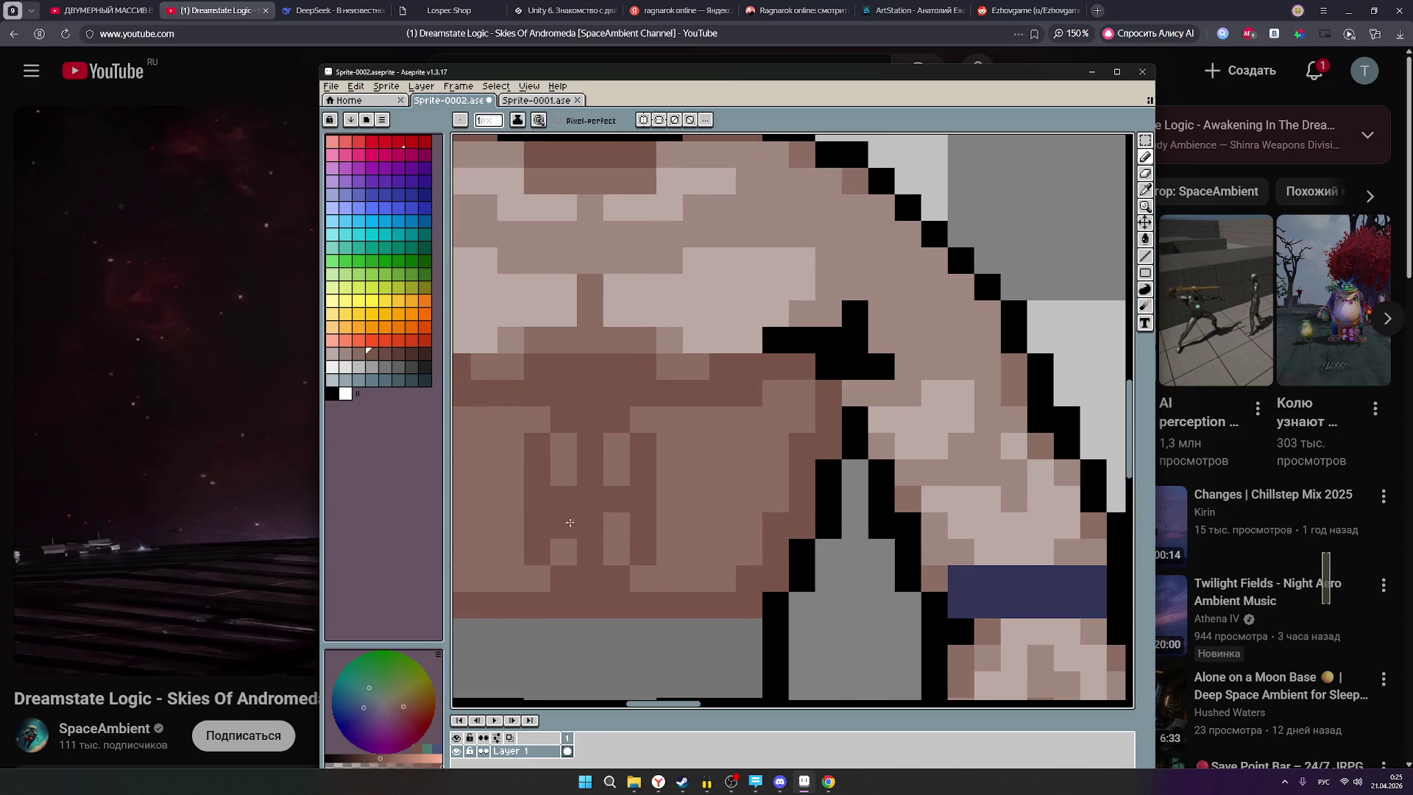
# Darken two more ab pixels and add a light brown highlight pixel.
pyautogui.click(563, 481)
pyautogui.click(608, 474)
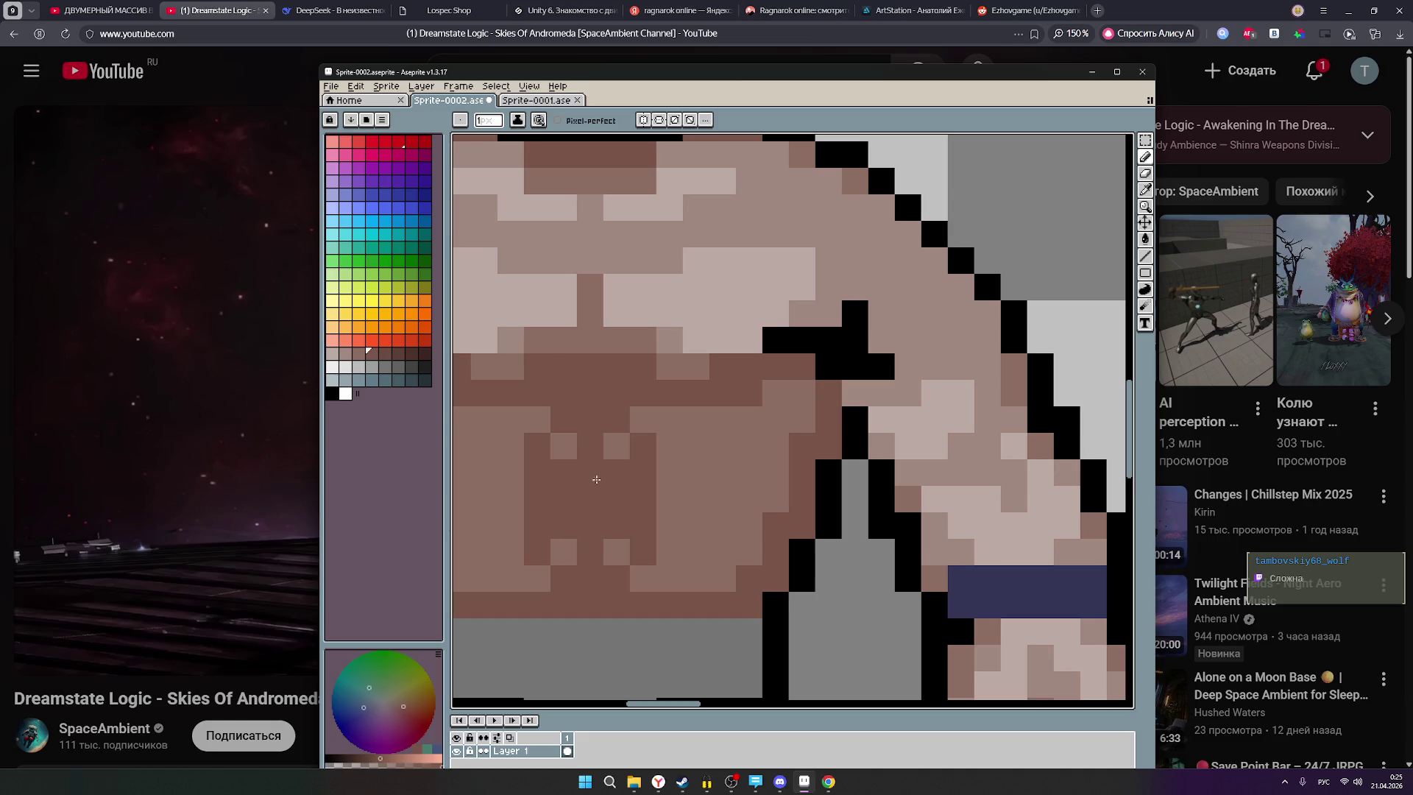
pyautogui.click(358, 354)
pyautogui.click(580, 497)
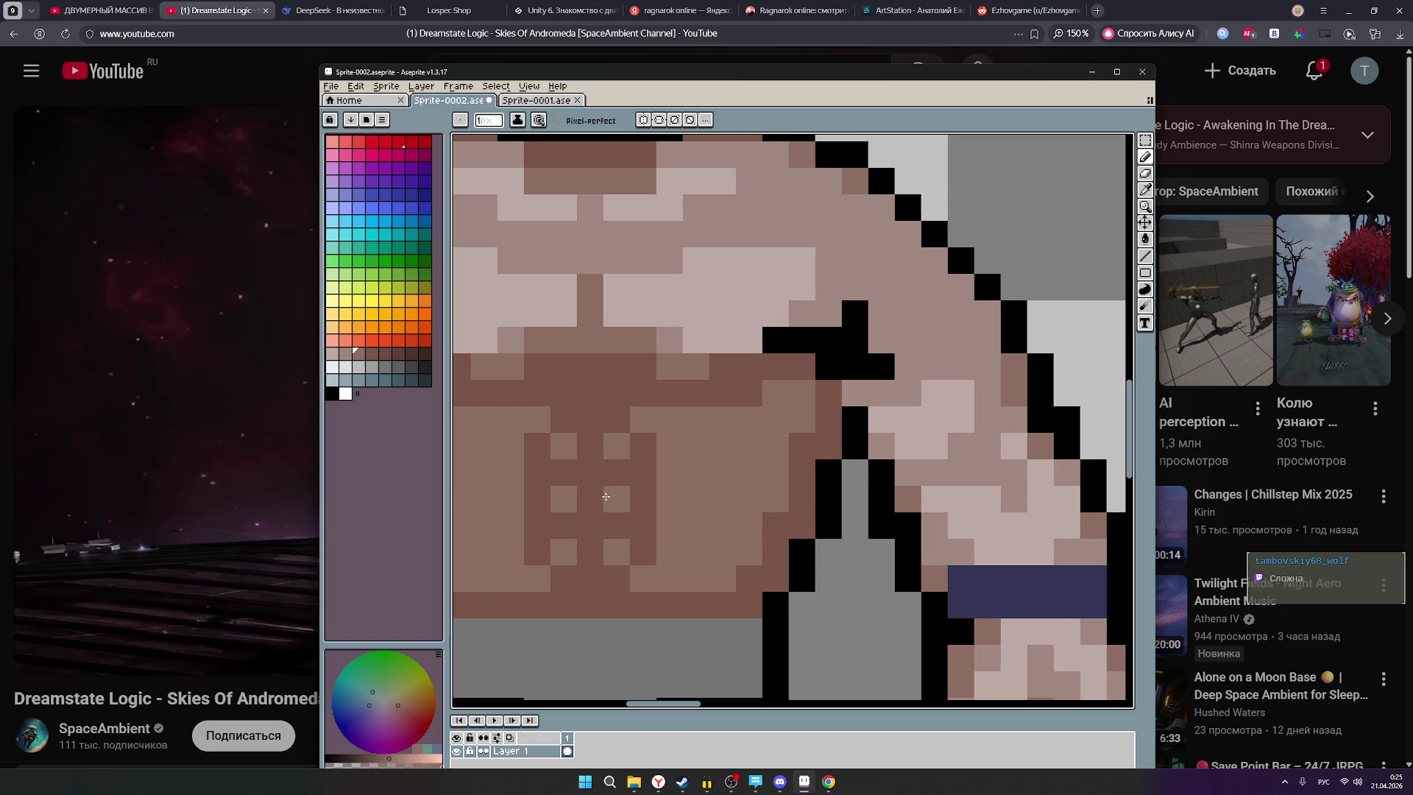
# Reframe the canvas and dismiss the Git update prompt.
pyautogui.scroll(-6, 814, 497)
pyautogui.scroll(-3, 814, 497)
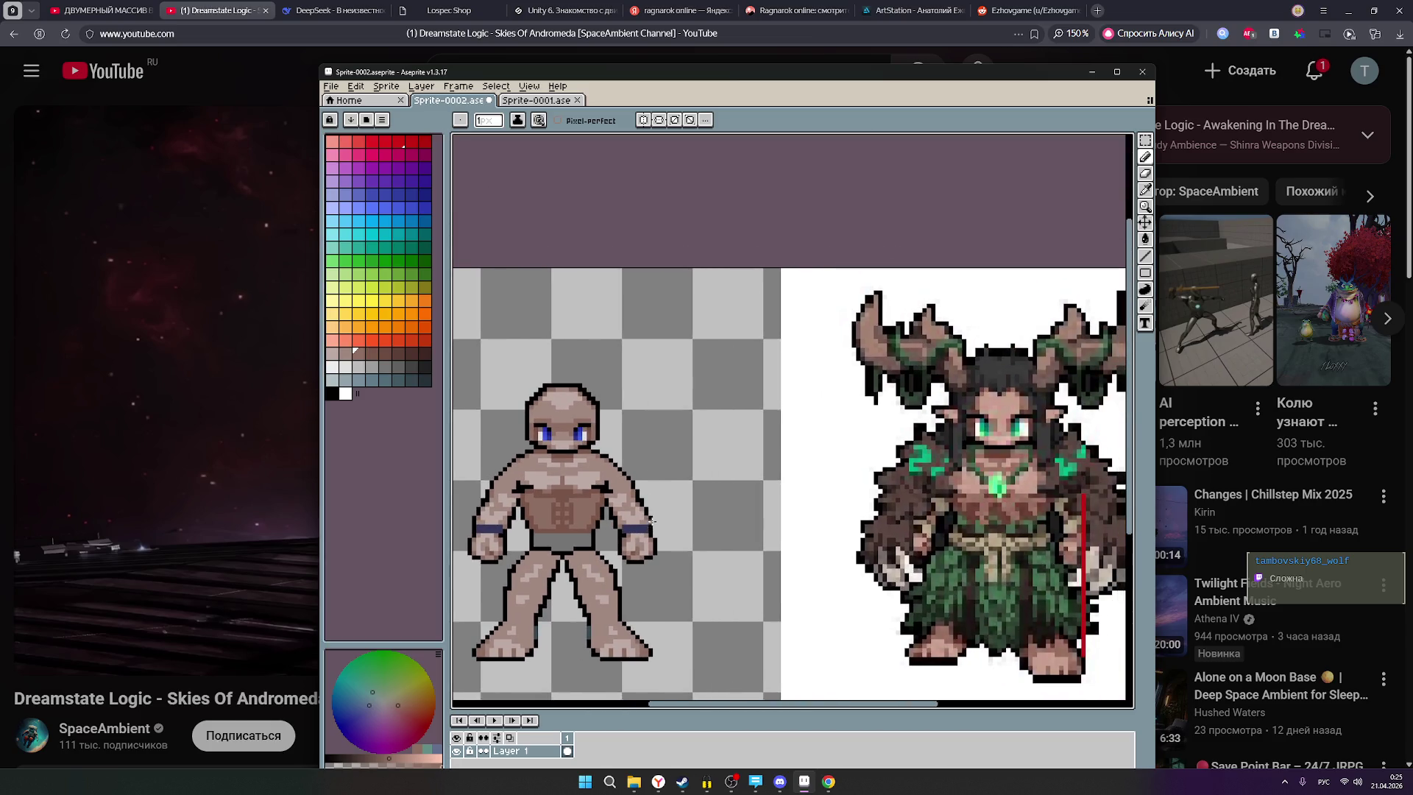
pyautogui.scroll(1, 807, 499)
pyautogui.moveTo(804, 499); pyautogui.dragTo(716, 505)
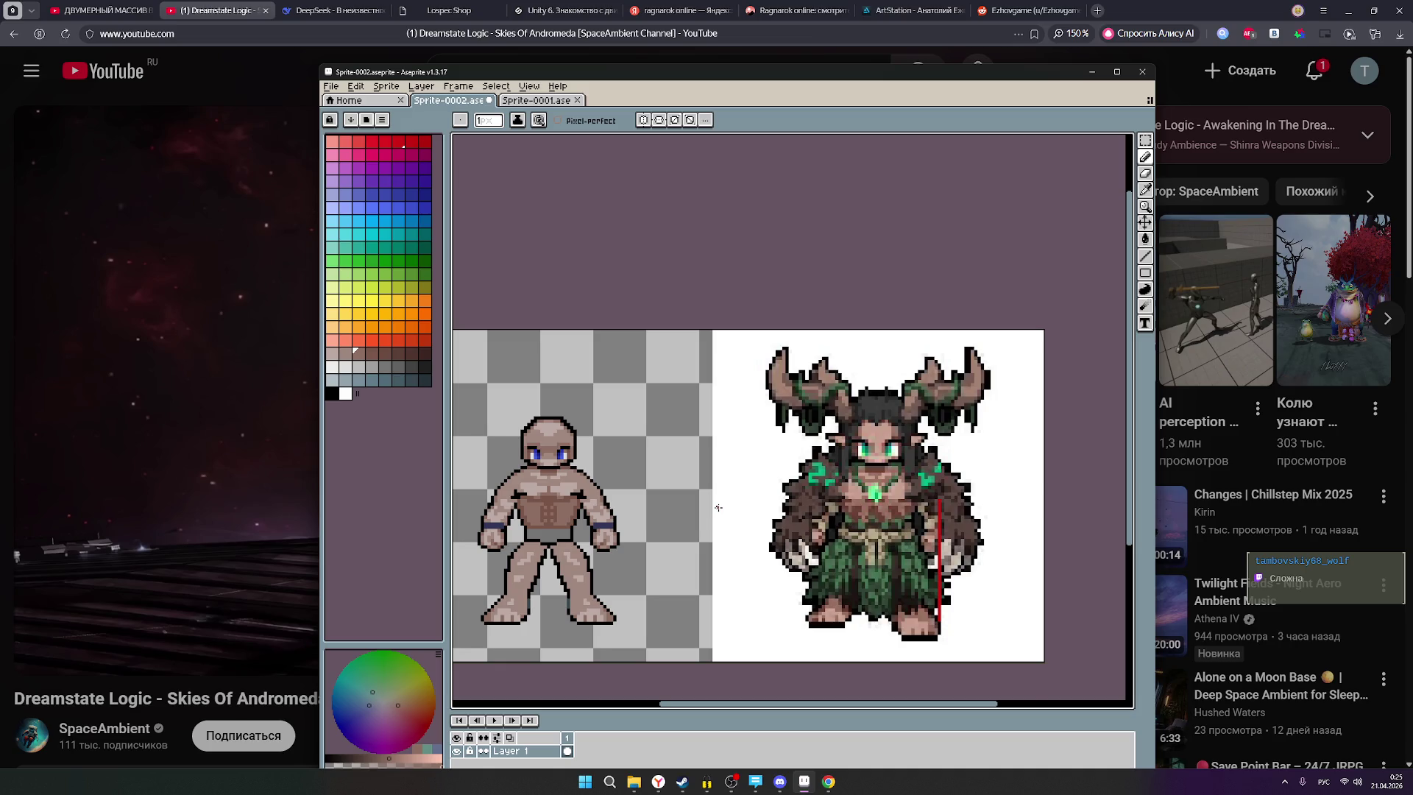
pyautogui.moveTo(718, 507); pyautogui.dragTo(718, 507)
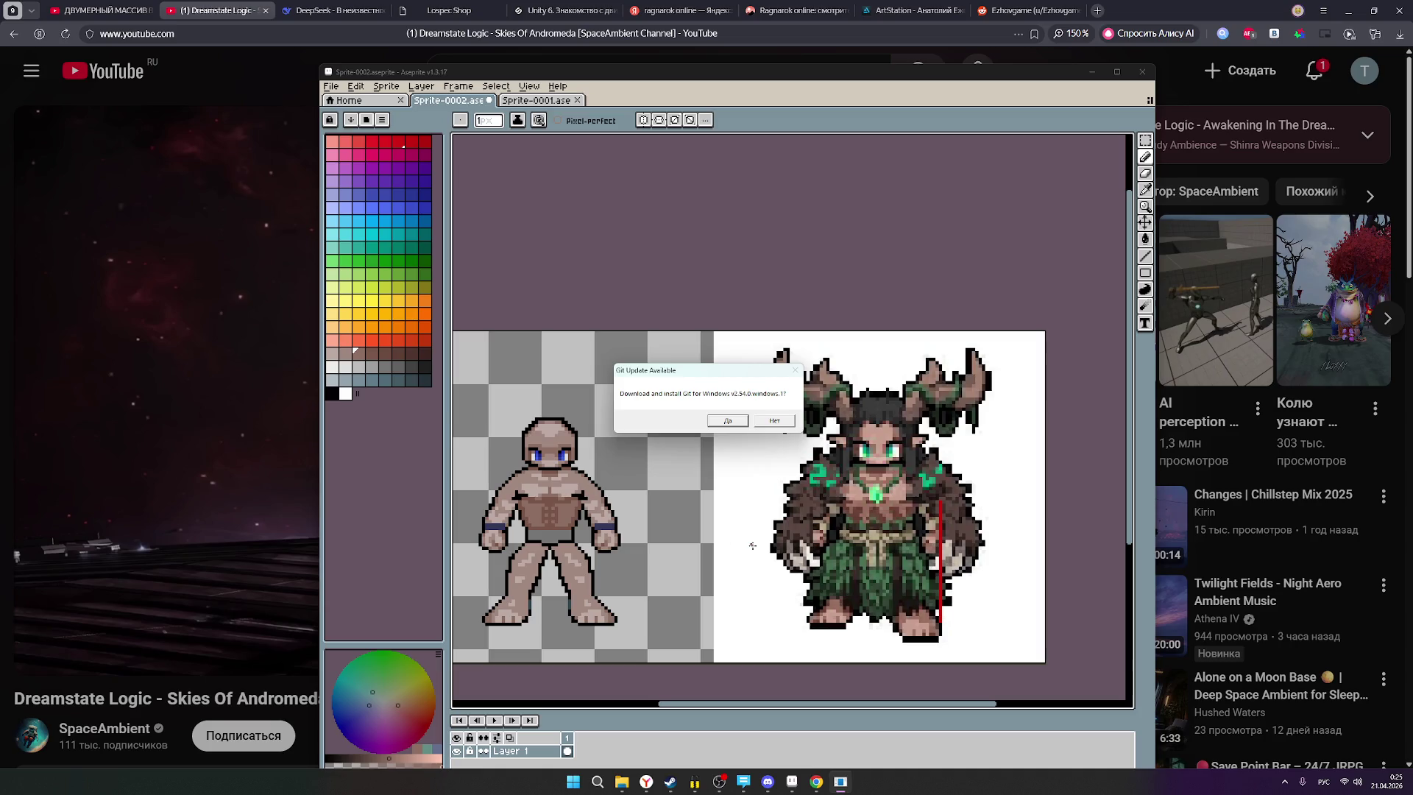
pyautogui.click(723, 421)
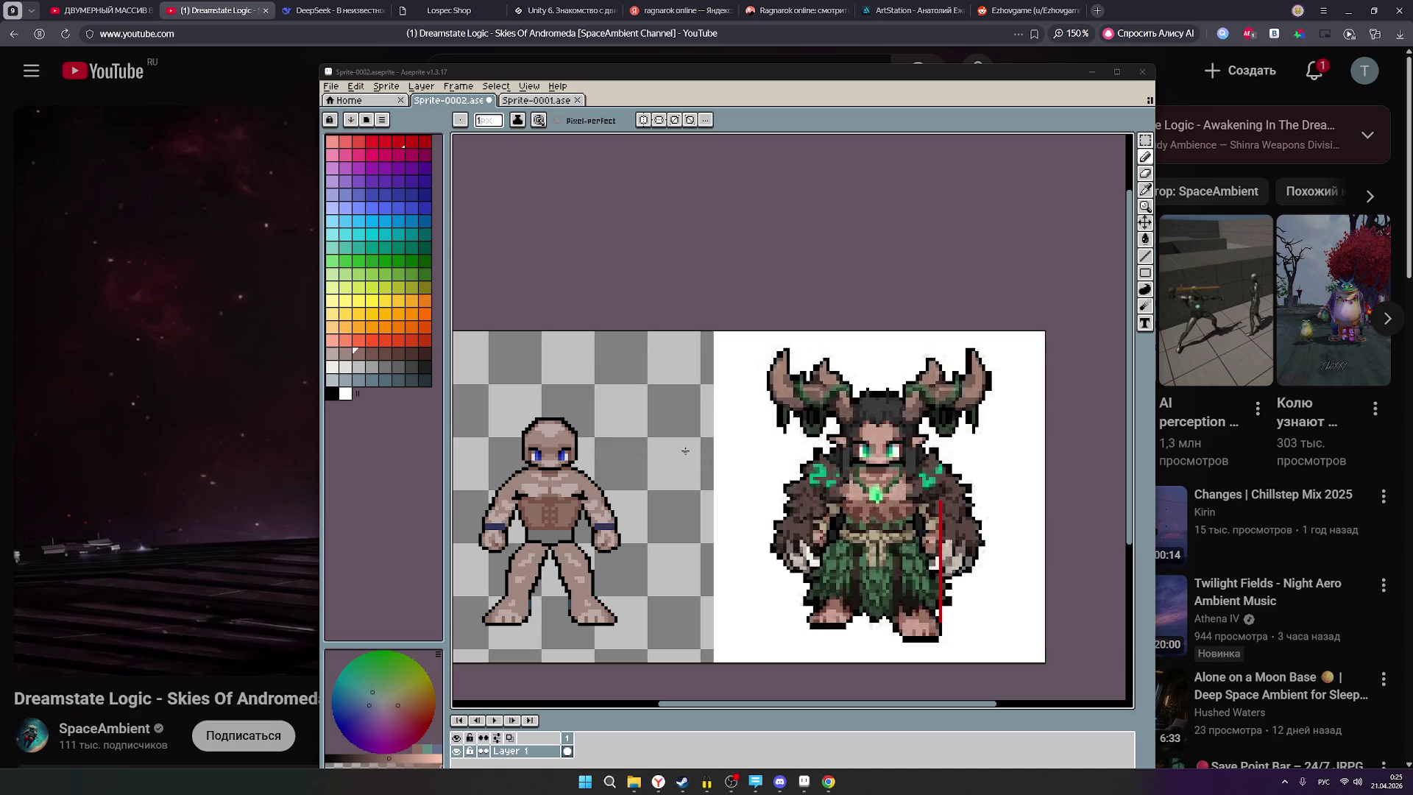
# Recentre on both sprites, choose a brown swatch and paint a dark pixel on the abs.
pyautogui.scroll(2, 519, 523)
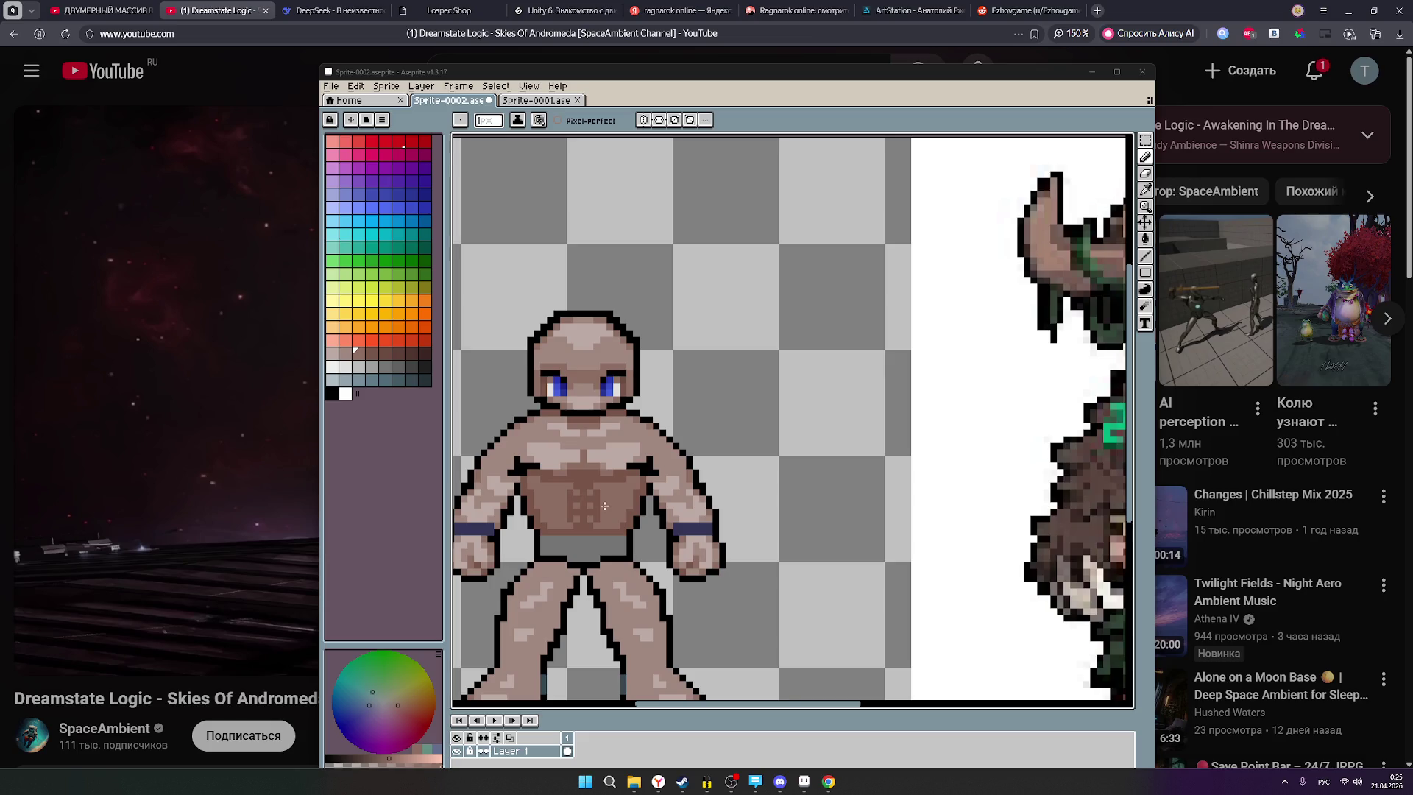
pyautogui.scroll(1, 604, 506)
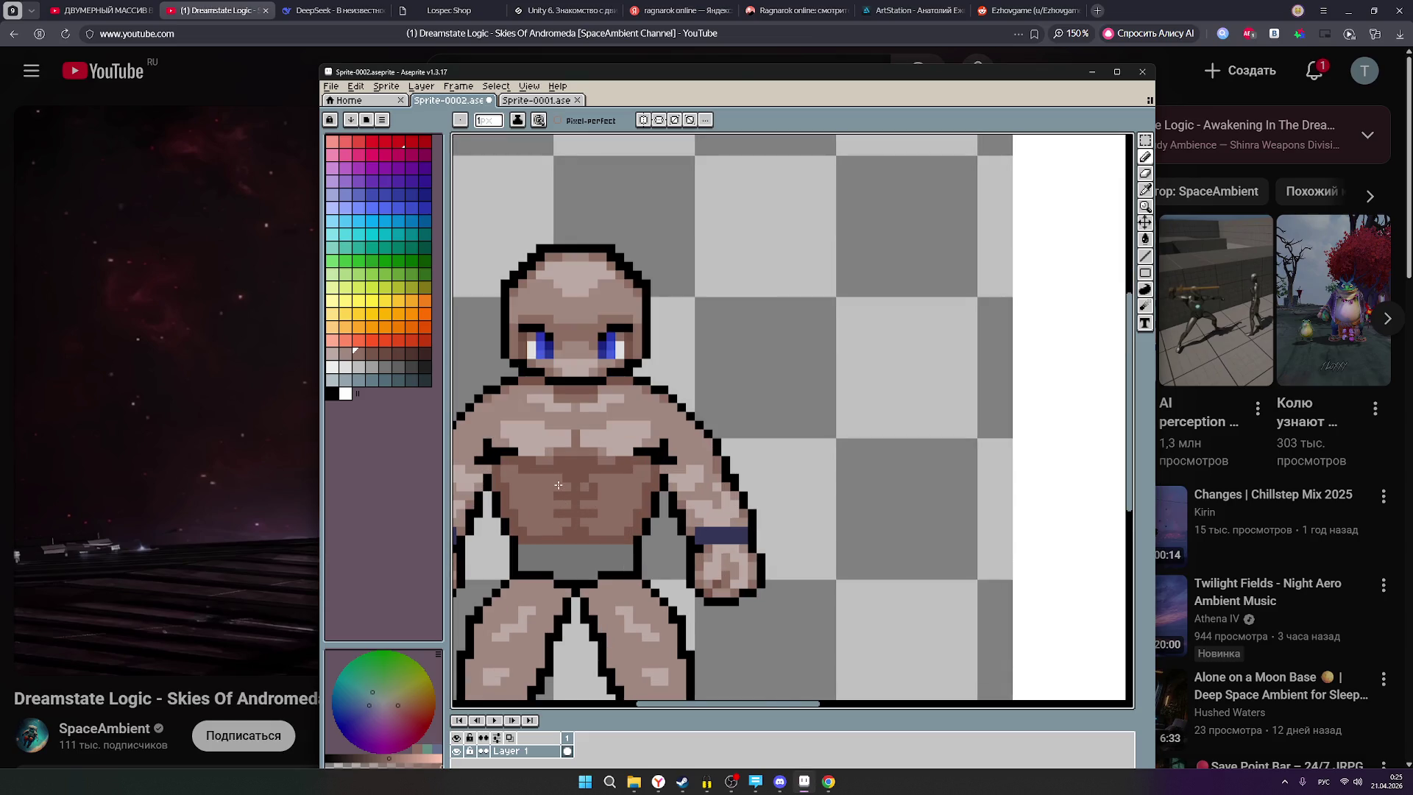
pyautogui.scroll(-3, 592, 489)
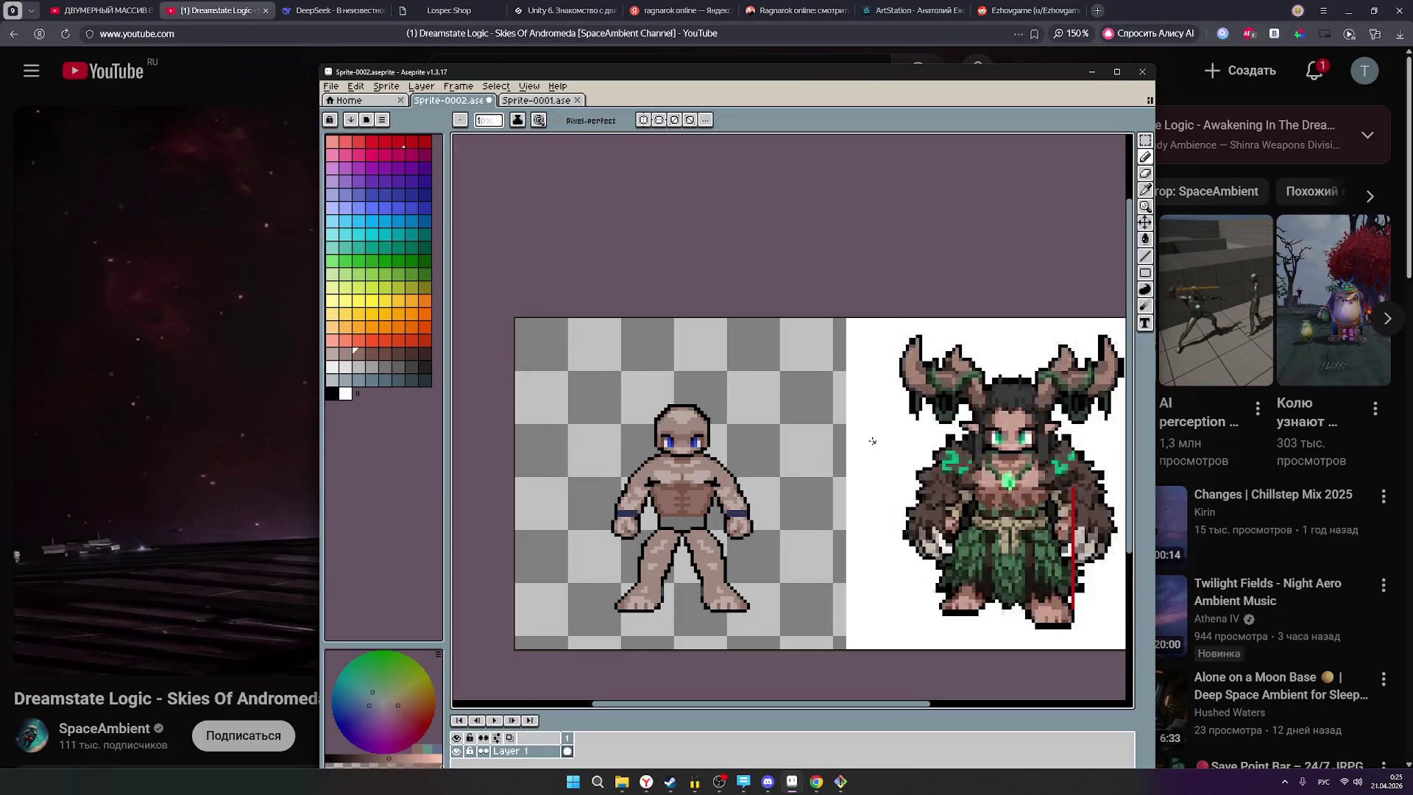
pyautogui.scroll(1, 734, 494)
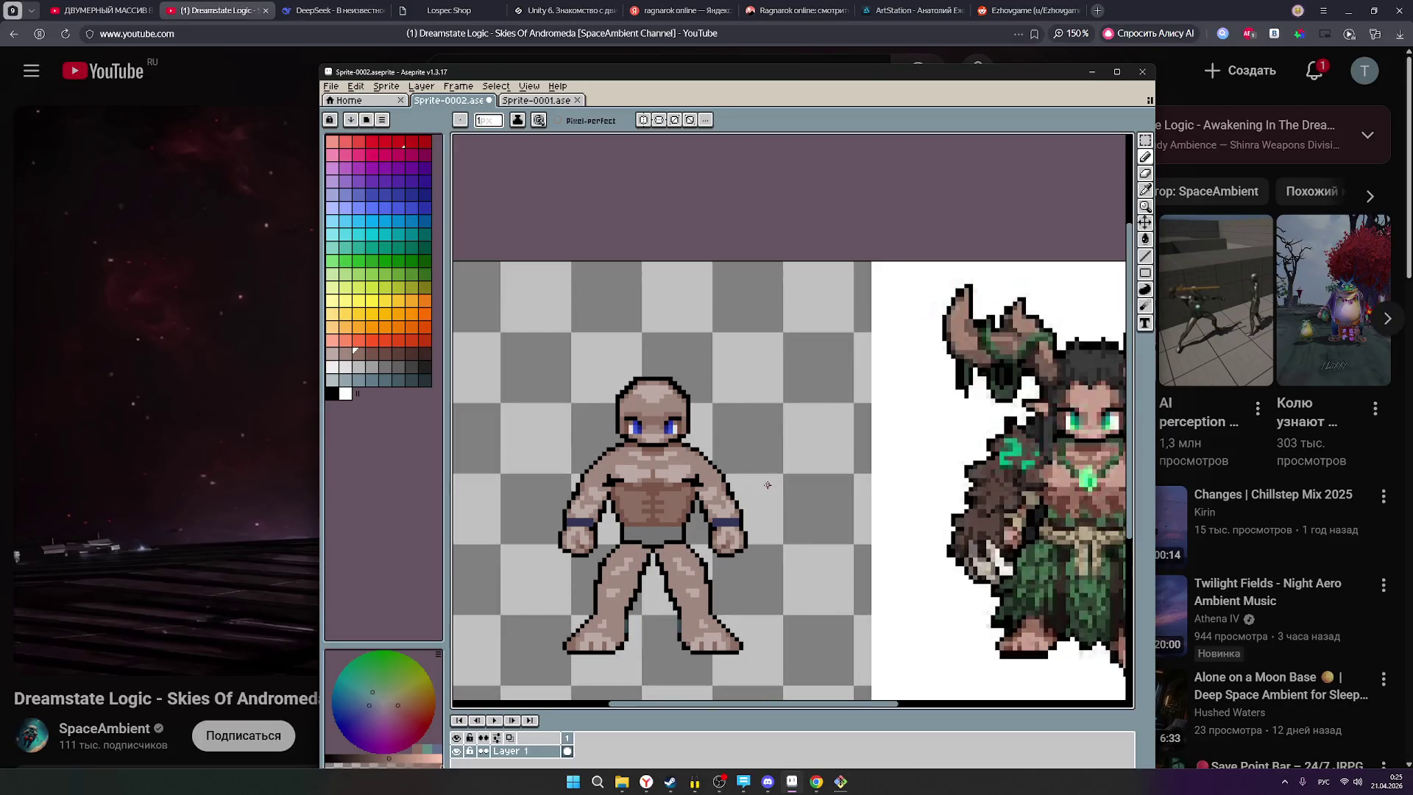
pyautogui.moveTo(734, 495); pyautogui.dragTo(665, 479)
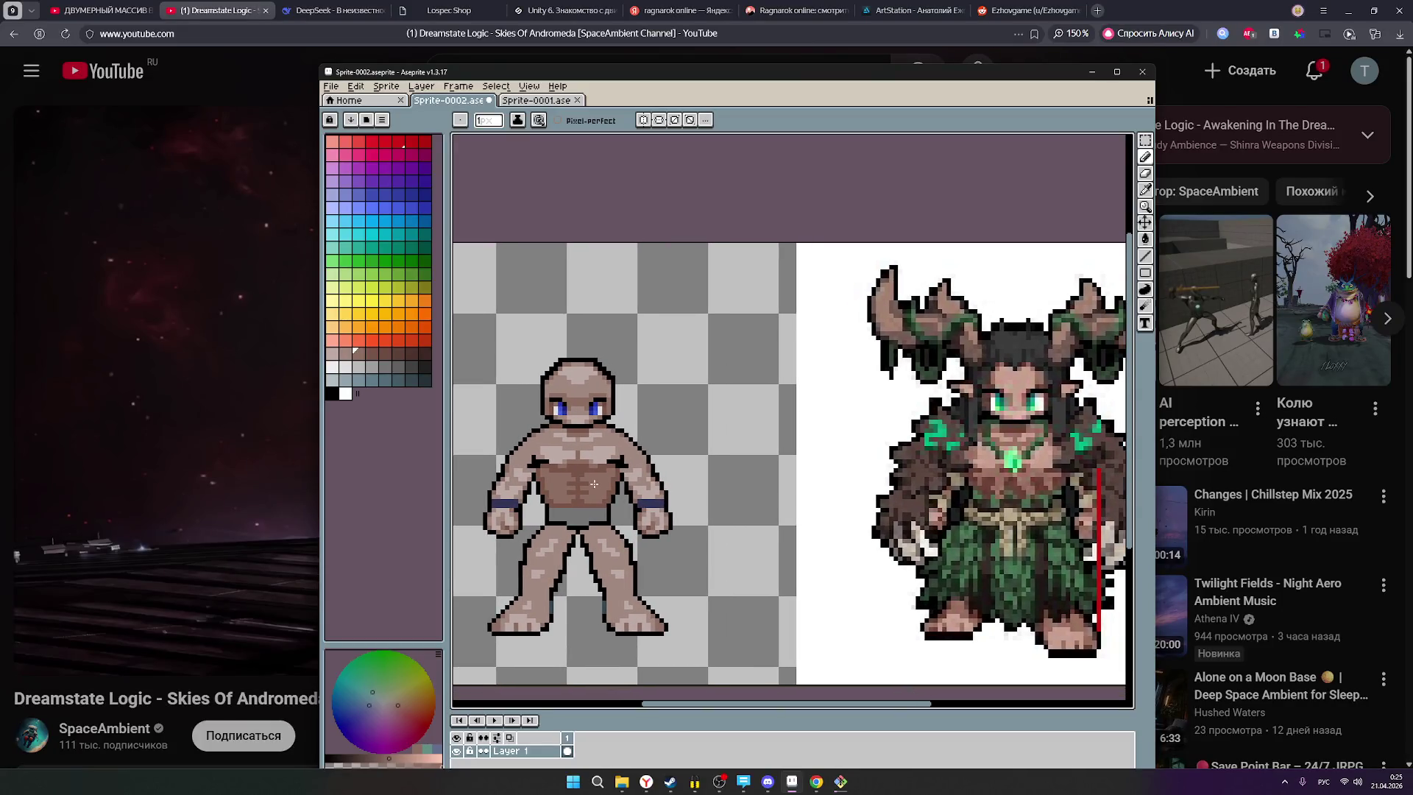
pyautogui.keyDown('alt'); pyautogui.click(616, 513); pyautogui.keyUp('alt')
pyautogui.scroll(2, 567, 471)
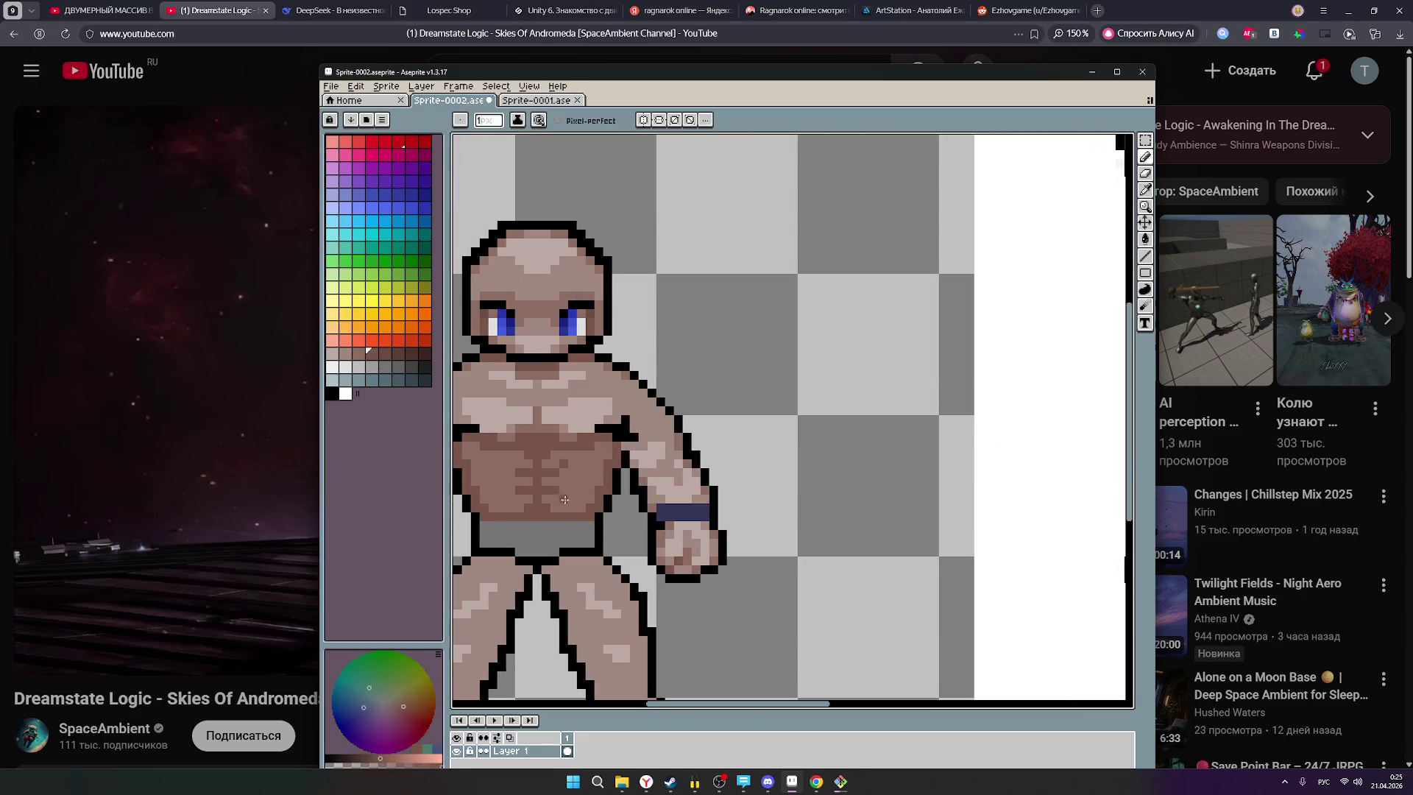
pyautogui.scroll(2, 531, 495)
pyautogui.click(593, 469)
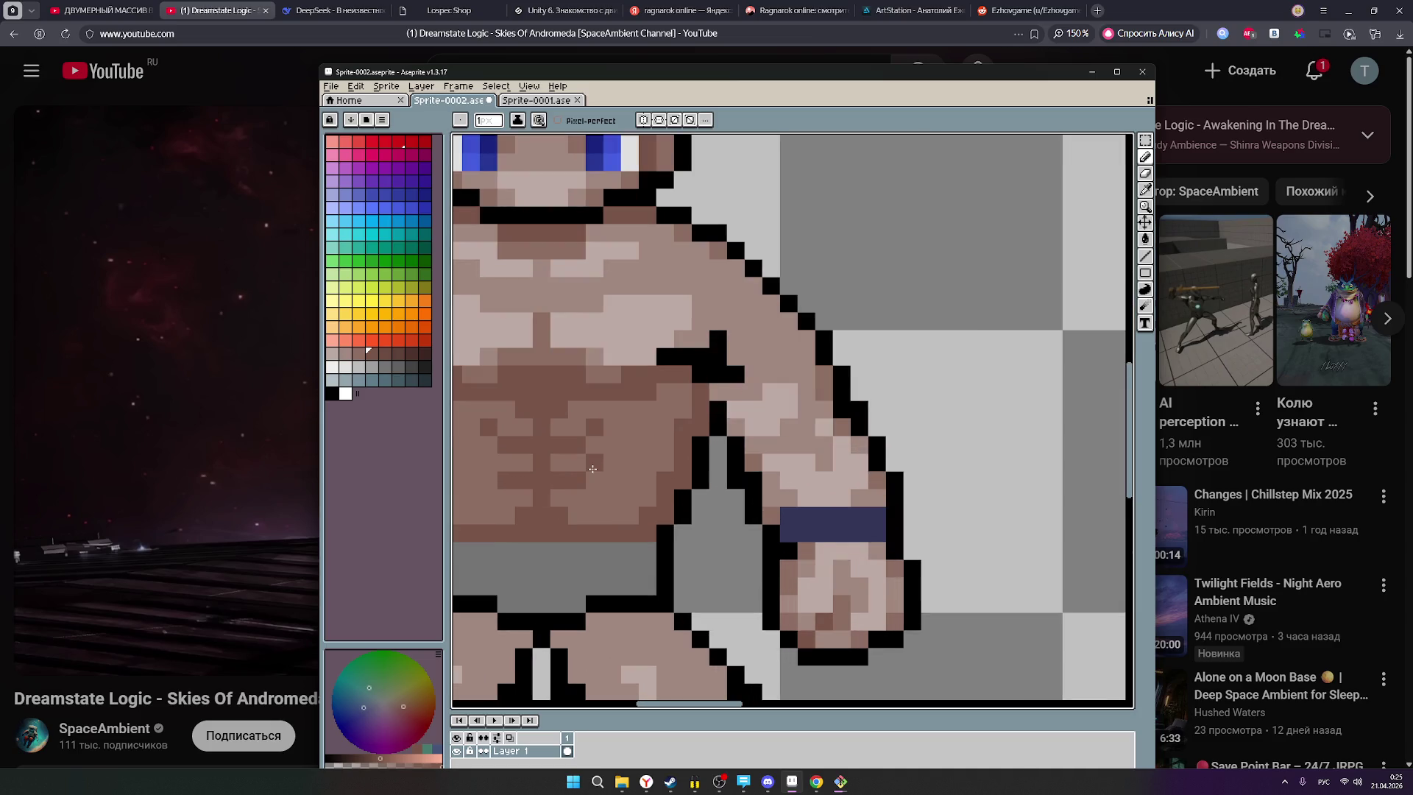
# Add three more dark brown shading pixels across the abs, framing the whole reference sprite.
pyautogui.moveTo(559, 499); pyautogui.dragTo(664, 502)
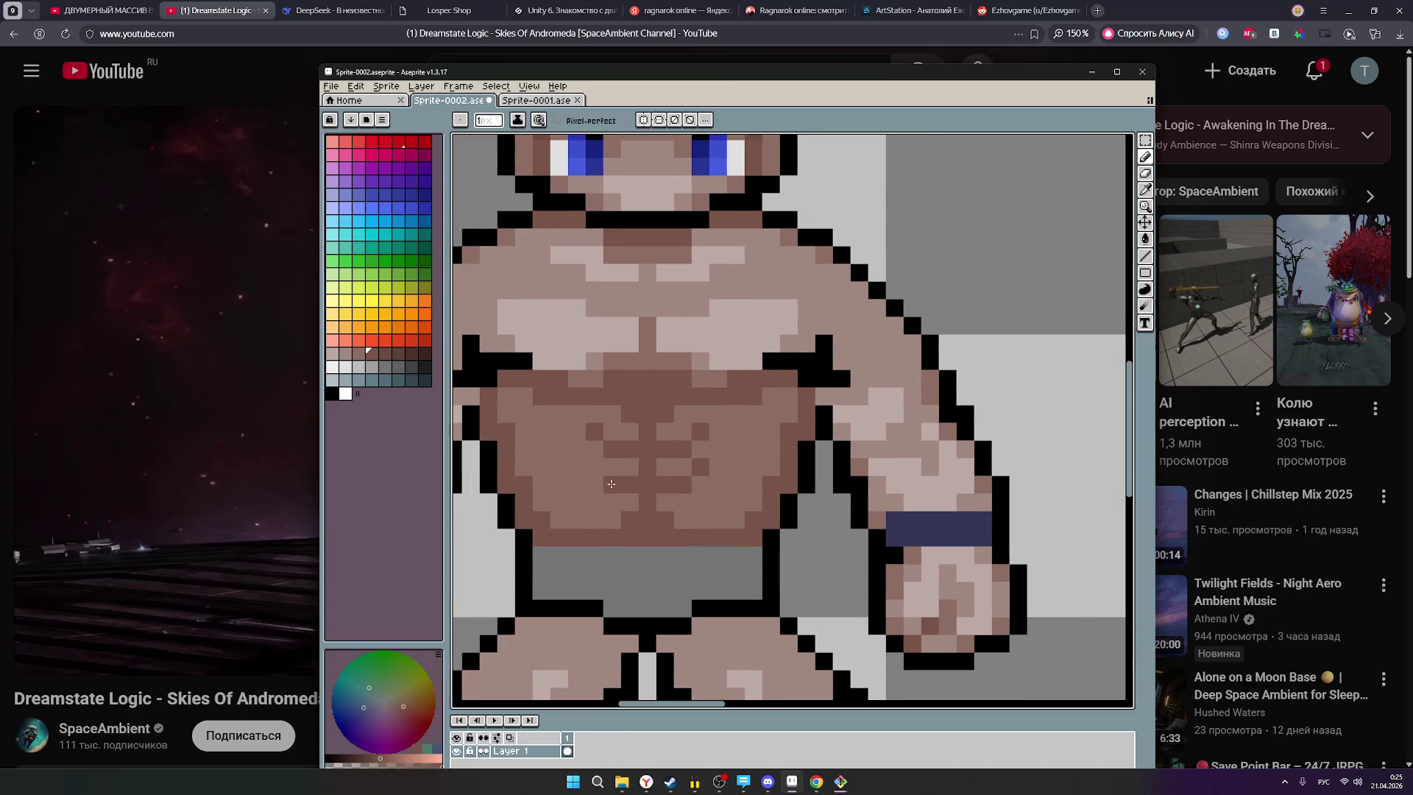
pyautogui.click(698, 508)
pyautogui.click(613, 508)
pyautogui.click(612, 519)
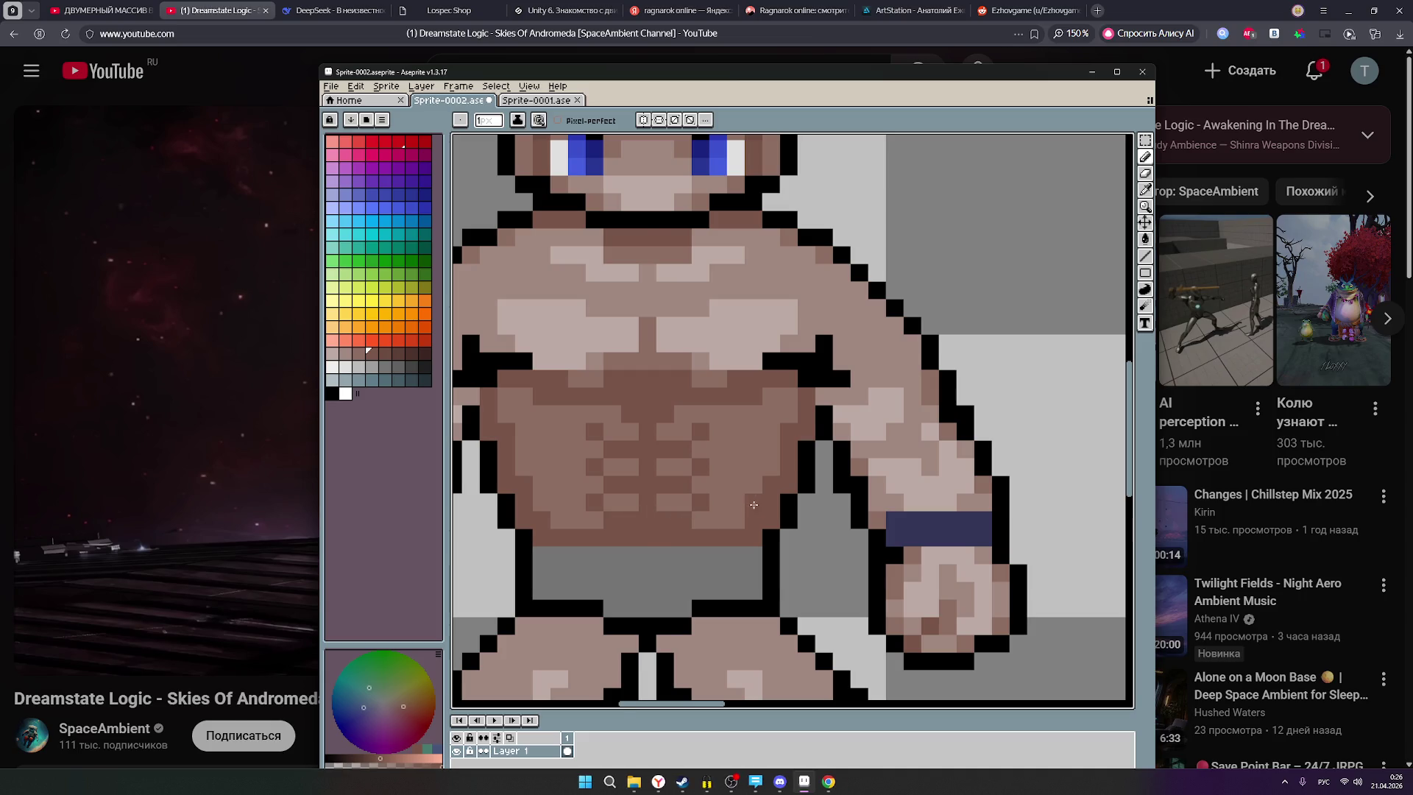
pyautogui.scroll(-5, 751, 508)
pyautogui.moveTo(811, 512); pyautogui.dragTo(656, 525)
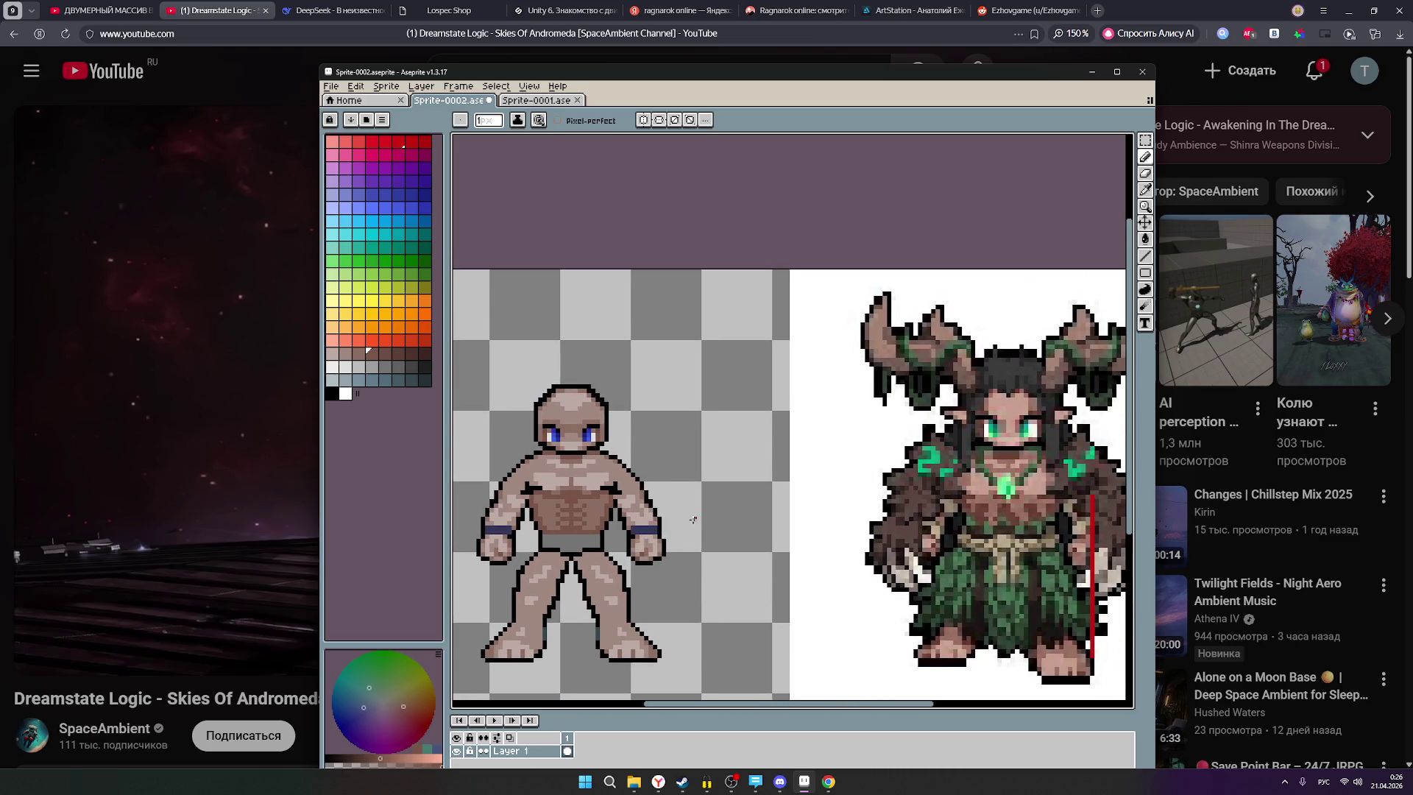
# Compare the figure with the druid reference and choose a brown shade for the torso.
pyautogui.scroll(-1, 693, 519)
pyautogui.scroll(-1, 706, 521)
pyautogui.scroll(1, 706, 522)
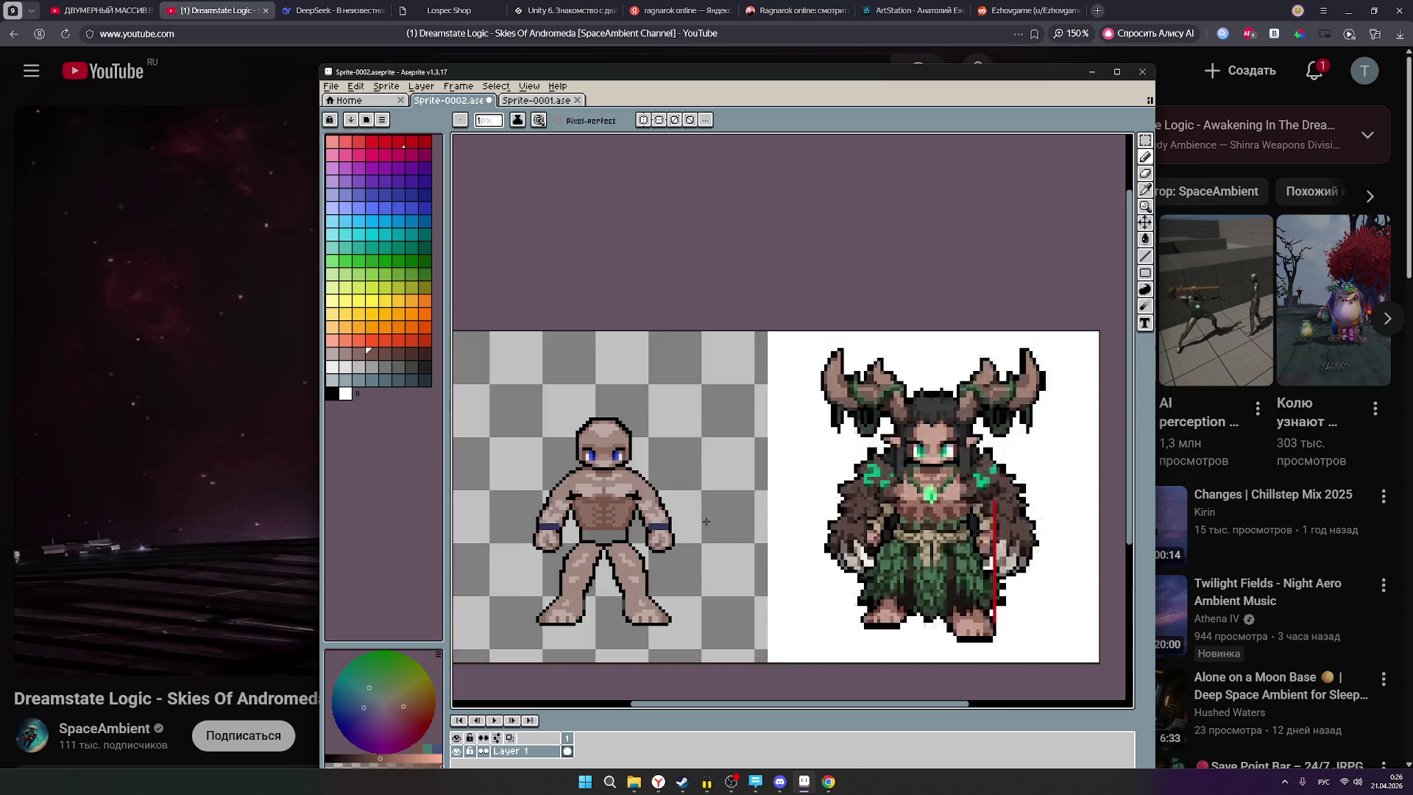
pyautogui.scroll(5, 676, 527)
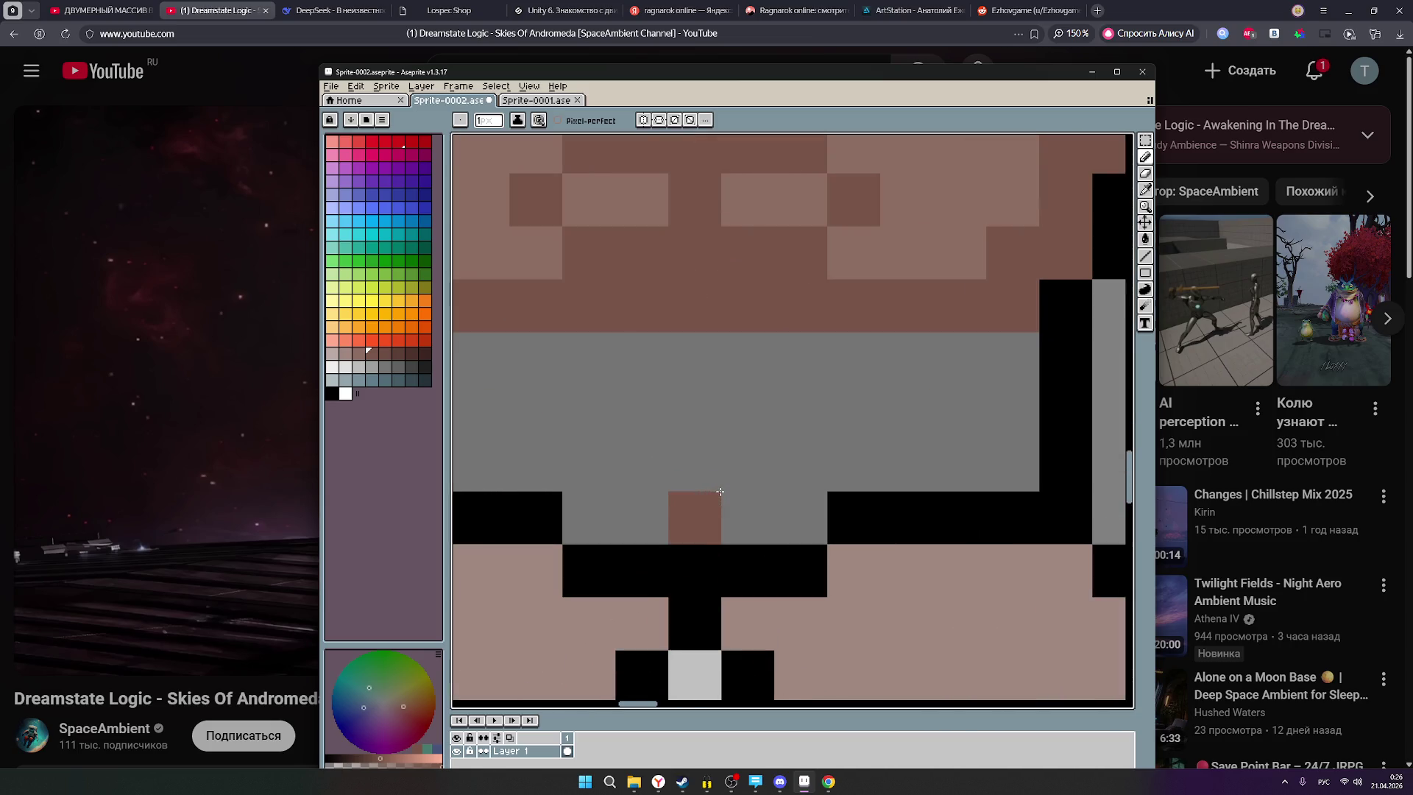
pyautogui.scroll(-5, 707, 506)
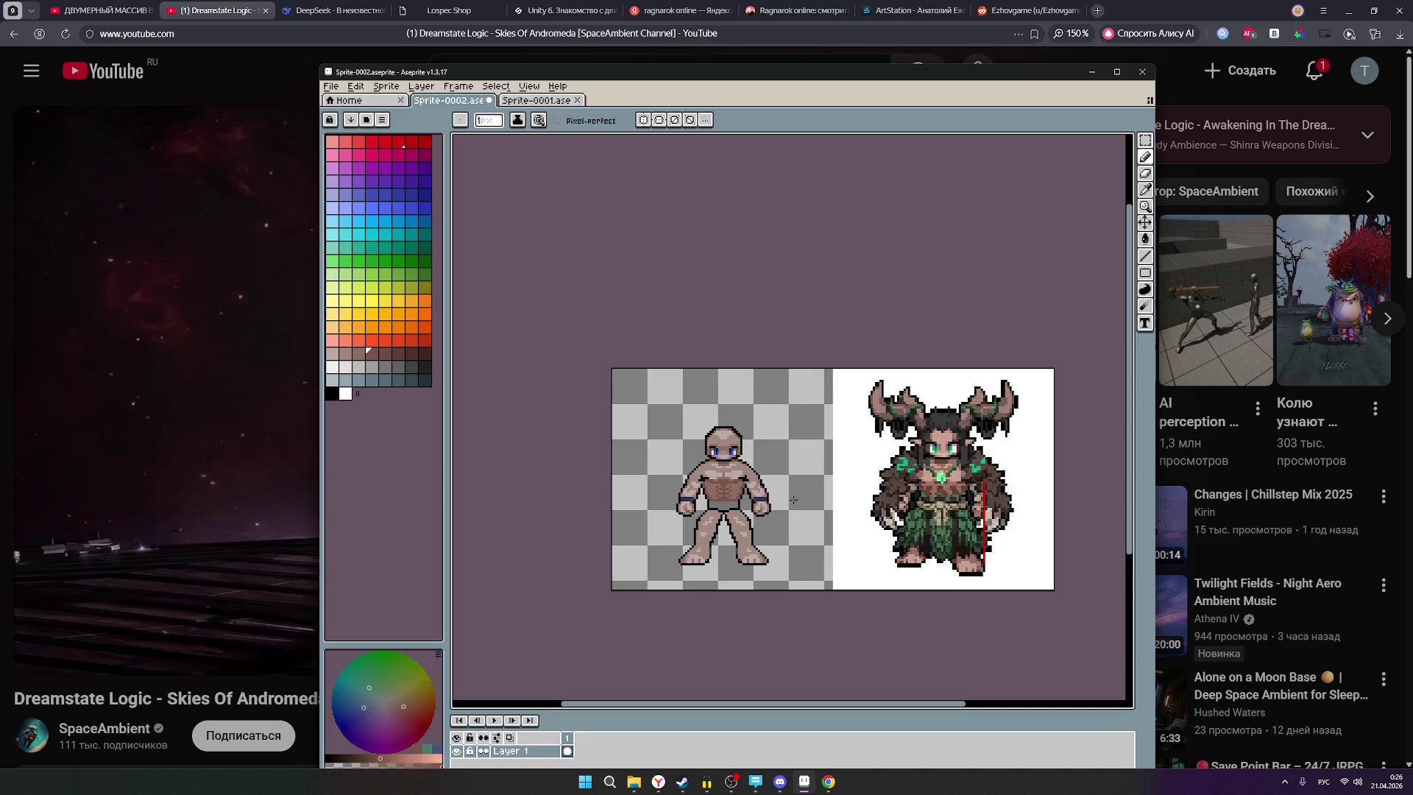
pyautogui.scroll(1, 719, 513)
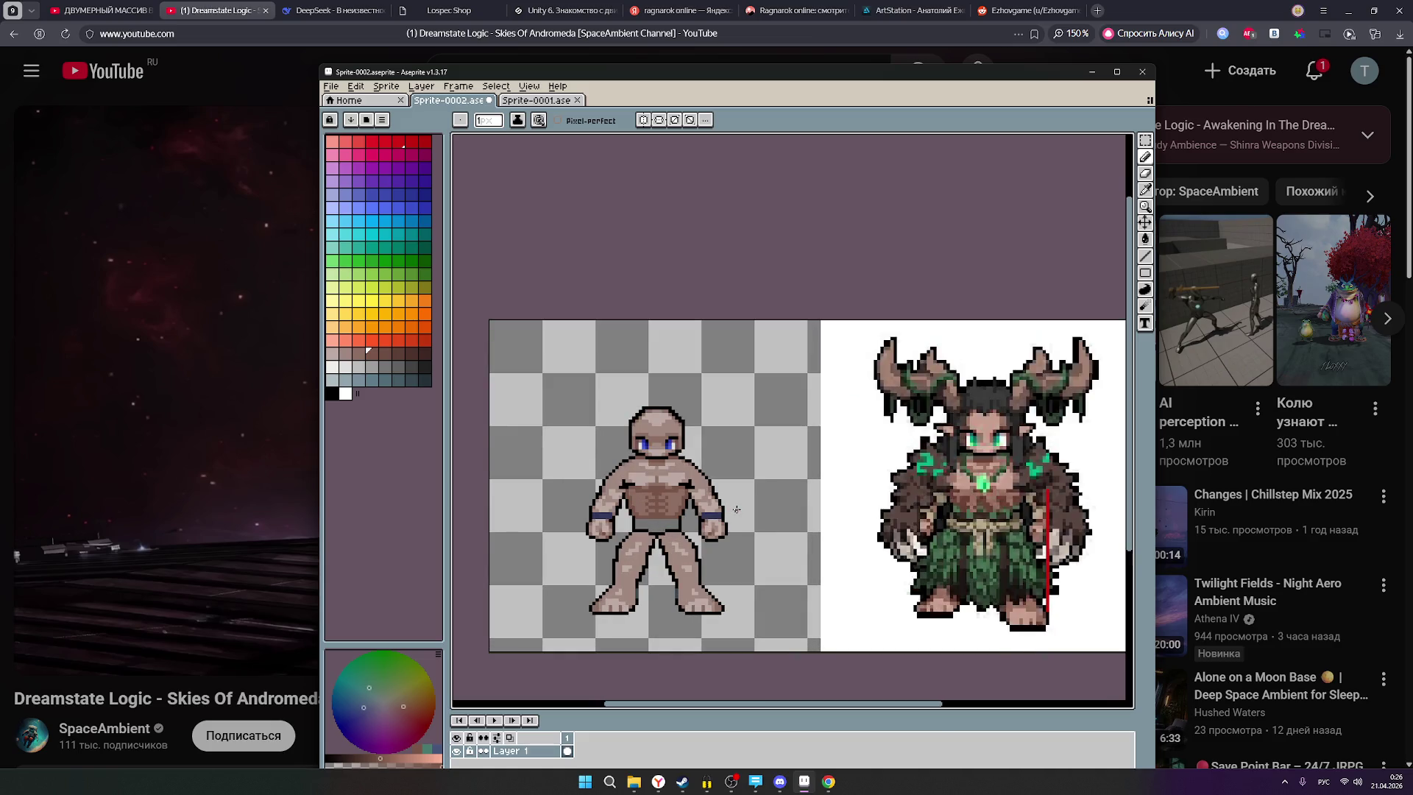
pyautogui.scroll(4, 671, 511)
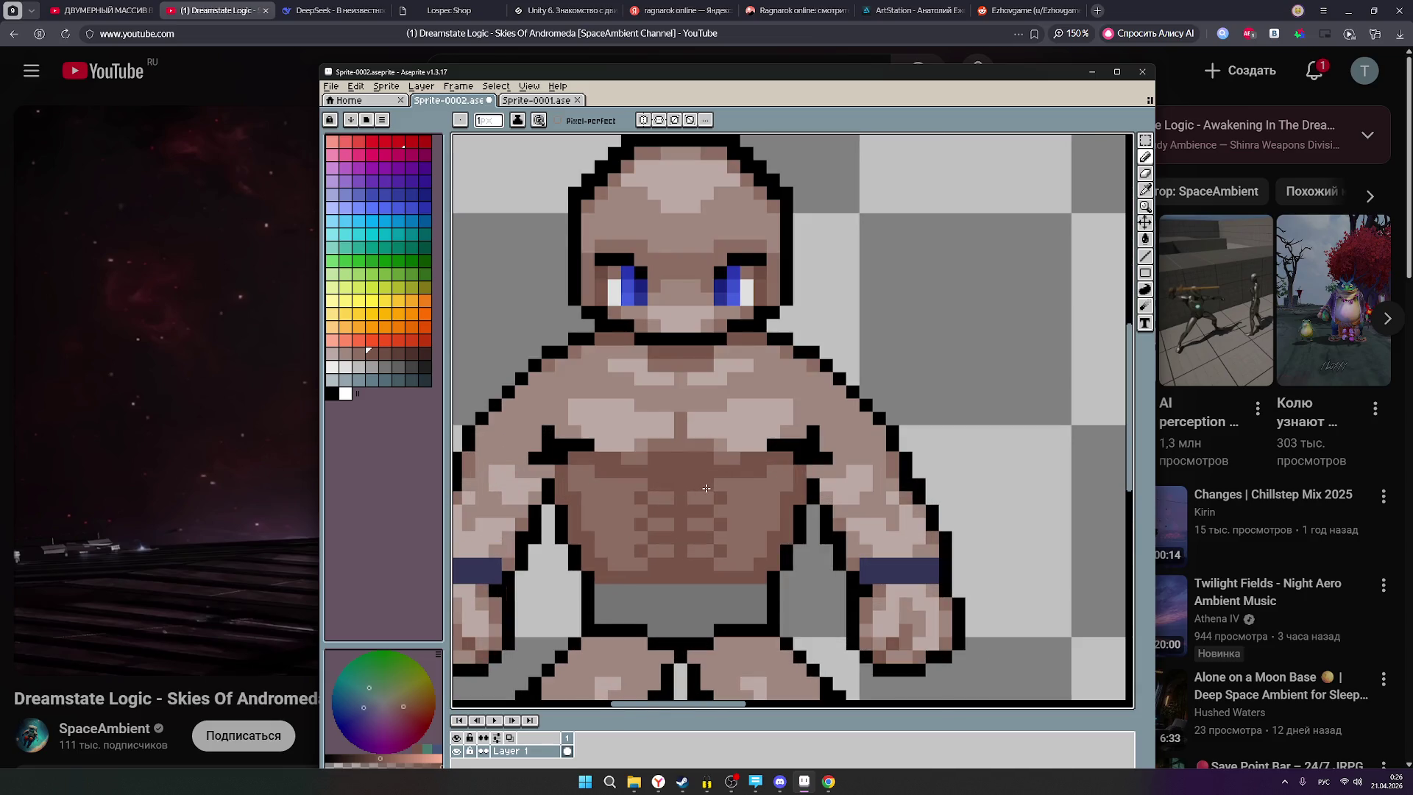
pyautogui.scroll(-3, 840, 526)
pyautogui.moveTo(843, 530); pyautogui.dragTo(728, 532)
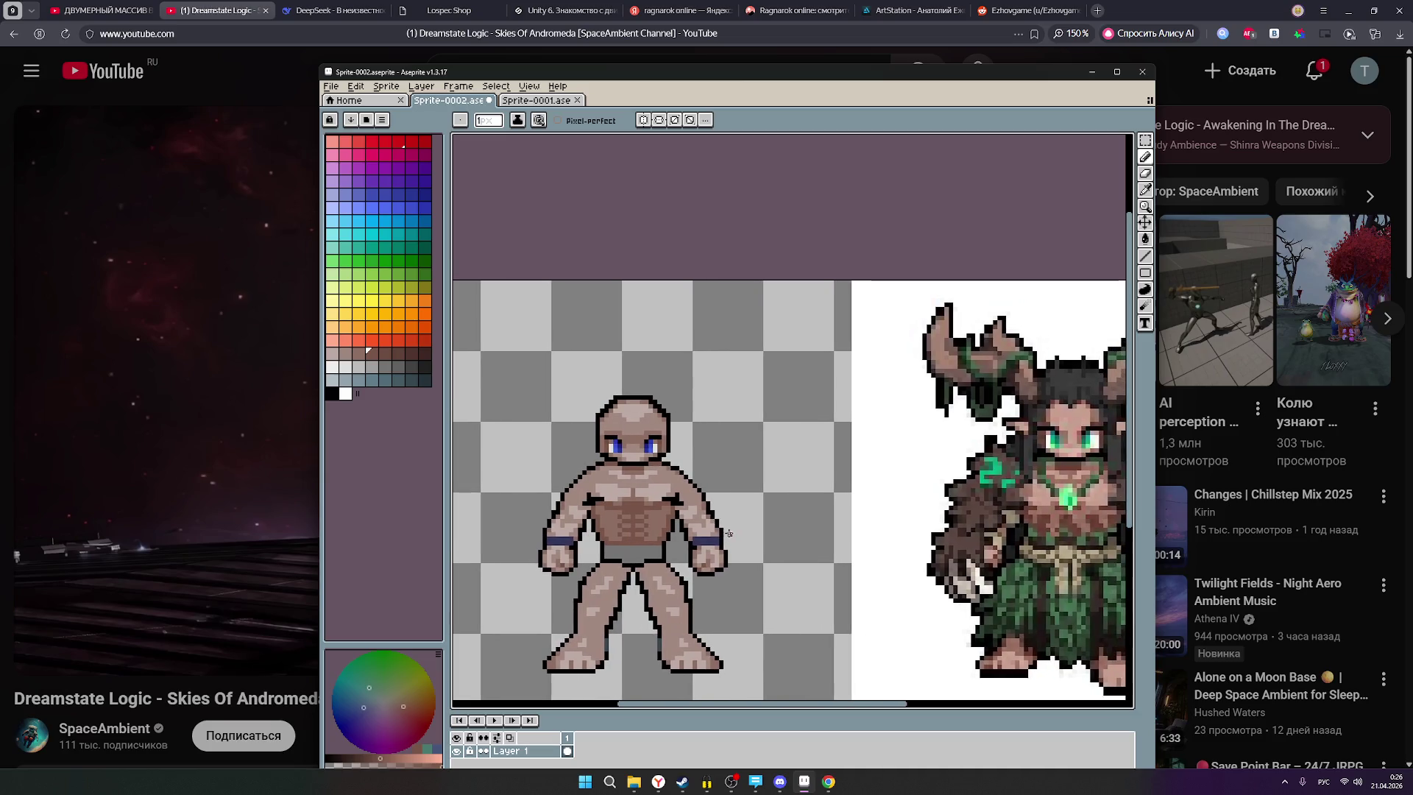
pyautogui.scroll(3, 685, 522)
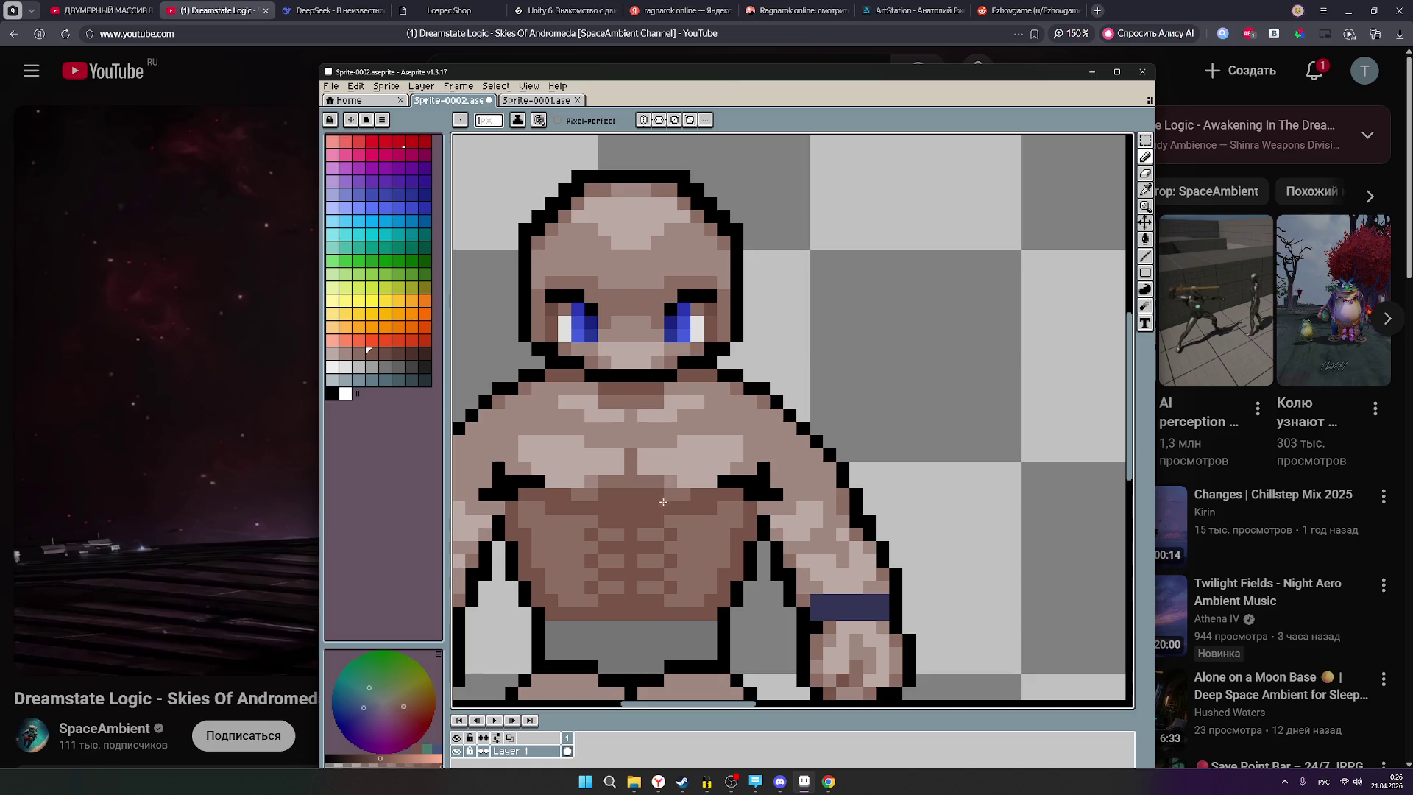
pyautogui.scroll(-3, 693, 513)
pyautogui.scroll(-1, 763, 541)
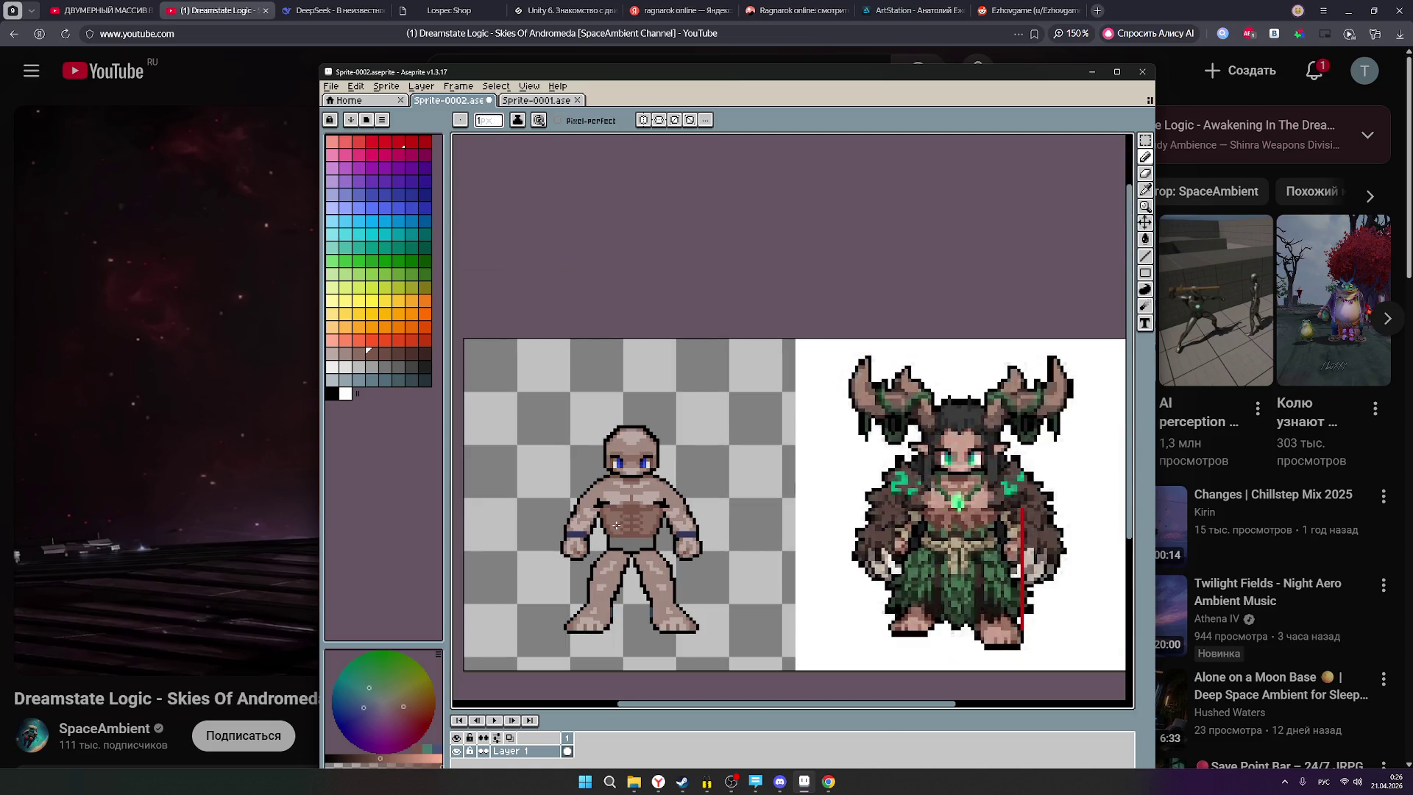
pyautogui.scroll(5, 632, 525)
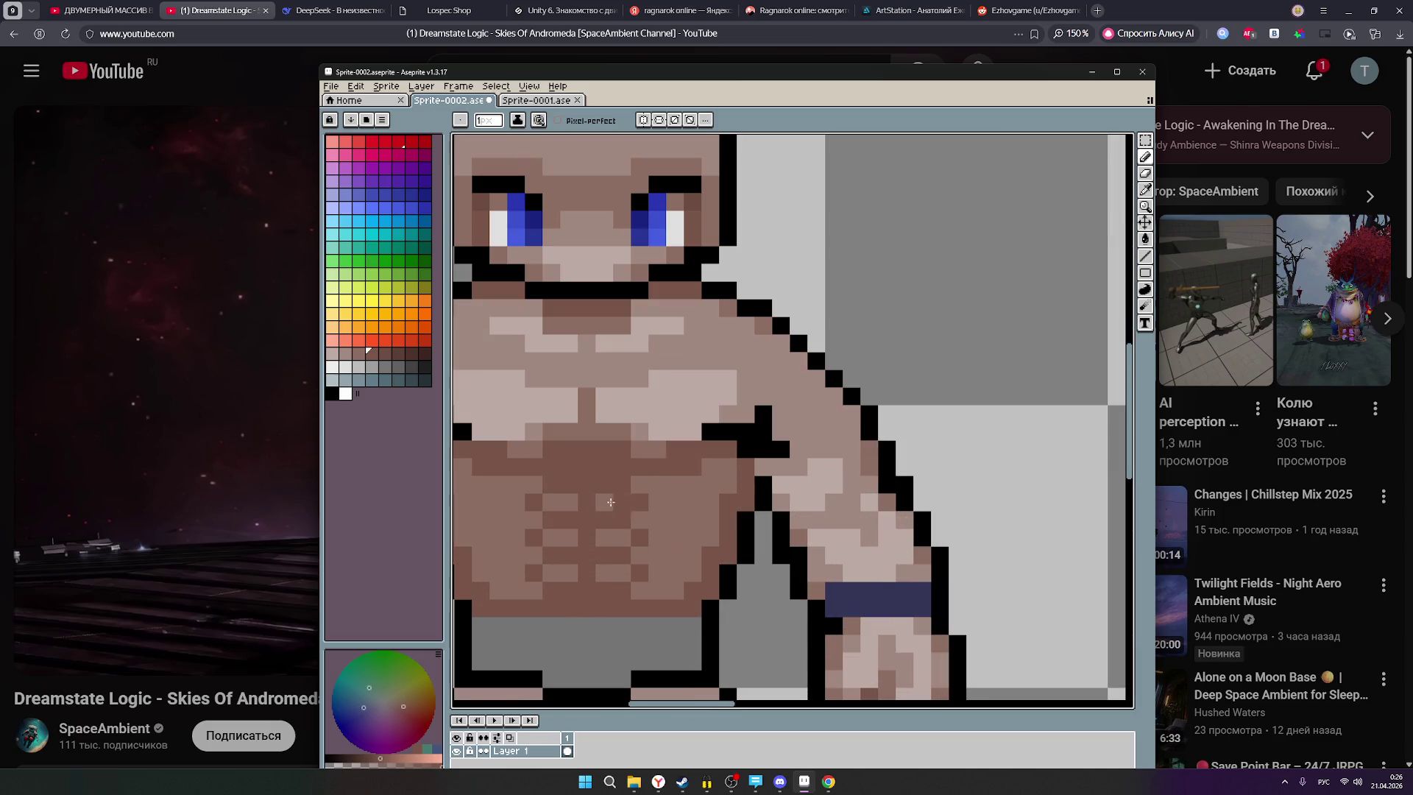
pyautogui.click(359, 353)
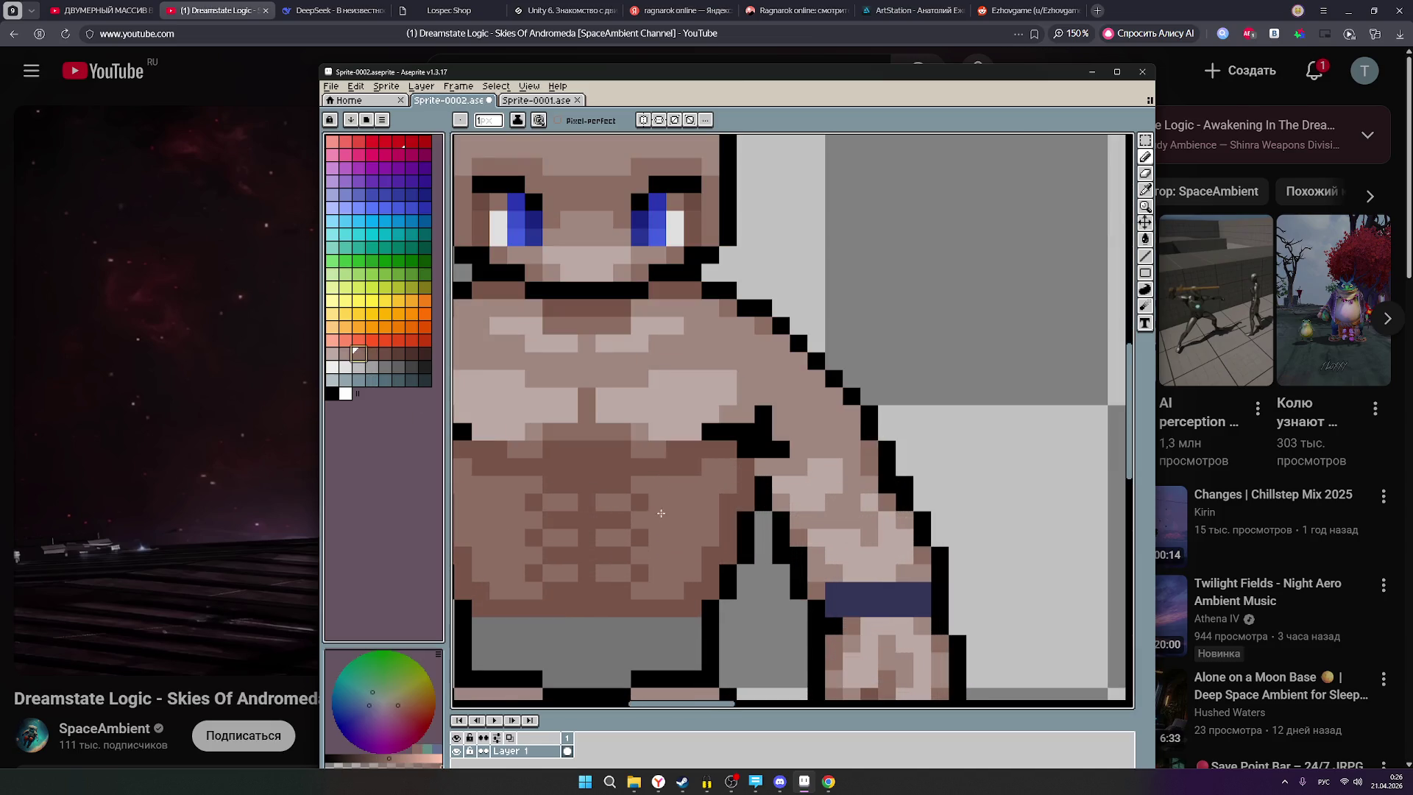
pyautogui.scroll(-5, 793, 547)
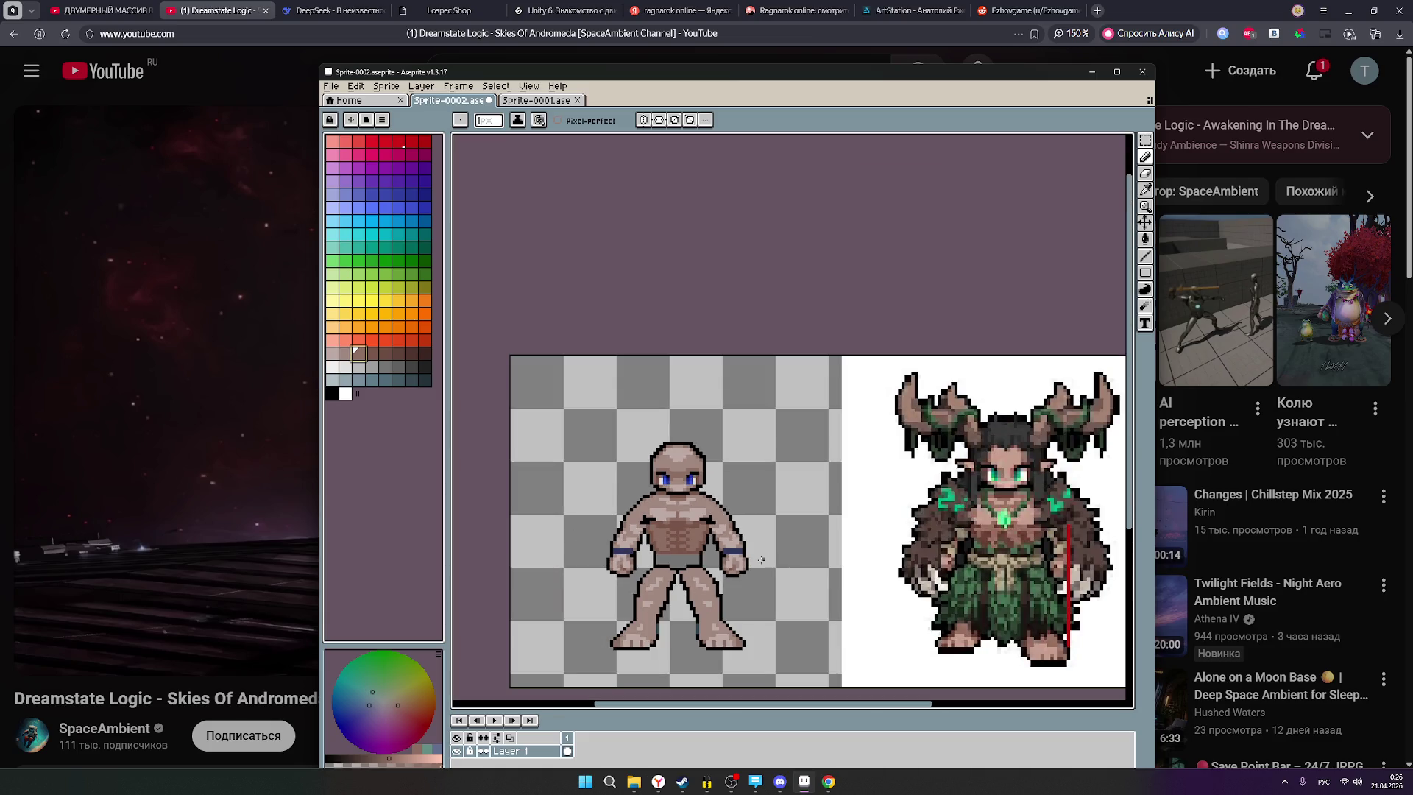
pyautogui.moveTo(874, 567); pyautogui.dragTo(815, 569)
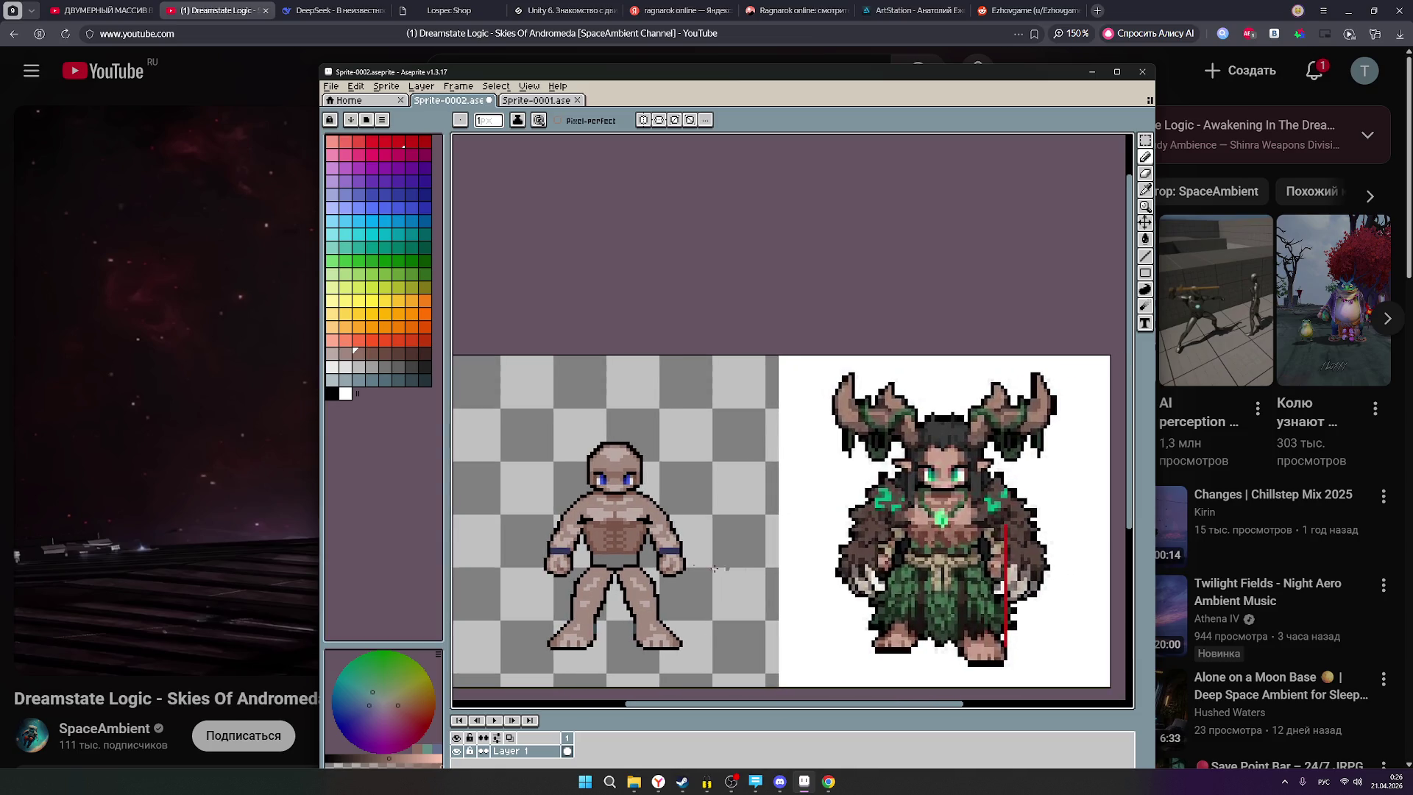
pyautogui.scroll(4, 653, 541)
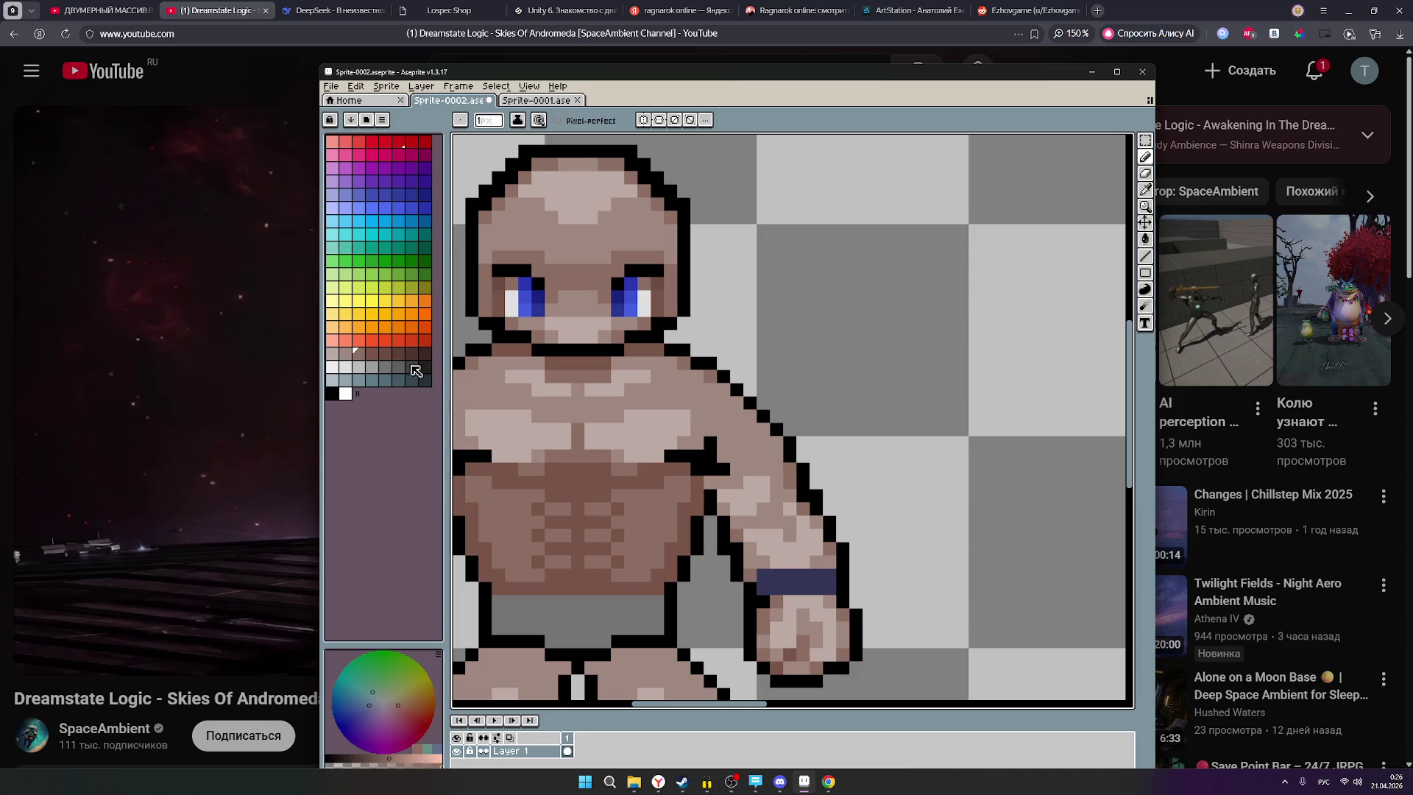
pyautogui.click(372, 353)
pyautogui.scroll(1, 670, 487)
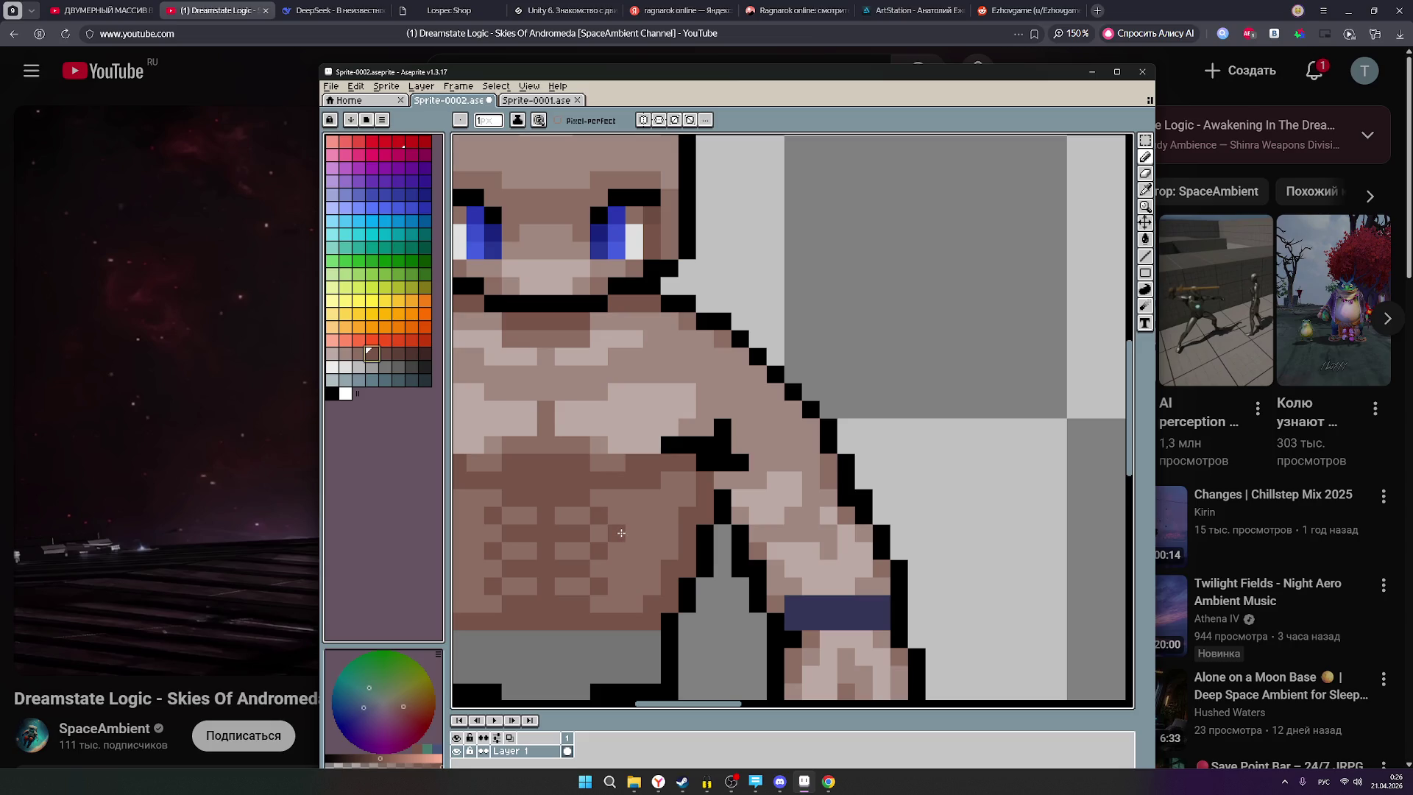
pyautogui.press('v')
pyautogui.press('b')
# Extend the diagonal dark shading across the torso and the right side of the abs.
pyautogui.click(619, 517)
pyautogui.click(636, 498)
pyautogui.click(634, 570)
pyautogui.click(653, 552)
pyautogui.scroll(-5, 766, 549)
pyautogui.scroll(-1, 766, 548)
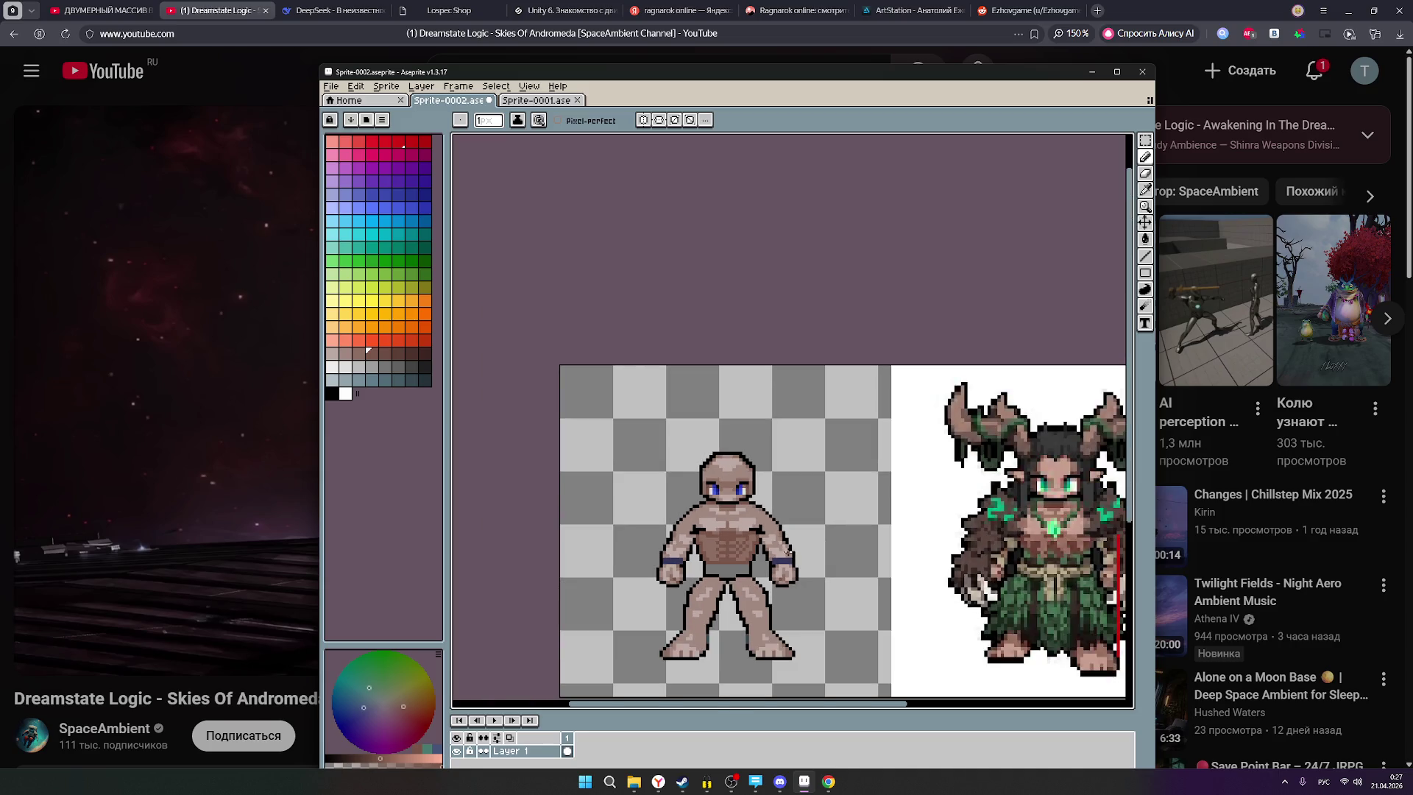
pyautogui.scroll(3, 782, 575)
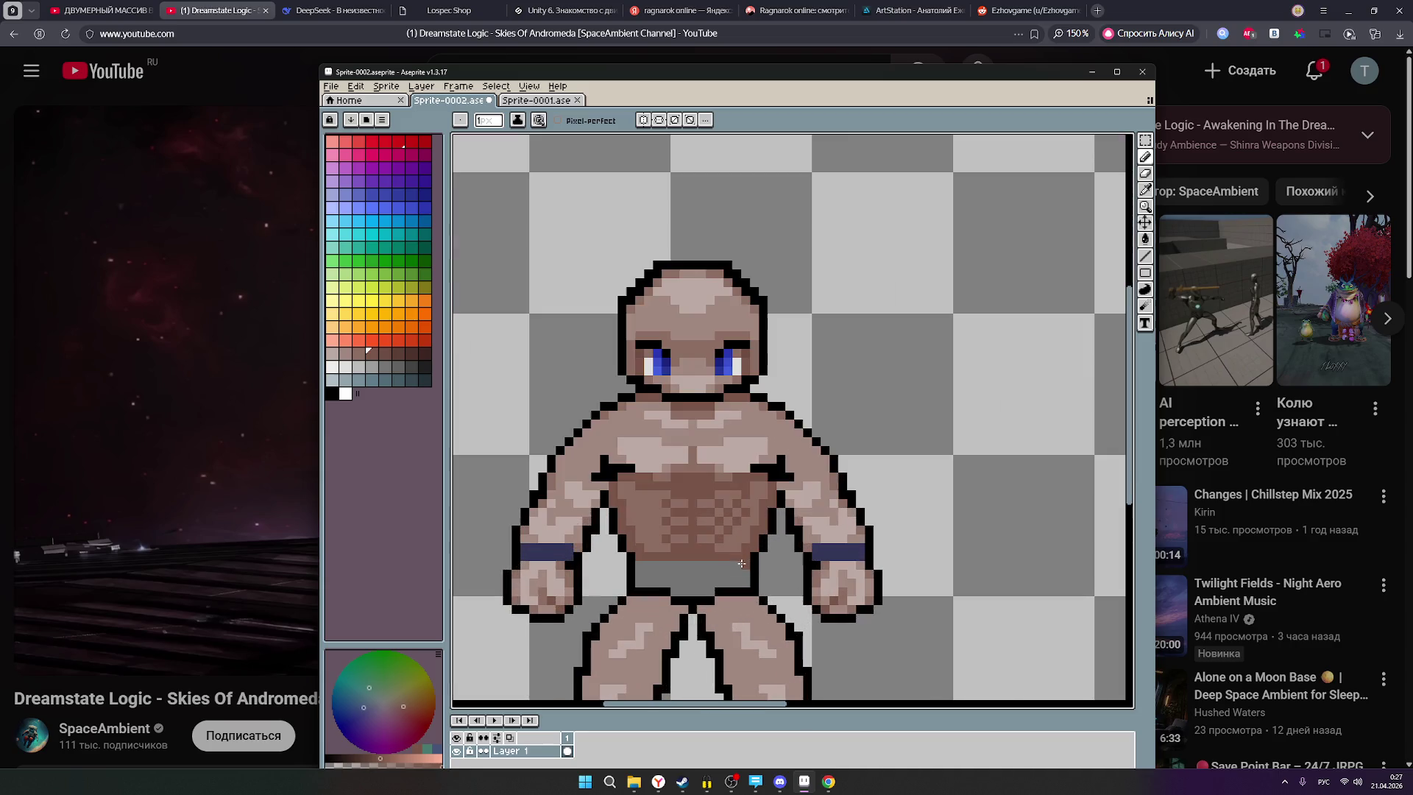
pyautogui.press('v')
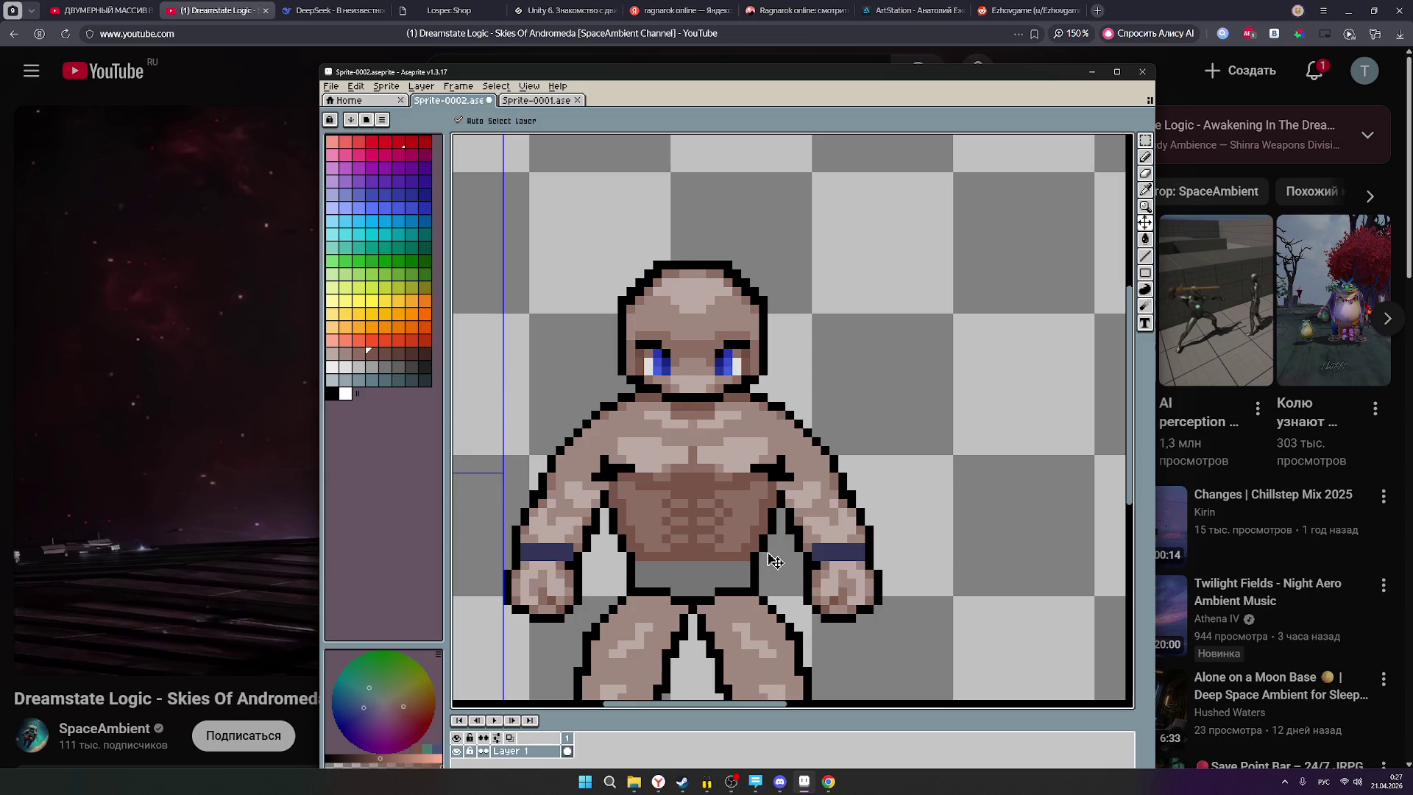
pyautogui.press('b')
pyautogui.scroll(1, 731, 508)
pyautogui.click(725, 497)
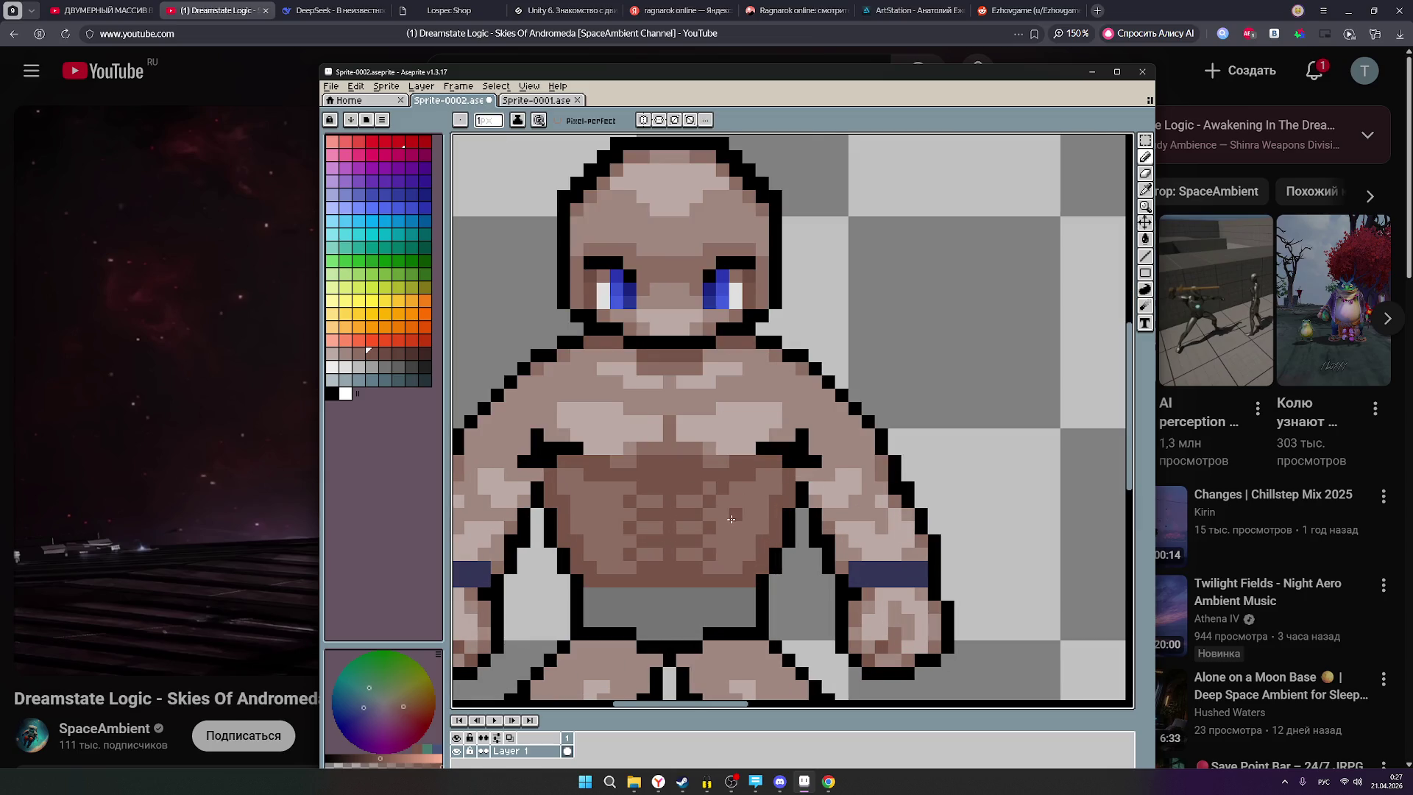
pyautogui.click(733, 515)
# Repaint an abdomen pixel in another brown so the stomach reads as a flat area.
pyautogui.scroll(-4, 747, 509)
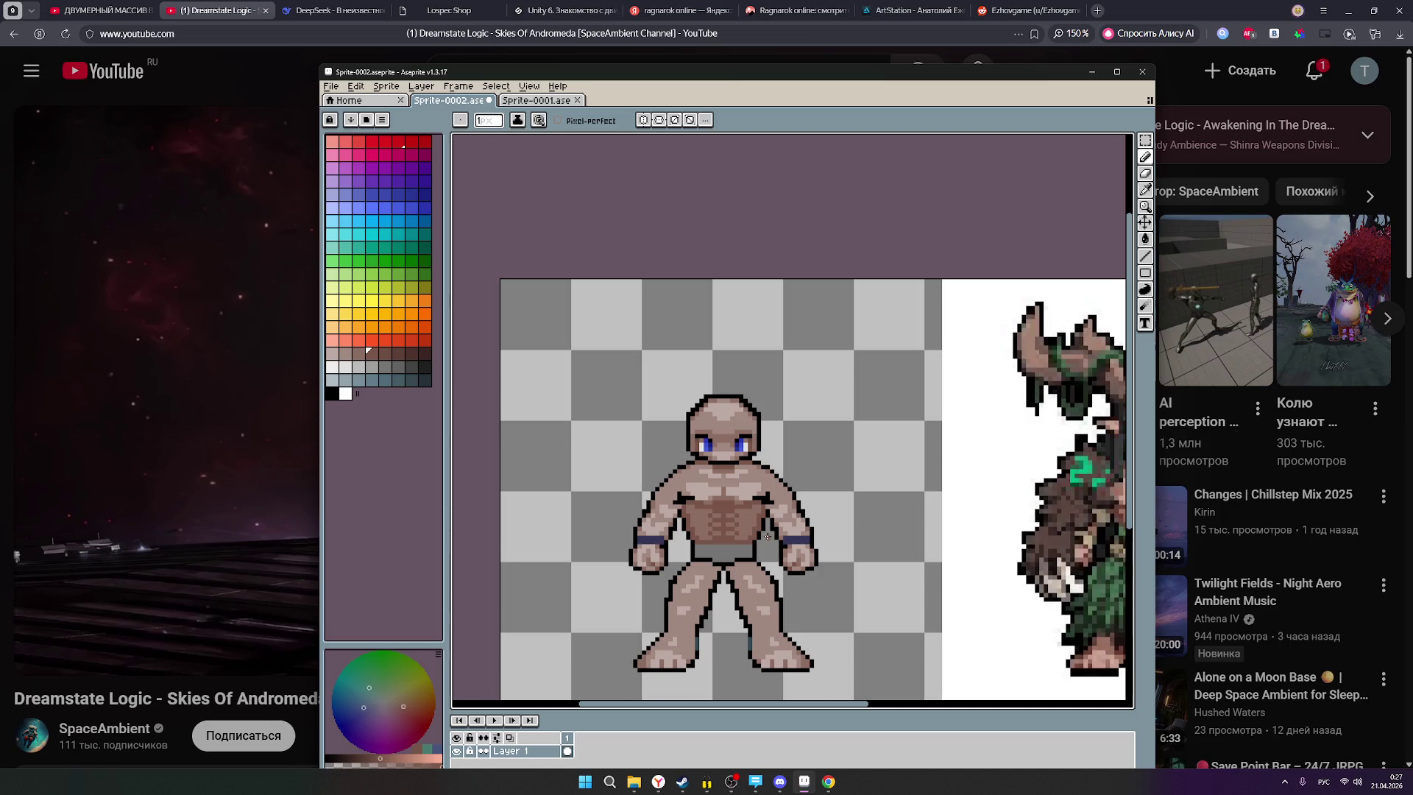
pyautogui.press('v')
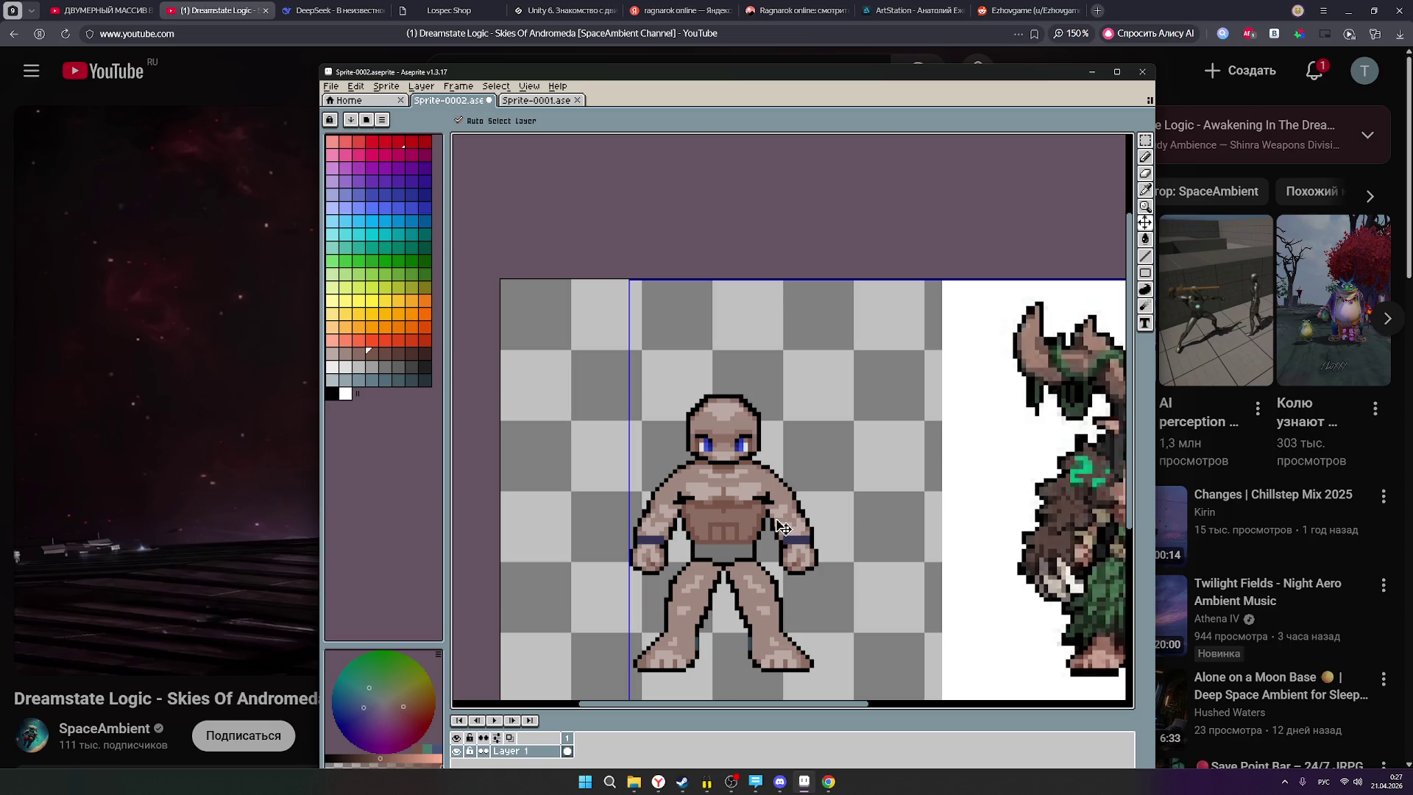
pyautogui.press('b')
pyautogui.scroll(1, 726, 529)
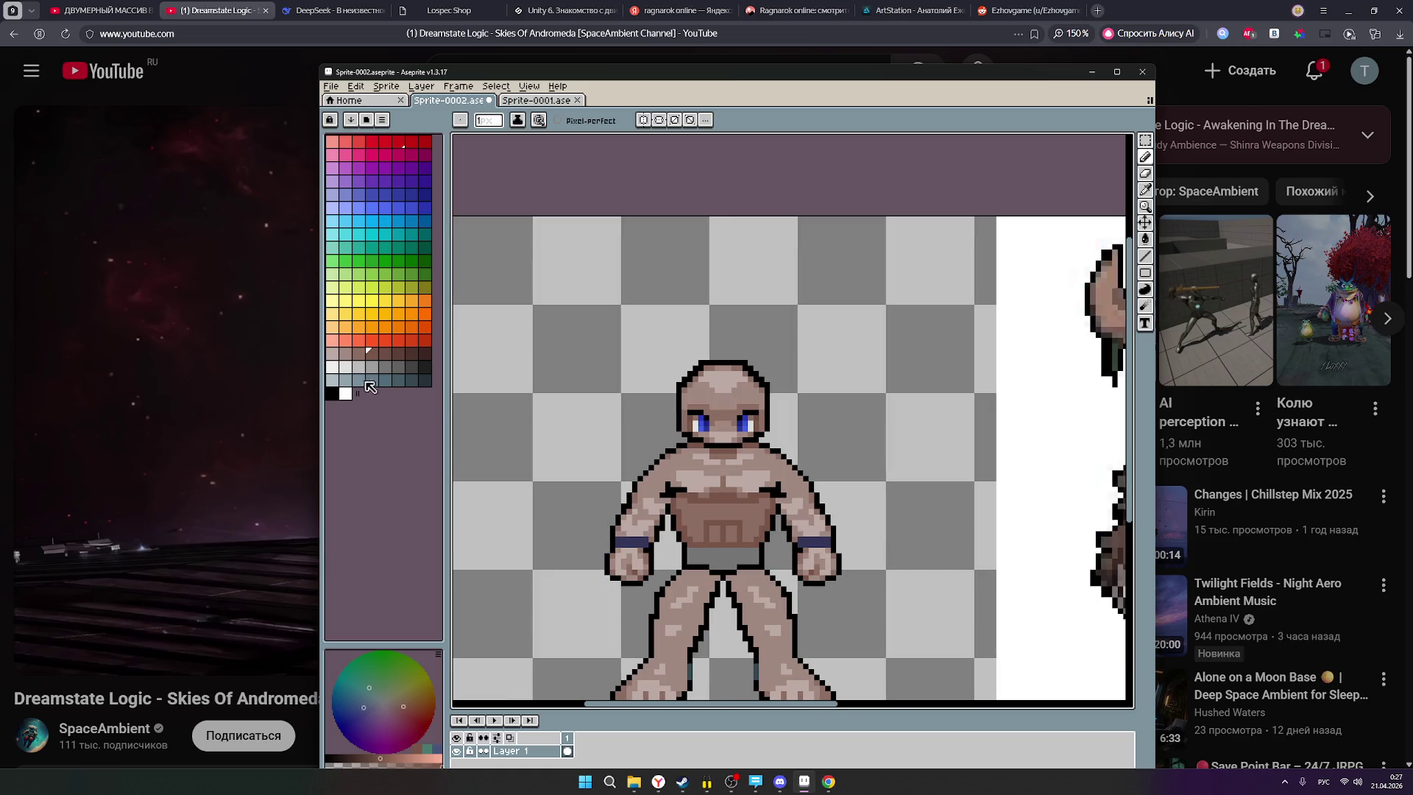
pyautogui.click(358, 354)
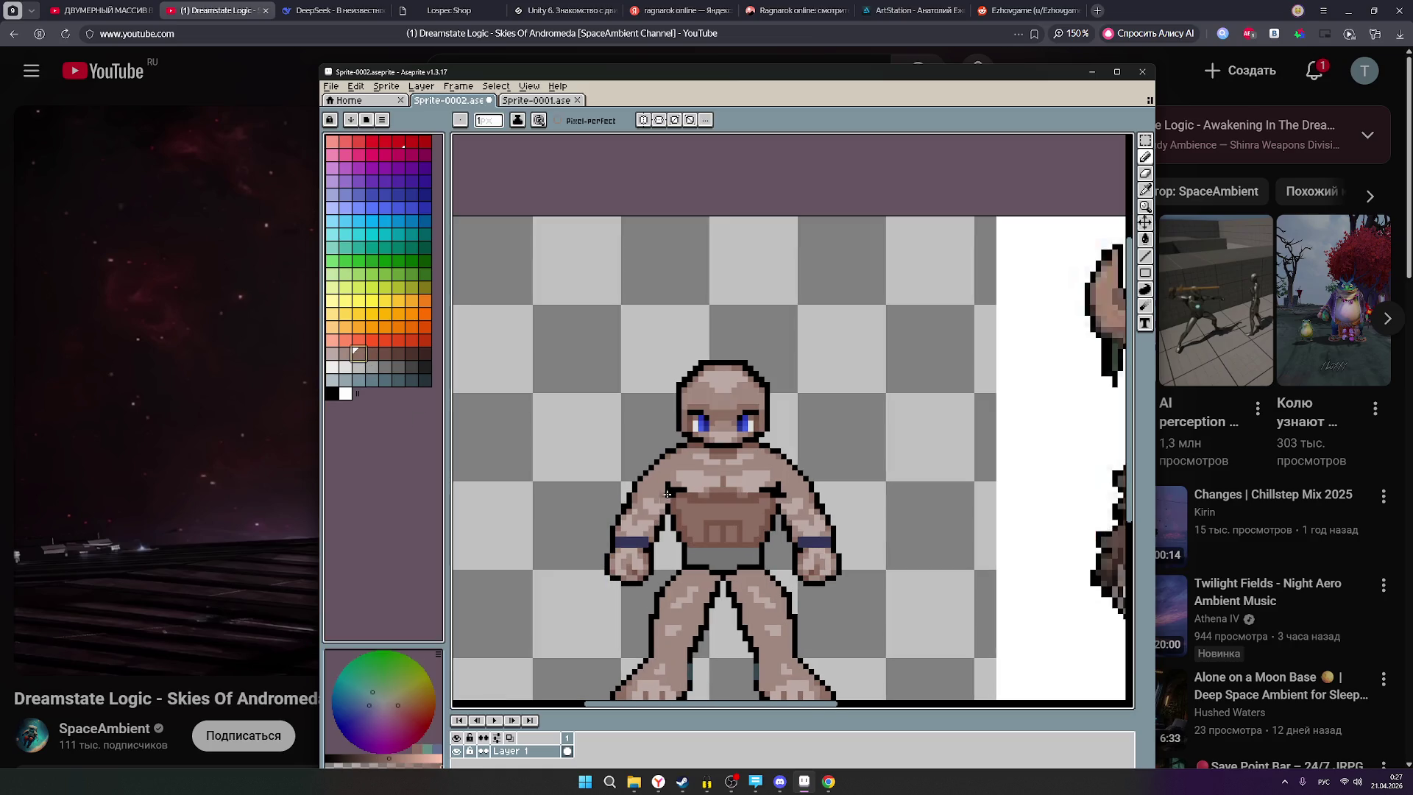
pyautogui.click(717, 523)
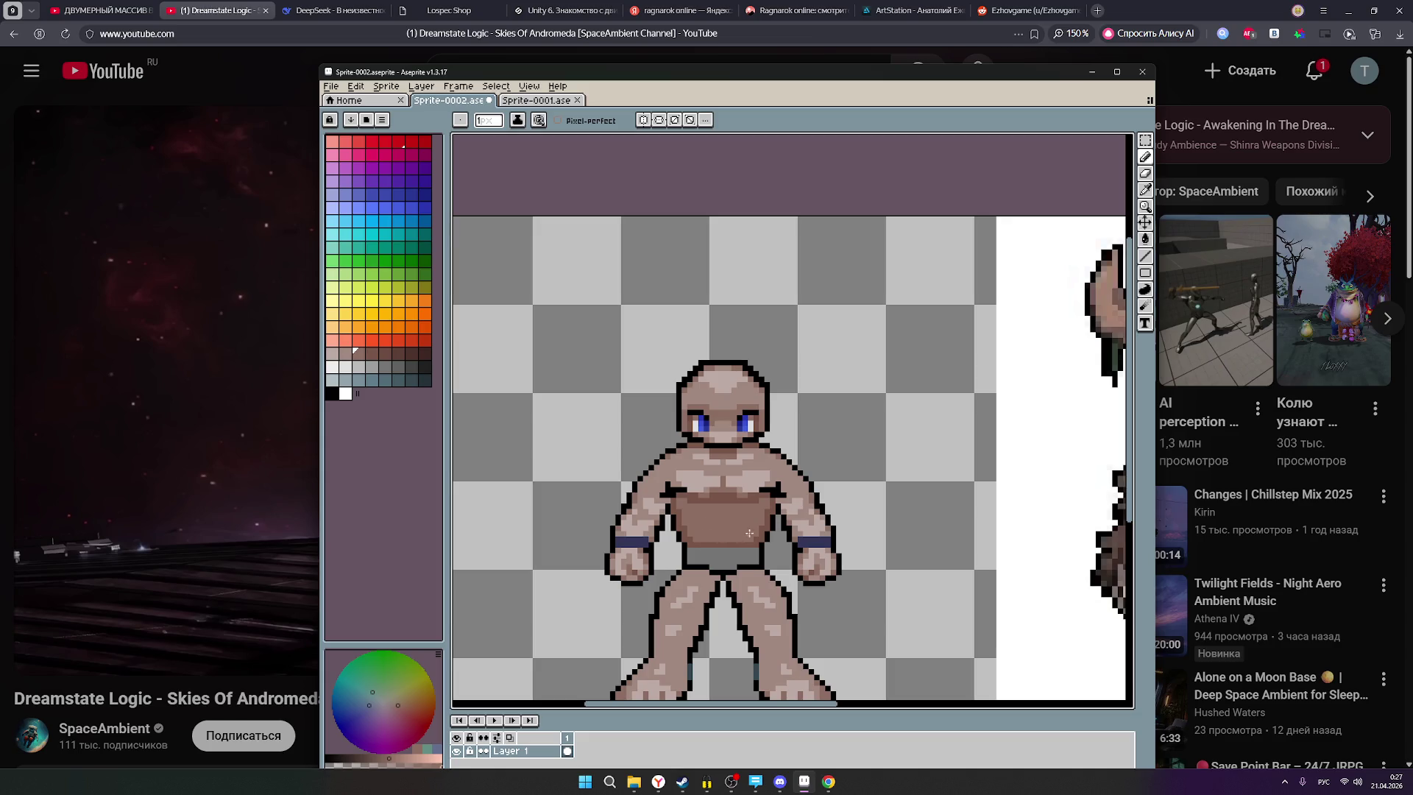
pyautogui.scroll(-1, 743, 533)
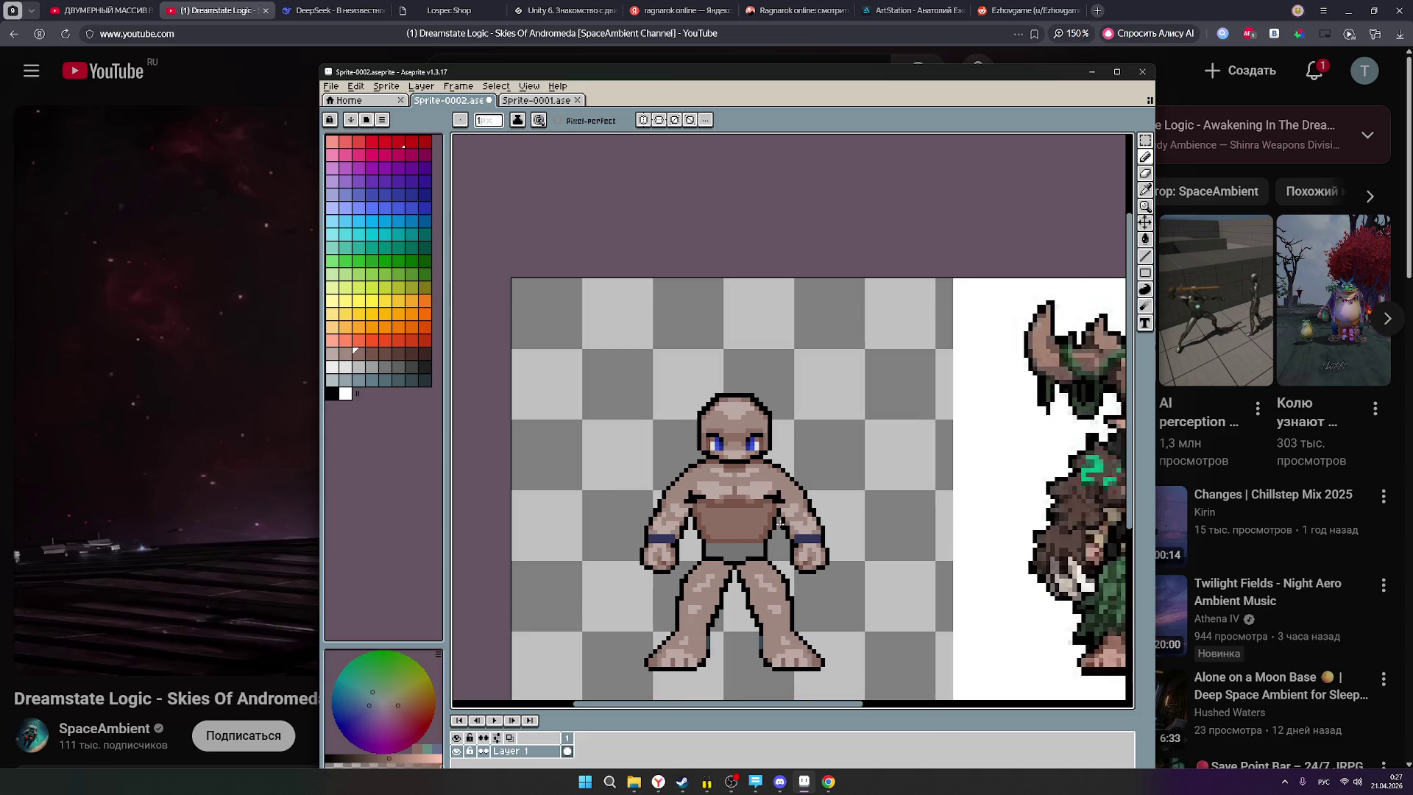
pyautogui.click(371, 354)
pyautogui.scroll(1, 718, 540)
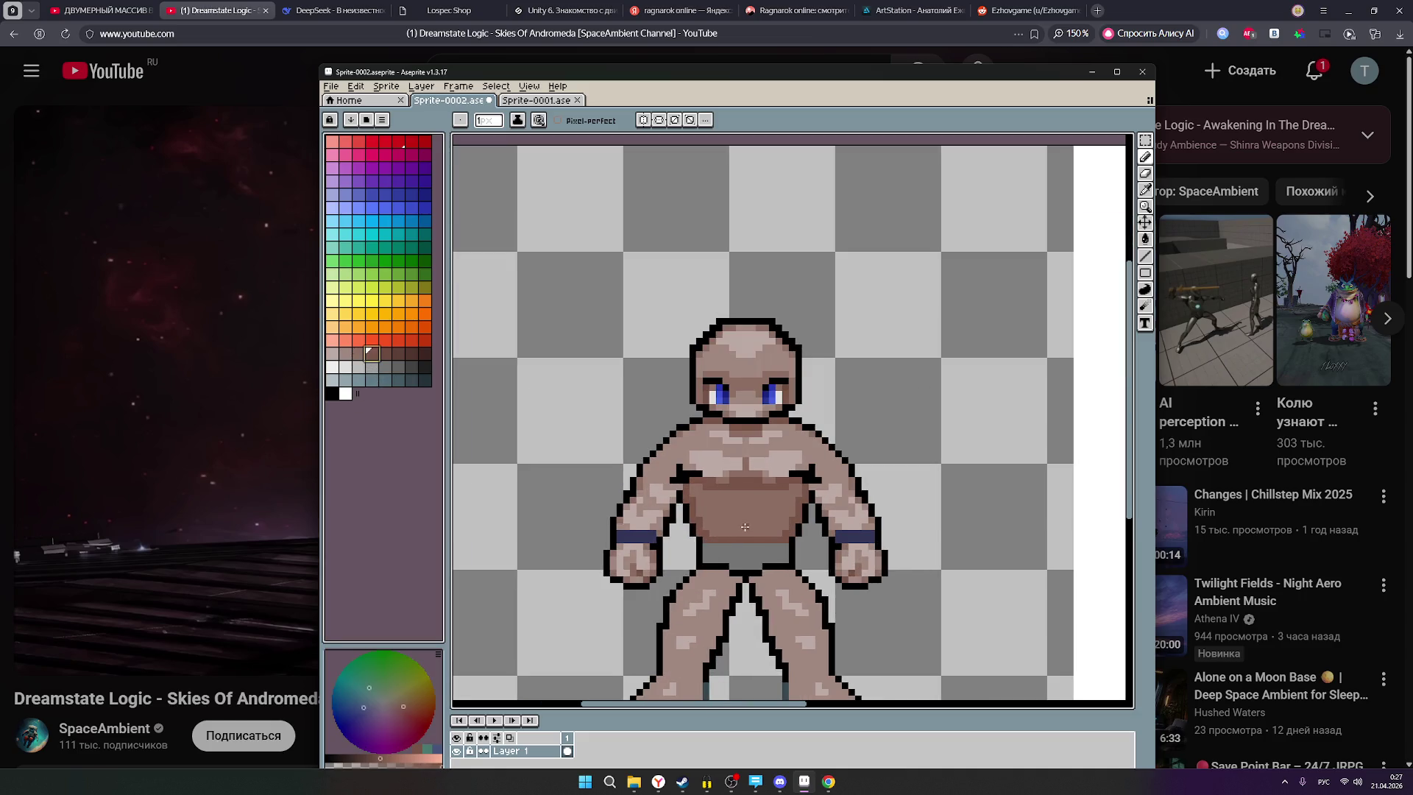
pyautogui.scroll(-1, 834, 561)
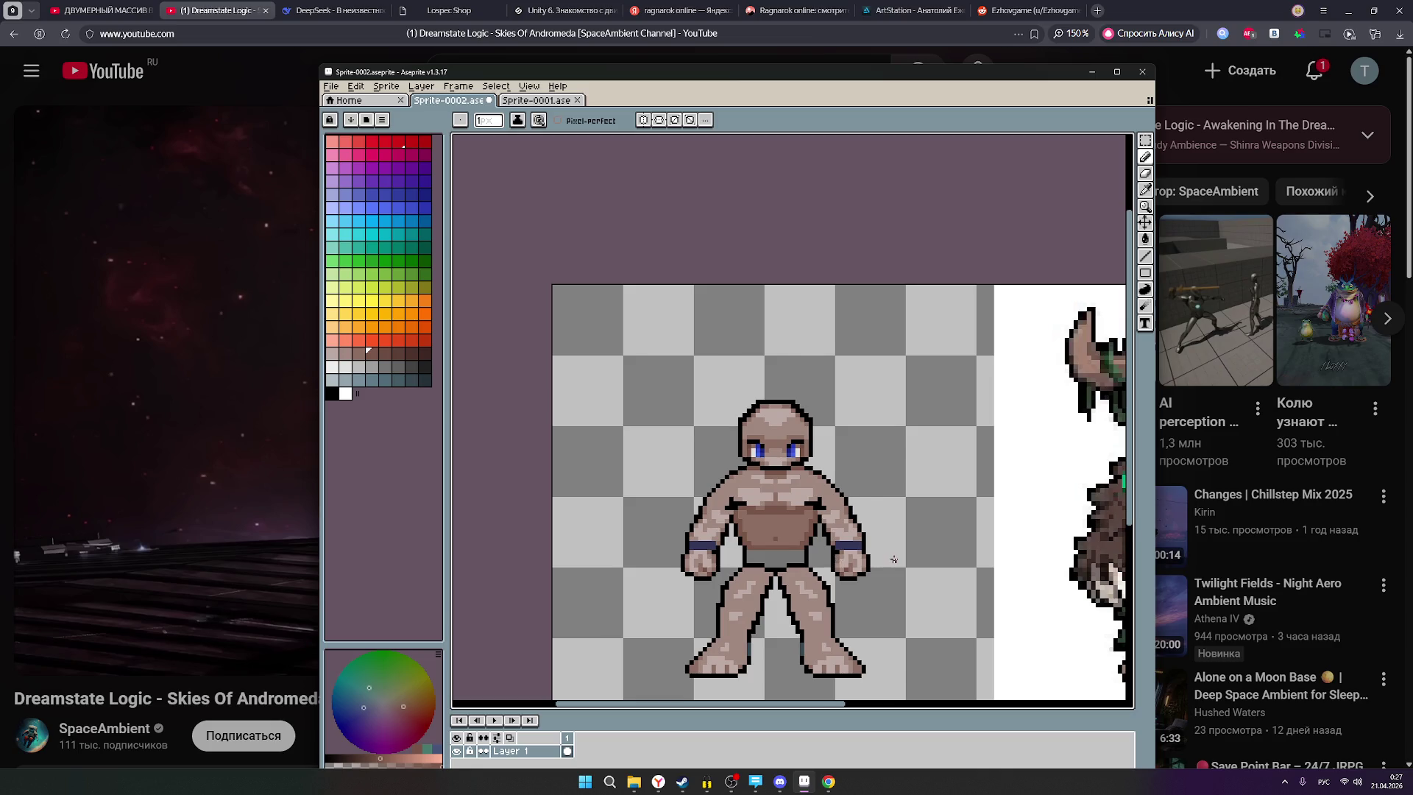
pyautogui.scroll(-1, 893, 560)
pyautogui.moveTo(888, 563); pyautogui.dragTo(731, 558)
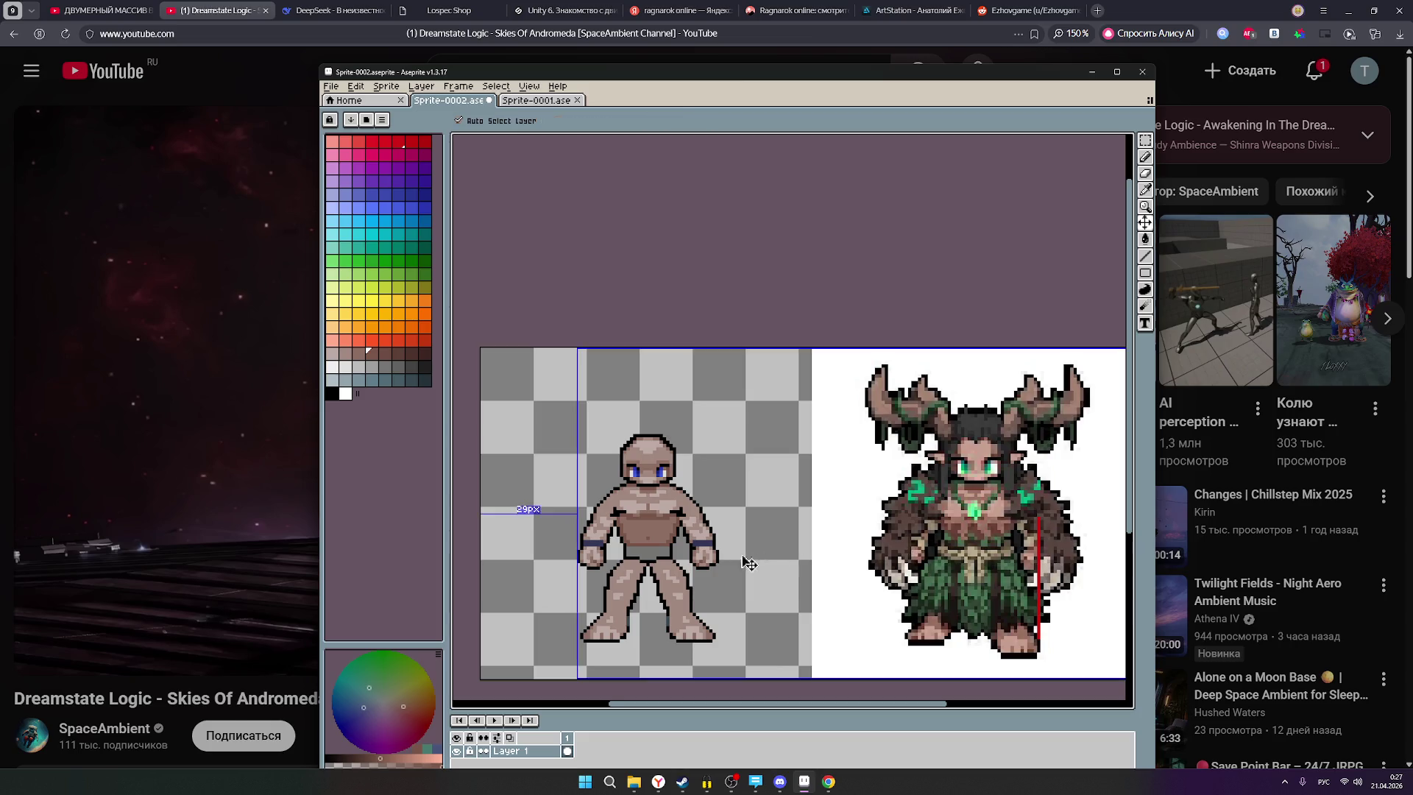
pyautogui.scroll(3, 661, 554)
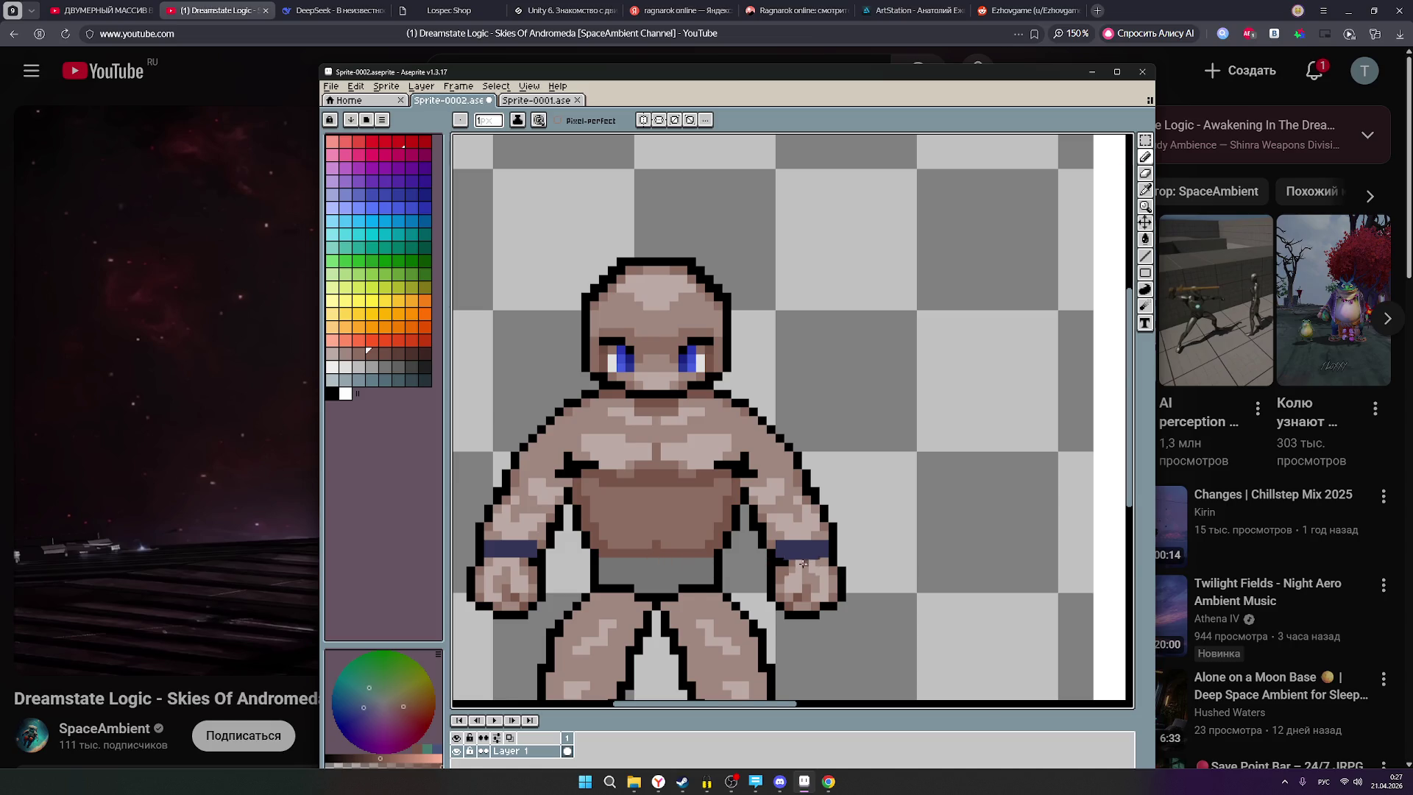
pyautogui.scroll(-3, 653, 551)
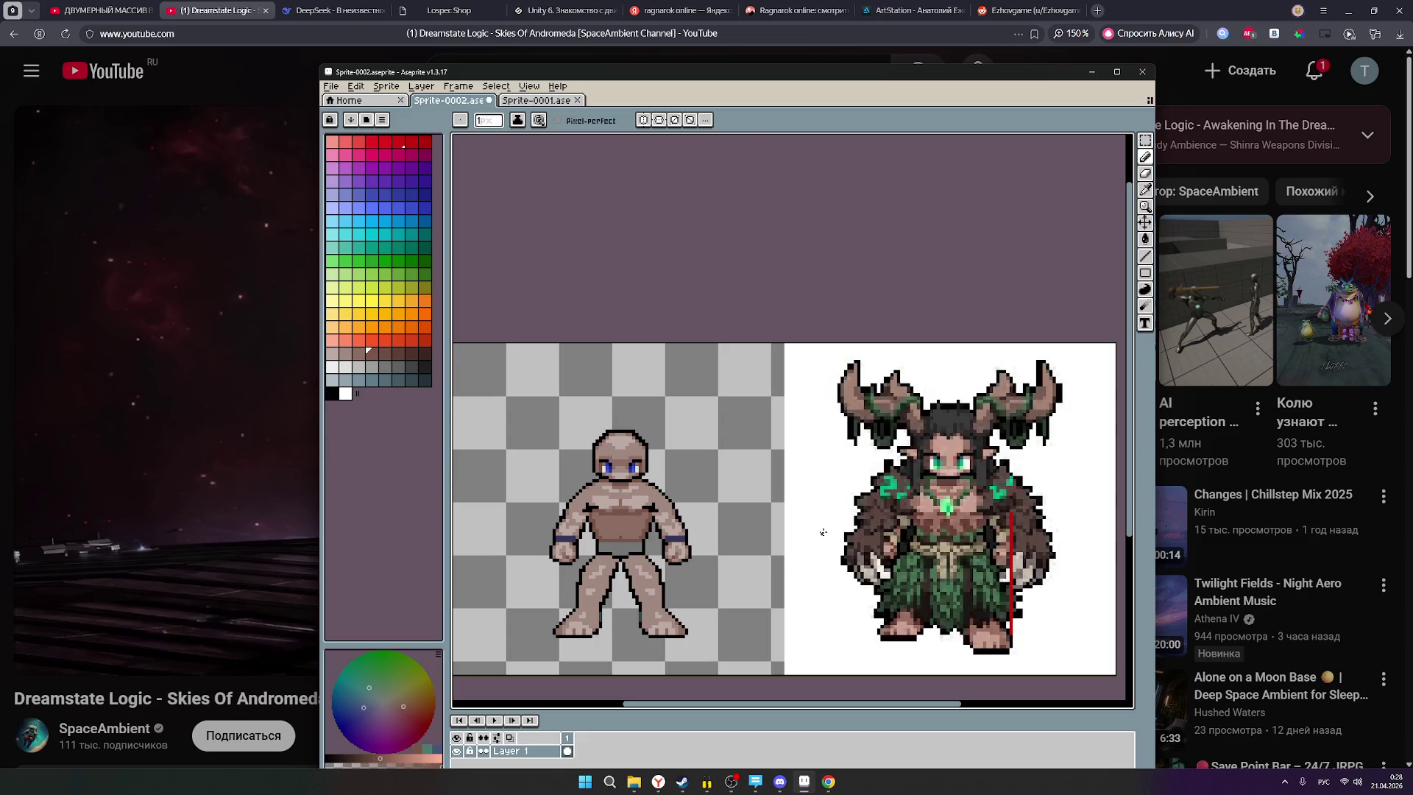
pyautogui.click(64, 585)
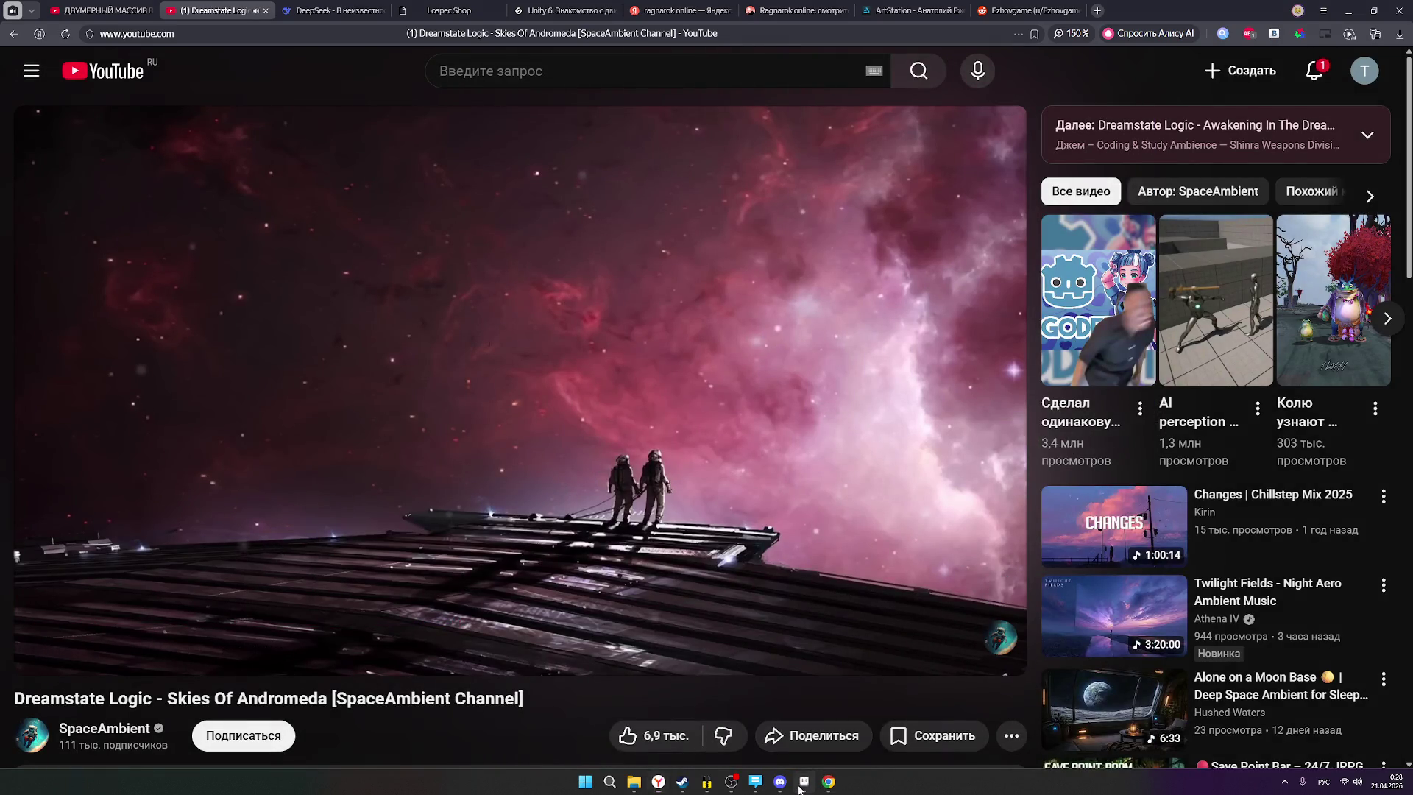
pyautogui.click(802, 784)
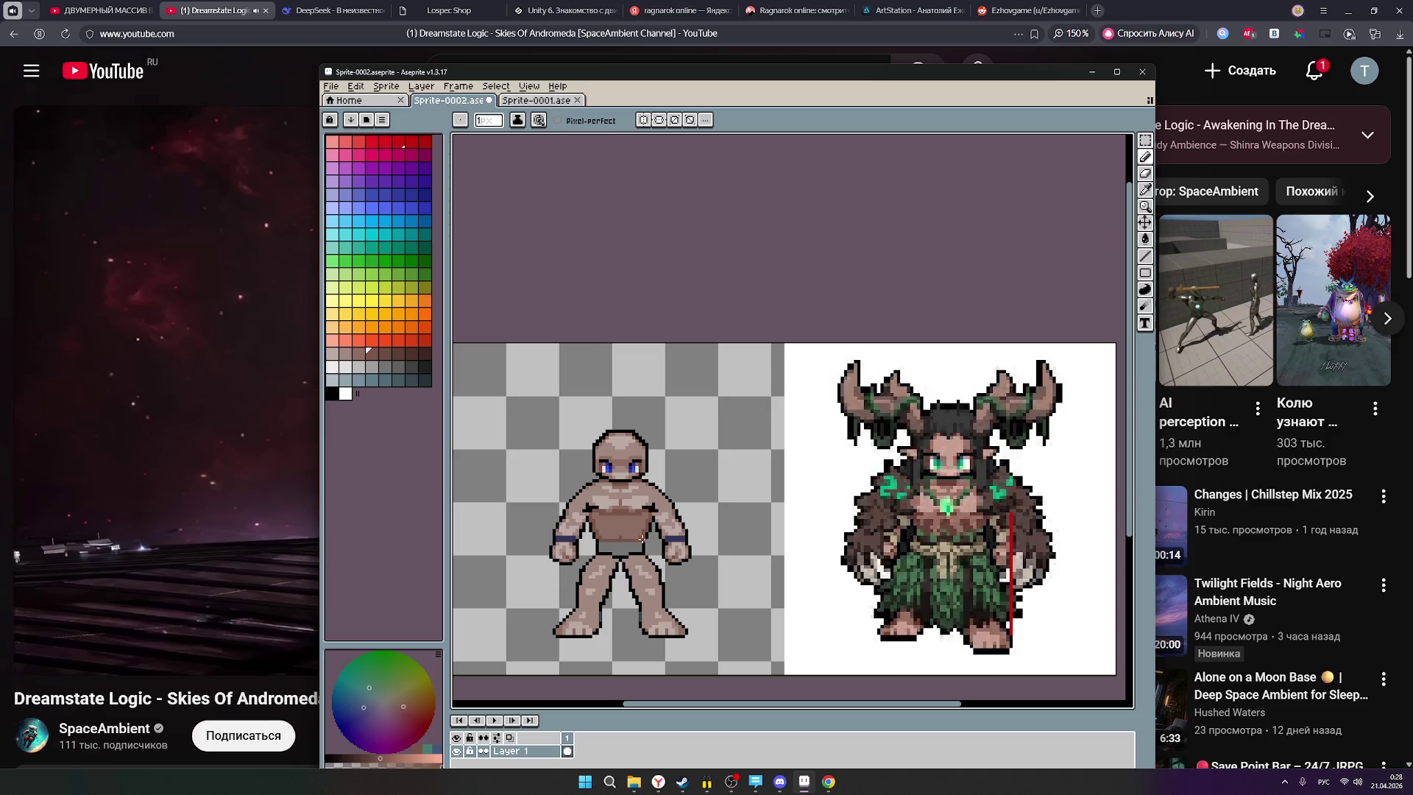
# Pan to show the druid reference and pick a brown drawing colour.
pyautogui.scroll(1, 657, 530)
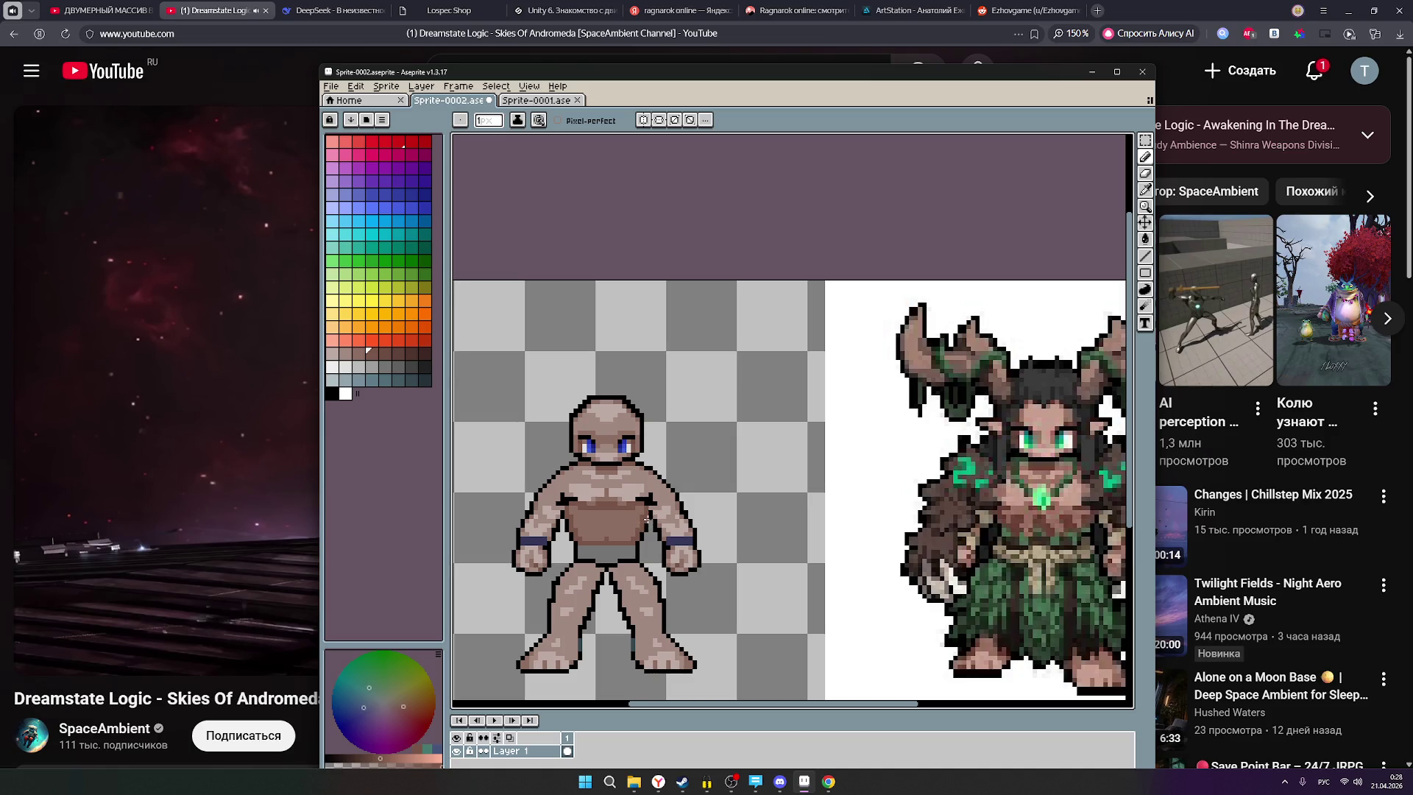
pyautogui.scroll(1, 646, 520)
pyautogui.scroll(-1, 711, 521)
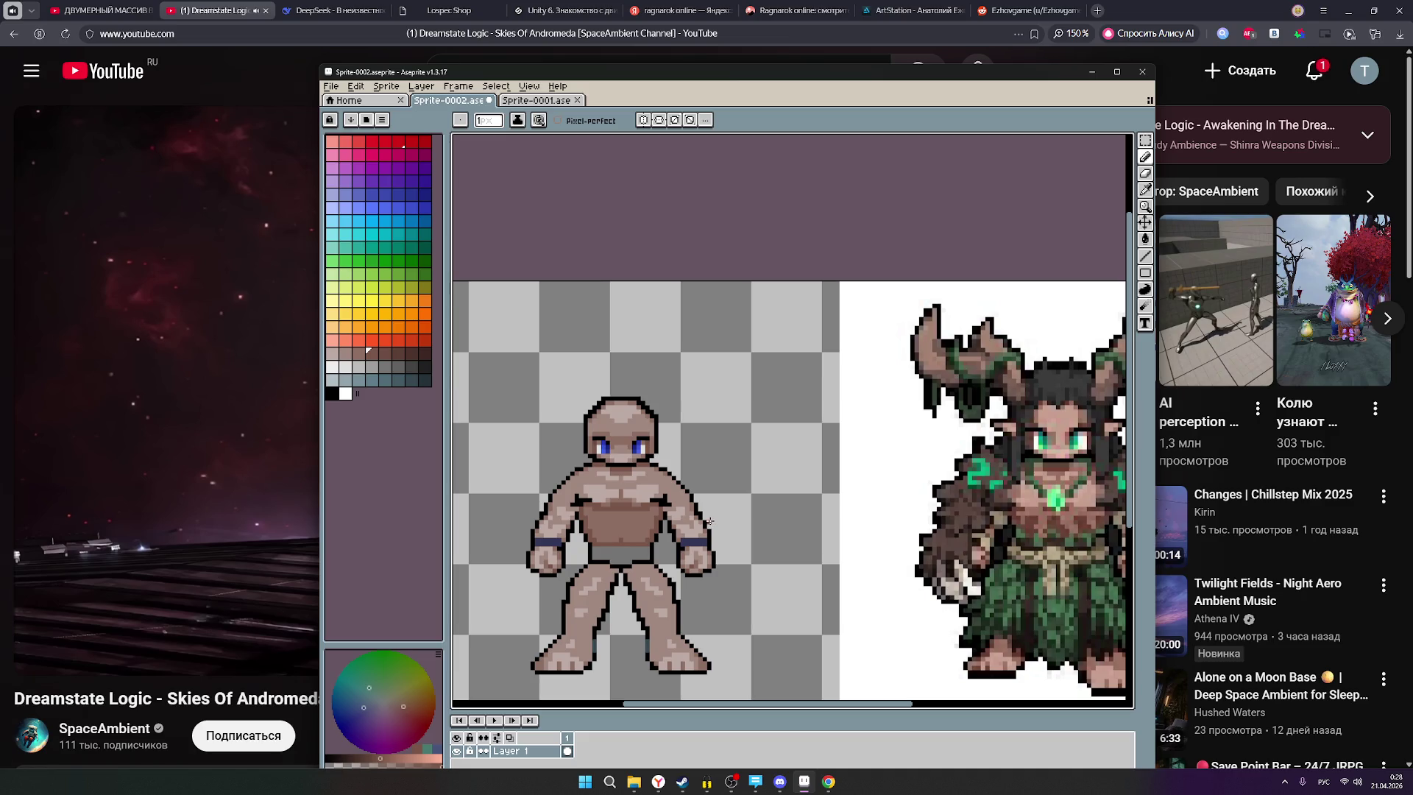
pyautogui.scroll(2, 656, 515)
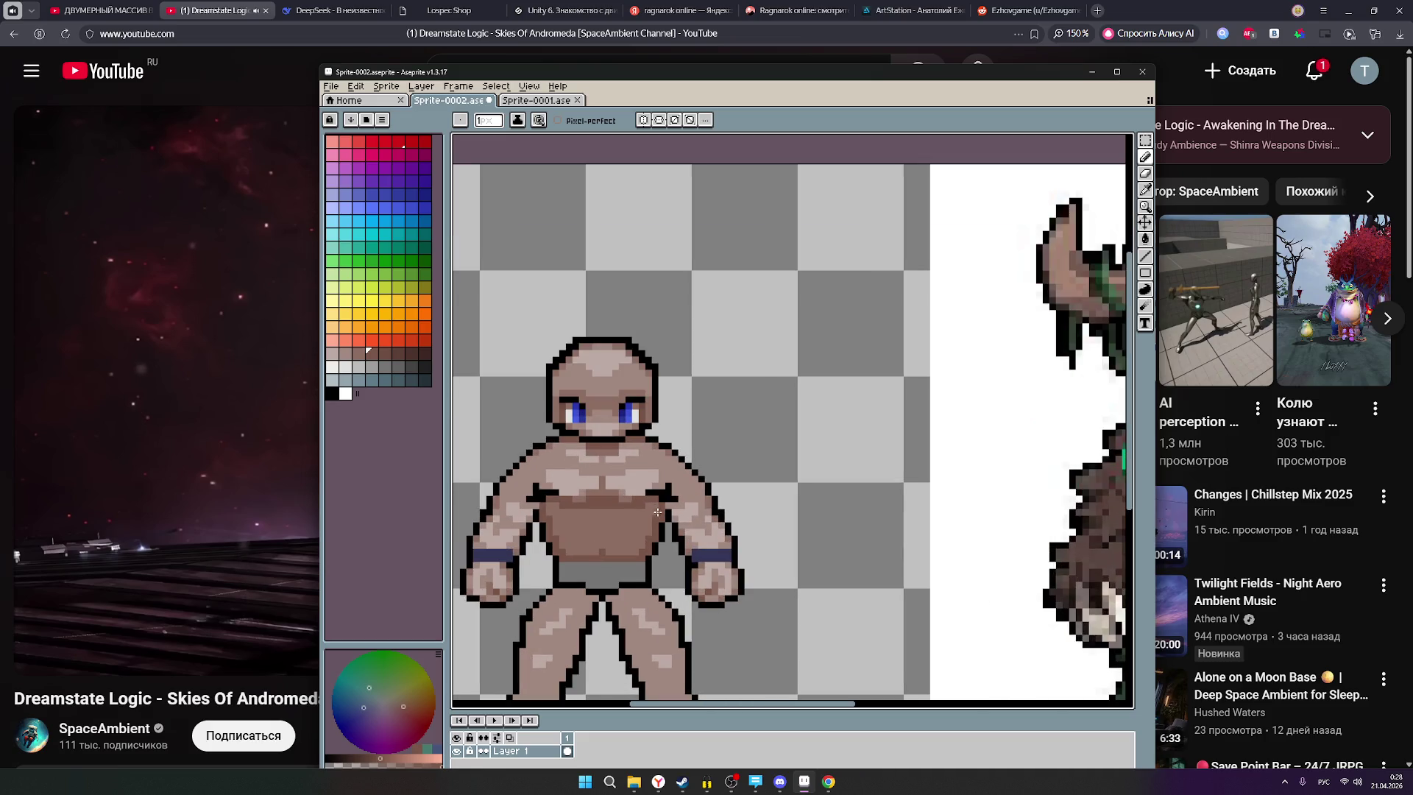
pyautogui.scroll(-2, 656, 510)
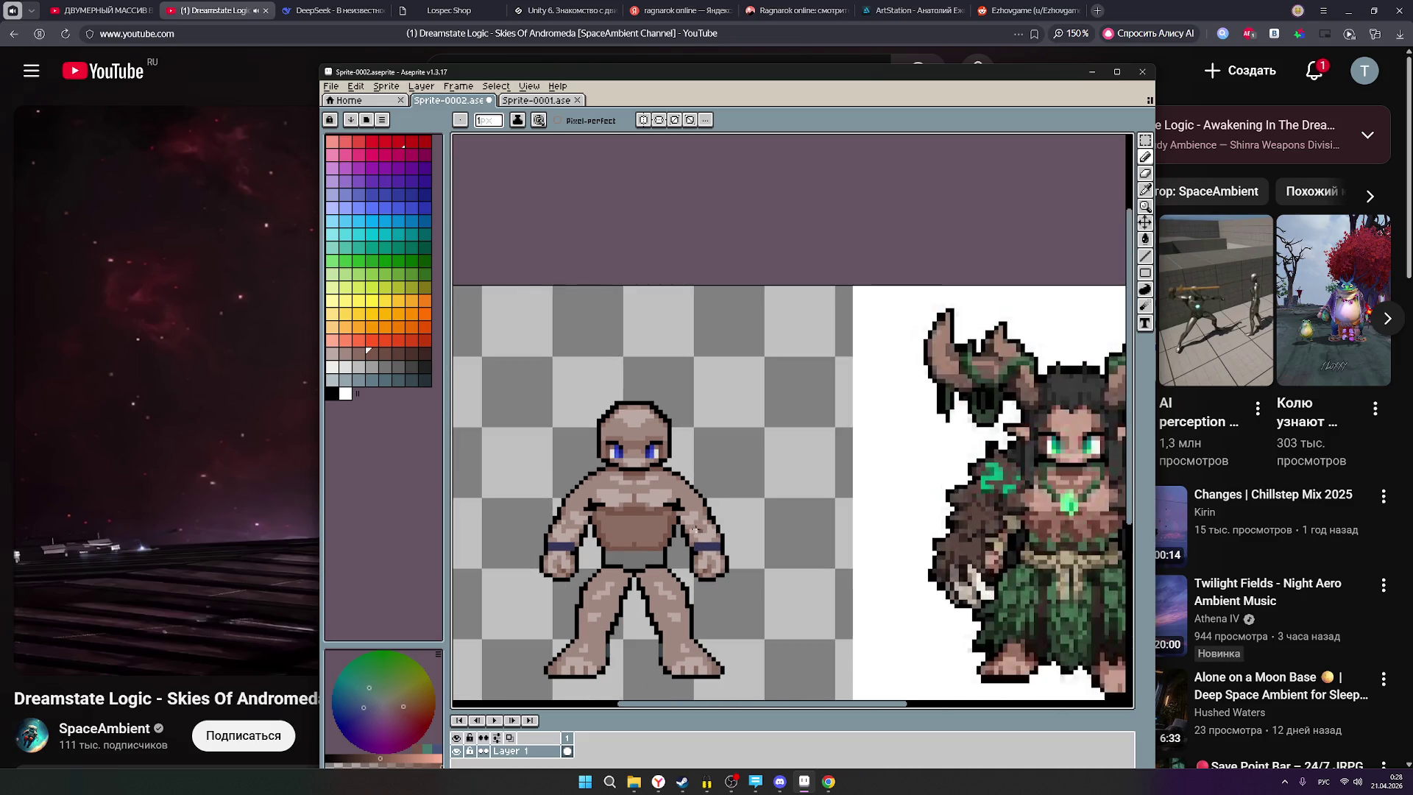
pyautogui.scroll(2, 707, 528)
pyautogui.scroll(2, 611, 528)
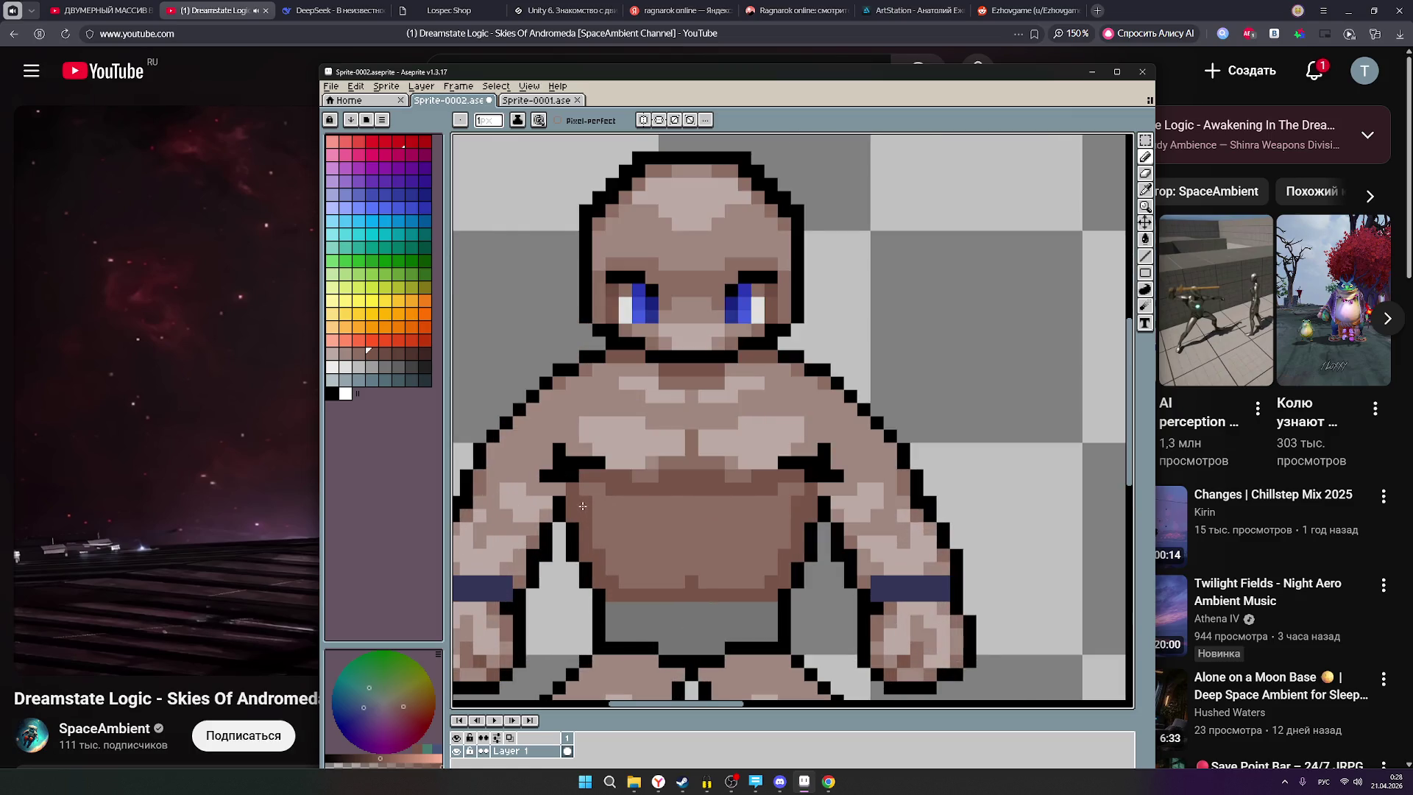
pyautogui.scroll(-3, 742, 552)
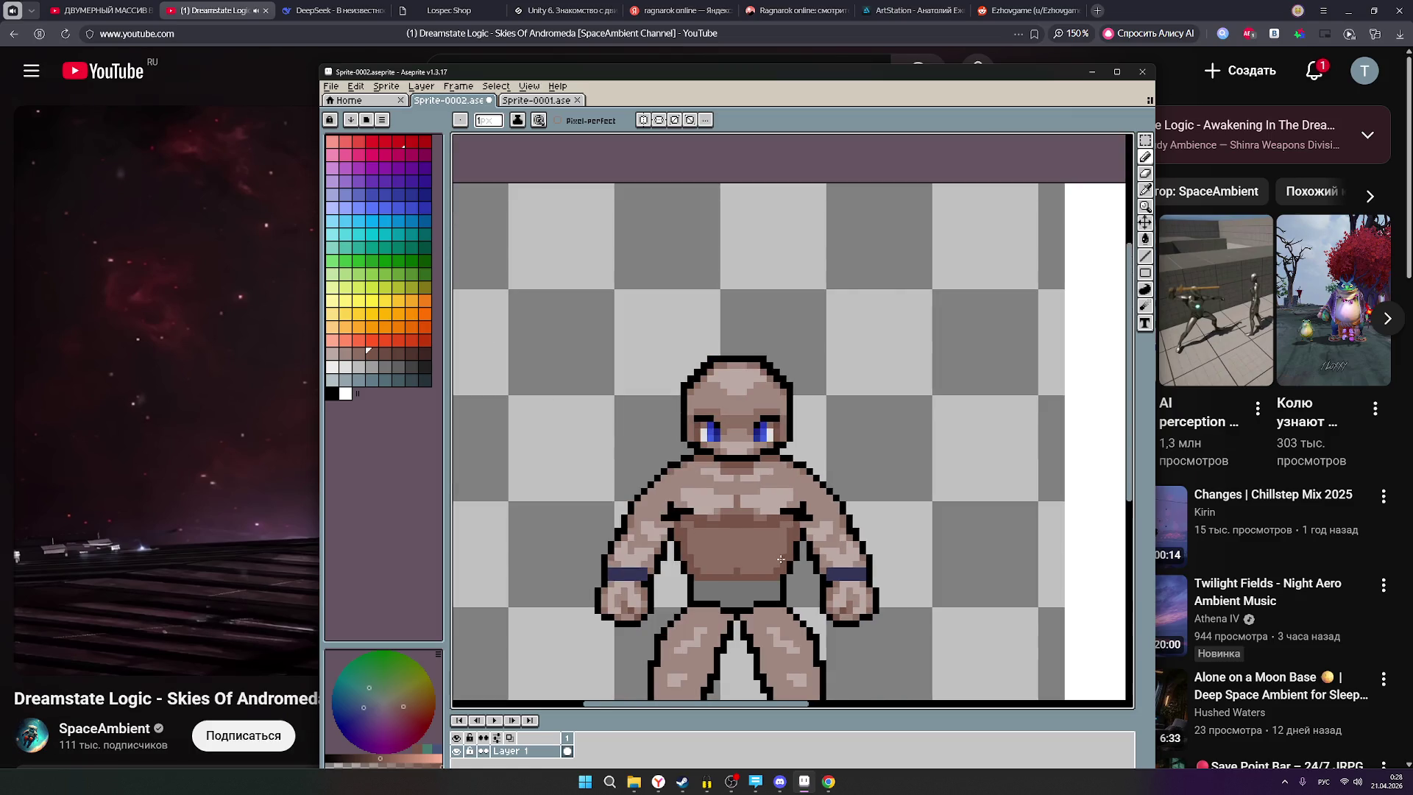
pyautogui.scroll(1, 781, 559)
pyautogui.moveTo(781, 560); pyautogui.dragTo(585, 565)
pyautogui.click(360, 355)
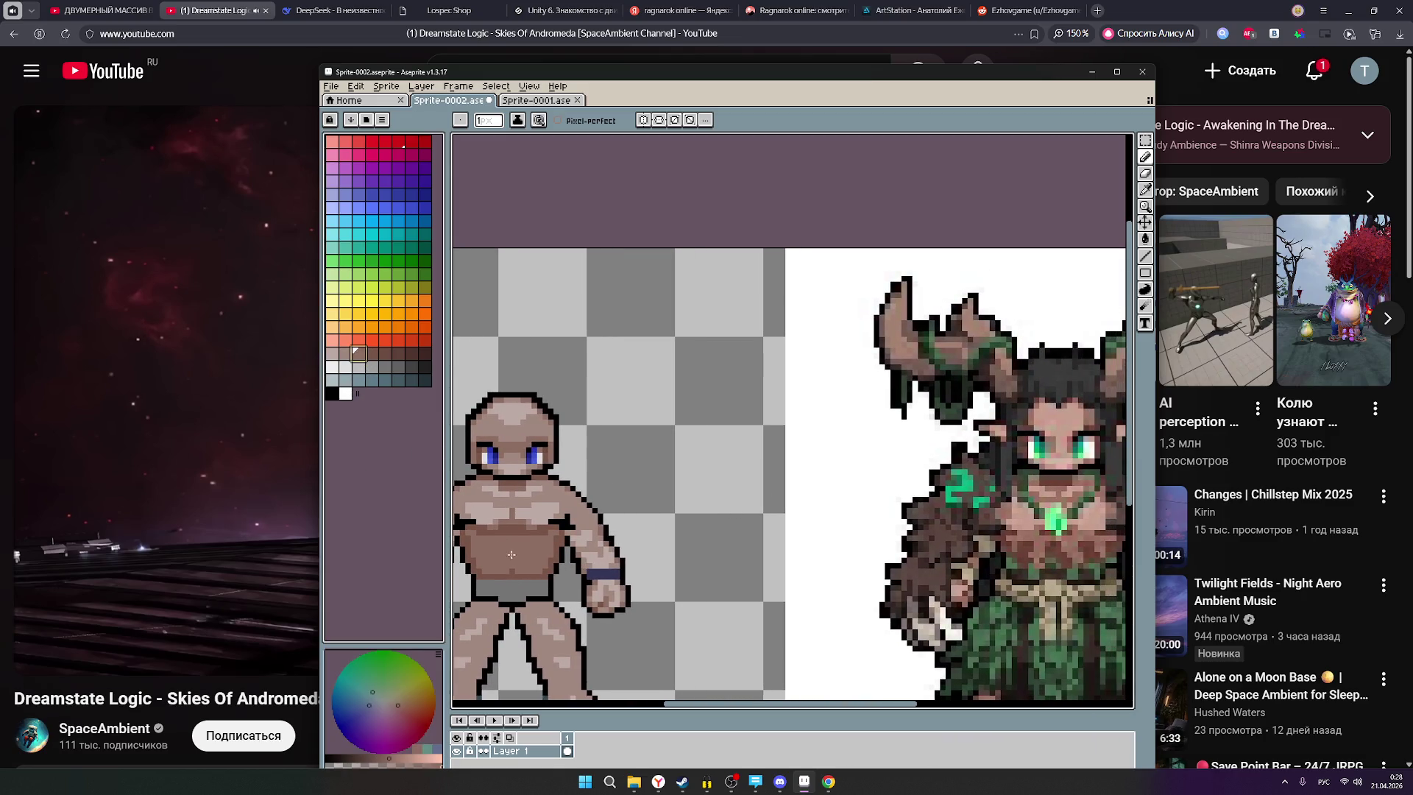
# Zoom out over both sprites and pick red as the drawing colour.
pyautogui.scroll(-2, 709, 548)
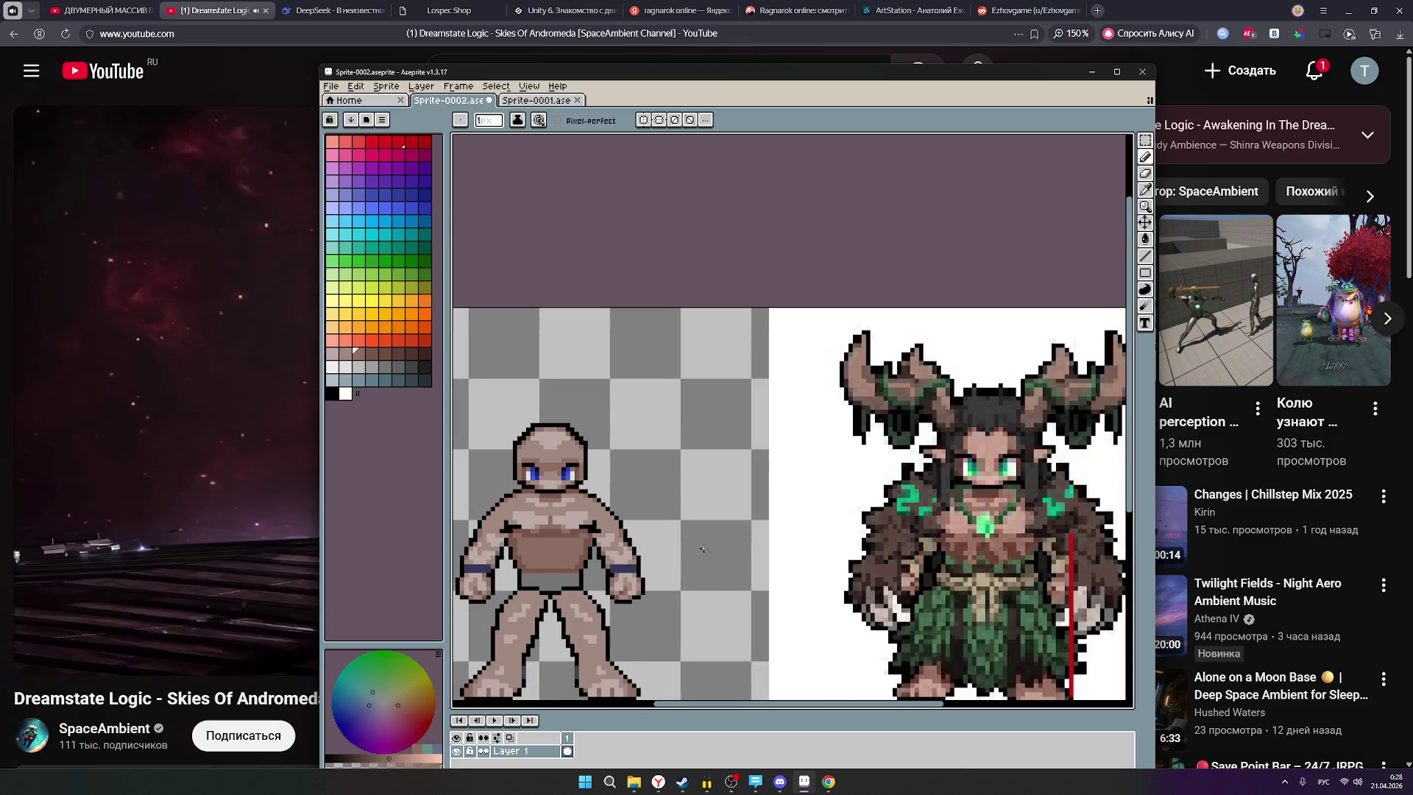
pyautogui.scroll(-1, 614, 579)
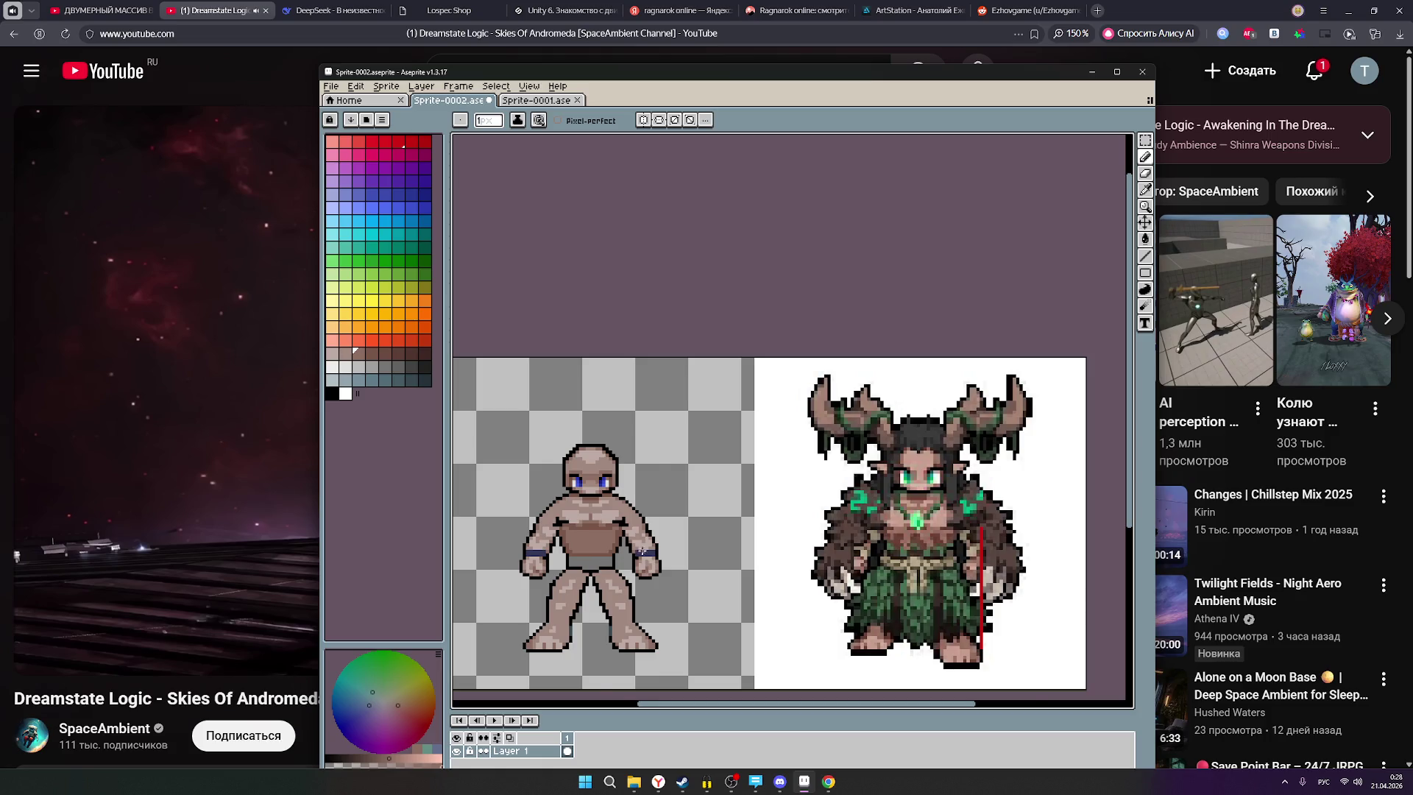
pyautogui.scroll(-1, 639, 552)
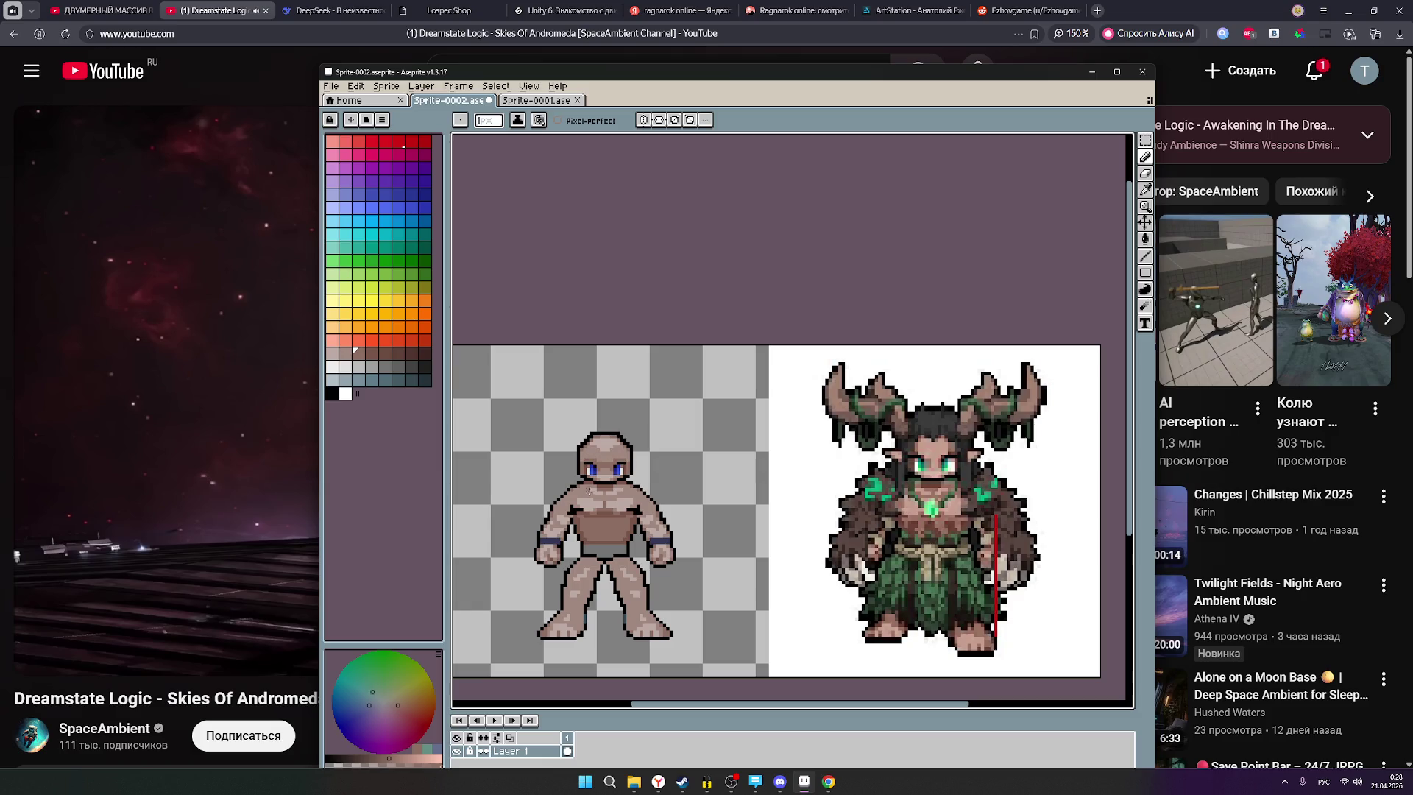
pyautogui.scroll(1, 648, 492)
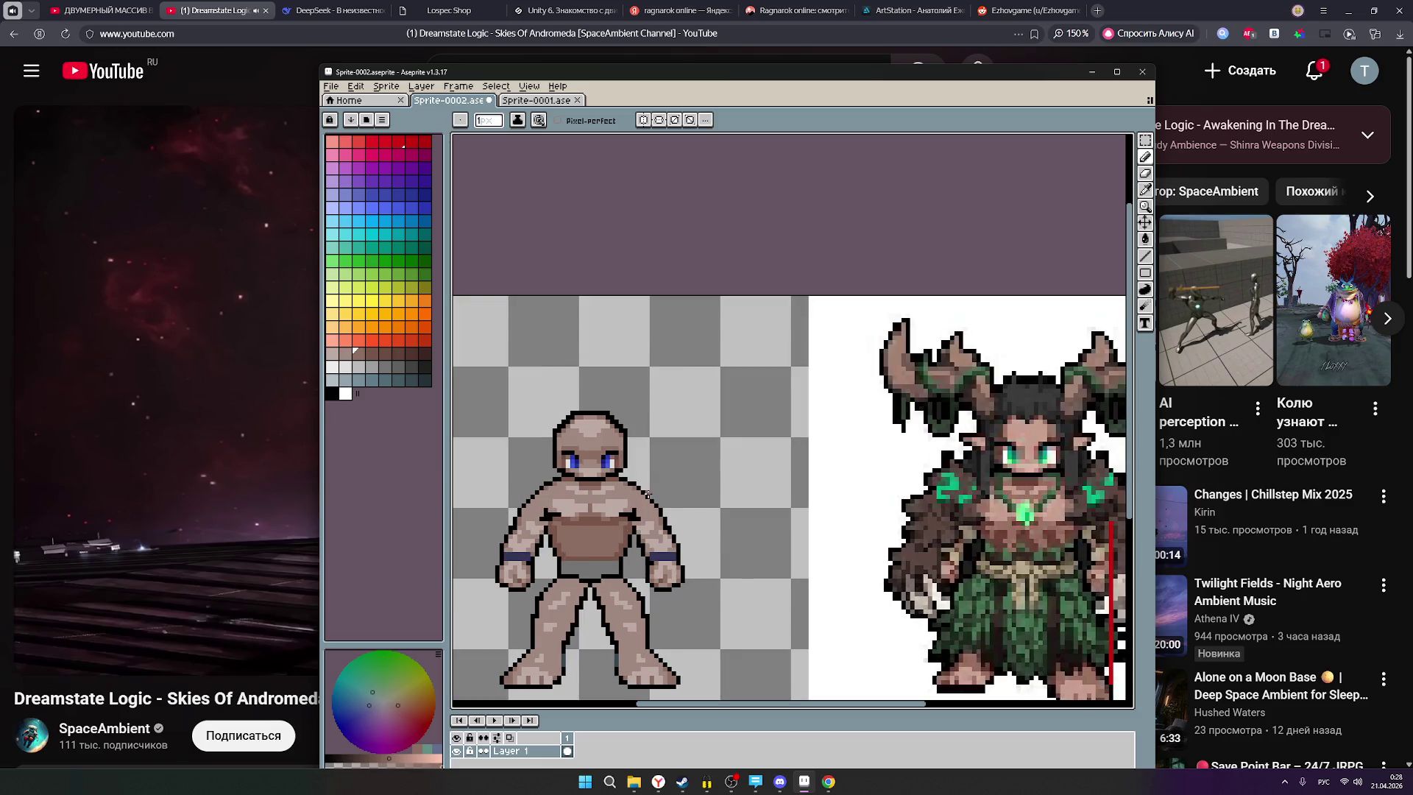
pyautogui.scroll(-1, 647, 492)
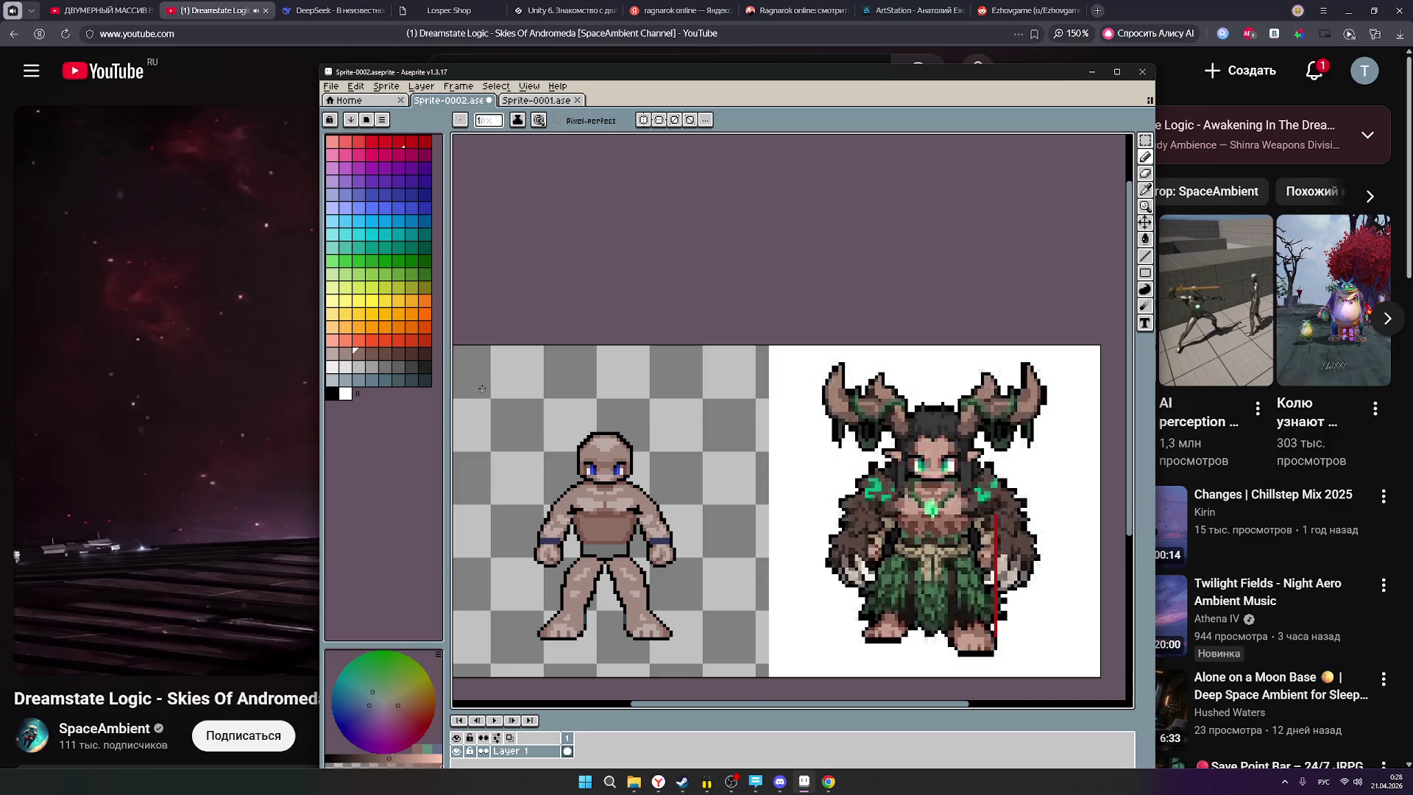
pyautogui.click(411, 141)
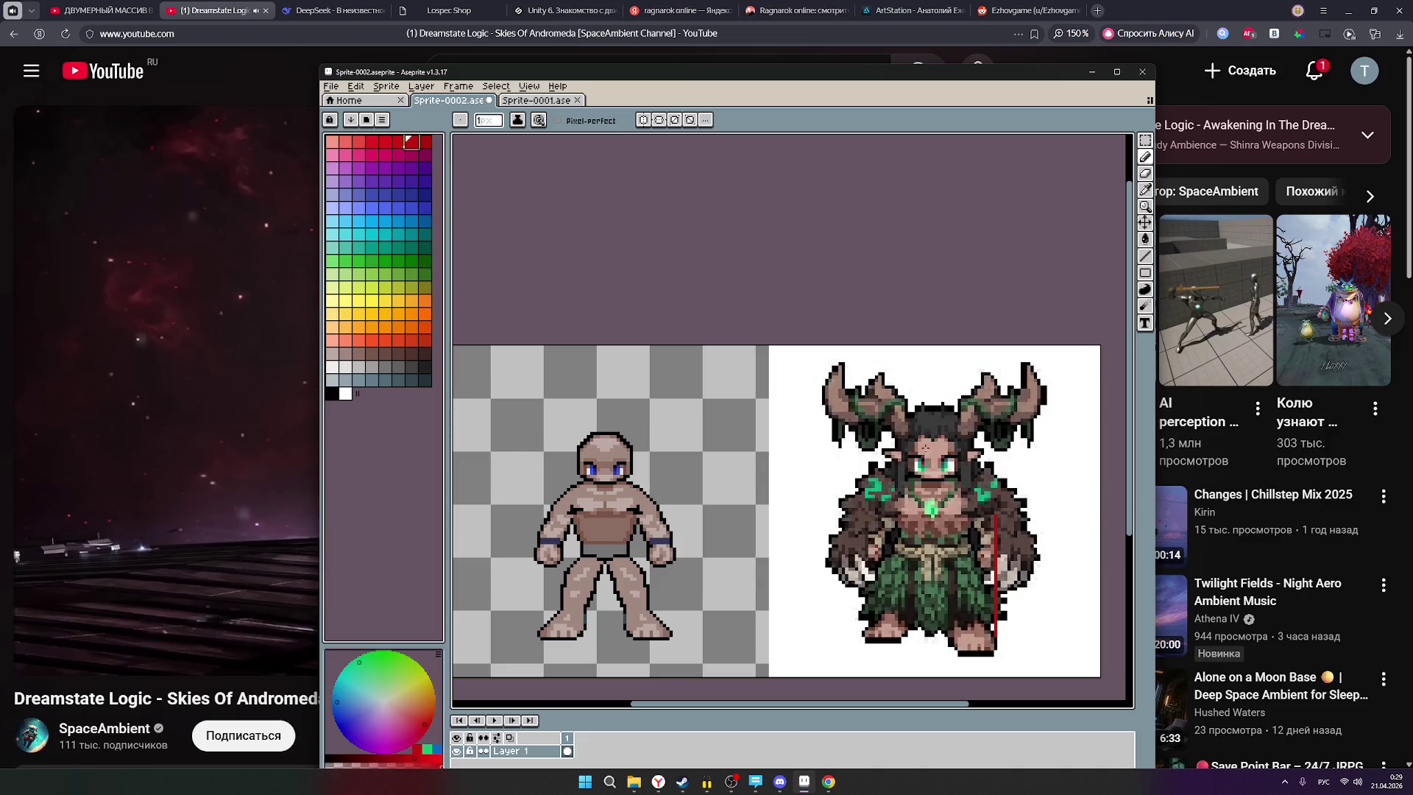
# Choose the Line tool and trial a red guide line between the figures, cancelling it with Esc.
pyautogui.click(1145, 255)
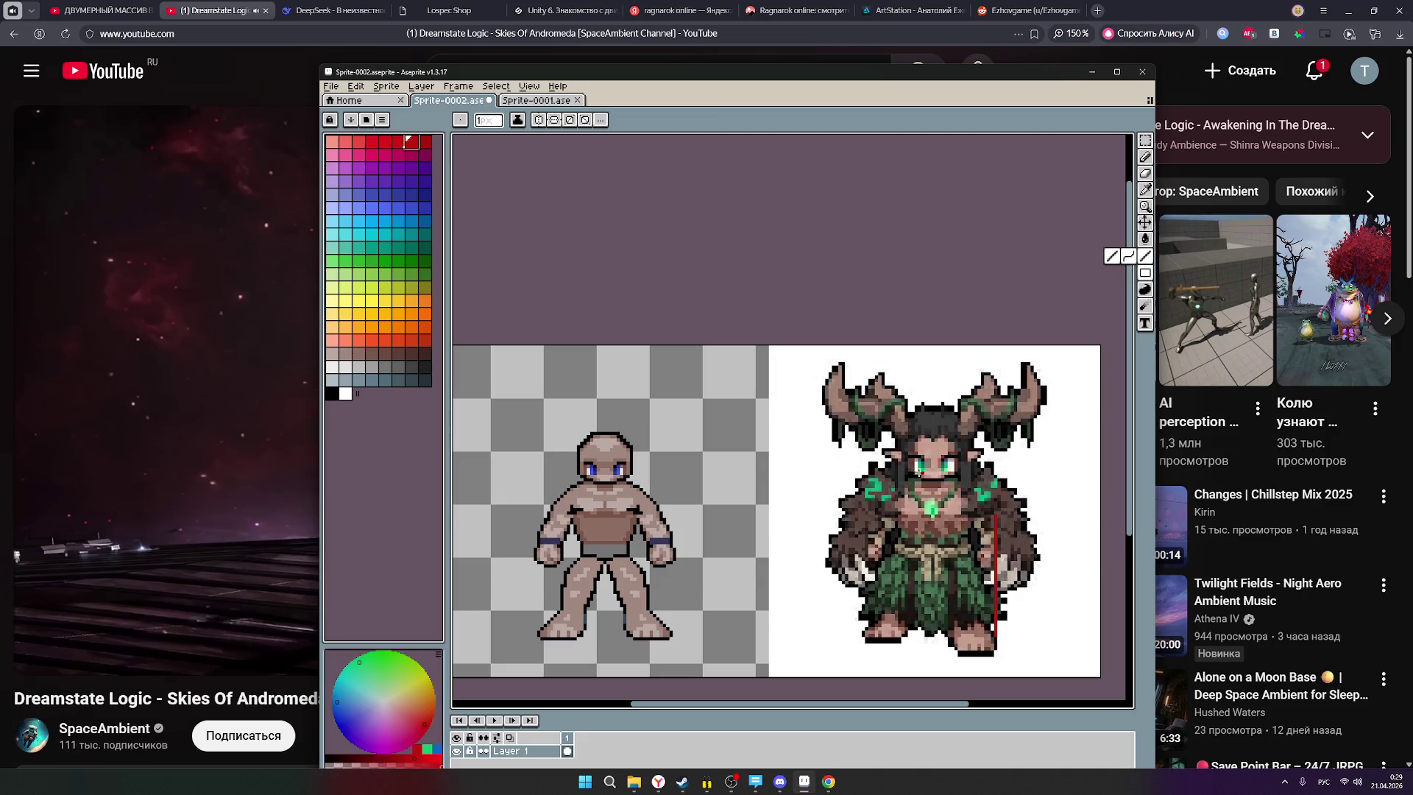
pyautogui.scroll(2, 918, 480)
pyautogui.scroll(-1, 918, 480)
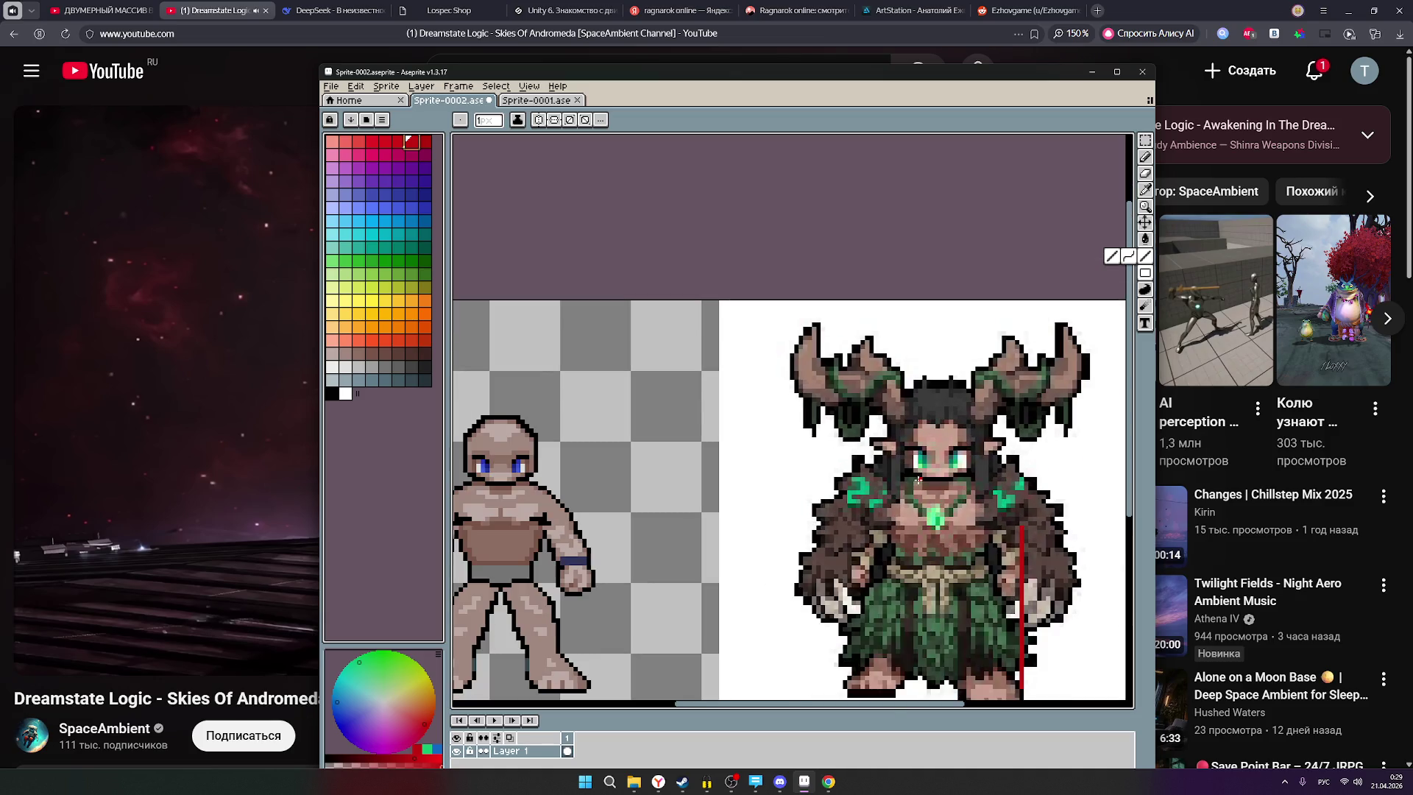
pyautogui.moveTo(918, 480); pyautogui.dragTo(522, 479)
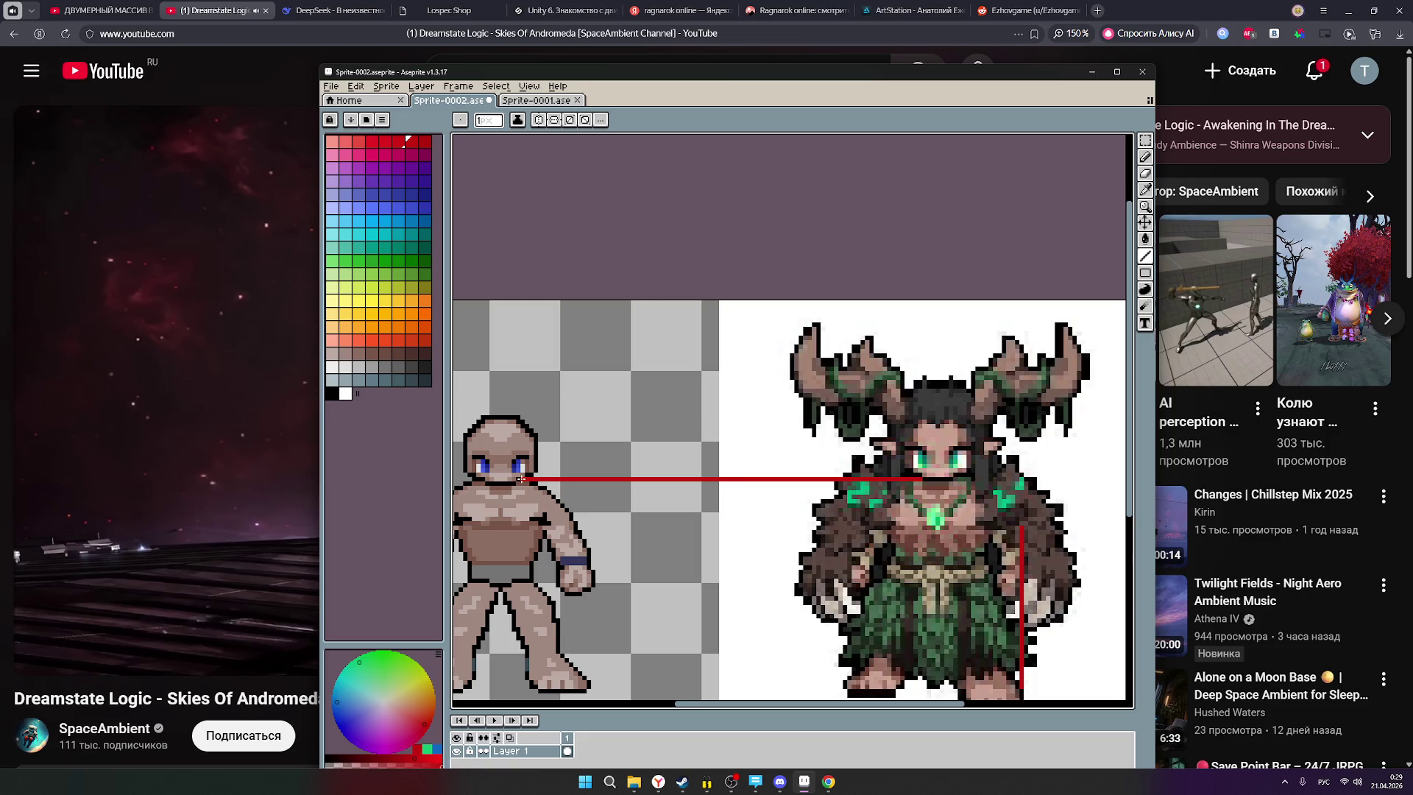
pyautogui.moveTo(524, 479); pyautogui.dragTo(859, 480)
pyautogui.press('Escape')
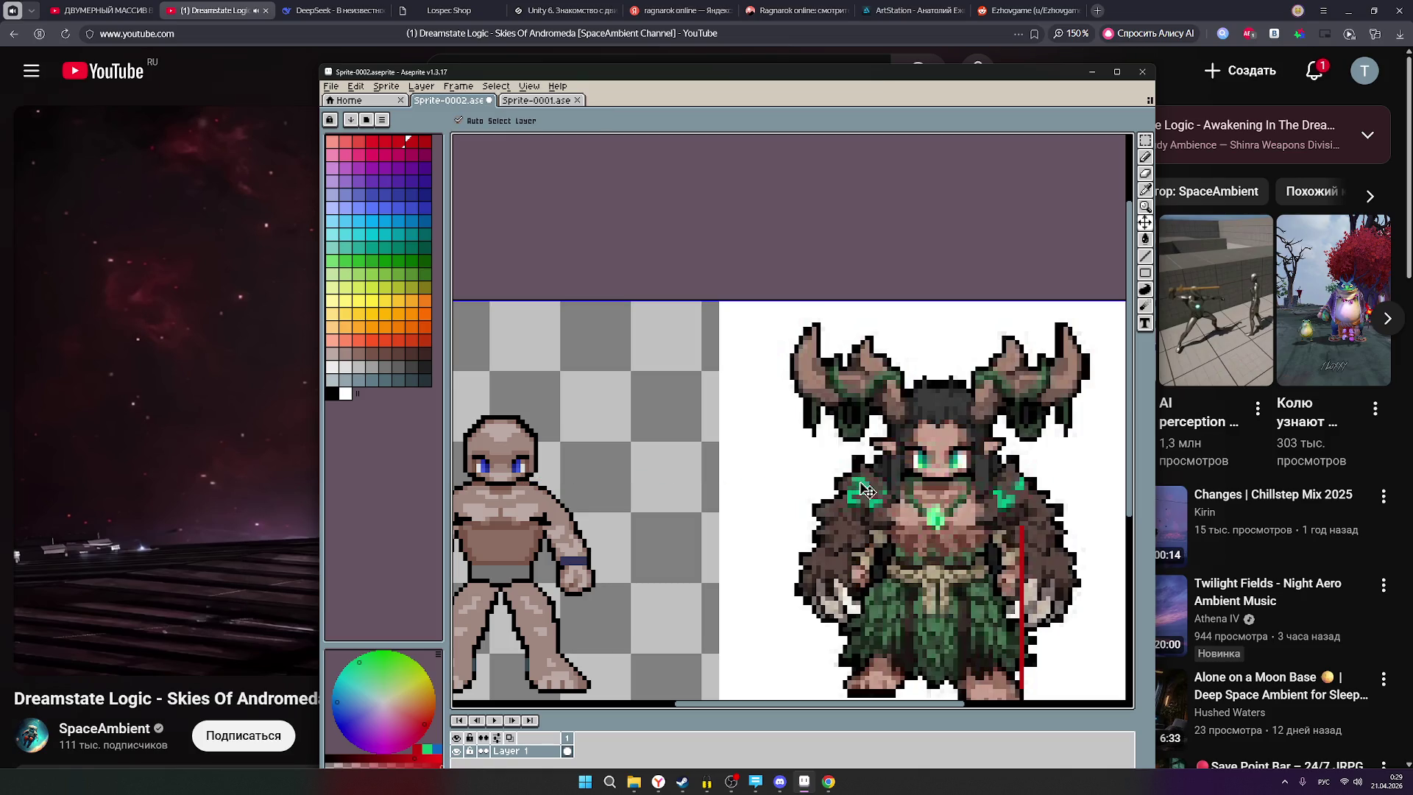
pyautogui.scroll(-1, 825, 518)
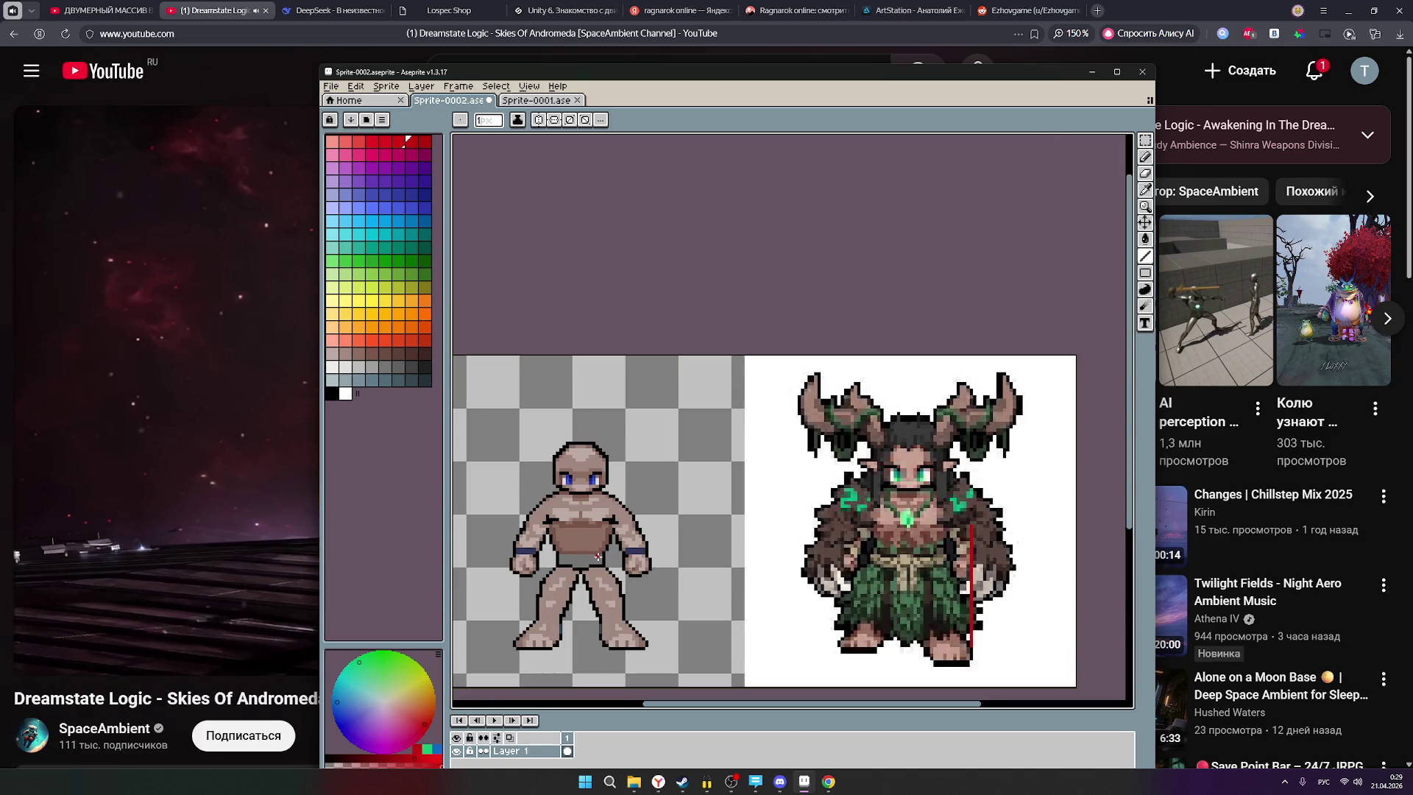
# Zoom out and centre both sprites in the view.
pyautogui.scroll(1, 563, 549)
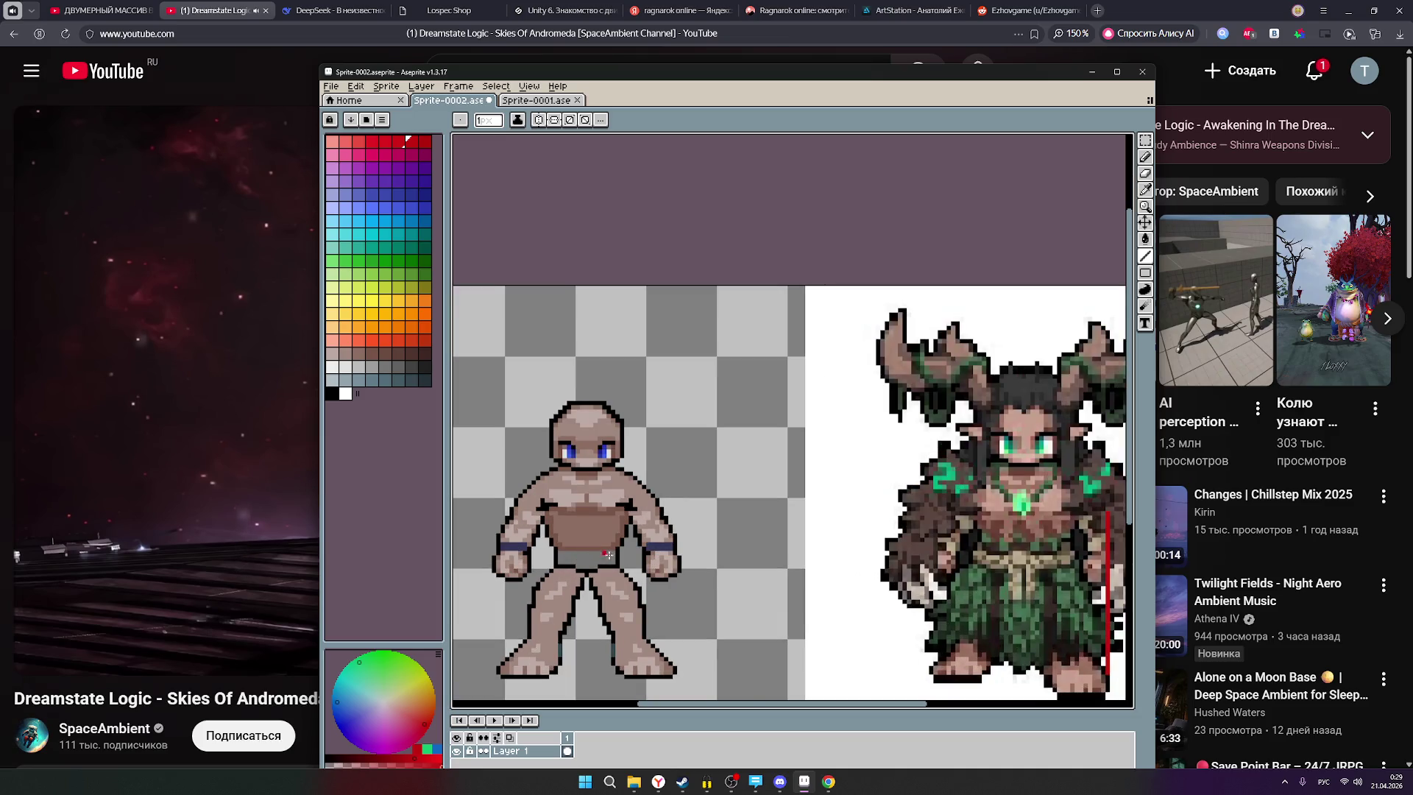
pyautogui.scroll(-1, 627, 558)
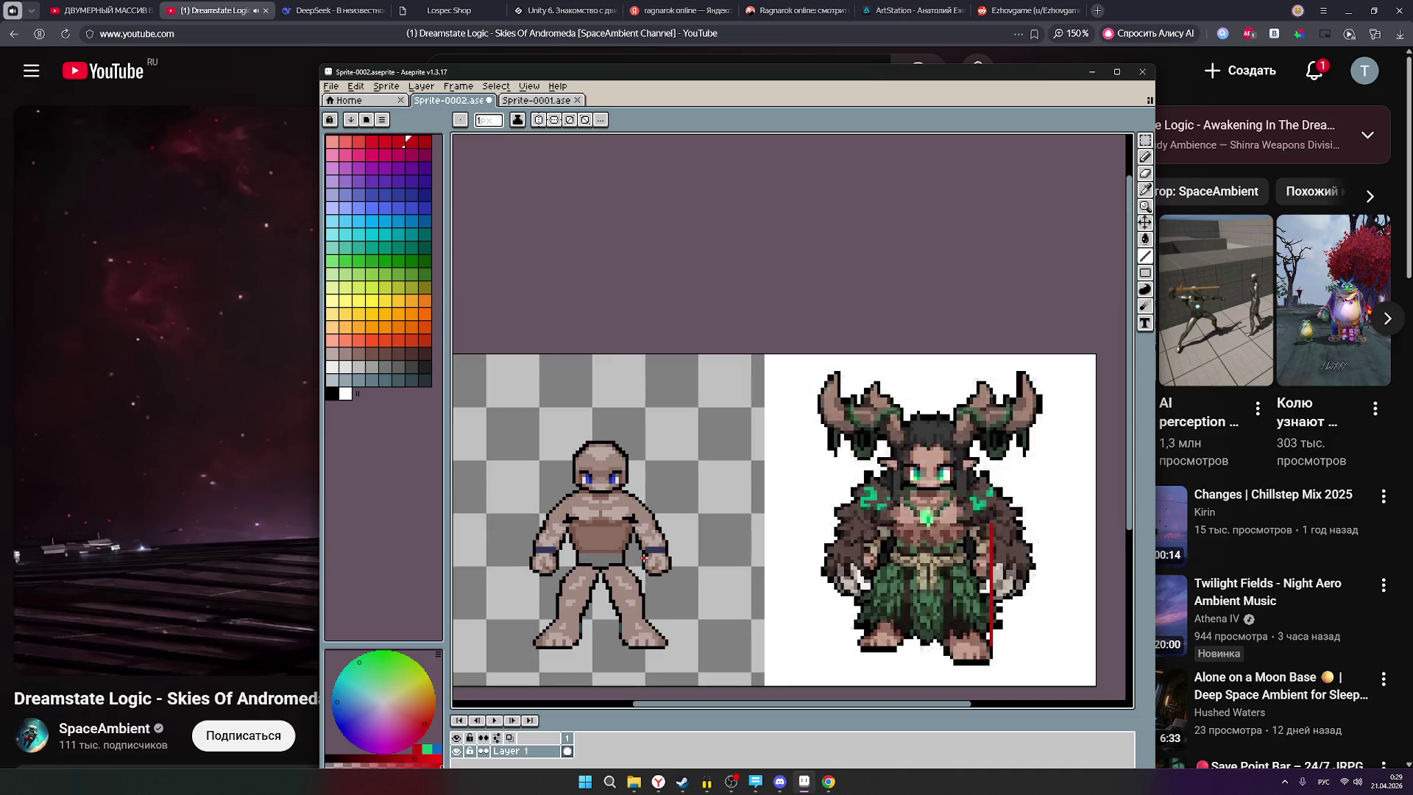
pyautogui.scroll(-1, 644, 557)
pyautogui.scroll(1, 644, 558)
pyautogui.scroll(-3, 612, 571)
pyautogui.scroll(2, 612, 572)
pyautogui.scroll(-1, 622, 581)
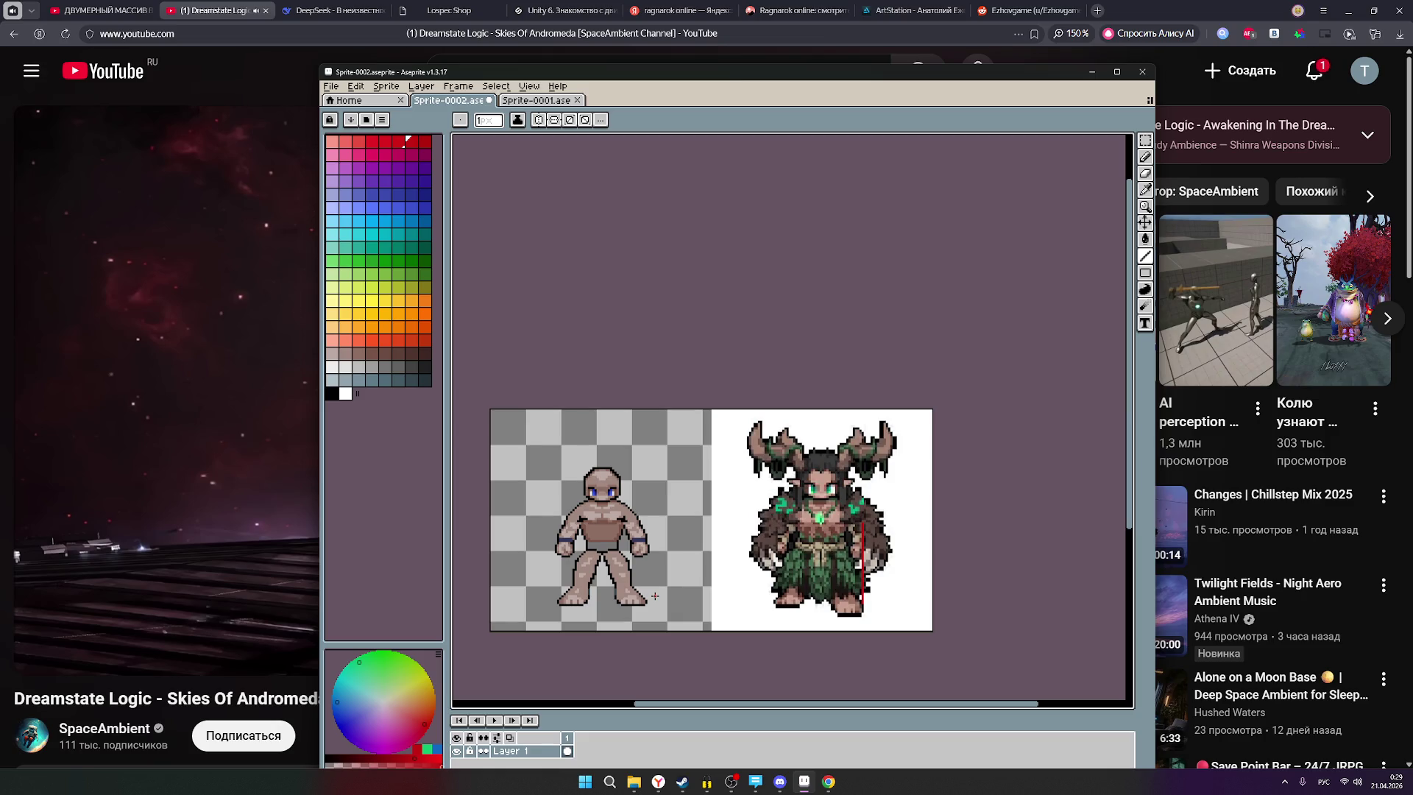
pyautogui.moveTo(680, 617)
pyautogui.mouseDown()
pyautogui.moveTo(705, 625)
pyautogui.moveTo(695, 634)
pyautogui.mouseUp()
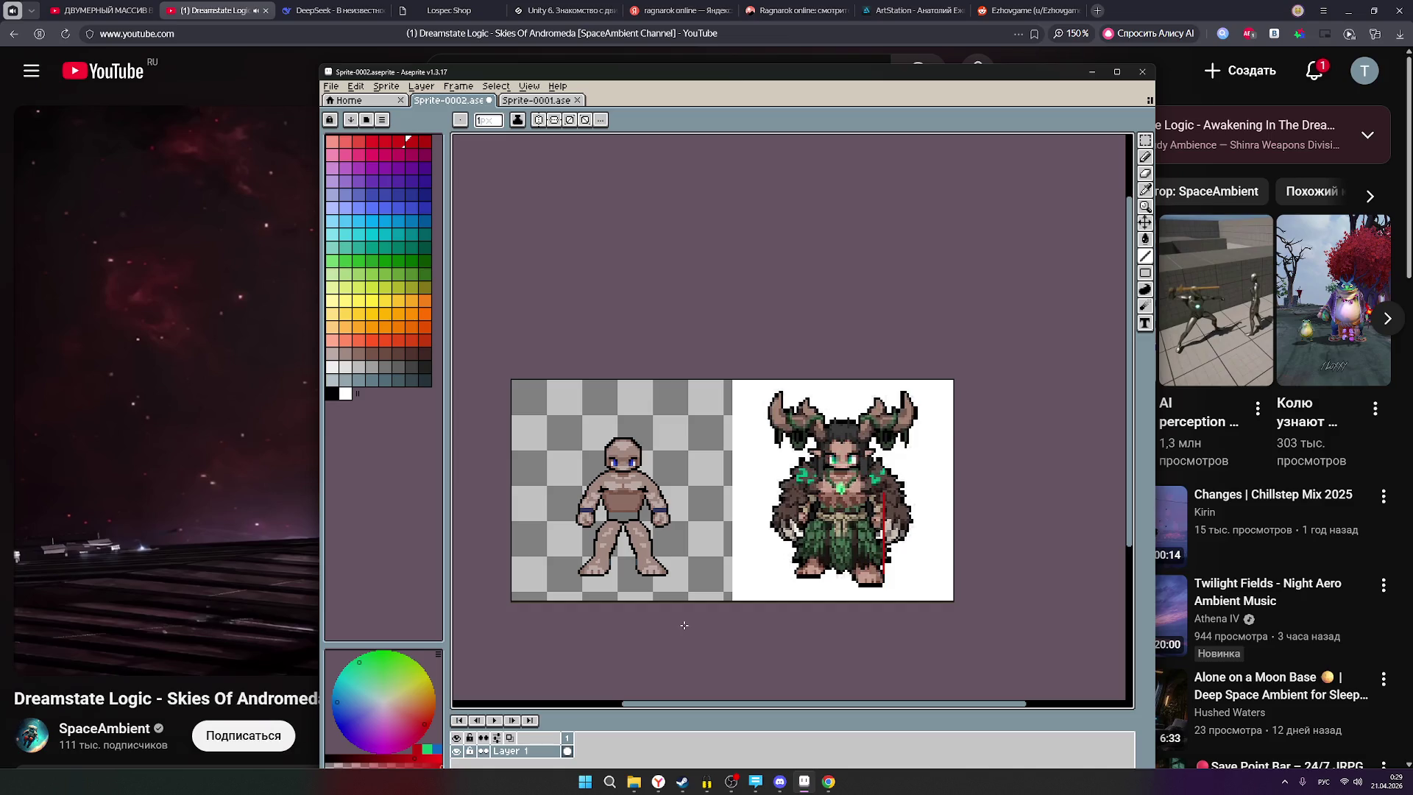
pyautogui.scroll(1, 651, 548)
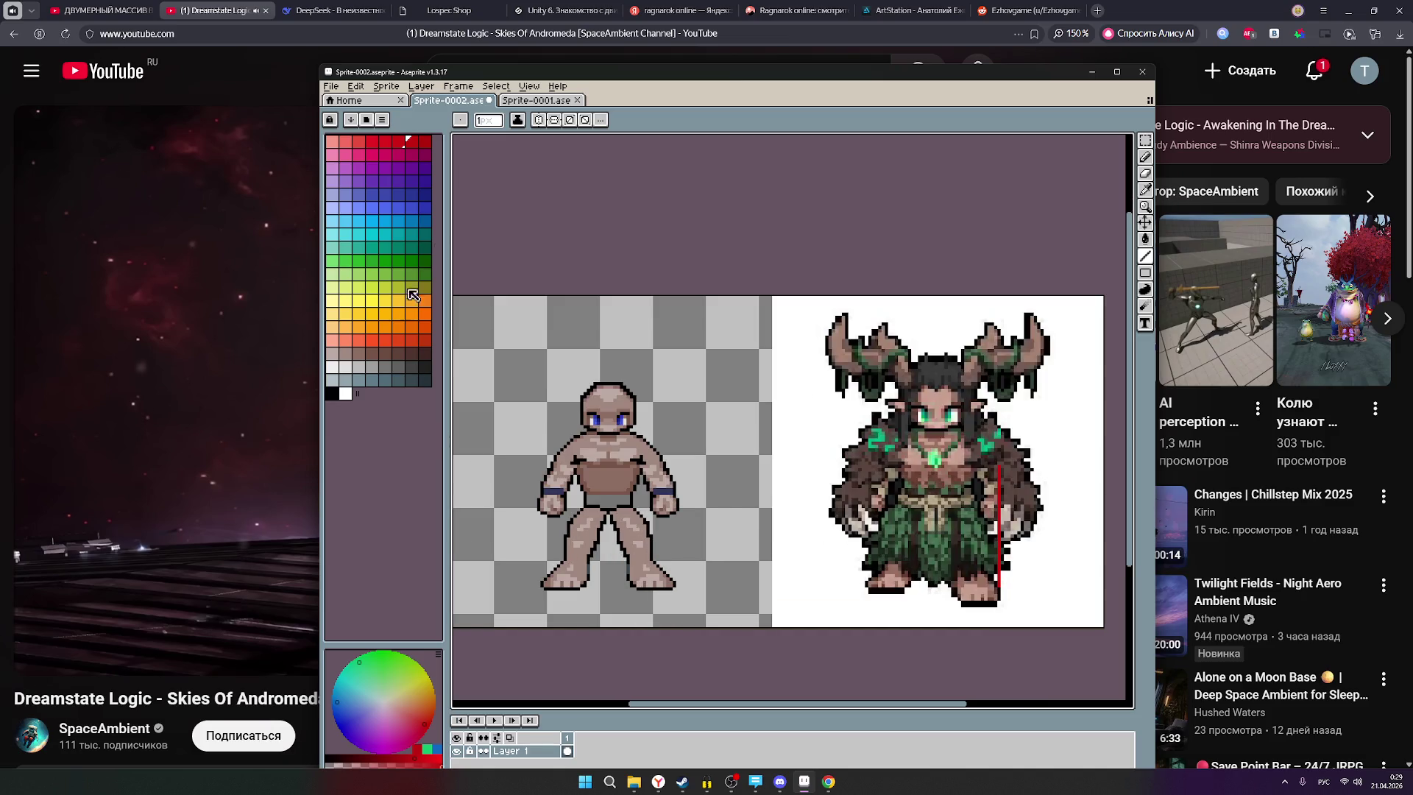
# Select black as the drawing colour and return to the Pencil, zooming in on the figure.
pyautogui.click(1145, 157)
pyautogui.scroll(1, 655, 533)
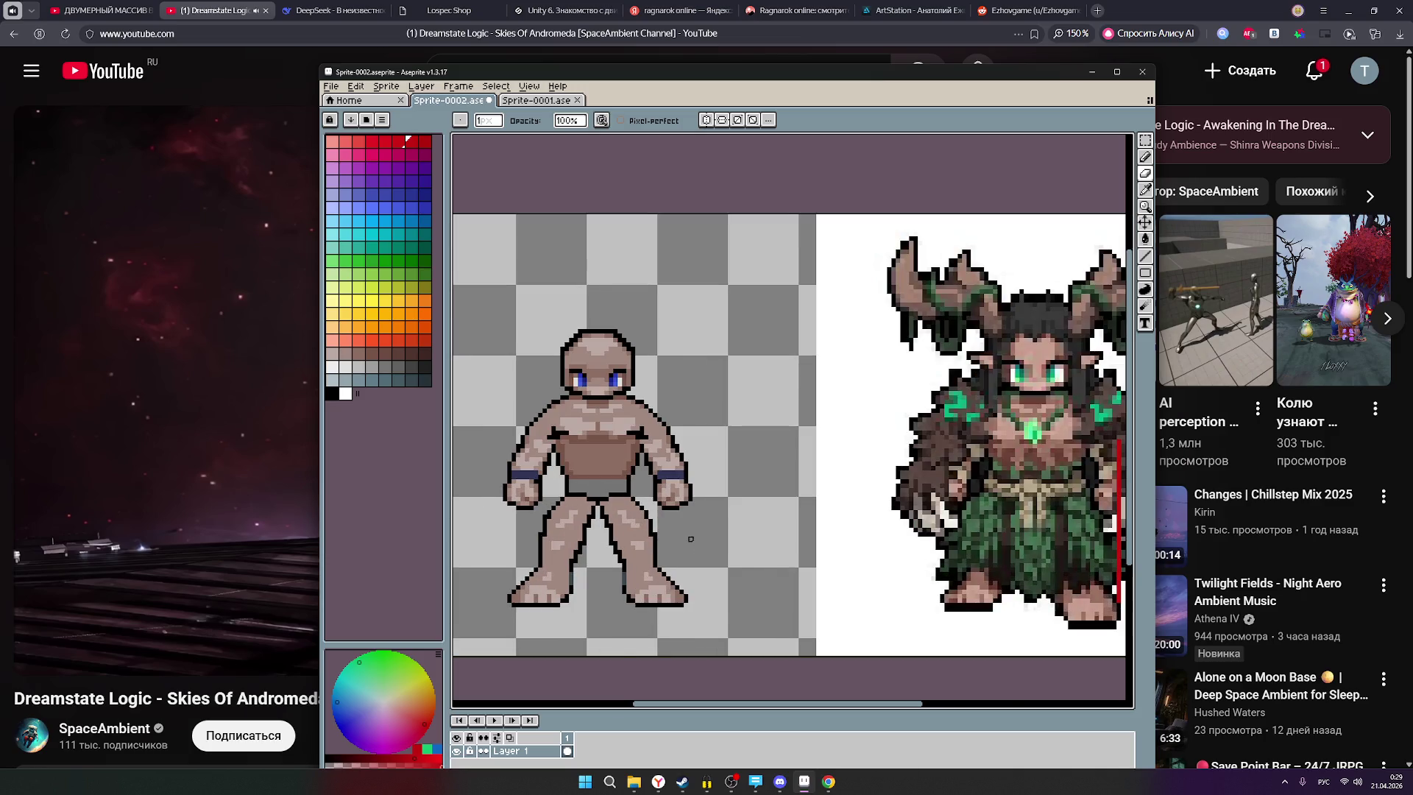
pyautogui.scroll(-2, 691, 539)
pyautogui.scroll(2, 677, 542)
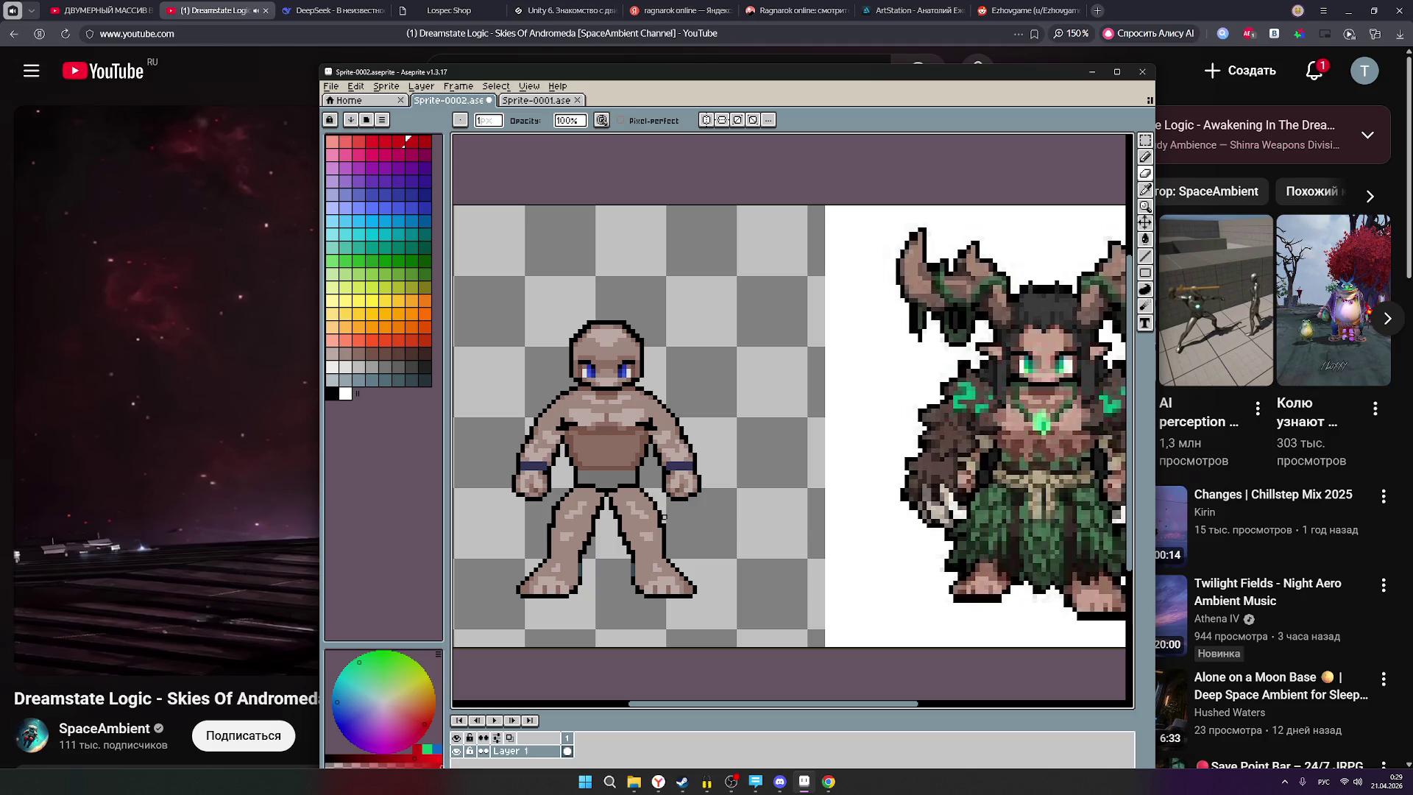
pyautogui.click(1146, 173)
pyautogui.click(333, 394)
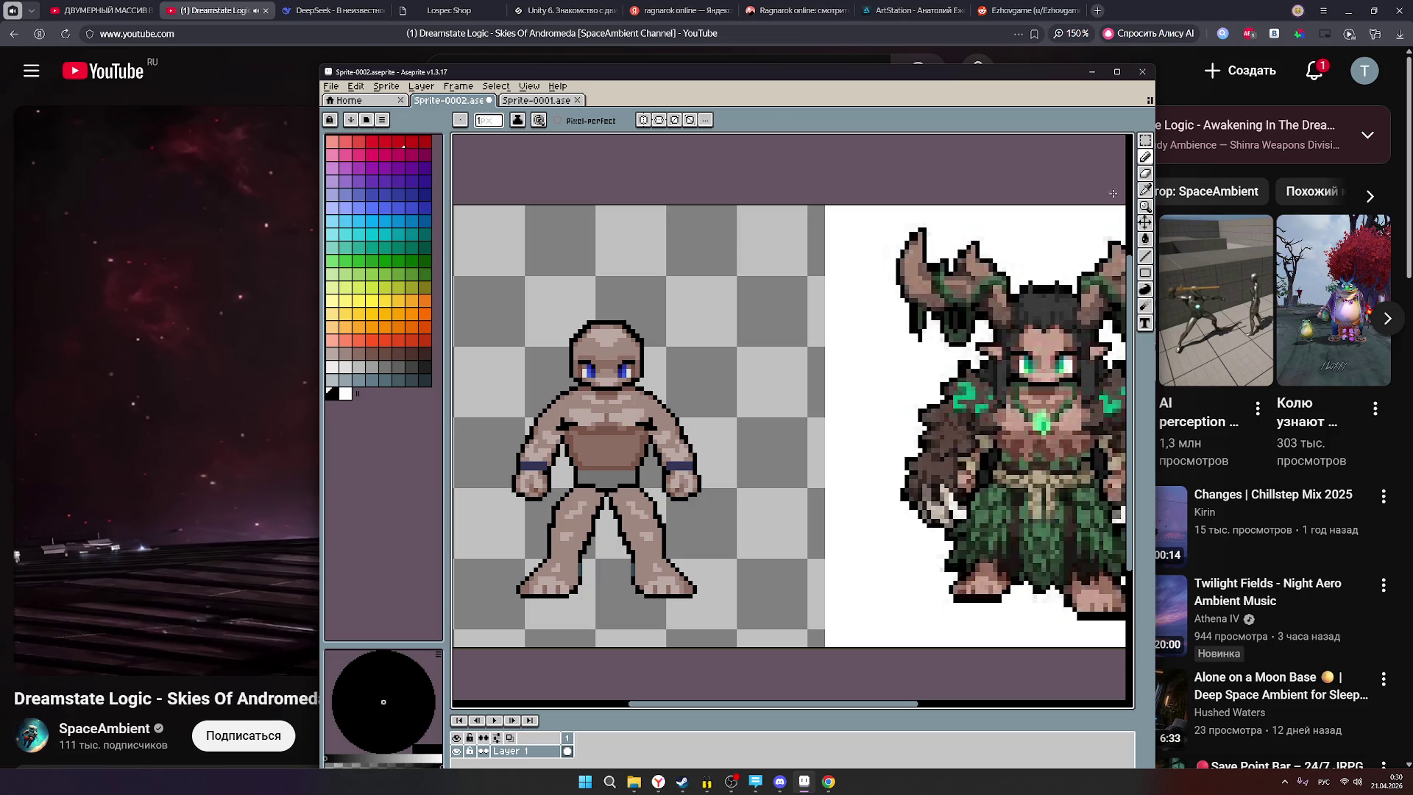
pyautogui.click(1145, 156)
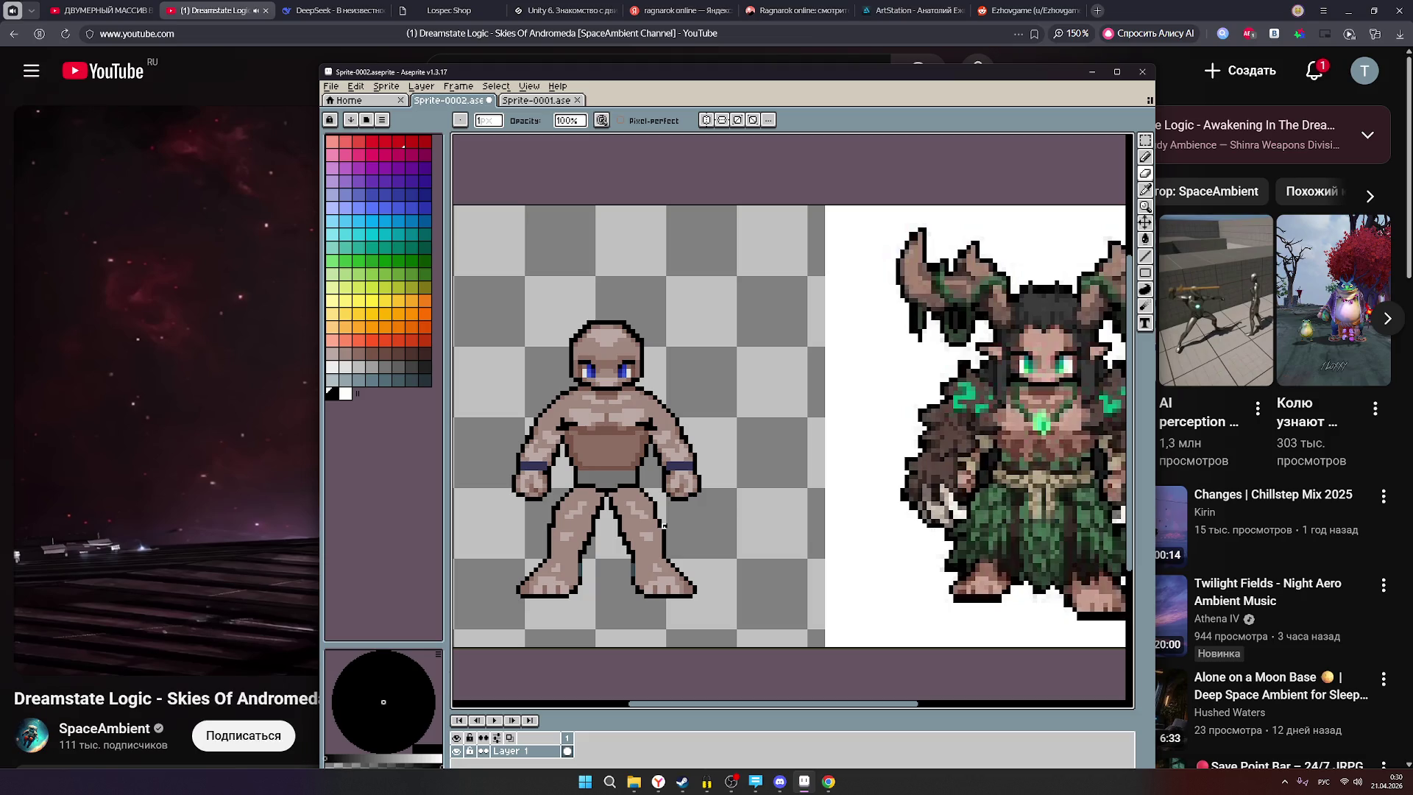
pyautogui.scroll(-1, 734, 575)
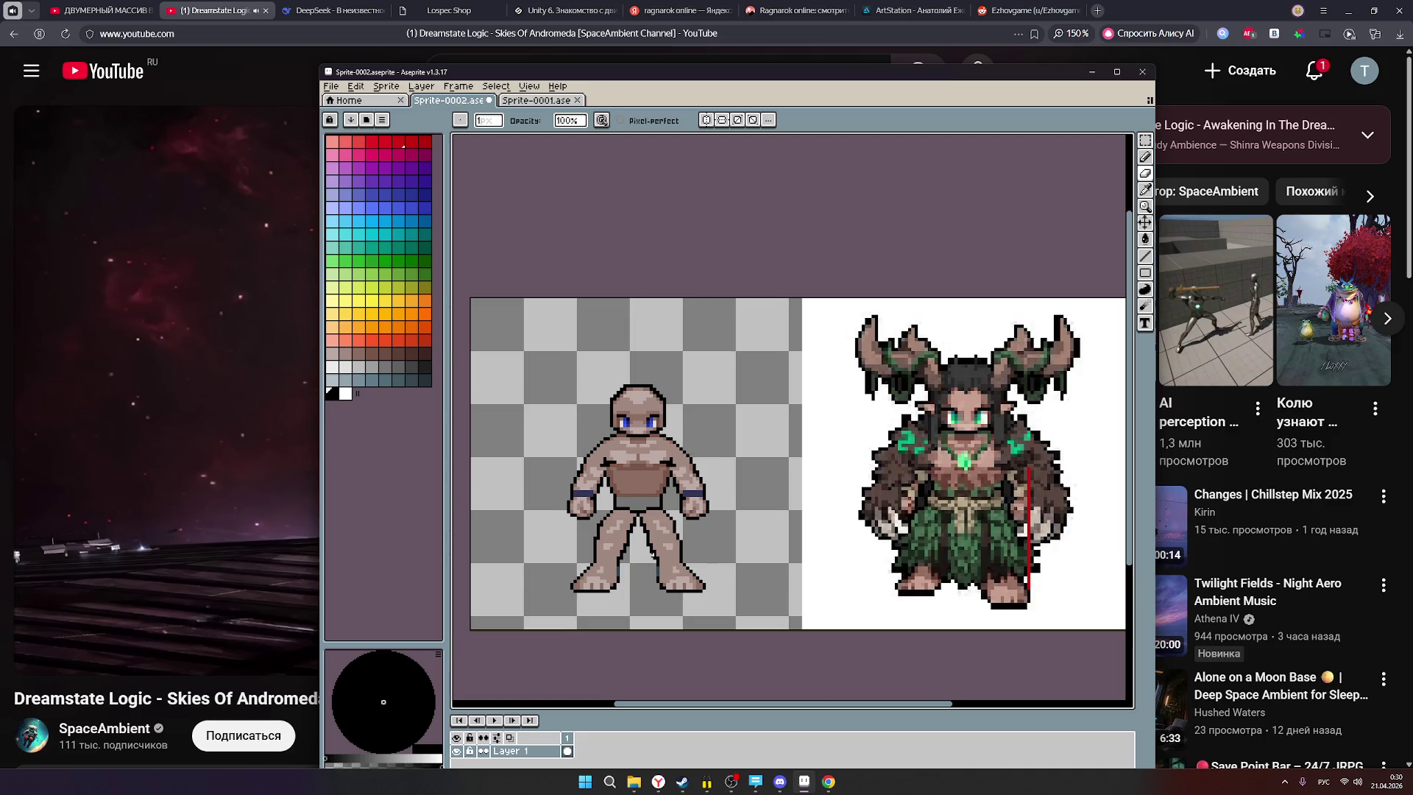
pyautogui.scroll(2, 655, 558)
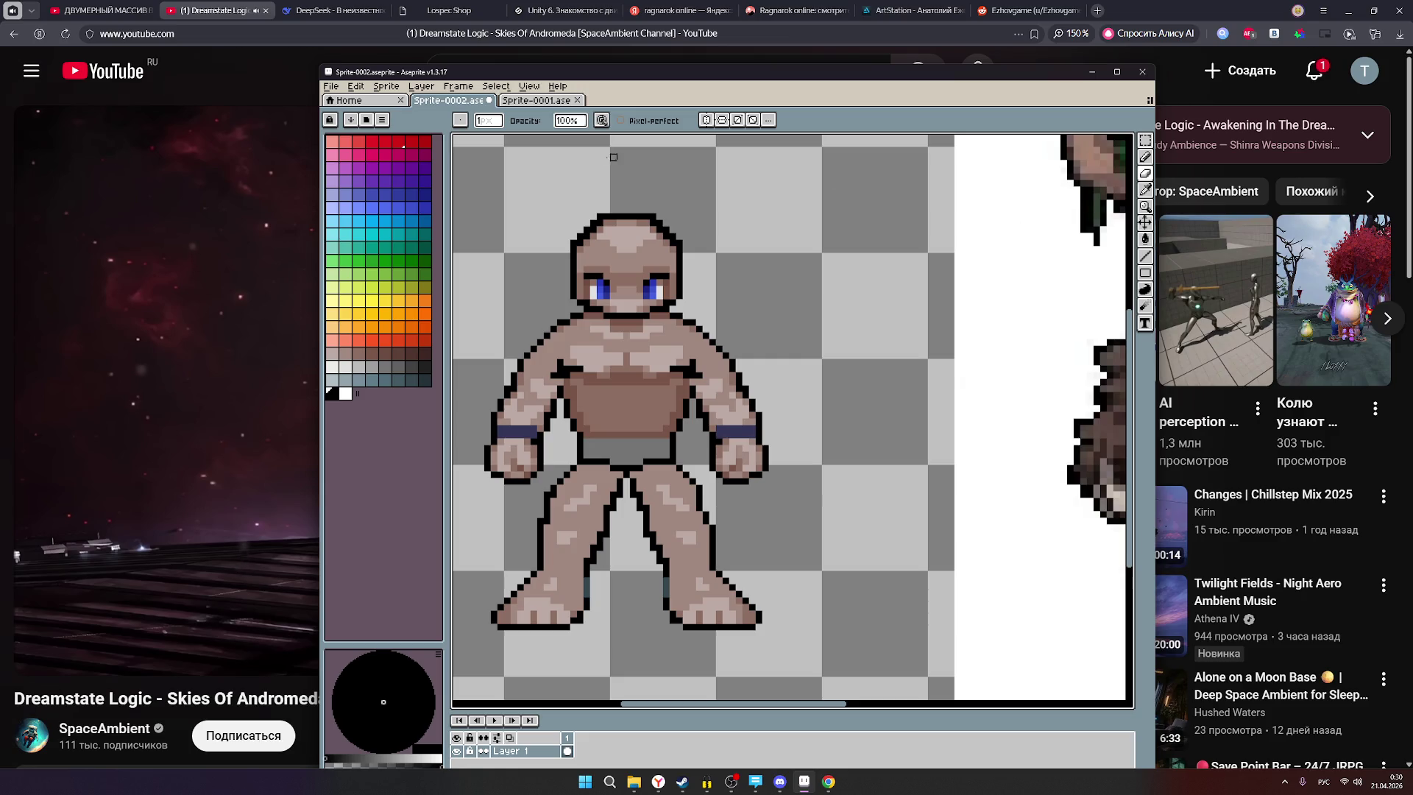
pyautogui.click(707, 120)
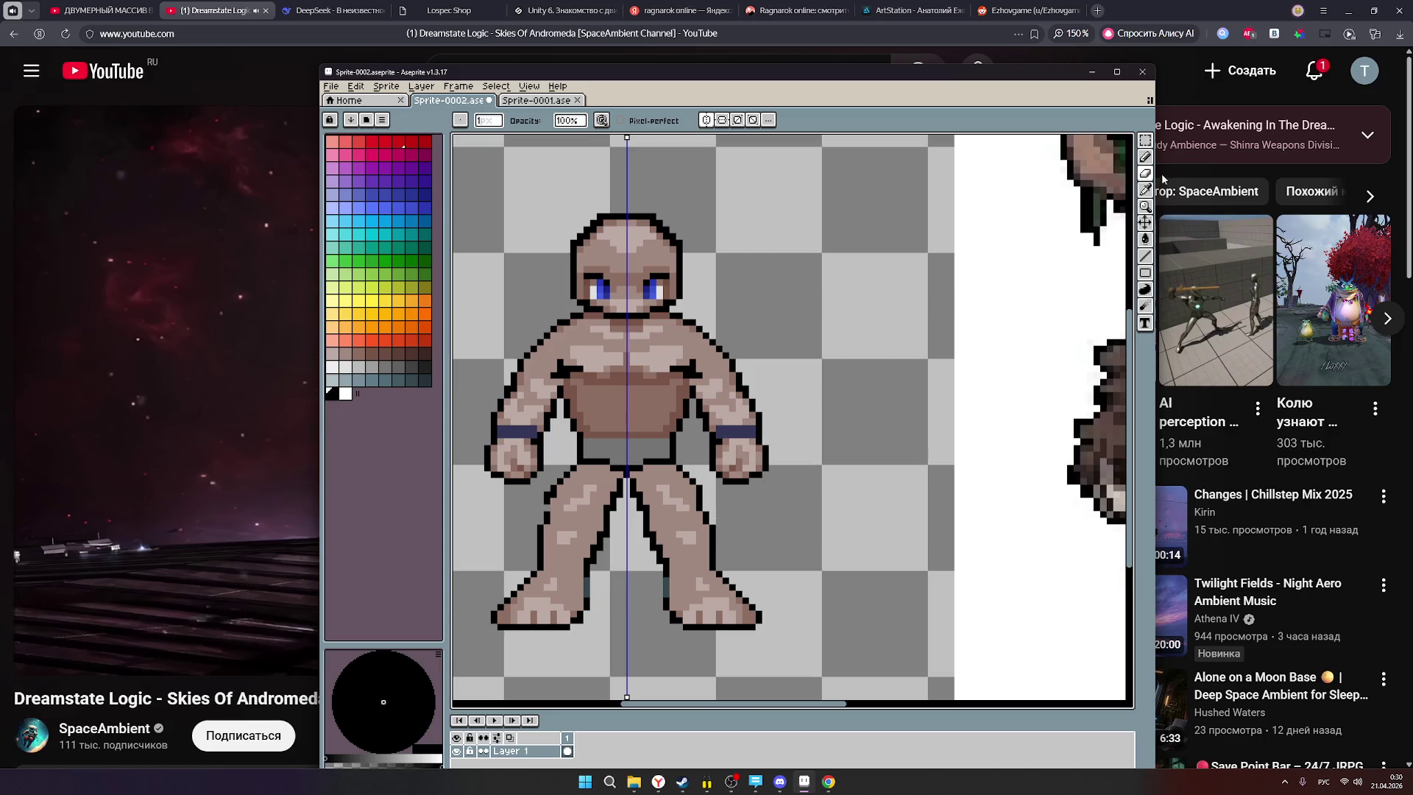
pyautogui.click(1145, 173)
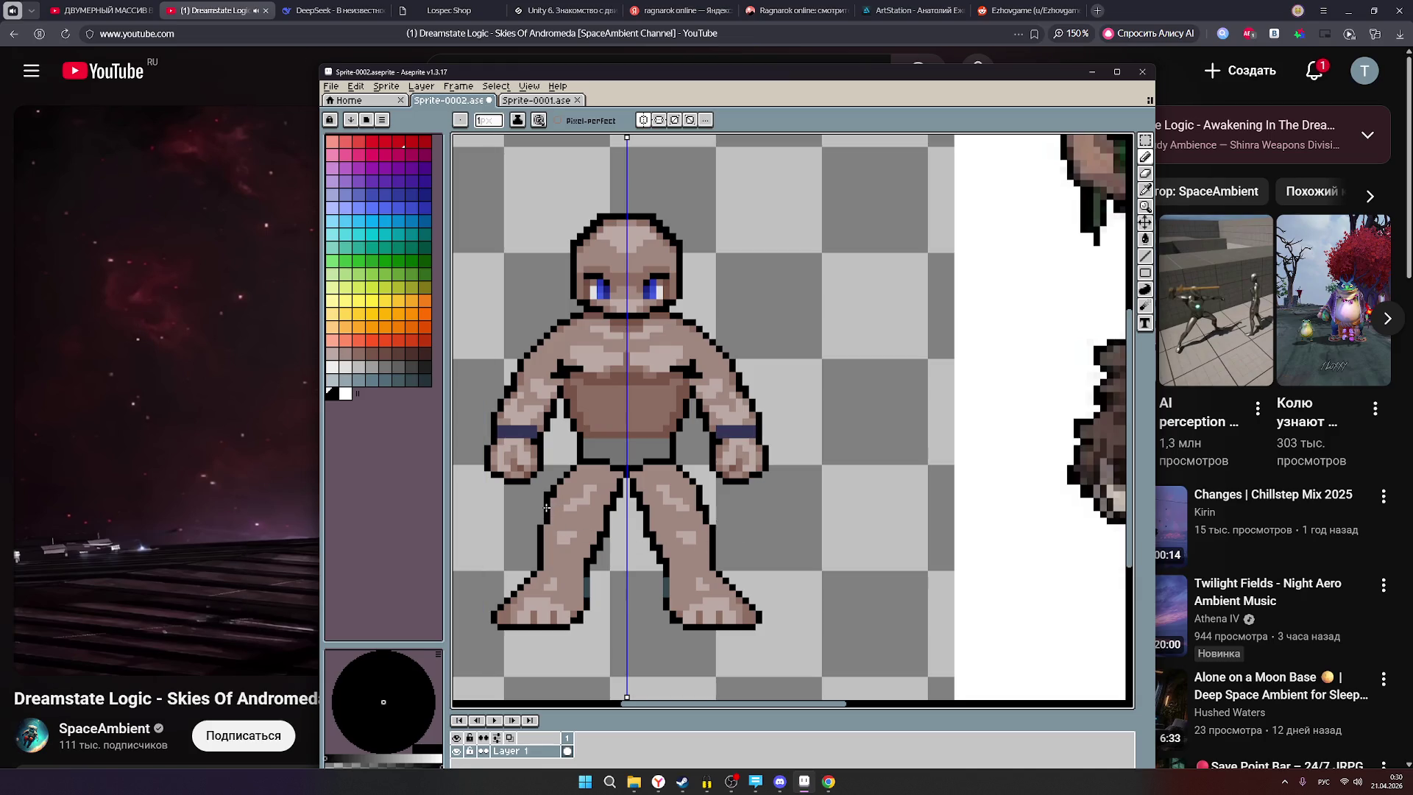
pyautogui.click(644, 121)
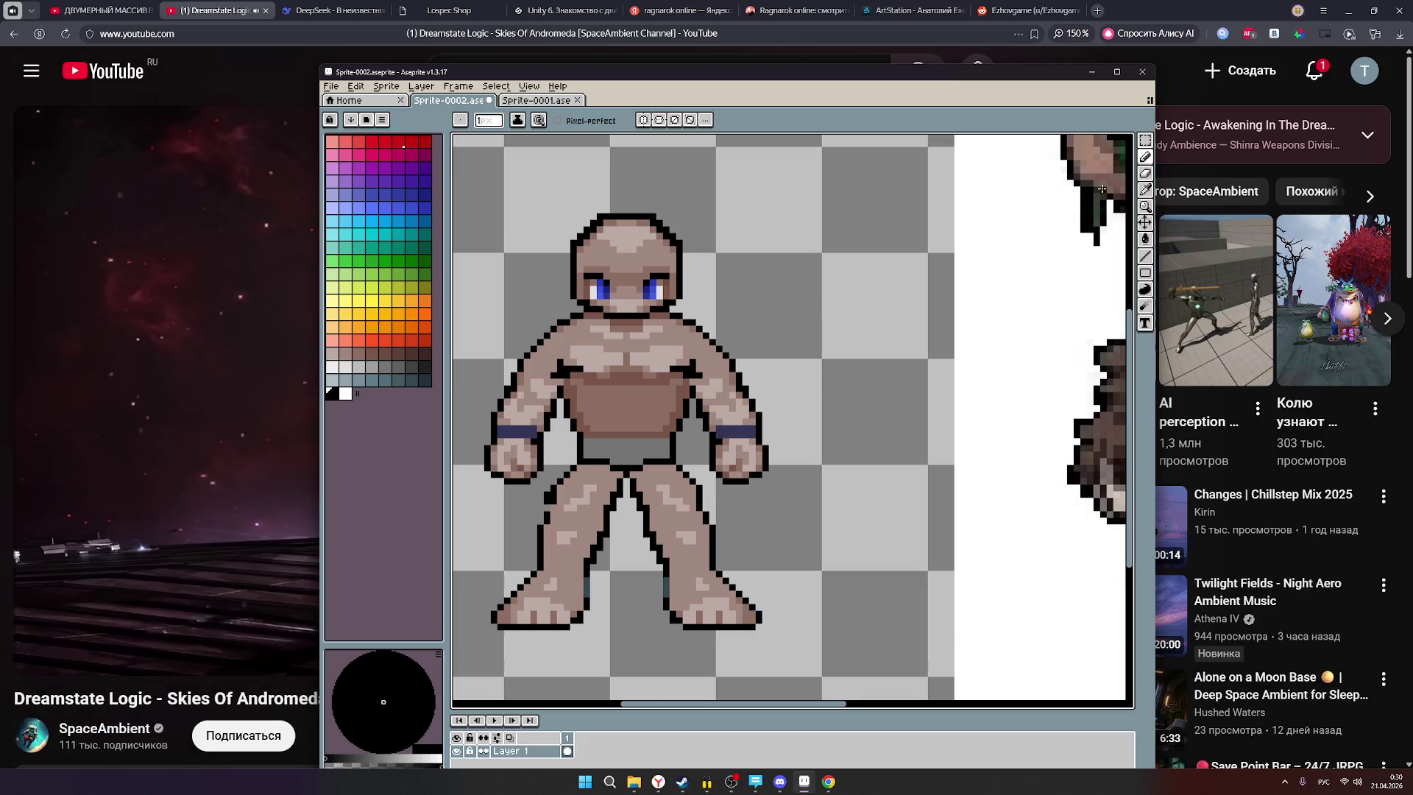
pyautogui.click(1148, 175)
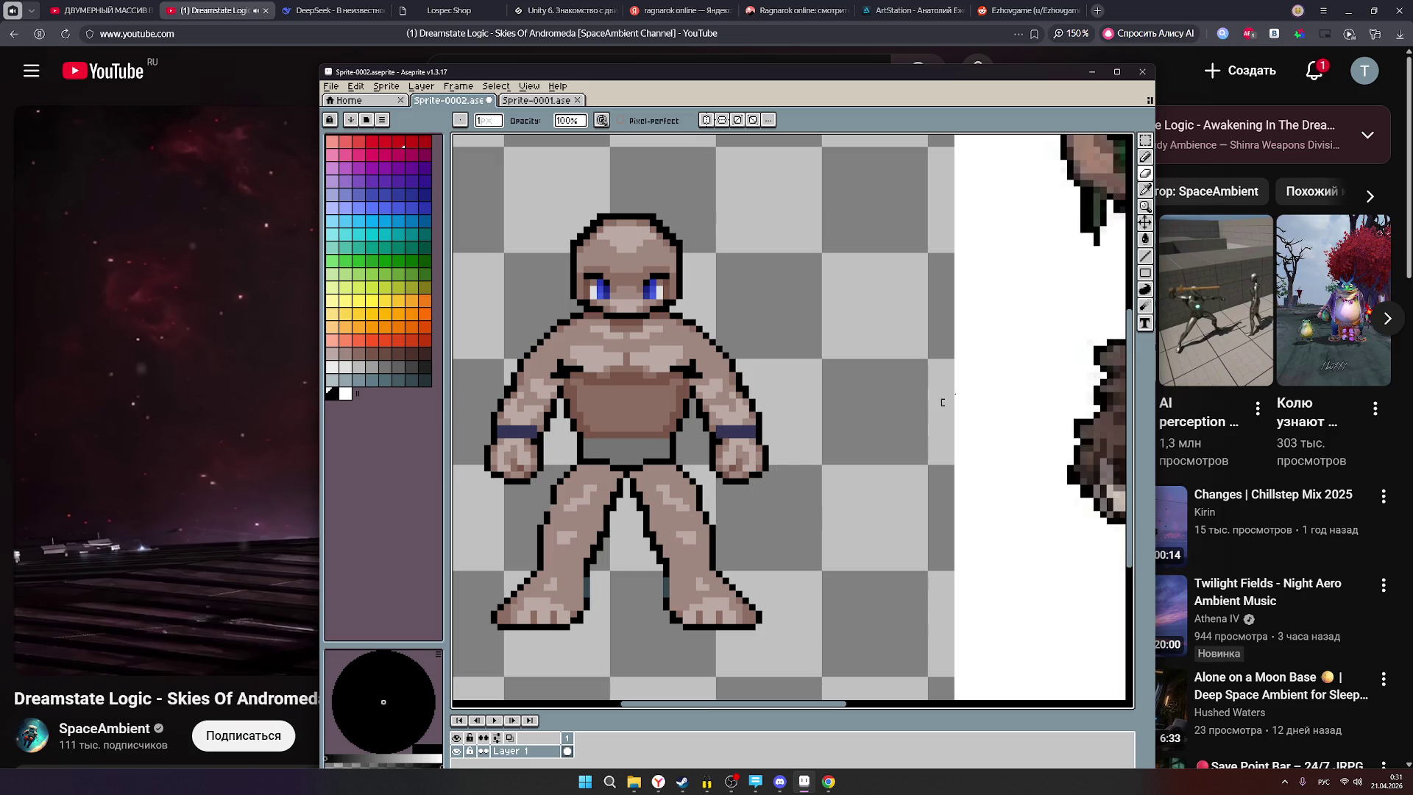
pyautogui.click(1146, 156)
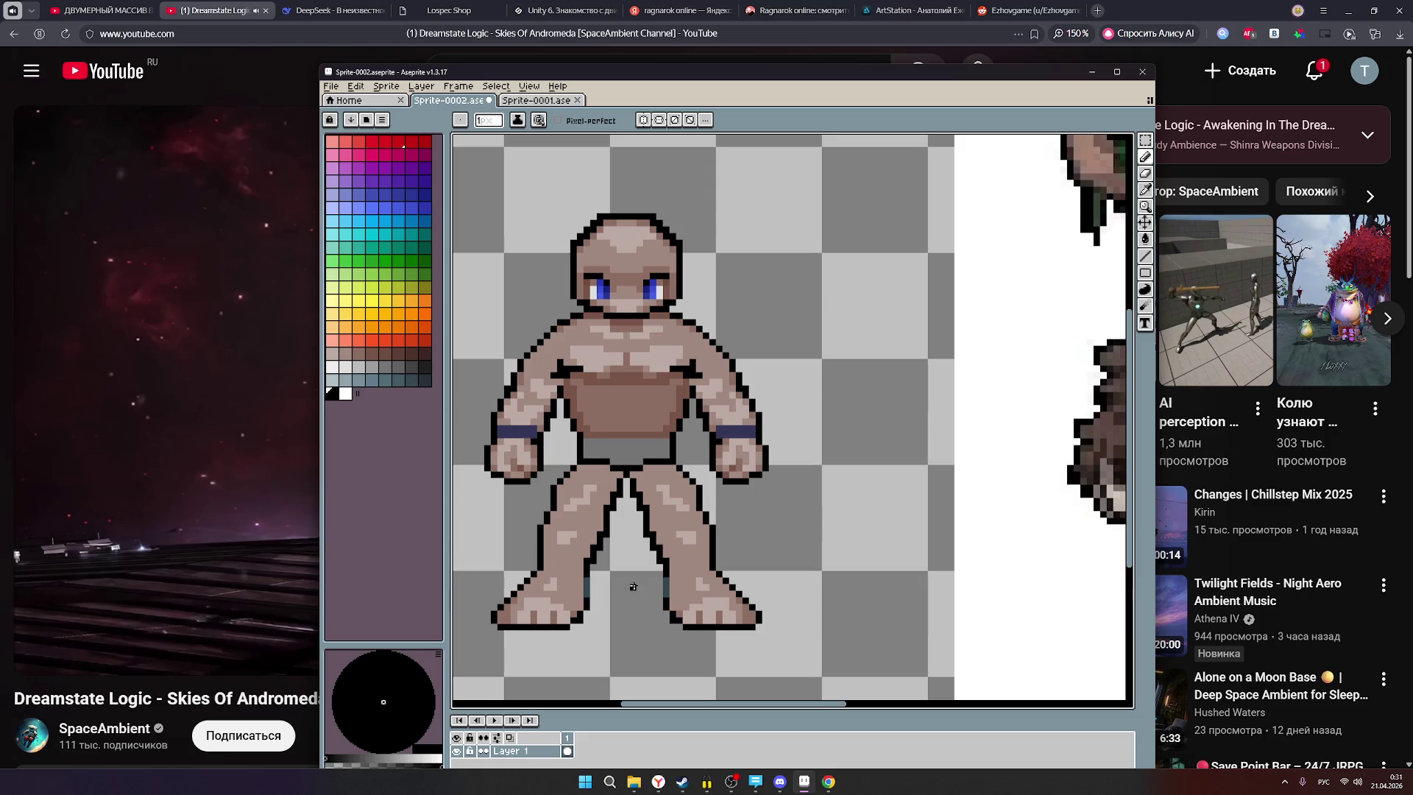
pyautogui.scroll(-2, 722, 561)
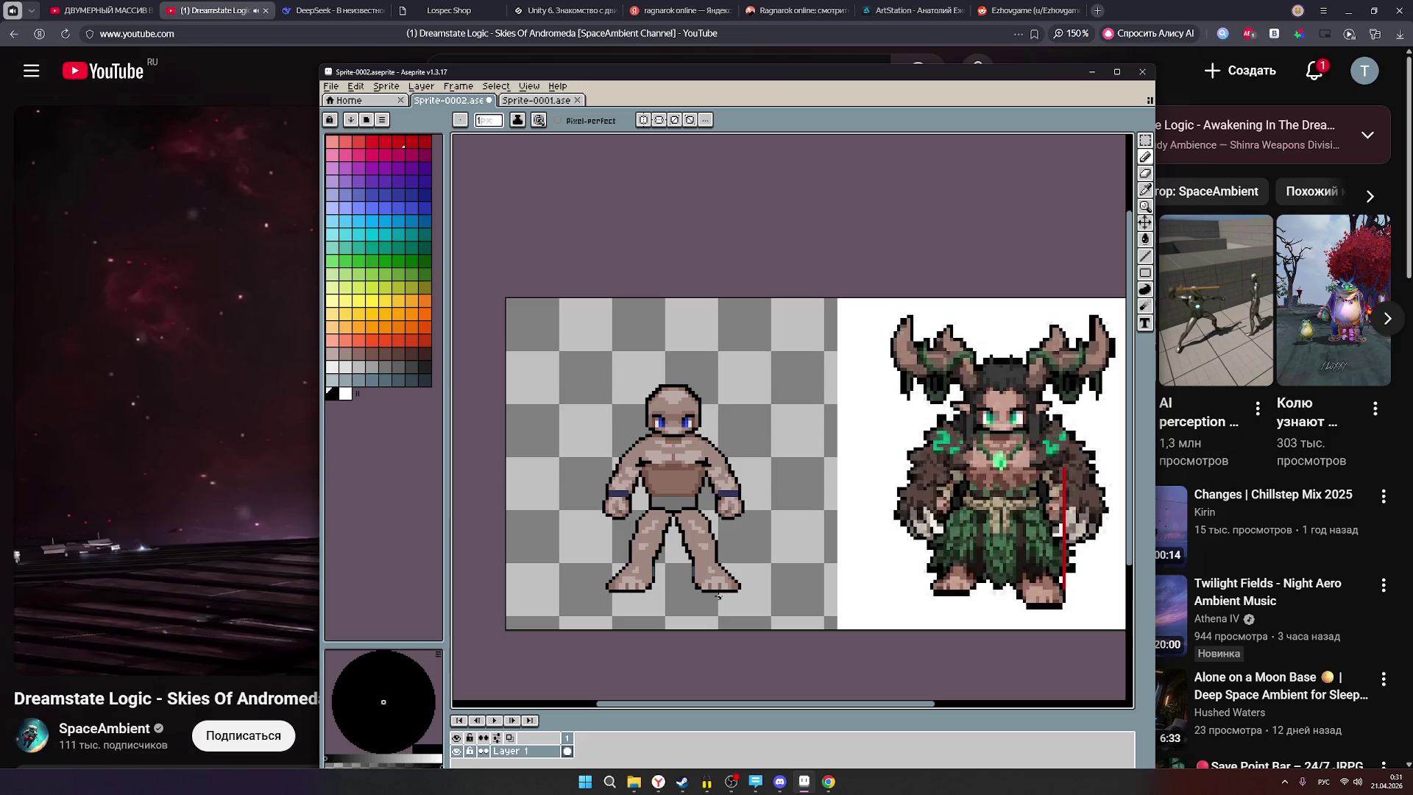
# Zoom and pan over the muscular base figure and druid reference, then minimize Aseprite.
pyautogui.scroll(1, 696, 593)
pyautogui.scroll(-1, 749, 580)
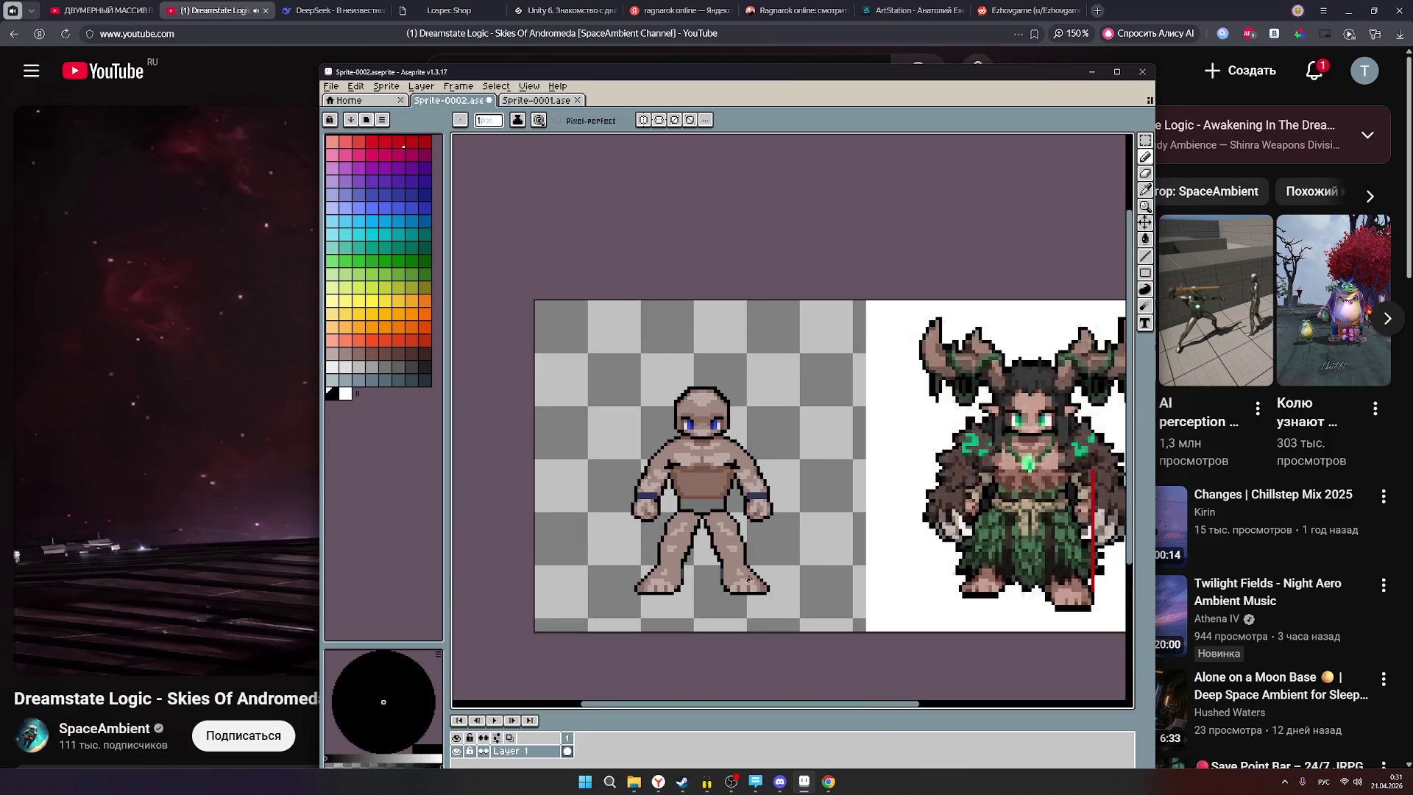
pyautogui.scroll(-1, 808, 569)
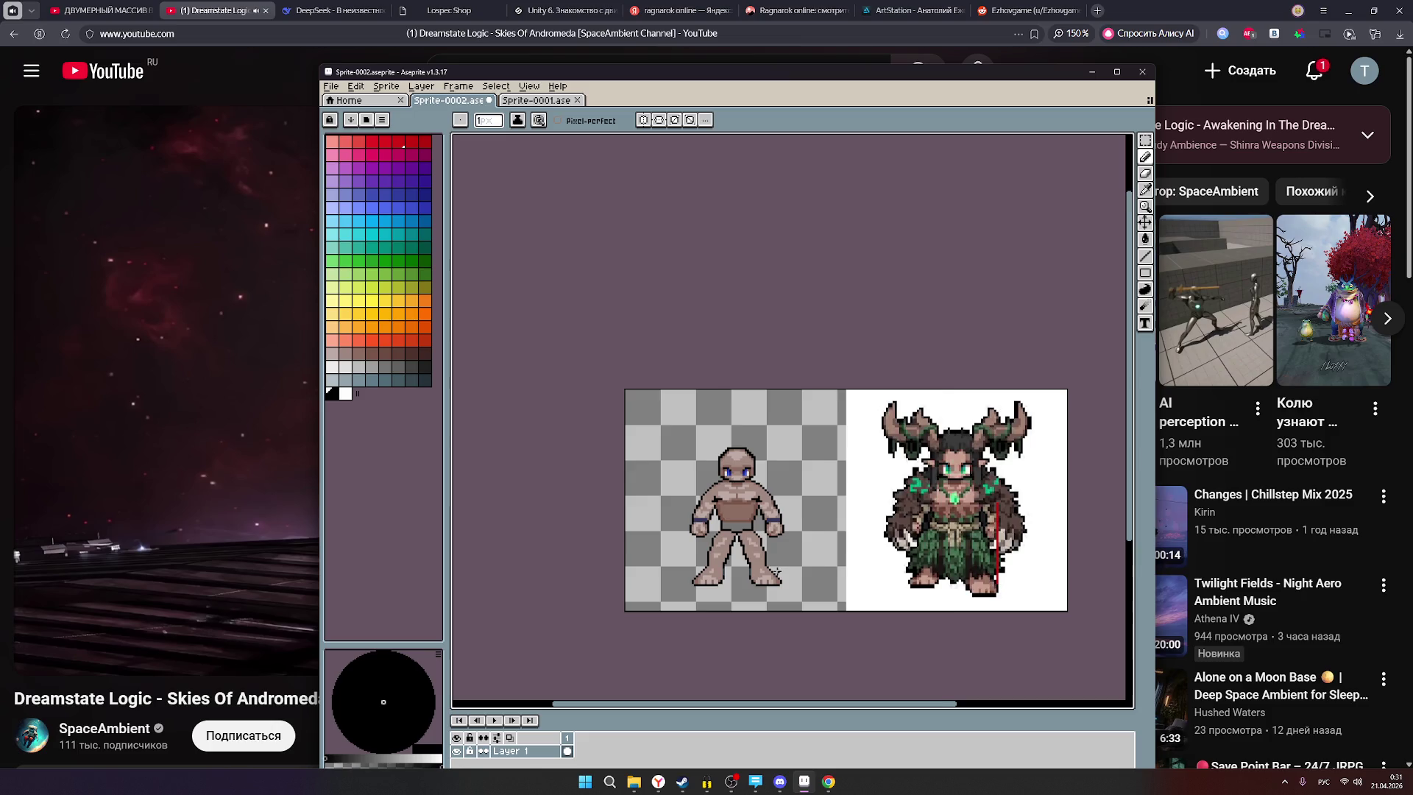
pyautogui.scroll(1, 778, 571)
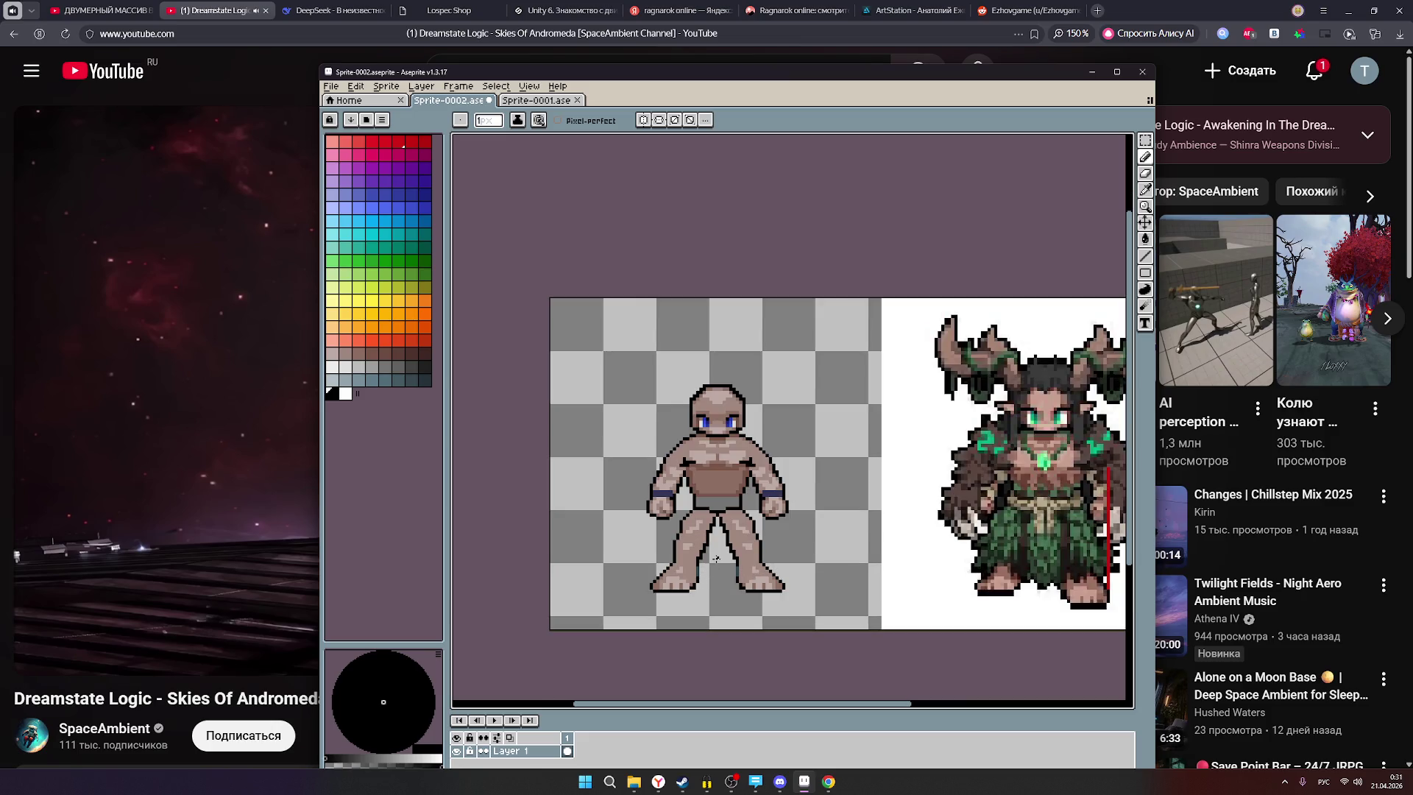
pyautogui.scroll(-1, 721, 567)
pyautogui.scroll(1, 725, 565)
pyautogui.scroll(-1, 729, 563)
pyautogui.scroll(1, 733, 561)
pyautogui.scroll(1, 728, 528)
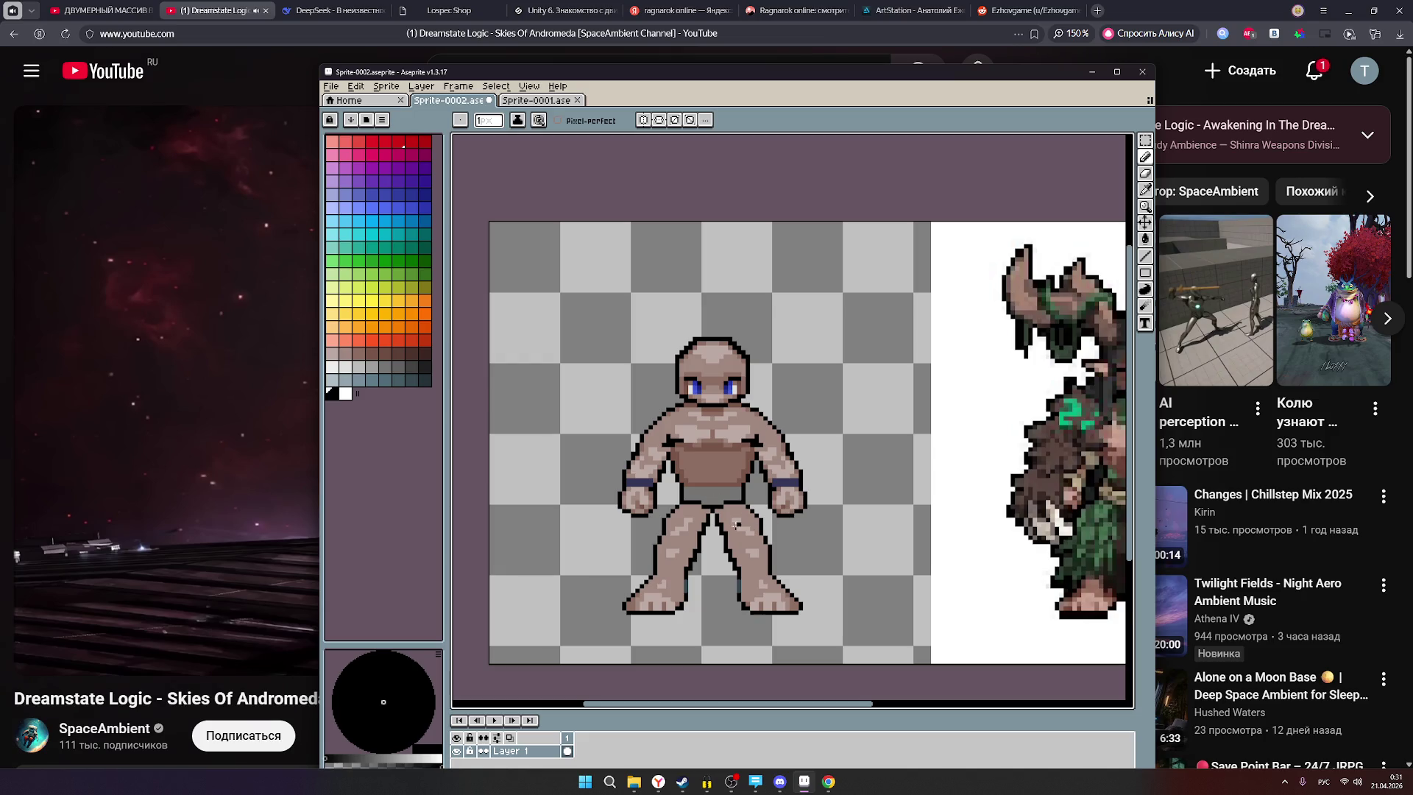
pyautogui.scroll(-1, 753, 523)
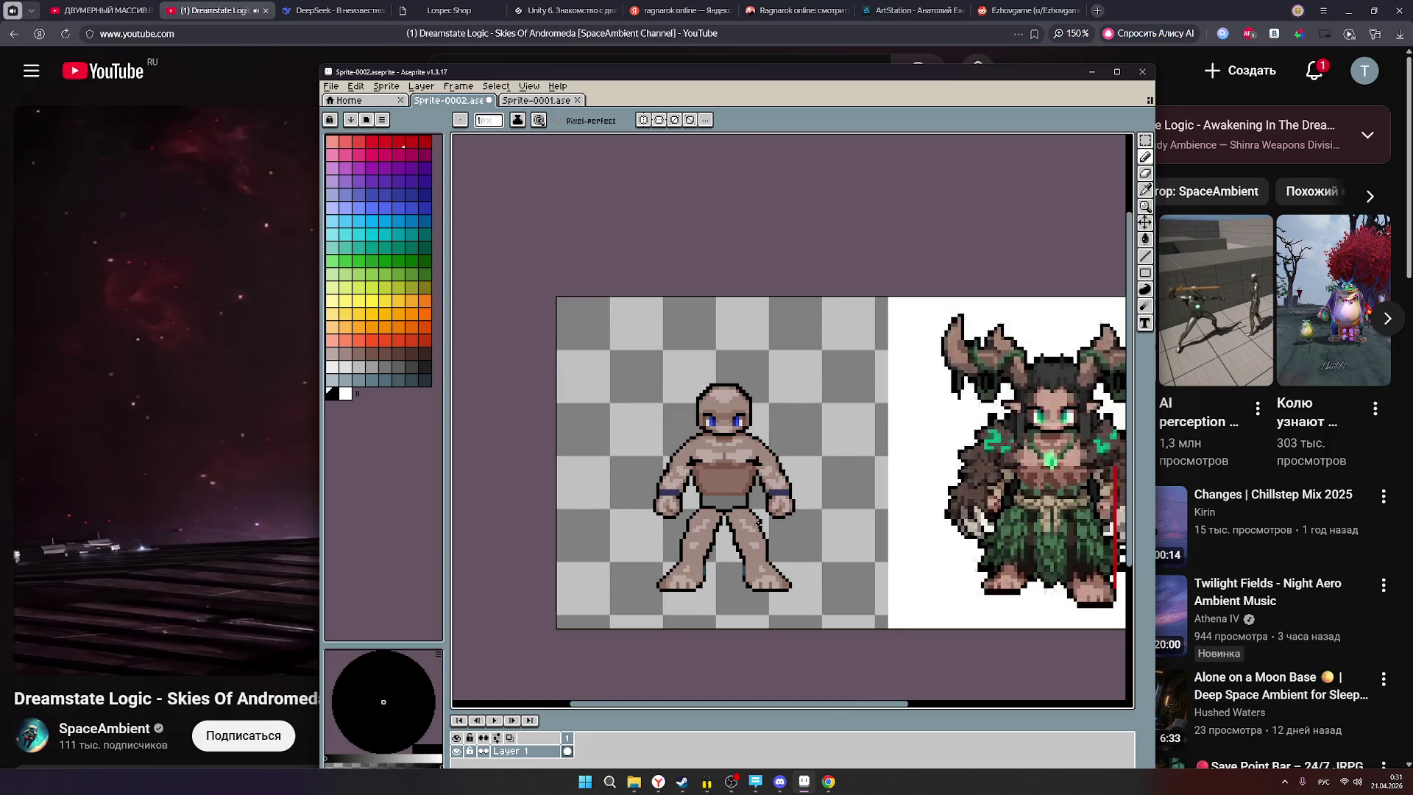
pyautogui.scroll(-1, 758, 522)
pyautogui.scroll(1, 758, 522)
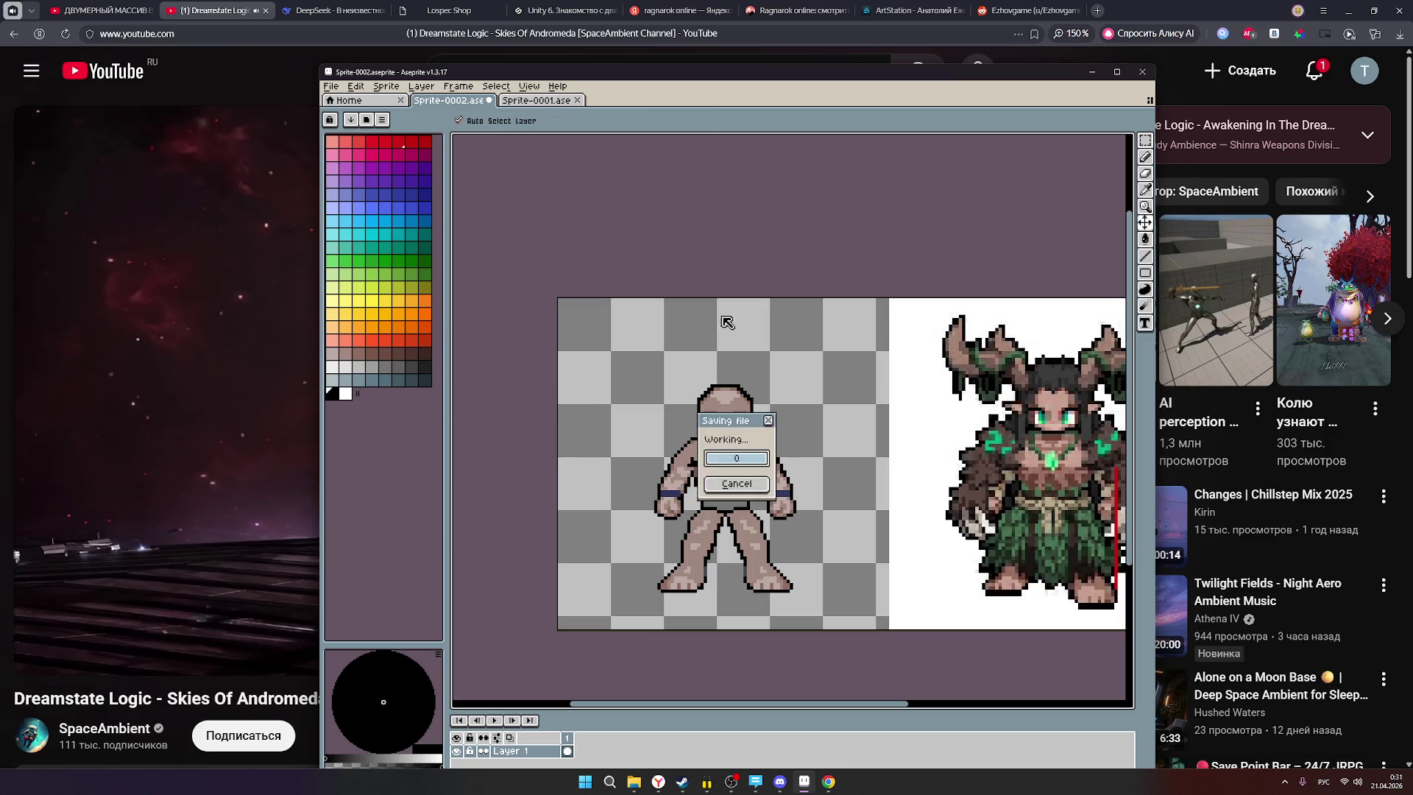
pyautogui.scroll(-3, 1024, 382)
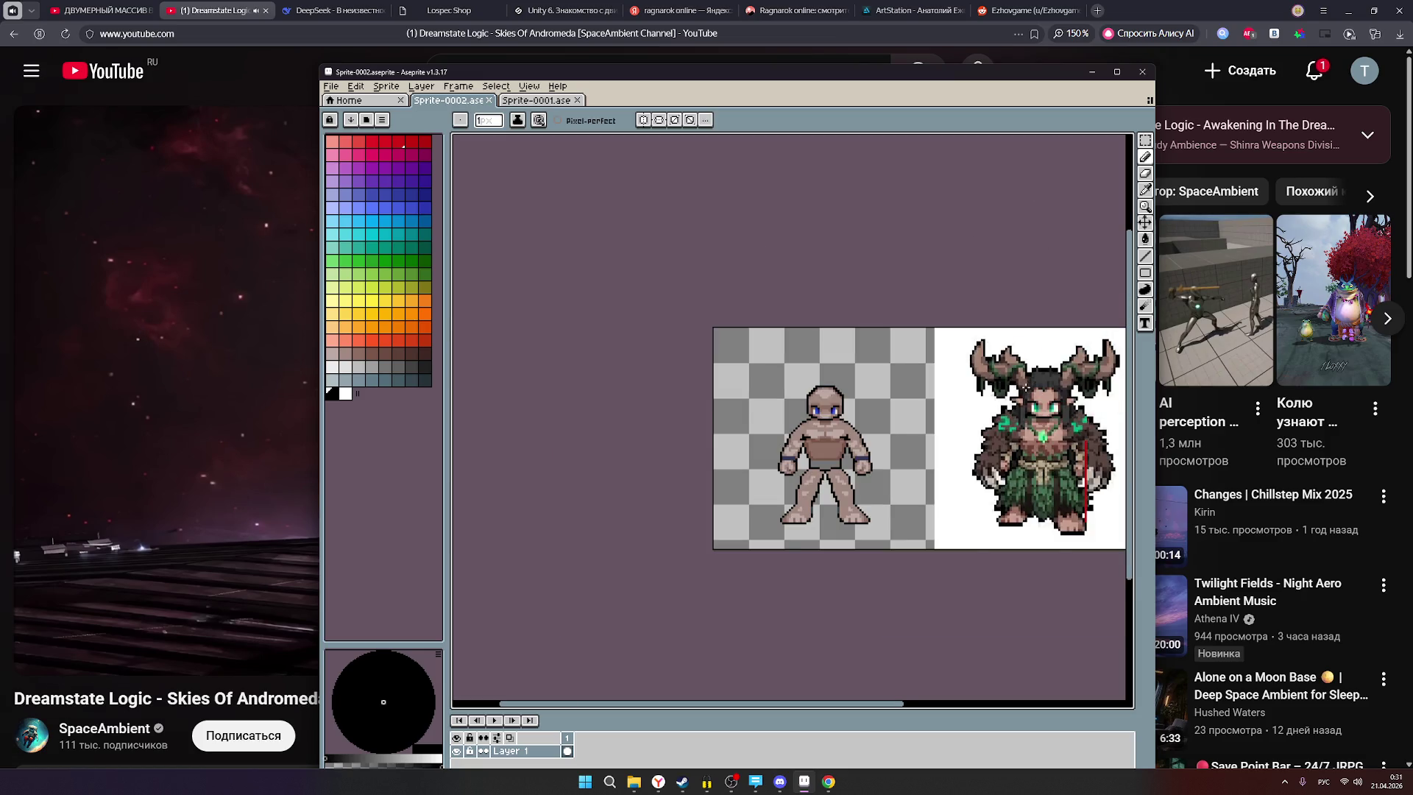
pyautogui.moveTo(976, 303); pyautogui.dragTo(867, 309)
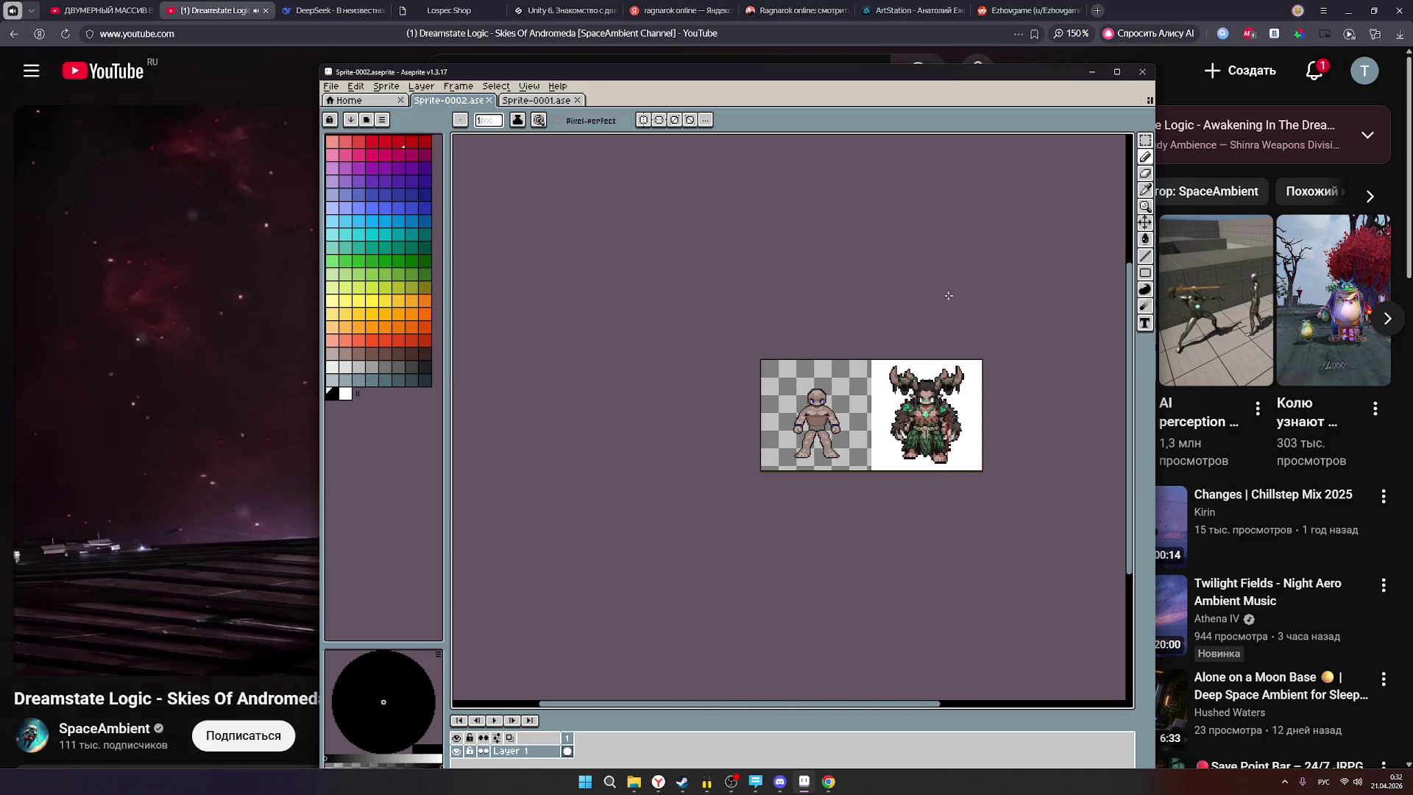
pyautogui.click(1091, 74)
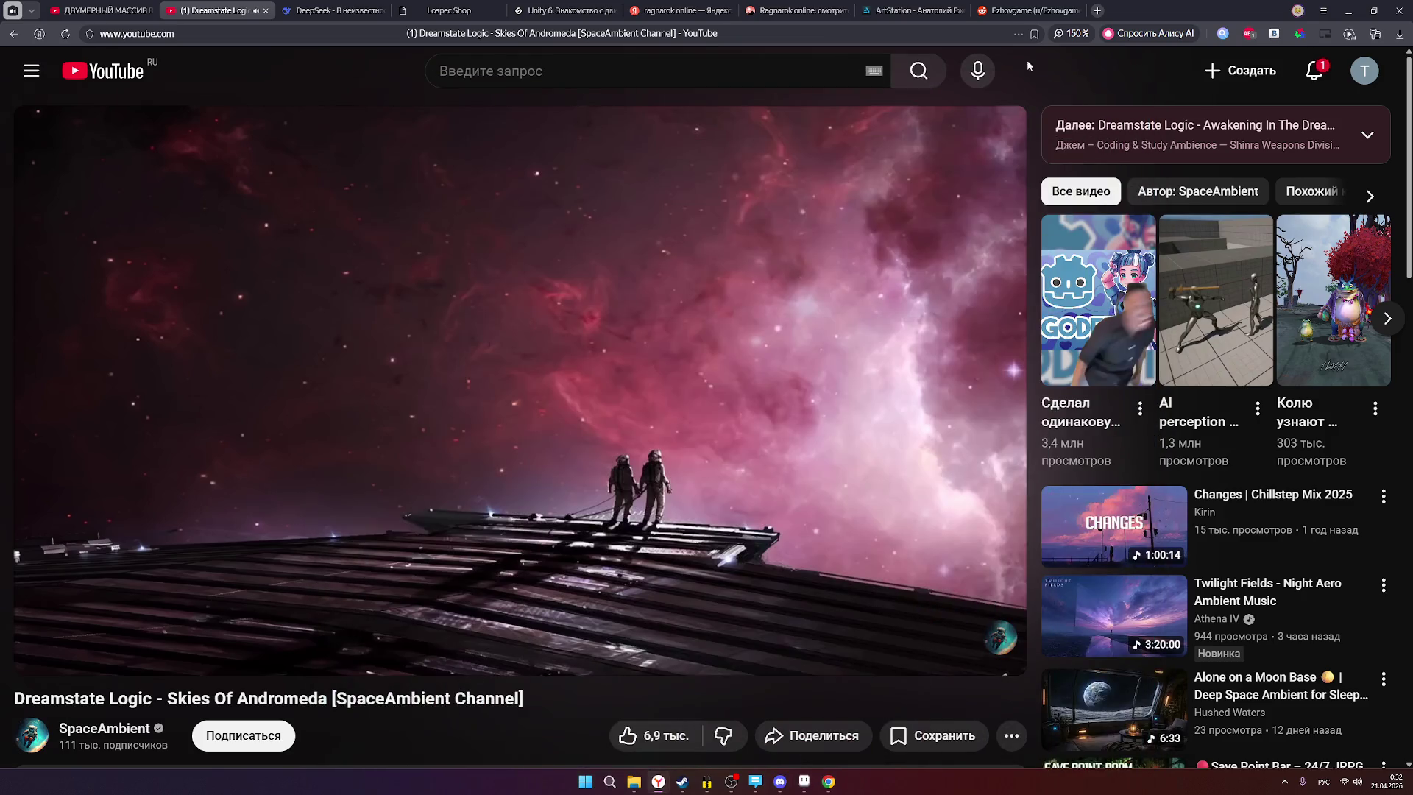
# Close the Ezhovgame tab and open Yandex image results for ragnarok online.
pyautogui.click(1073, 13)
pyautogui.click(1075, 11)
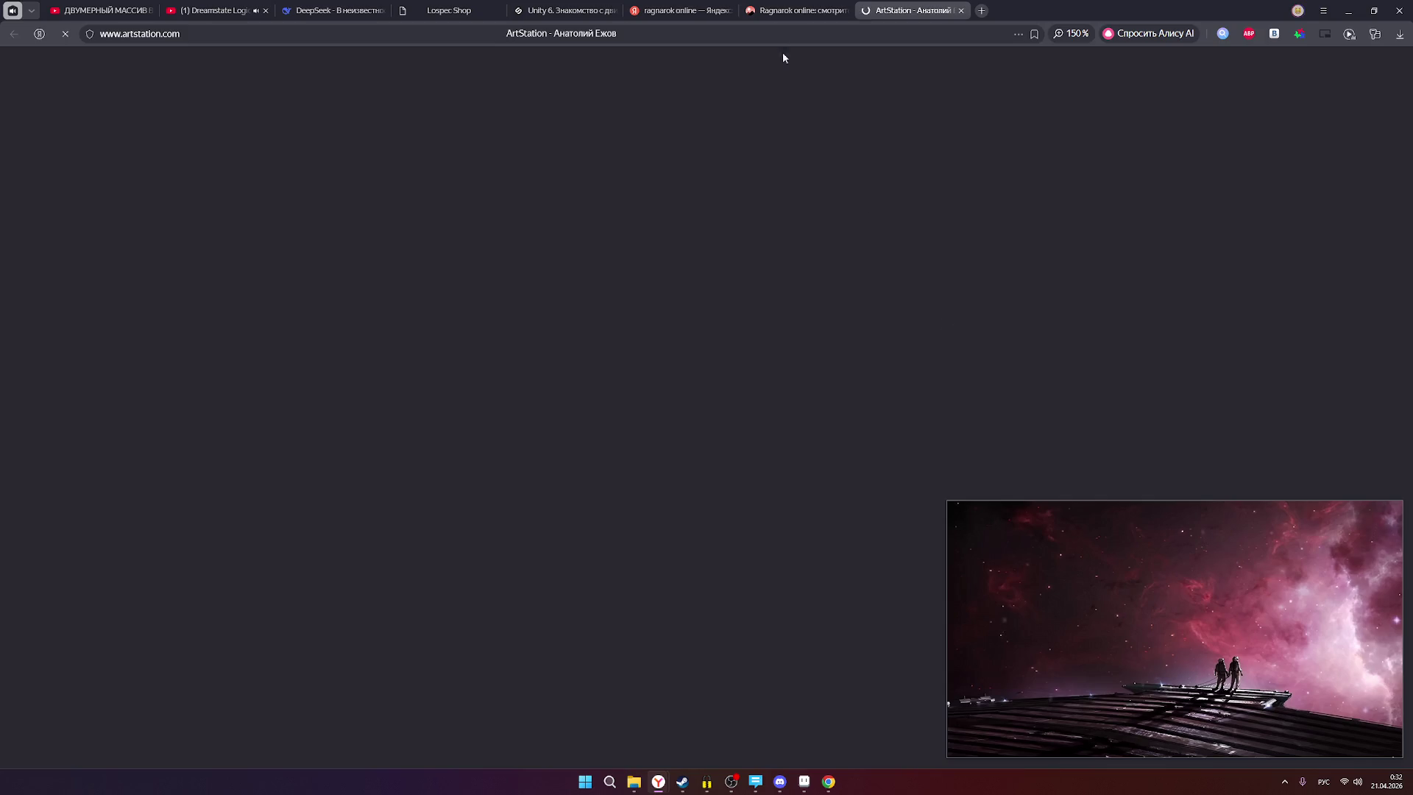
pyautogui.click(718, 11)
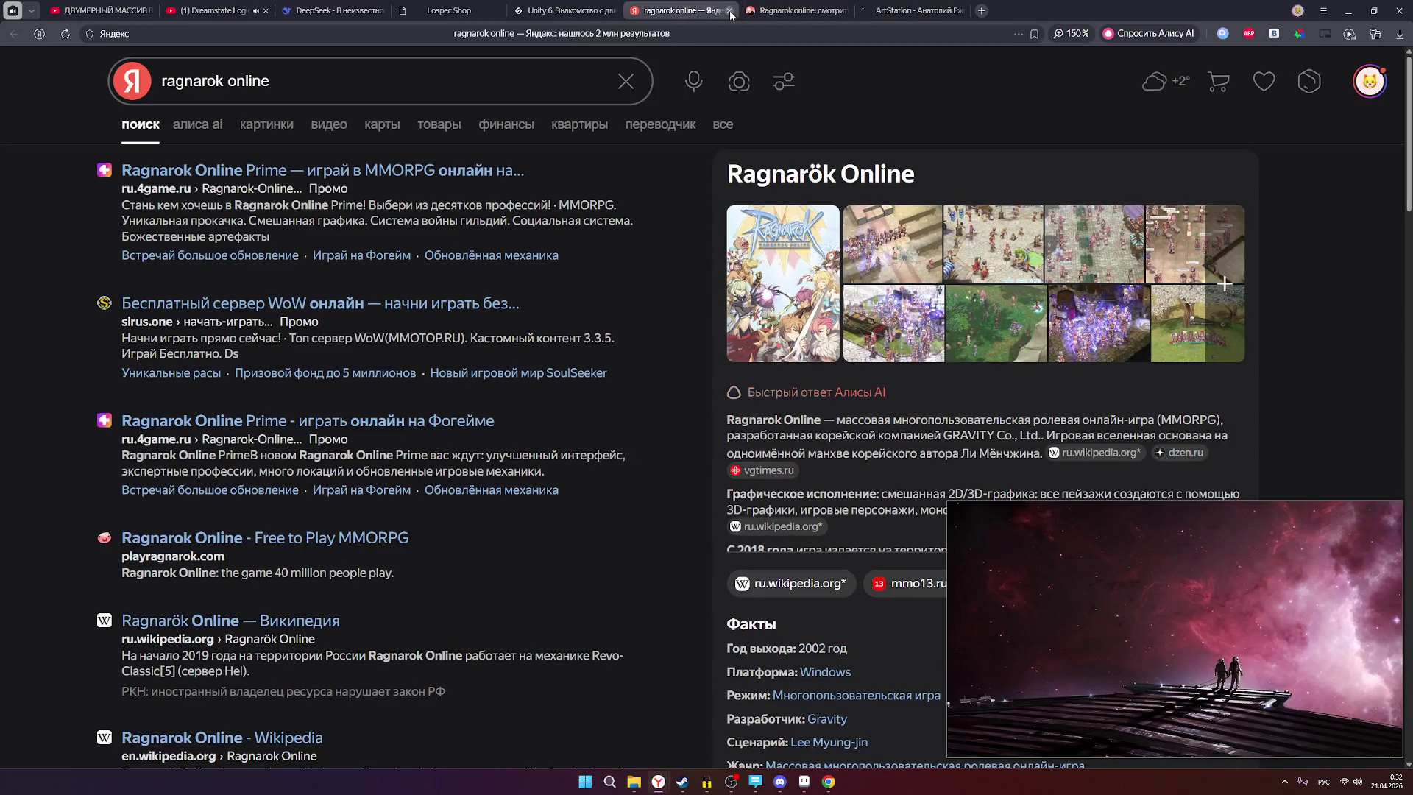
pyautogui.click(267, 125)
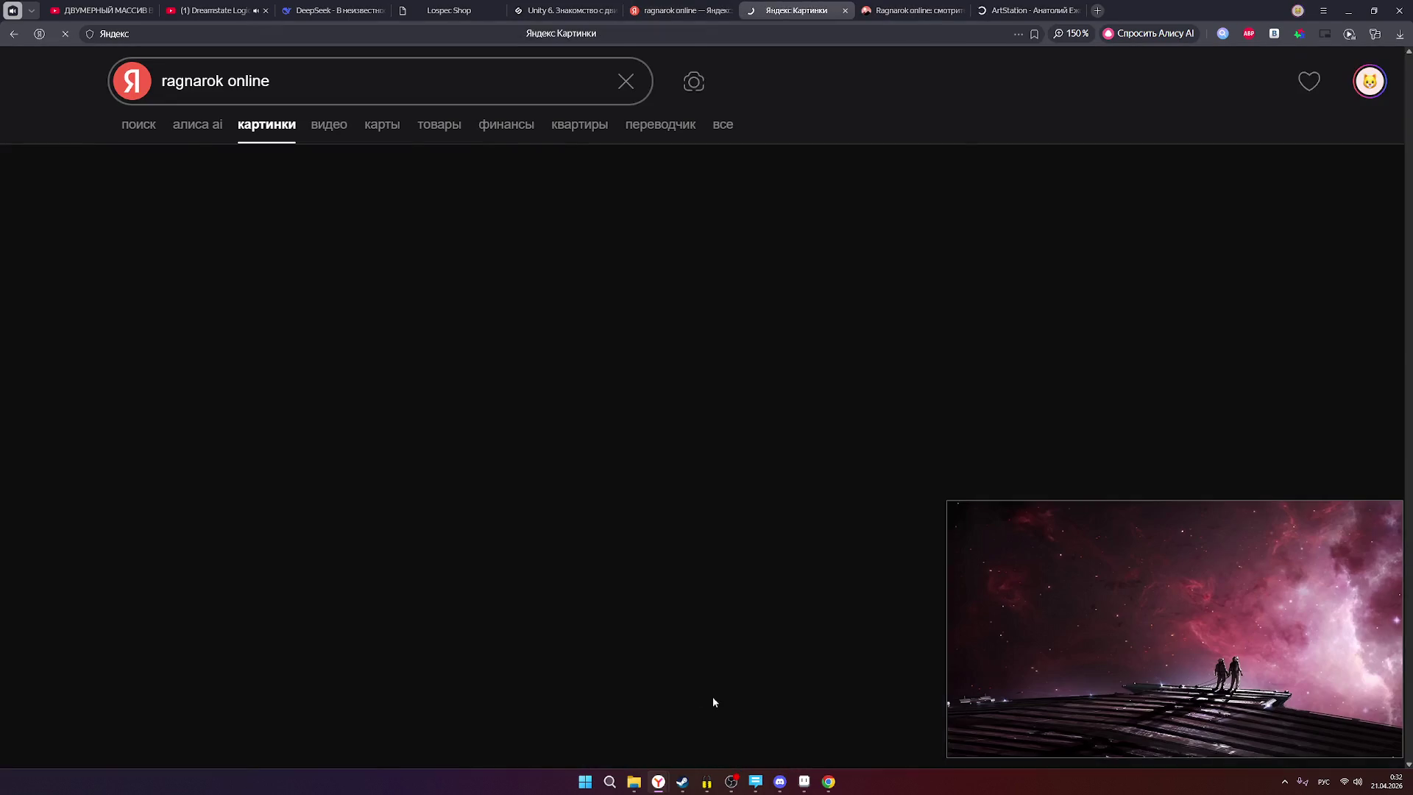
# Check the chat user list in the streaming software, then return to the image results.
pyautogui.click(731, 782)
pyautogui.click(1399, 57)
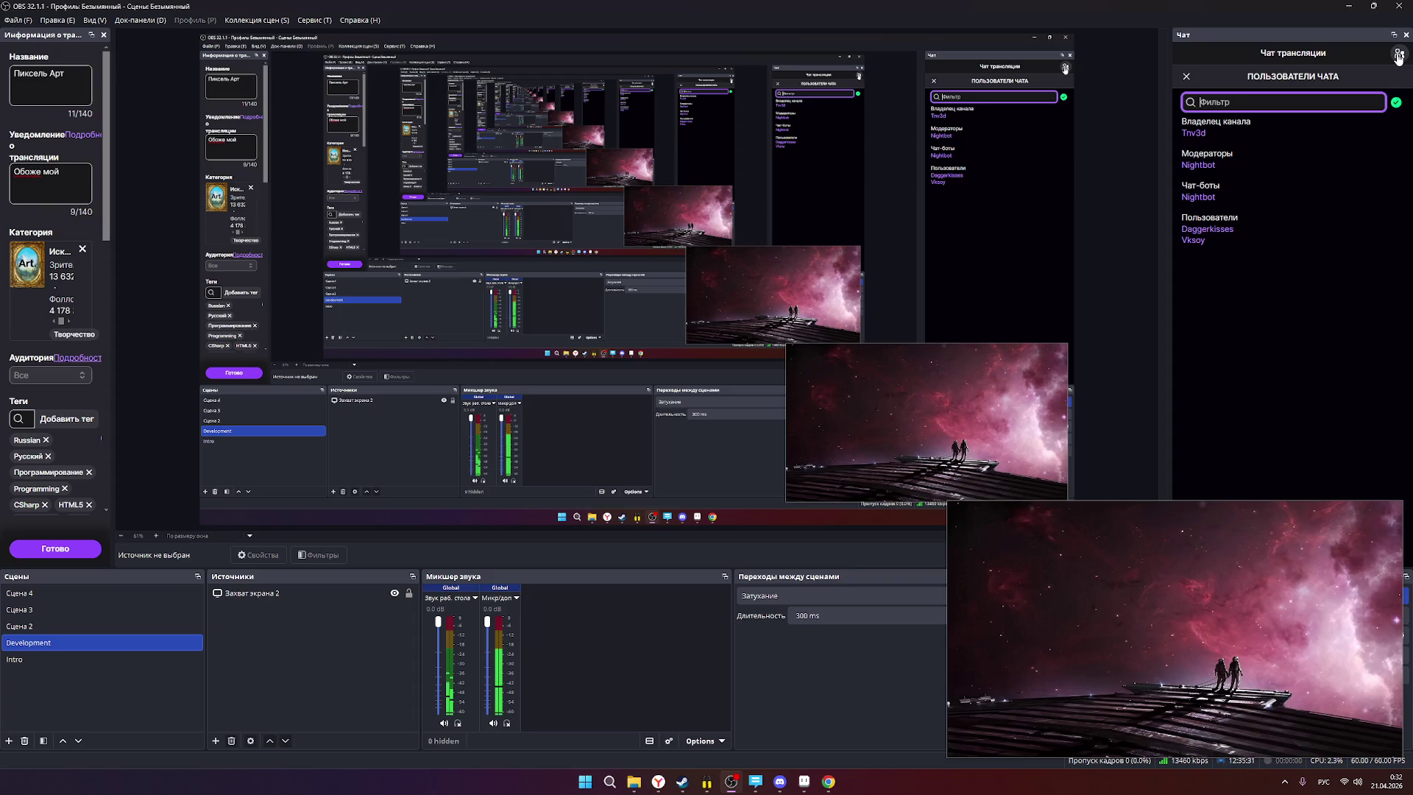
pyautogui.click(1398, 57)
pyautogui.hotkey('alt', 'Tab')
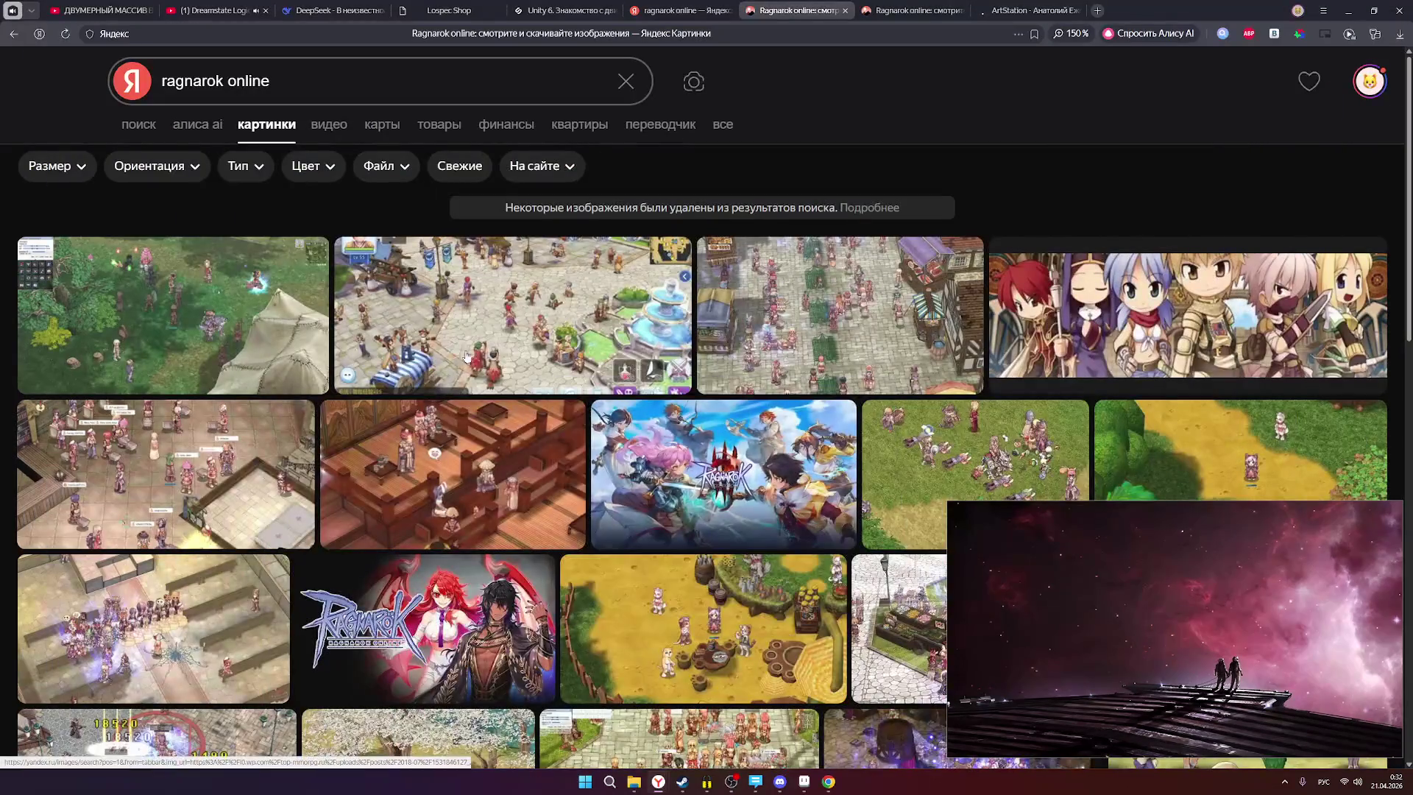
# Enlarge a Ragnarok screenshot from the results for a closer look, then close it.
pyautogui.moveTo(221, 442)
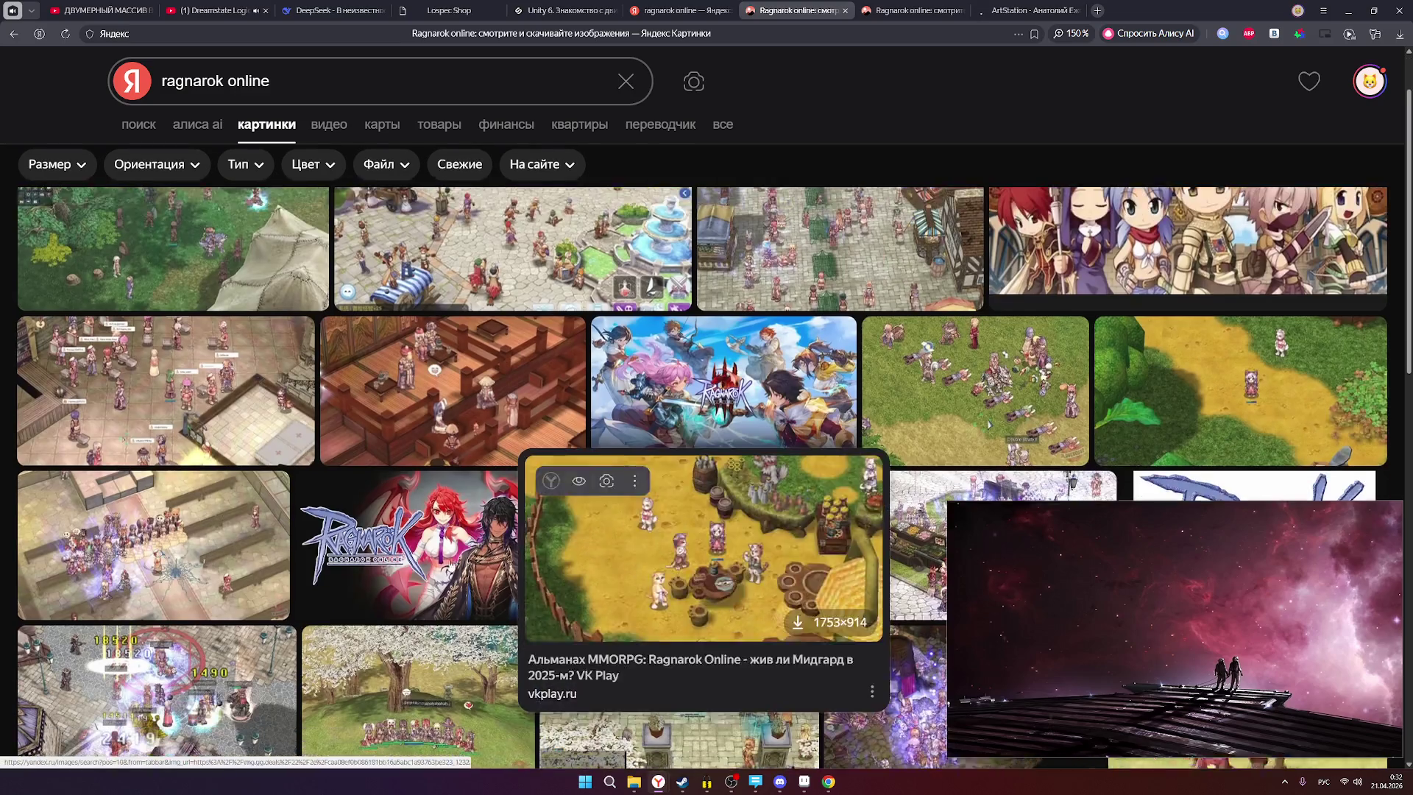
pyautogui.scroll(-2, 699, 626)
pyautogui.click(221, 380)
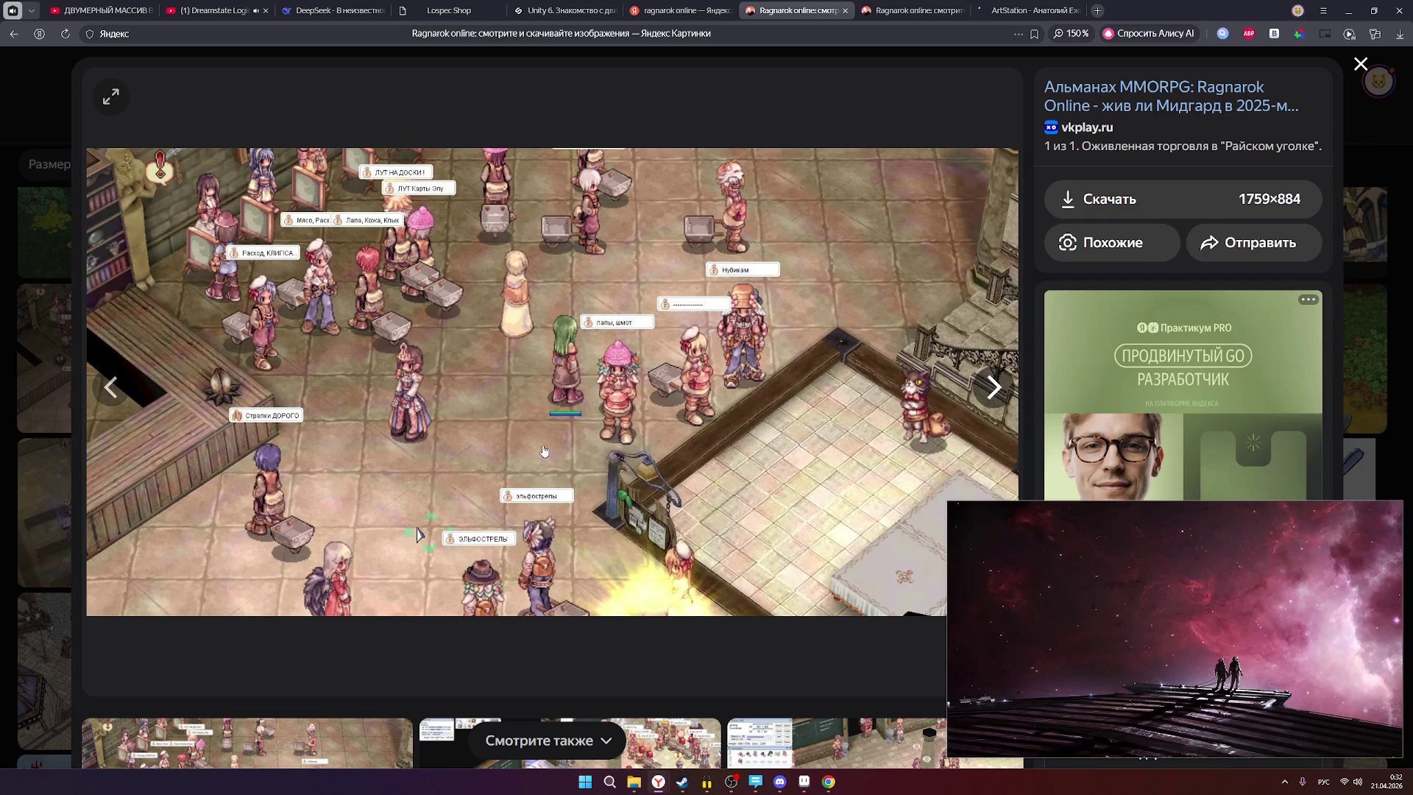
pyautogui.click(1358, 280)
# Close the floating video player, minimize the streaming software and bring Aseprite back in front.
pyautogui.click(1394, 525)
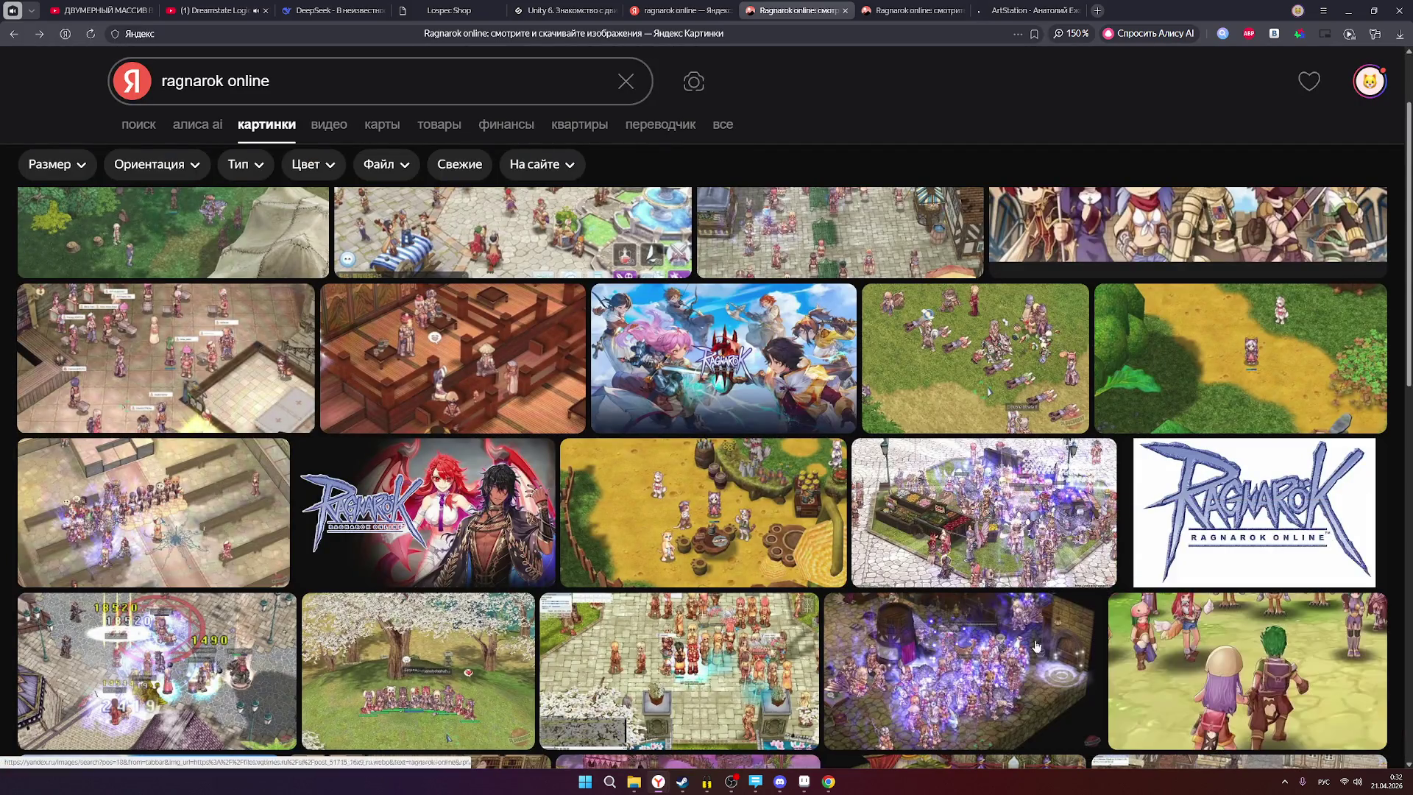
pyautogui.click(731, 781)
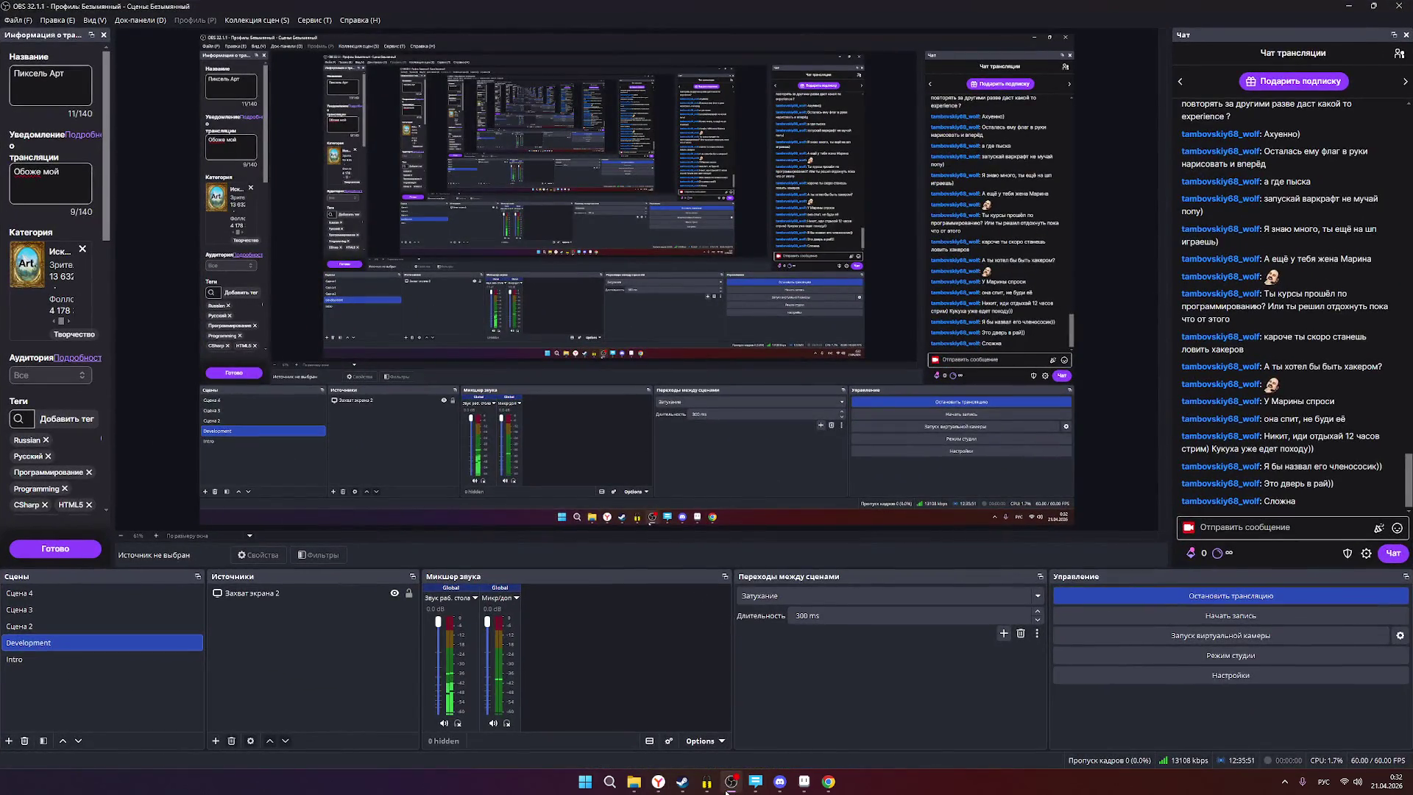
pyautogui.click(729, 785)
pyautogui.click(804, 782)
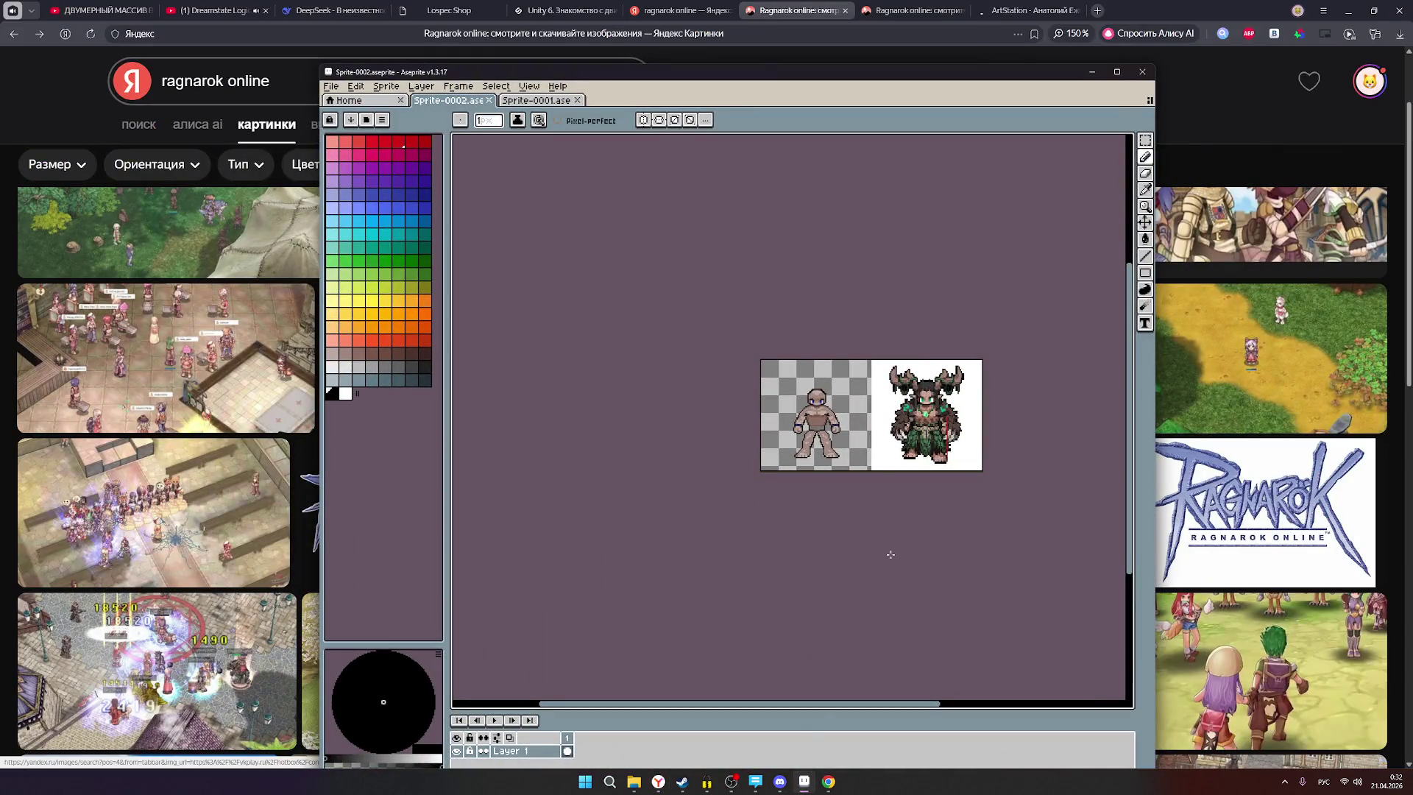
# Zoom the canvas in and out comparing the base figure with the horned druid, then minimize Aseprite.
pyautogui.scroll(1, 874, 469)
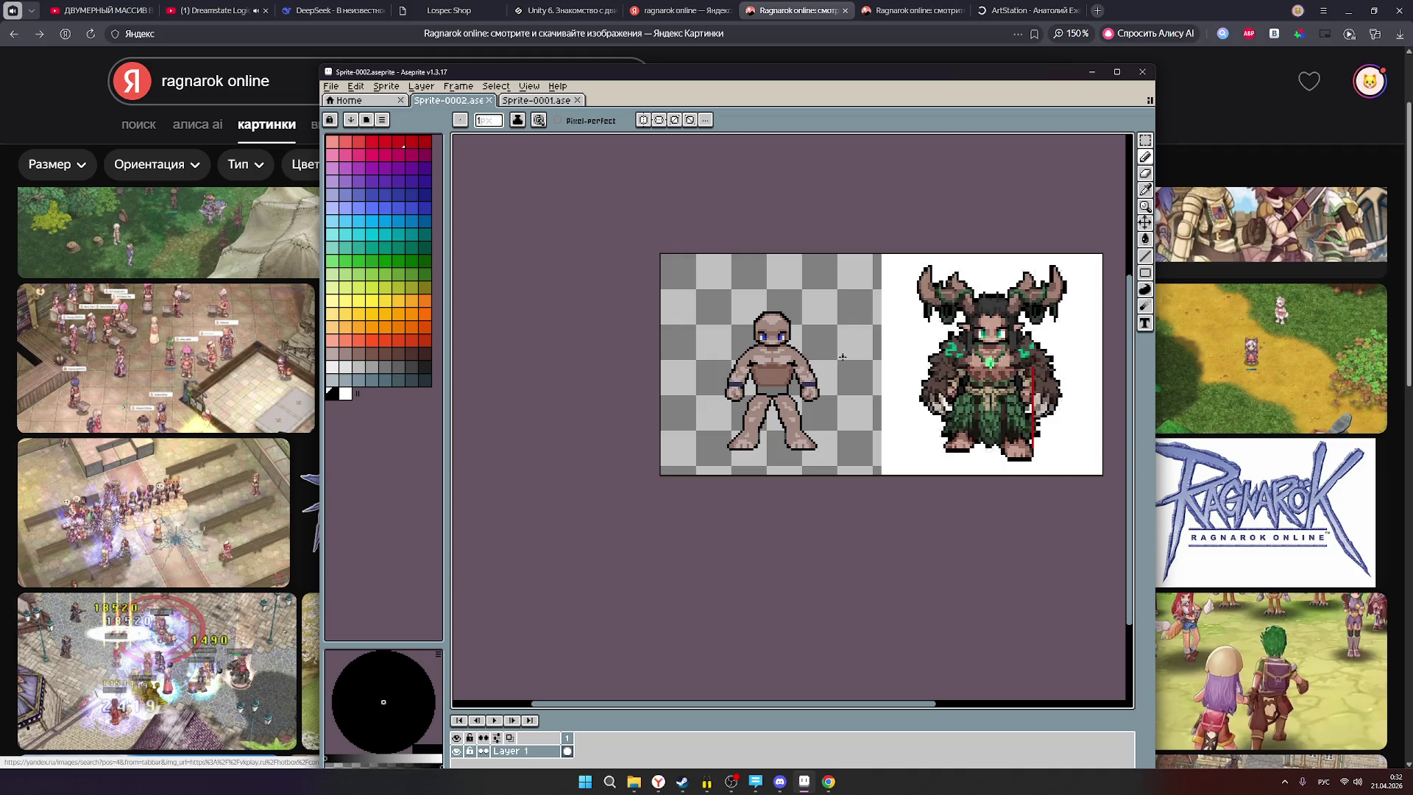
pyautogui.scroll(3, 823, 363)
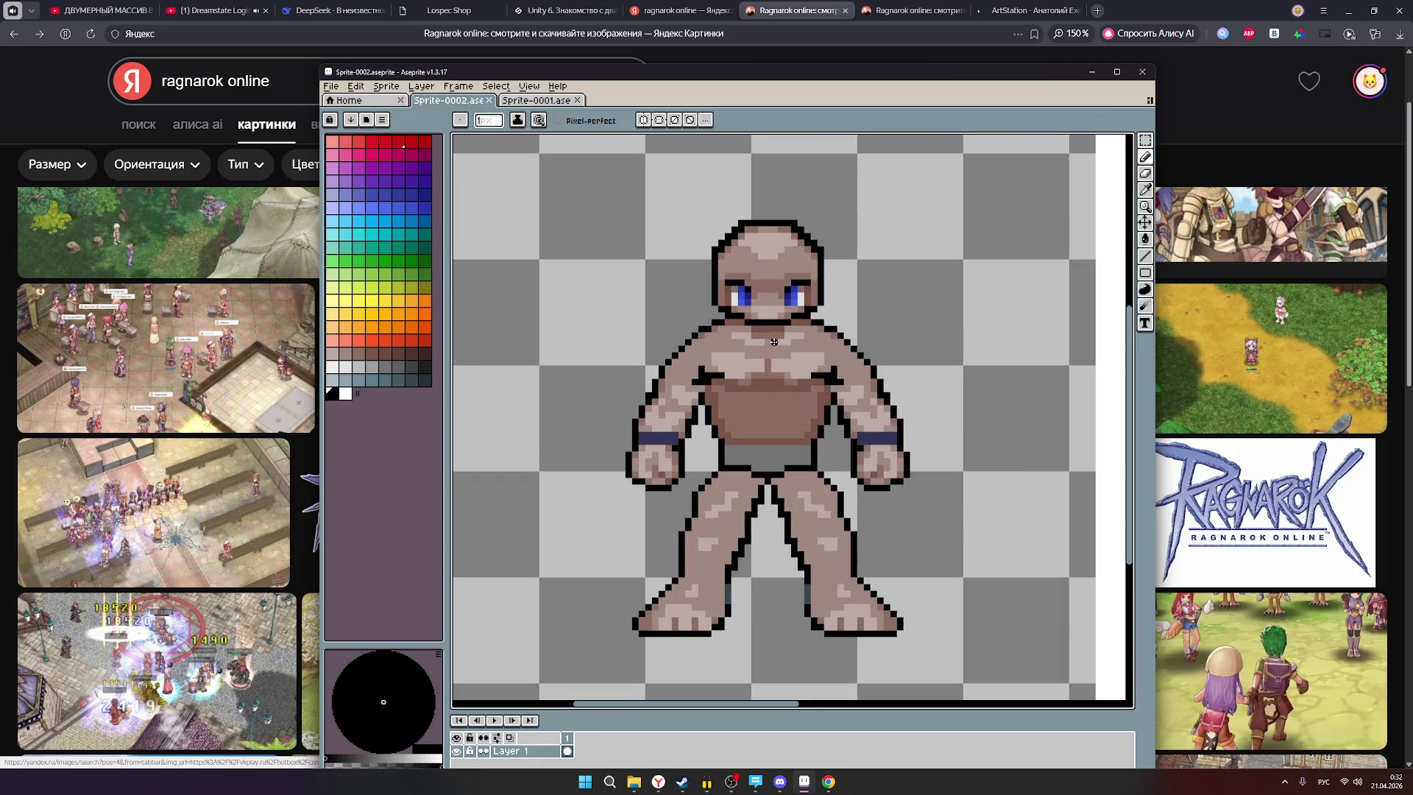
pyautogui.scroll(1, 759, 336)
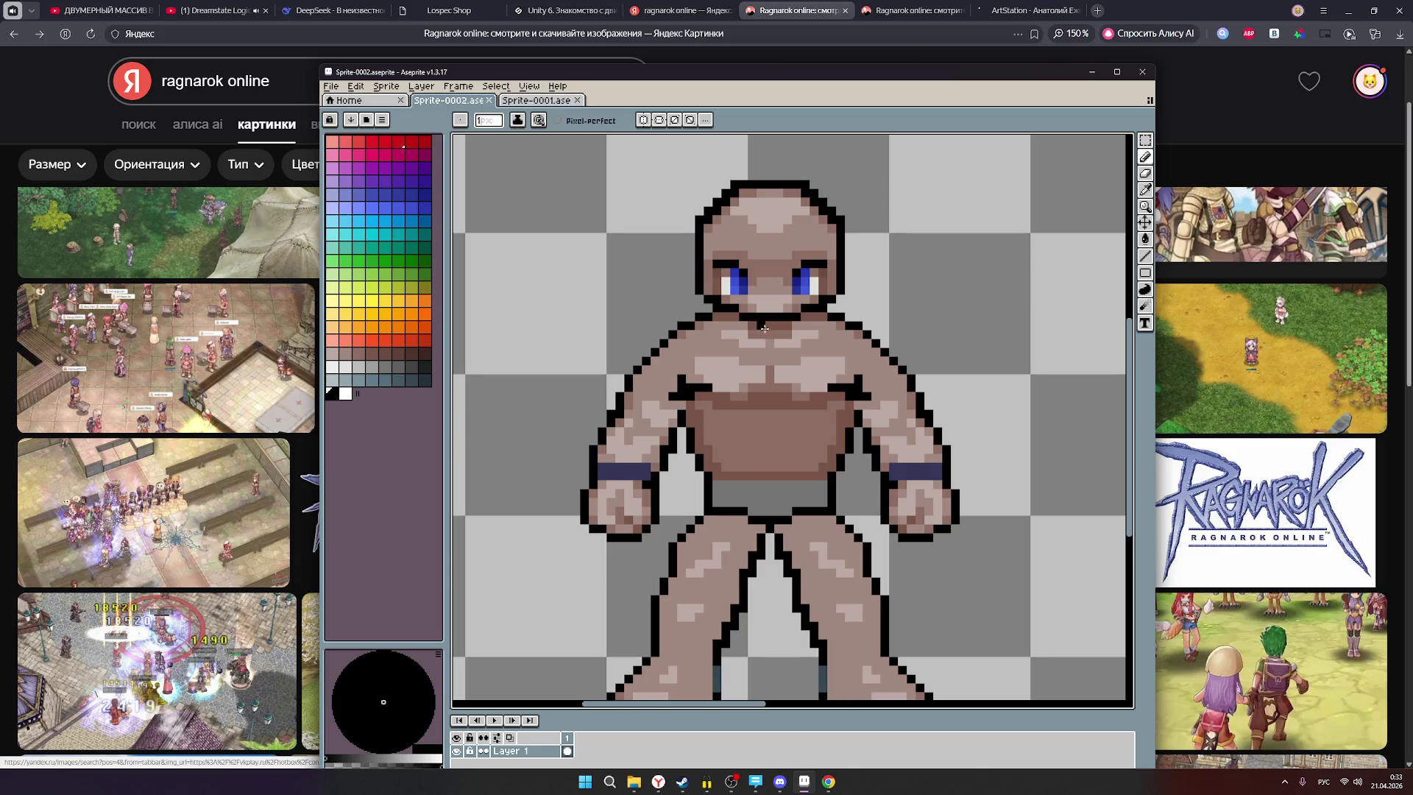
pyautogui.scroll(-3, 773, 360)
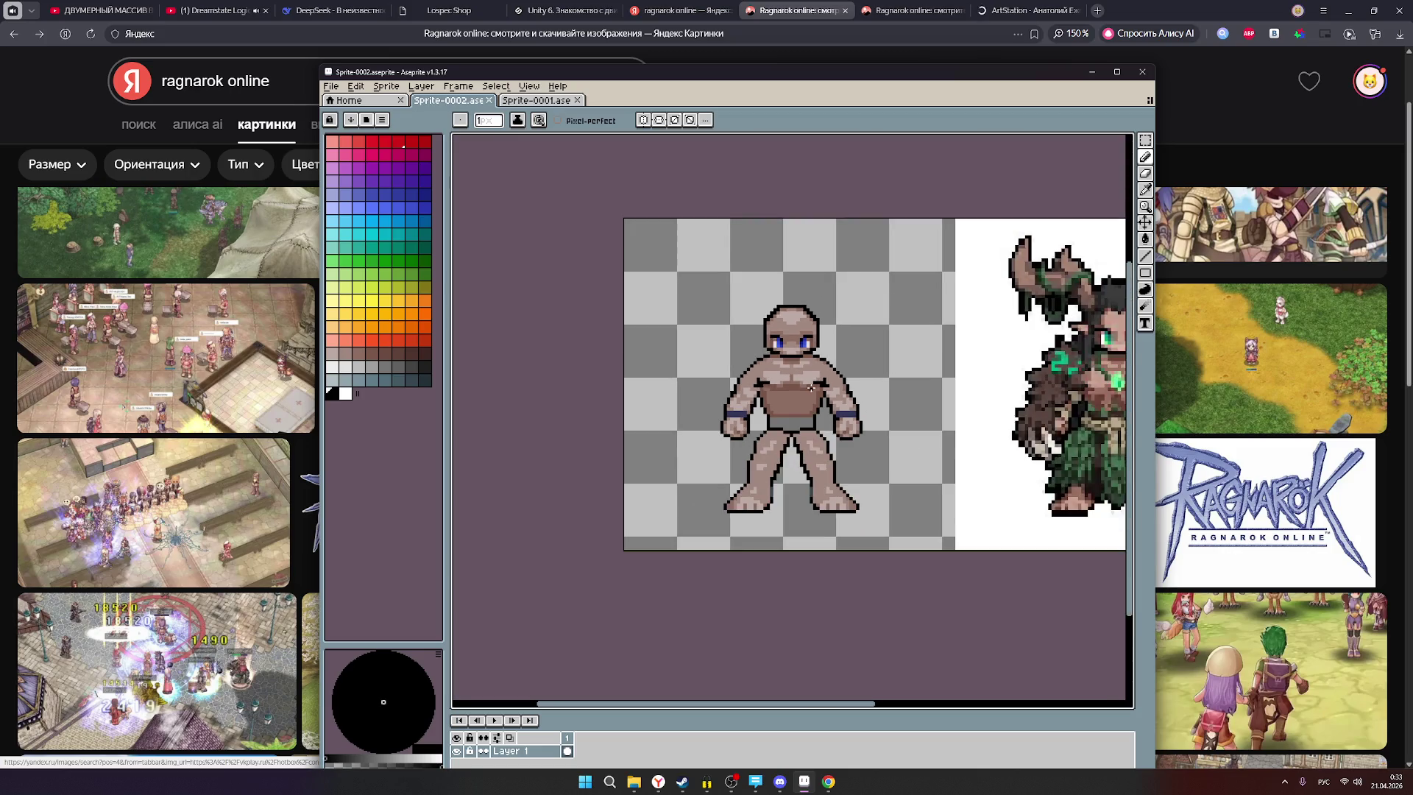
pyautogui.scroll(-1, 811, 388)
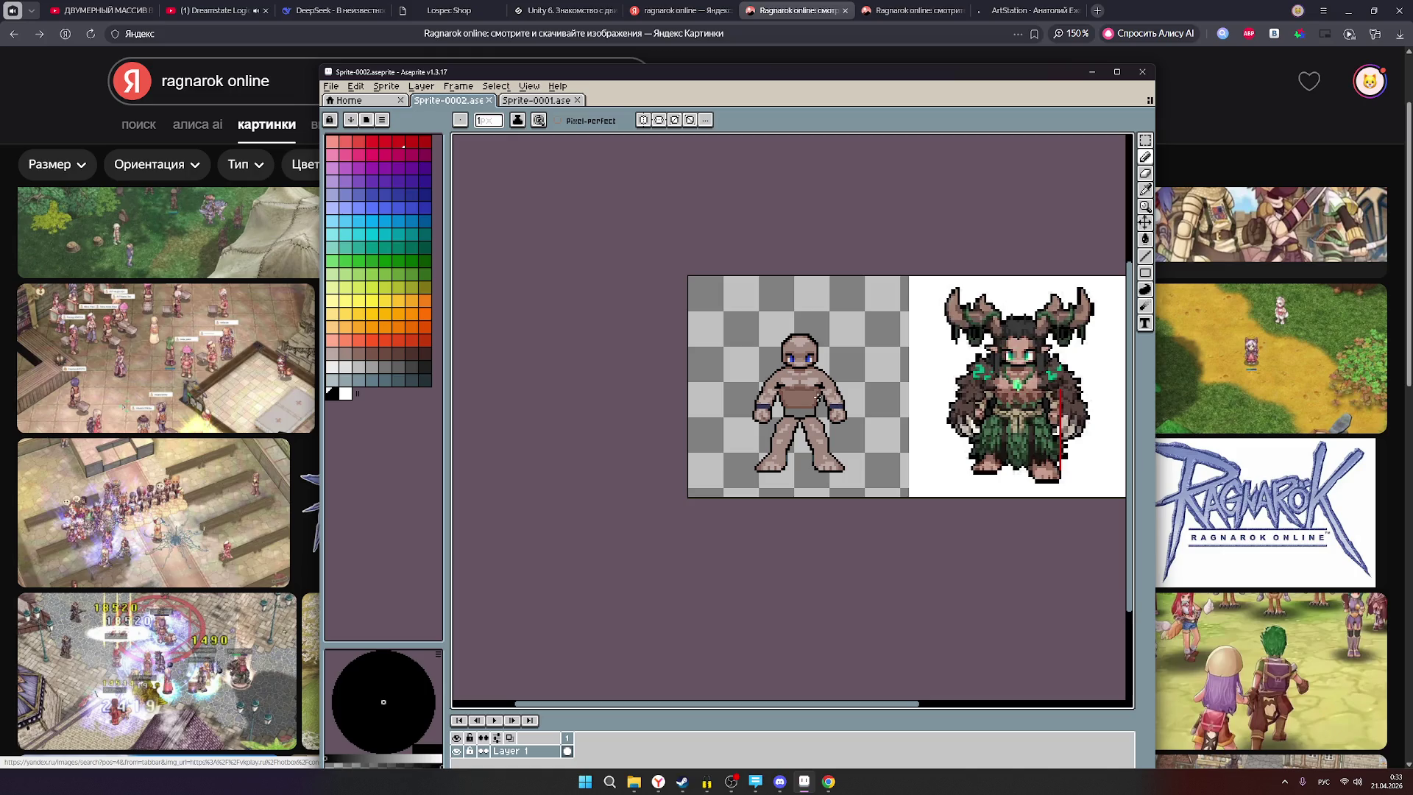
pyautogui.scroll(1, 820, 397)
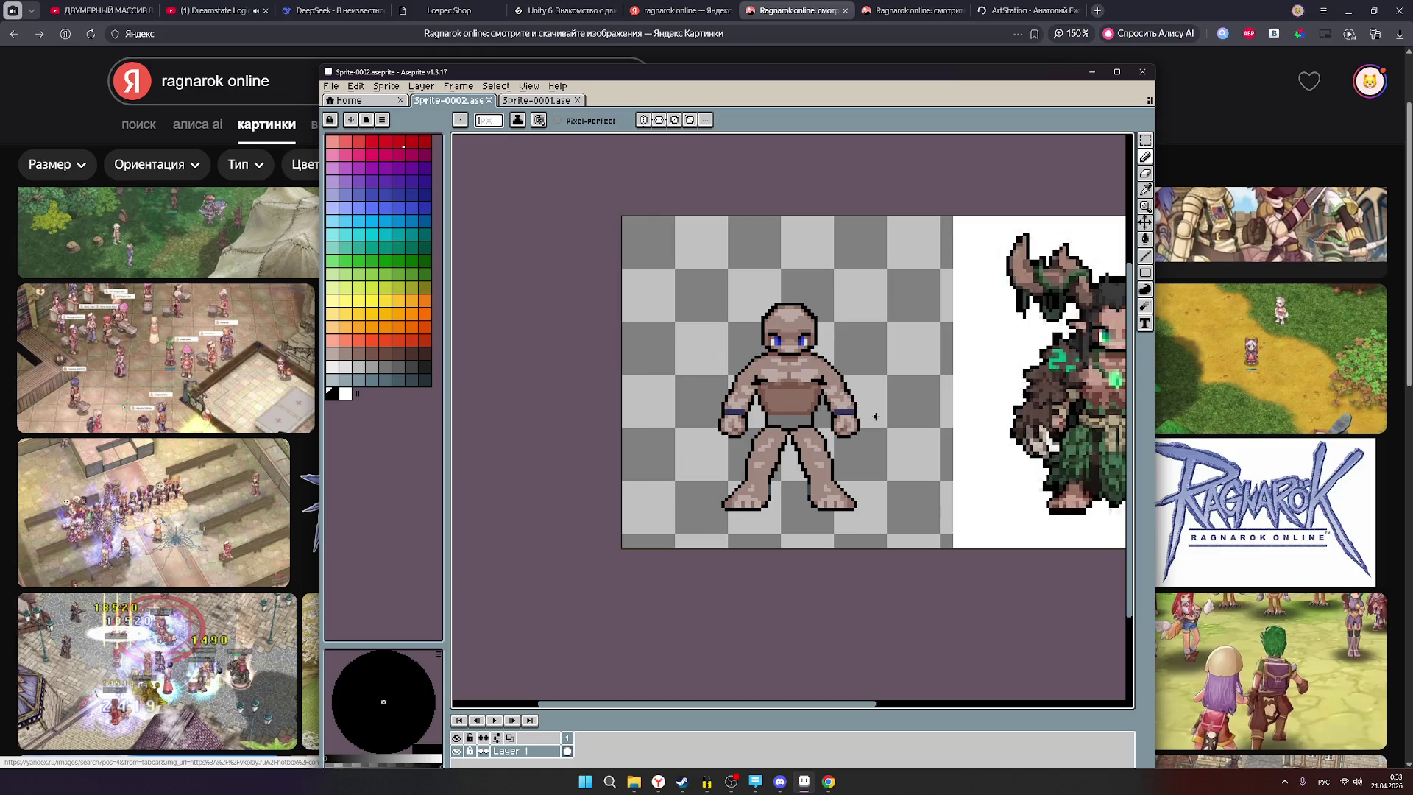
pyautogui.scroll(1, 808, 373)
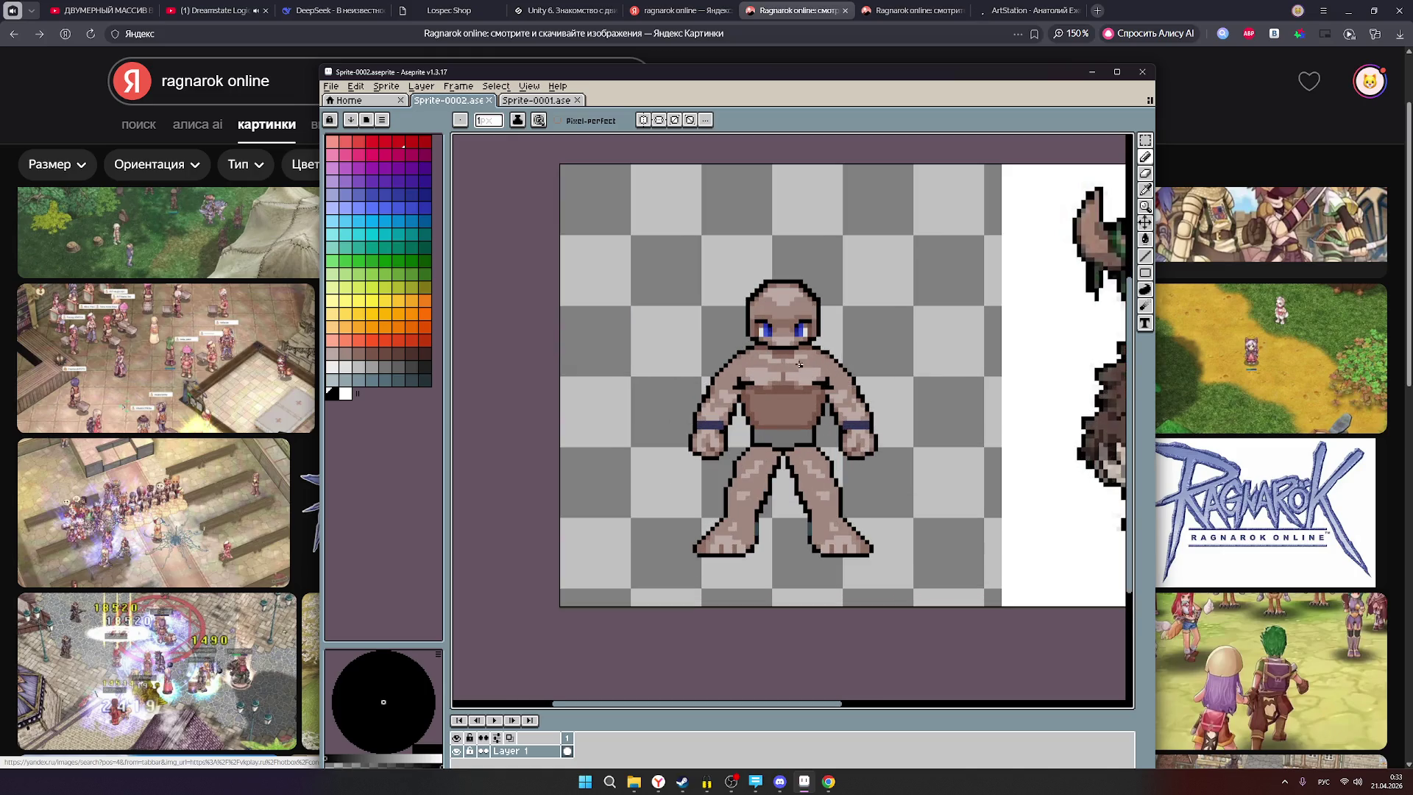
pyautogui.scroll(-1, 845, 383)
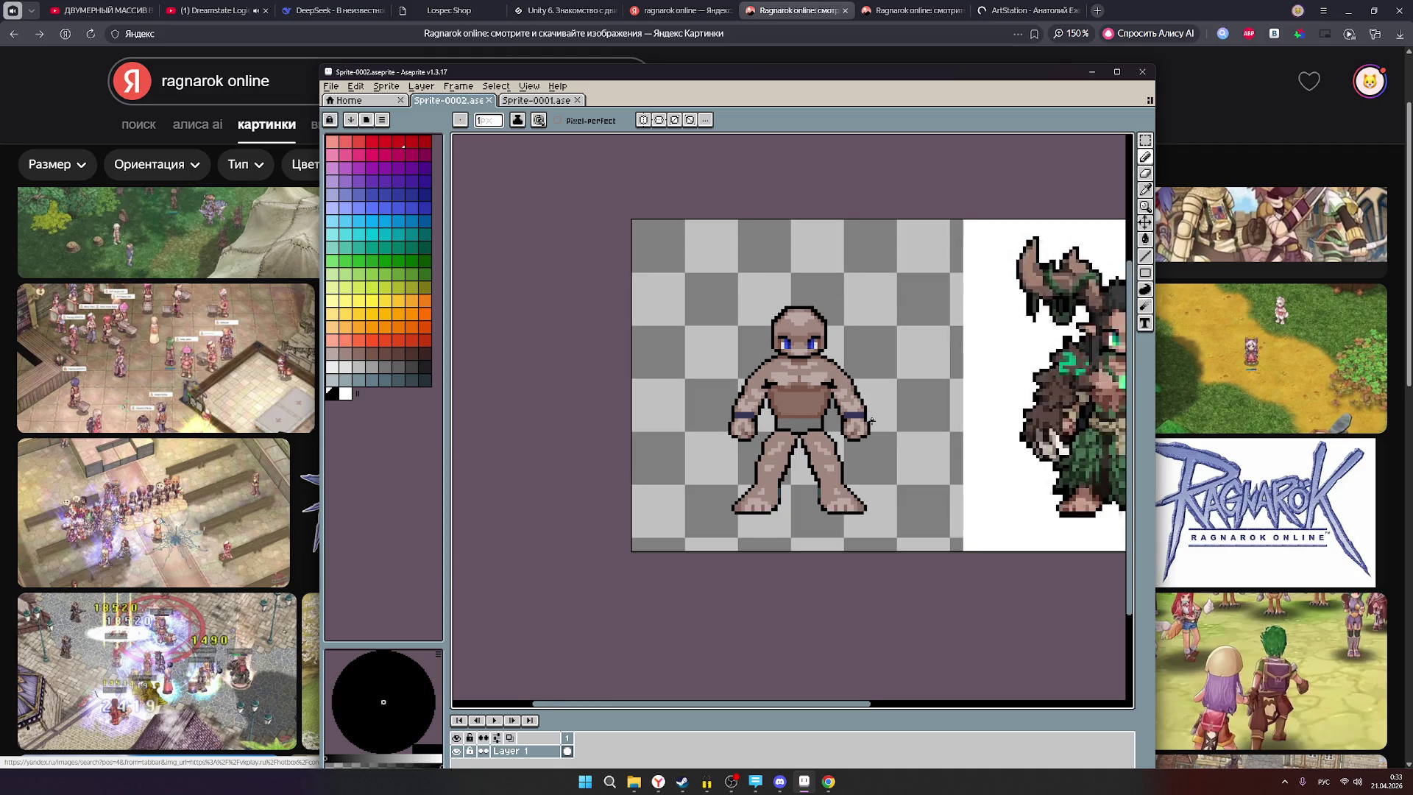
pyautogui.scroll(1, 871, 419)
pyautogui.scroll(-1, 780, 383)
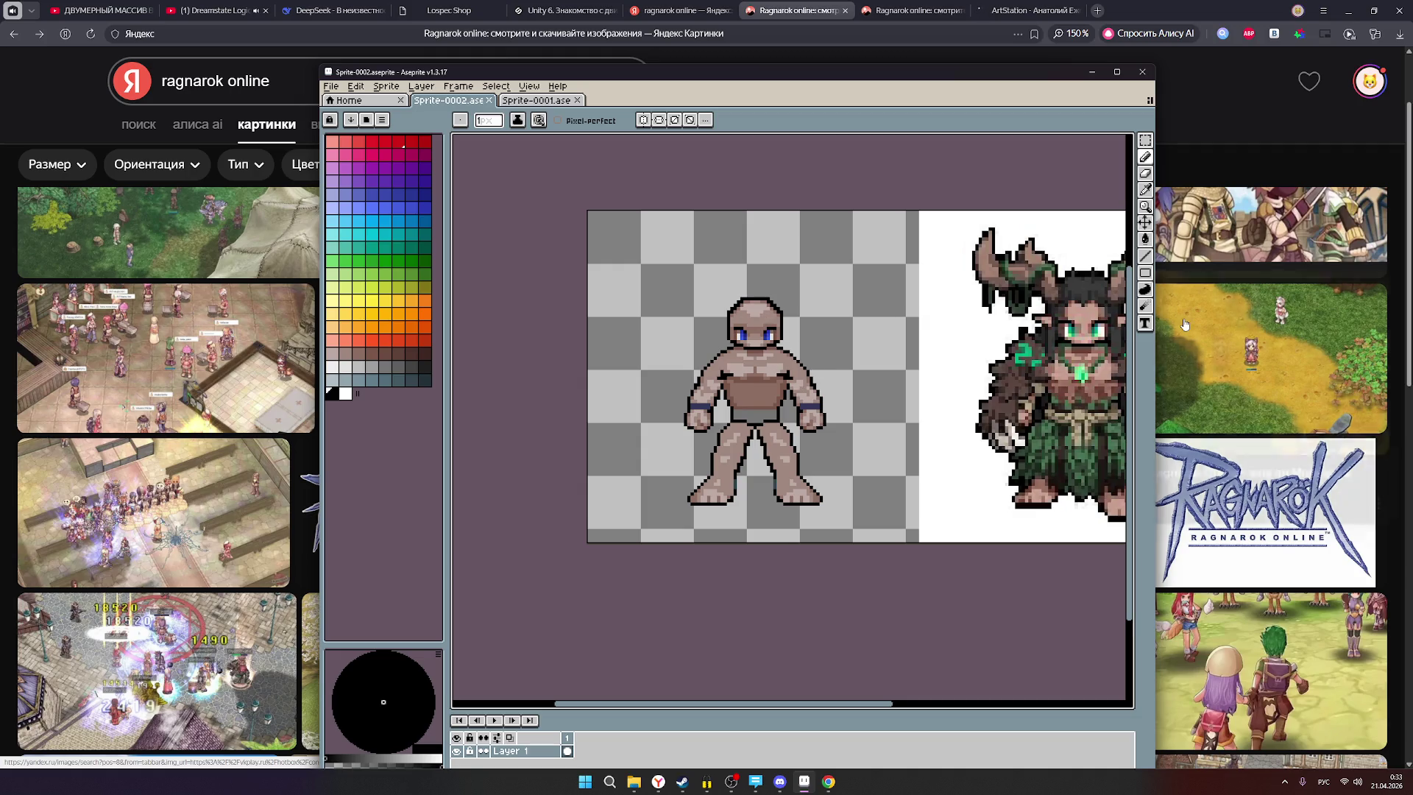
pyautogui.click(1093, 71)
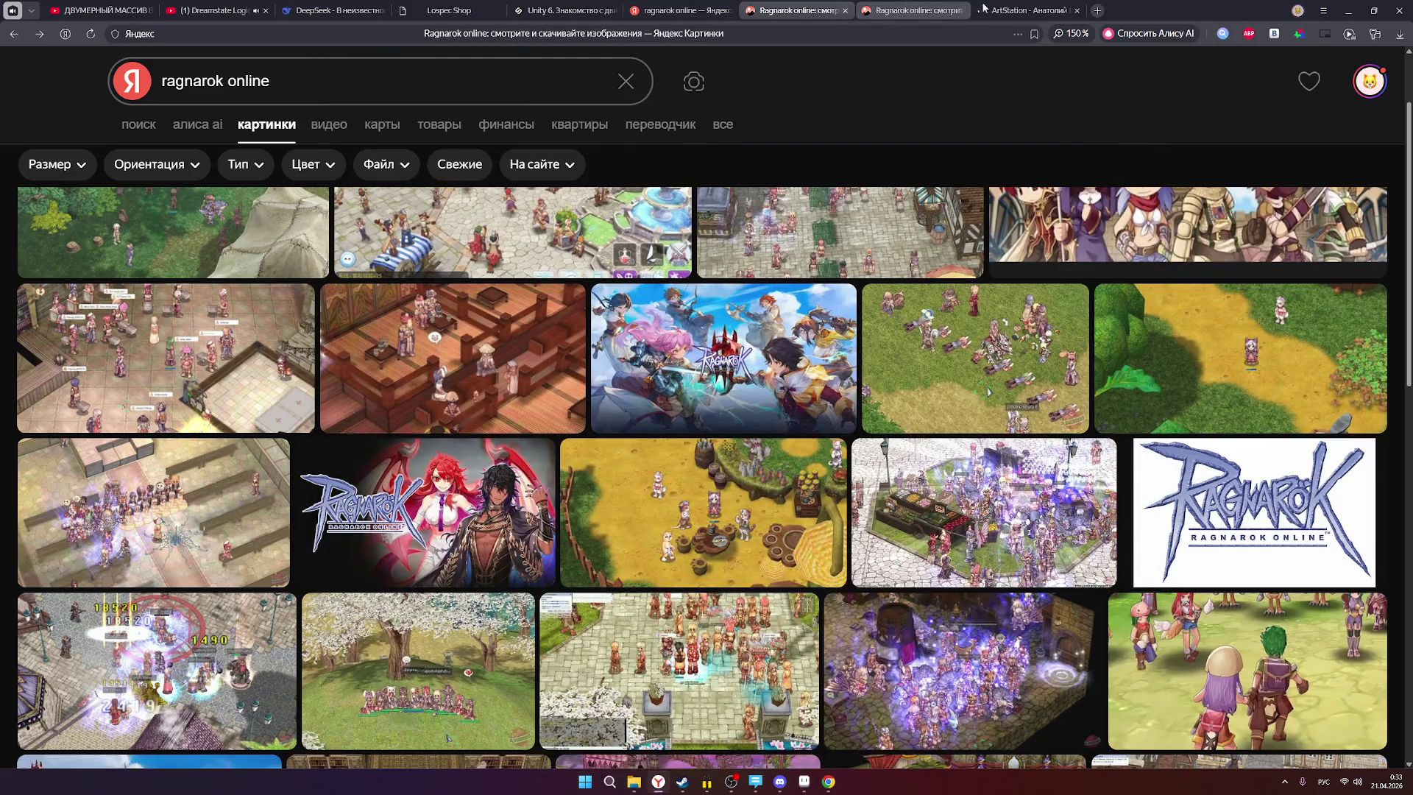
# Open a new browser tab, switch input to English and type 'as' in the address bar.
pyautogui.click(1097, 11)
pyautogui.write('кфптфкщл')
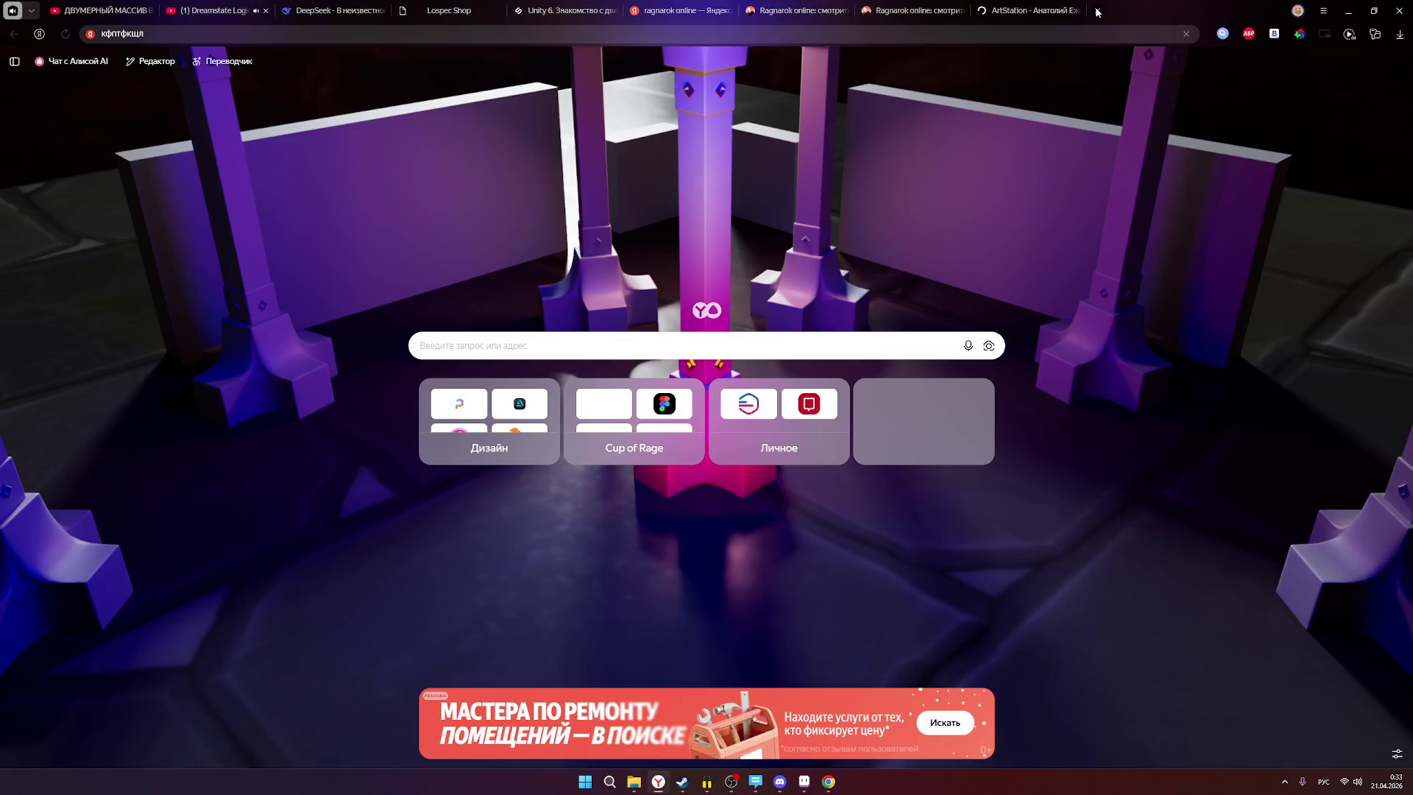
pyautogui.press('BackSpace')
pyautogui.press('BackSpace')
pyautogui.press('BackSpace')
pyautogui.hotkey('alt', 'shift')
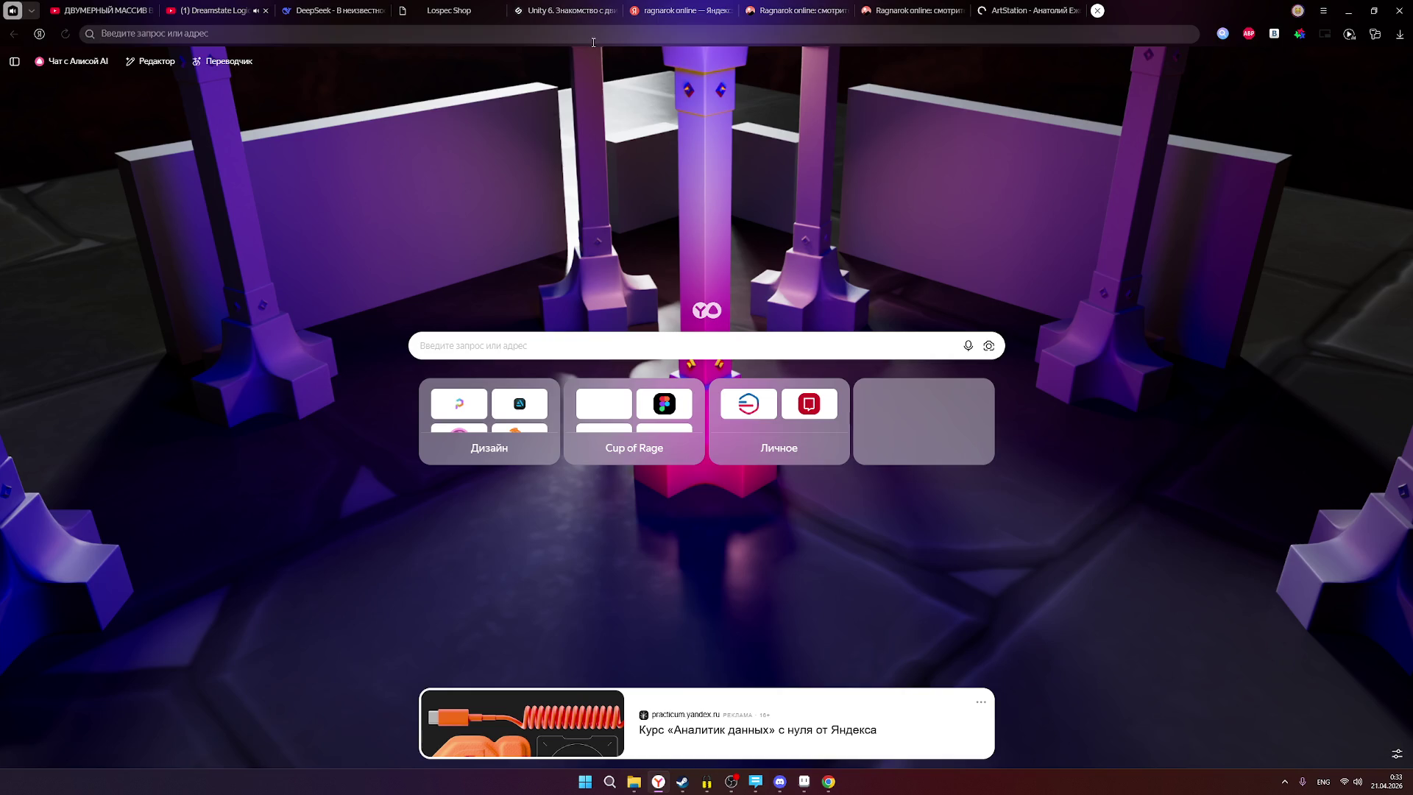
pyautogui.click(800, 786)
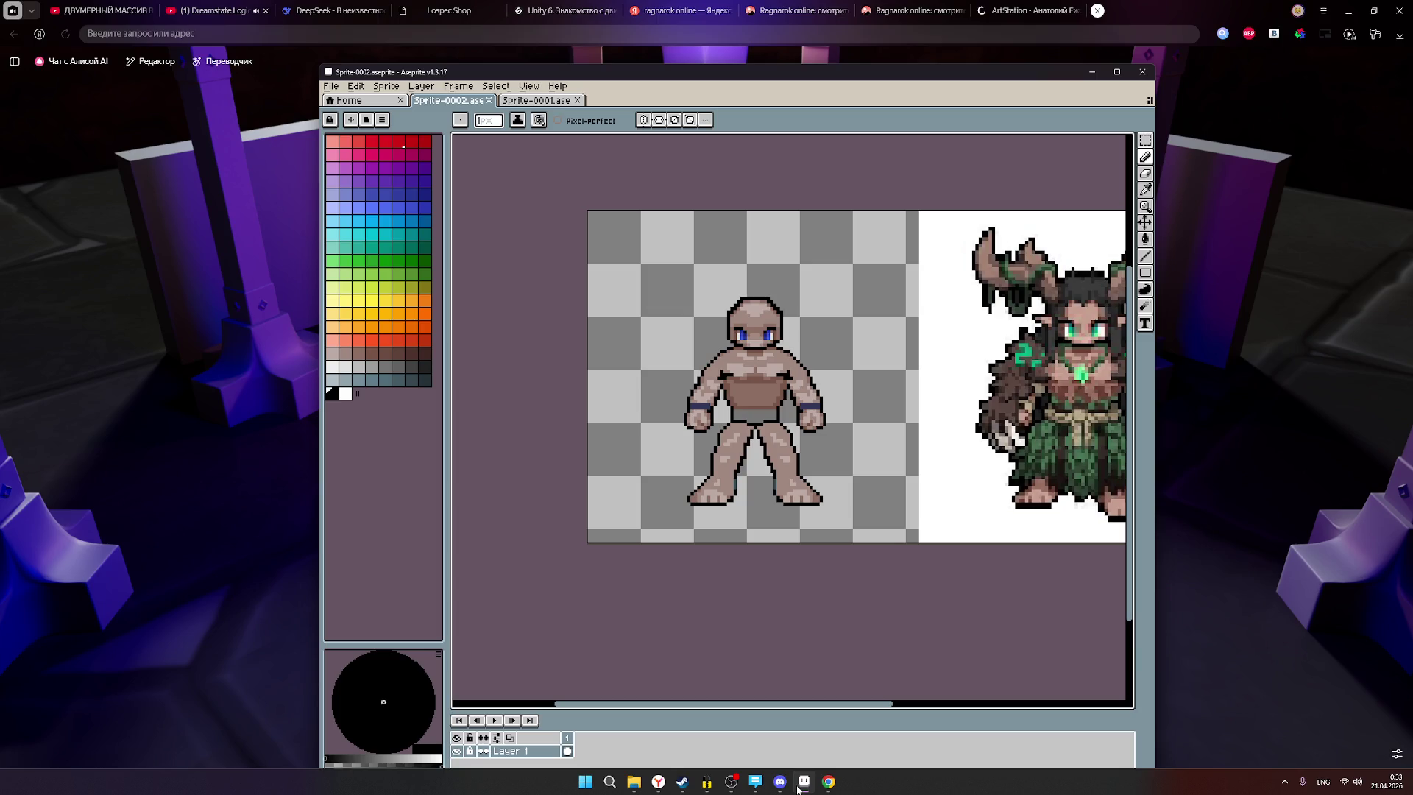
pyautogui.click(800, 786)
pyautogui.write('as')
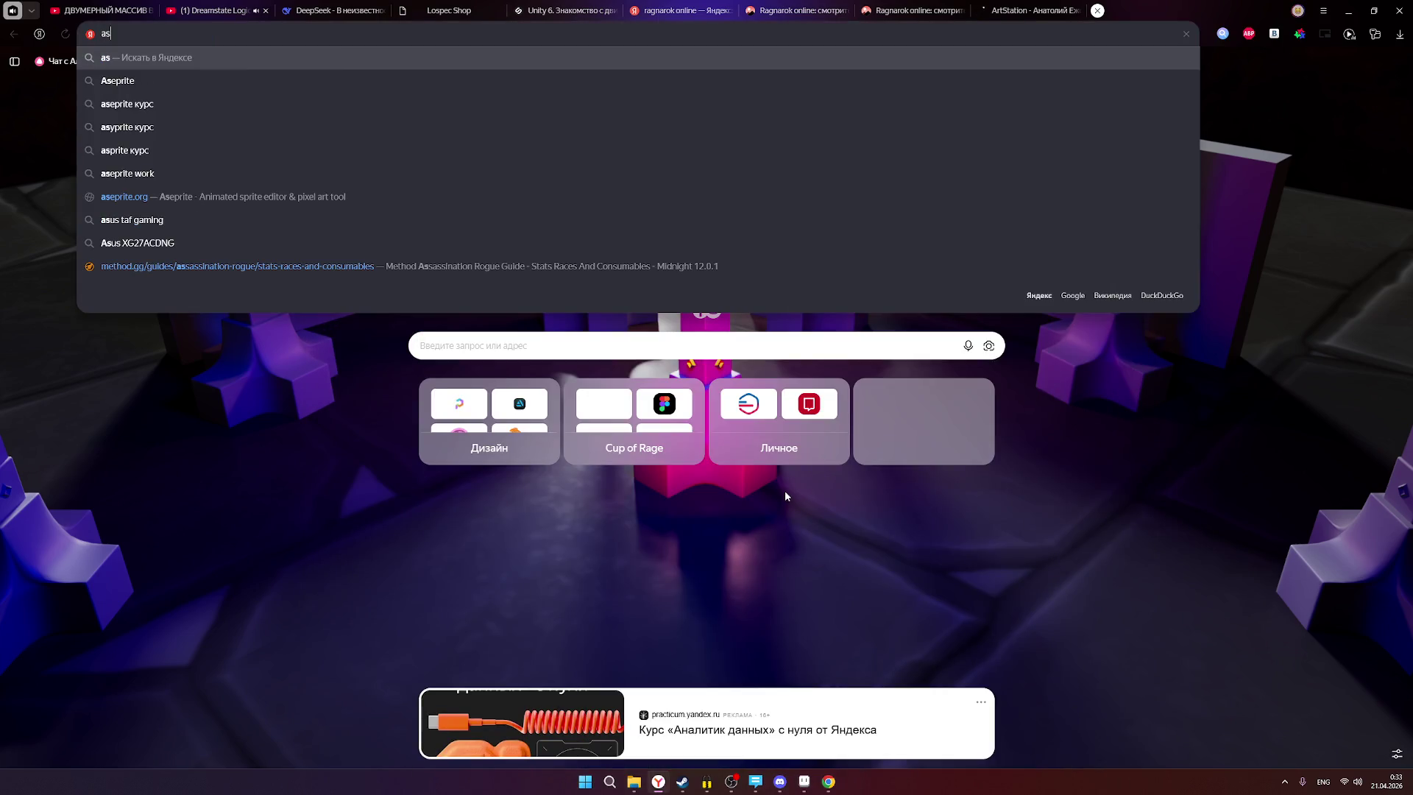
# Look over Sprite-0001 and Sprite-0002 in Aseprite, then hide the editor again.
pyautogui.click(804, 783)
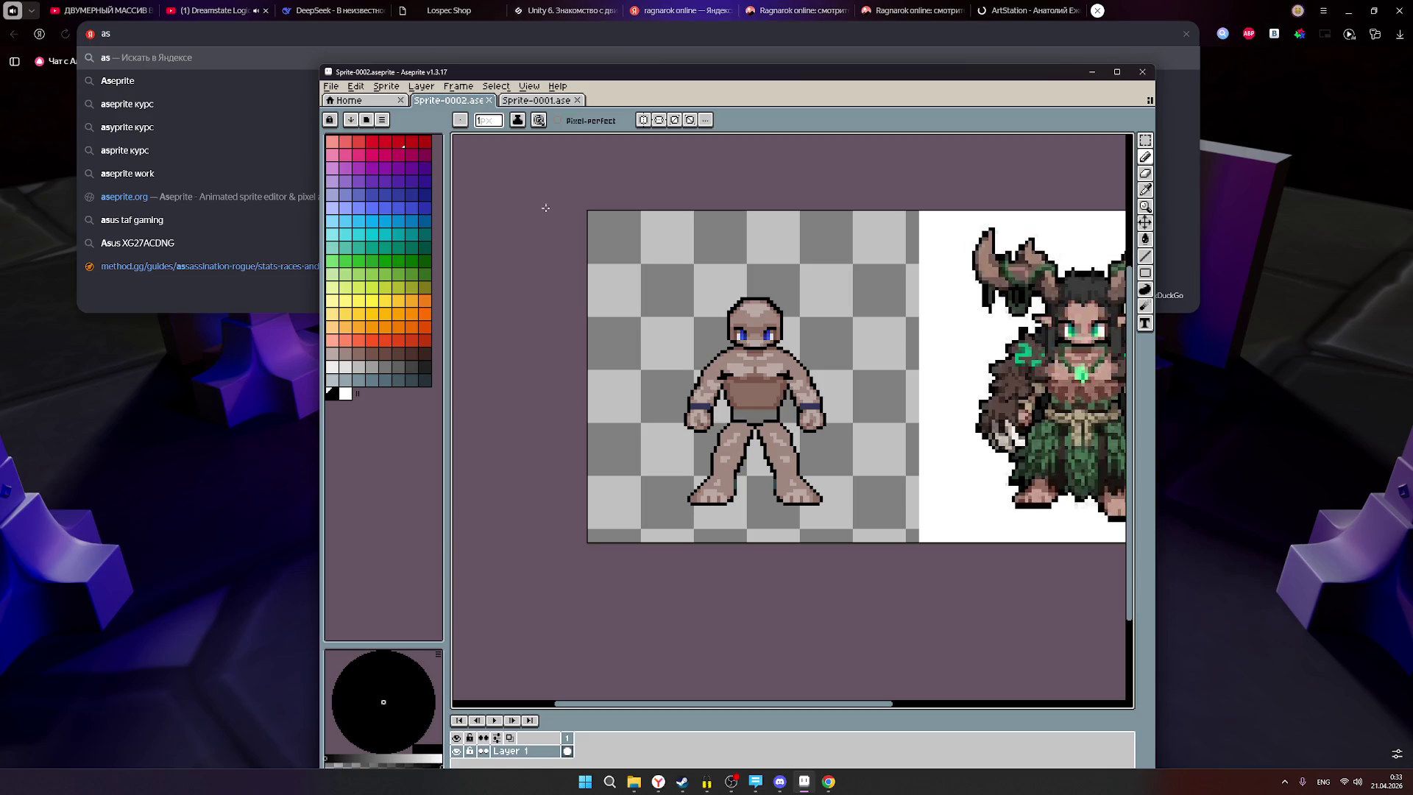
pyautogui.click(544, 103)
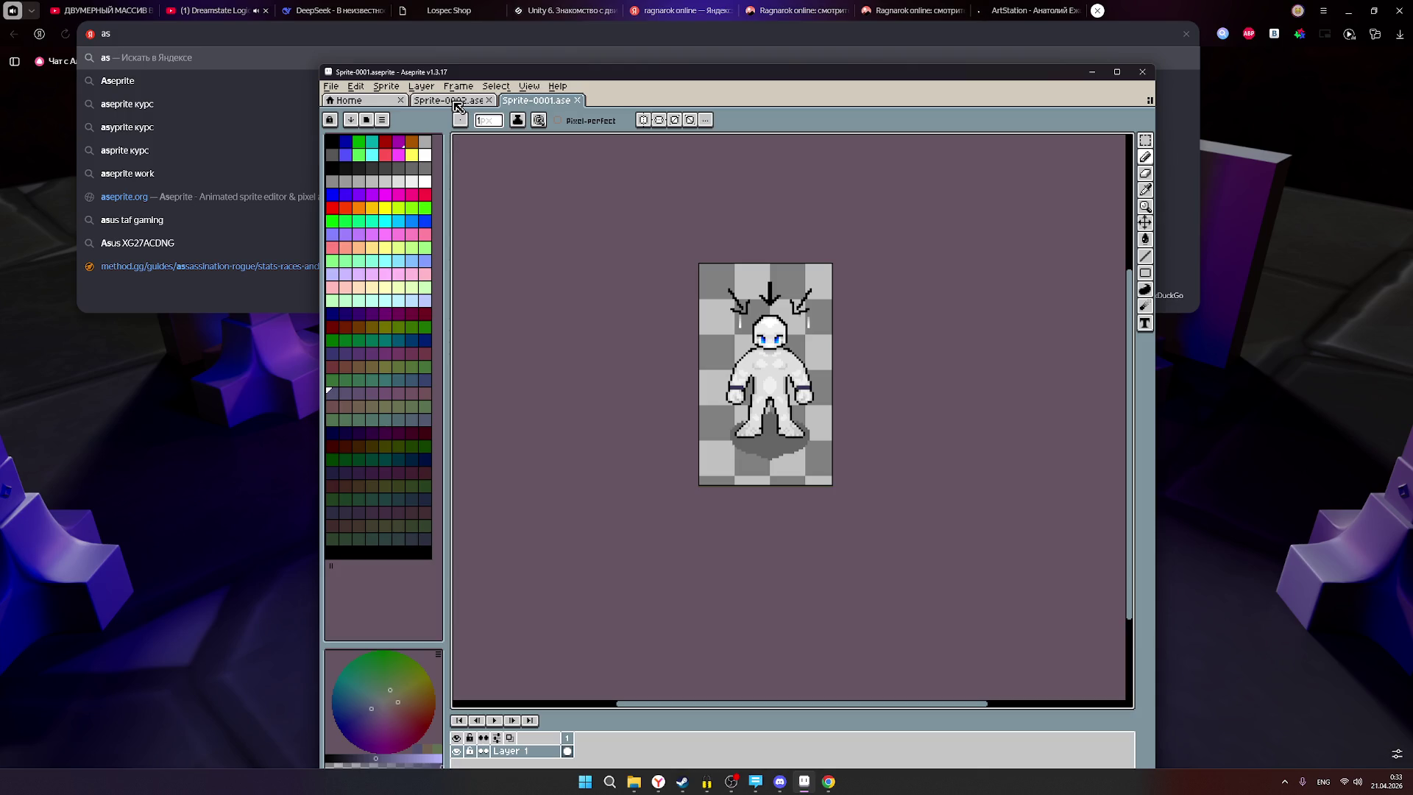
pyautogui.click(457, 102)
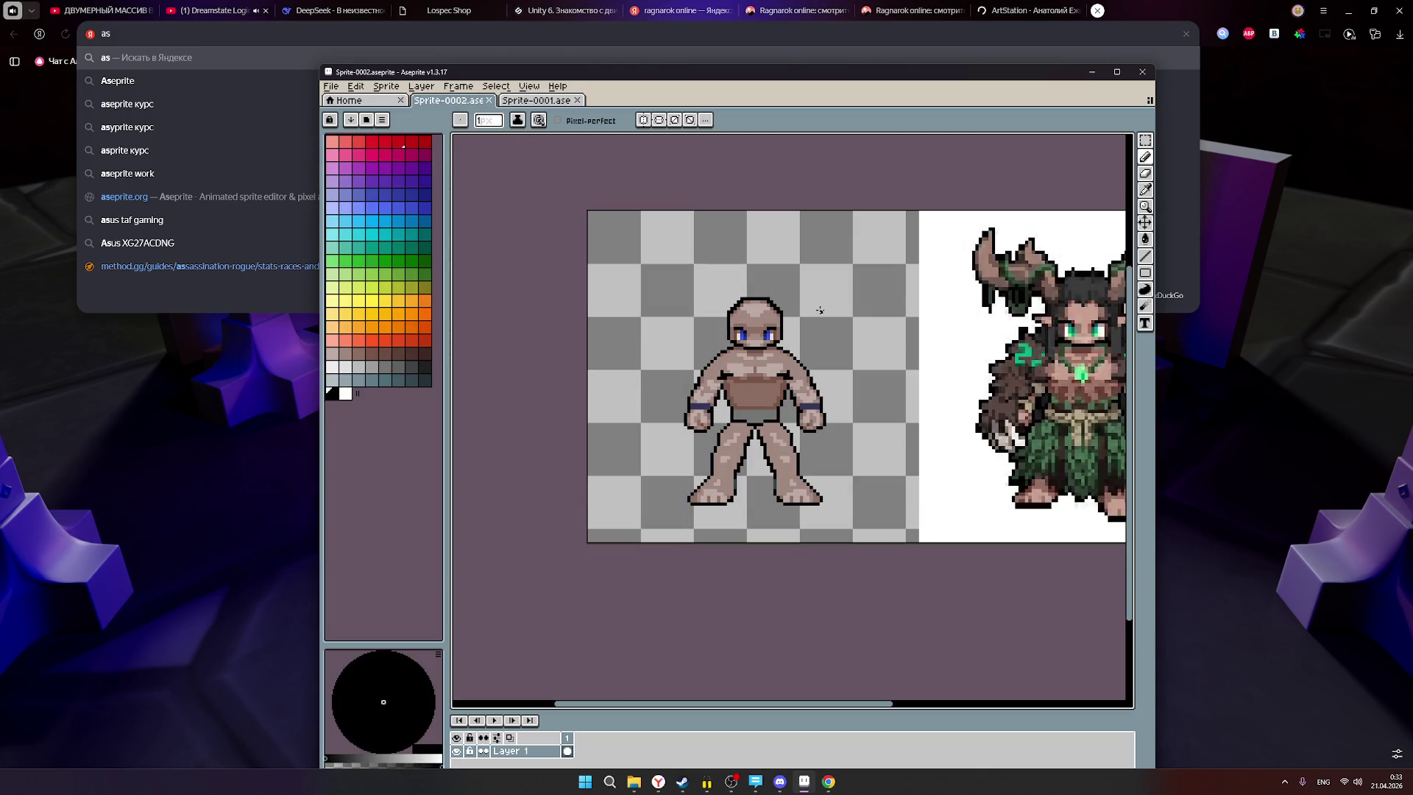
pyautogui.click(225, 438)
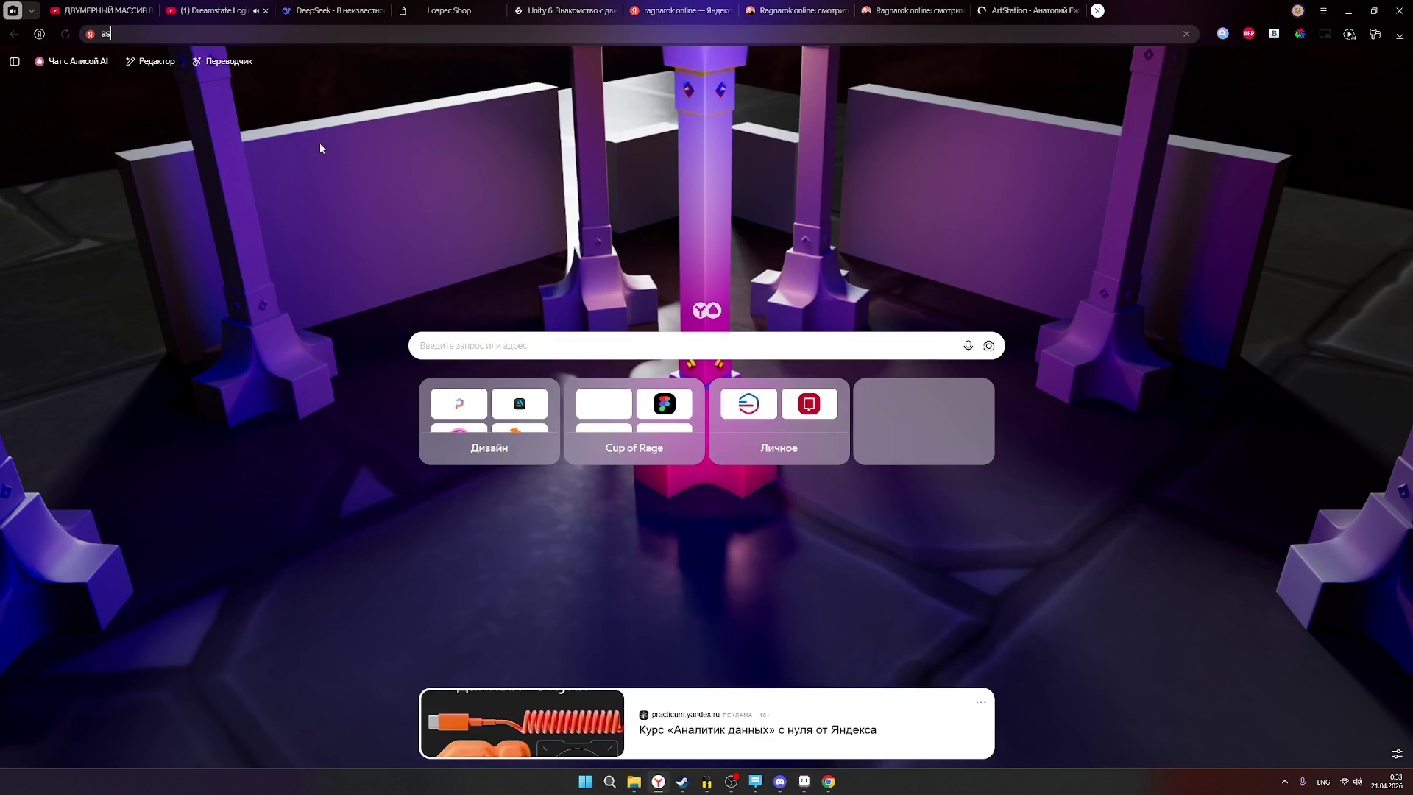
# Search 'aseprite готовые цветовые палитры' and open the itch.io Color Palettes result in a new tab.
pyautogui.write('eprite ')
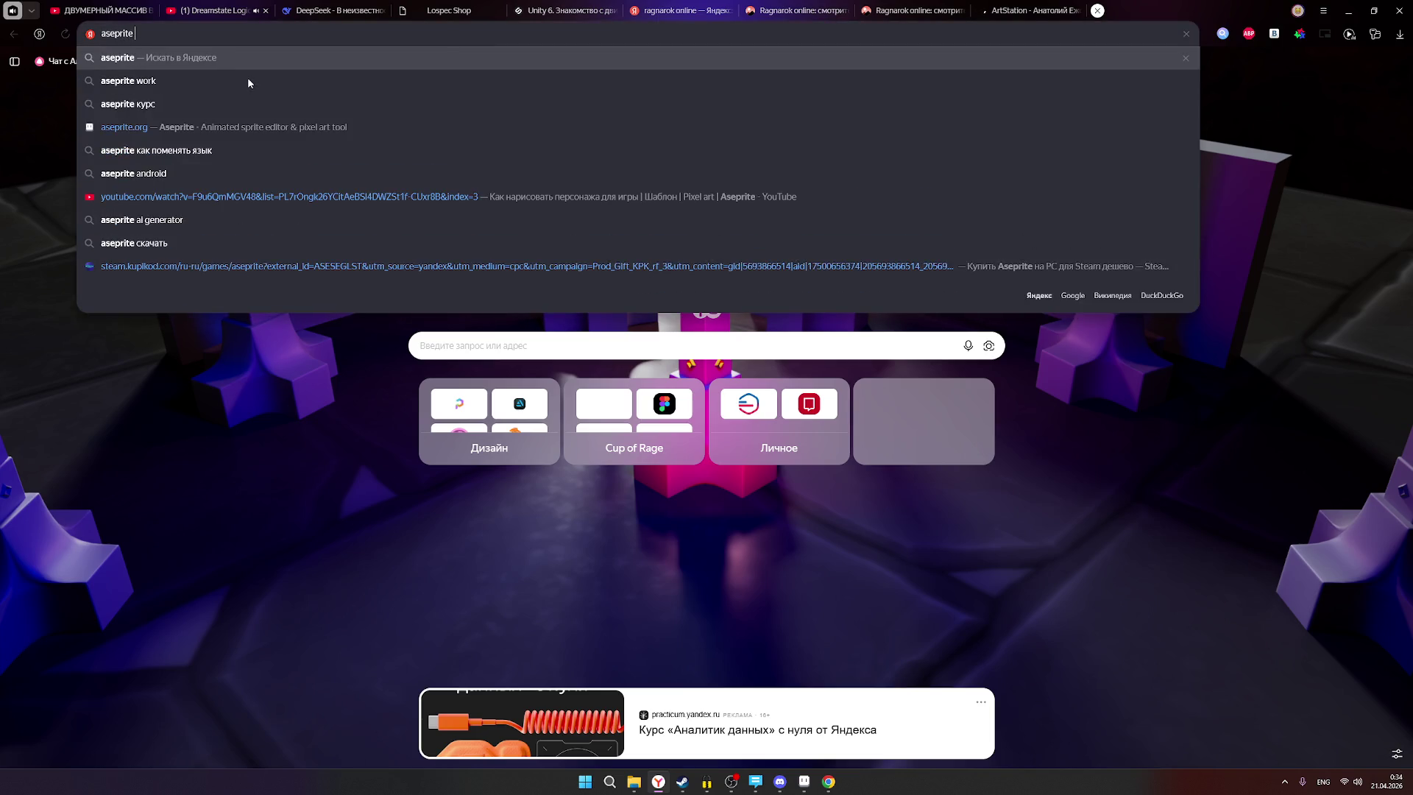
pyautogui.write('готовые цветовые па')
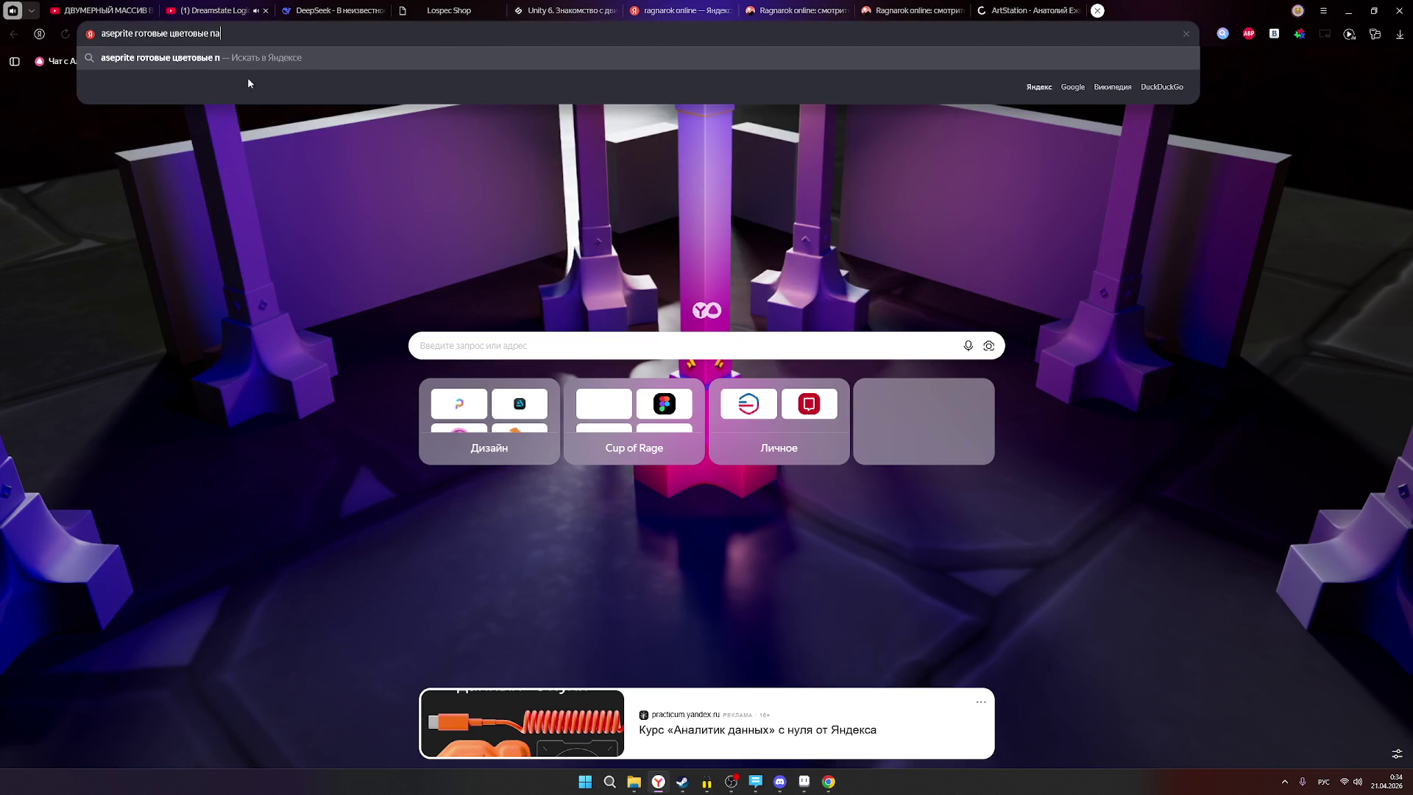
pyautogui.write('литры')
pyautogui.press('Return')
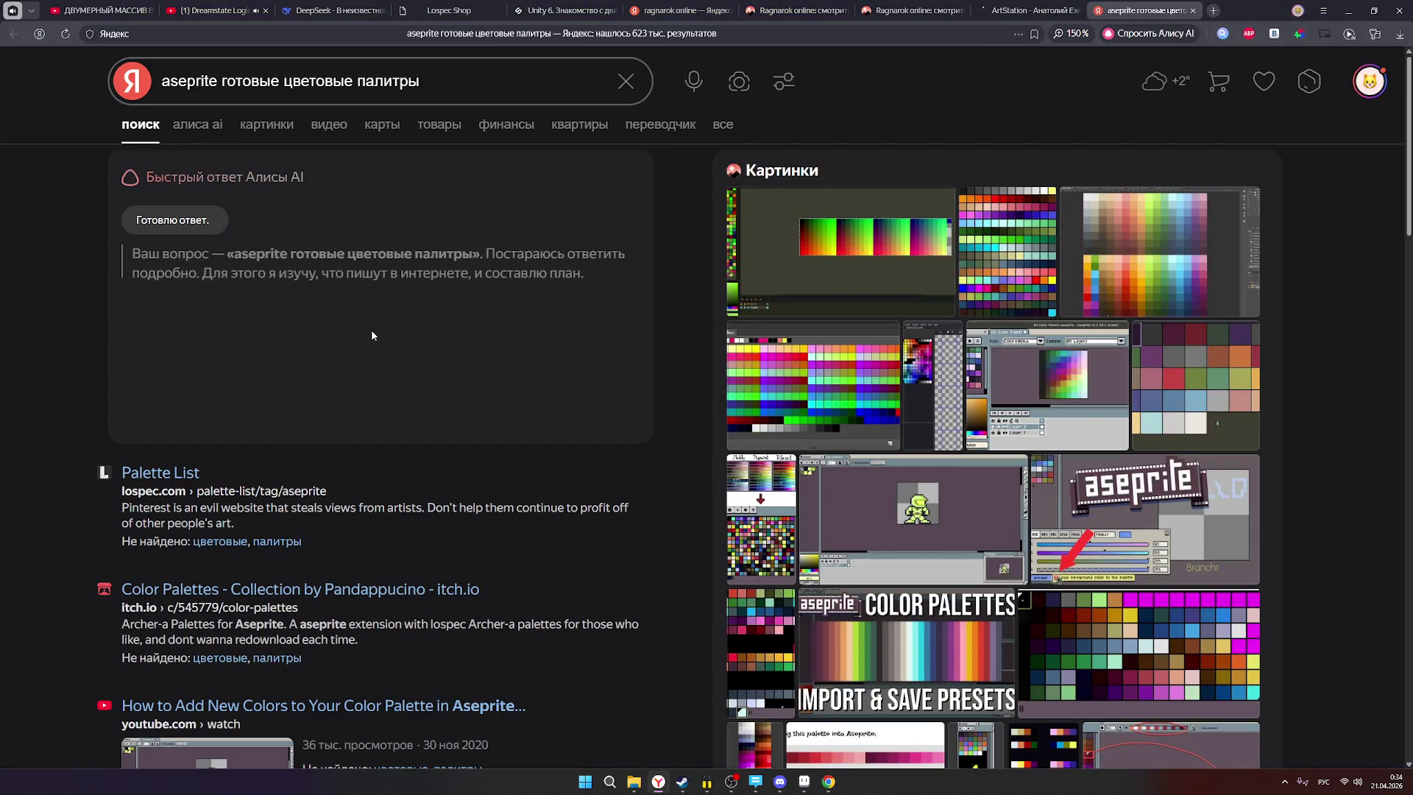
pyautogui.scroll(-2, 205, 477)
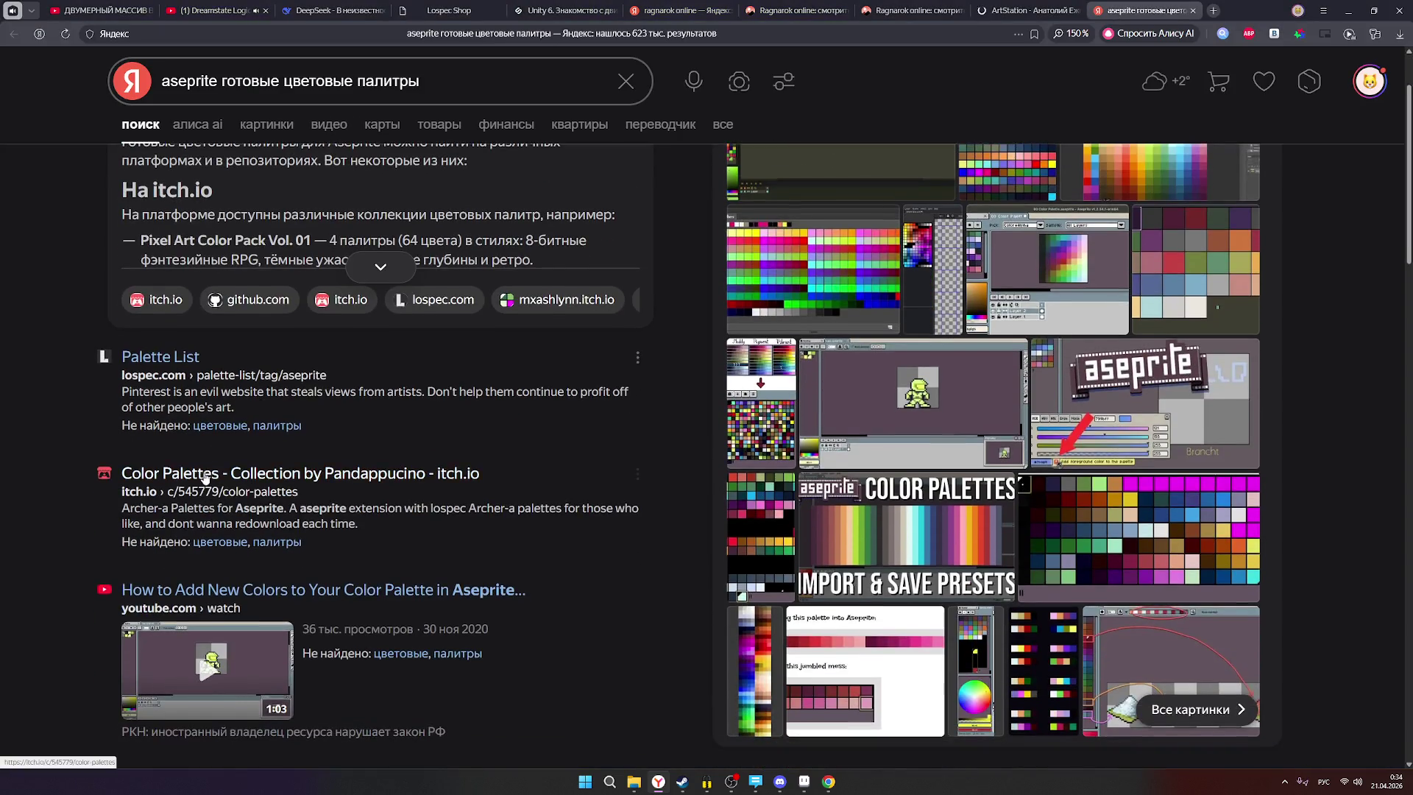
pyautogui.rightClick(211, 483)
pyautogui.click(257, 491)
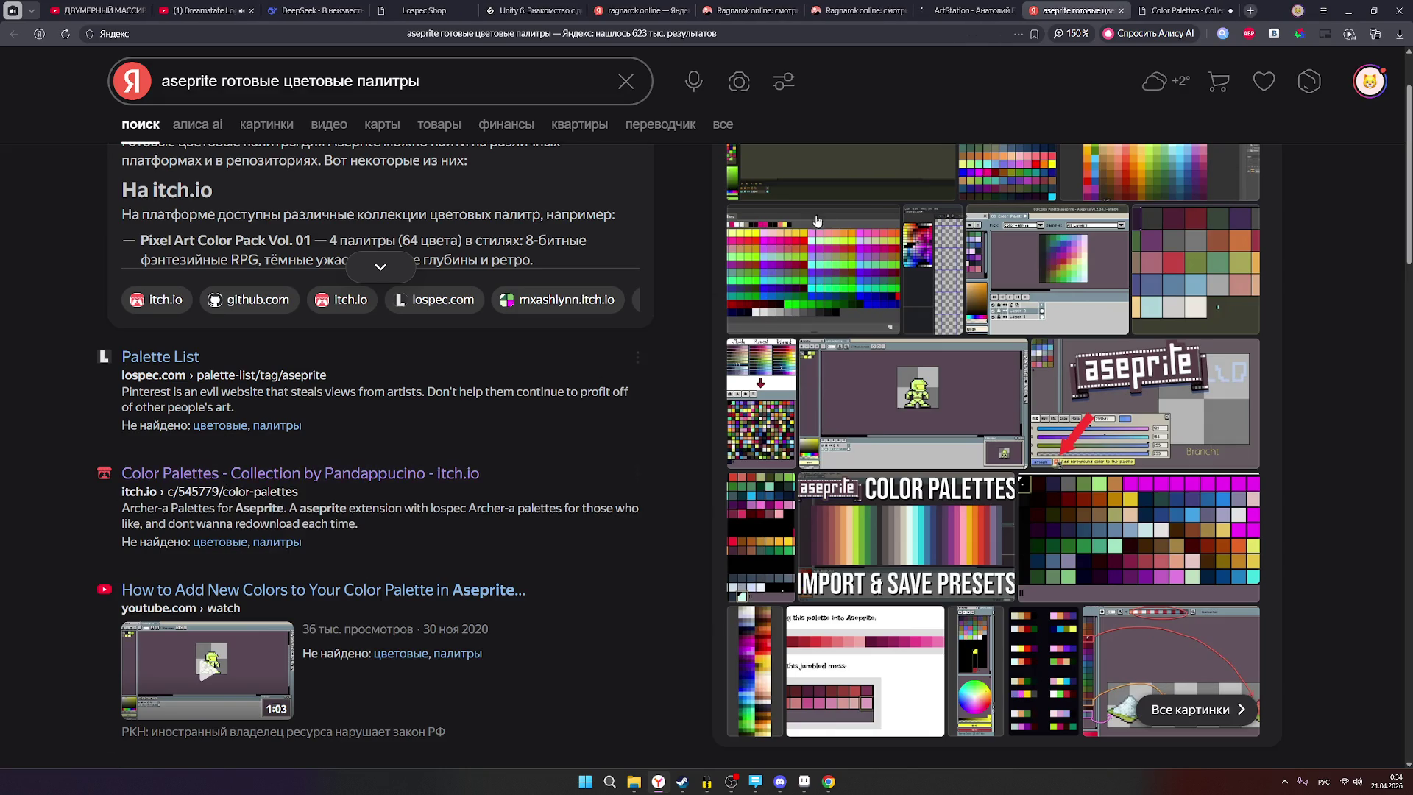
# Glance at the Color Palettes collection, then return to the search results zoomed in.
pyautogui.click(1181, 10)
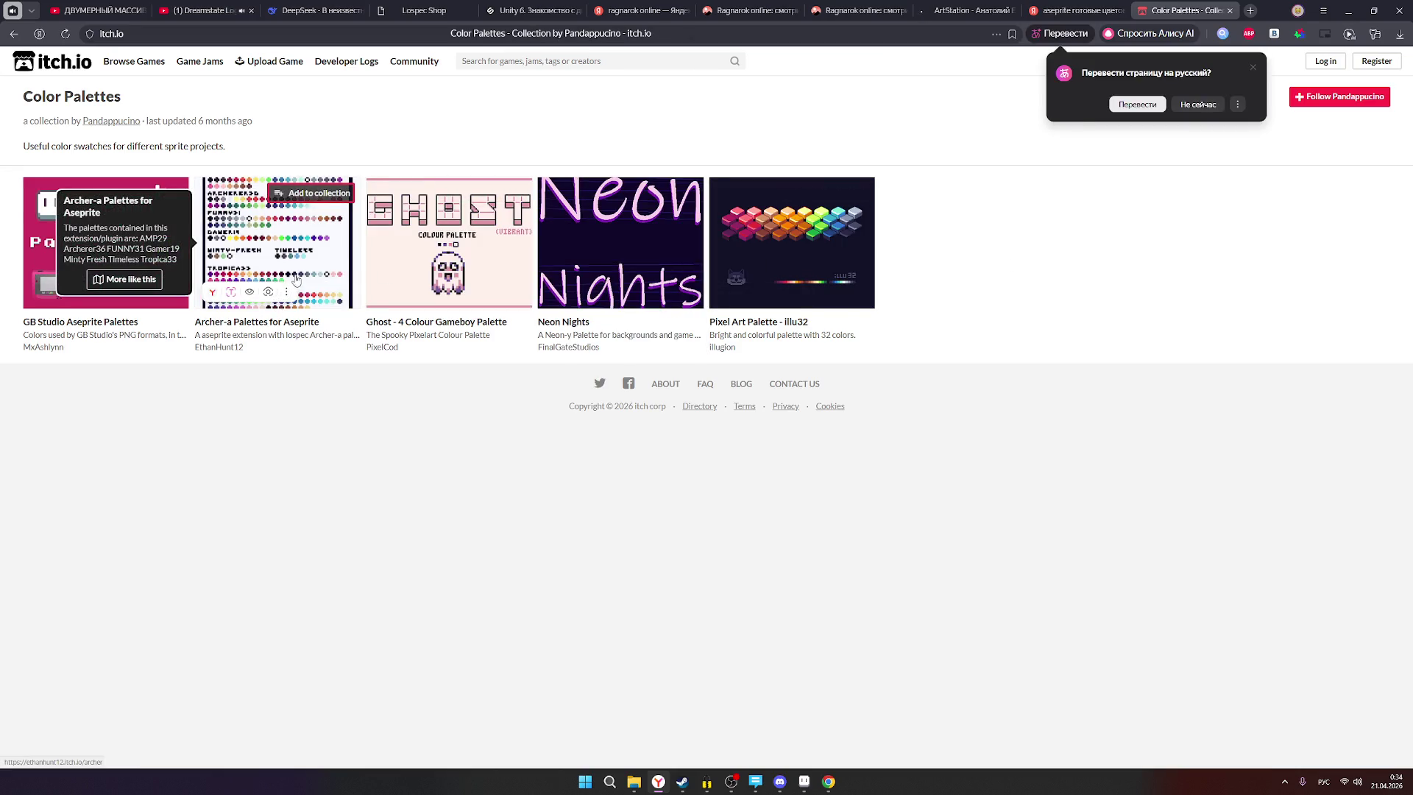
pyautogui.click(1079, 10)
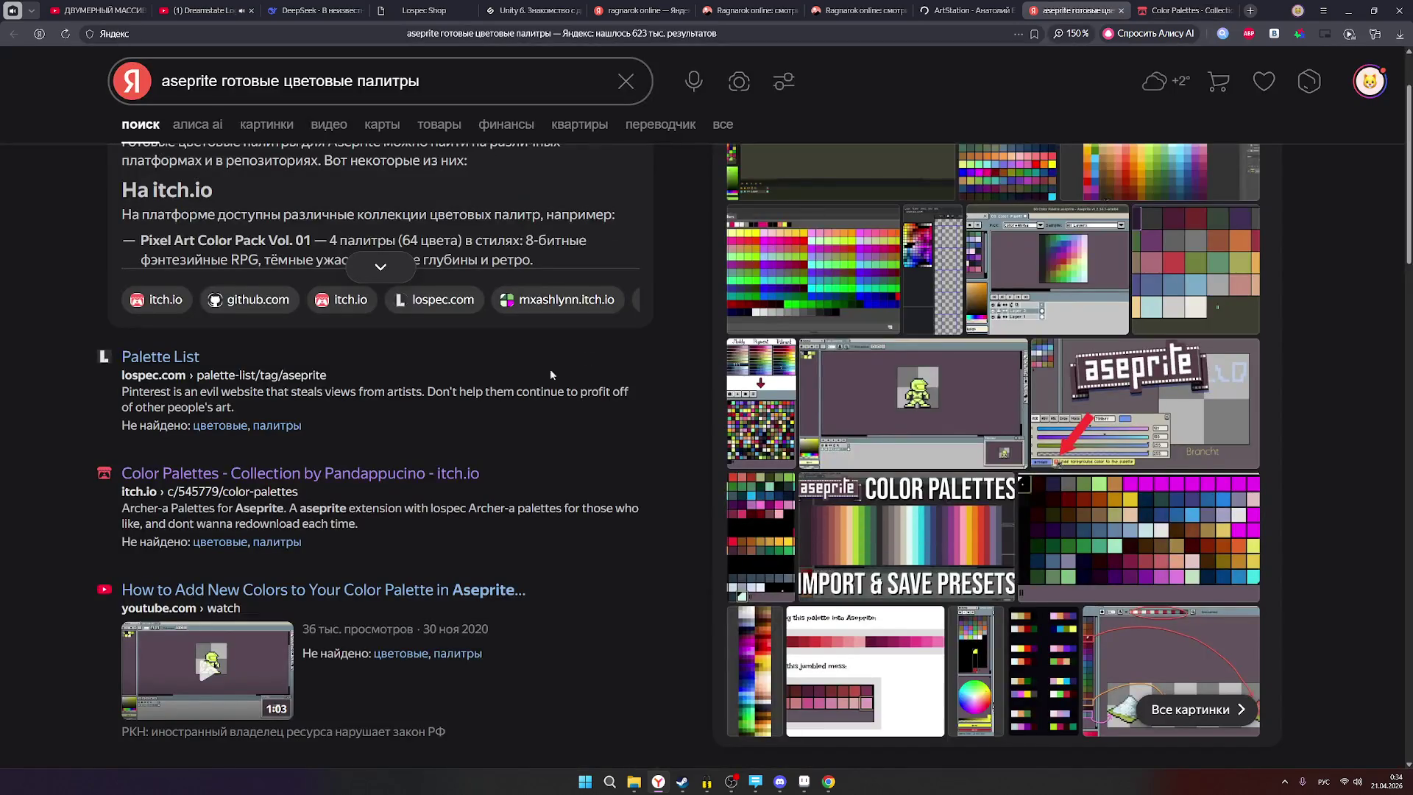
pyautogui.hotkey('ctrl', '+')
pyautogui.hotkey('ctrl', '+')
pyautogui.hotkey('ctrl', '+')
pyautogui.scroll(-2, 404, 518)
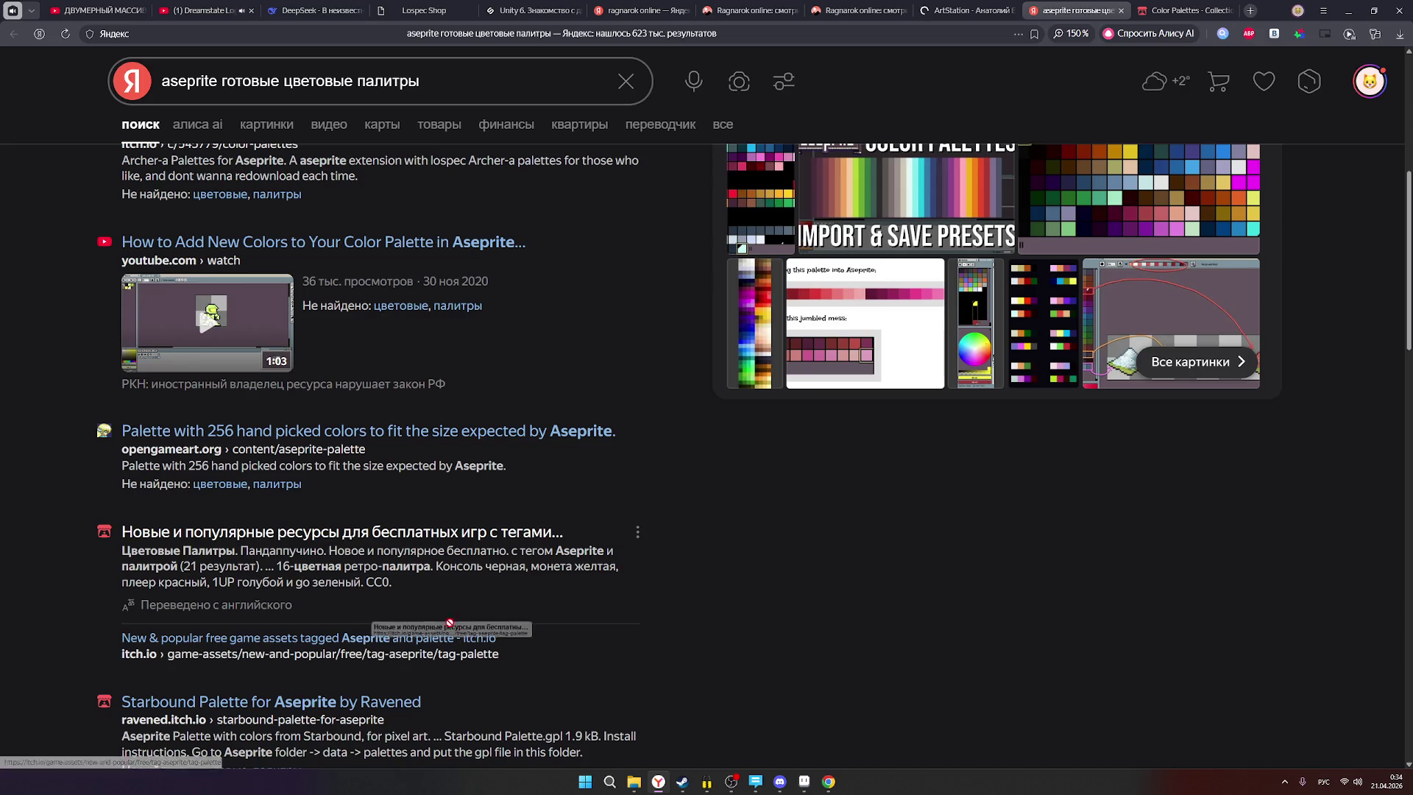
pyautogui.scroll(5, 351, 542)
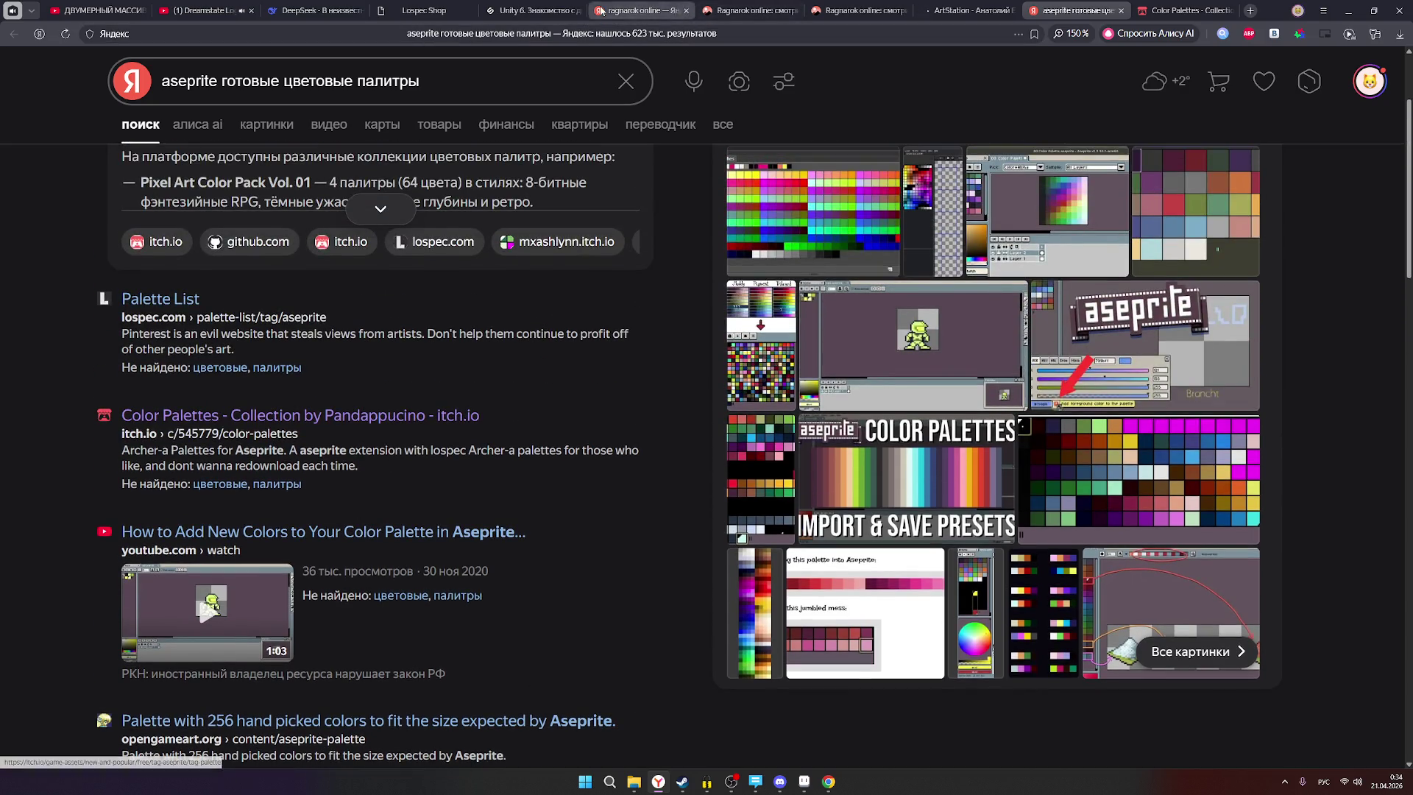